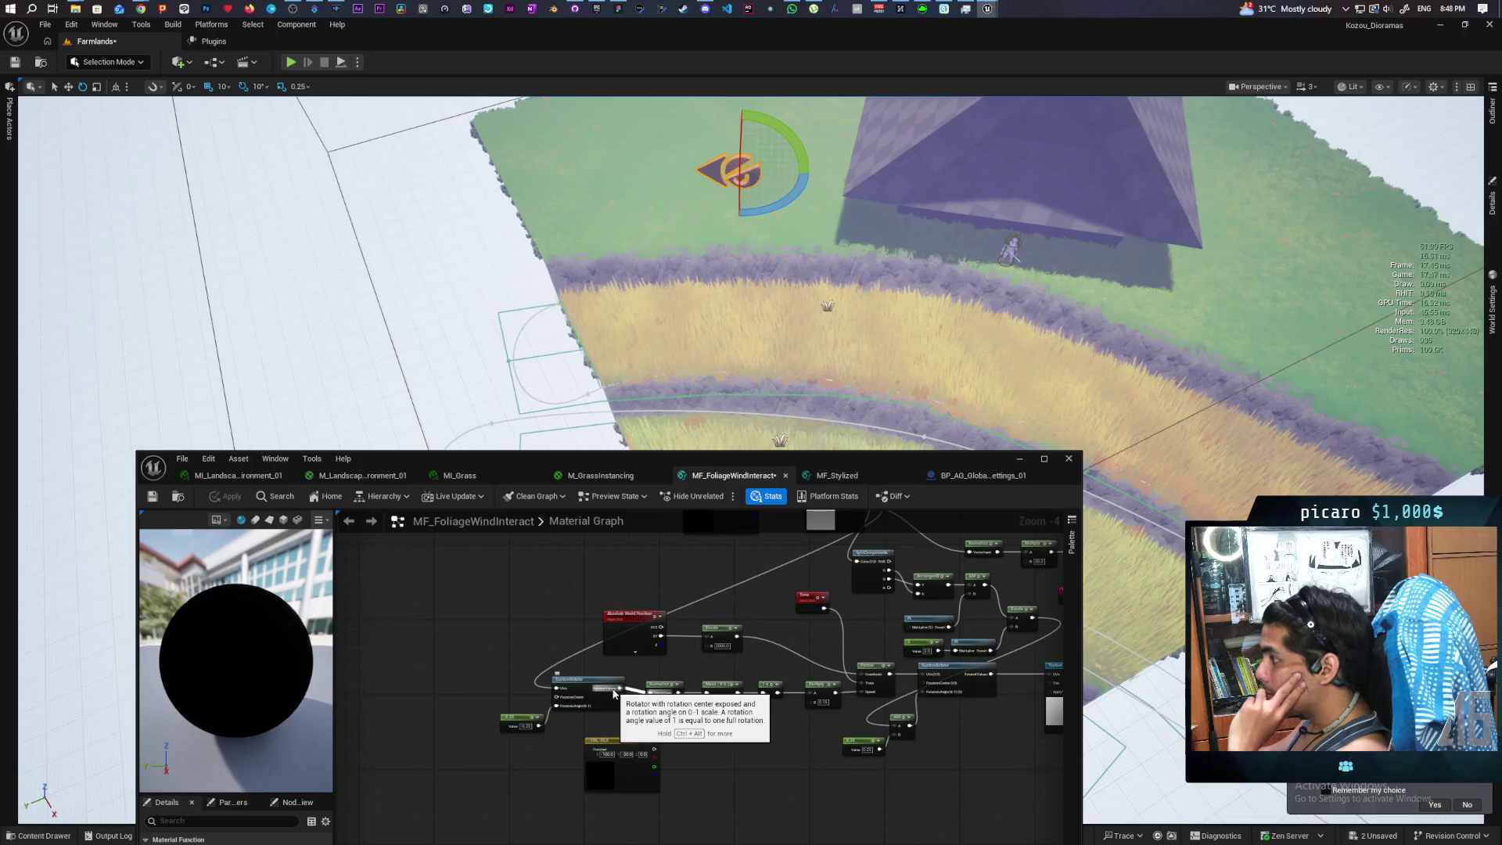
Set the CustomRotator rotation-angle constant to 0 and apply the material
scroll(545, 735, up, 1)
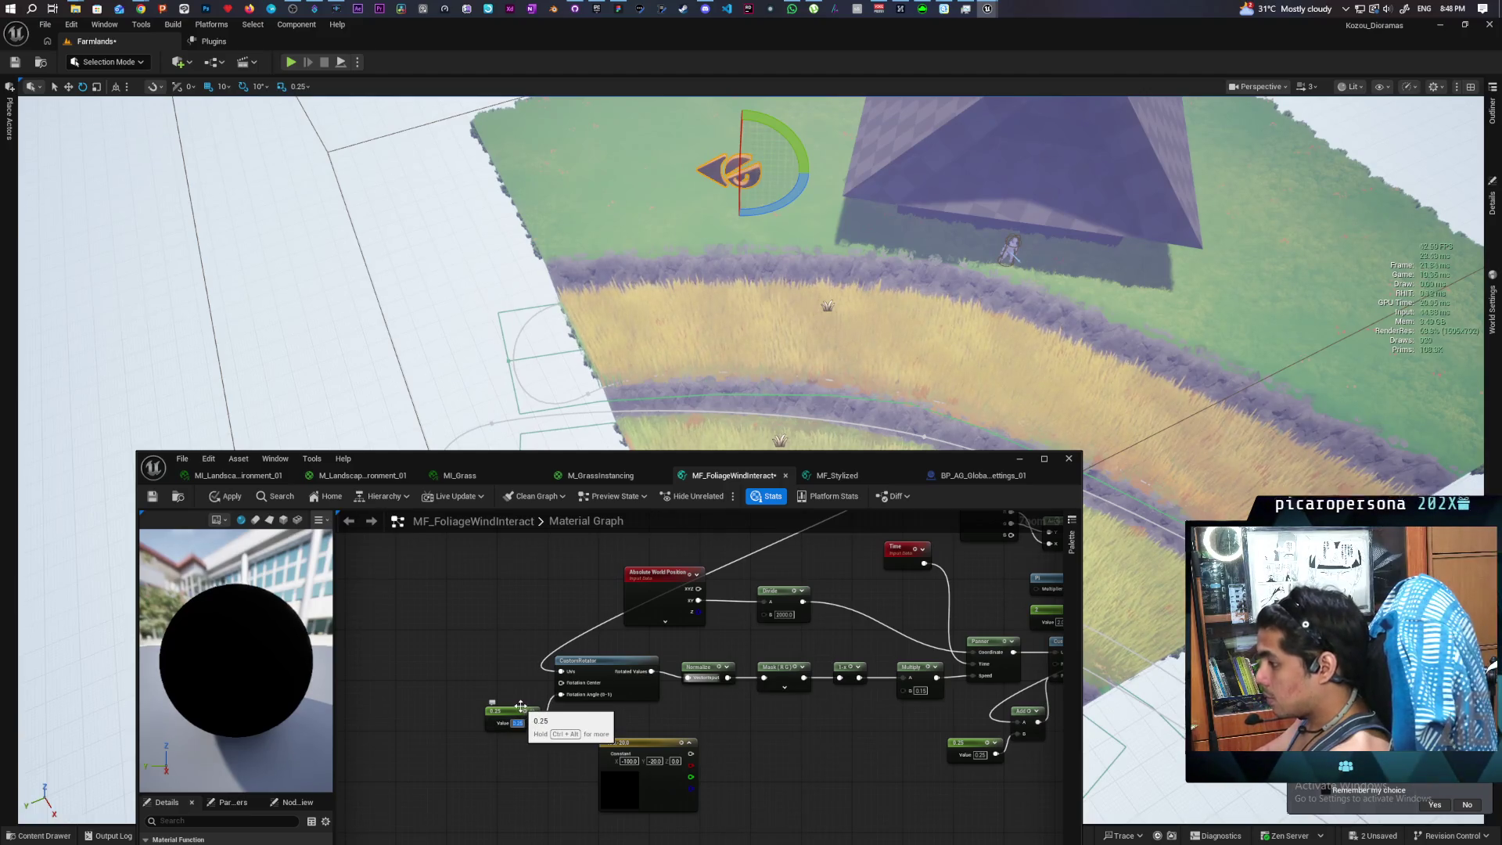
click(521, 706)
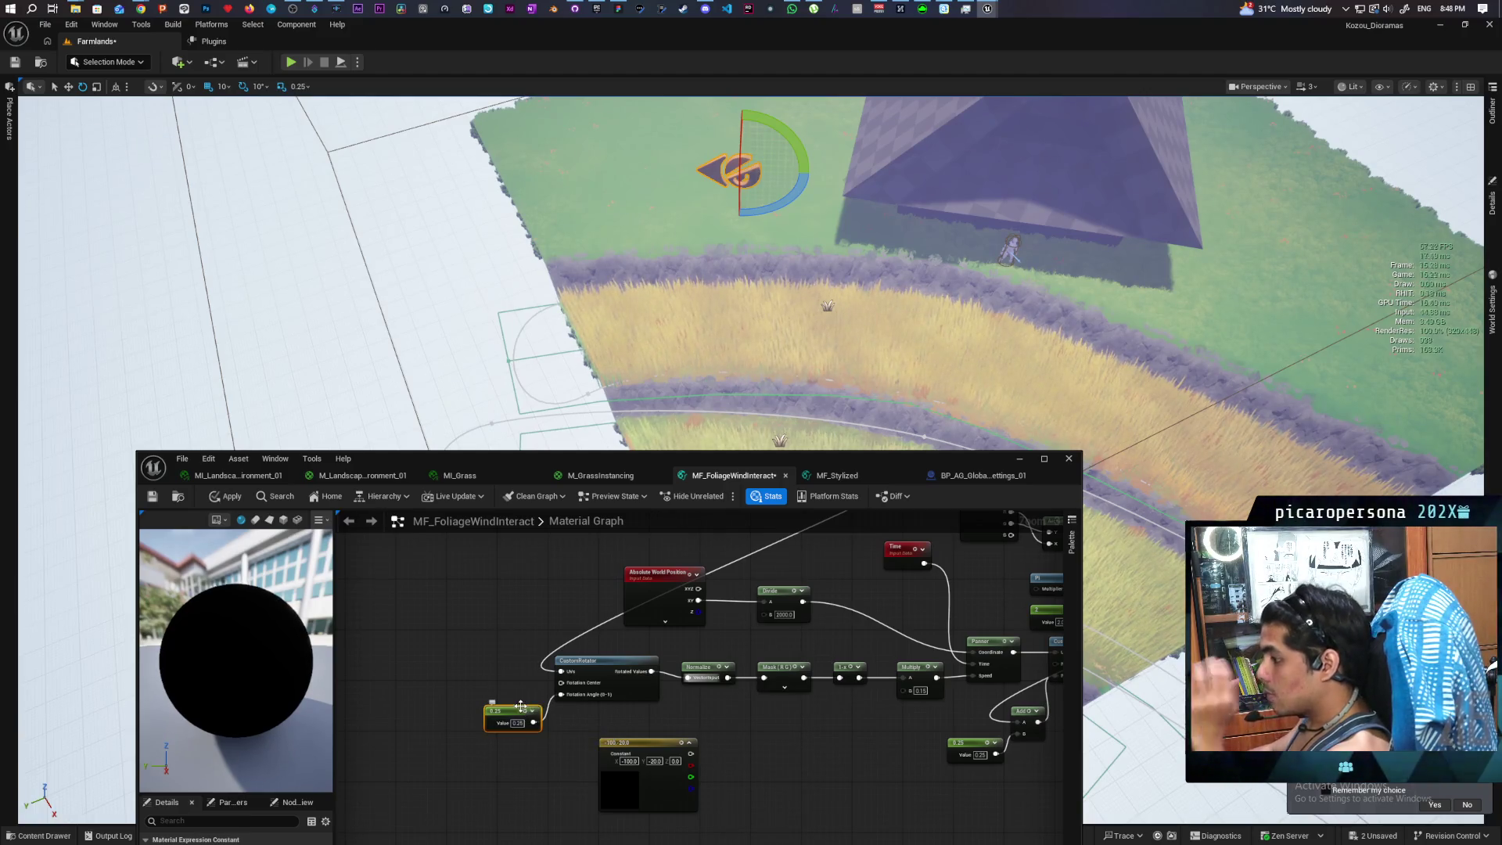
click(232, 497)
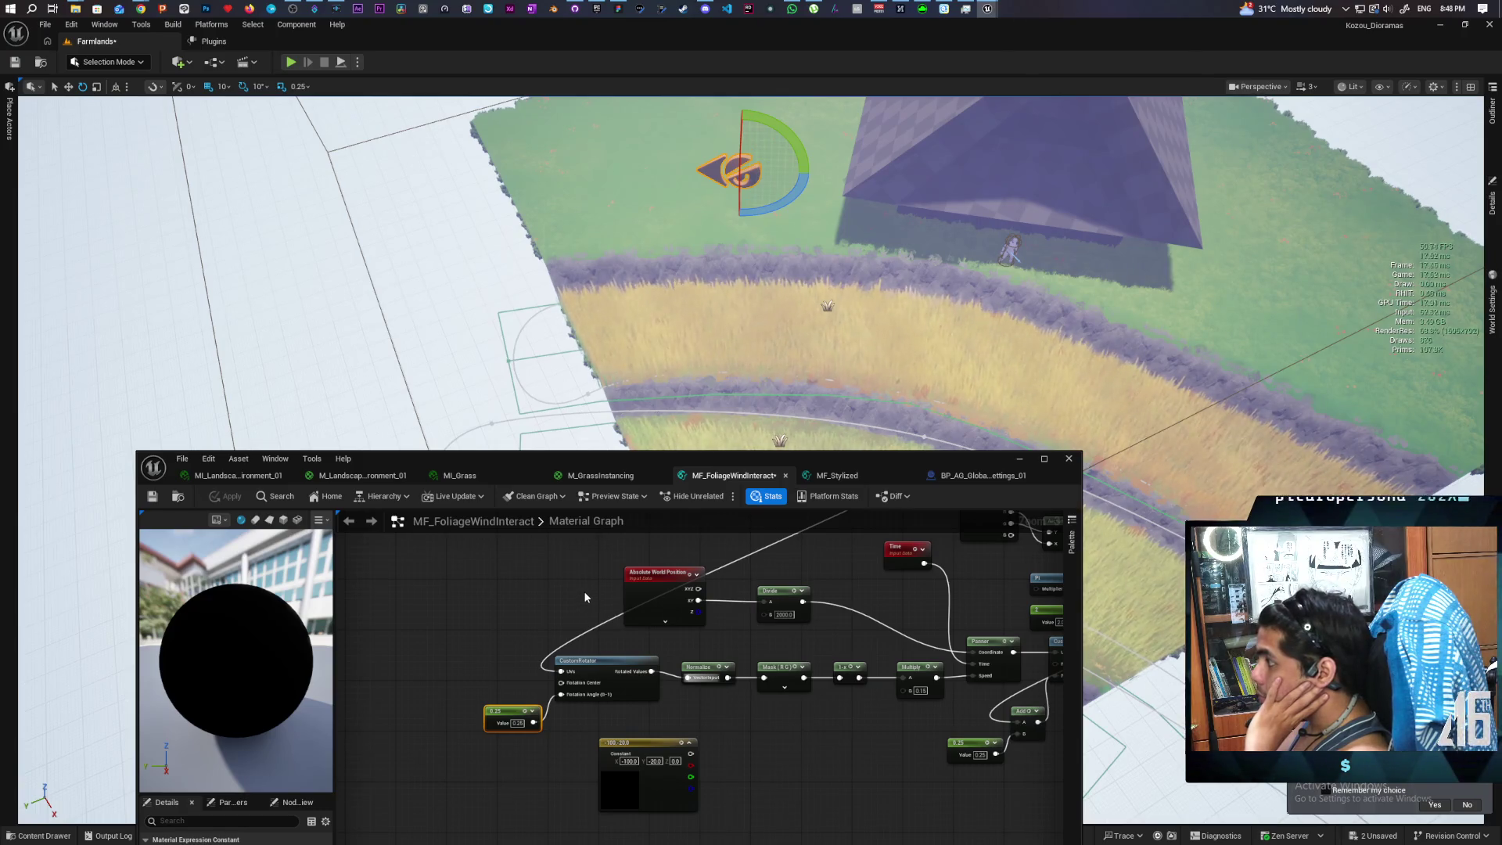
click(518, 722)
text(0)
key(Return)
click(549, 637)
click(226, 496)
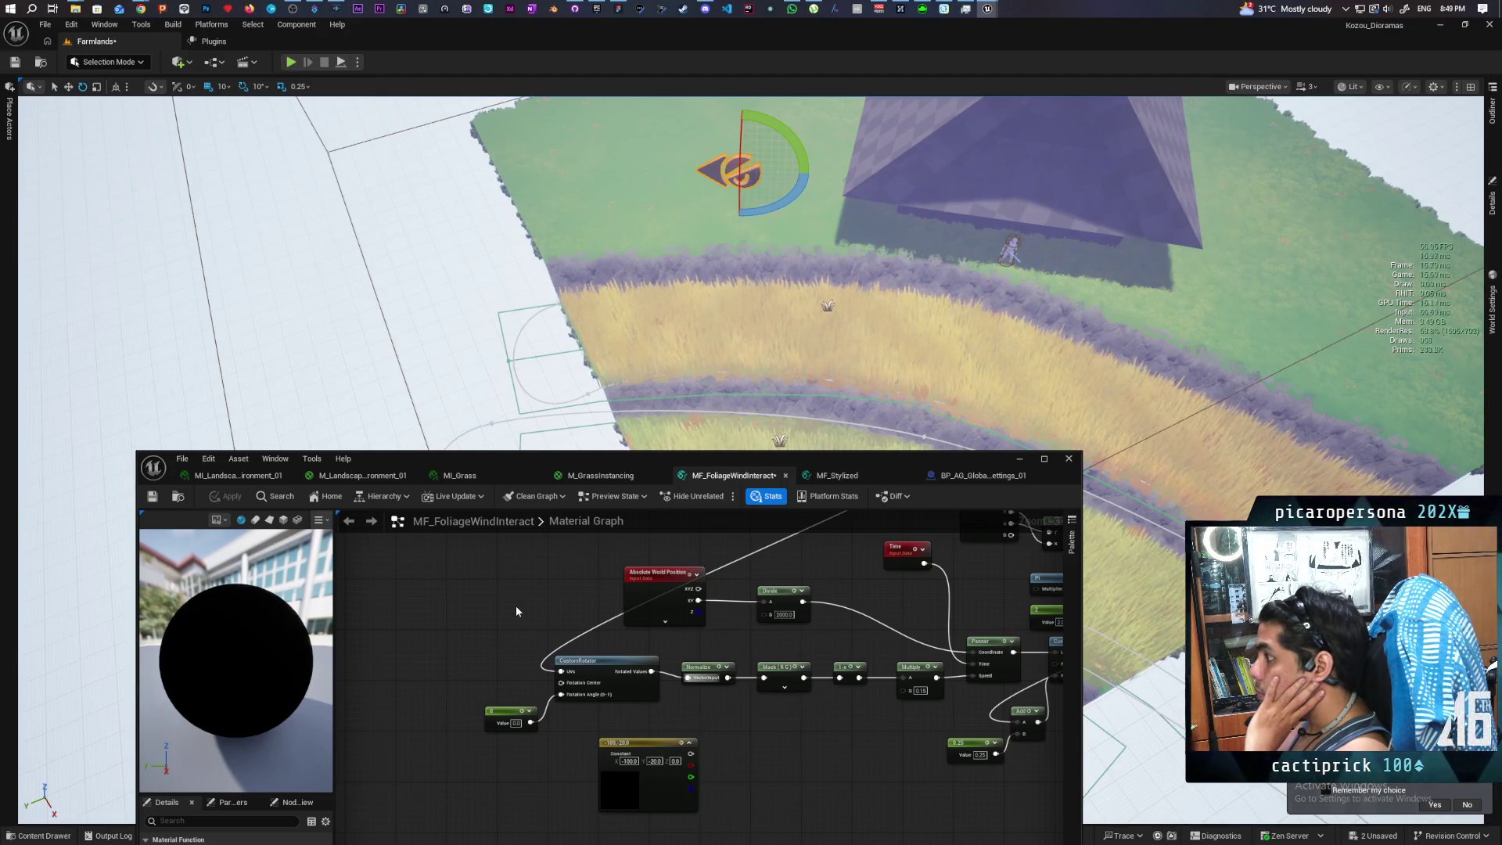
Change the rotation-angle constant to 0.1 and apply so the grass recompiles
mouse_move(514, 328)
mouse_down()
mouse_move(328, 329)
mouse_move(868, 313)
mouse_move(789, 313)
mouse_move(782, 328)
mouse_up()
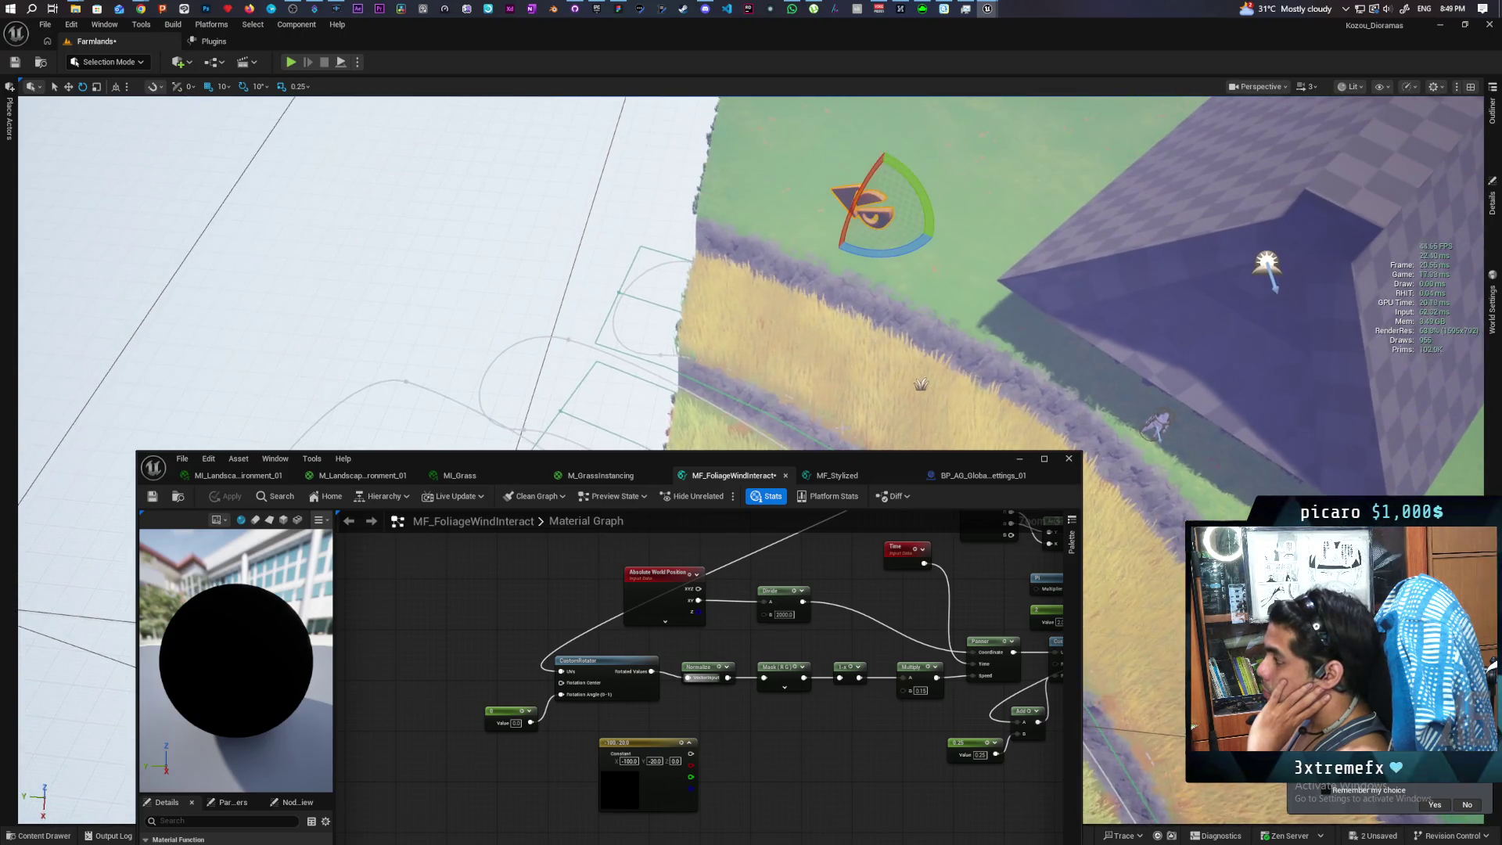
click(515, 723)
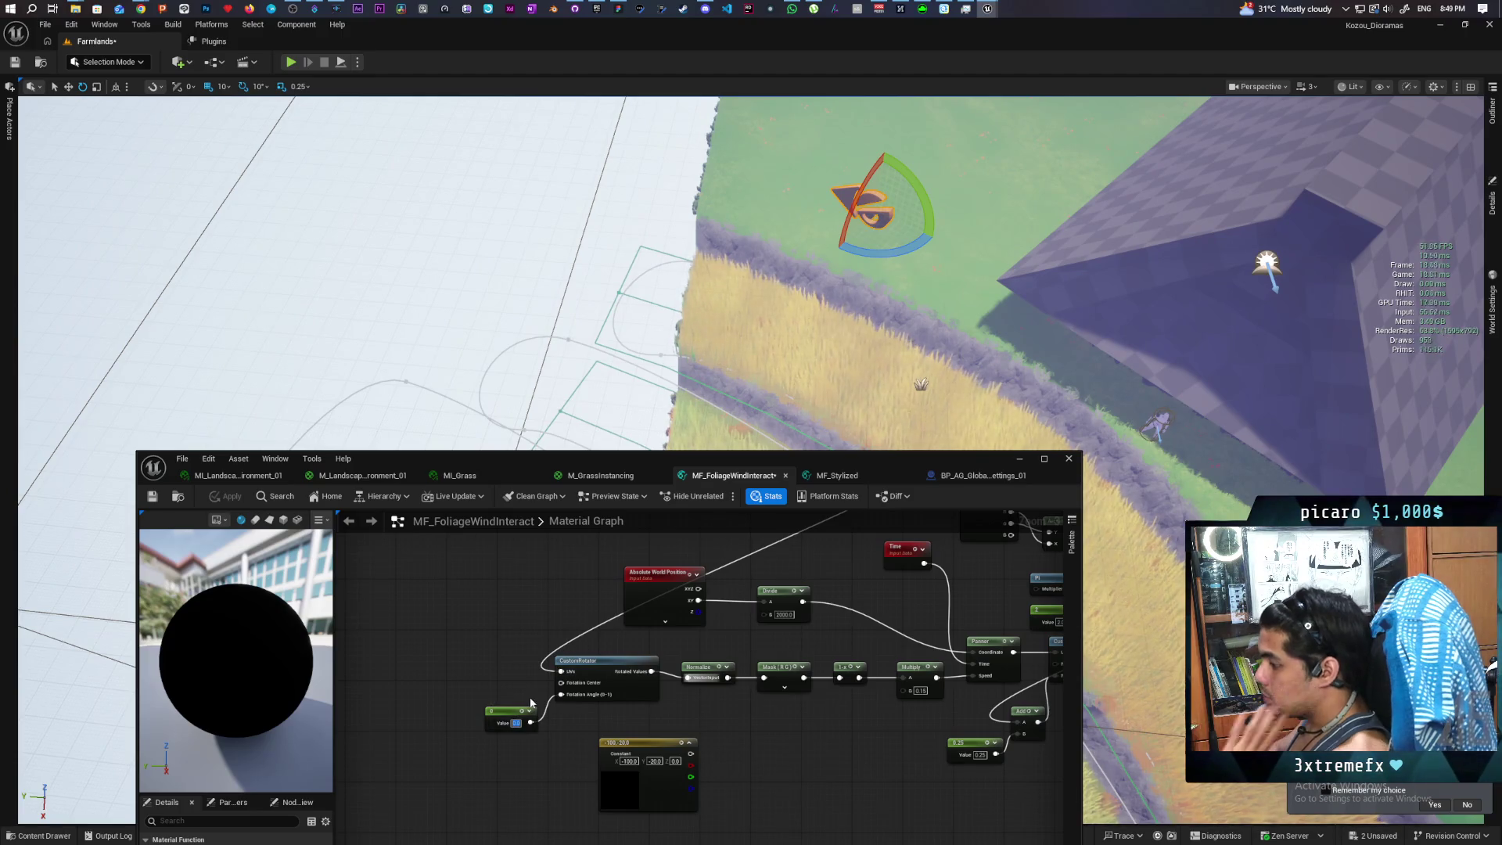
text(0.1)
key(Return)
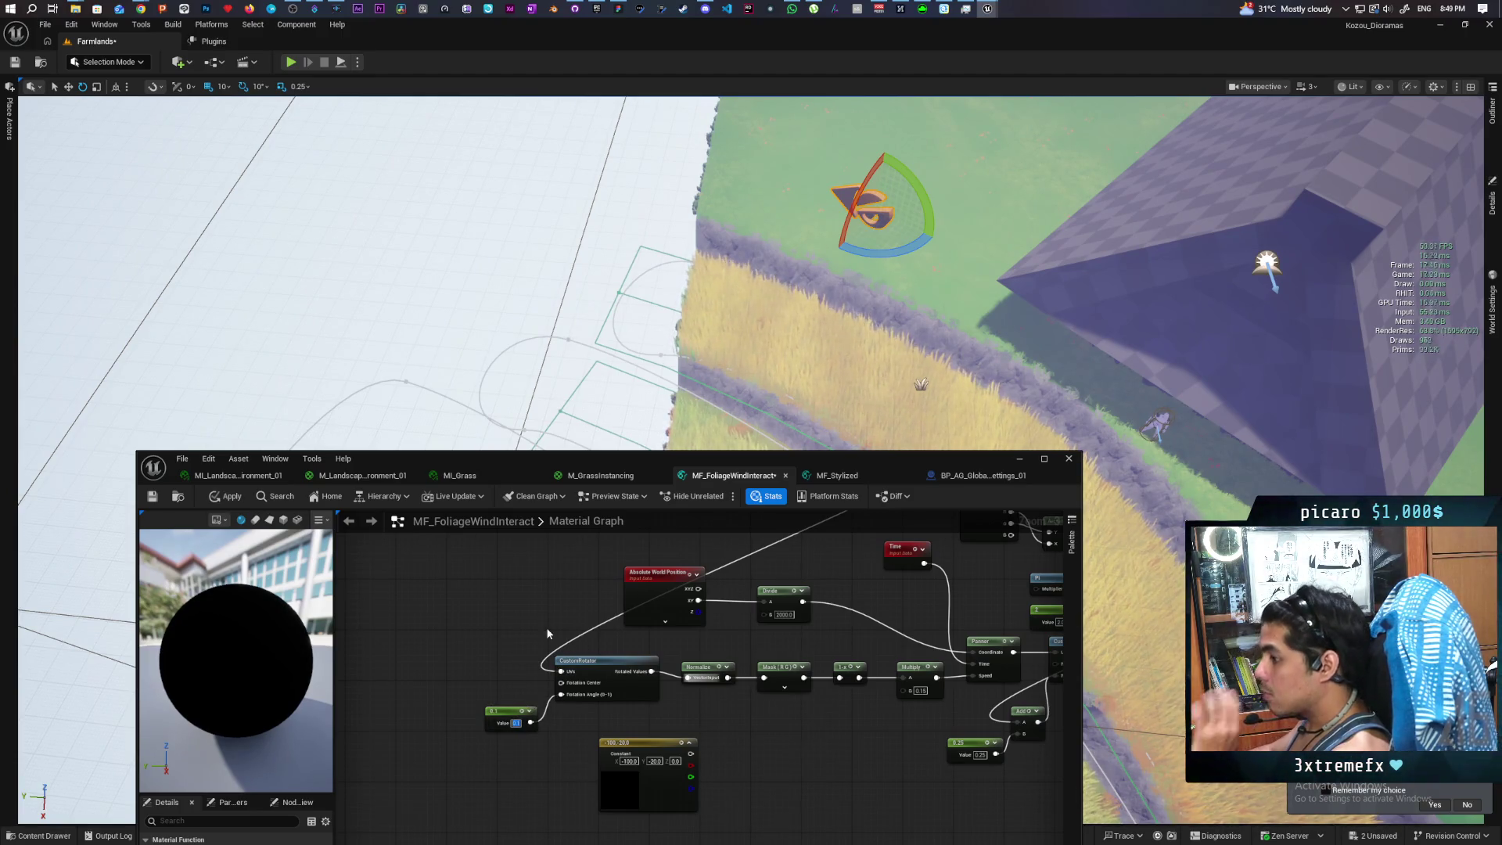
click(227, 496)
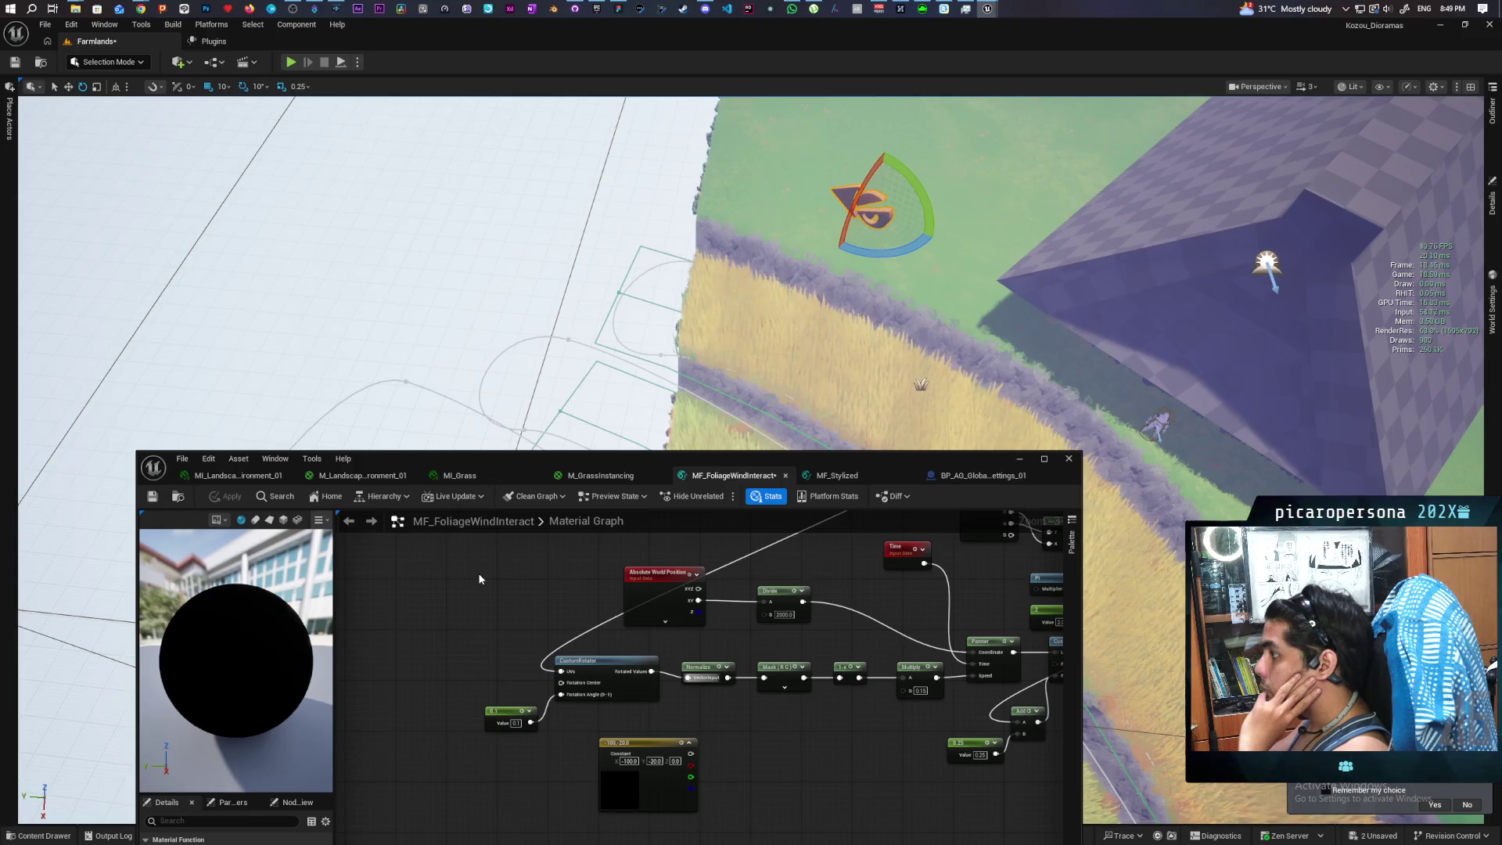
scroll(480, 579, down, 5)
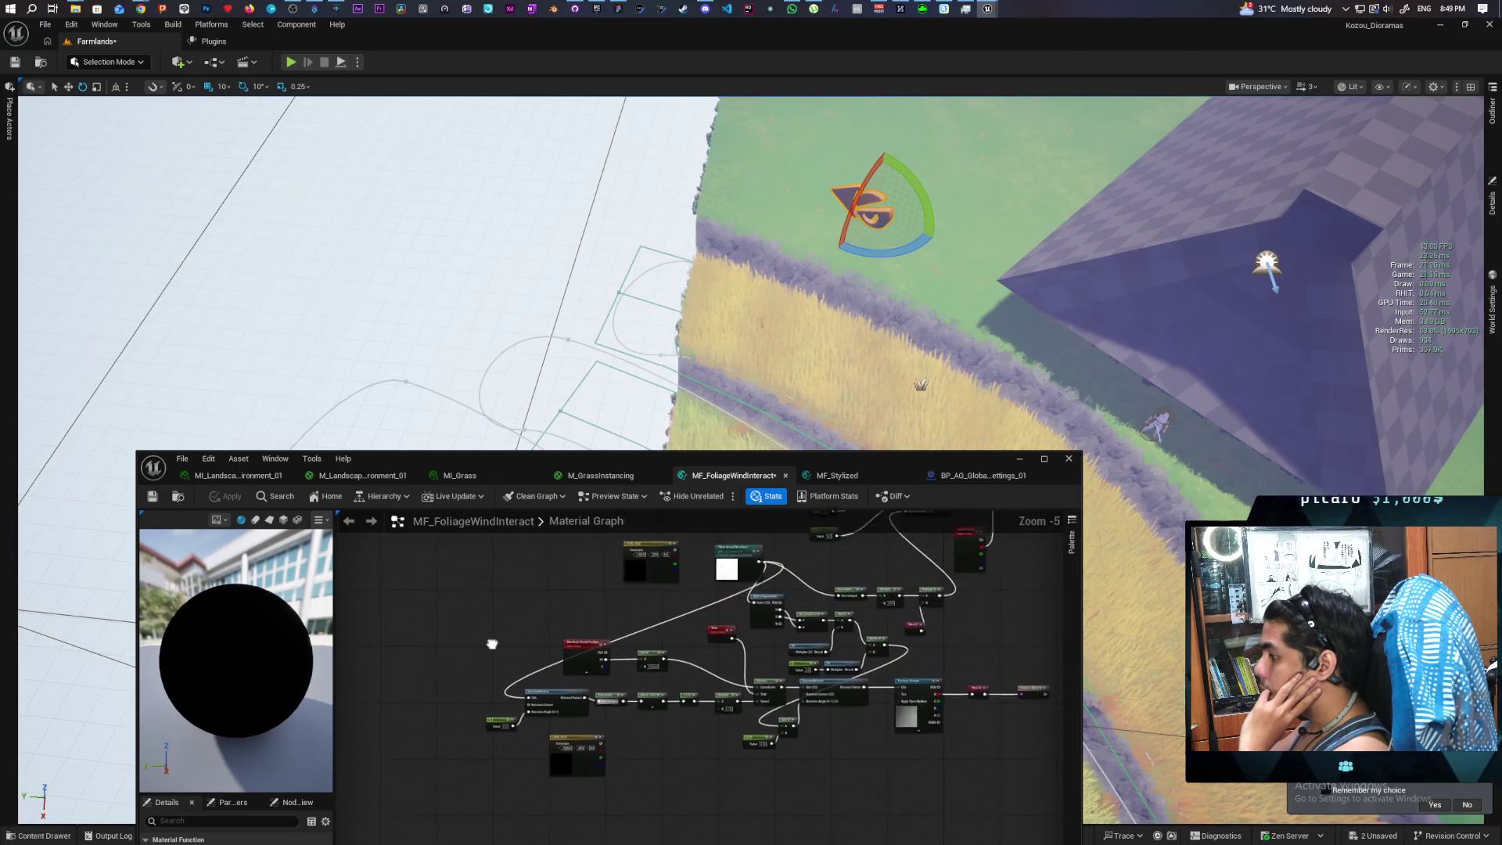
Set the Constant feeding CustomRotator's Rotation Angle to 0.5 and apply the material
mouse_move(491, 668)
mouse_down()
mouse_move(539, 639)
mouse_move(526, 646)
mouse_up()
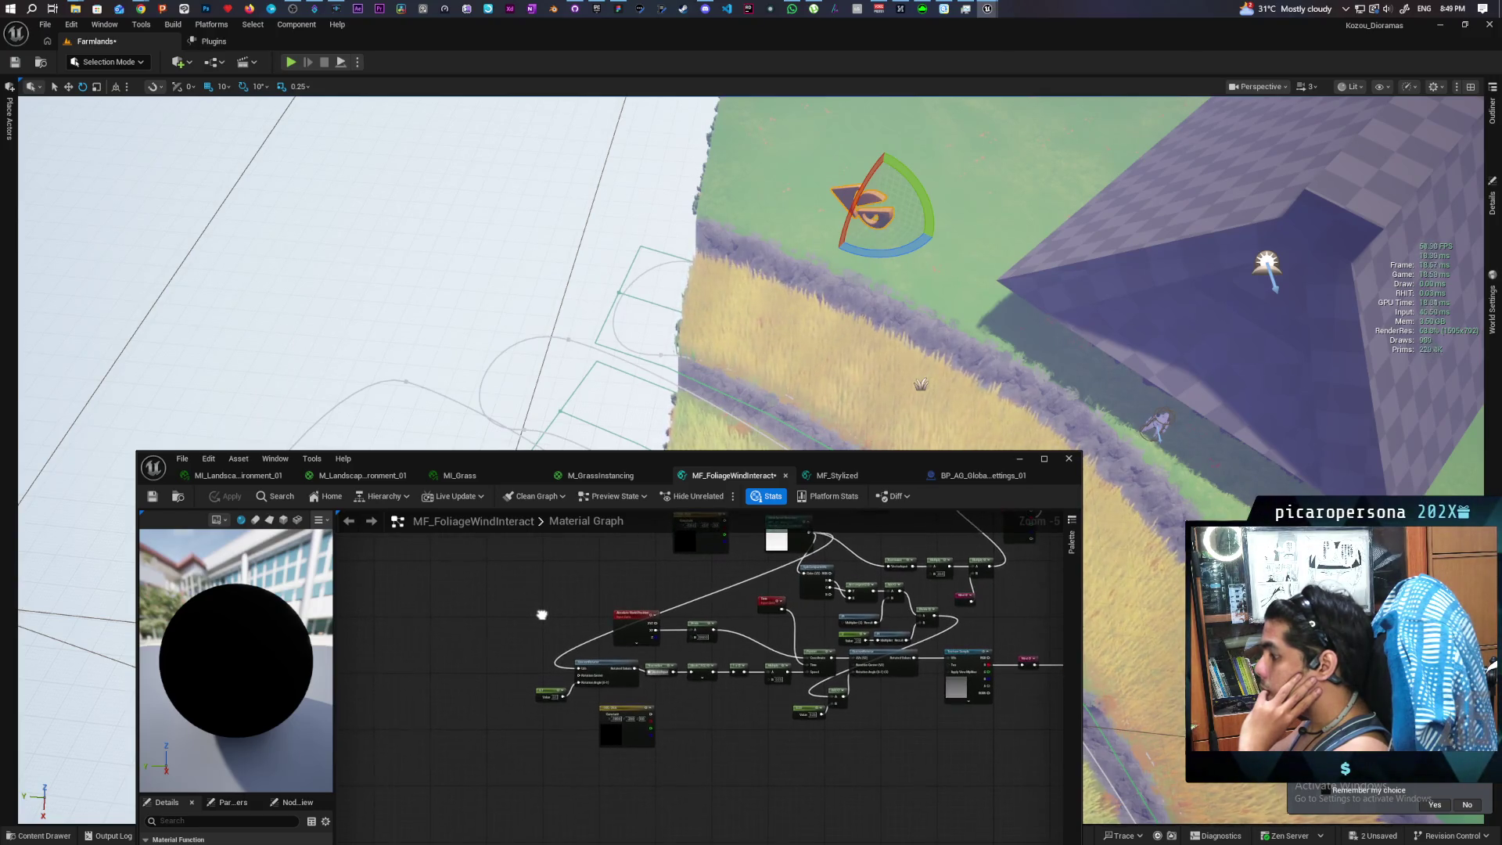
scroll(582, 688, up, 3)
click(522, 728)
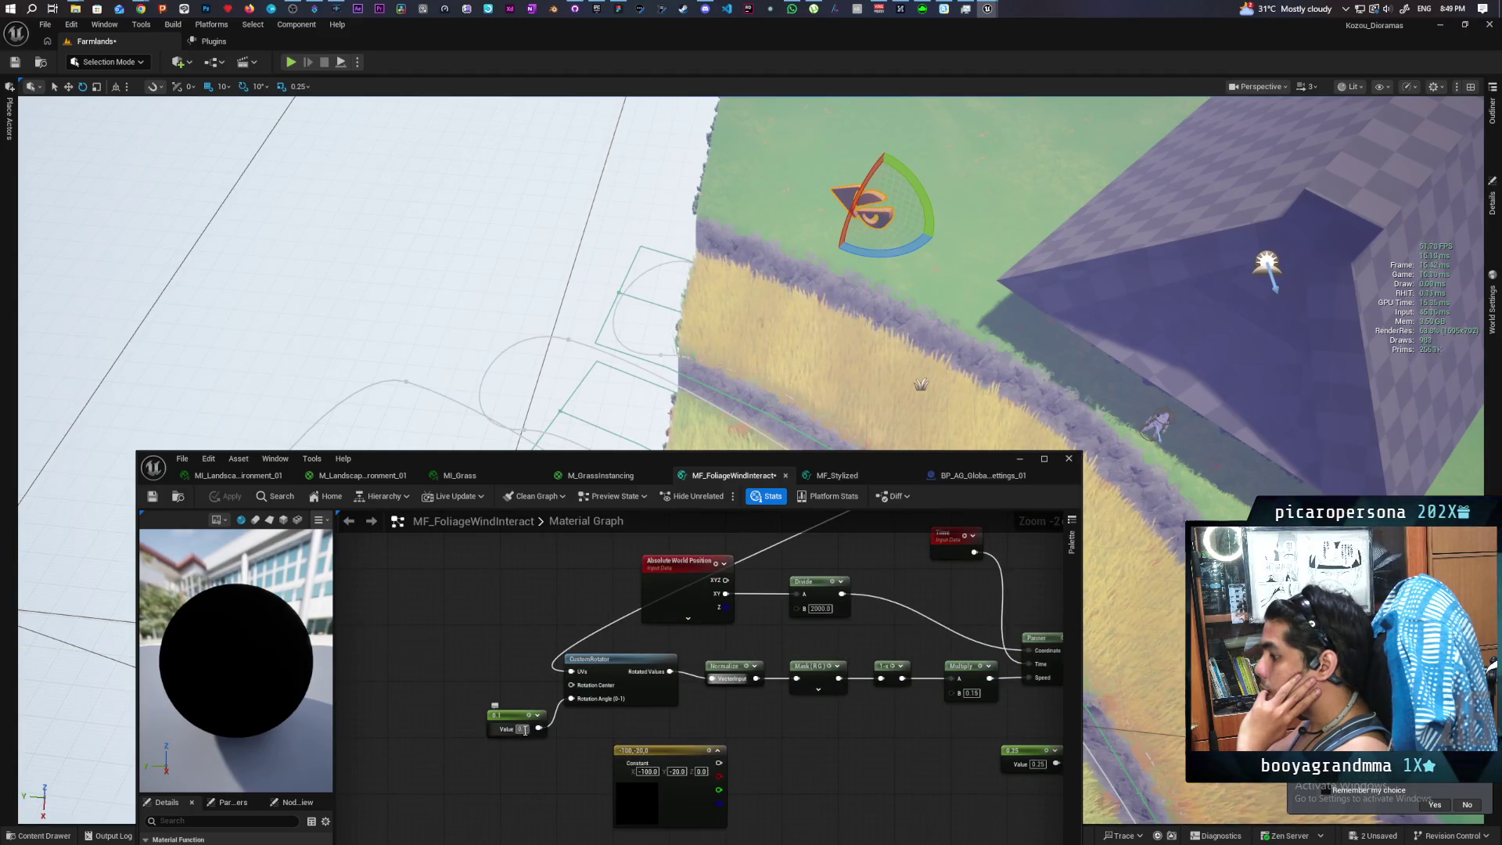
text(0.5)
key(Return)
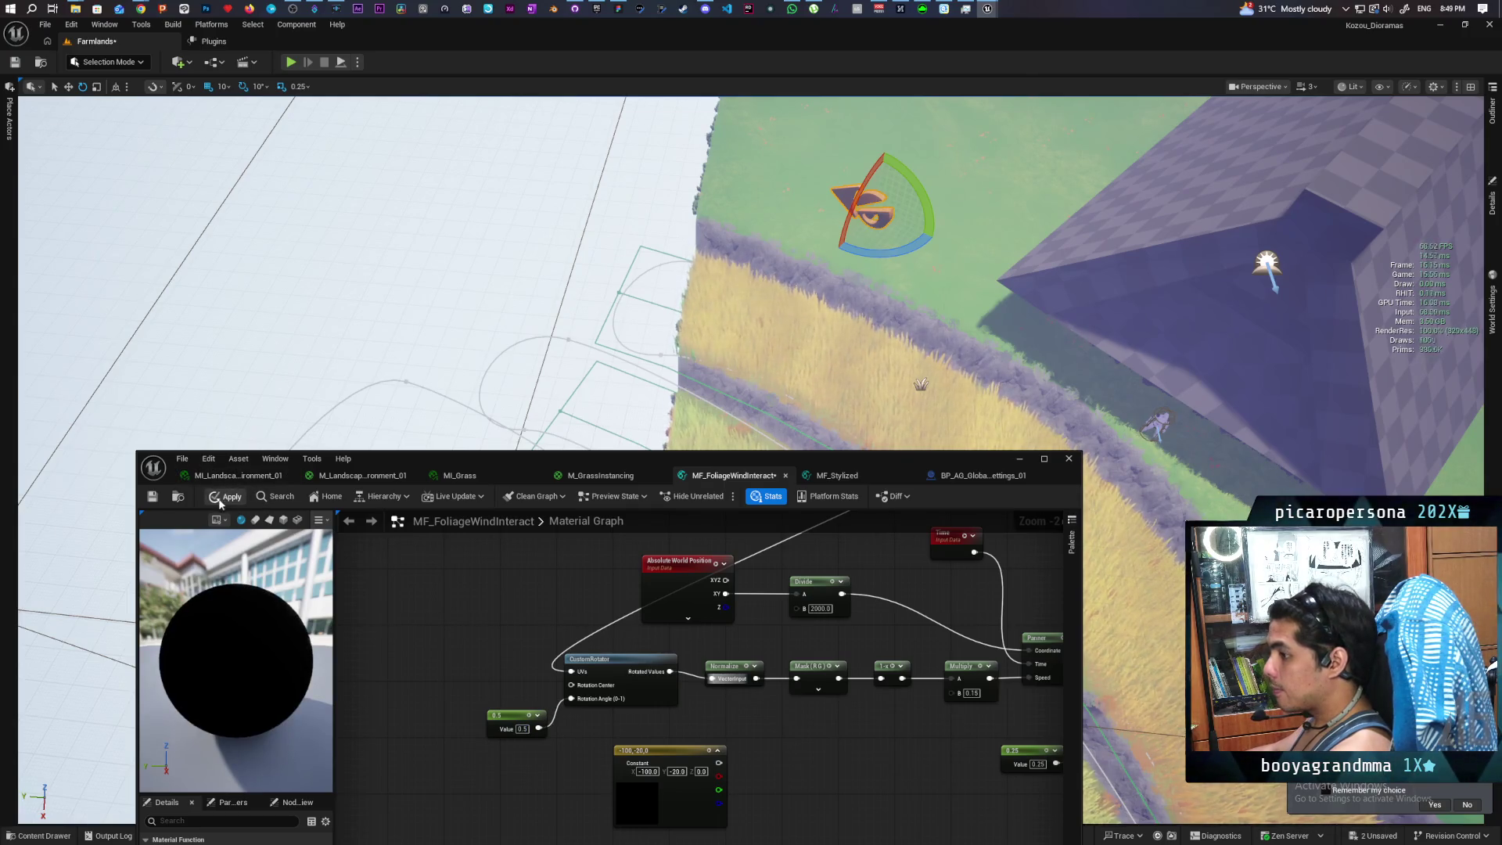
click(218, 496)
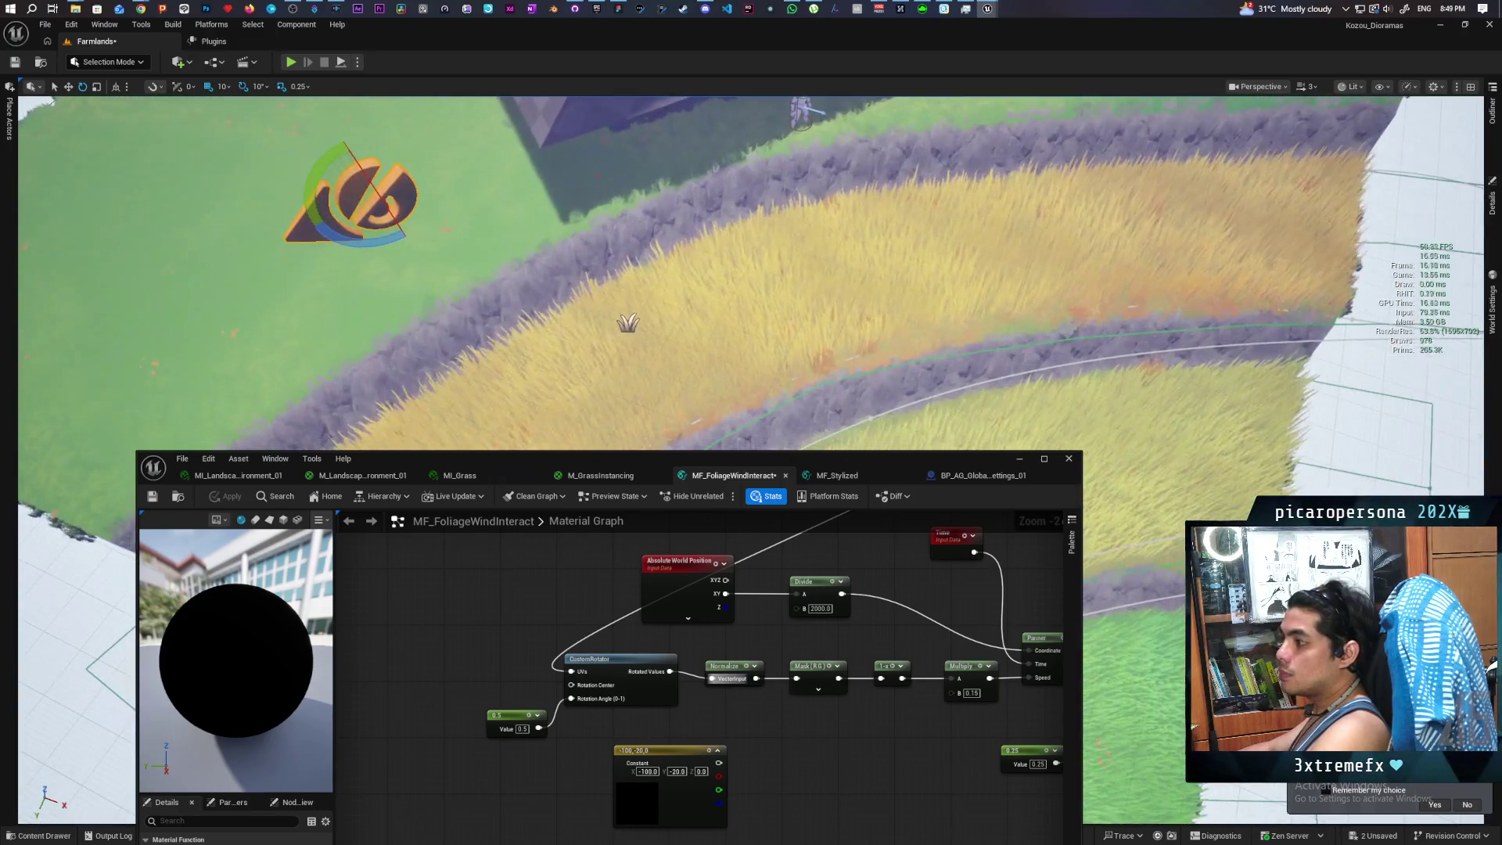
Zoom the graph out and drag the material editor window down-left to reveal the grass field
scroll(642, 266, down, 2)
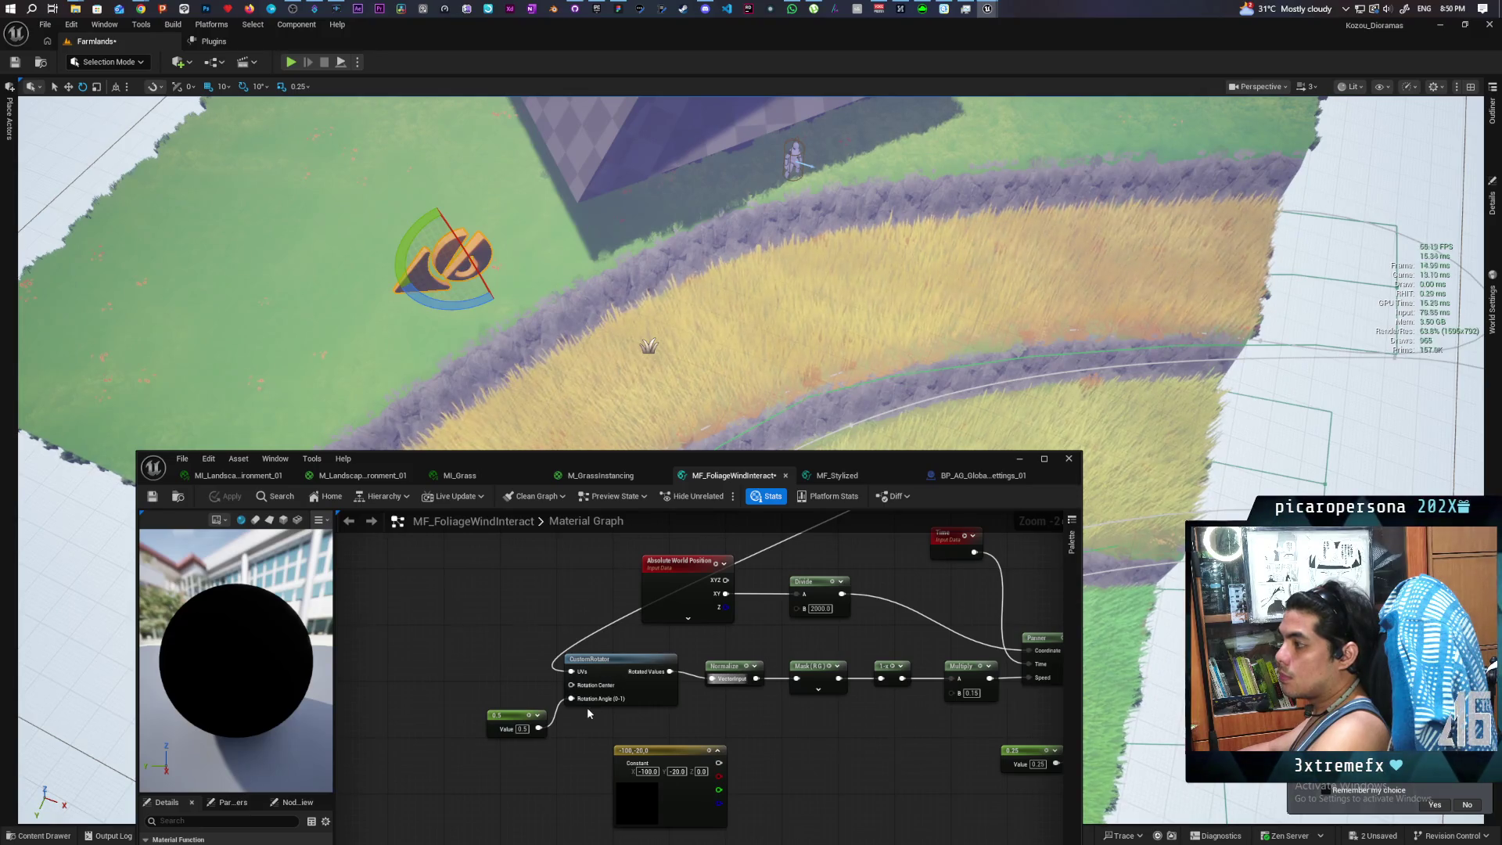
mouse_move(611, 704)
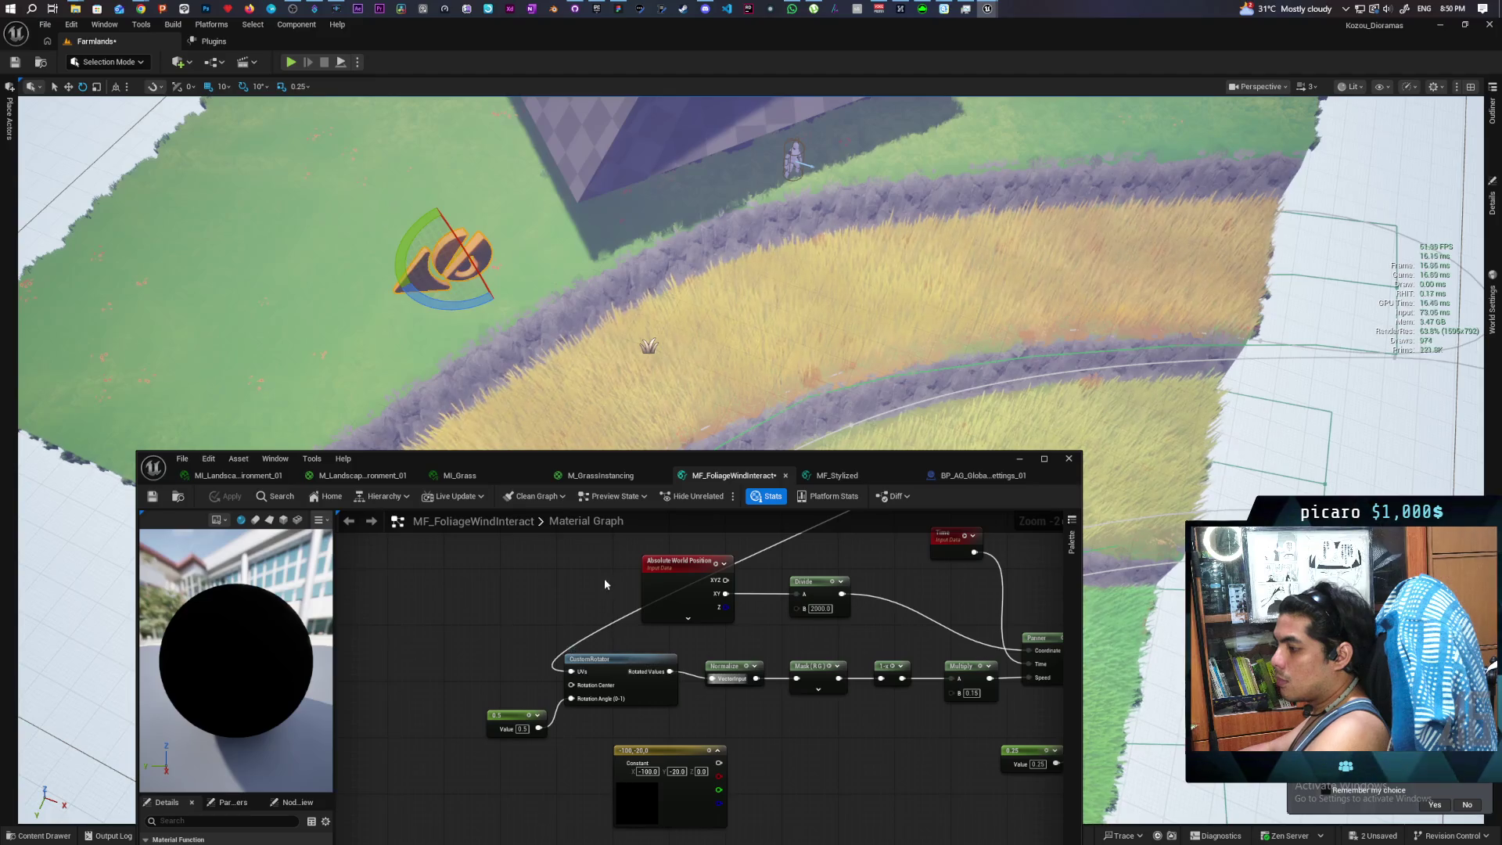
scroll(606, 584, down, 2)
mouse_move(606, 471)
mouse_down()
mouse_move(568, 576)
mouse_move(696, 564)
mouse_up()
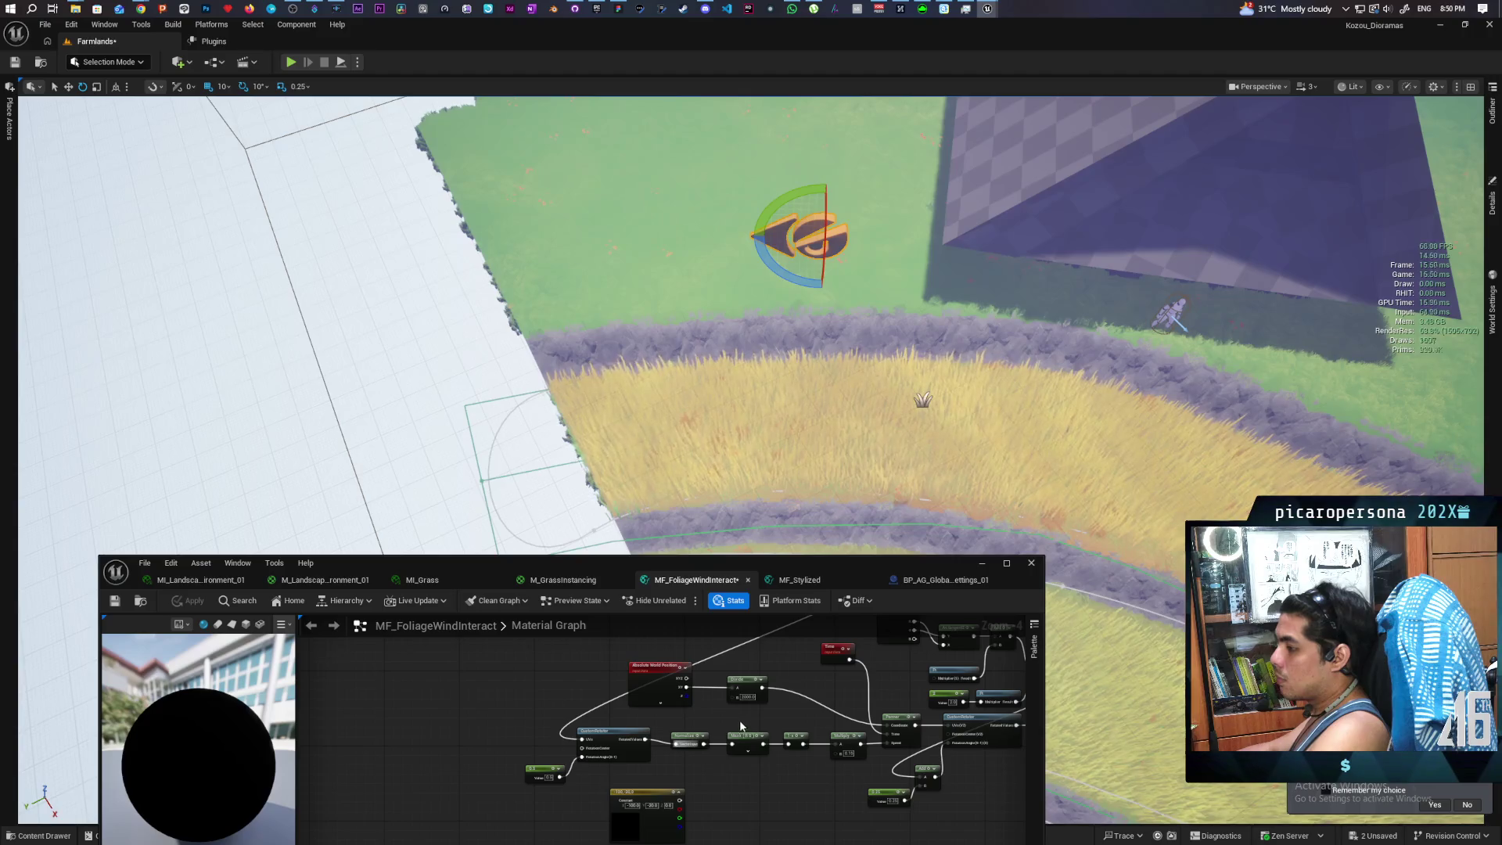
Add a RotateVector node wired from the Wind Arrow Direction parameter's output
mouse_move(742, 716)
mouse_down()
mouse_move(716, 758)
mouse_move(739, 690)
mouse_move(675, 735)
mouse_move(679, 702)
mouse_up()
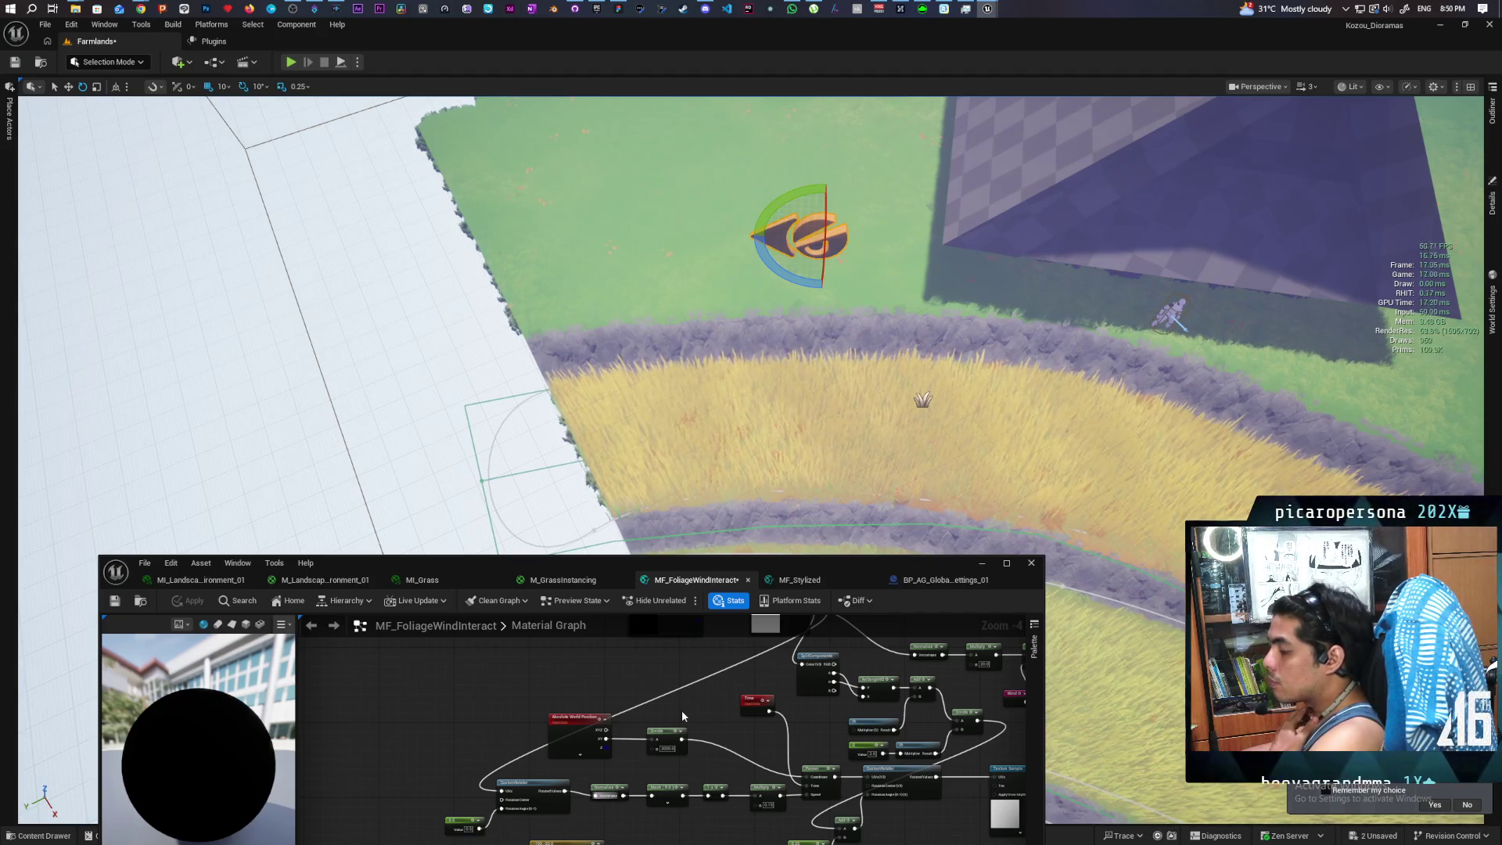
drag(693, 705, 711, 769)
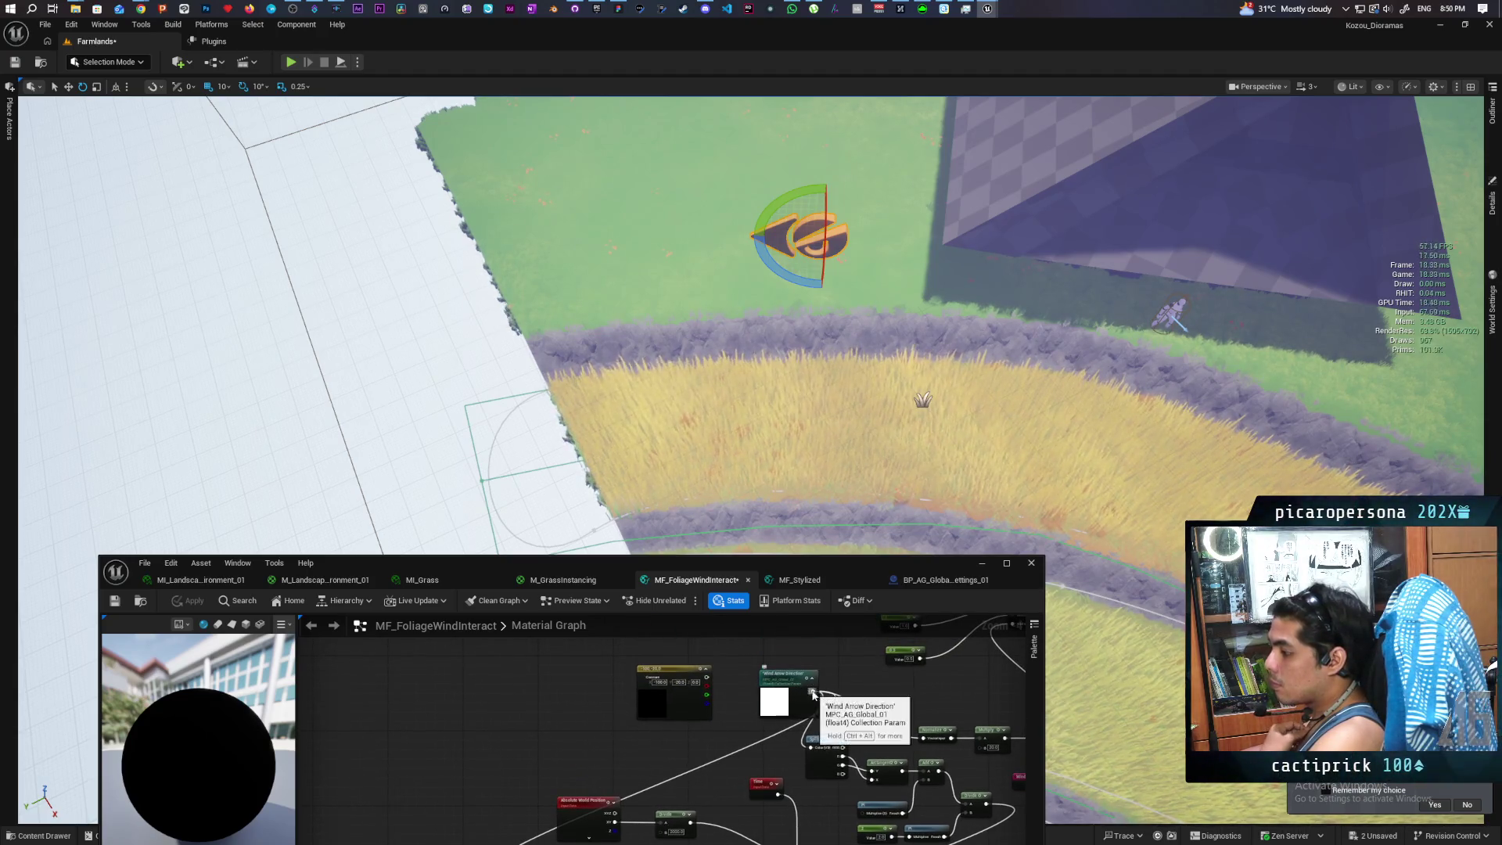
drag(806, 689, 665, 748)
text(rotate)
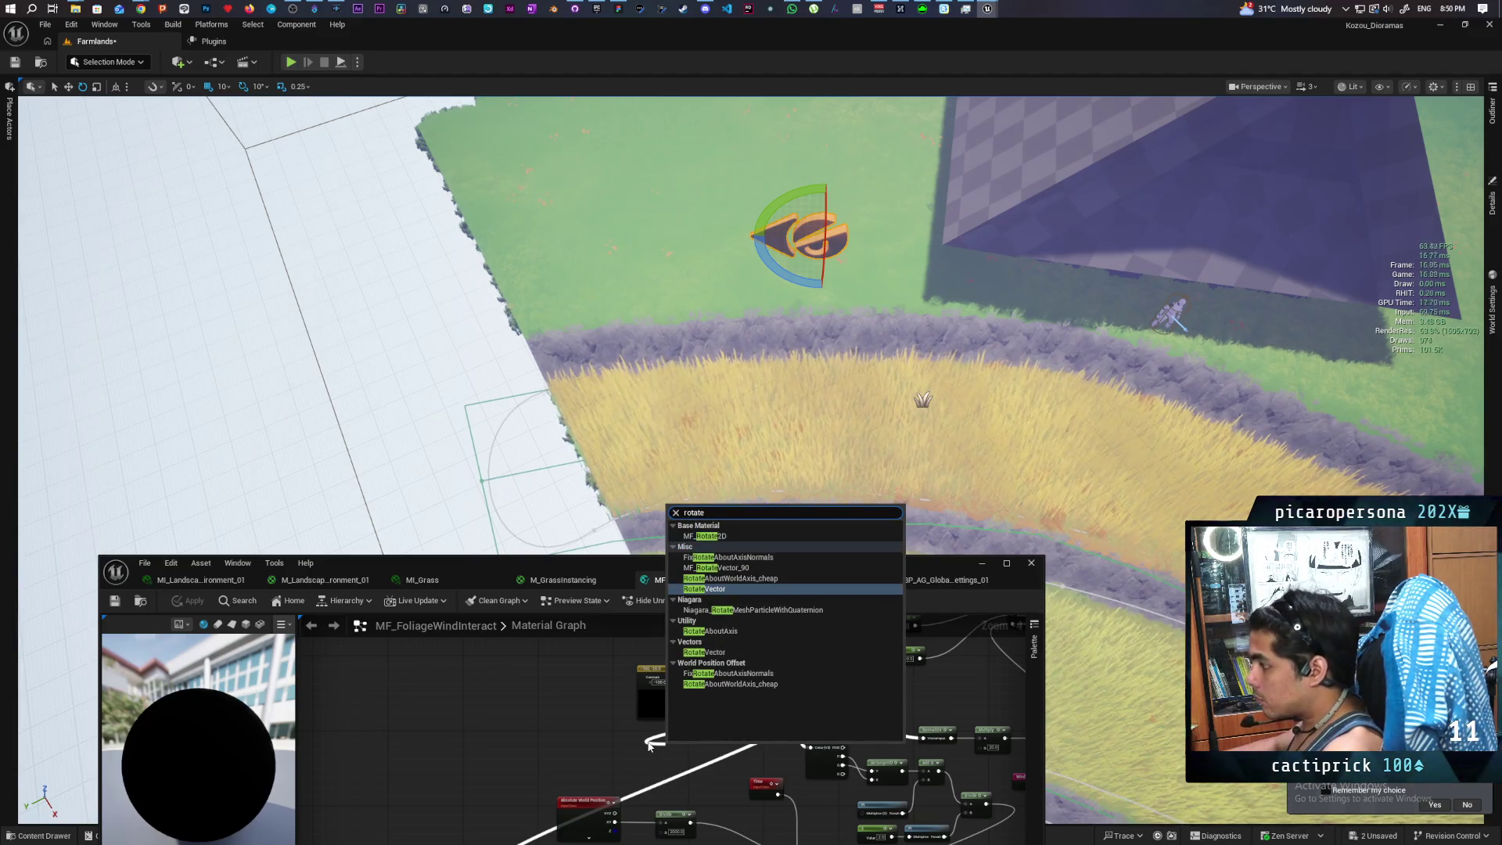
key(Return)
scroll(696, 671, up, 2)
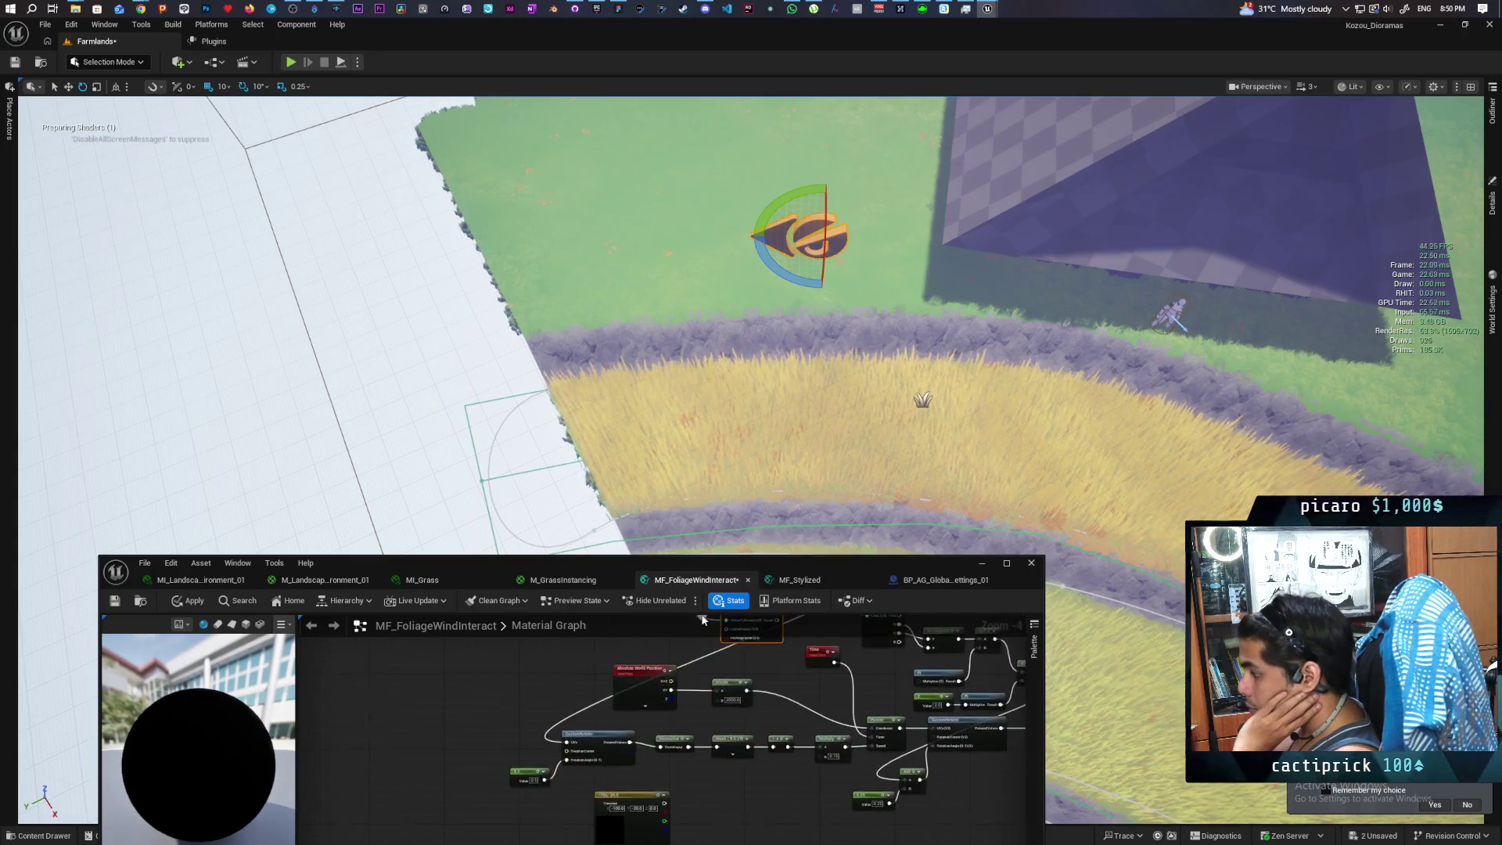
mouse_move(696, 671)
mouse_down()
mouse_move(665, 757)
mouse_move(676, 713)
mouse_up()
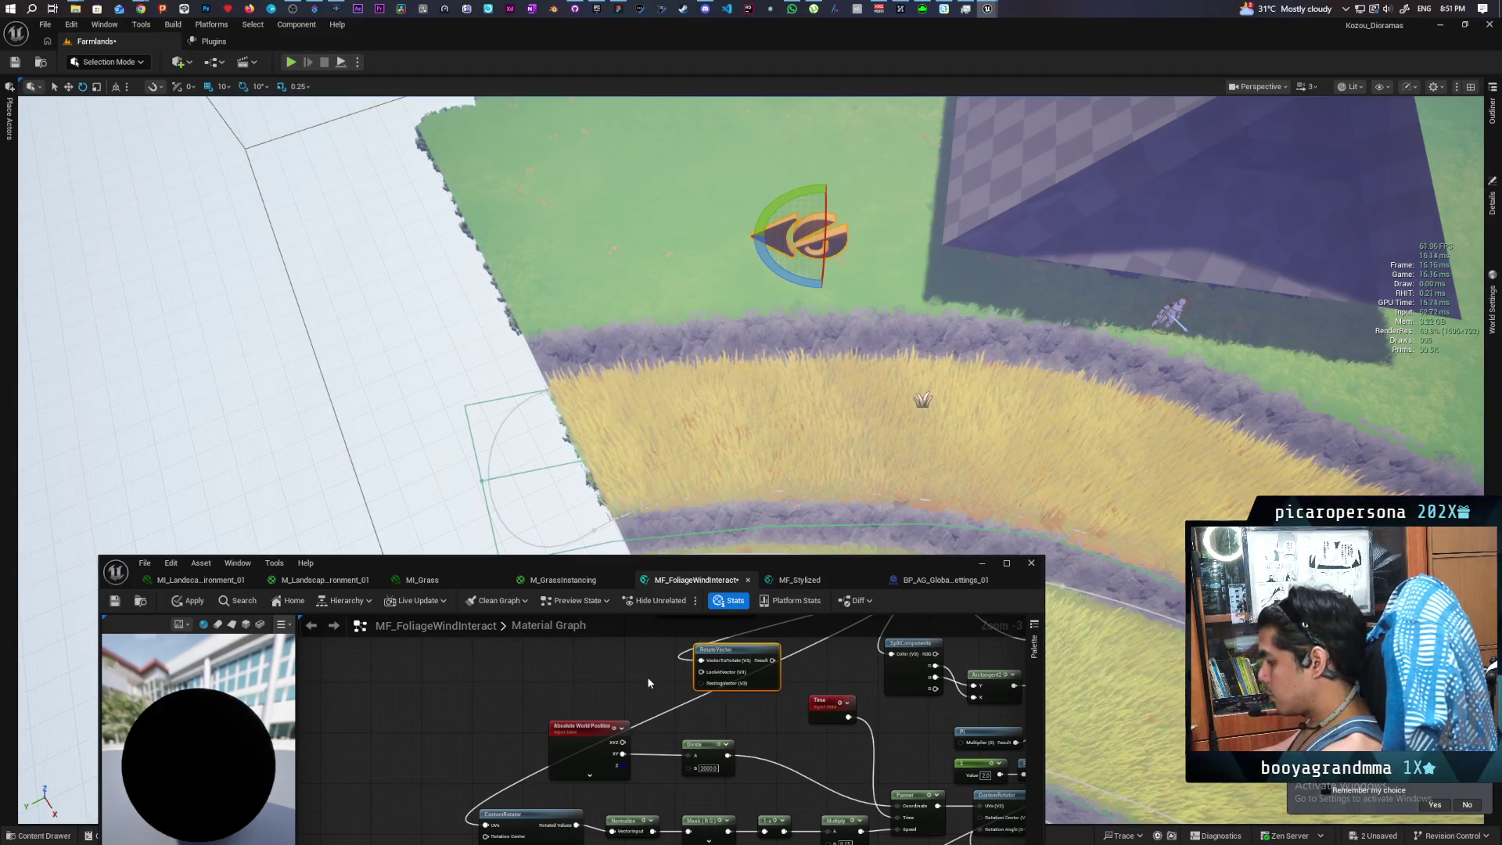
Delete the RotateVector node and add an MF_RotateVector_90 function node in its place
key(Delete)
scroll(647, 683, down, 2)
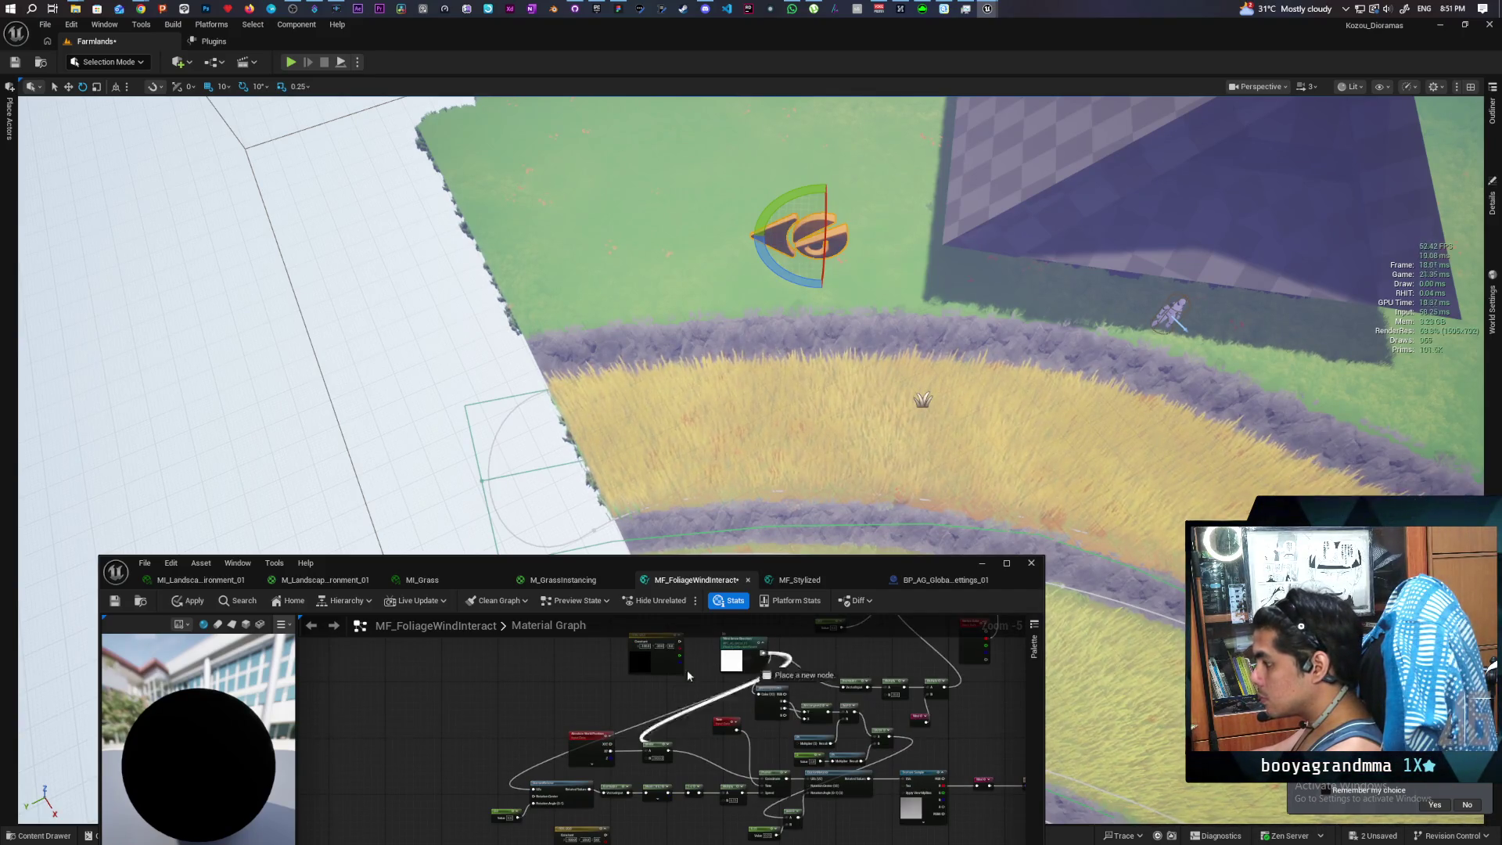
drag(784, 702, 626, 681)
text(rotate)
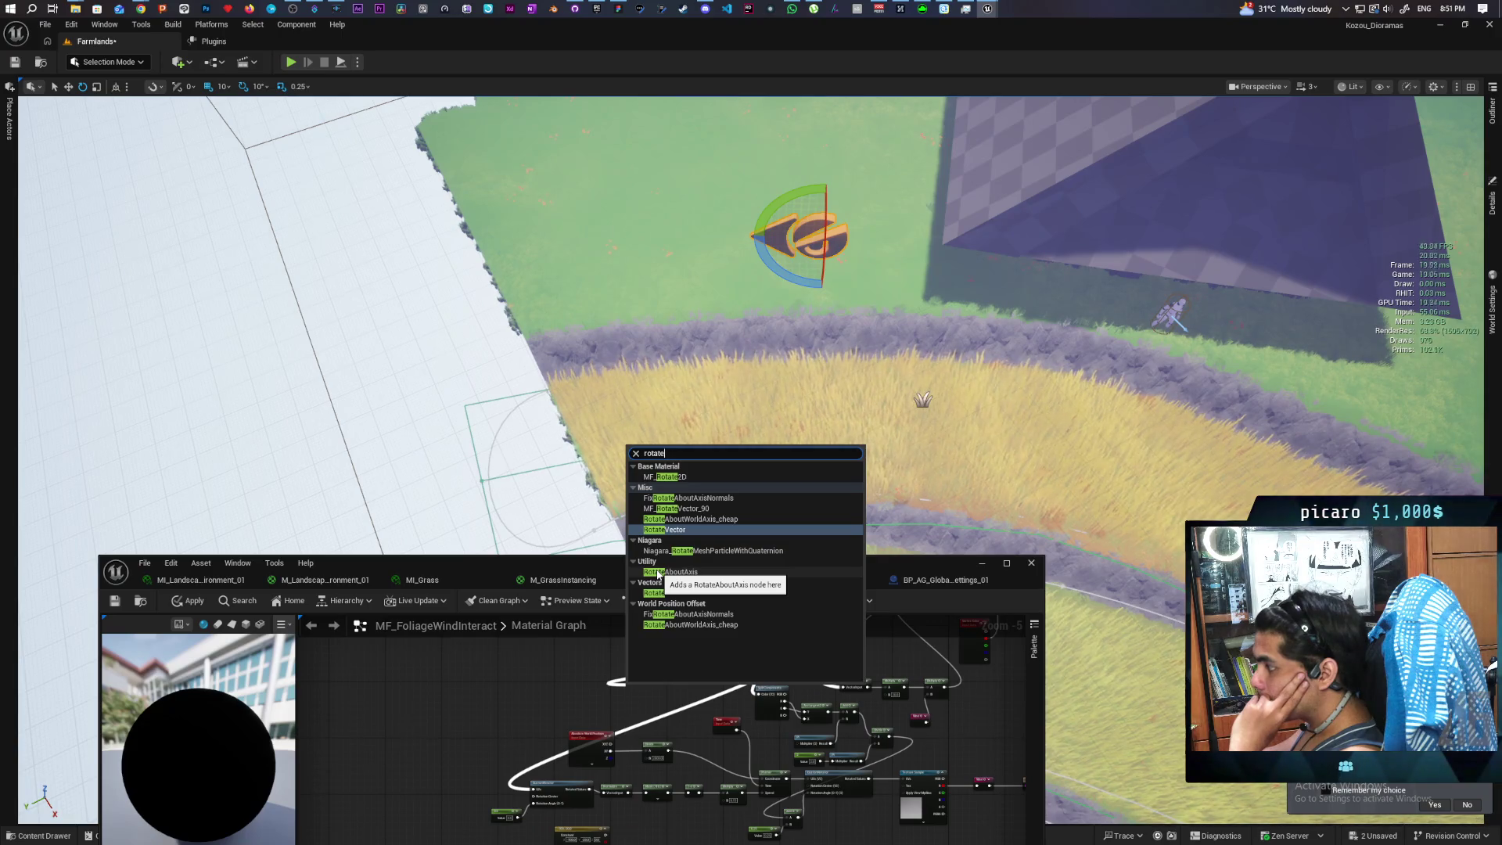
click(688, 518)
scroll(643, 690, up, 3)
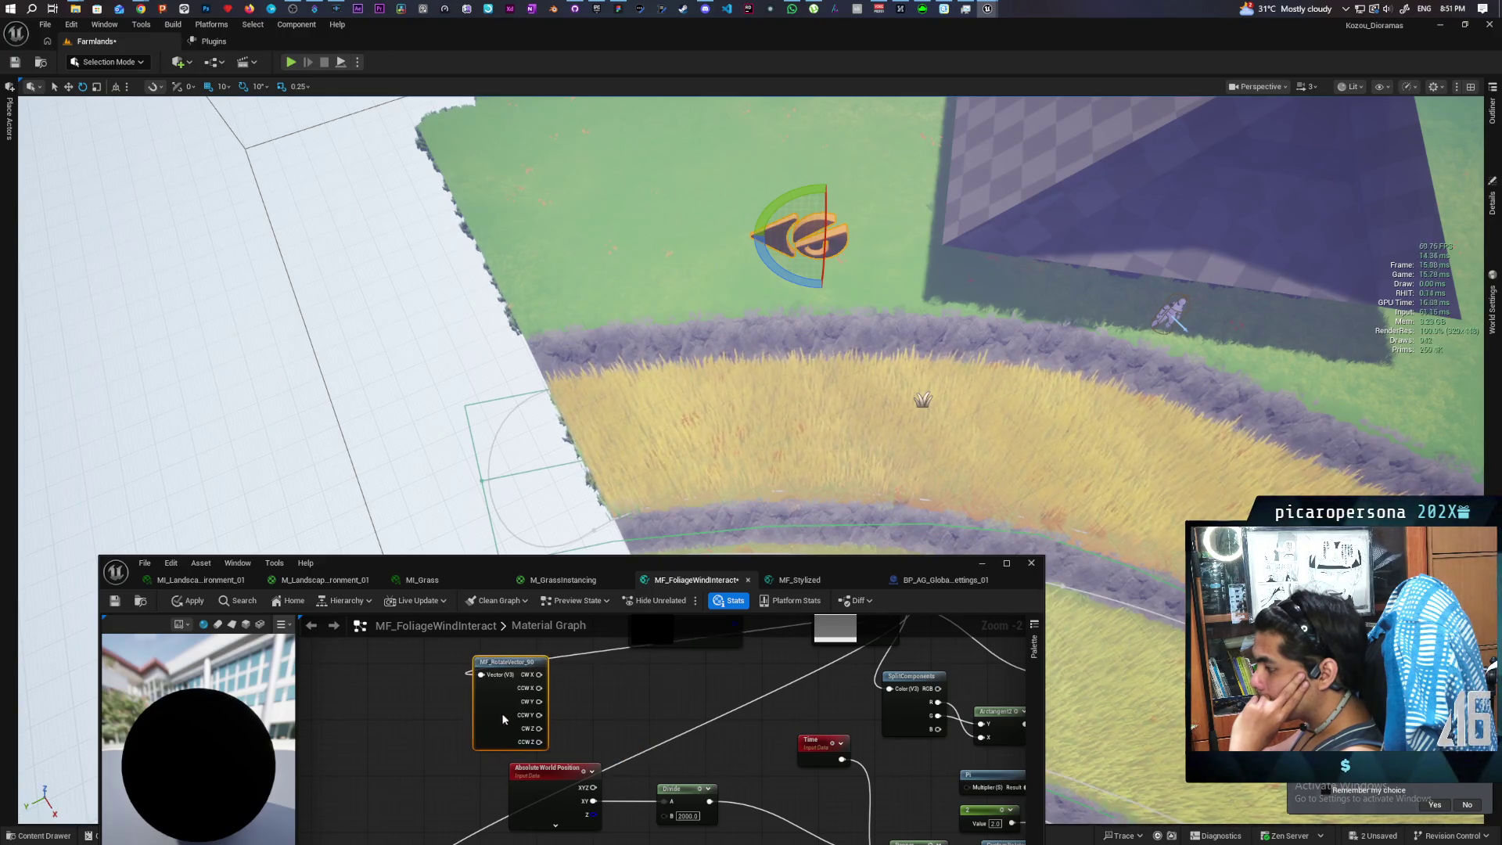
drag(600, 728, 649, 625)
scroll(619, 720, down, 2)
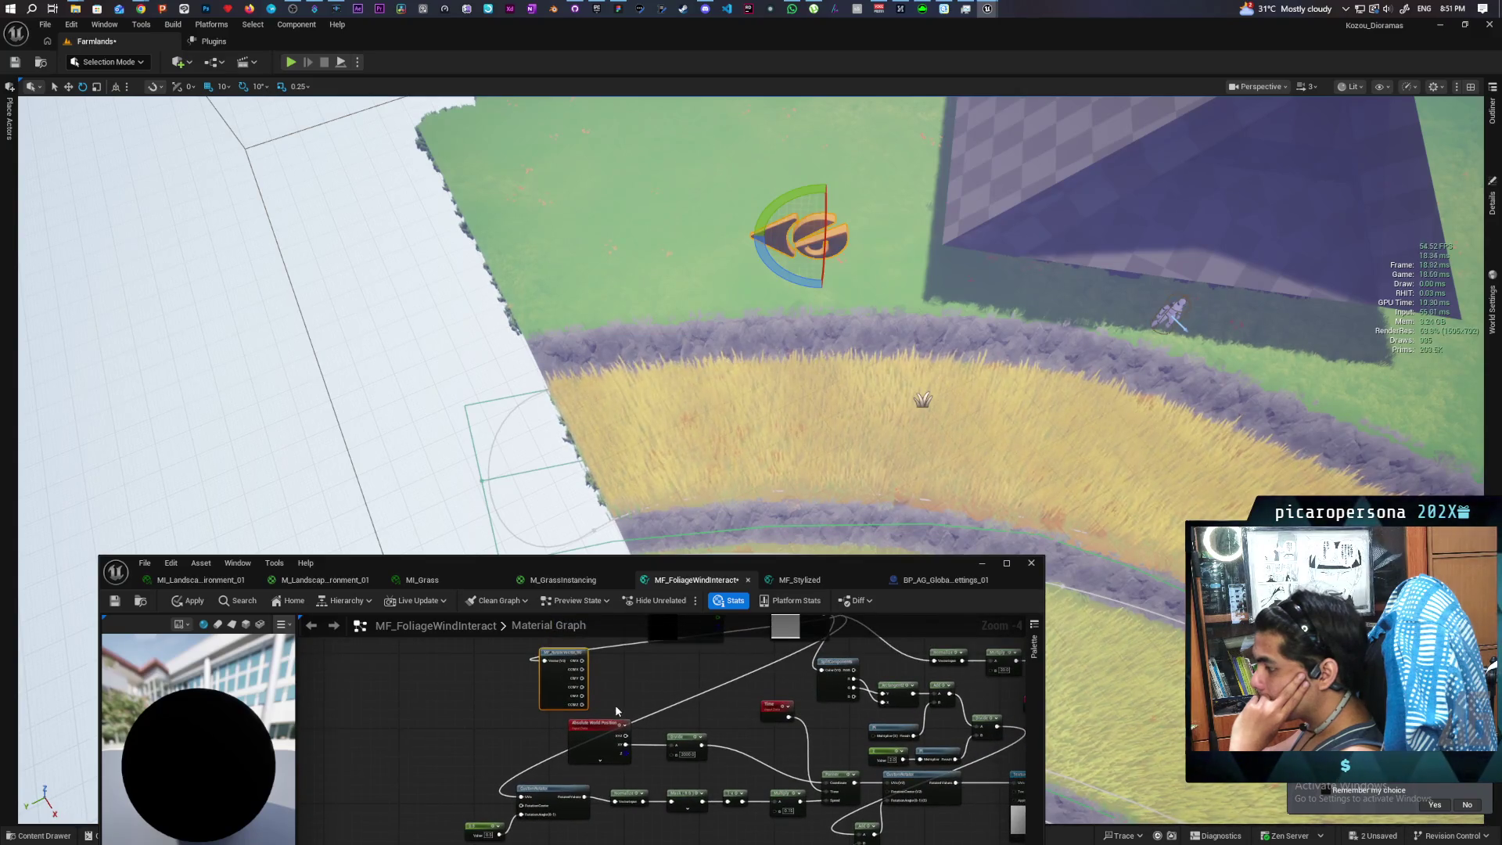
drag(616, 710, 615, 686)
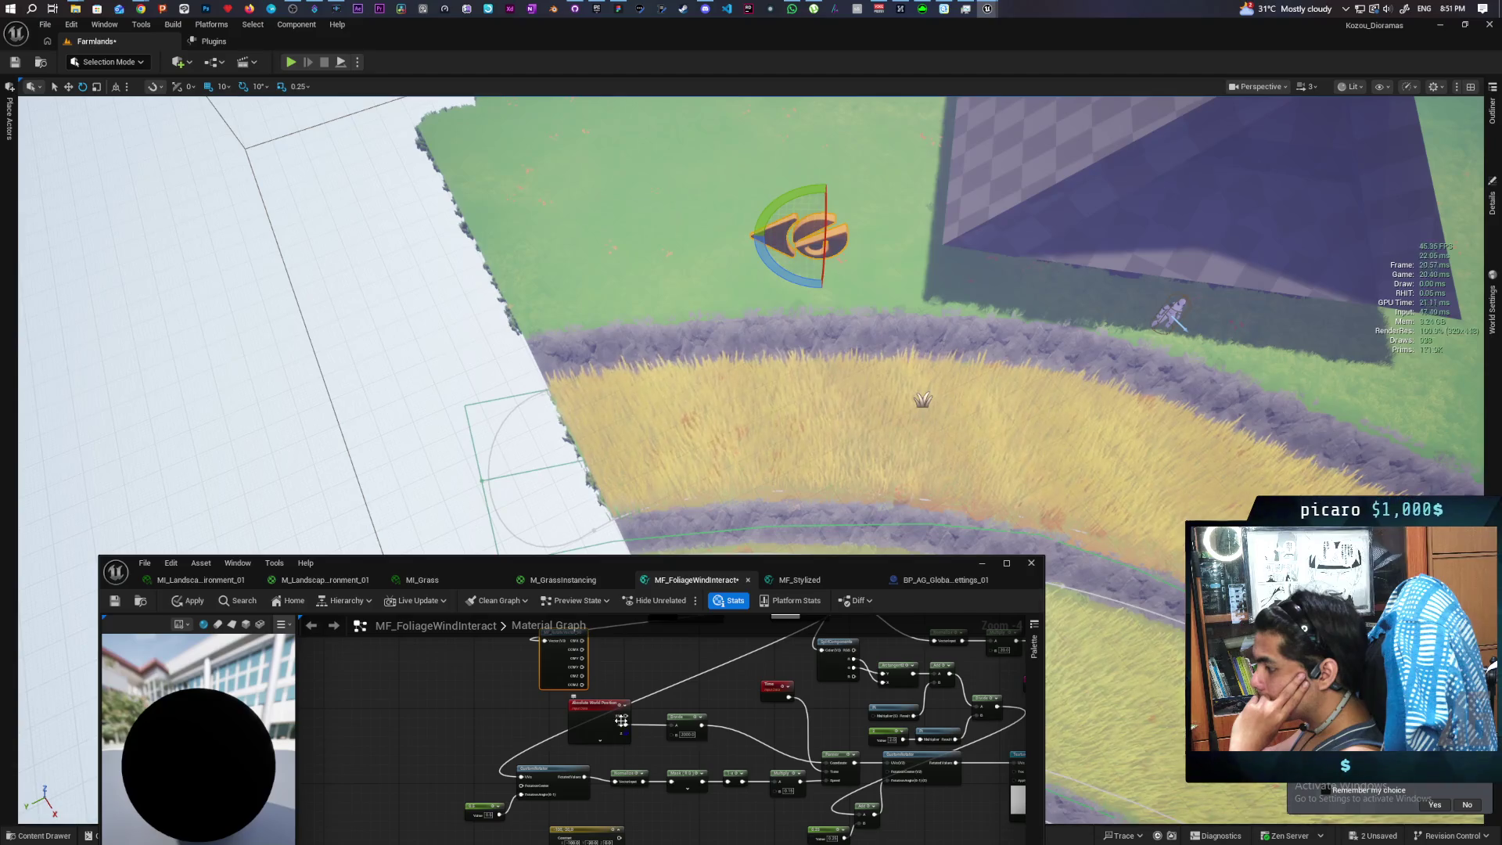
mouse_move(608, 718)
mouse_down()
mouse_move(741, 678)
mouse_move(502, 754)
mouse_move(502, 821)
mouse_move(435, 831)
mouse_up()
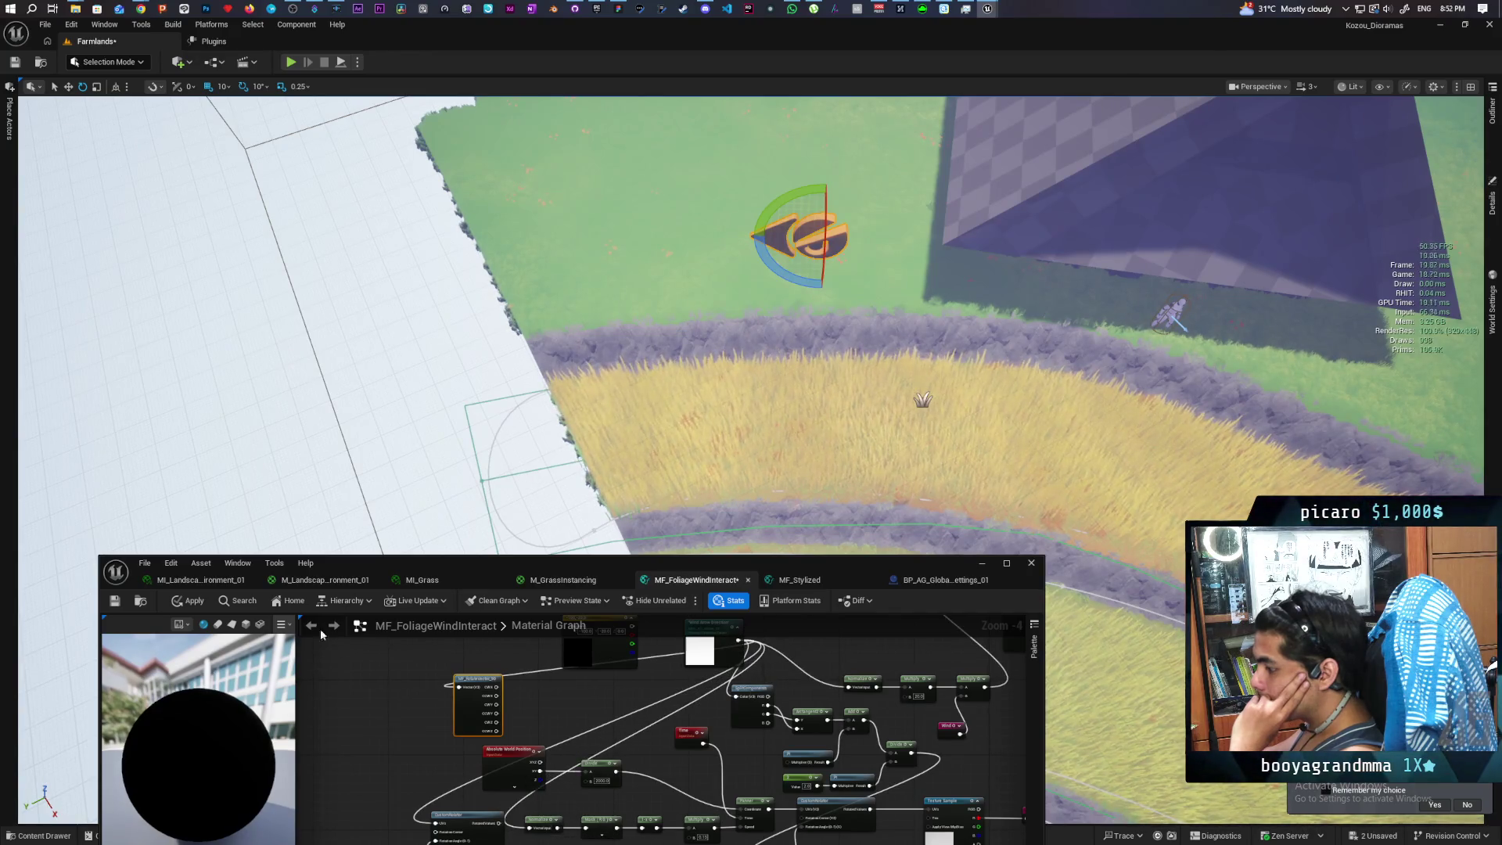
click(188, 600)
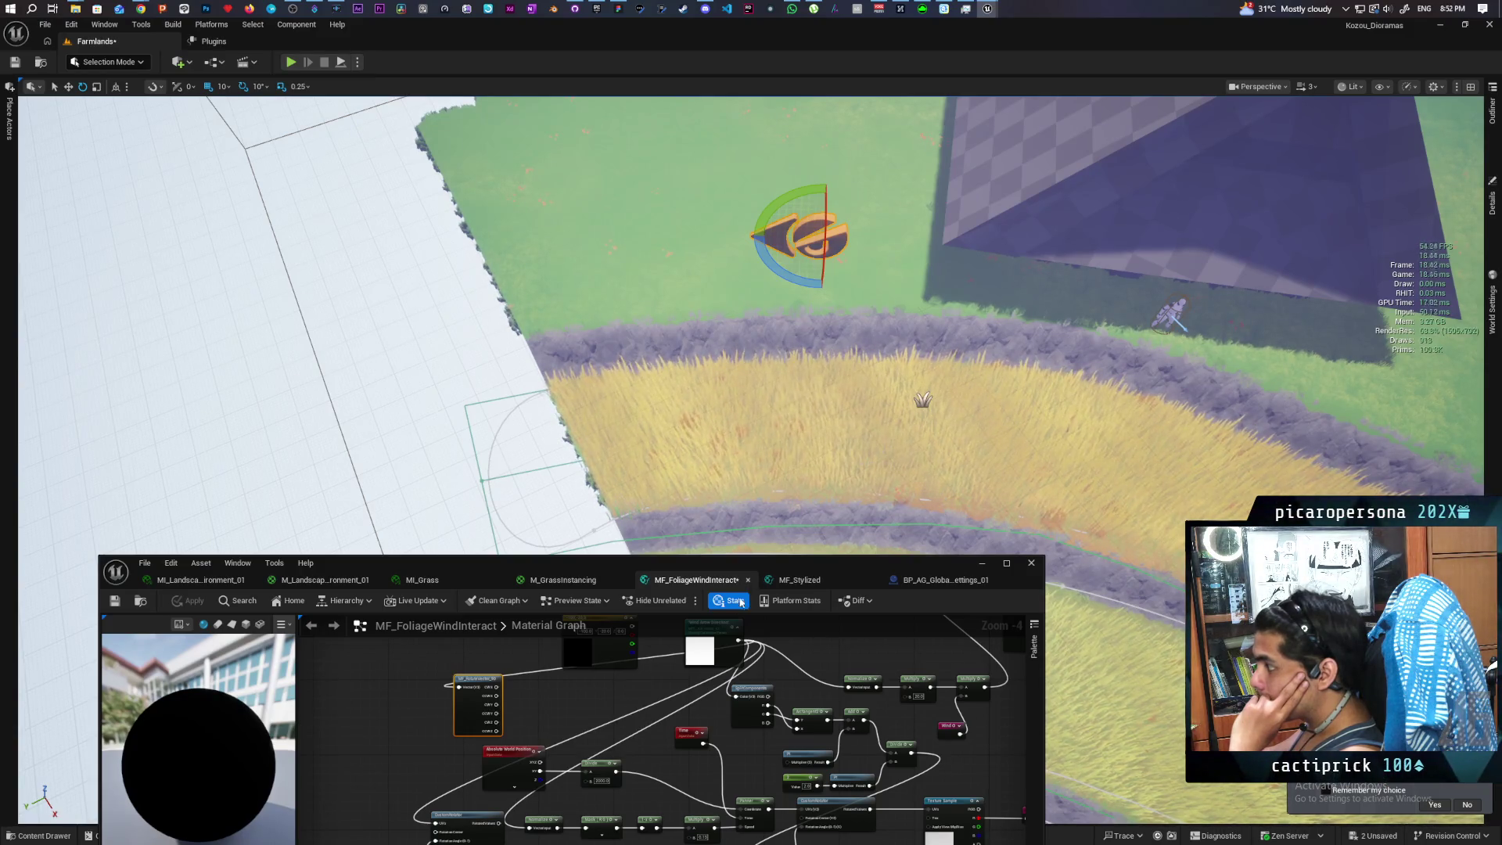
mouse_move(547, 714)
mouse_down()
mouse_move(570, 673)
mouse_move(547, 743)
mouse_move(557, 773)
mouse_up()
key(ctrl+s)
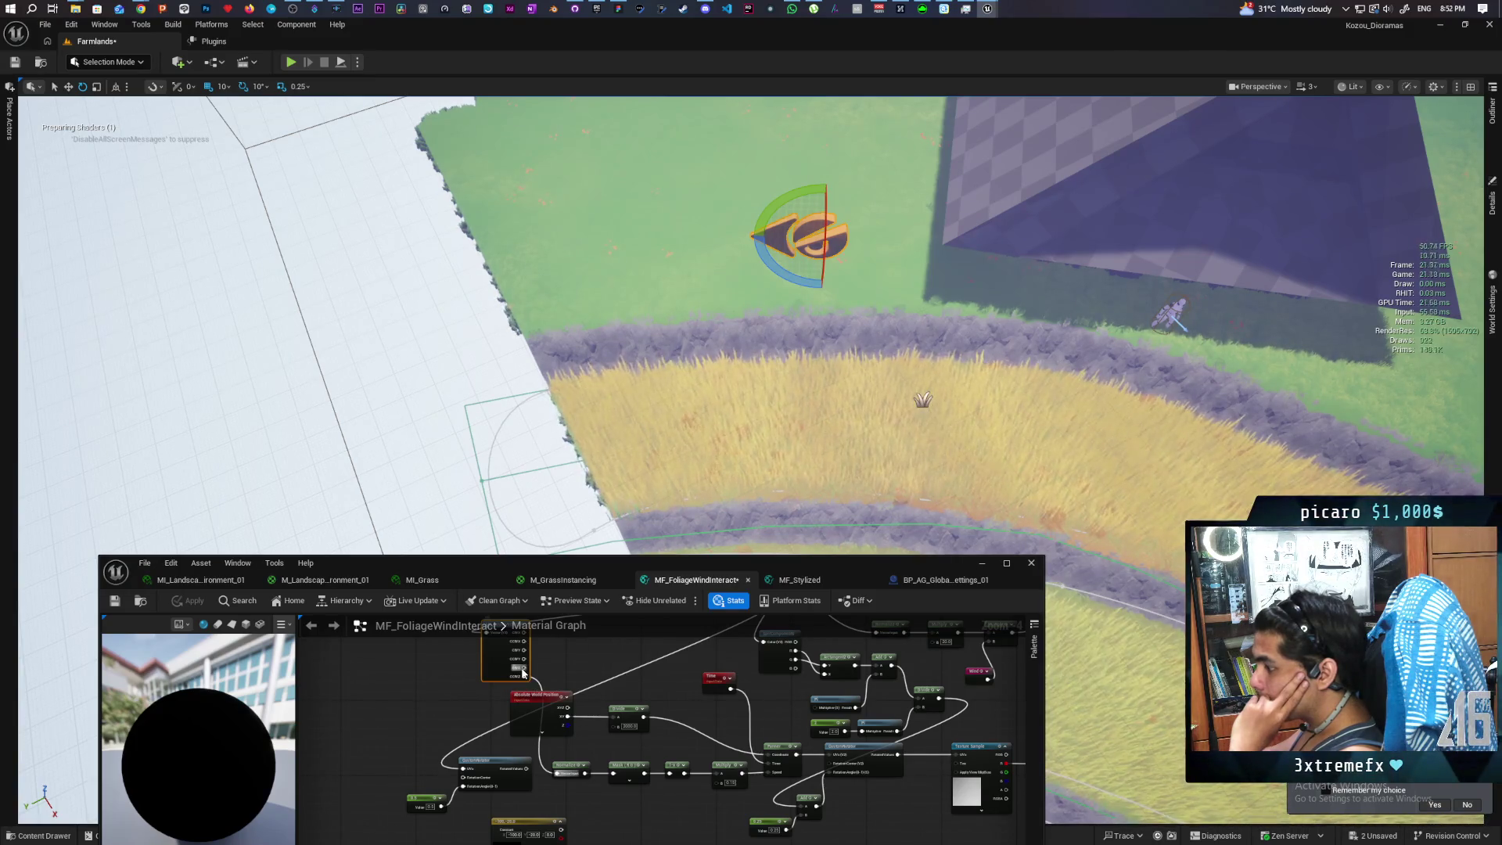
drag(522, 673, 558, 773)
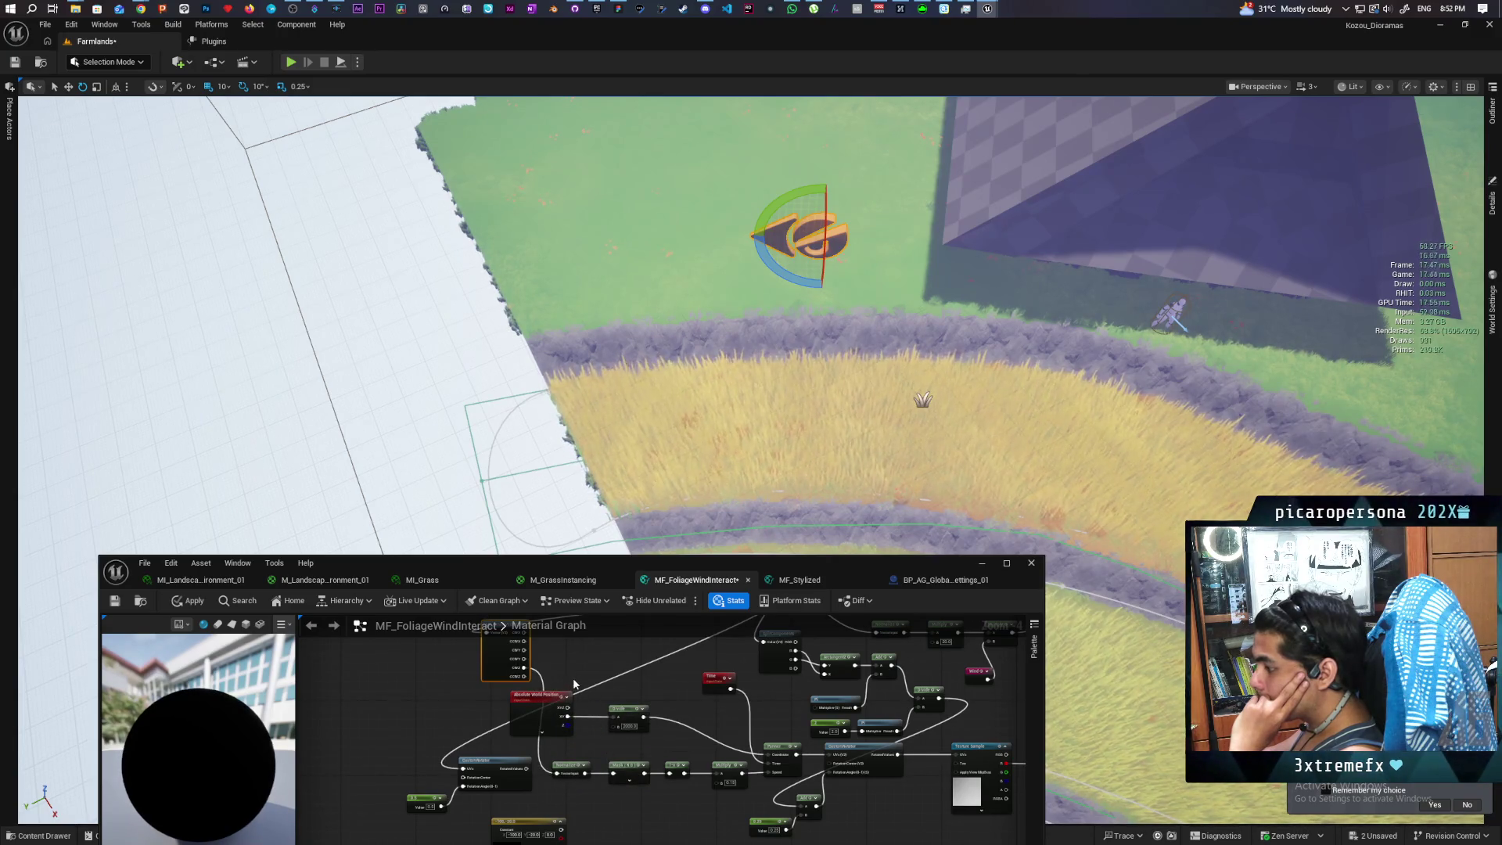
click(190, 600)
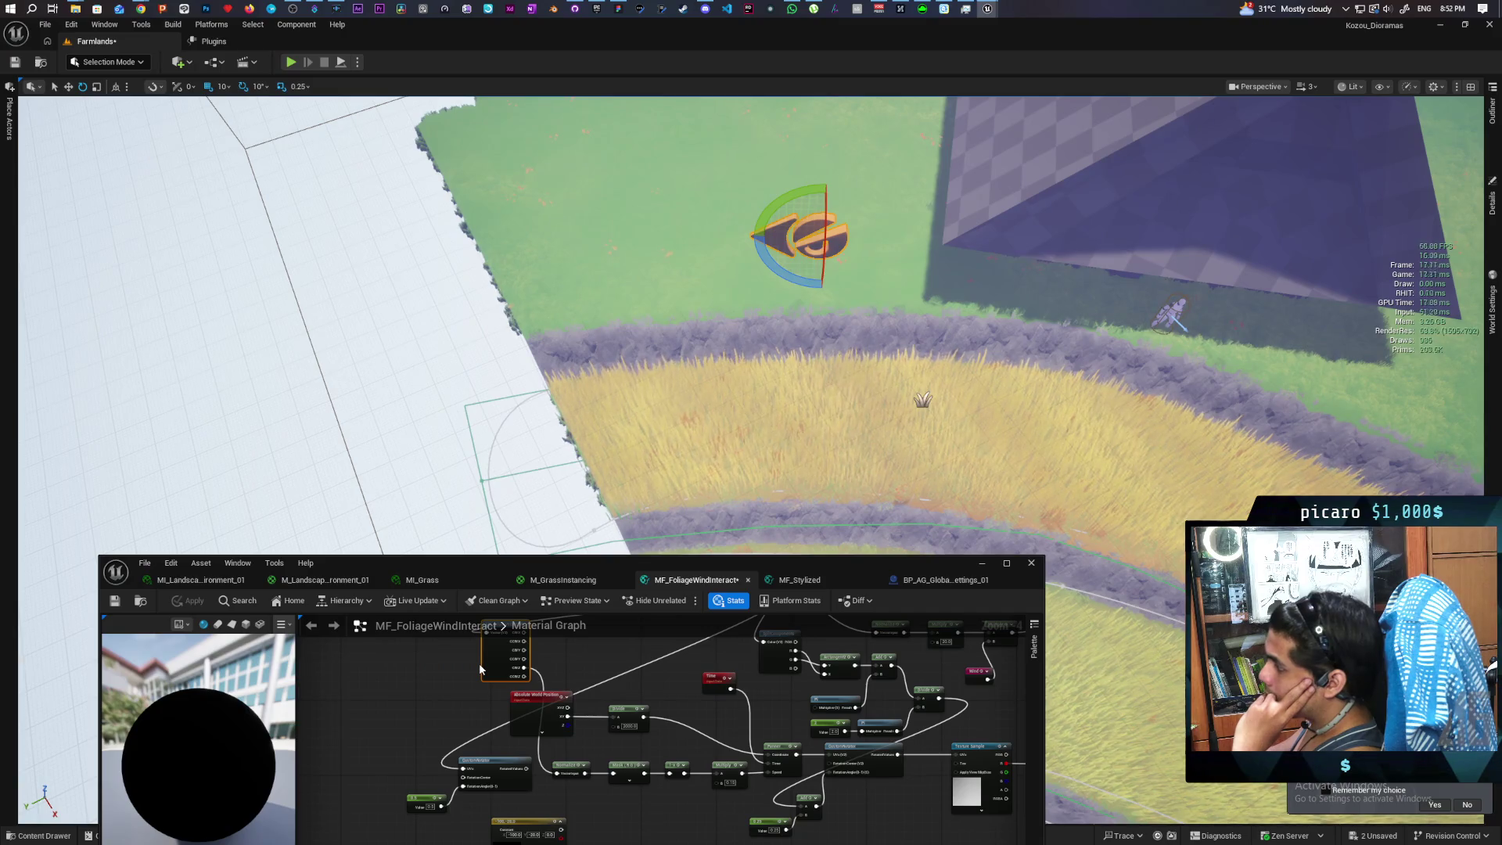
scroll(606, 683, up, 2)
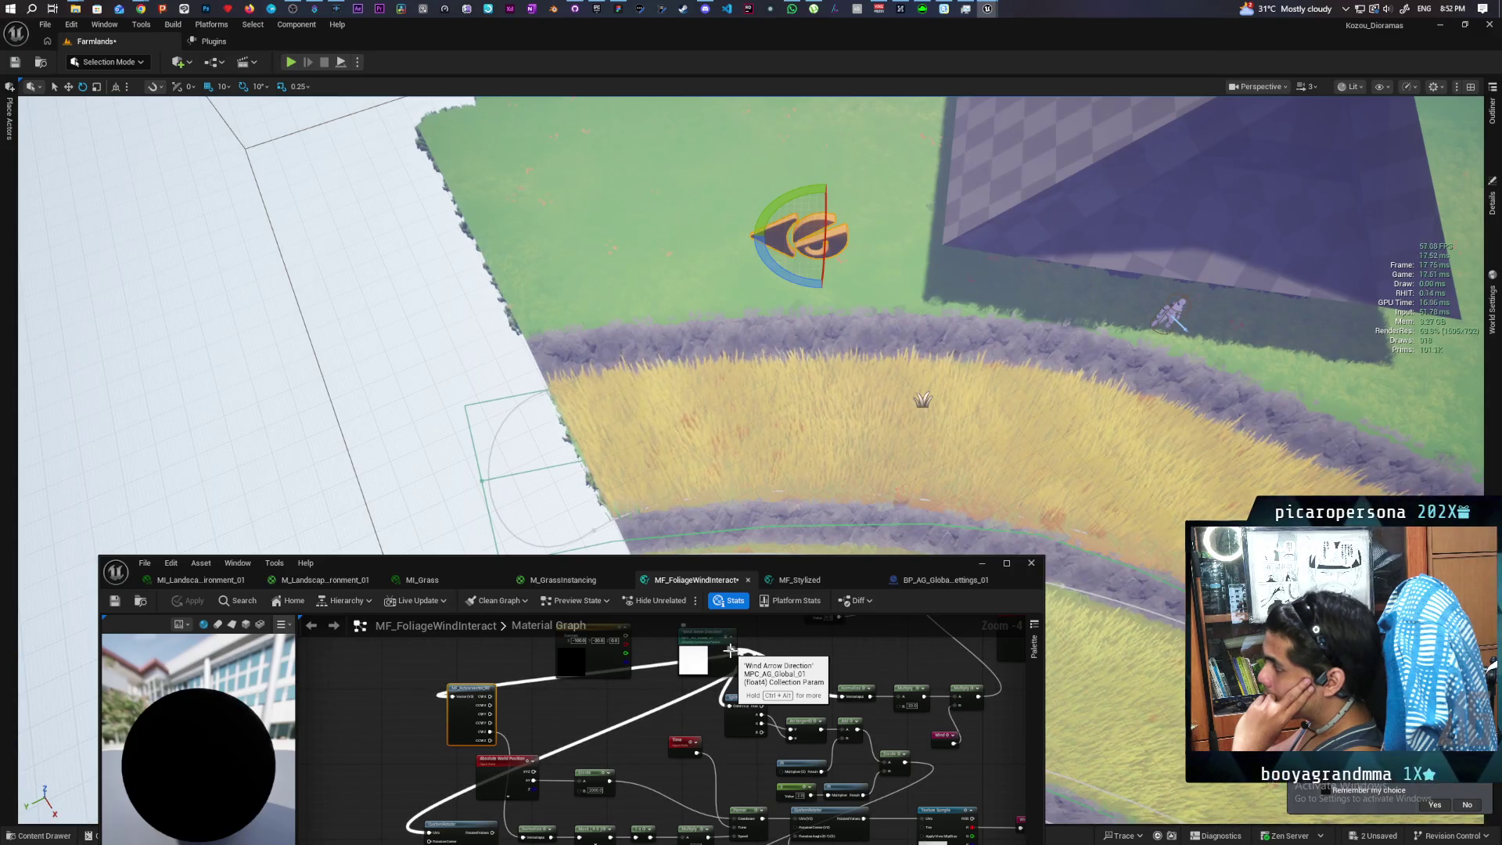
Wire the Wind Arrow Direction parameter into the Mask node and apply the material
mouse_move(729, 650)
mouse_down()
mouse_move(641, 735)
mouse_move(505, 809)
mouse_move(571, 821)
mouse_up()
click(193, 600)
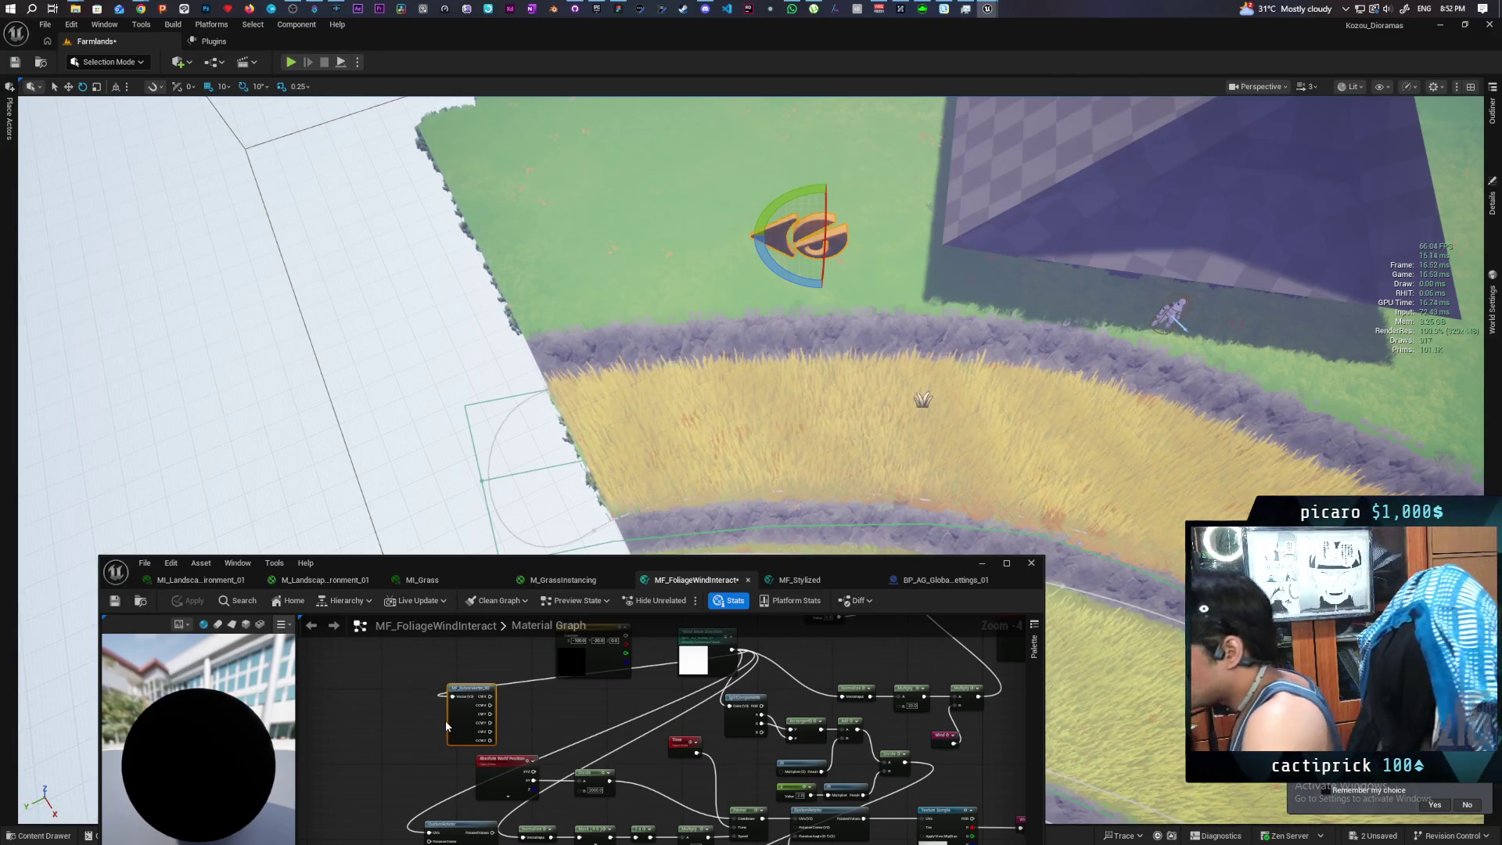
drag(578, 810, 571, 784)
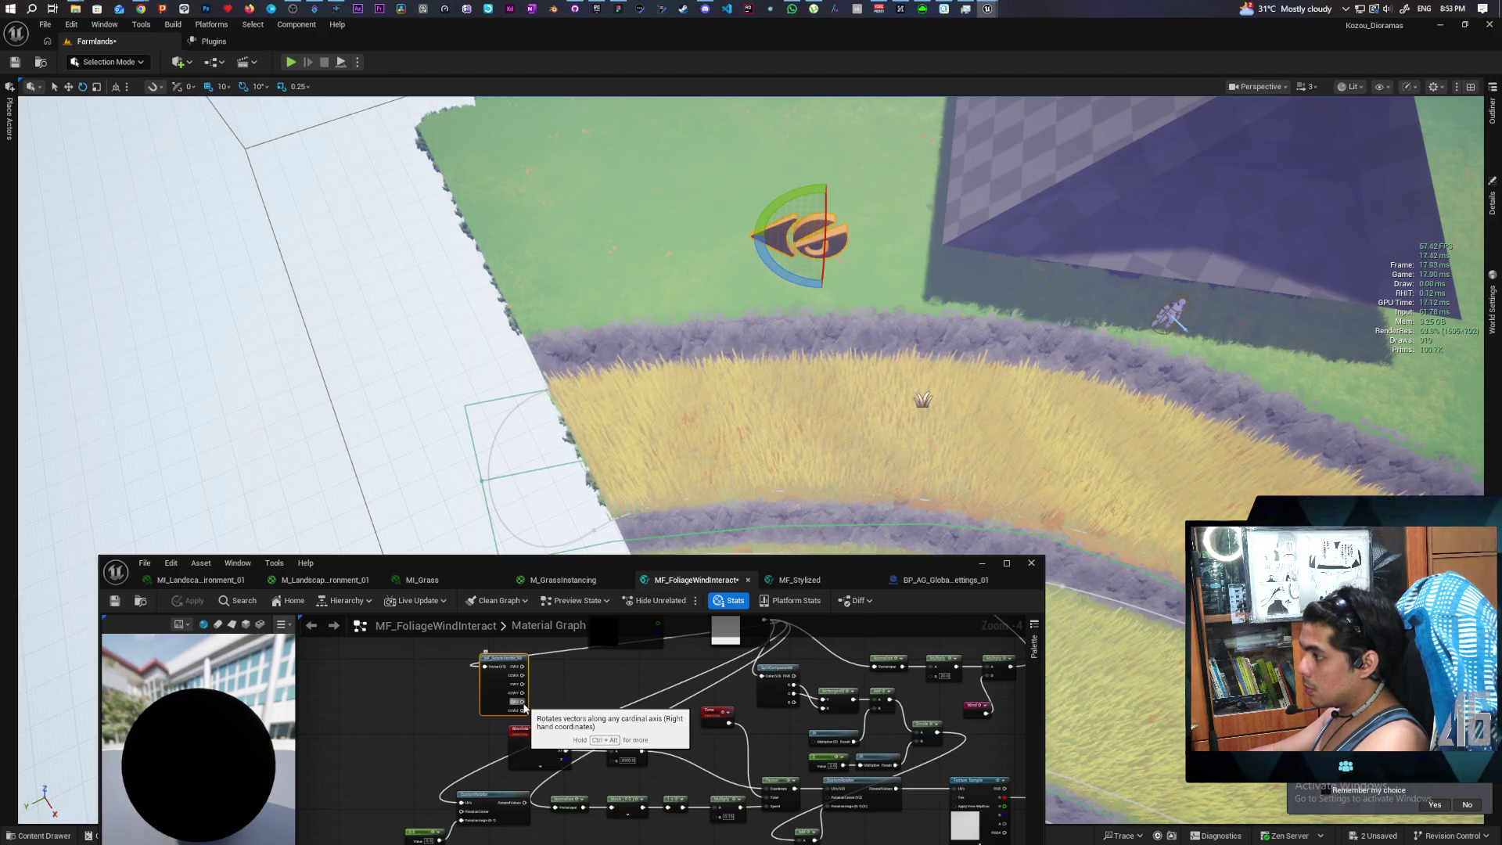
mouse_move(523, 705)
mouse_down()
mouse_move(563, 710)
mouse_move(553, 807)
mouse_up()
click(518, 712)
click(188, 600)
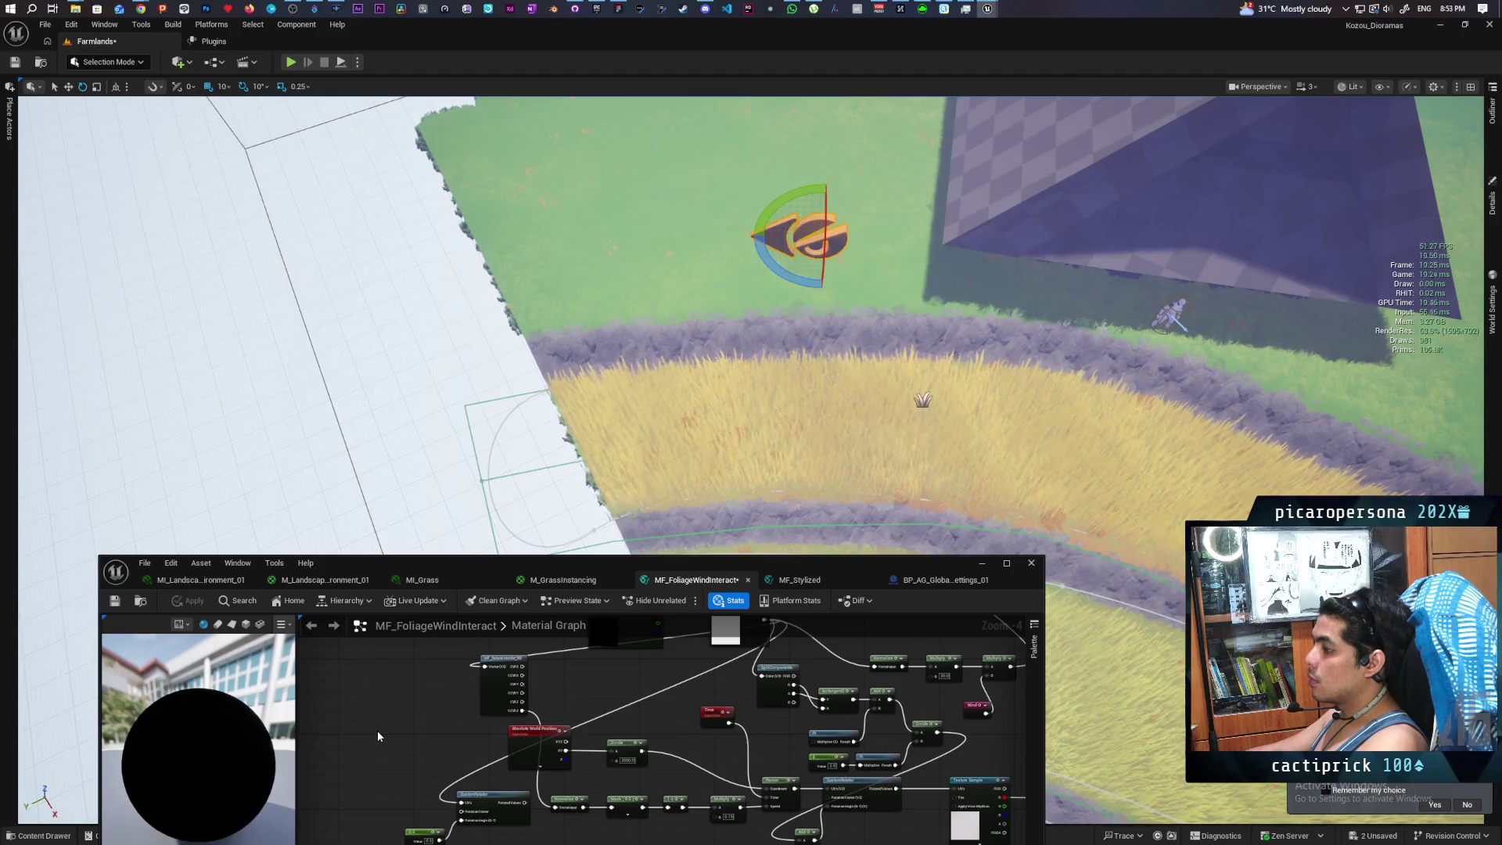
Connect the rotate node's CW2 output to the Normalize input and apply
drag(588, 790, 563, 823)
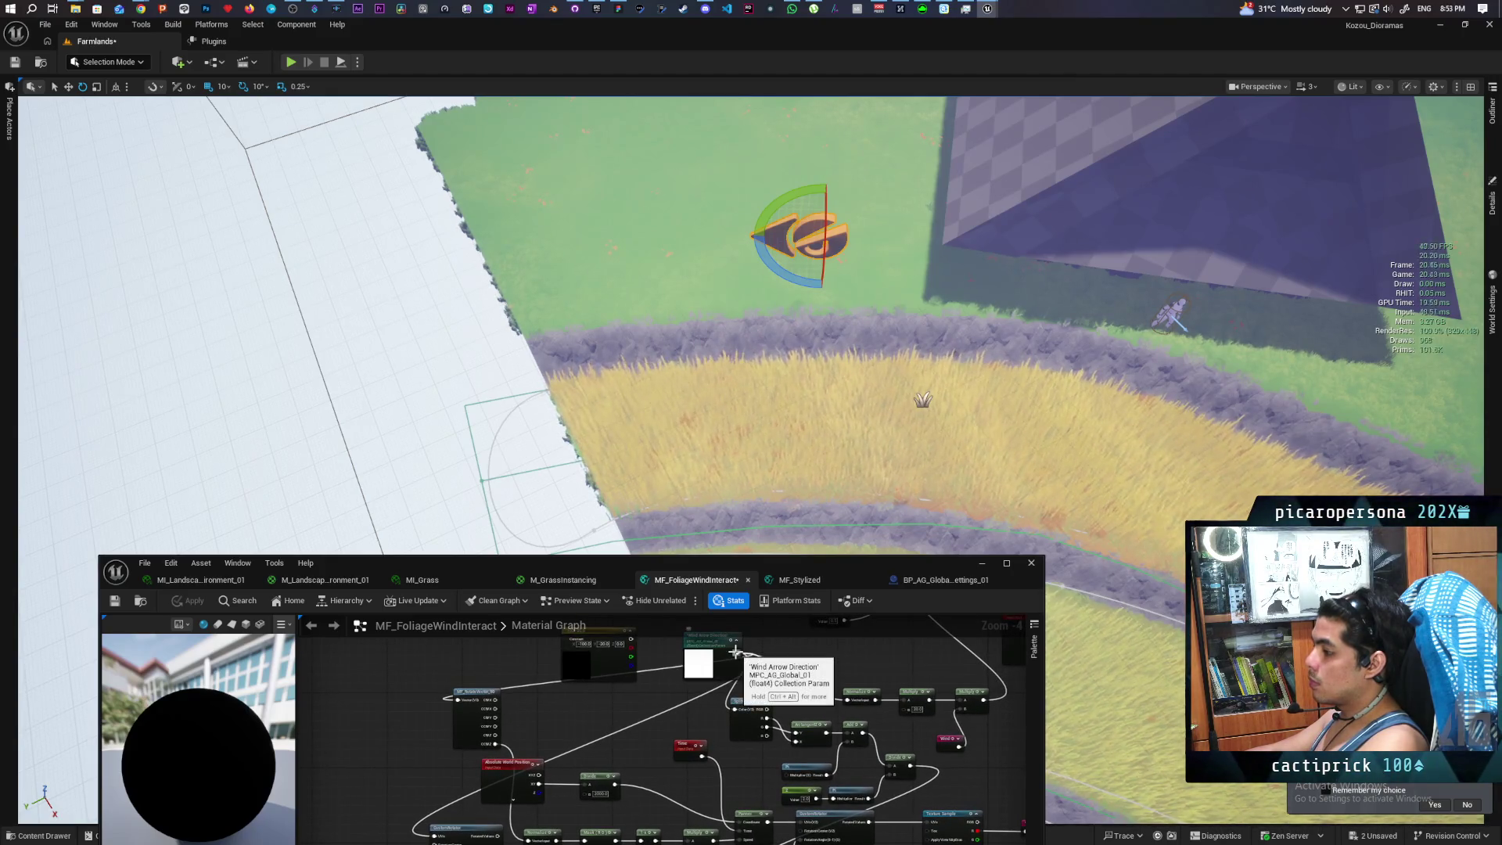
drag(631, 745, 592, 699)
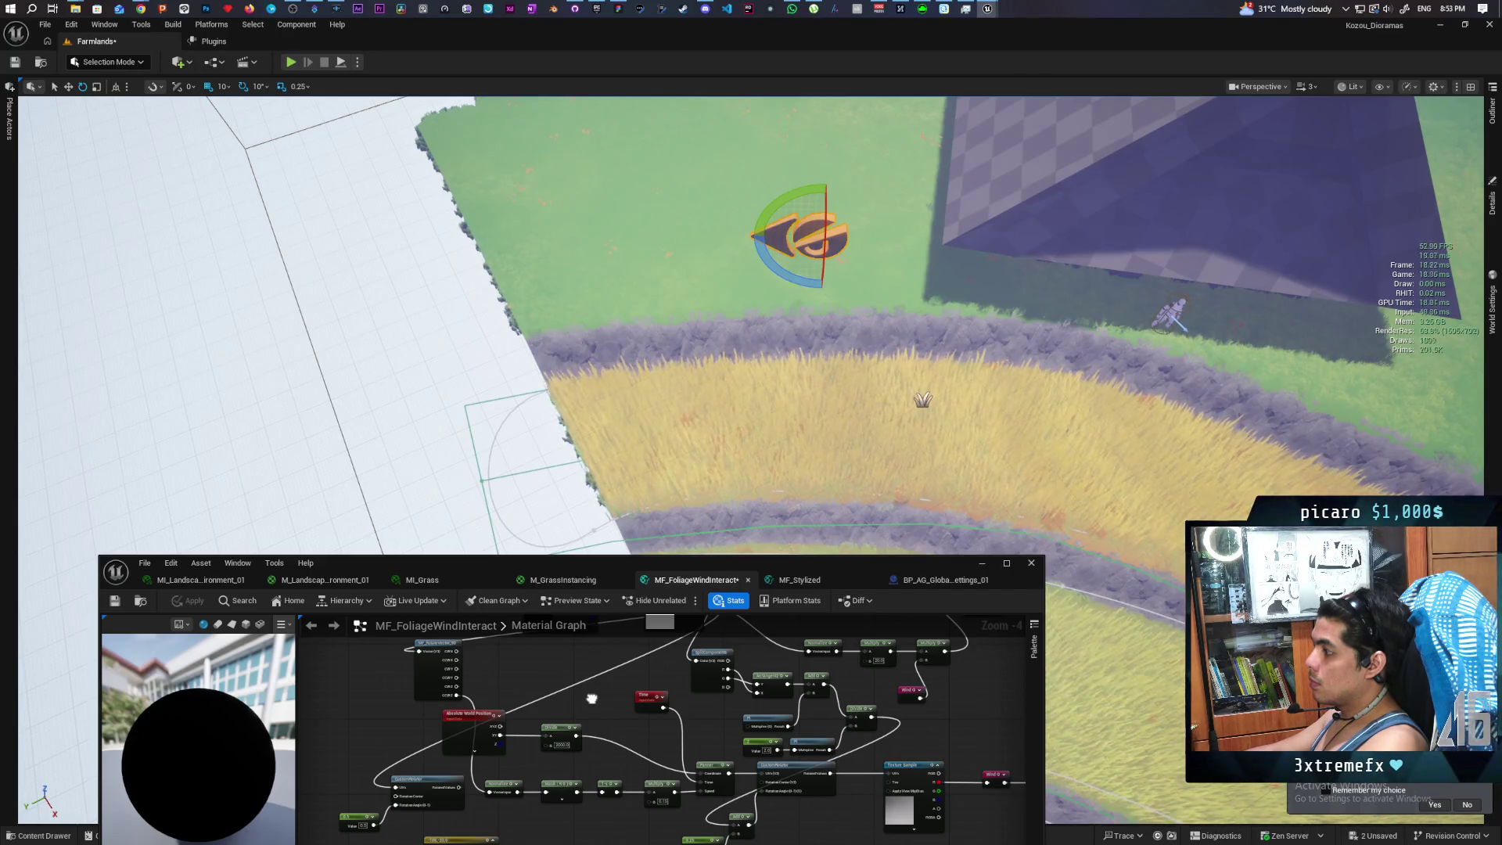
drag(592, 698, 597, 707)
drag(464, 698, 497, 802)
click(178, 599)
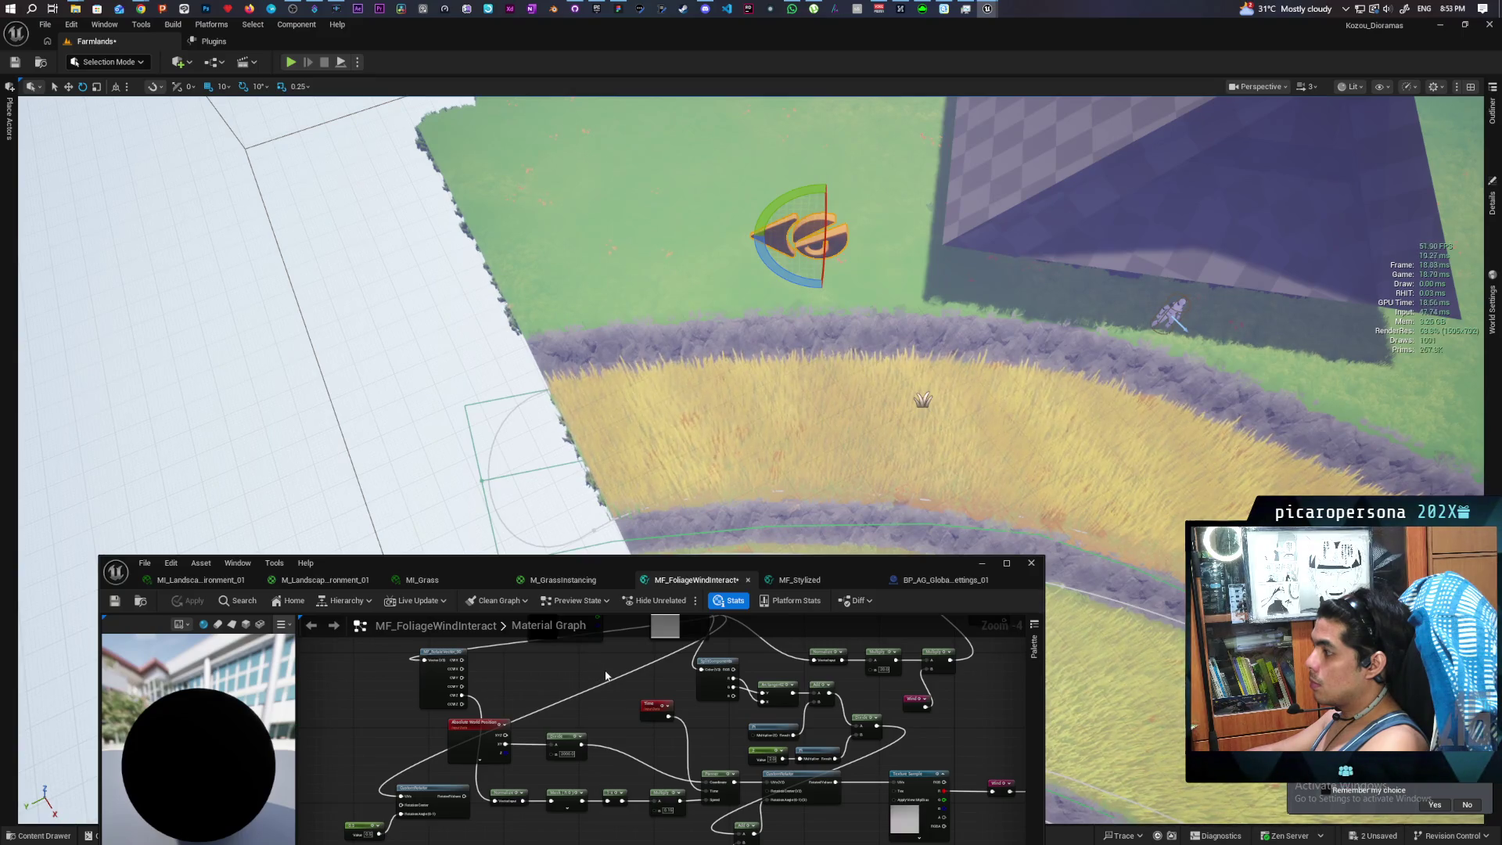
Fly the viewport camera over the grass field, then reapply the material to recompile it
mouse_move(704, 430)
mouse_down()
mouse_move(637, 362)
mouse_move(595, 368)
mouse_move(580, 331)
mouse_up()
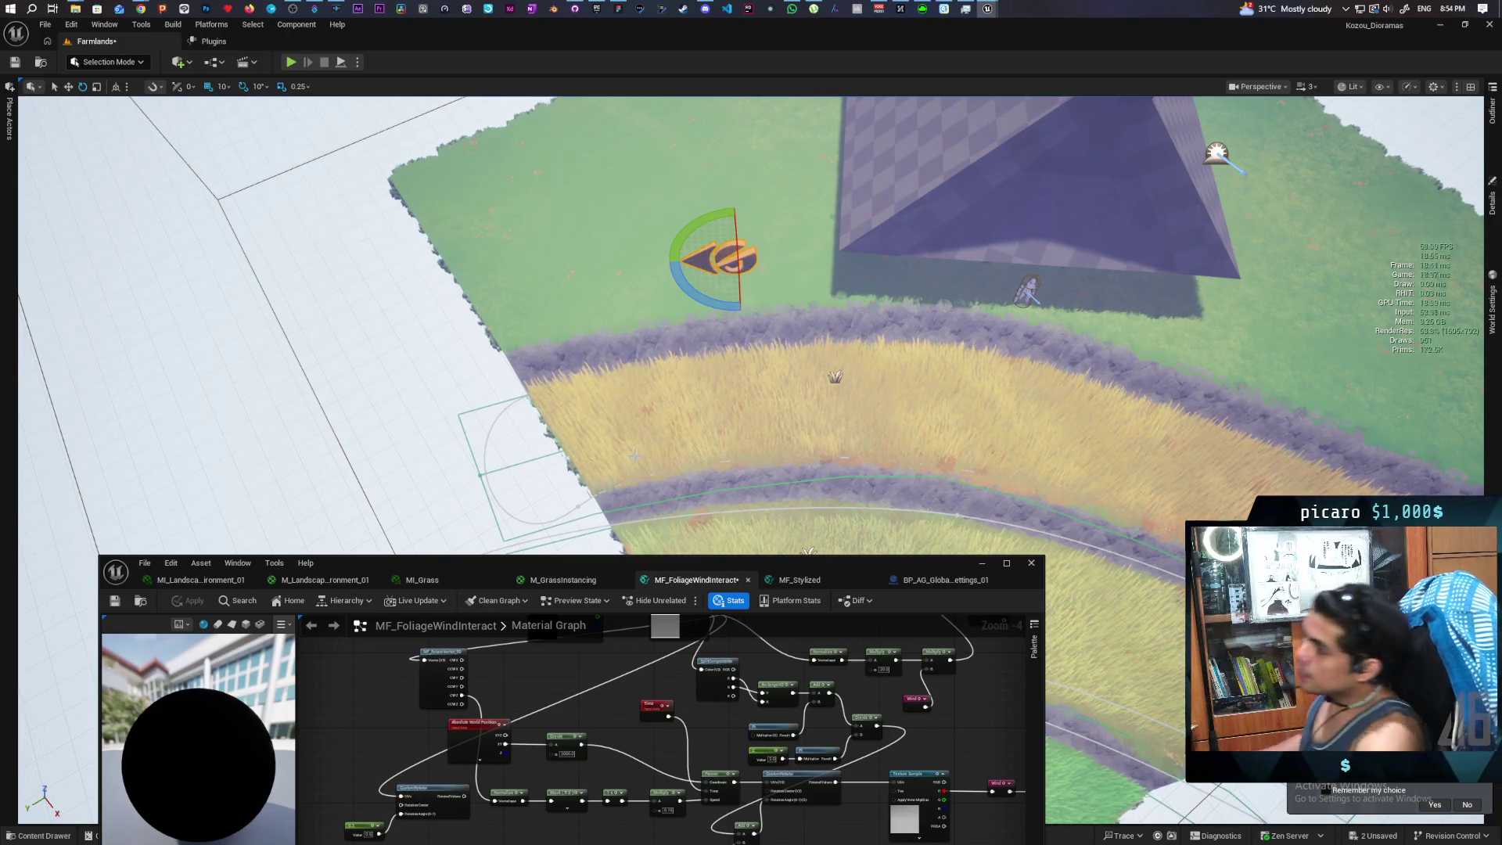
mouse_move(807, 332)
mouse_down()
mouse_move(755, 360)
mouse_move(833, 353)
mouse_move(807, 364)
mouse_up()
key(Caps_Lock)
drag(918, 219, 918, 219)
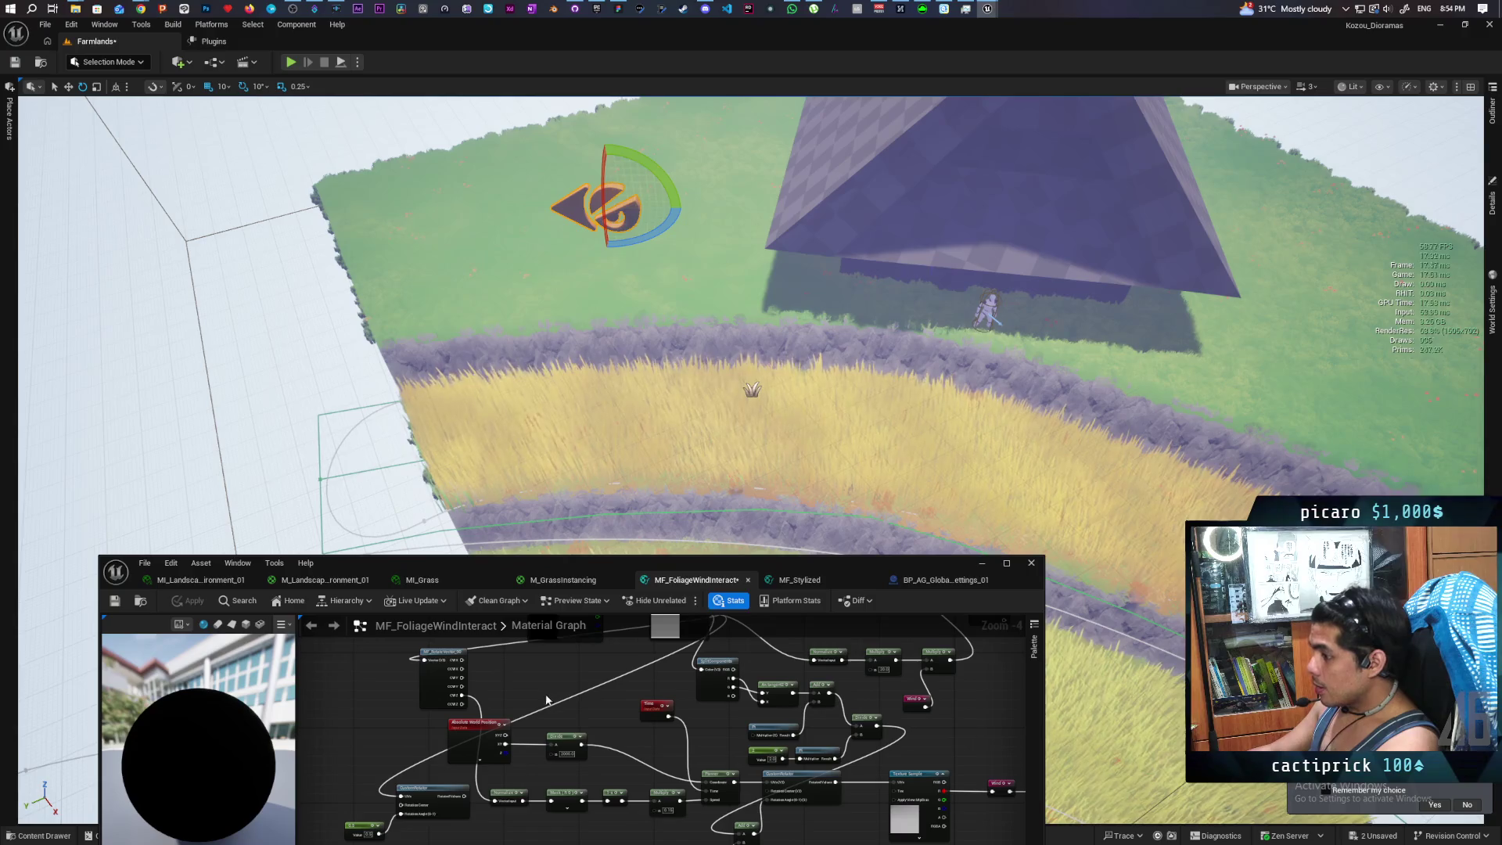
drag(523, 769, 528, 737)
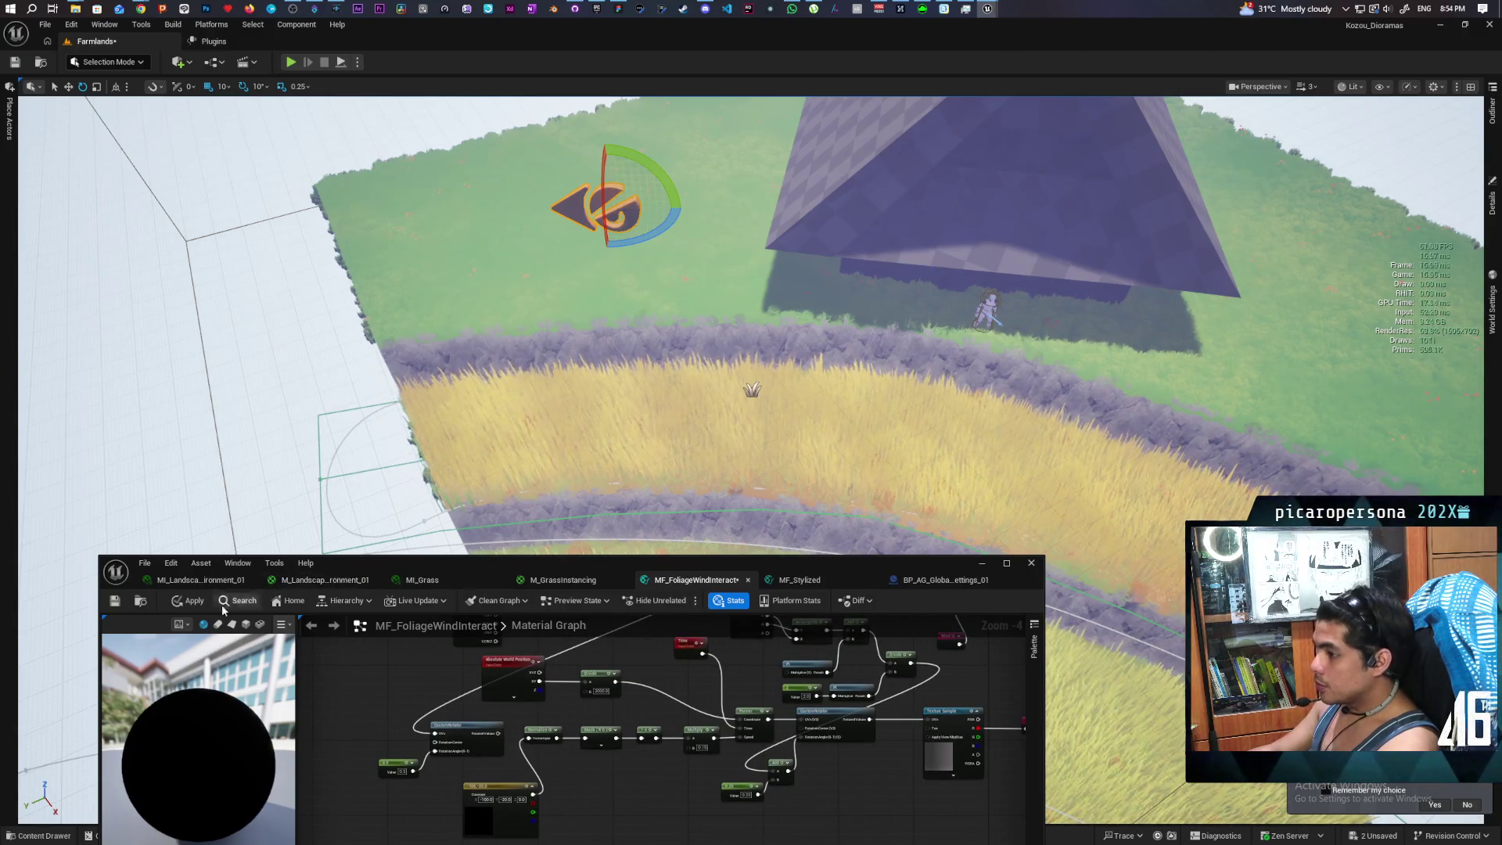
click(191, 600)
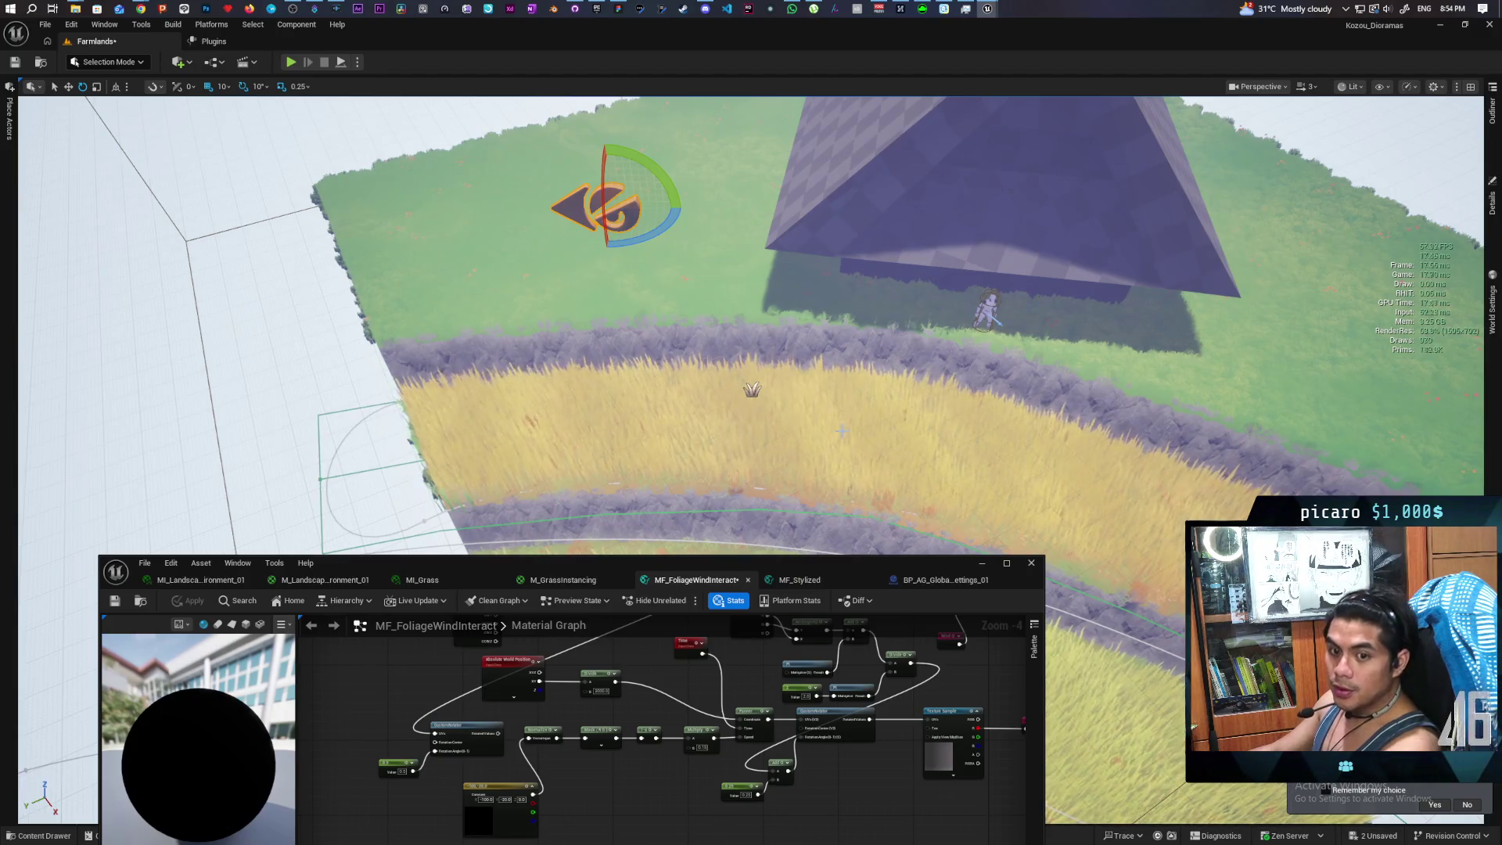
Connect the 0.25 Constant output to CustomRotator's Rotation Angle input
drag(862, 563, 865, 598)
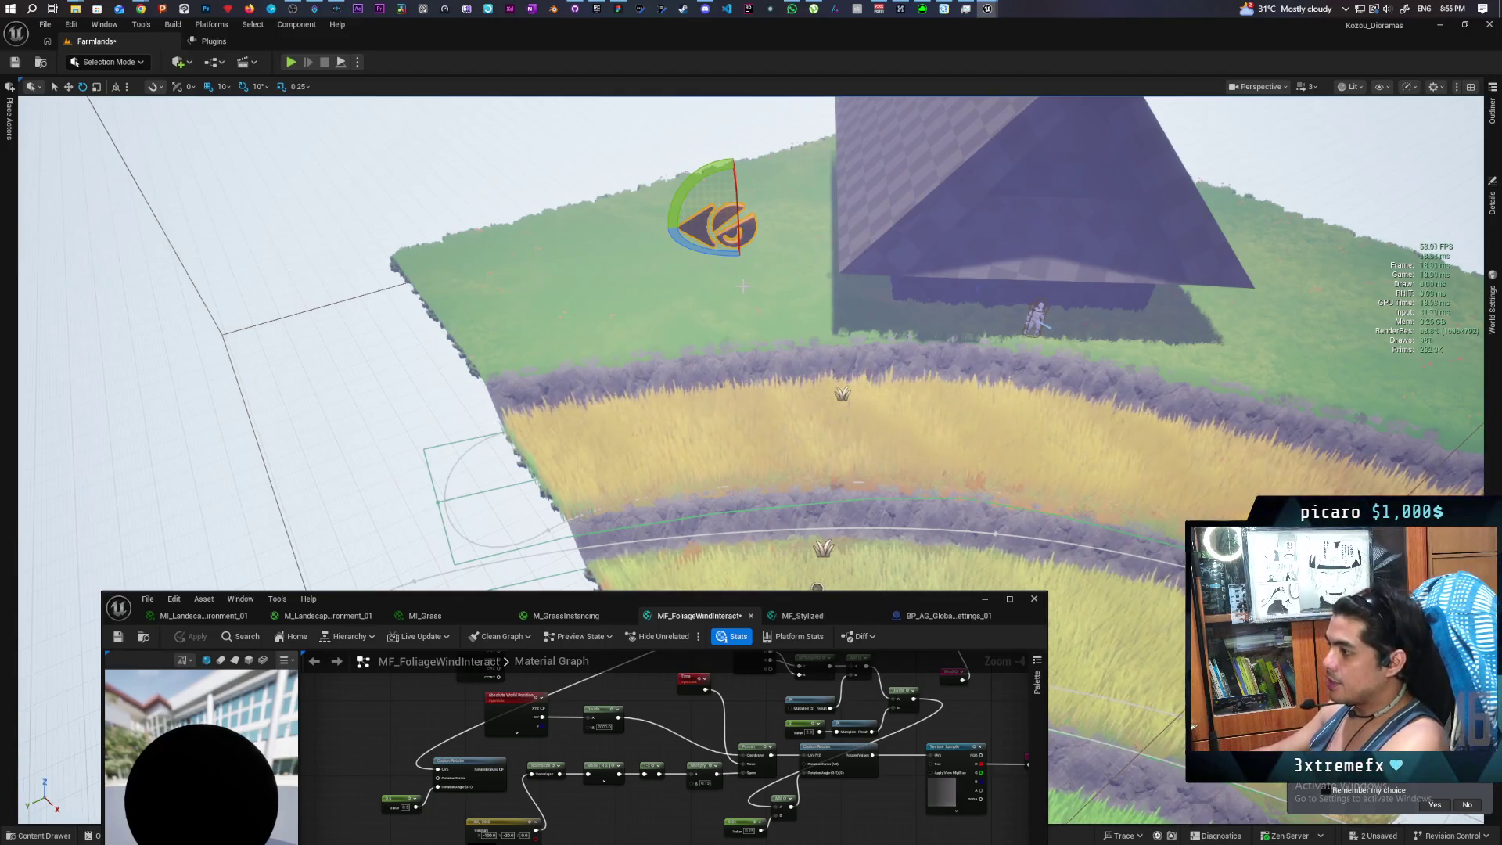
key(d)
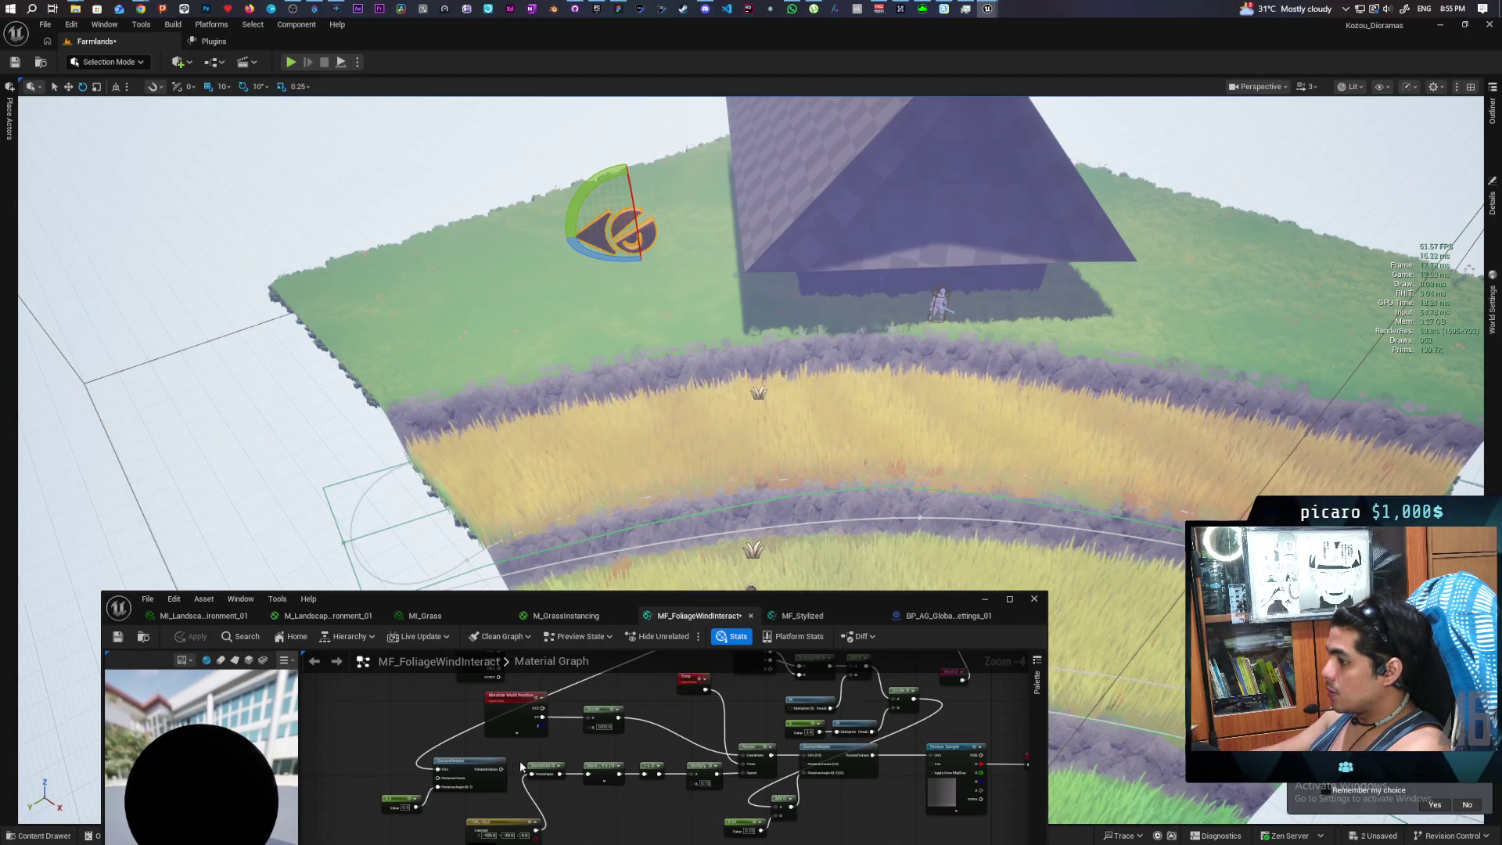
mouse_move(591, 795)
mouse_down()
mouse_move(563, 786)
mouse_move(557, 818)
mouse_up()
mouse_move(716, 830)
mouse_down()
mouse_move(813, 825)
mouse_move(762, 774)
mouse_up()
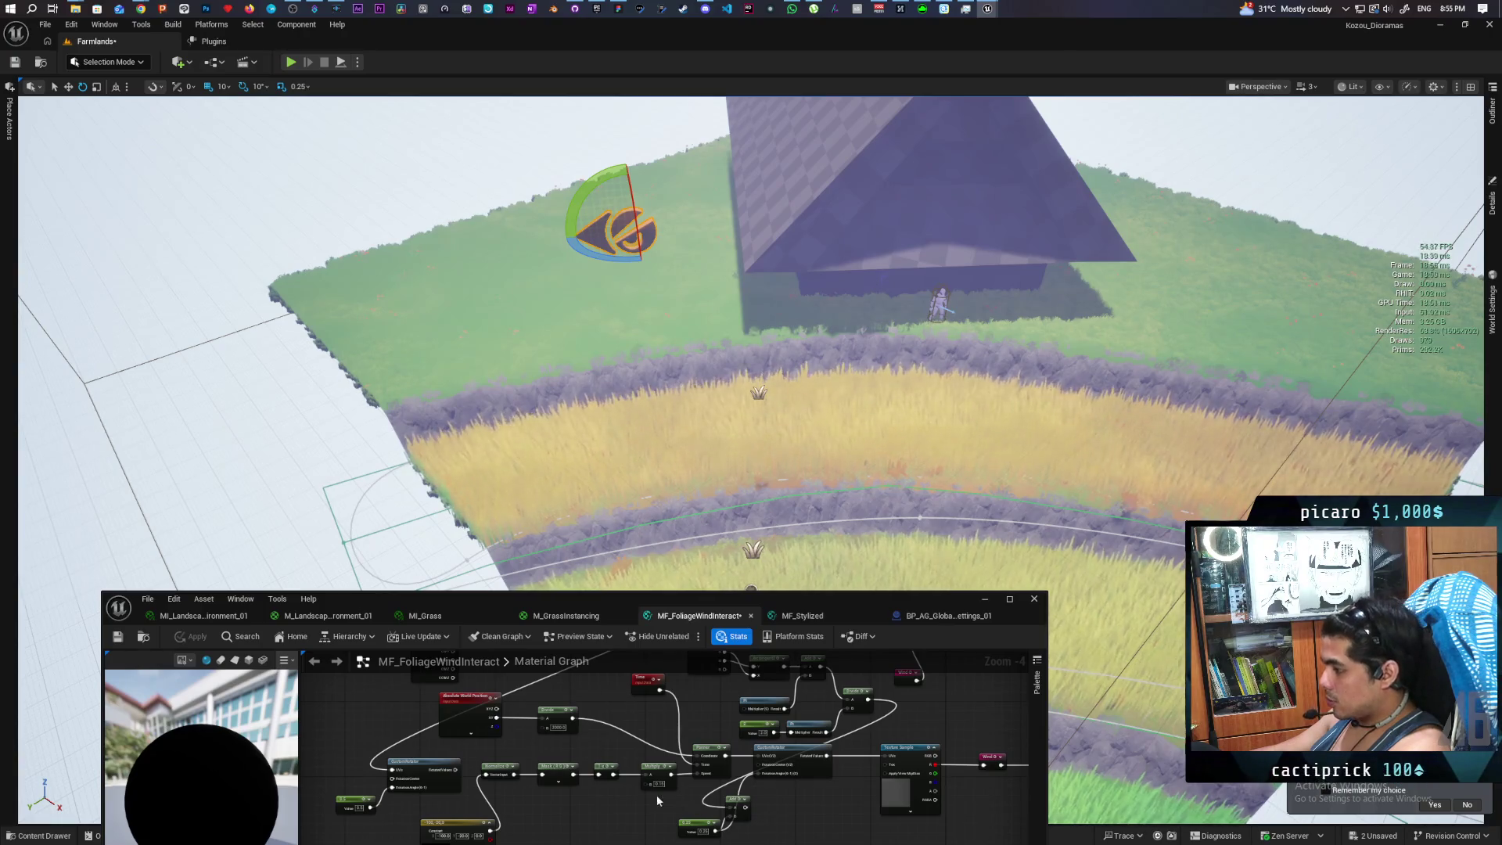
Set the Multiply node's B value to 0.05 and apply the material
scroll(669, 774, up, 3)
double_click(672, 776)
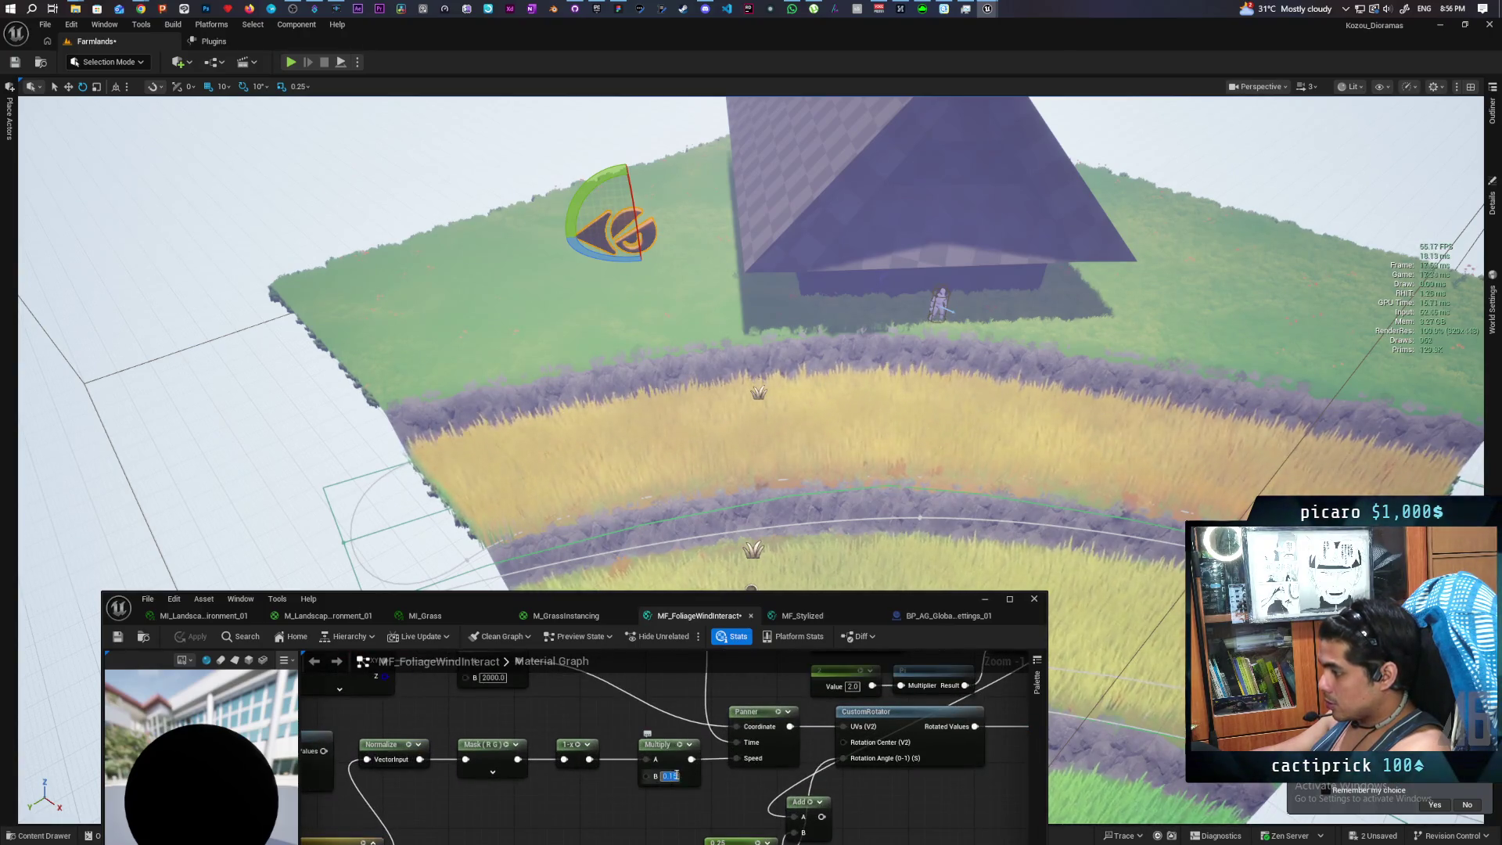
key(Return)
text(0.05)
key(Return)
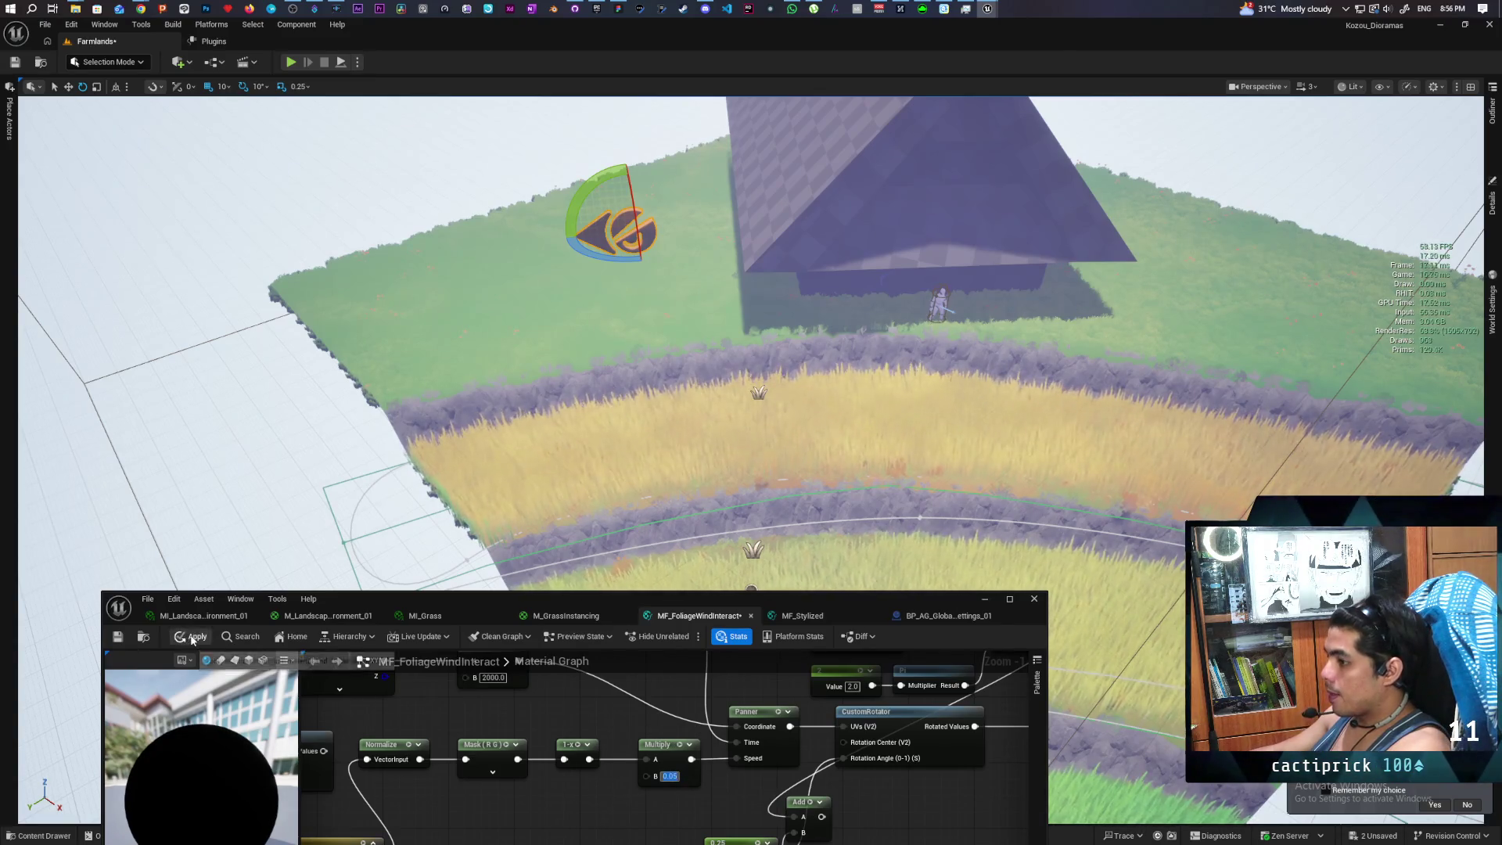
click(191, 636)
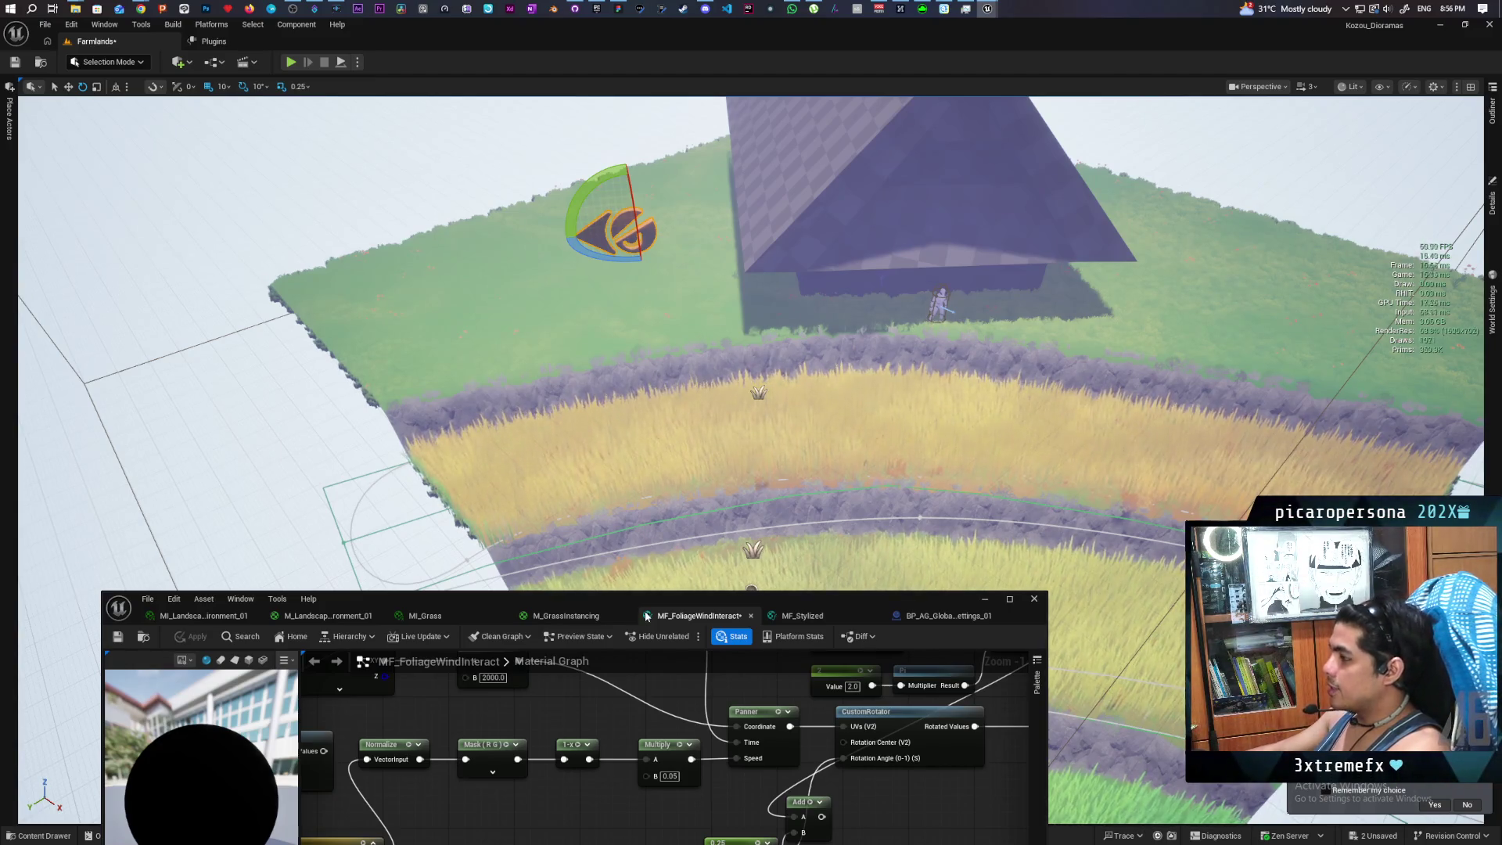
Move the viewport camera closer to the field to inspect the grass
mouse_move(751, 589)
mouse_down()
mouse_move(751, 547)
mouse_move(774, 579)
mouse_move(828, 514)
mouse_up()
mouse_move(751, 469)
mouse_down()
mouse_move(688, 469)
mouse_move(672, 407)
mouse_move(703, 453)
mouse_move(704, 375)
mouse_move(704, 438)
mouse_move(735, 423)
mouse_move(727, 352)
mouse_up()
scroll(751, 352, down, 10)
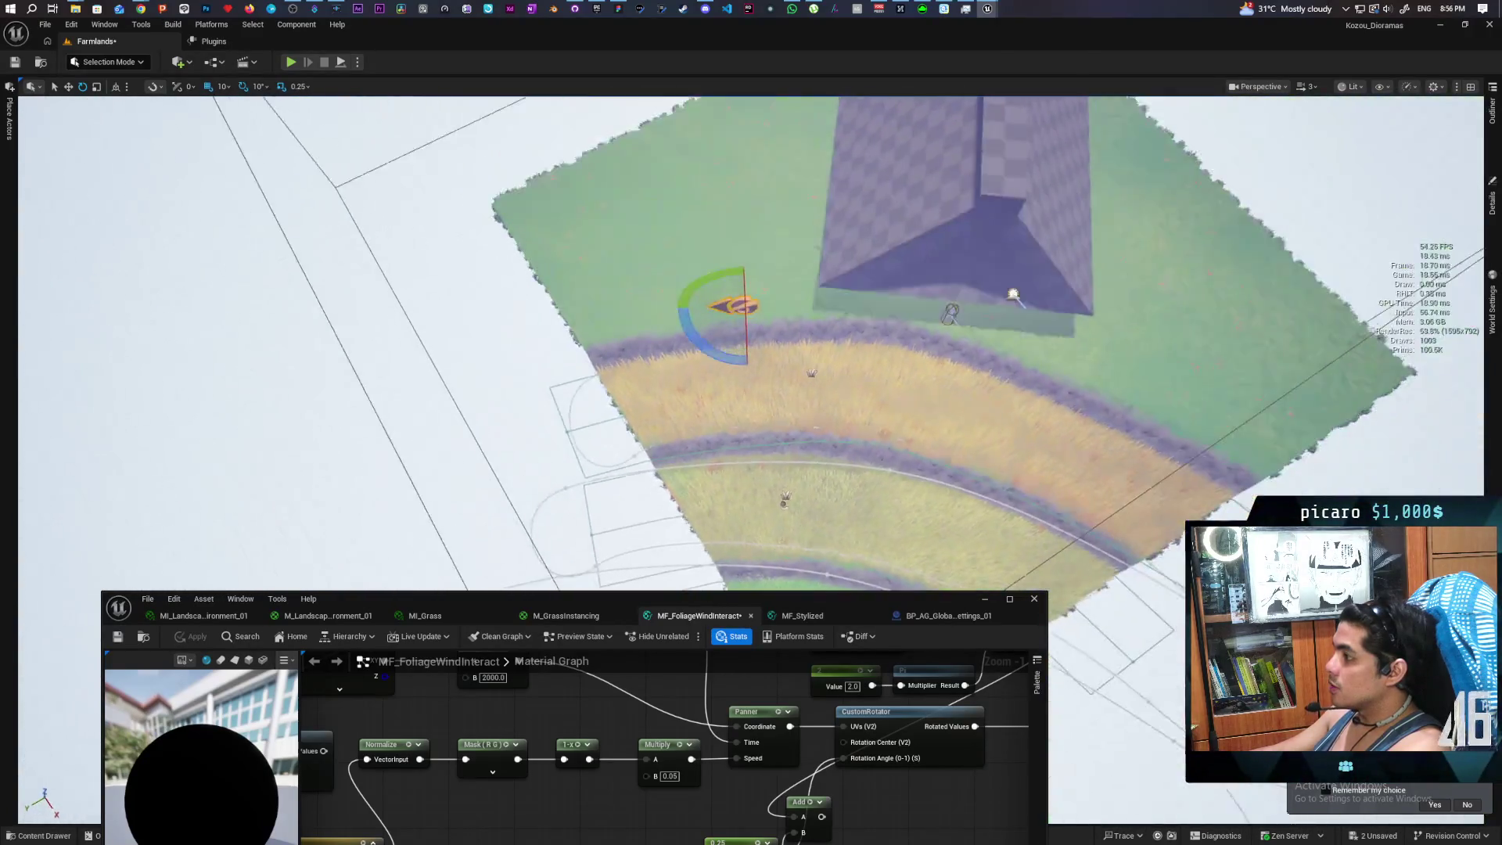
scroll(751, 352, up, 2)
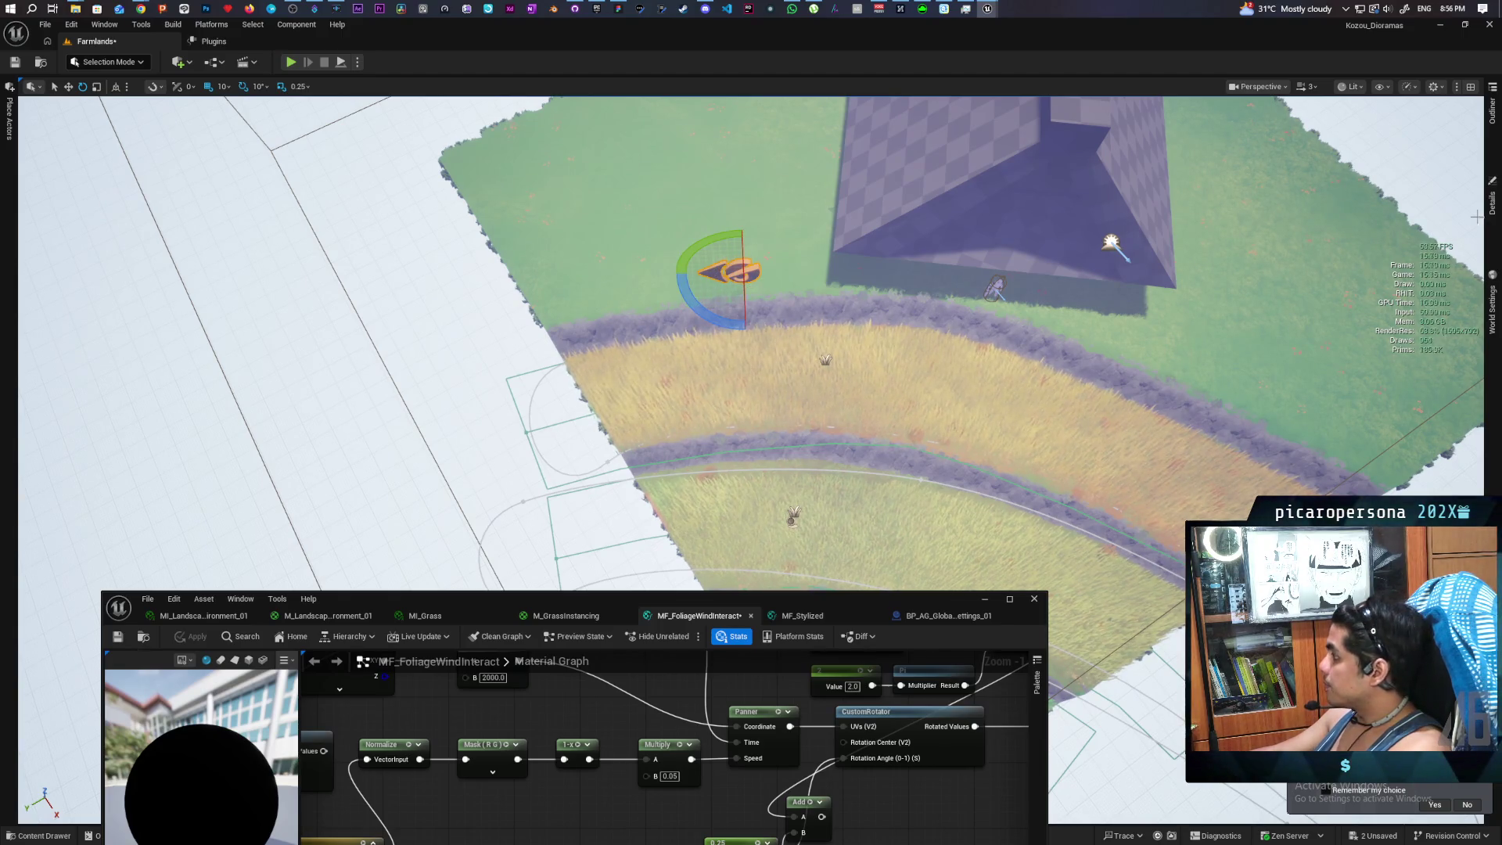
Change BP_AG_Global_Settings_01's Rotation Z and reapply the wind material to recompile the grass
click(1491, 196)
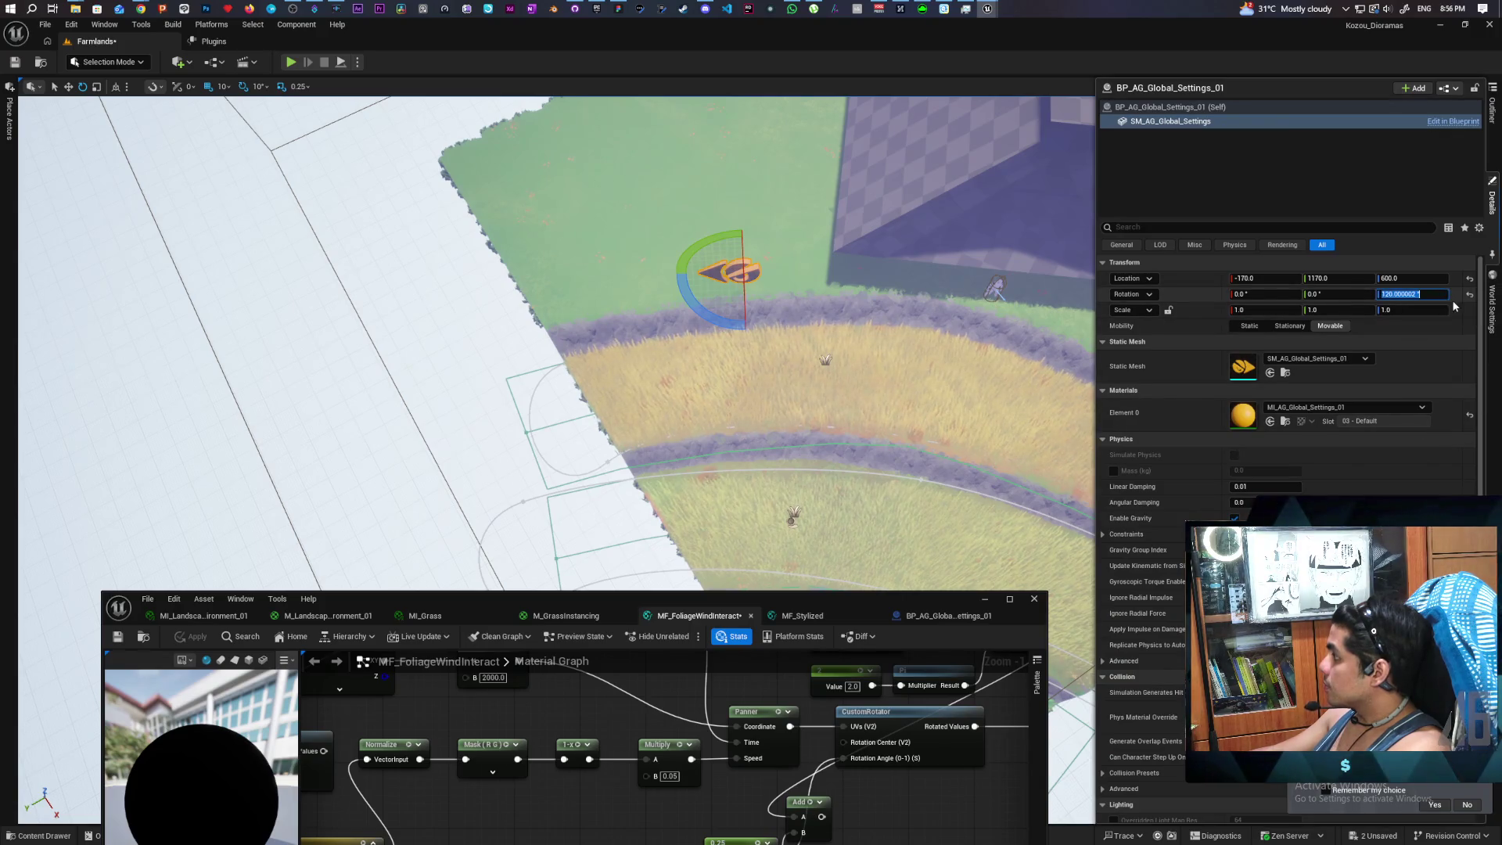
click(1445, 297)
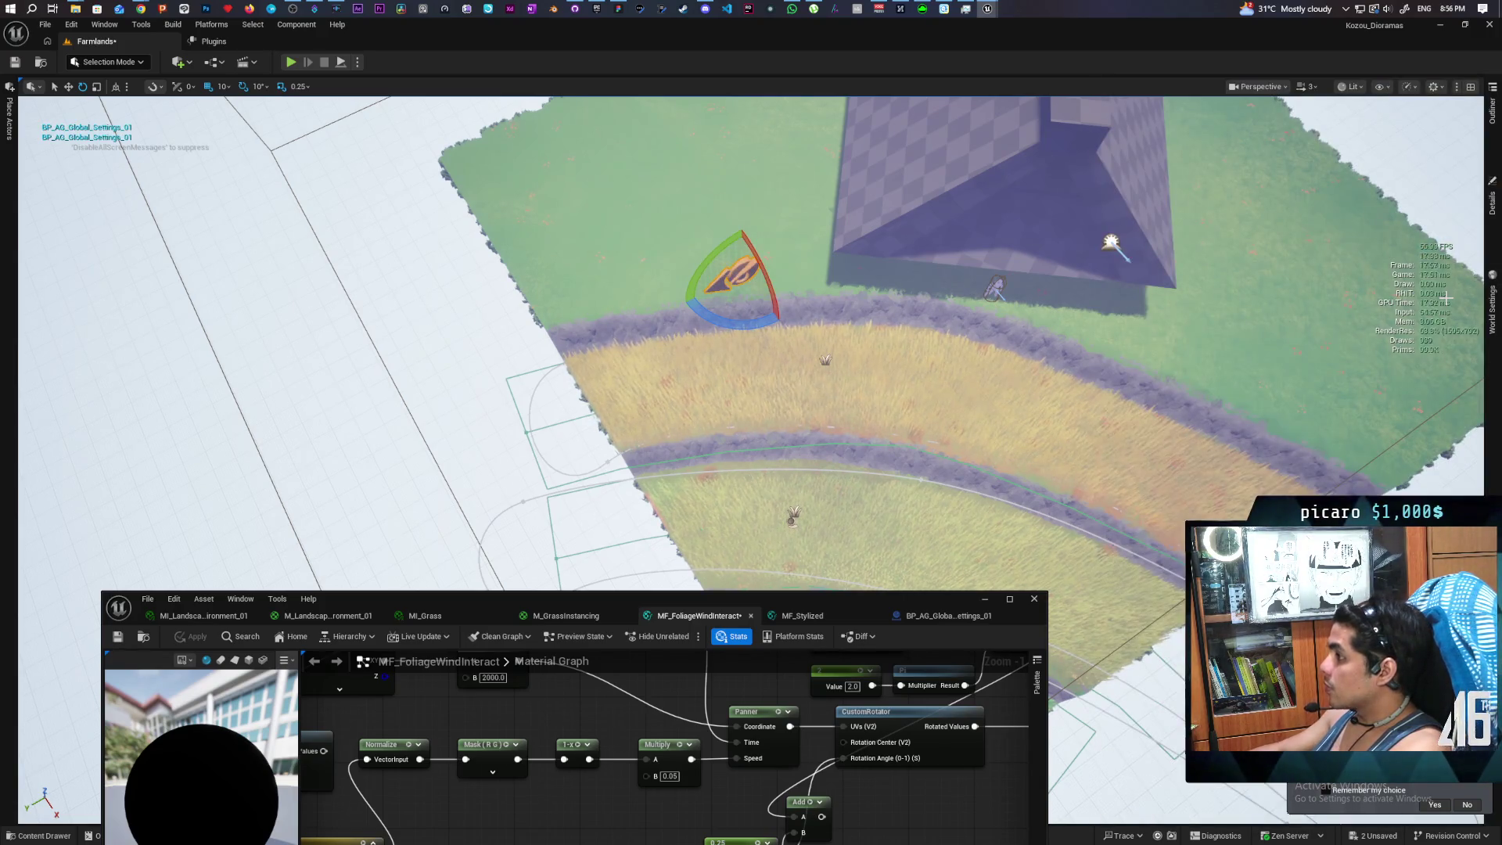
drag(1111, 385, 1028, 291)
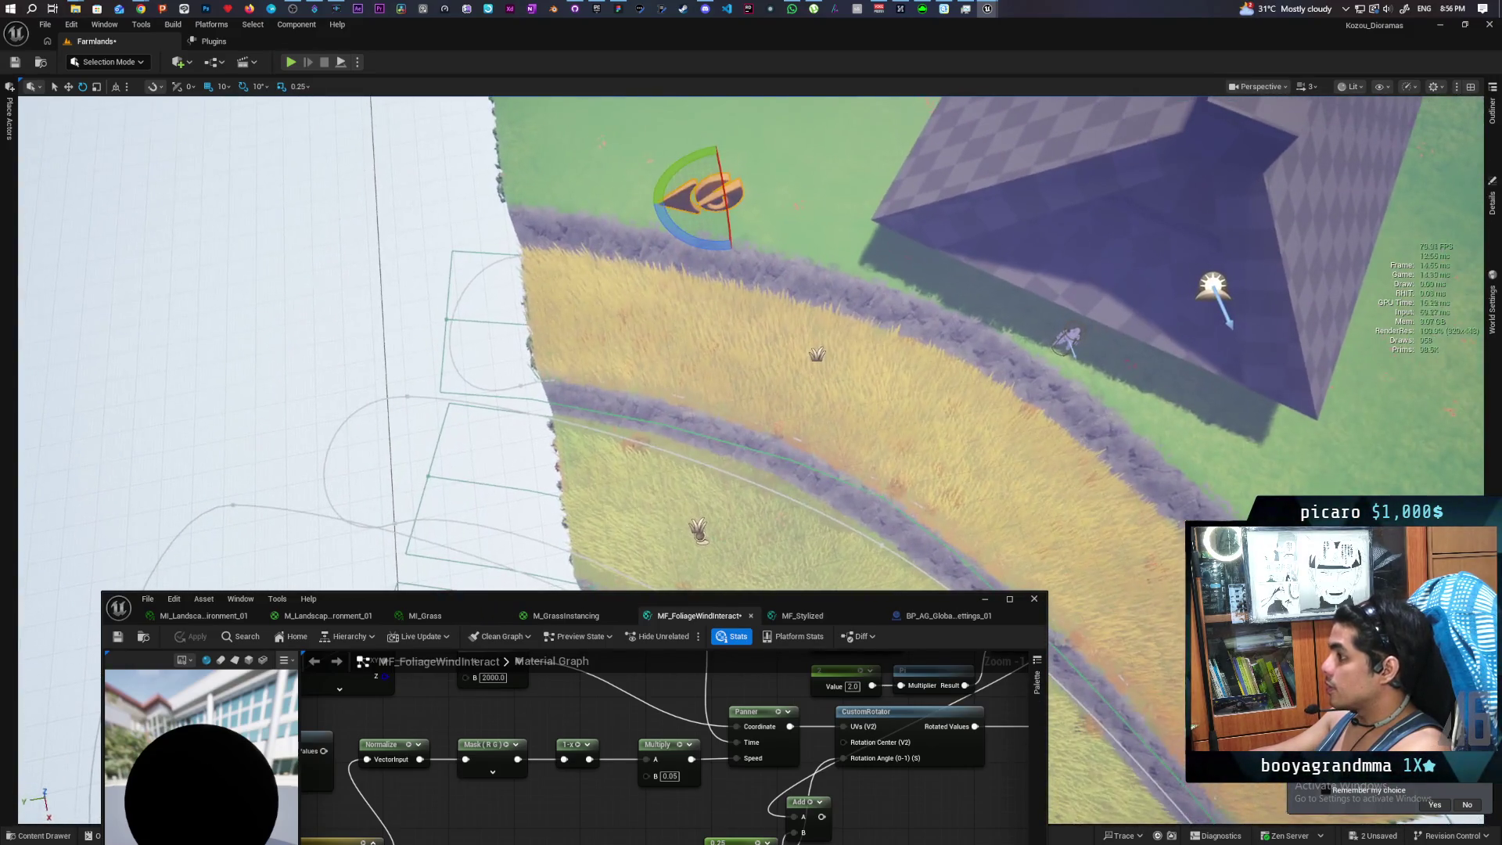
mouse_move(878, 707)
mouse_down()
mouse_move(871, 780)
mouse_move(836, 840)
mouse_move(840, 802)
mouse_up()
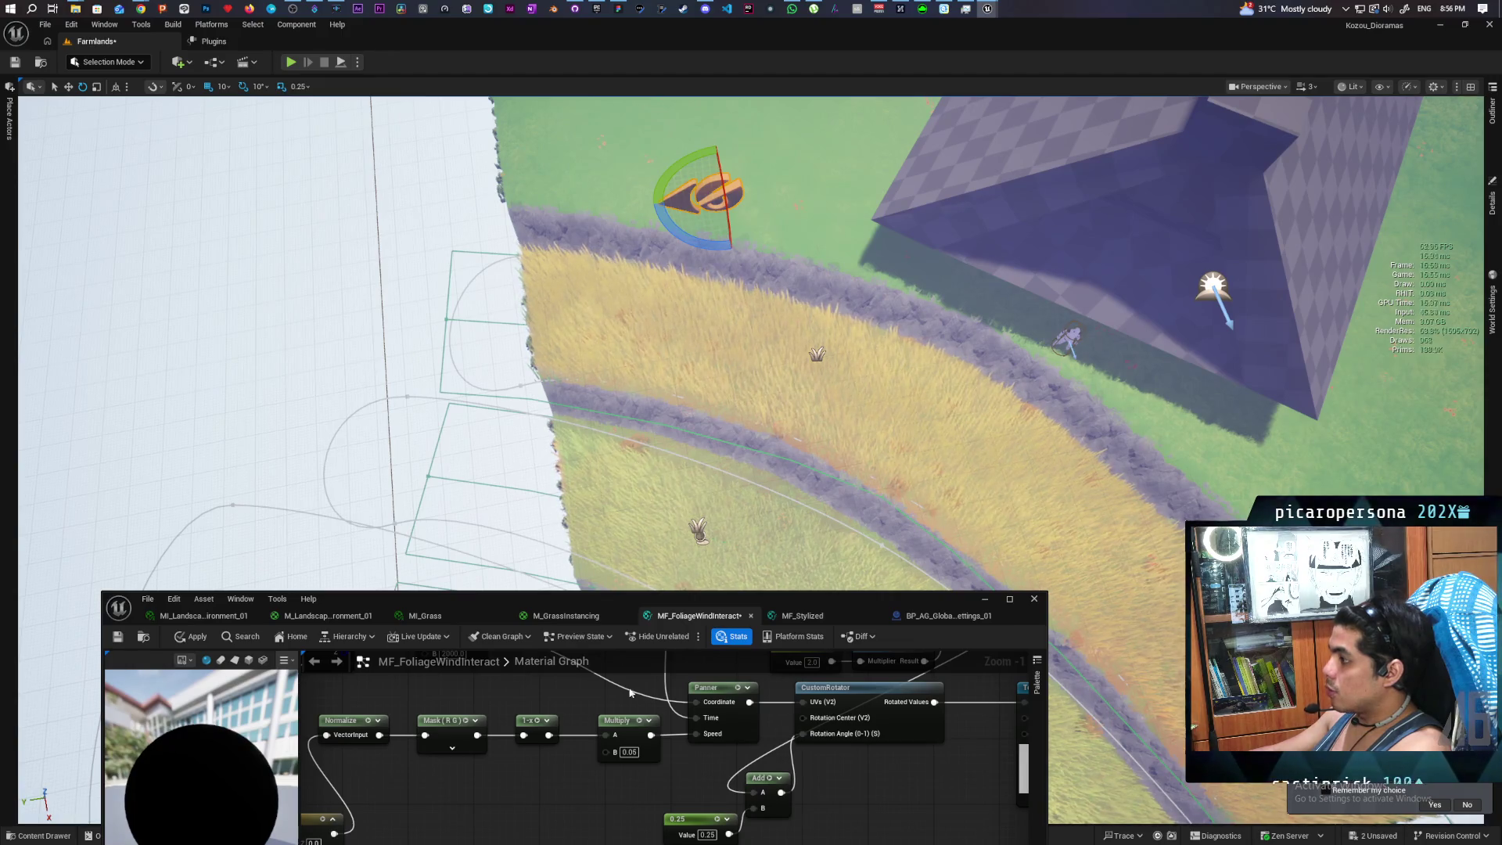
click(191, 635)
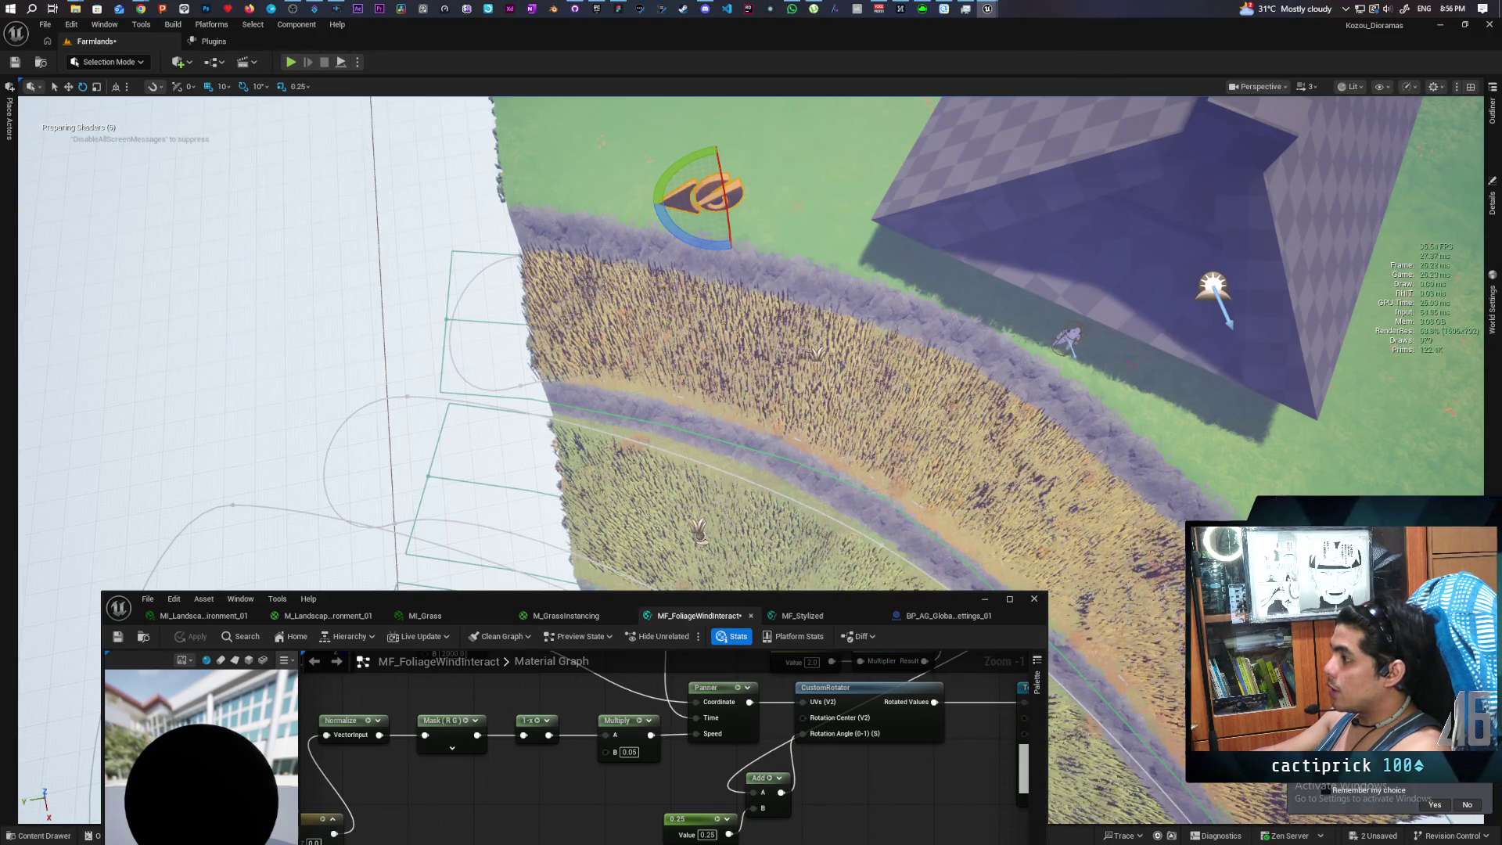
mouse_move(789, 456)
mouse_down()
mouse_move(921, 456)
mouse_move(968, 388)
mouse_move(935, 435)
mouse_move(1072, 352)
mouse_up()
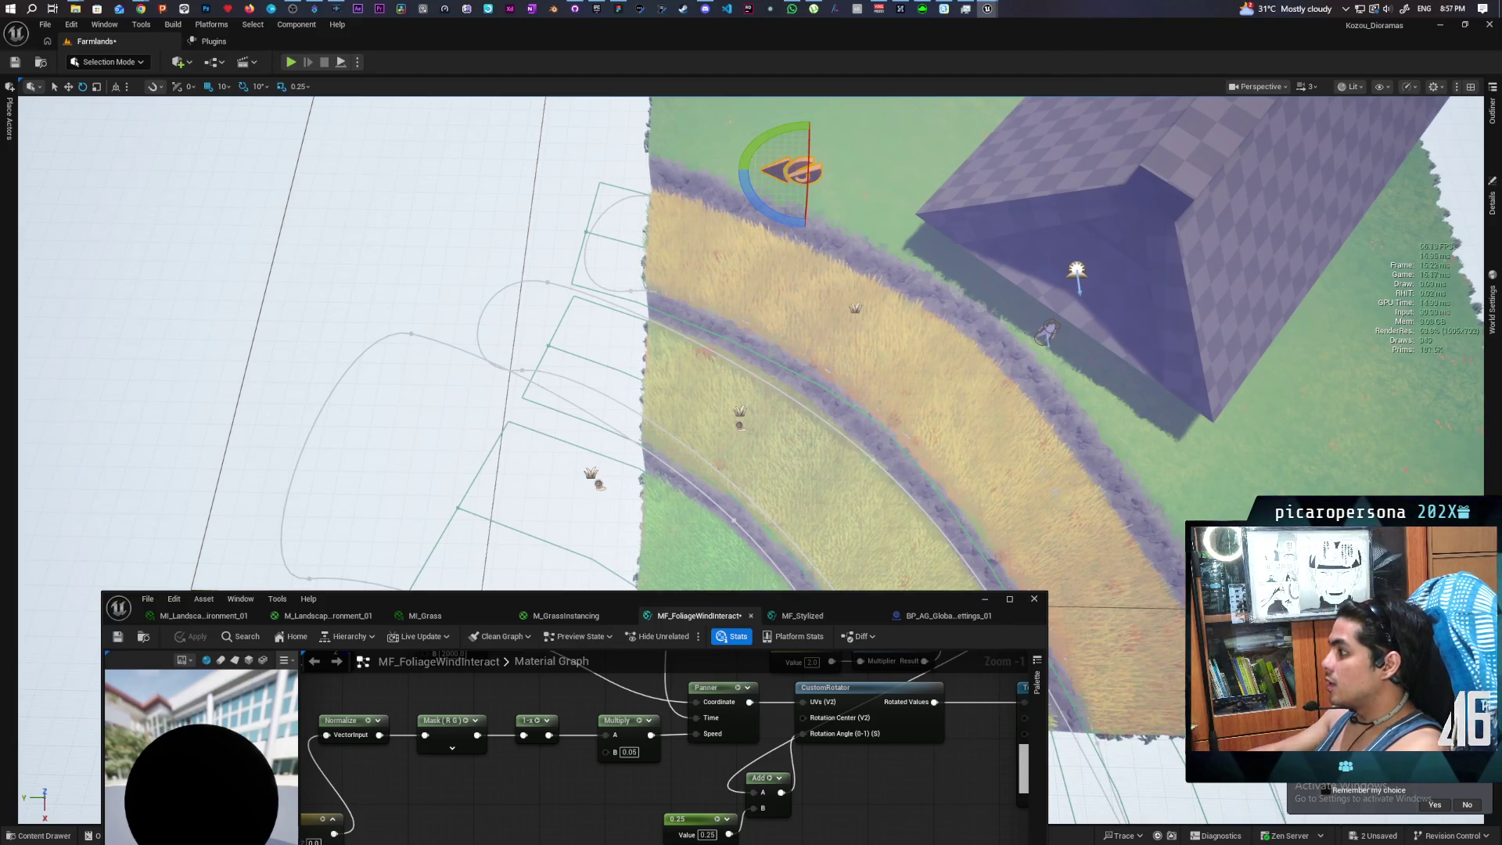
drag(783, 838, 781, 811)
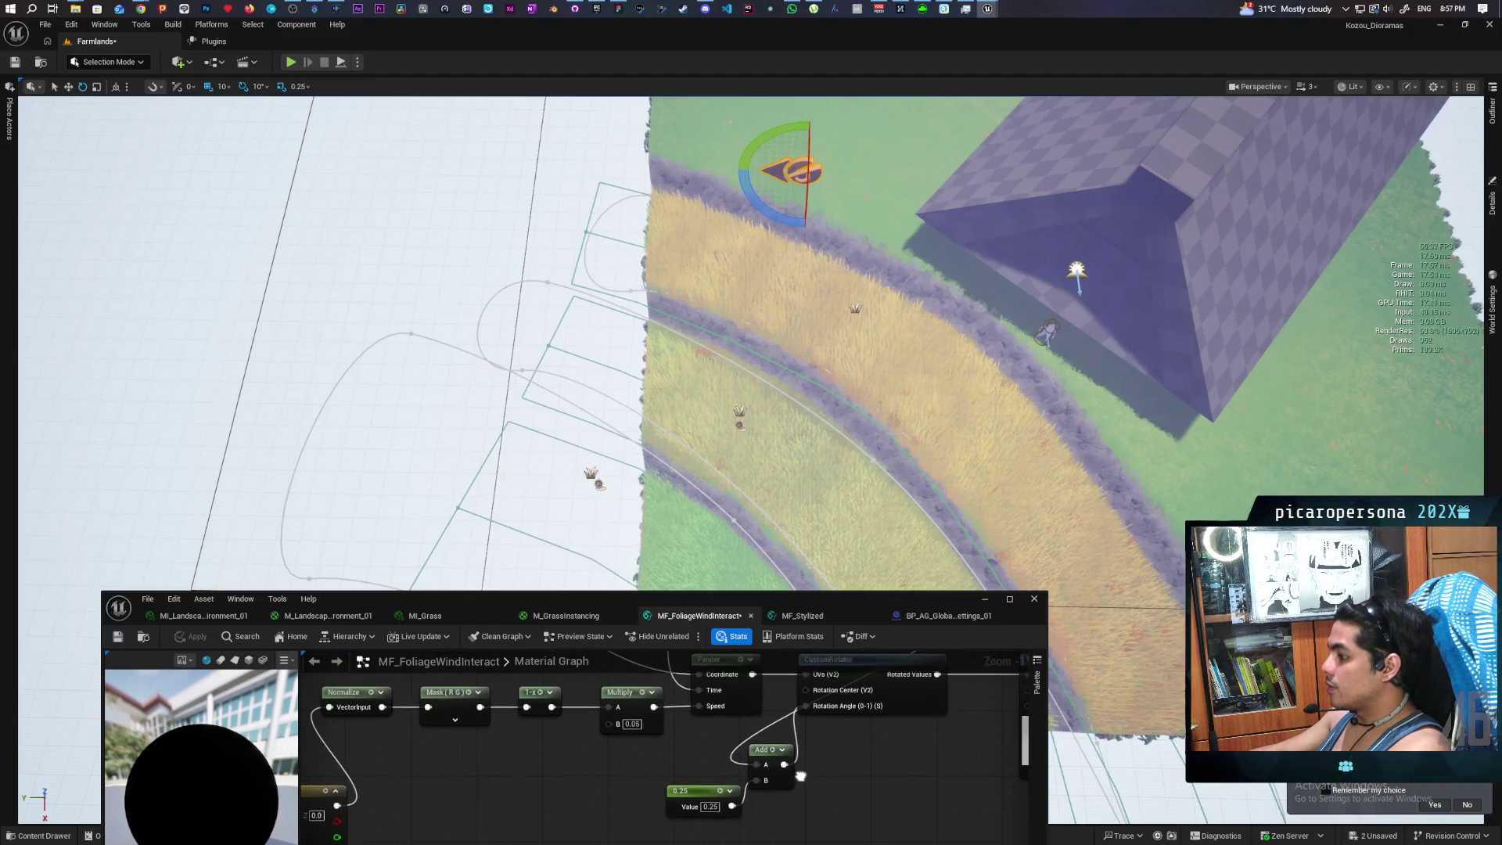
Break the 0.25 constant's link to Add B, set B to 0, and apply the material
alt+click(751, 804)
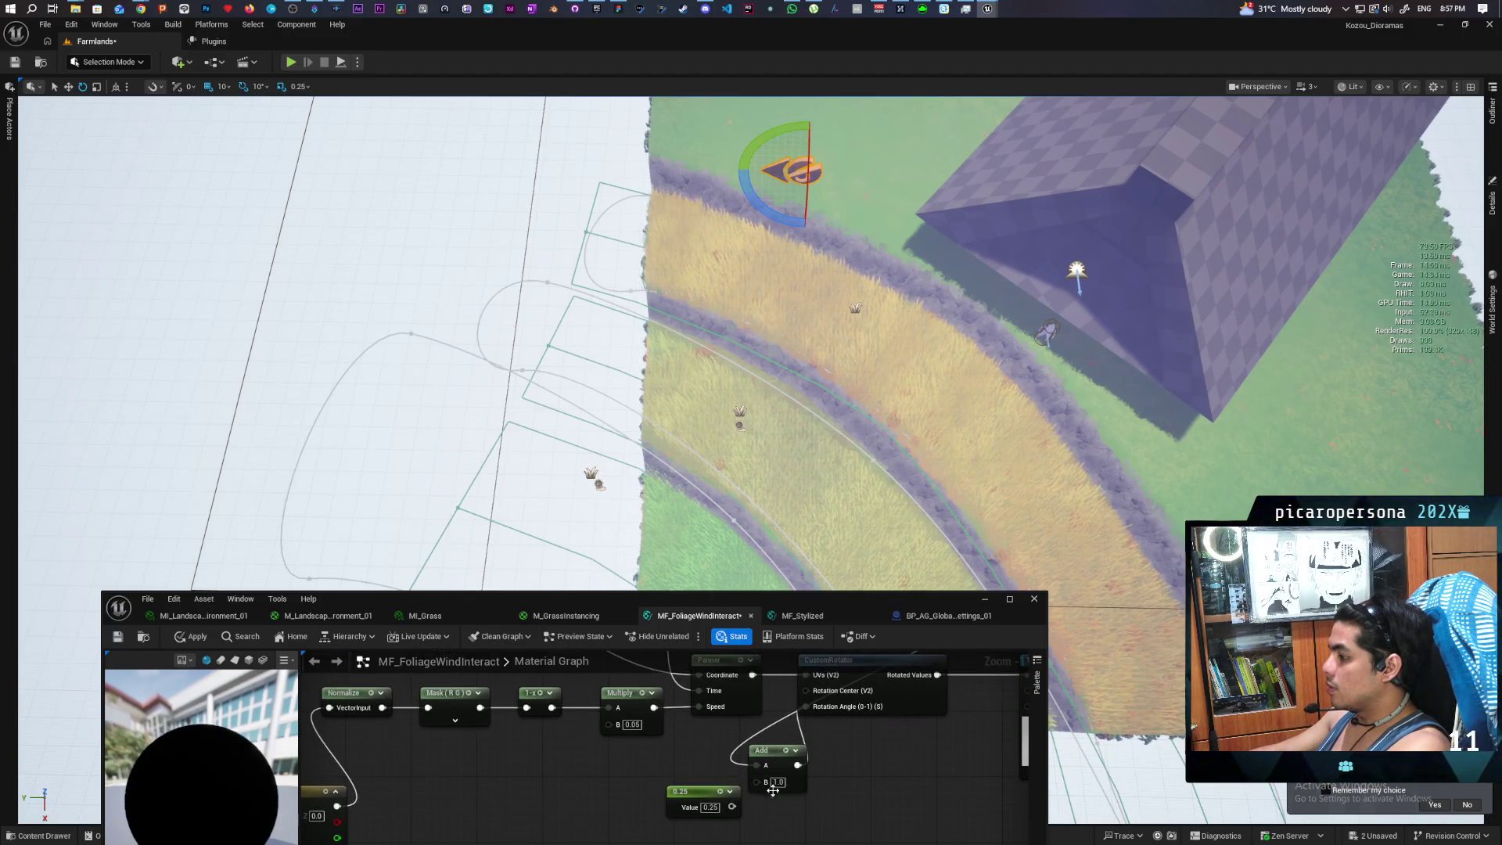
click(778, 781)
text(0)
key(Return)
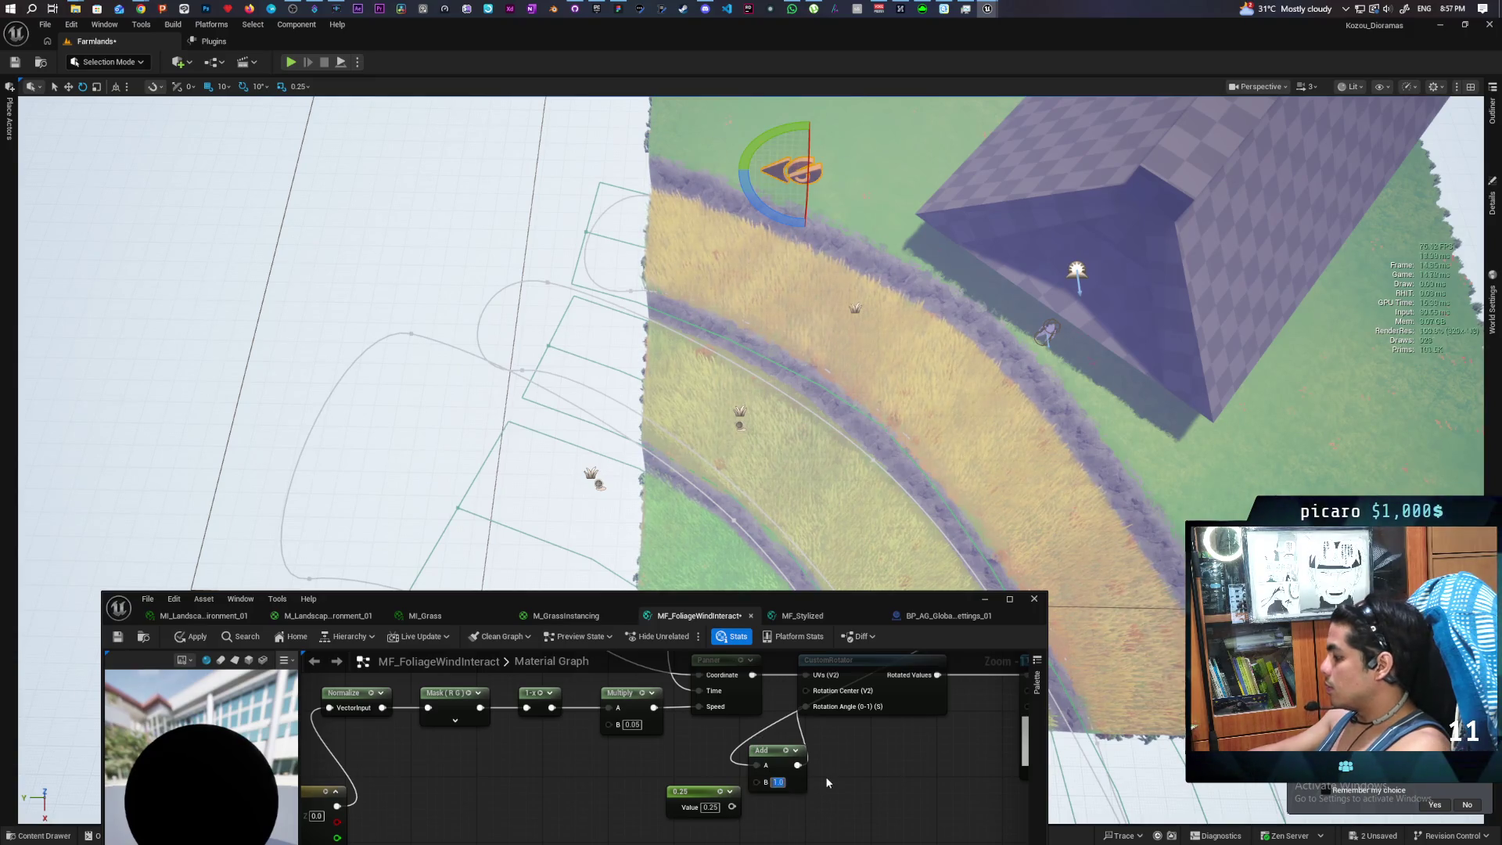
click(192, 636)
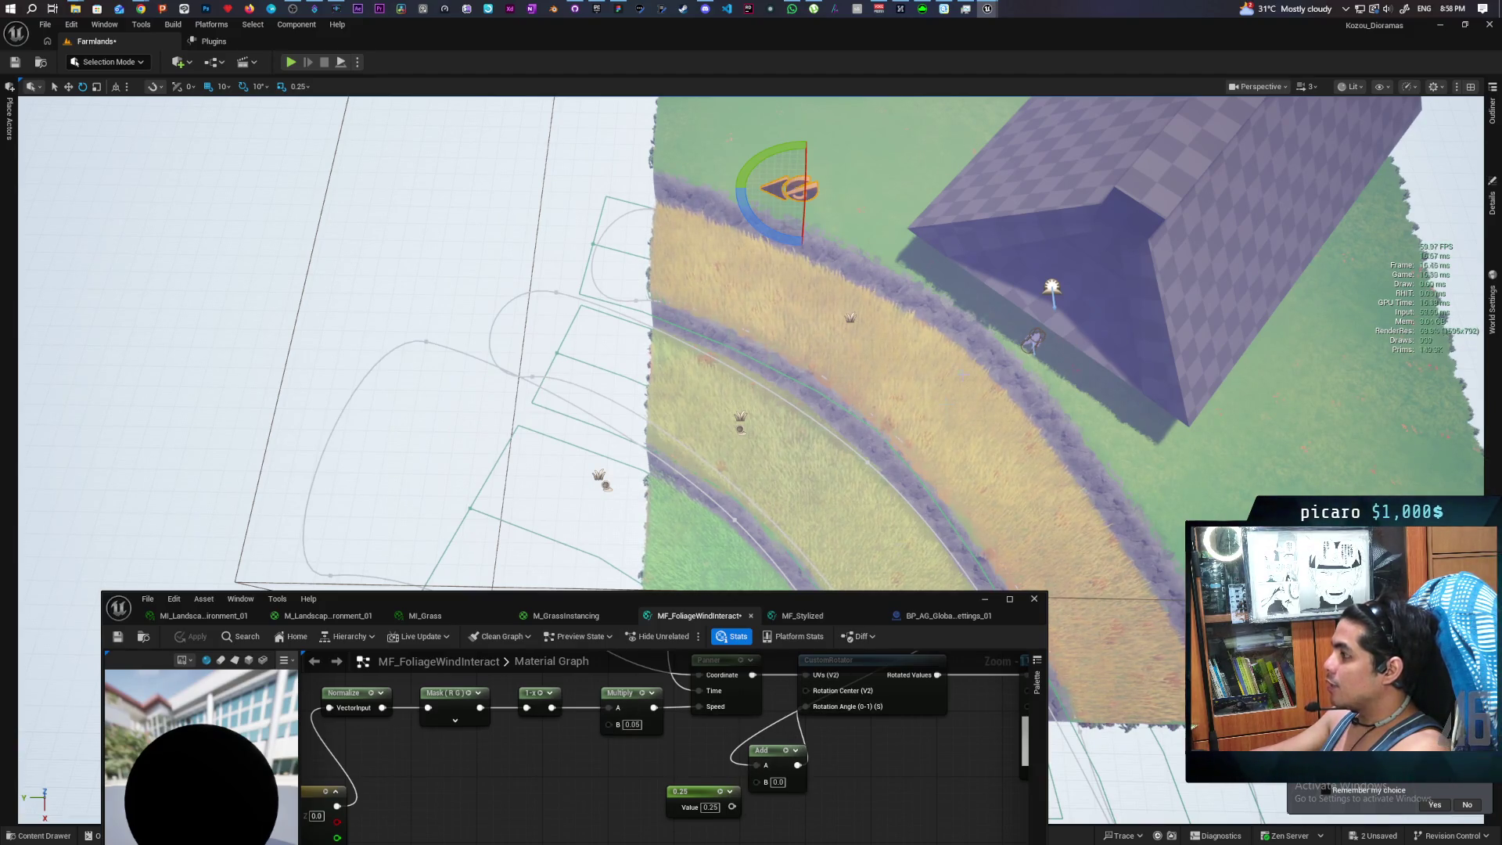
scroll(949, 249, down, 3)
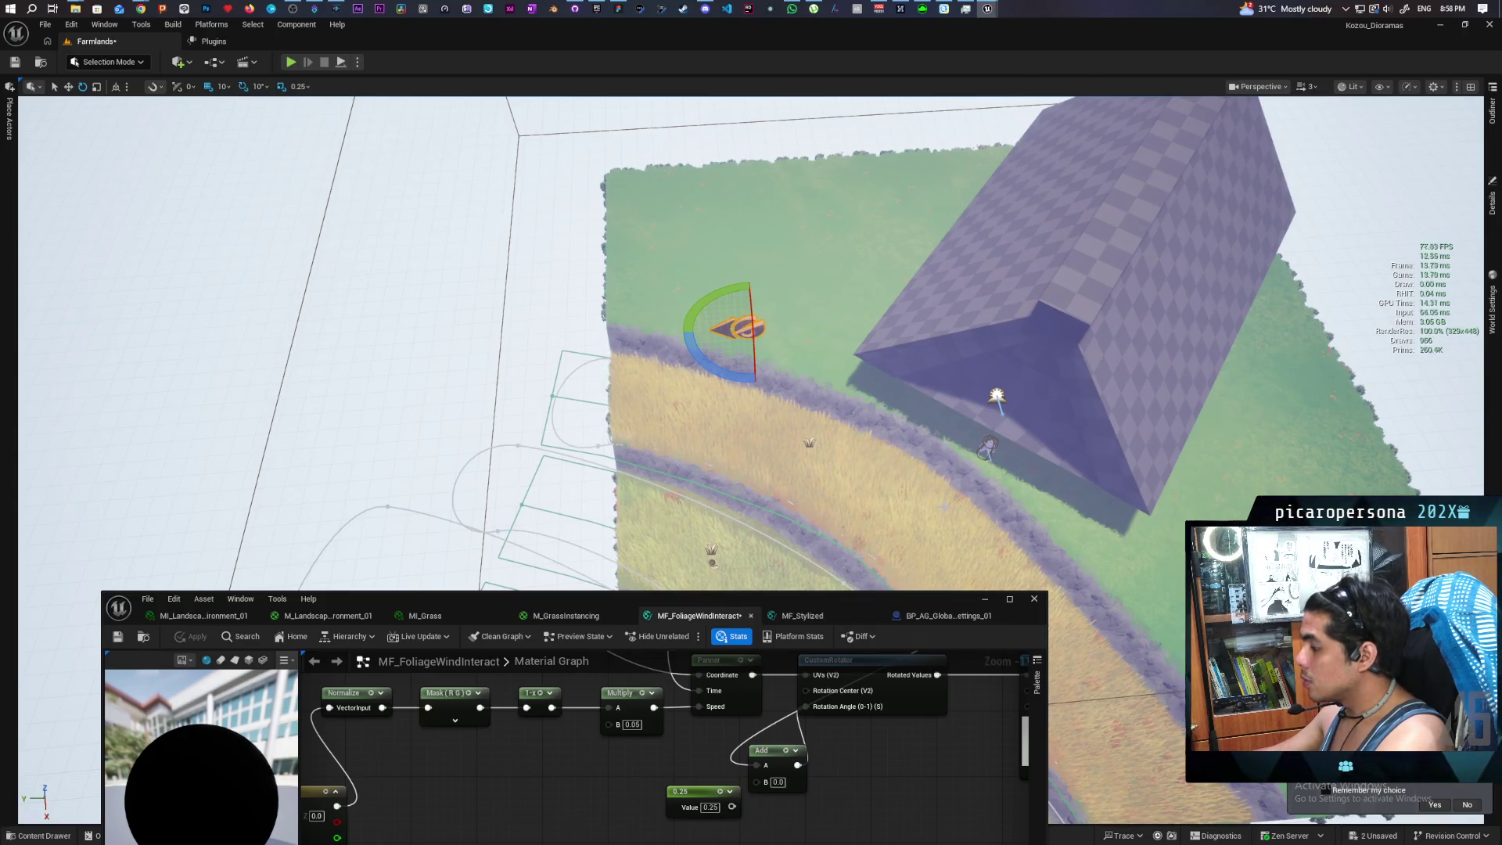
Enter 0.125 as the Add node's B value feeding the CustomRotator angle, then apply the material
click(778, 782)
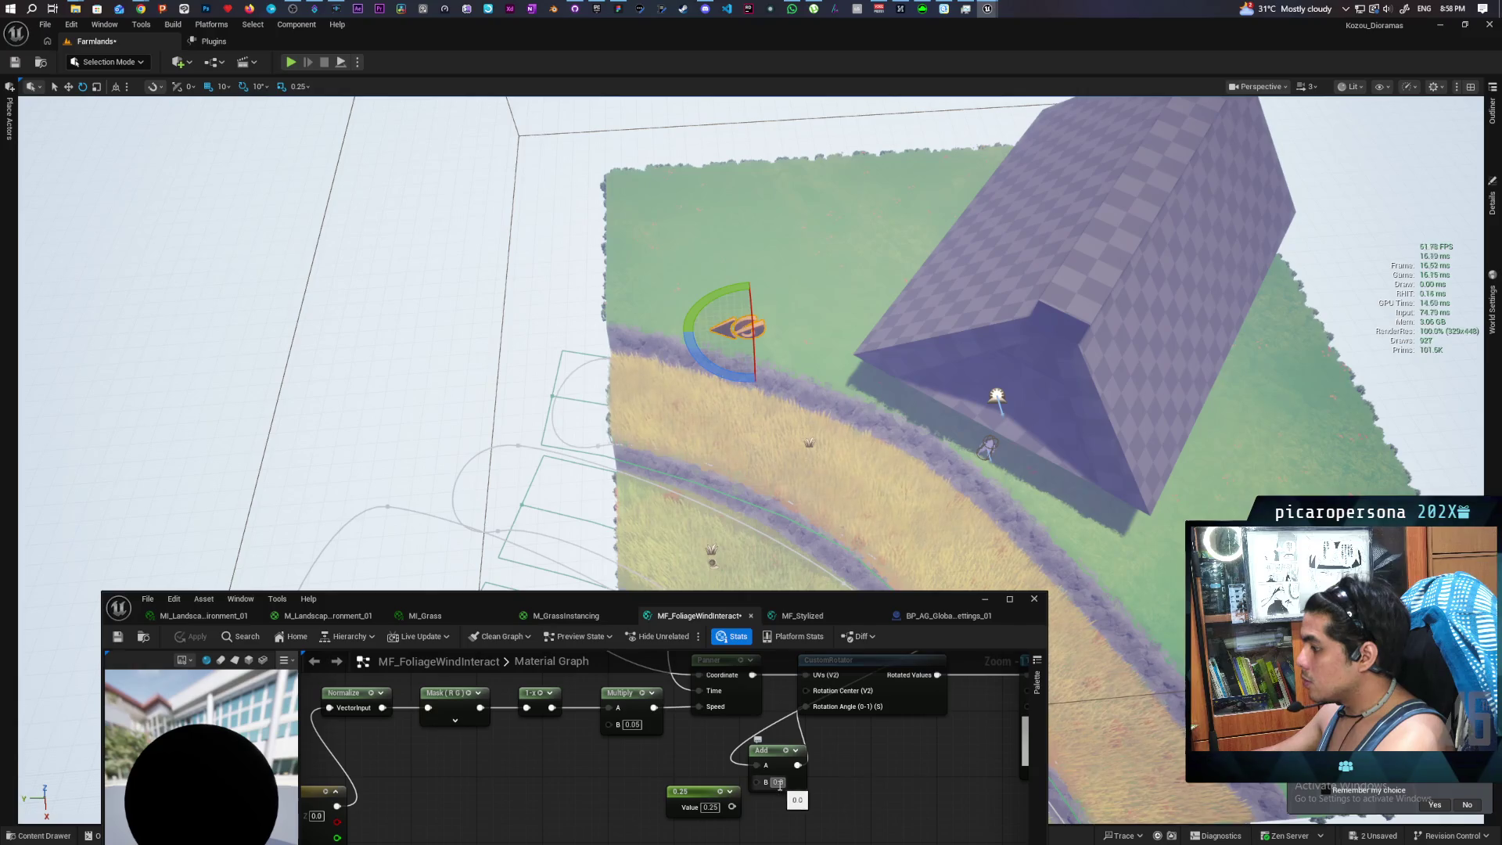
text(0.125)
key(Return)
click(886, 756)
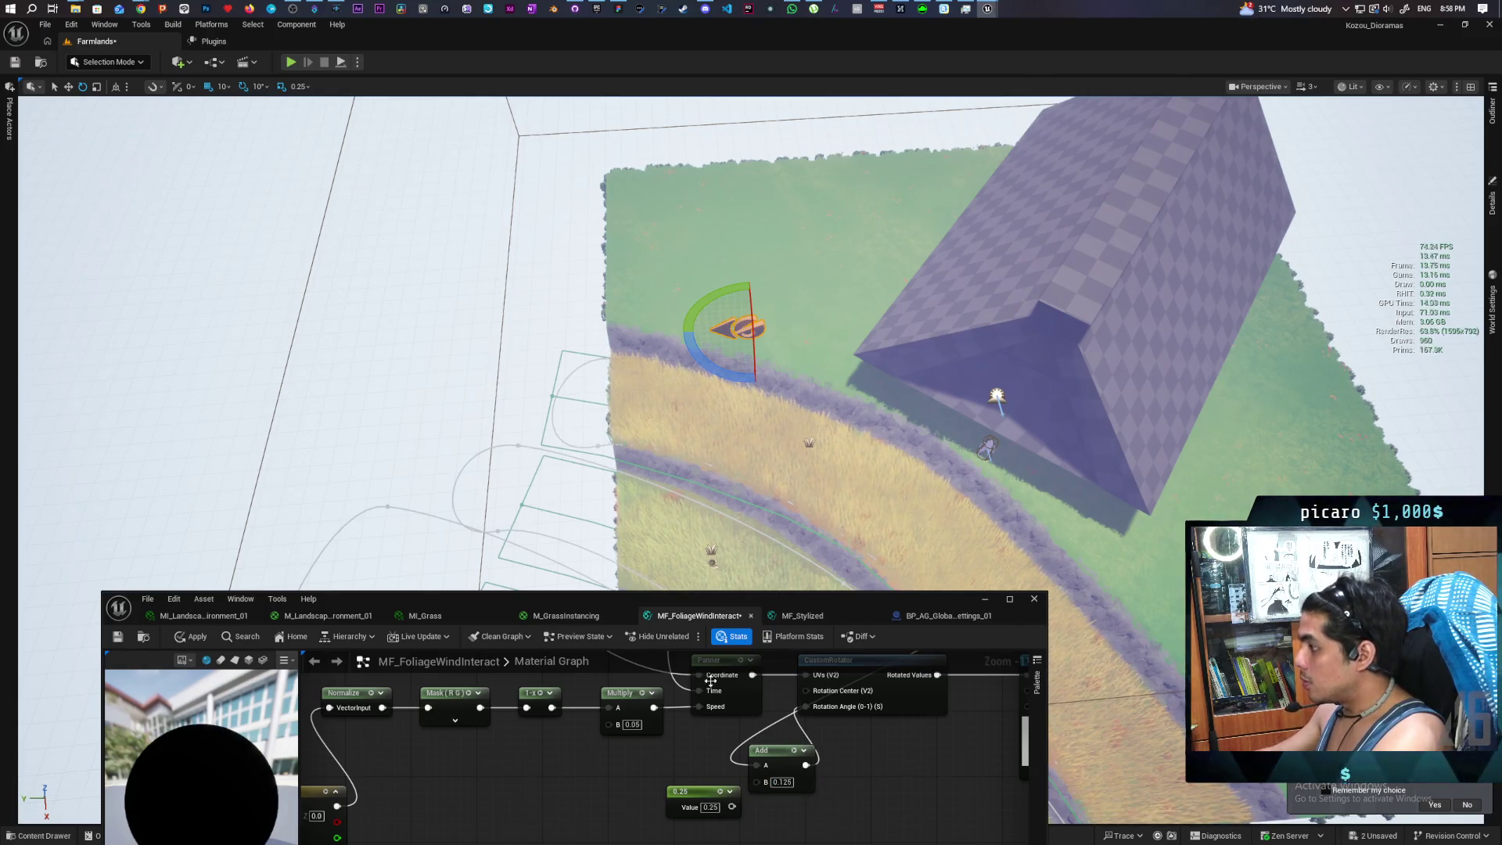
click(197, 635)
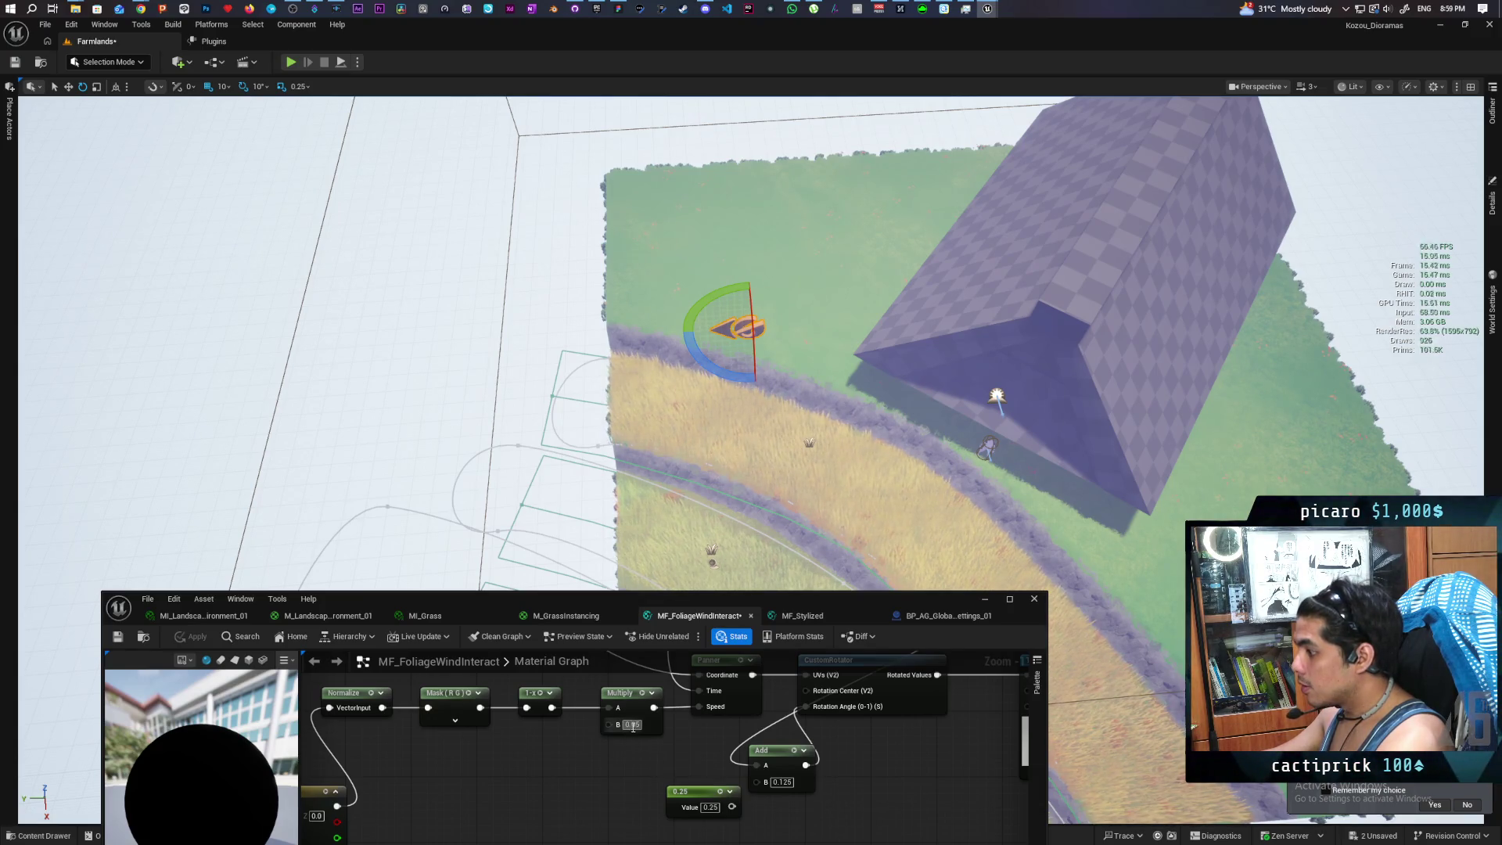
Raise the Multiply node's B from 0.05 to 0.15 and apply the material
mouse_move(633, 727)
mouse_down()
mouse_move(687, 738)
mouse_move(611, 789)
mouse_up()
scroll(647, 776, down, 2)
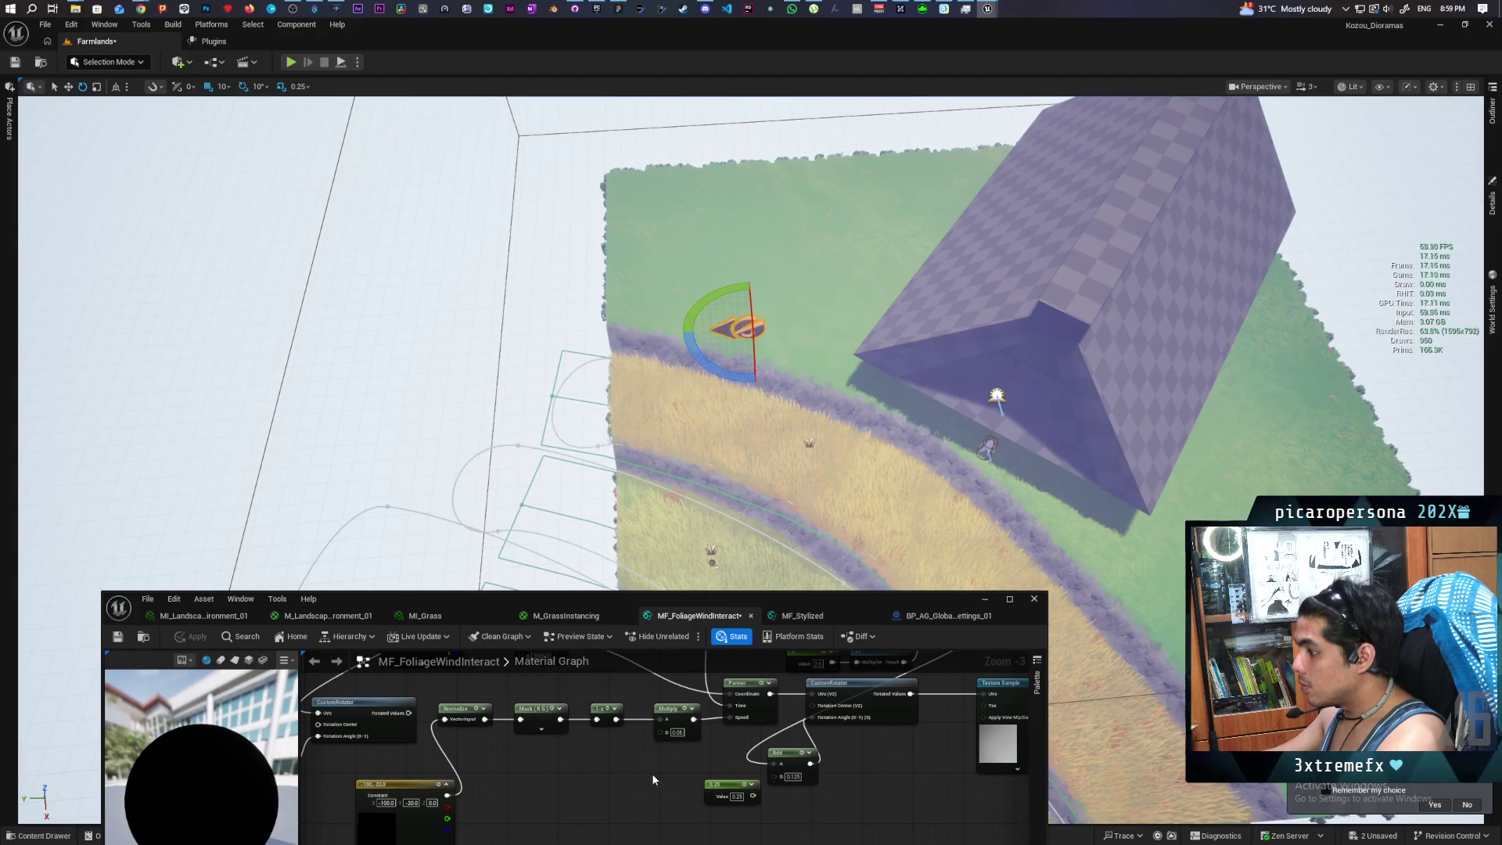
scroll(664, 773, up, 1)
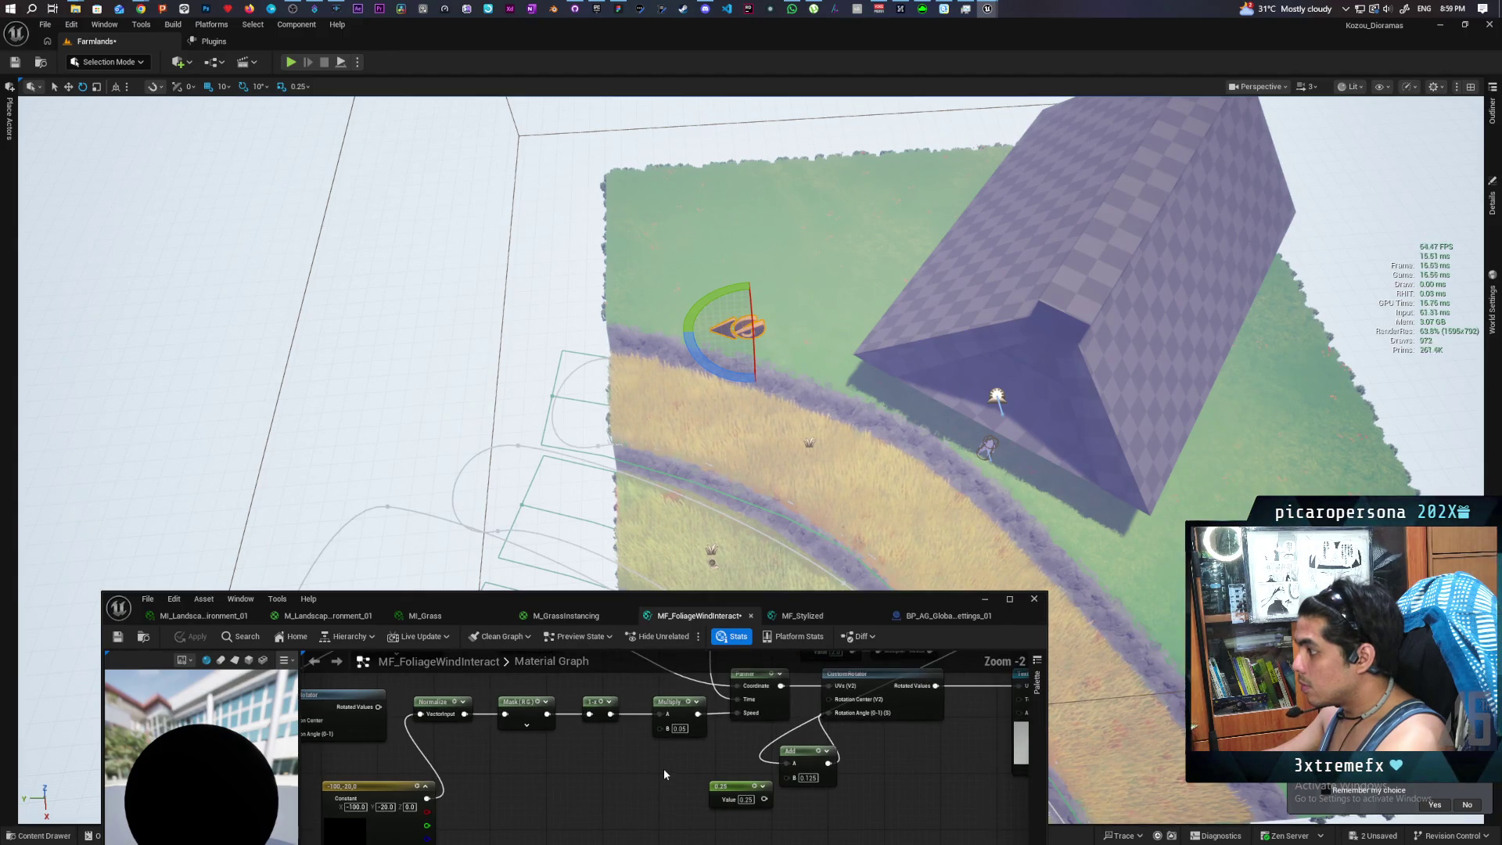
click(679, 729)
text(0.15)
key(Return)
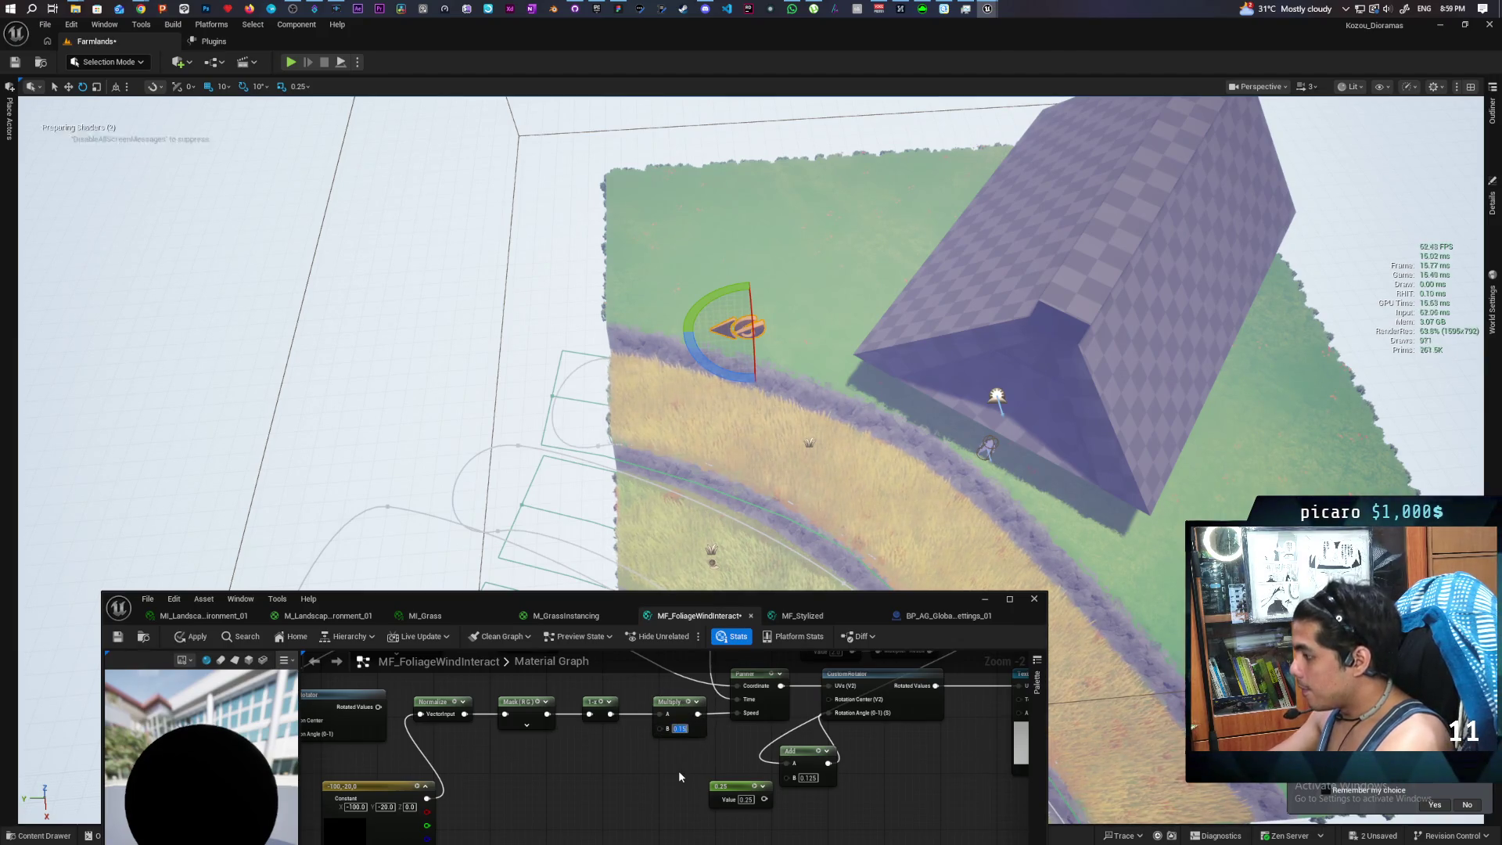
click(192, 636)
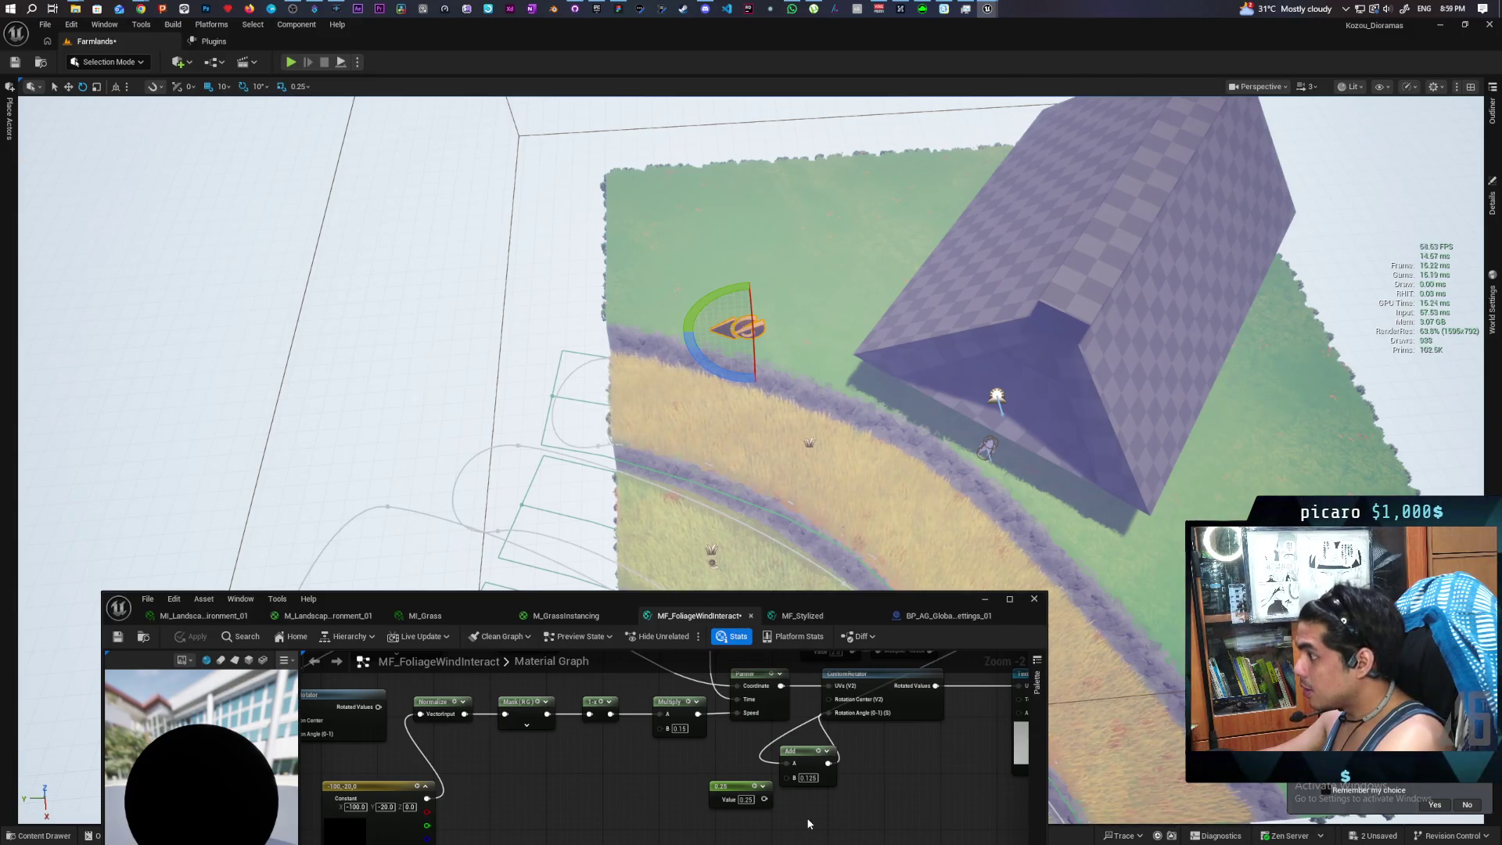
Change the Add node's B offset to 0.275, then 0.375, and apply the material
click(811, 778)
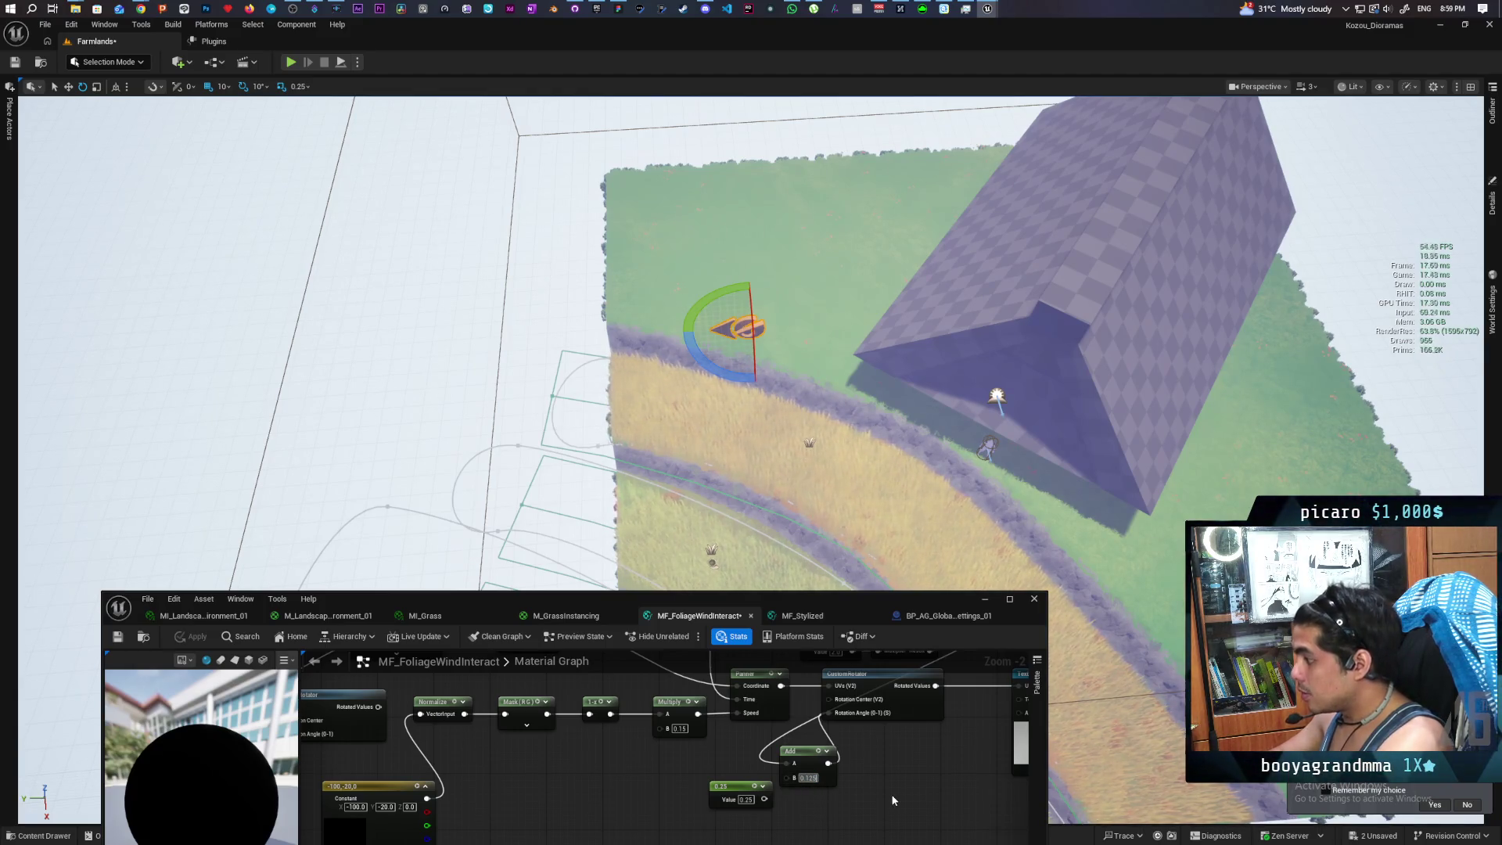
text(0.275)
key(Return)
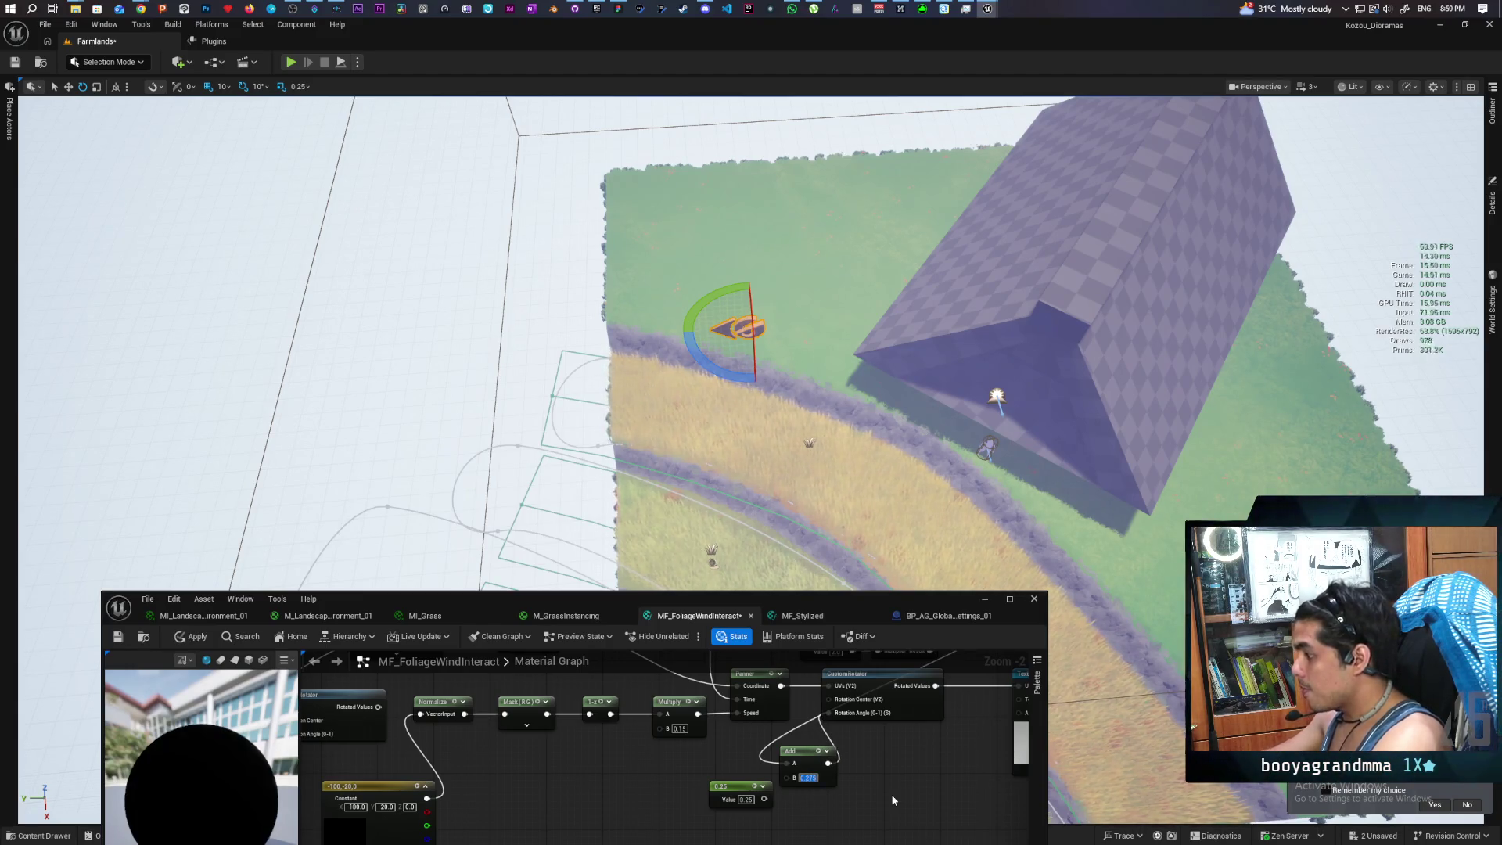
click(900, 768)
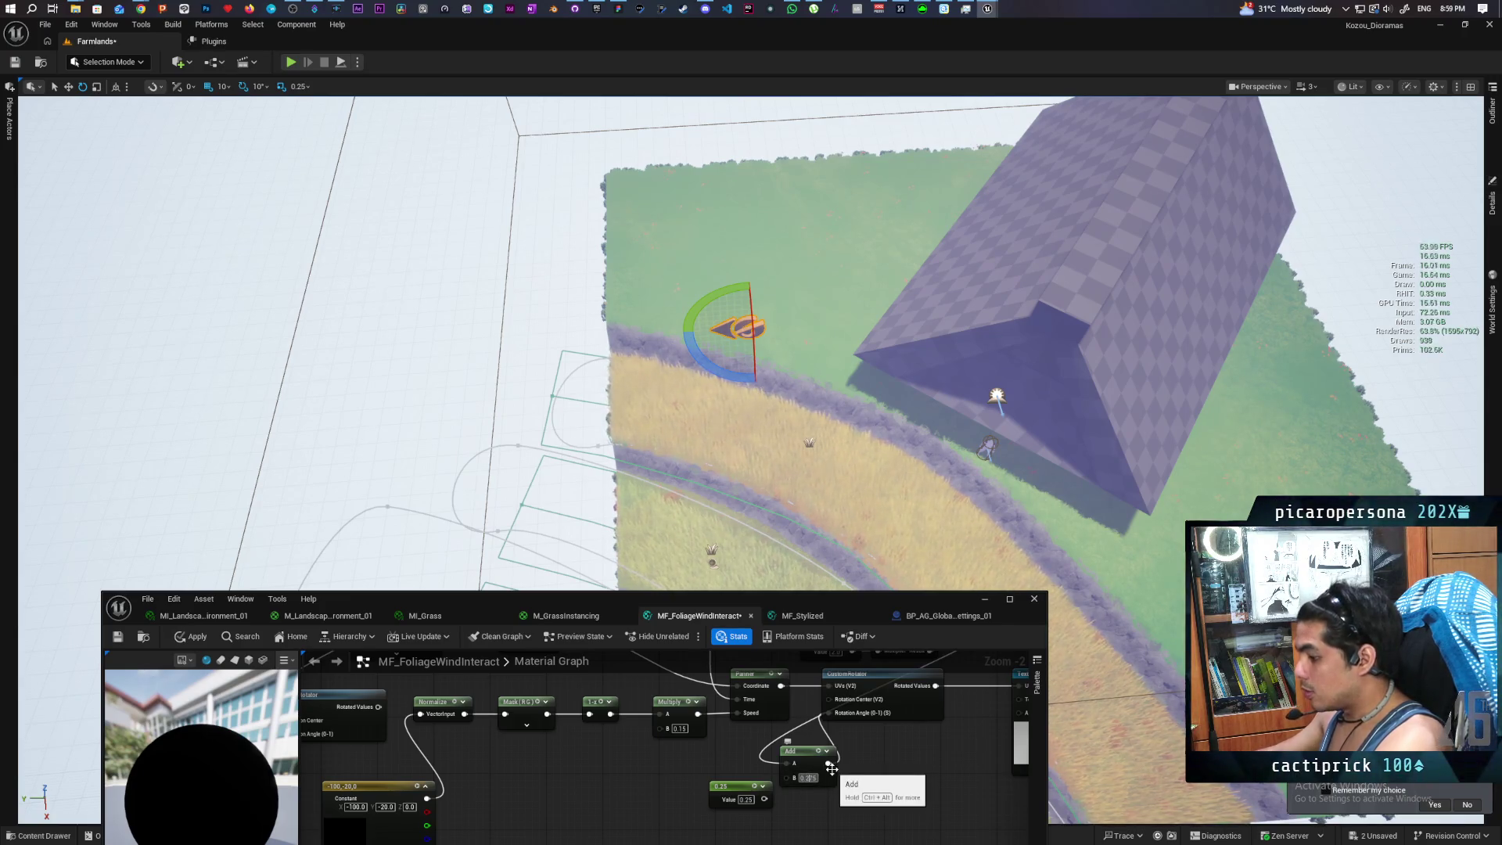
click(808, 777)
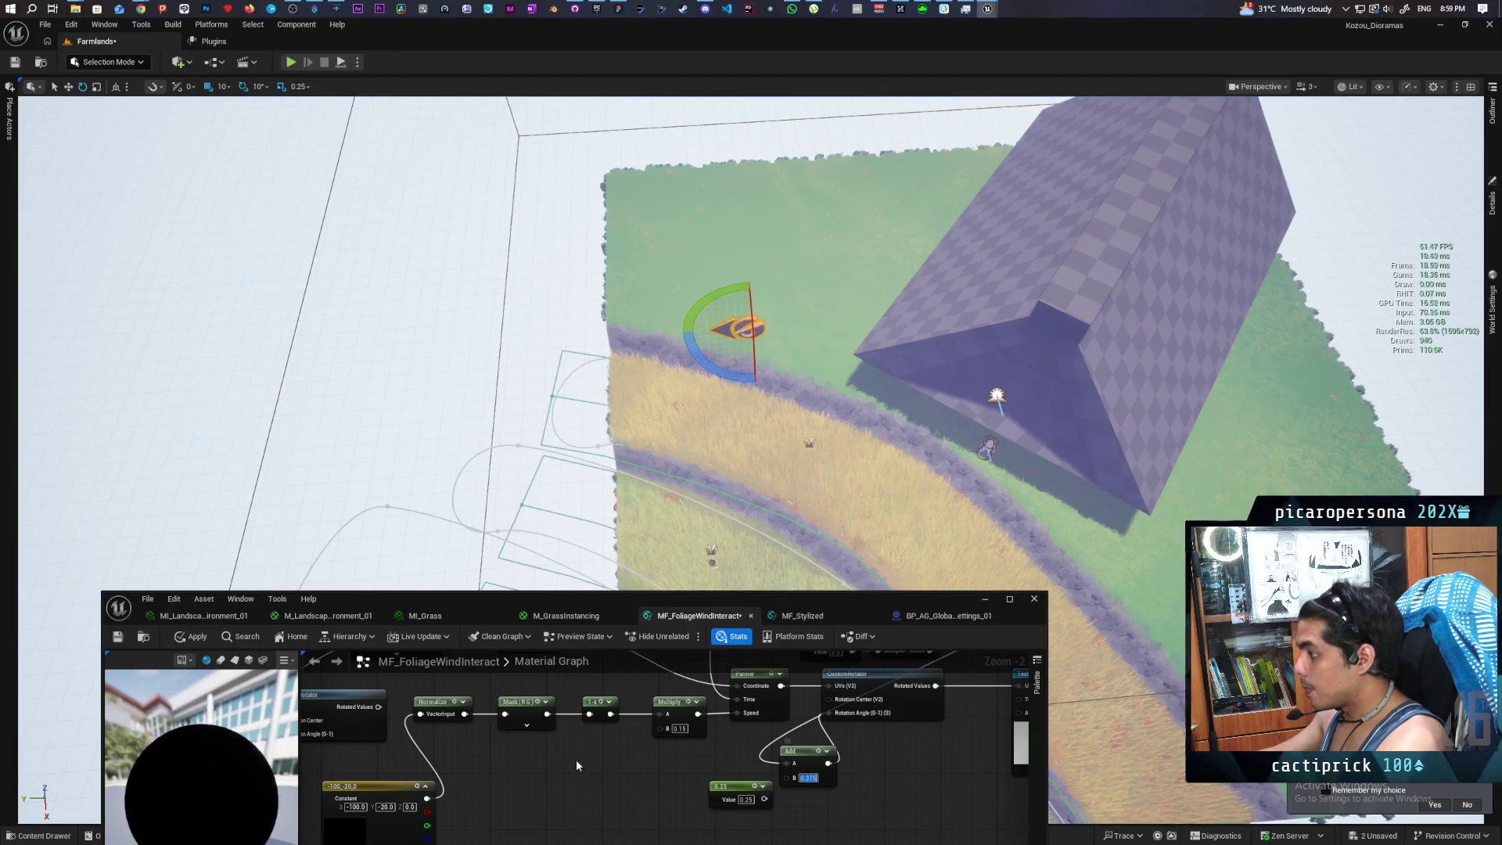
click(192, 636)
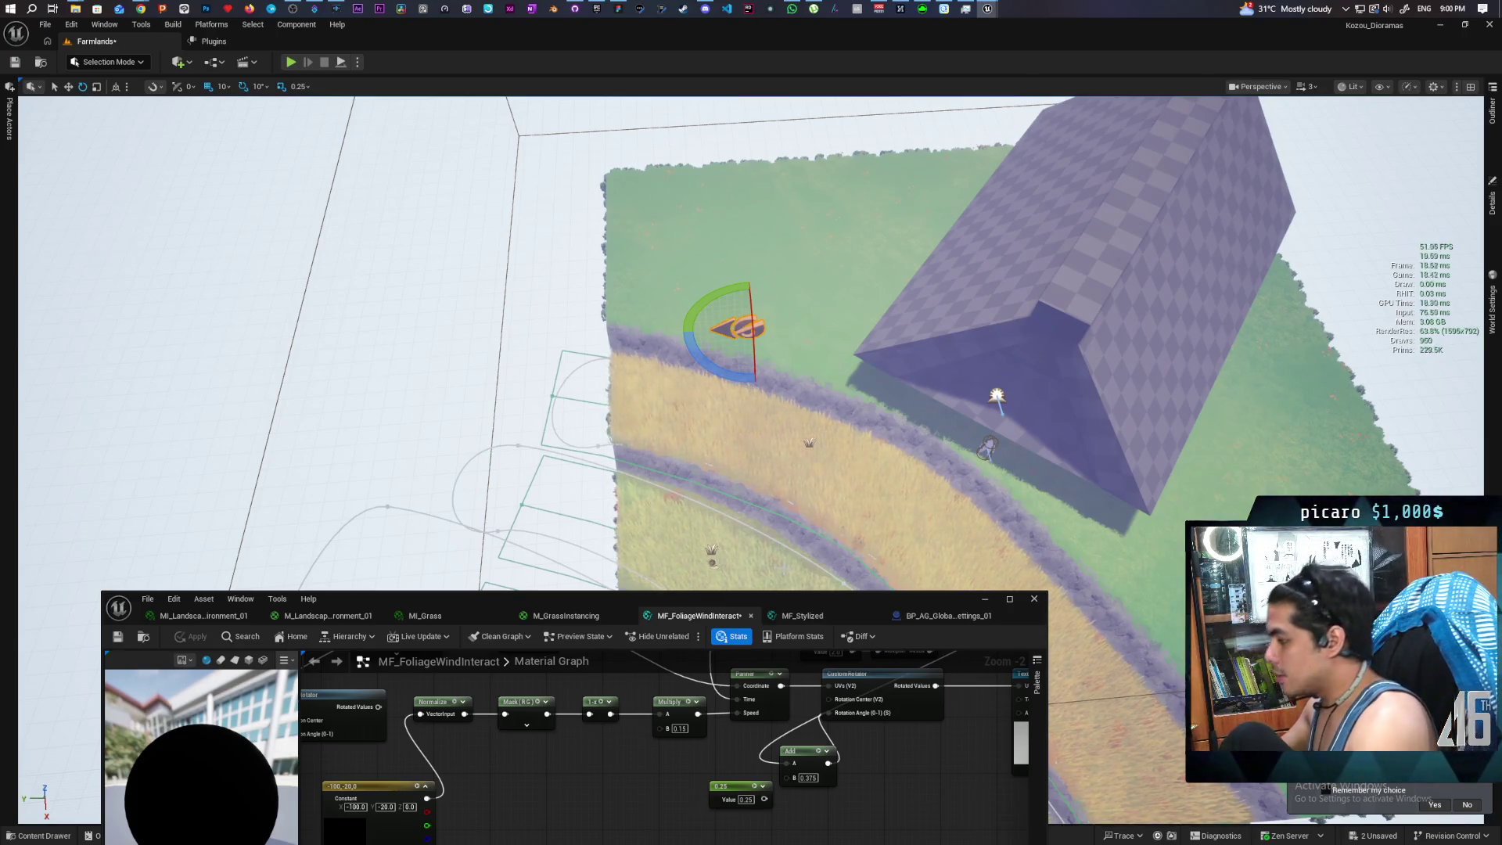
scroll(677, 740, down, 1)
right_click(668, 739)
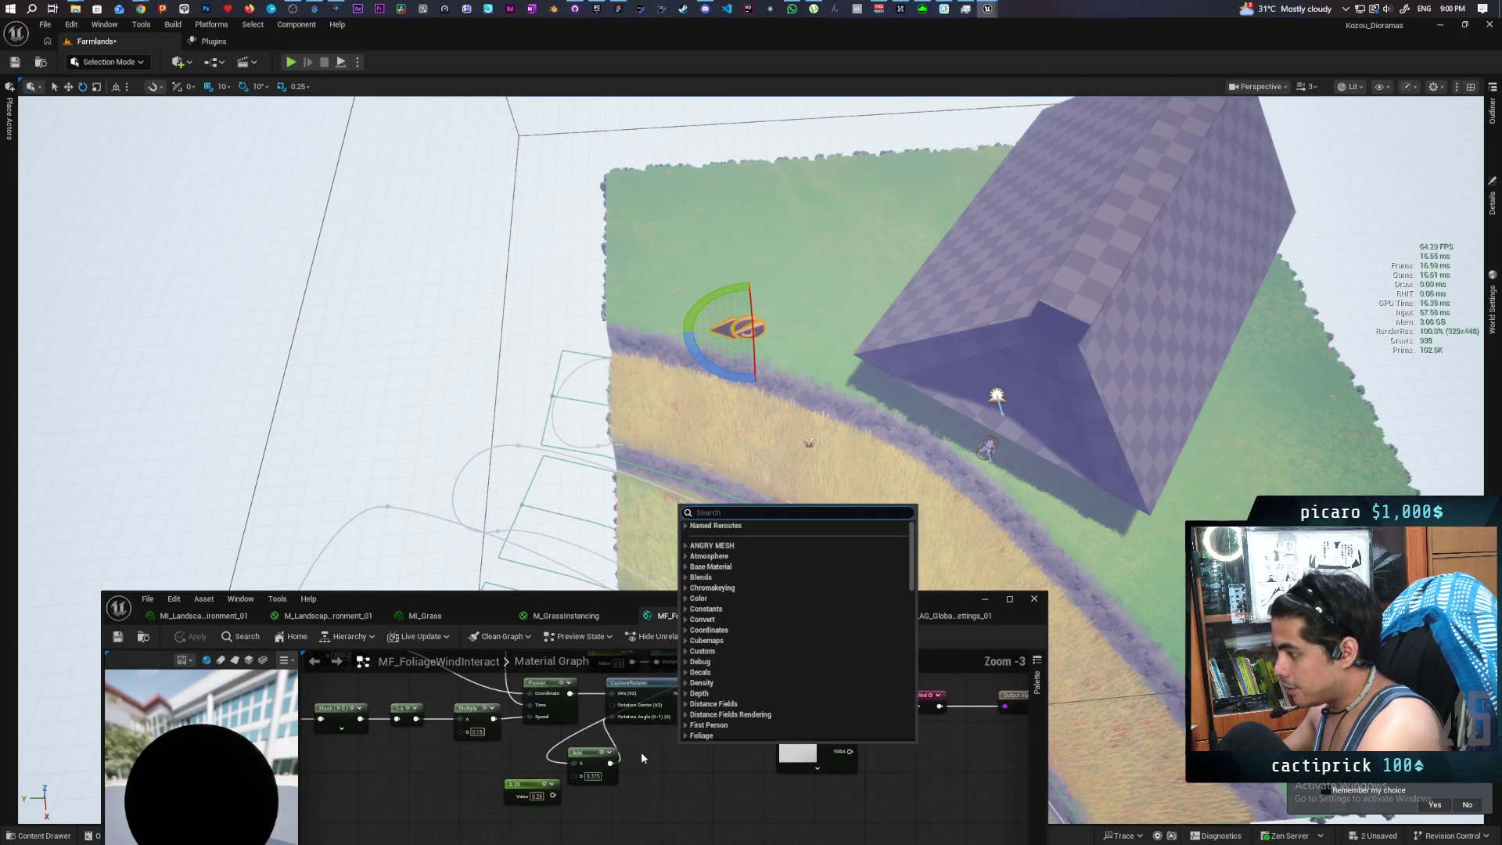
Move the material editor window higher and pan the graph to show the upper nodes
key(Escape)
mouse_move(589, 599)
mouse_down()
mouse_move(772, 513)
mouse_move(618, 528)
mouse_up()
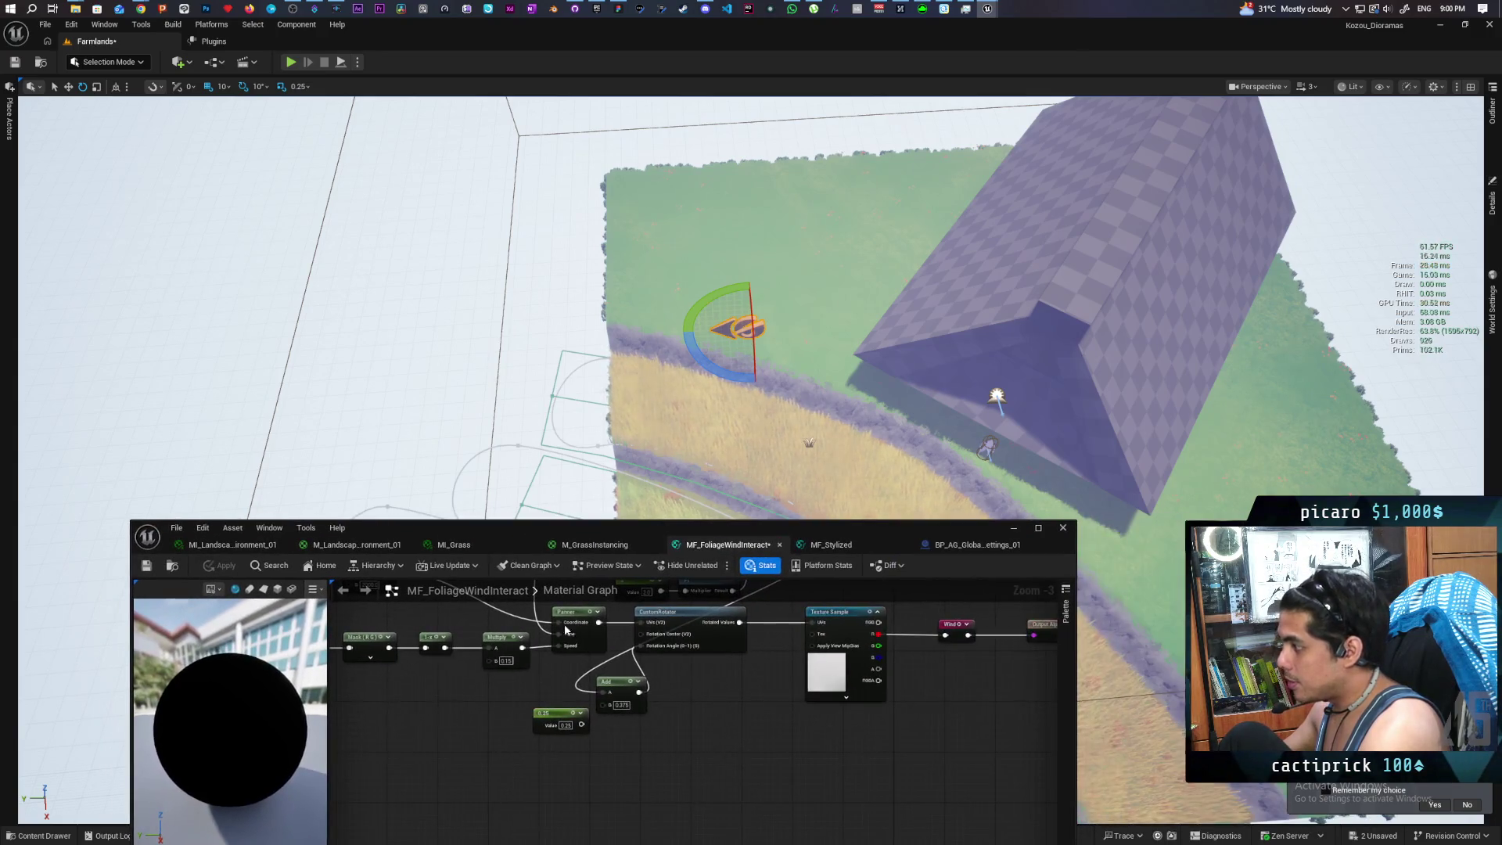
mouse_move(721, 679)
mouse_down()
mouse_move(684, 782)
mouse_move(692, 772)
mouse_up()
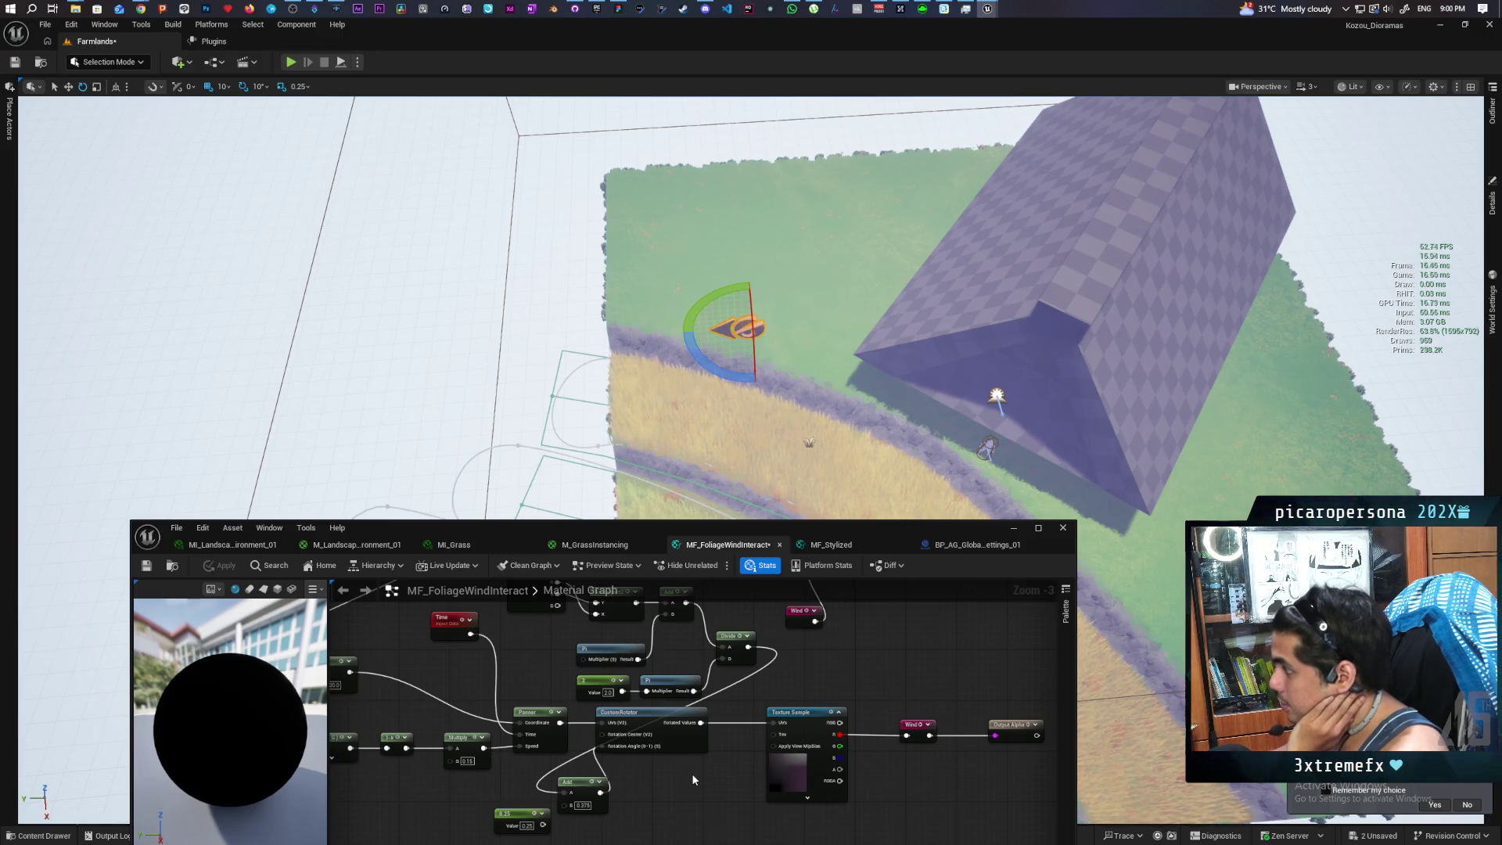
Set the Add node's B offset to 0.5
click(584, 806)
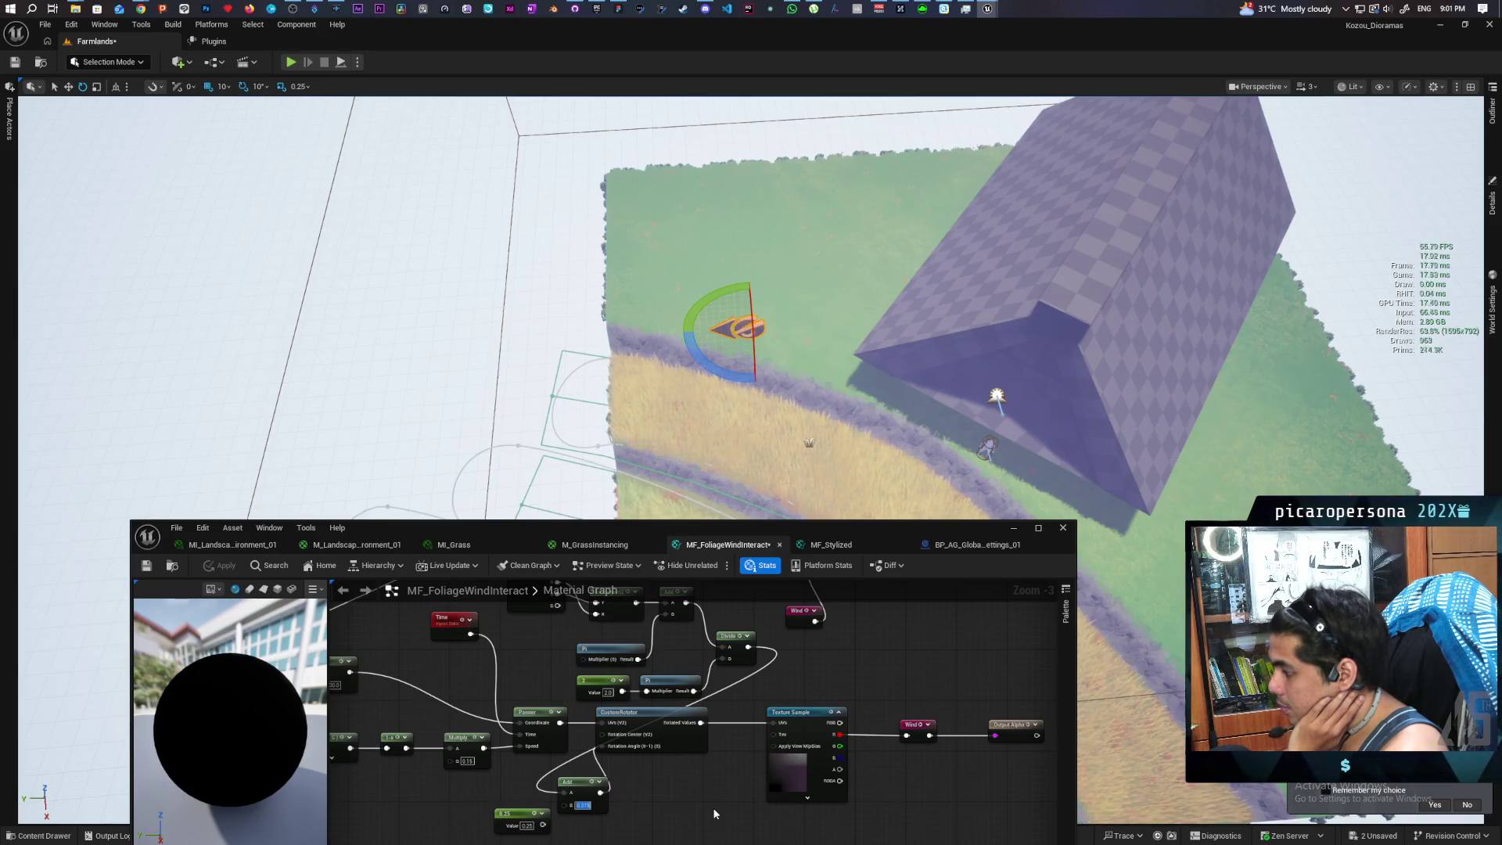
text(0.5)
key(Return)
Apply the material with the 0.5 offset, then change Add B to 0.125 and apply again
click(221, 565)
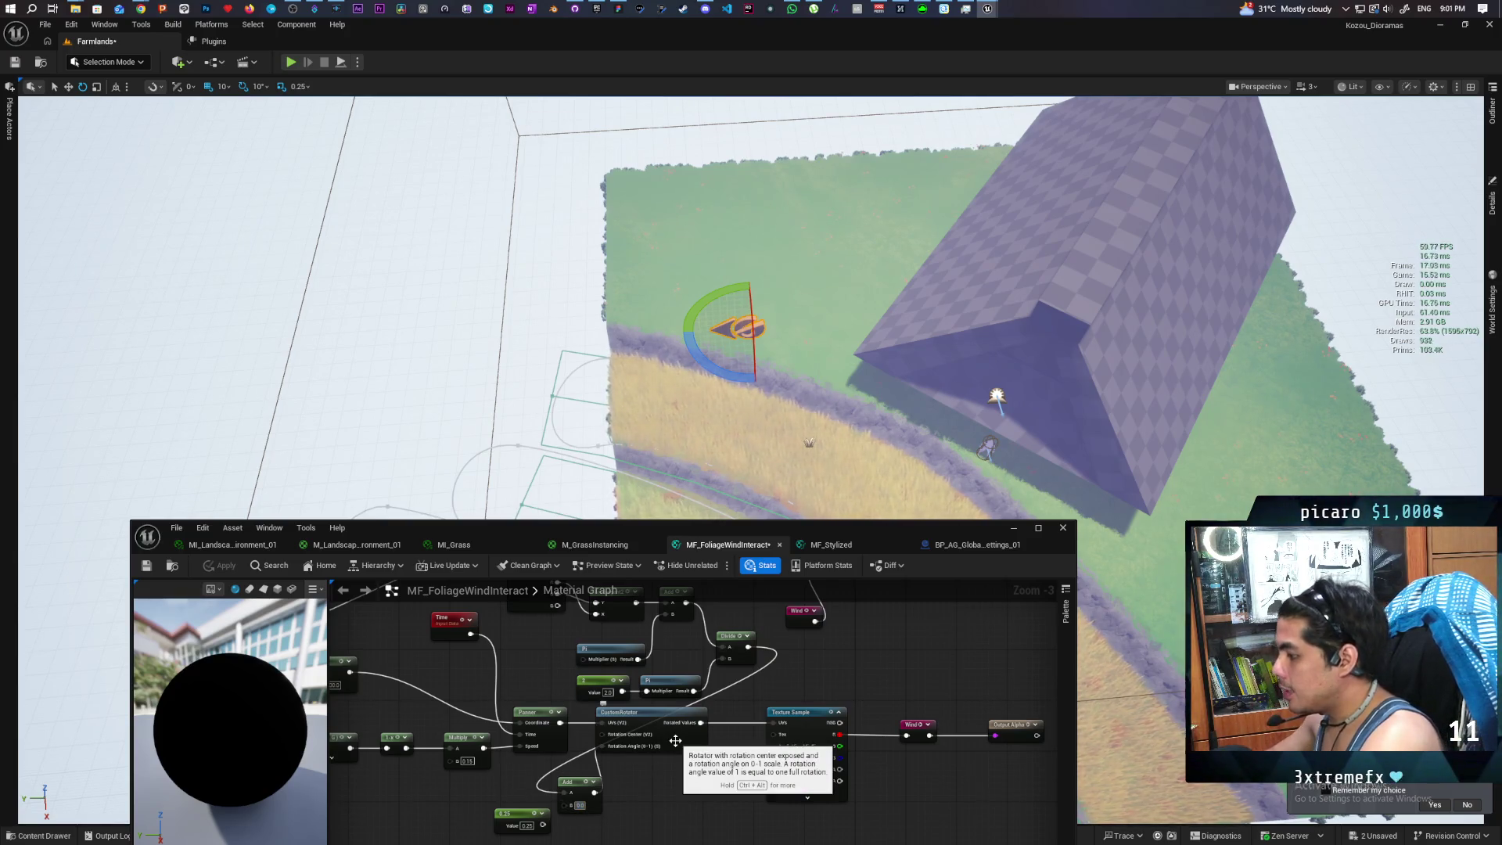
text(0.12)
key(Return)
text(5)
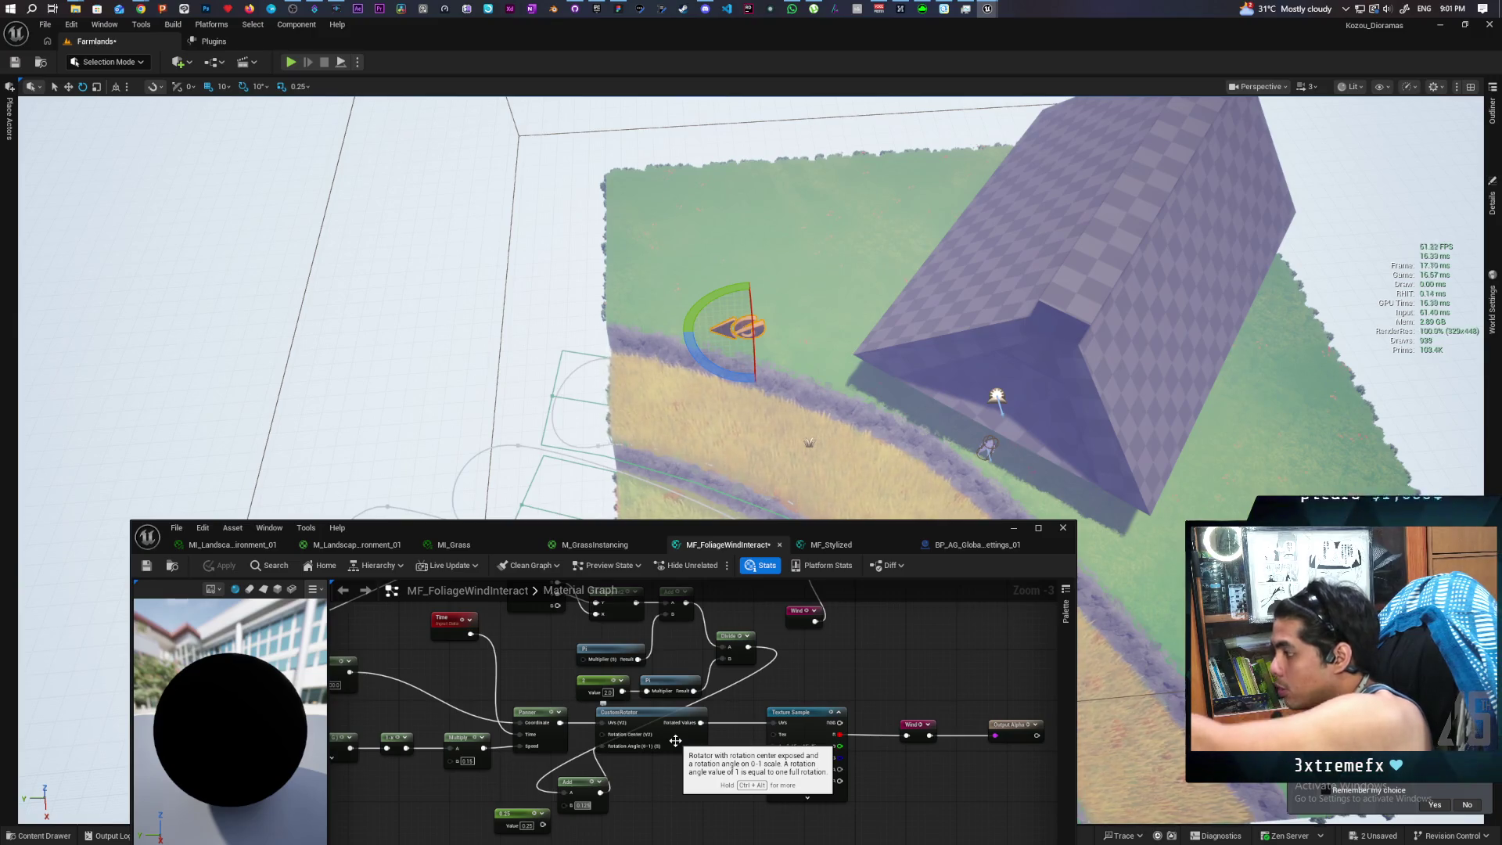
key(Return)
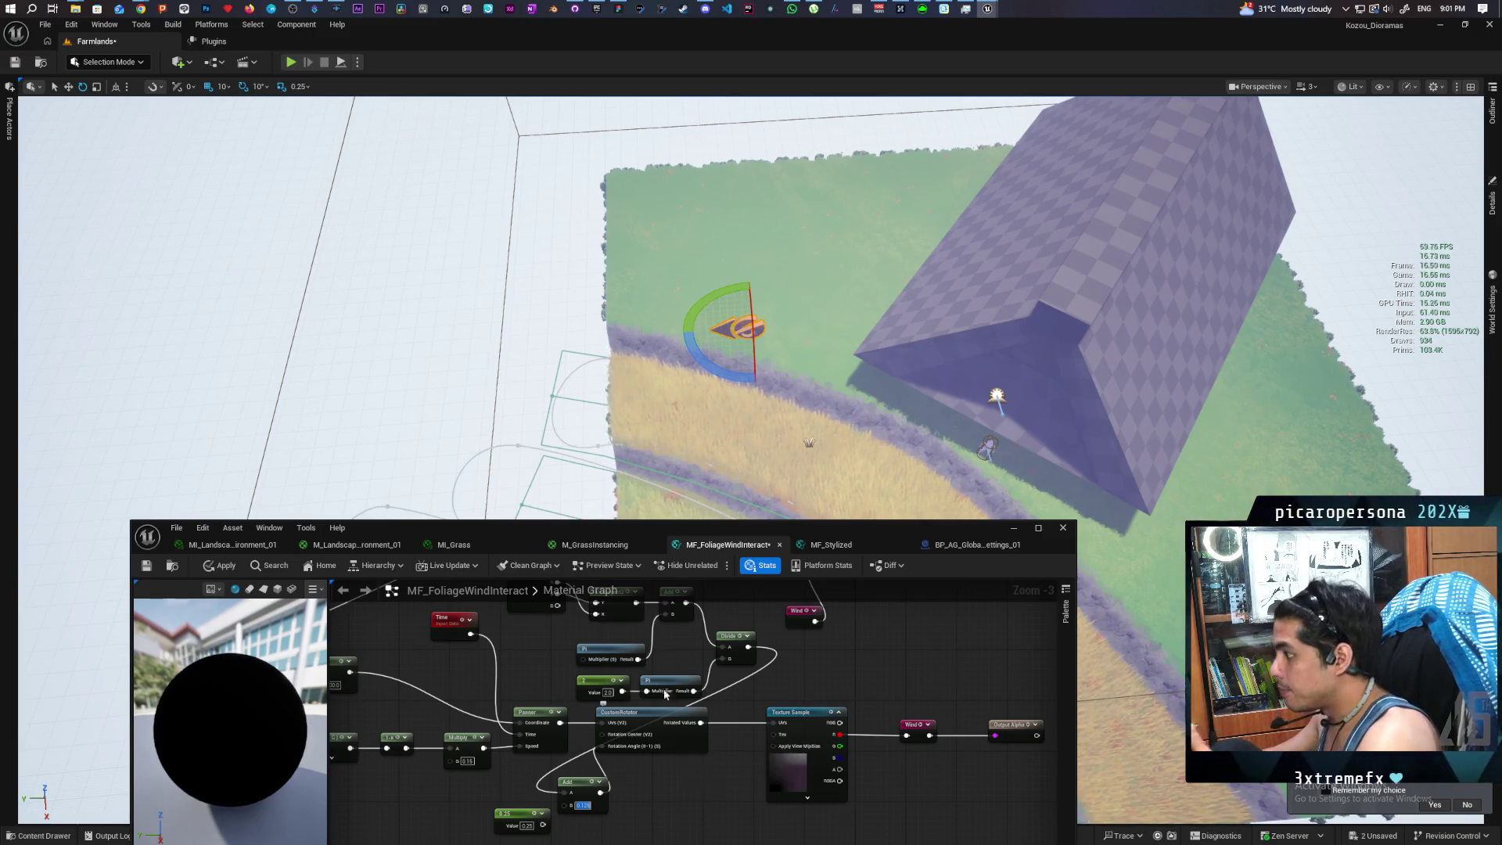
click(221, 565)
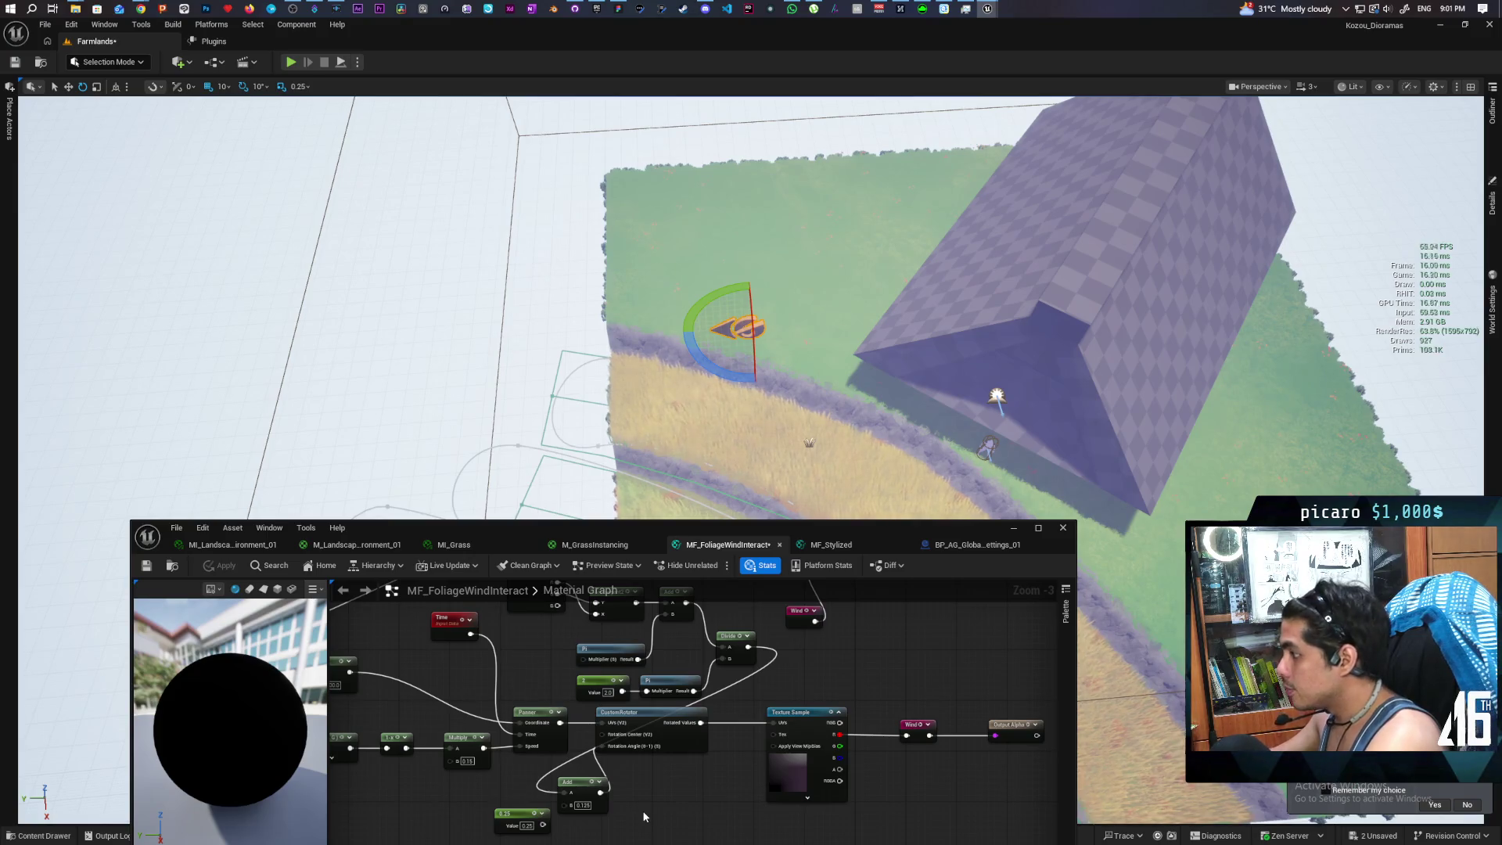
Enter 0.125+0.25 so Add B becomes 0.375, and apply the material
click(583, 804)
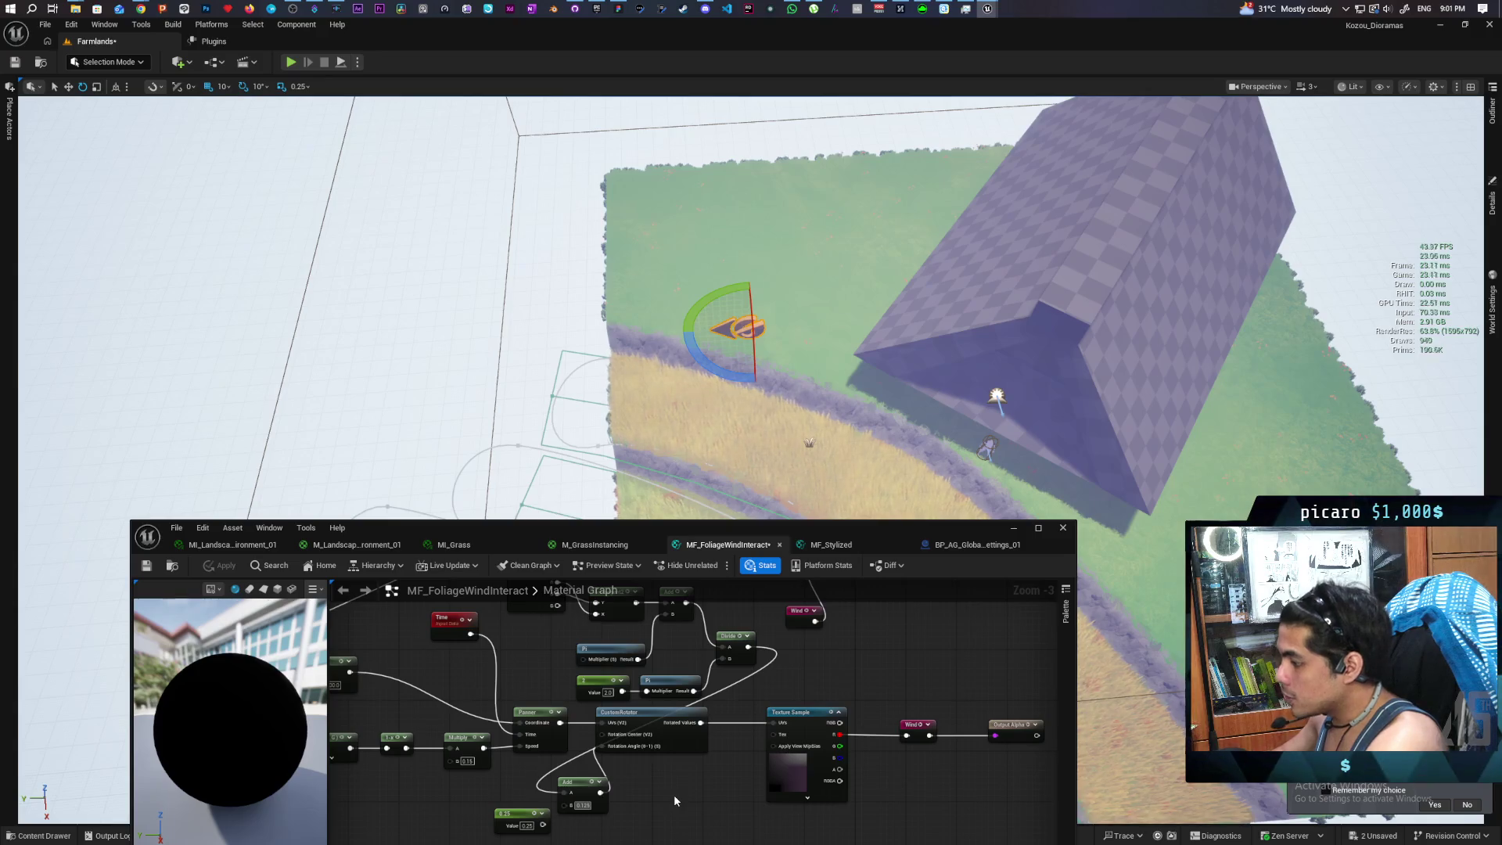
text(+)
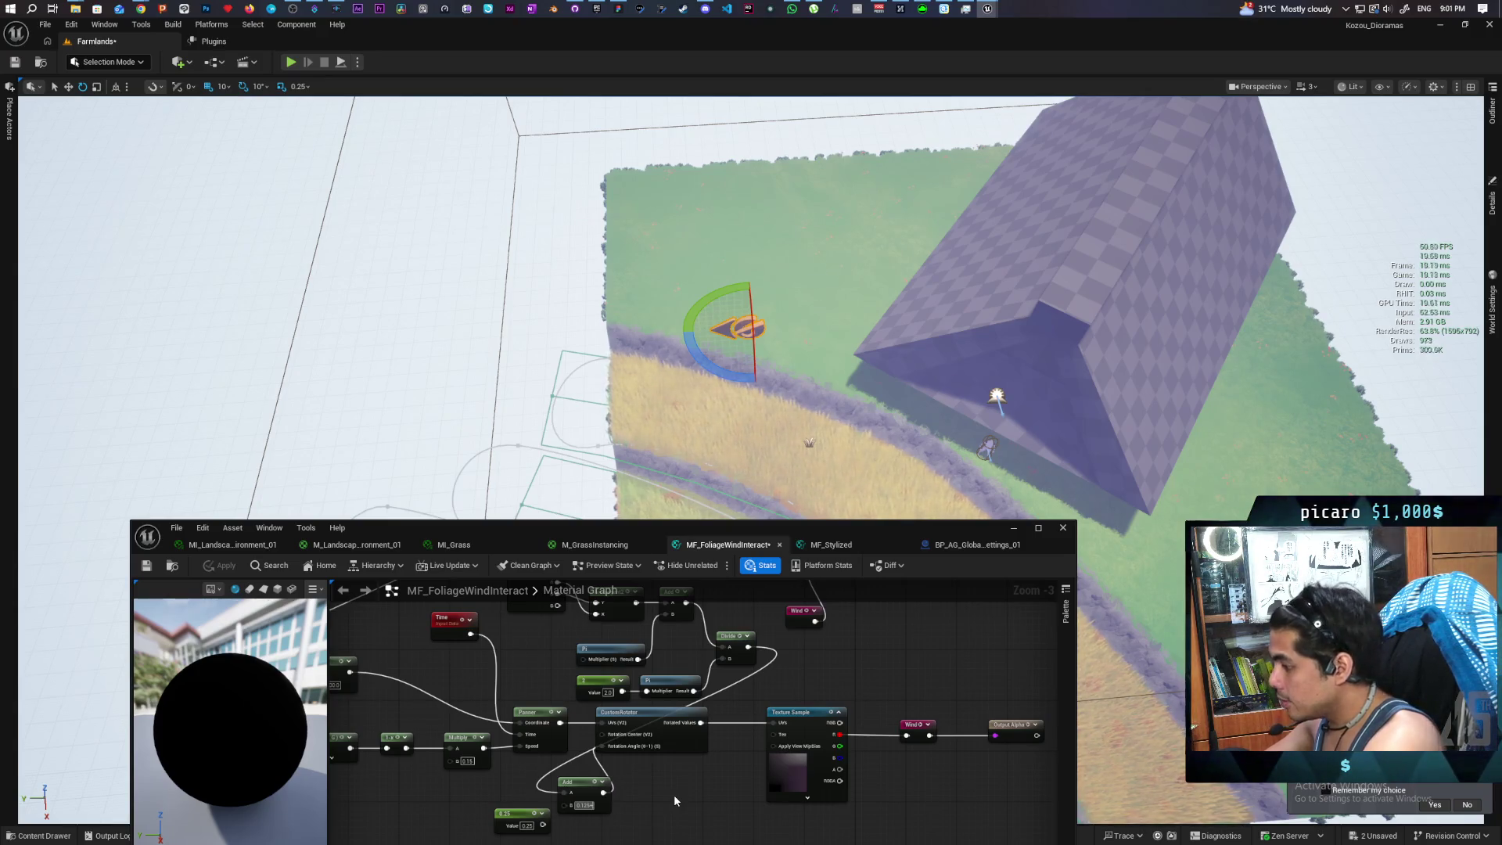
text(0.25)
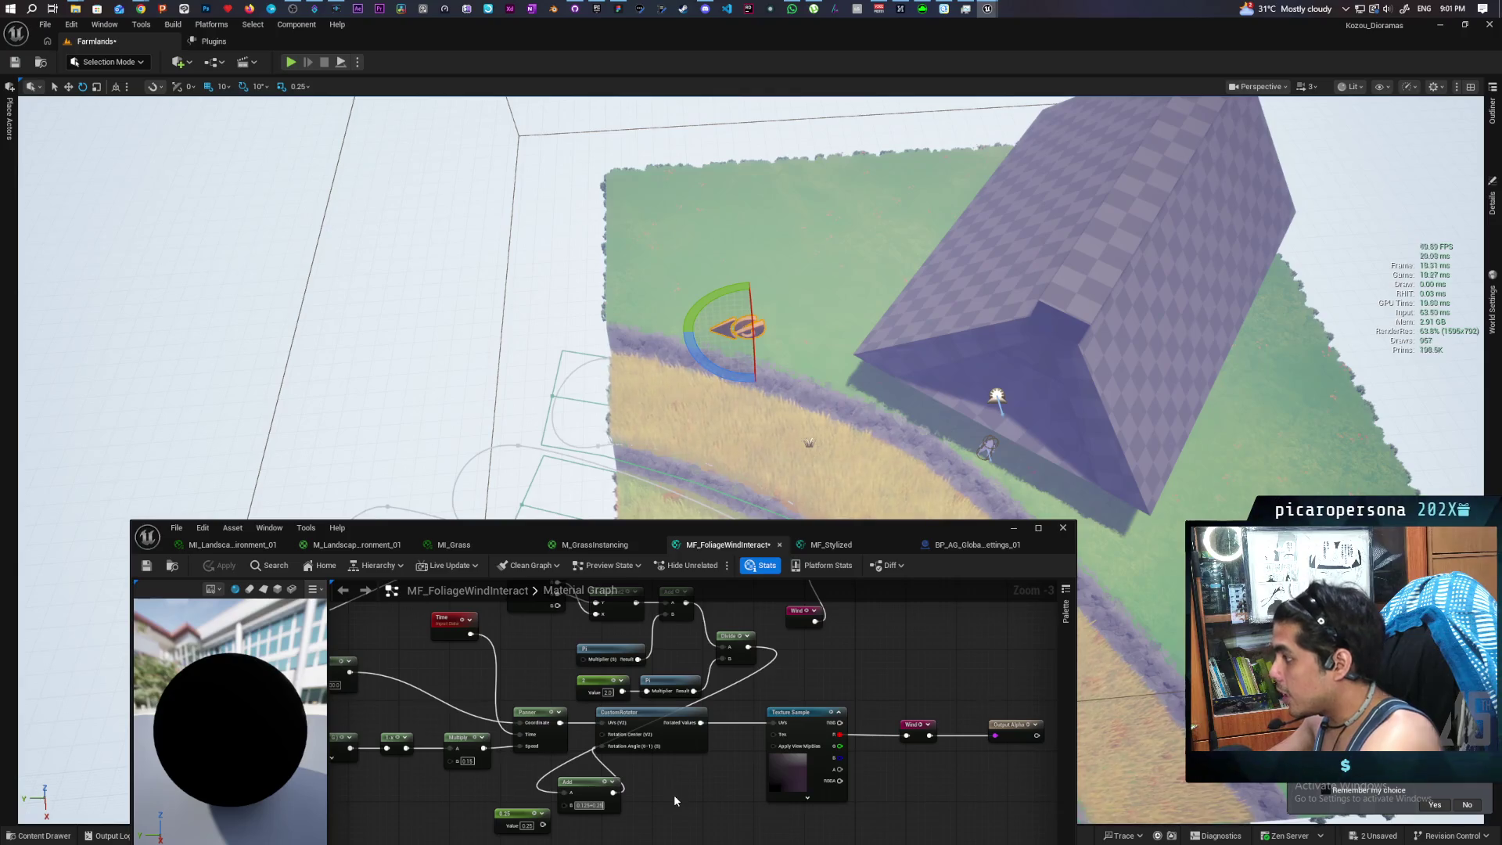
key(Return)
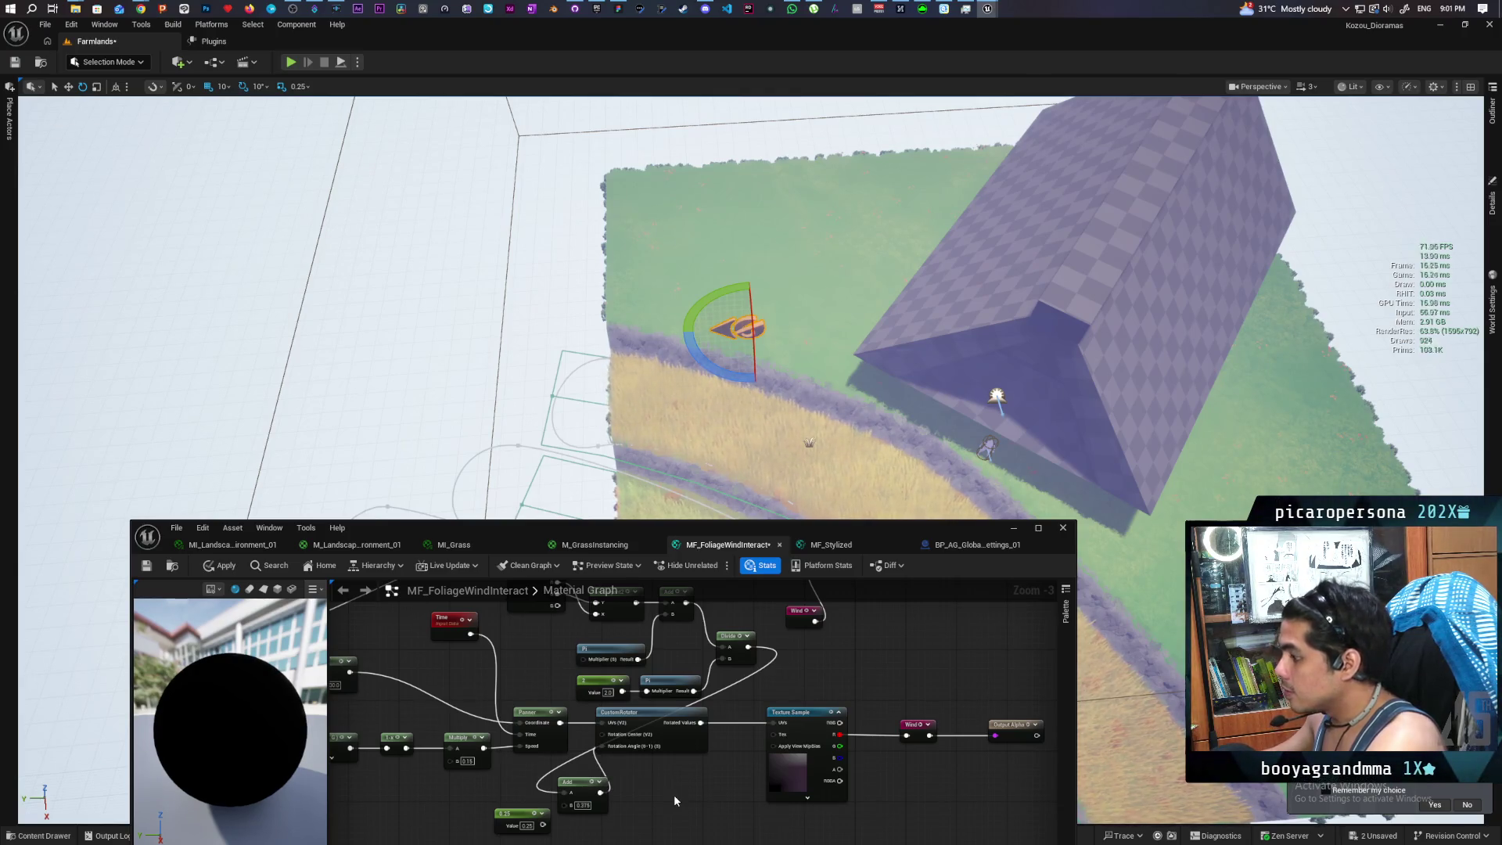
click(220, 565)
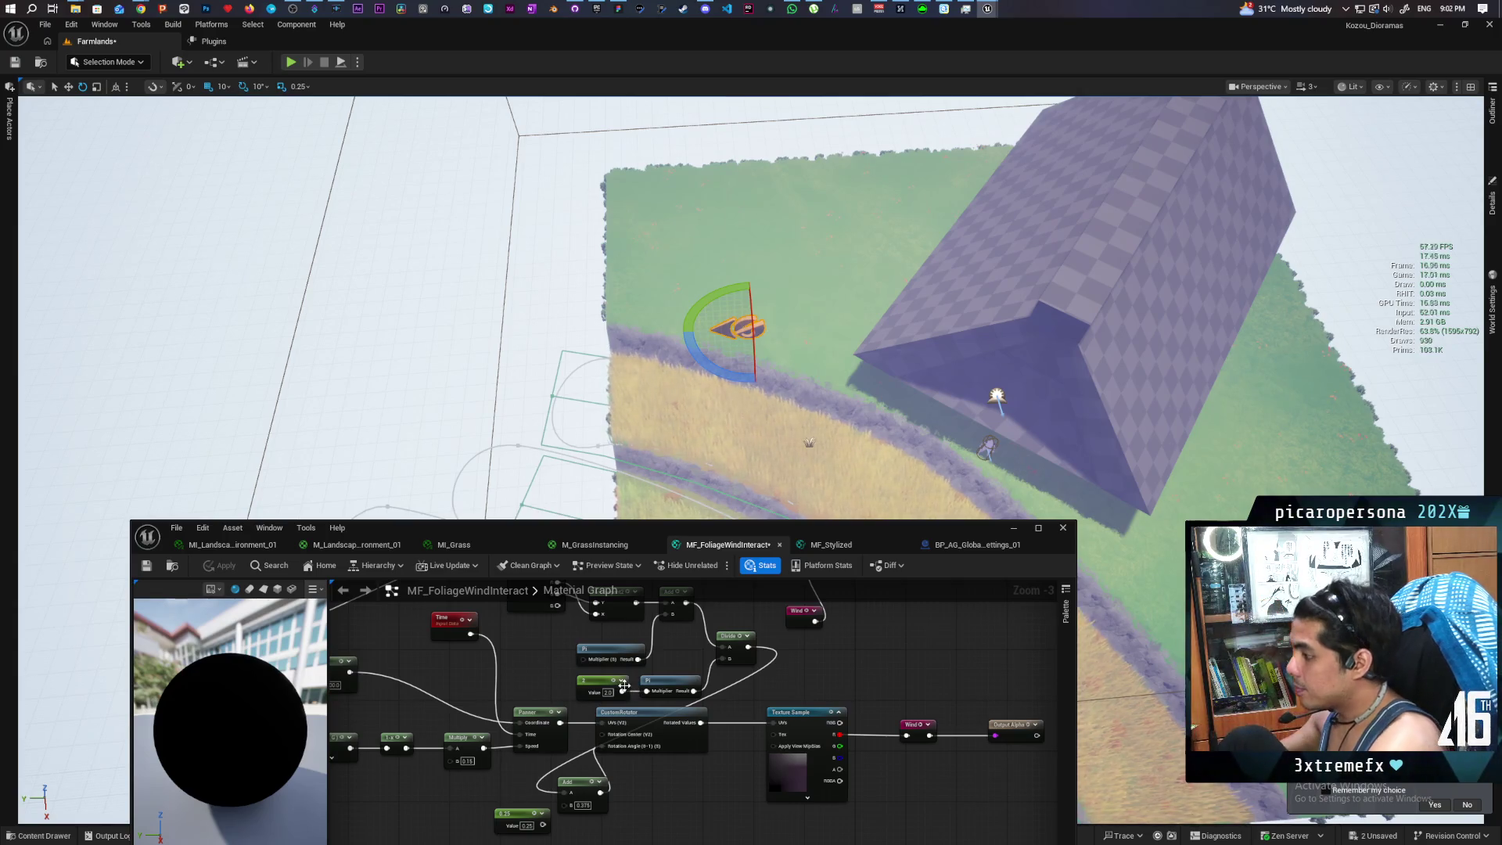
drag(701, 721, 706, 792)
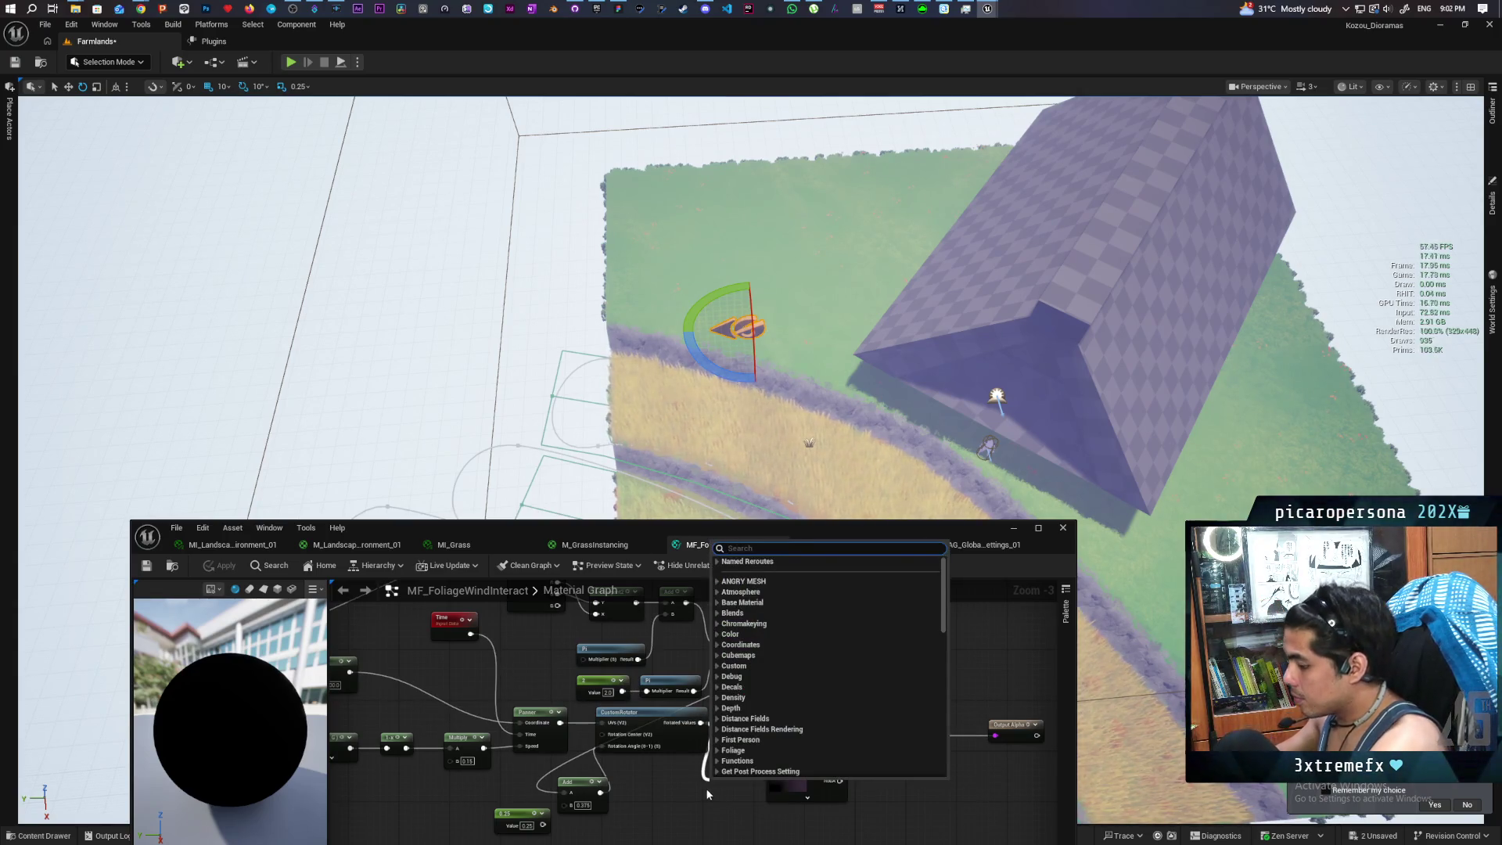
text(flip)
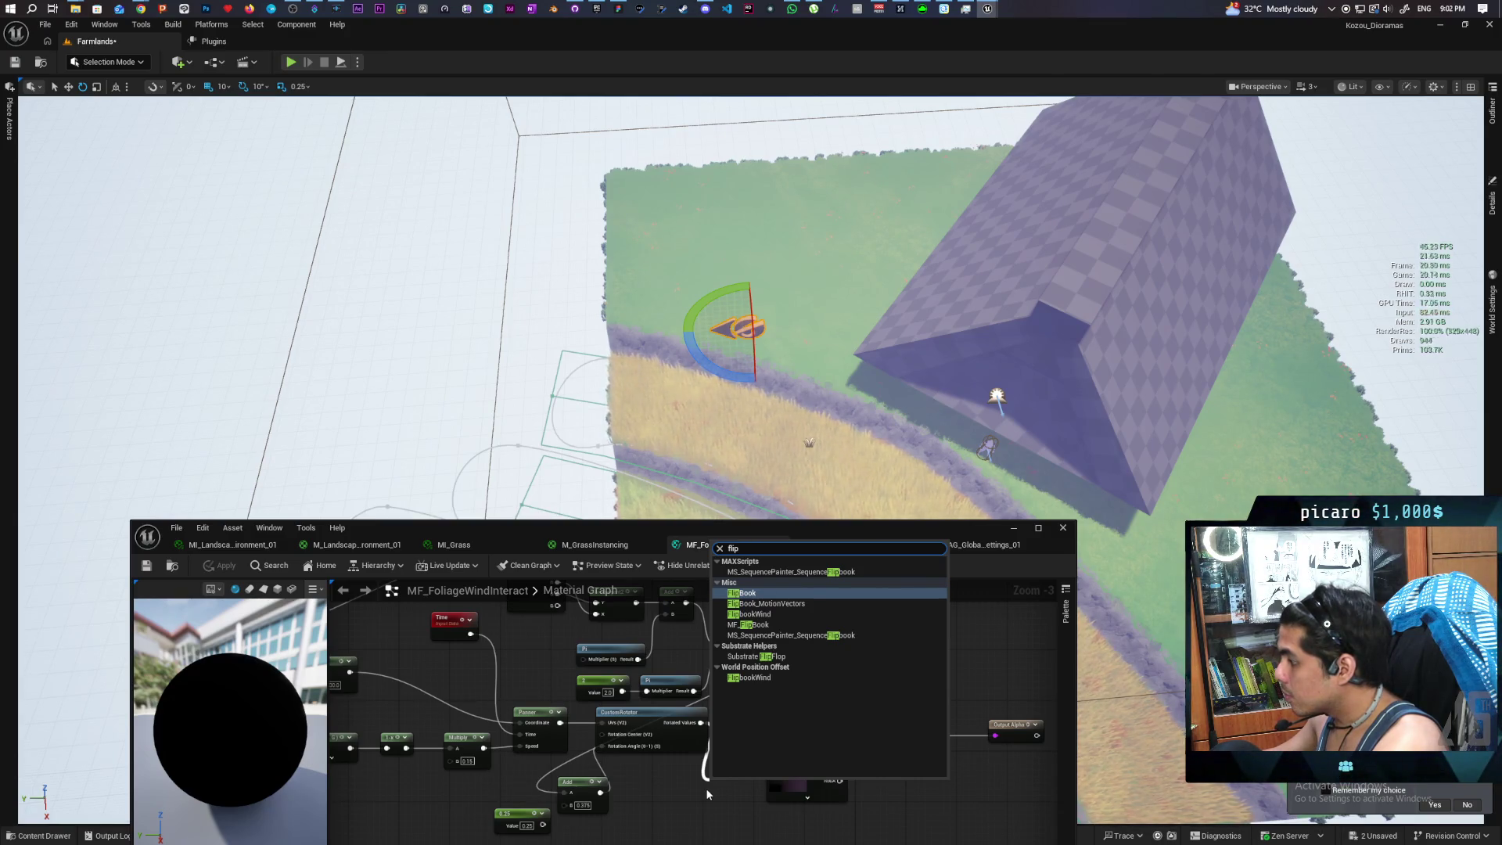
click(807, 721)
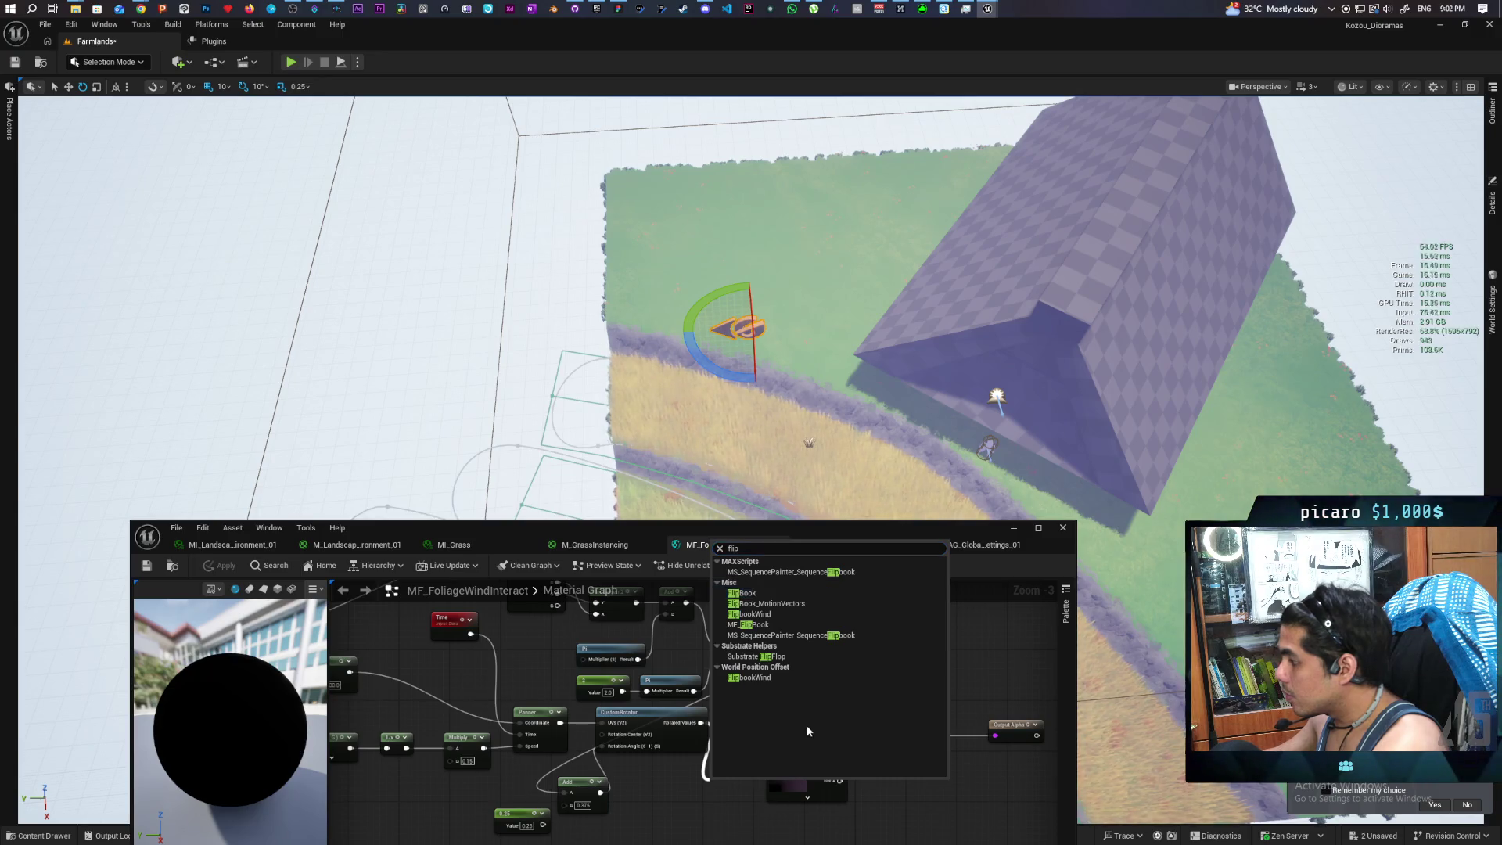
click(640, 821)
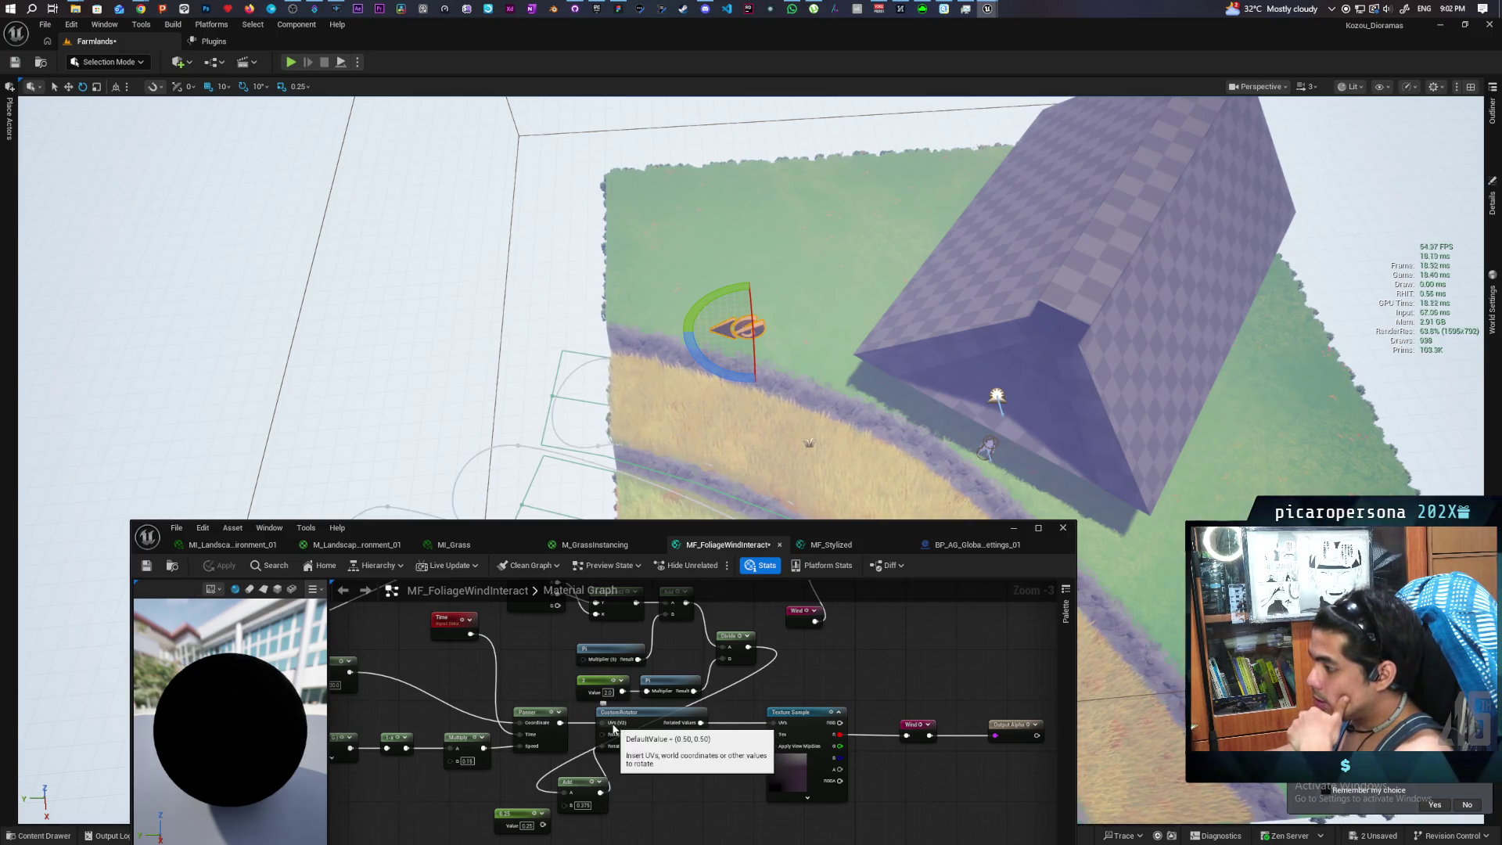
mouse_move(630, 747)
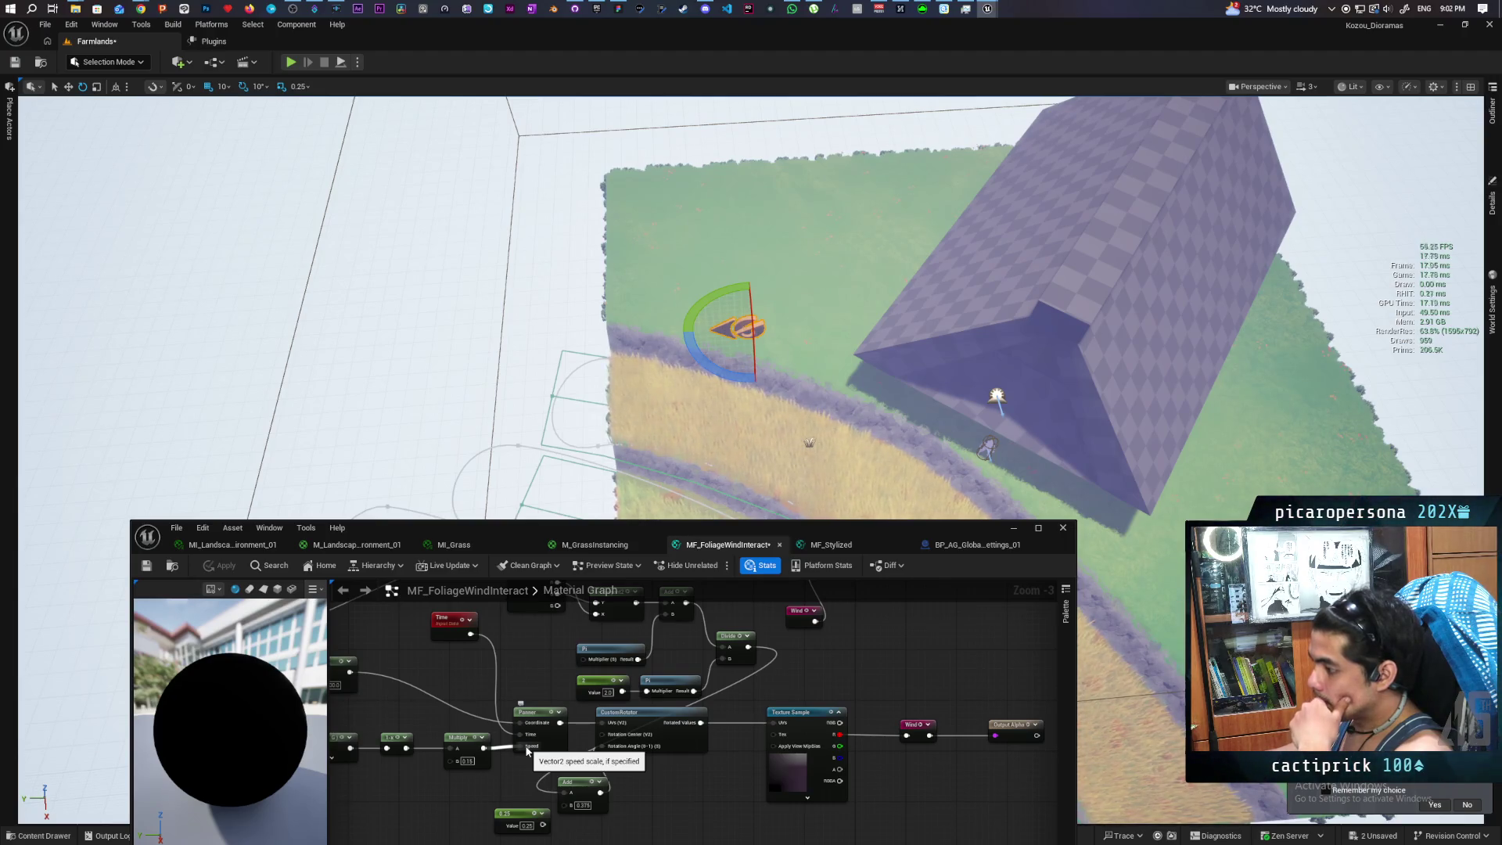
mouse_move(493, 792)
mouse_down()
mouse_move(709, 736)
mouse_move(628, 779)
mouse_move(590, 734)
mouse_up()
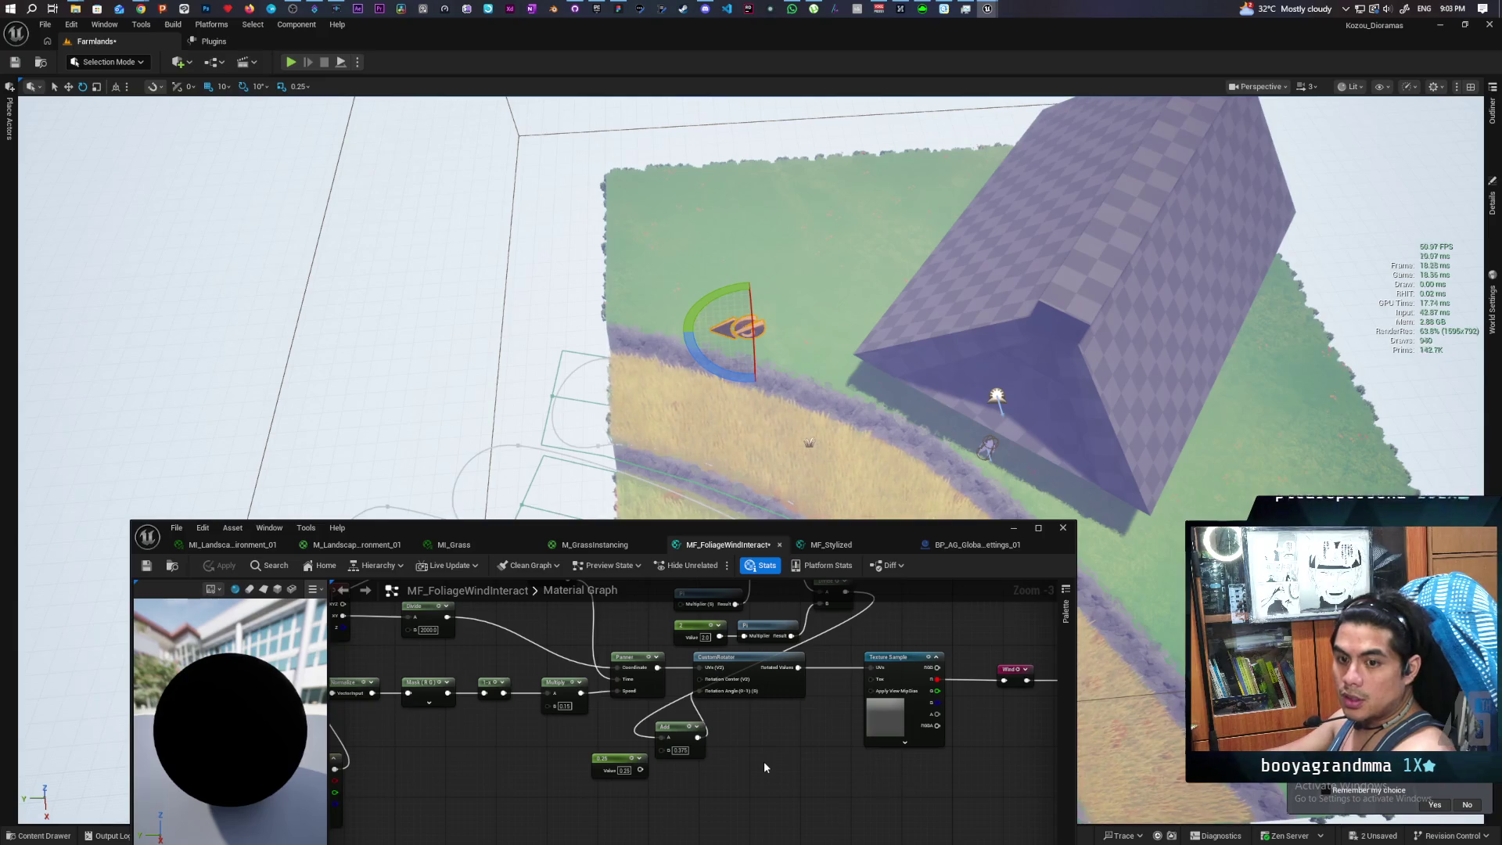
drag(767, 765, 850, 774)
Reroute the Mask (R,G) output to a different node, apply the material, and lower the editor
scroll(725, 706, up, 2)
click(718, 655)
scroll(614, 750, down, 1)
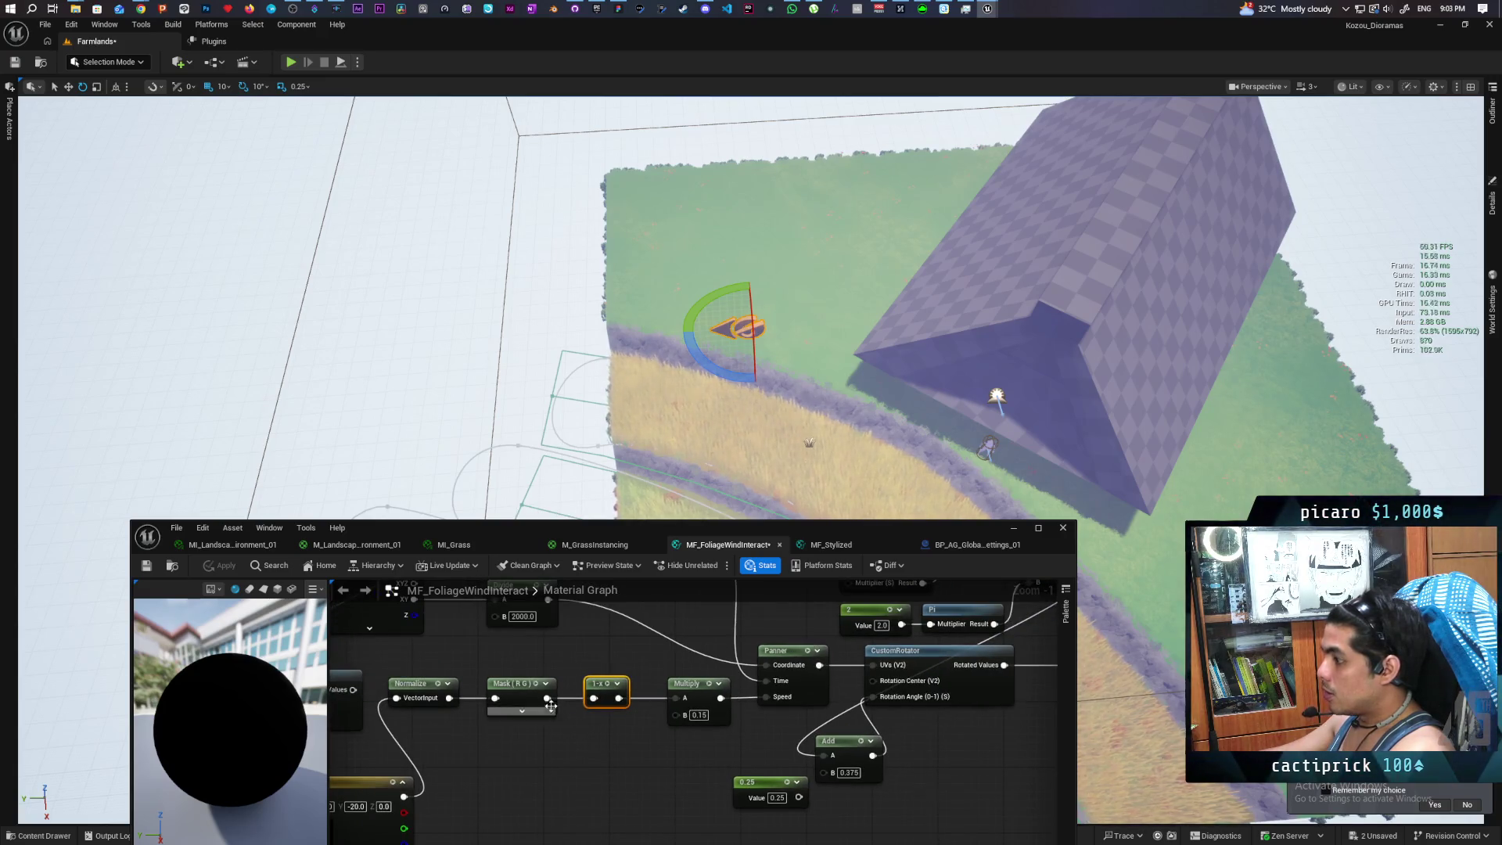
mouse_move(546, 697)
mouse_down()
mouse_move(676, 704)
mouse_move(605, 698)
mouse_move(607, 651)
mouse_up()
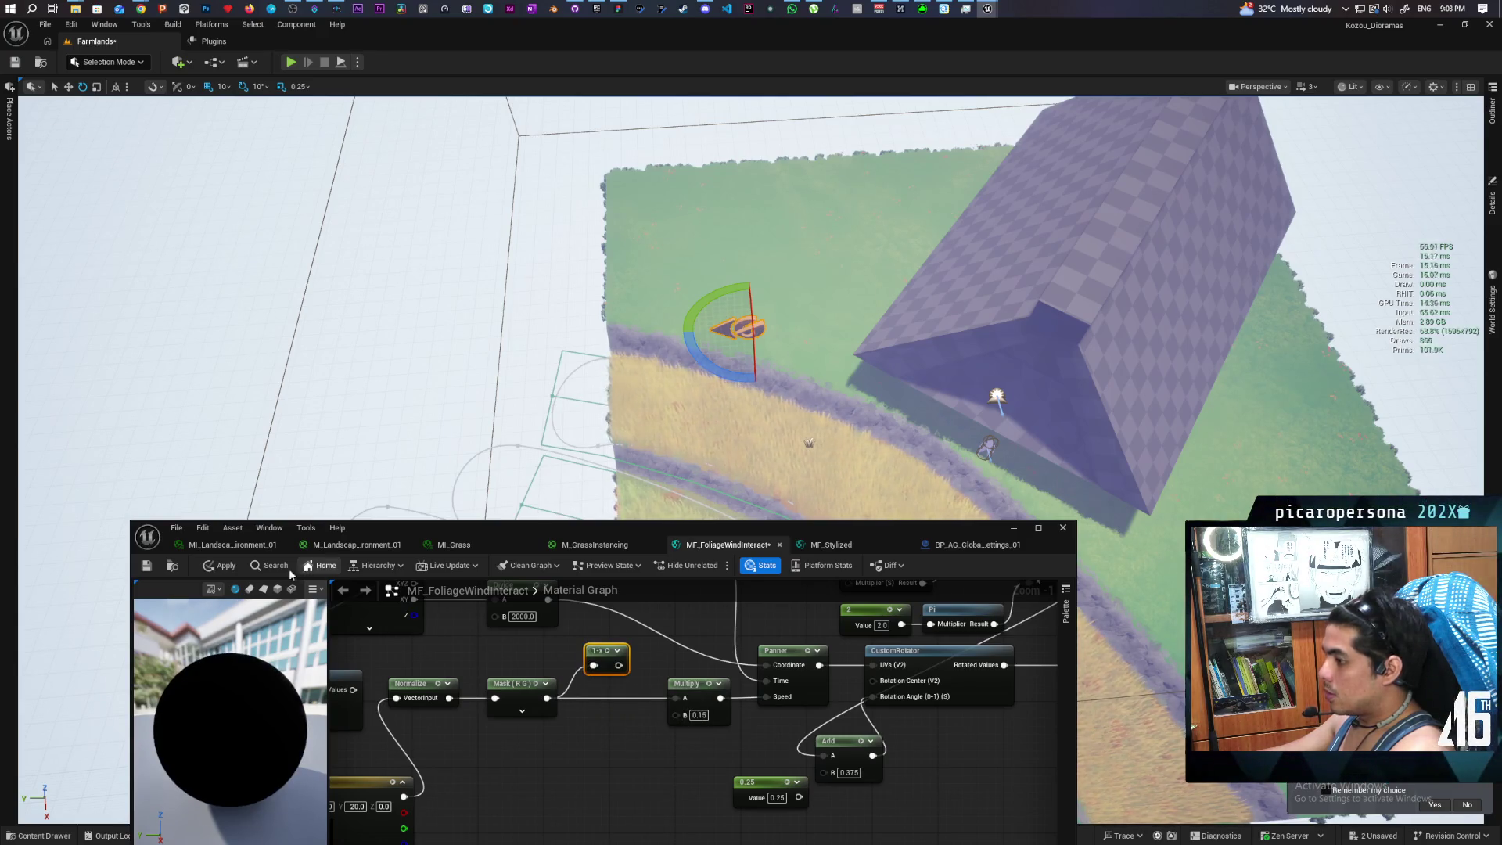
click(221, 565)
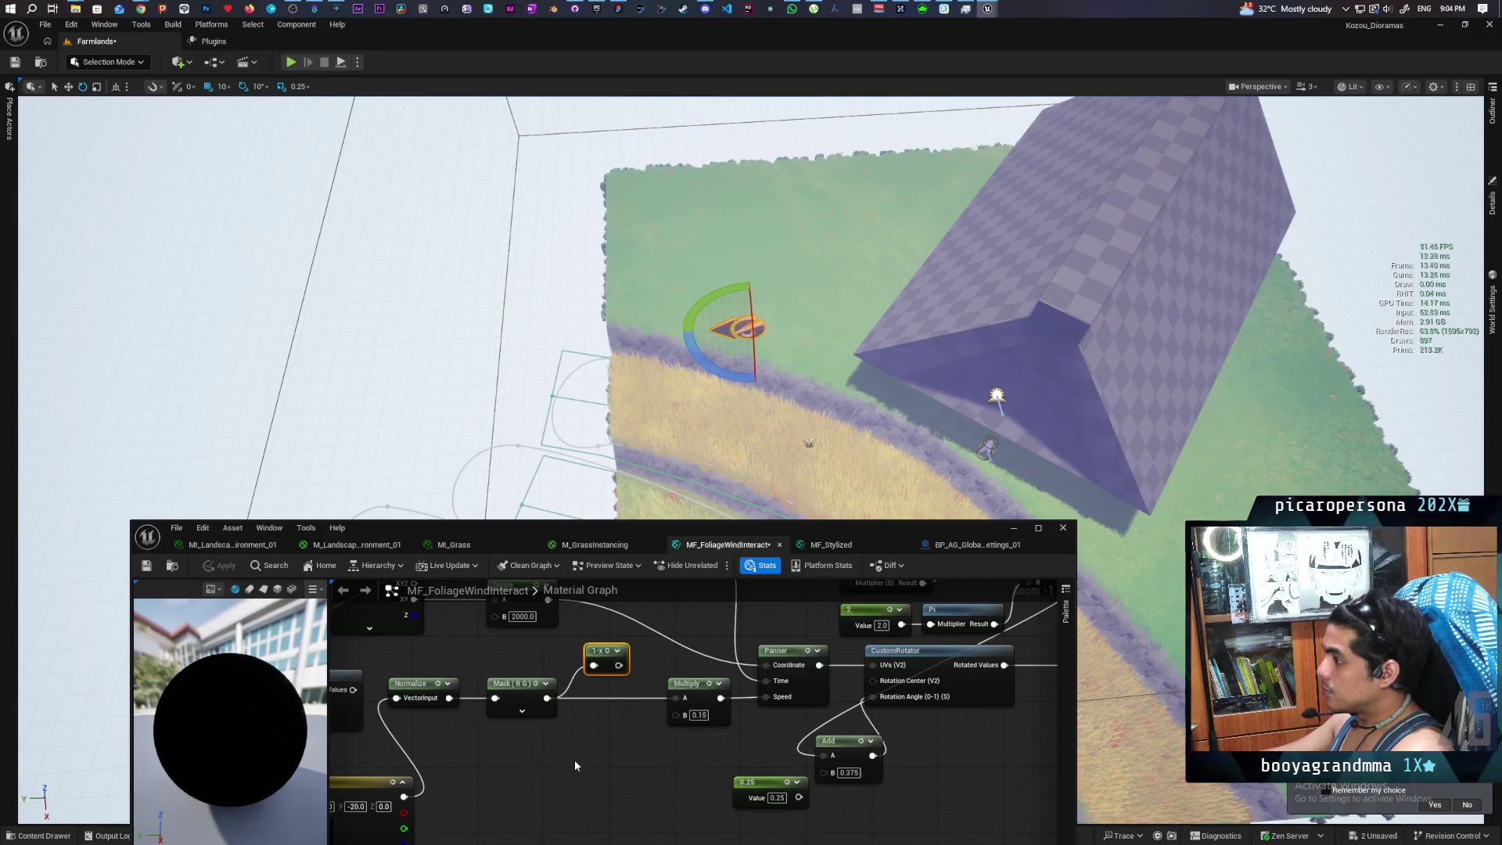
drag(876, 527, 885, 728)
scroll(751, 406, down, 3)
scroll(751, 407, up, 6)
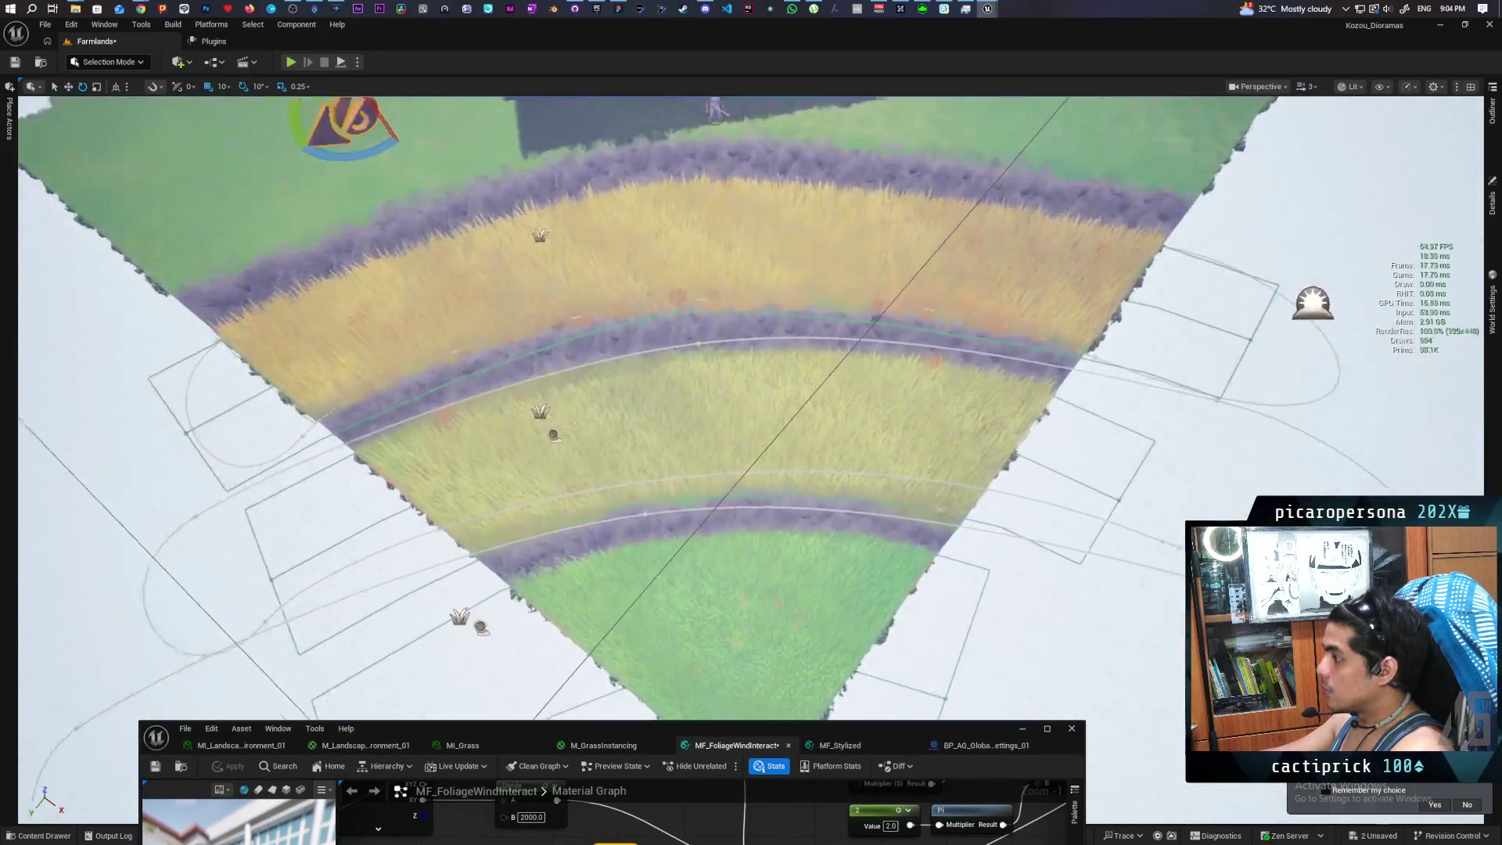
scroll(751, 407, down, 4)
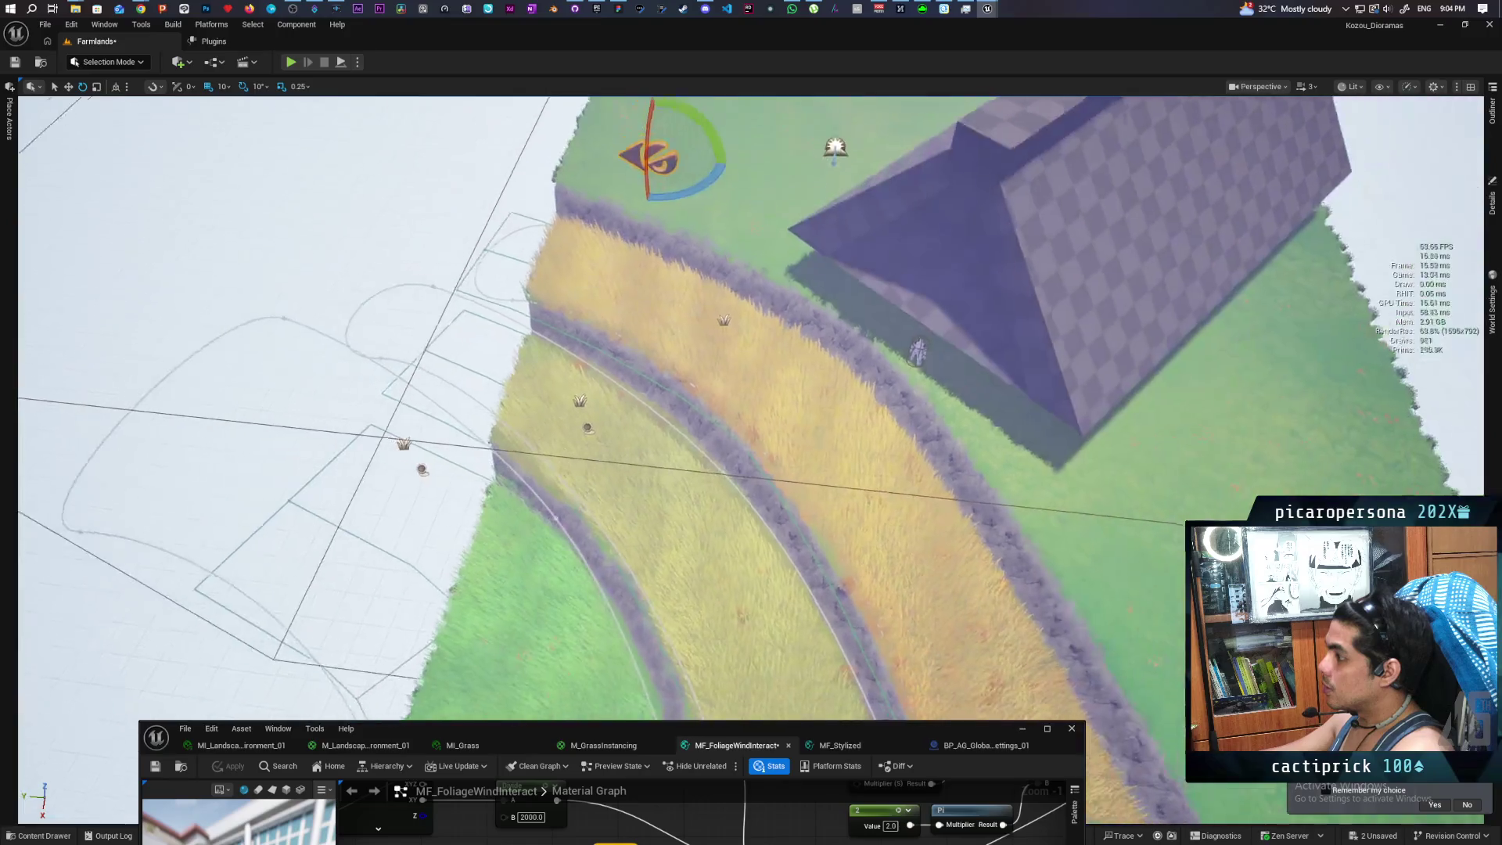
key(Right)
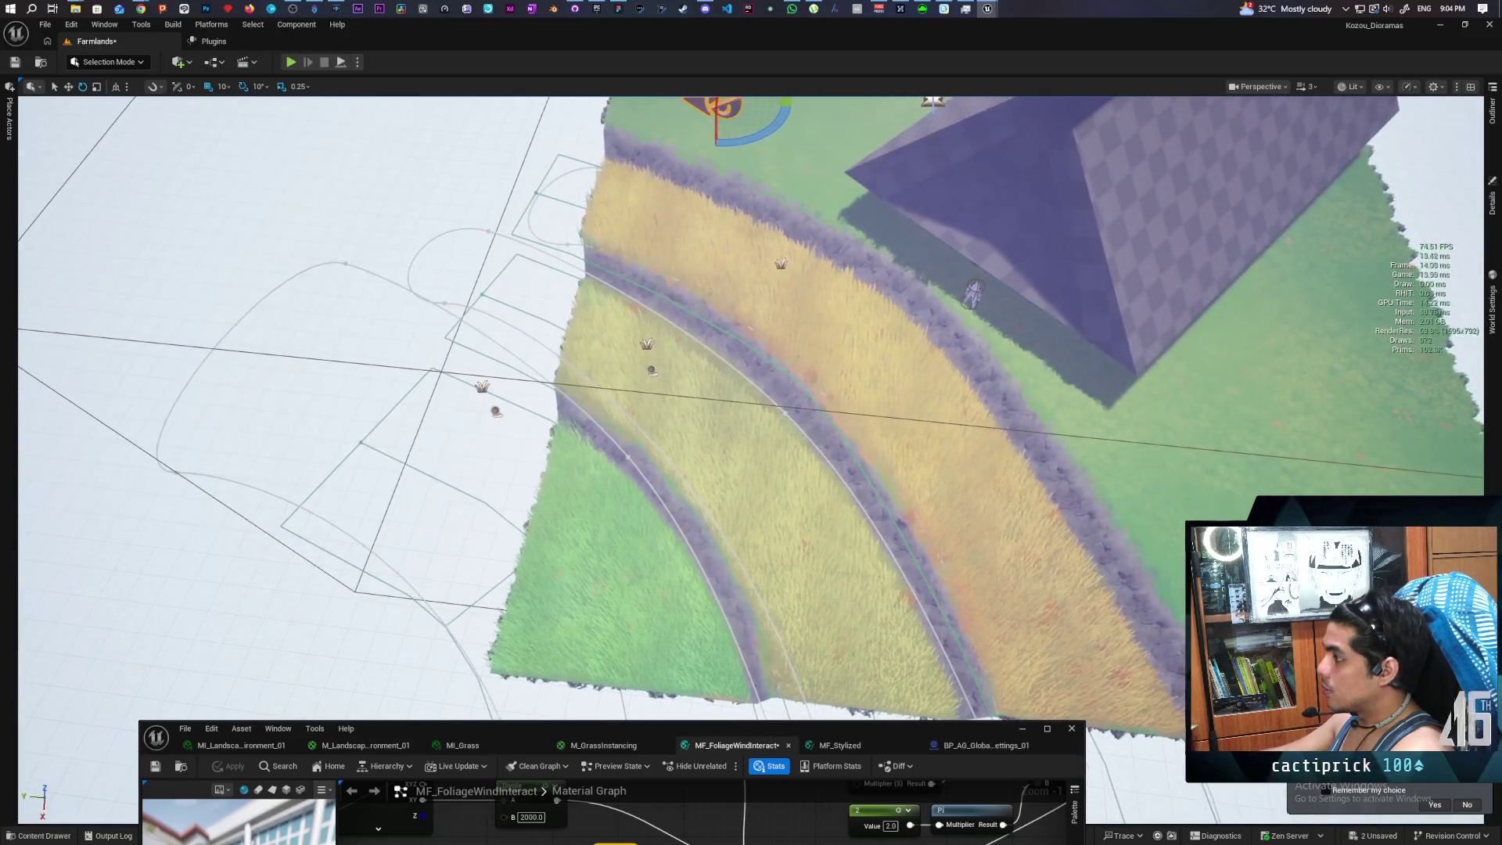
key(Right)
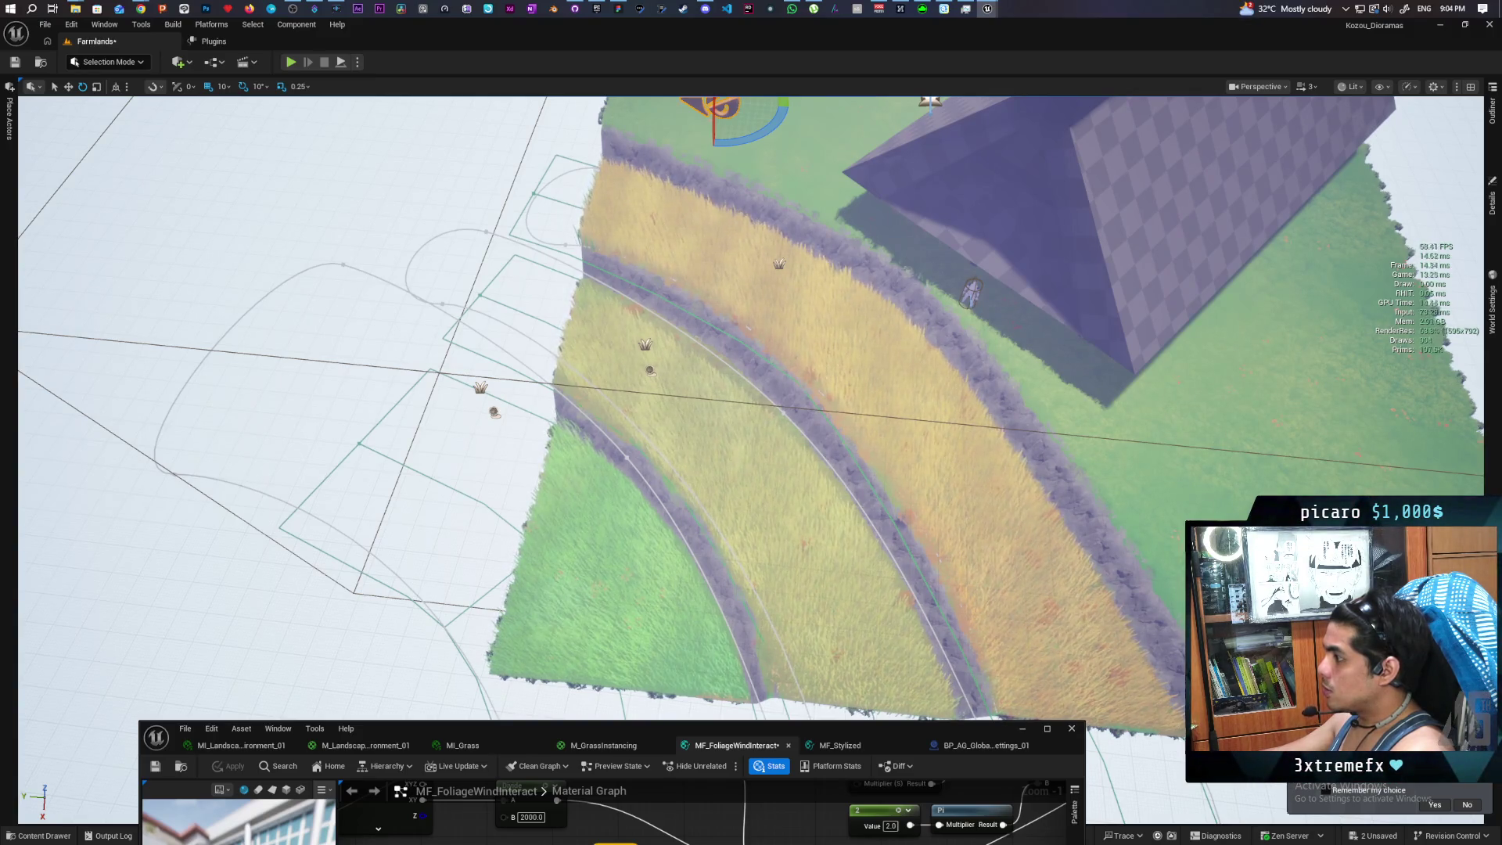
key(Up)
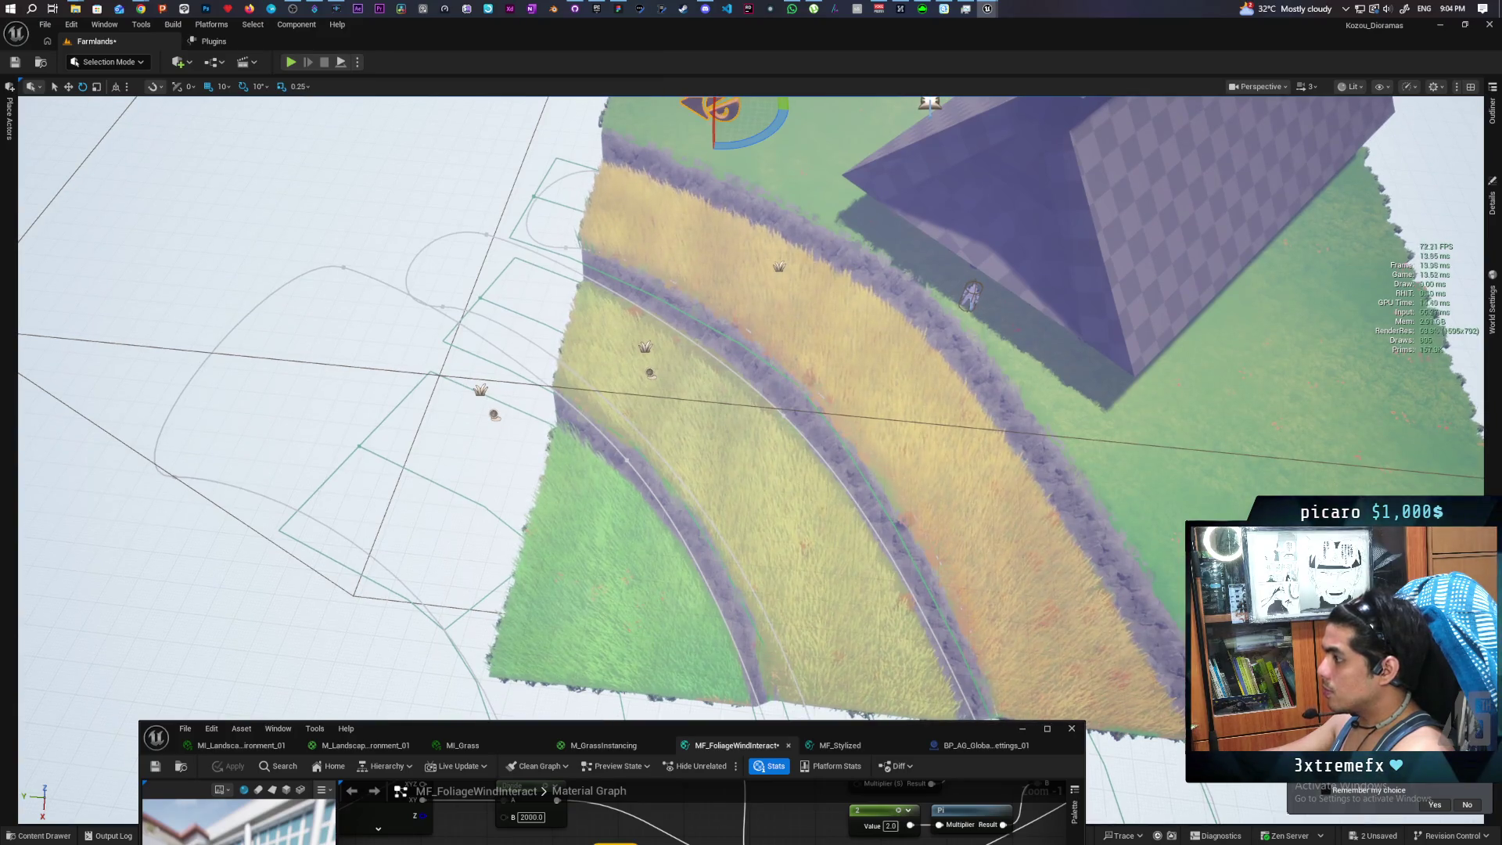
scroll(751, 422, up, 3)
scroll(750, 422, down, 3)
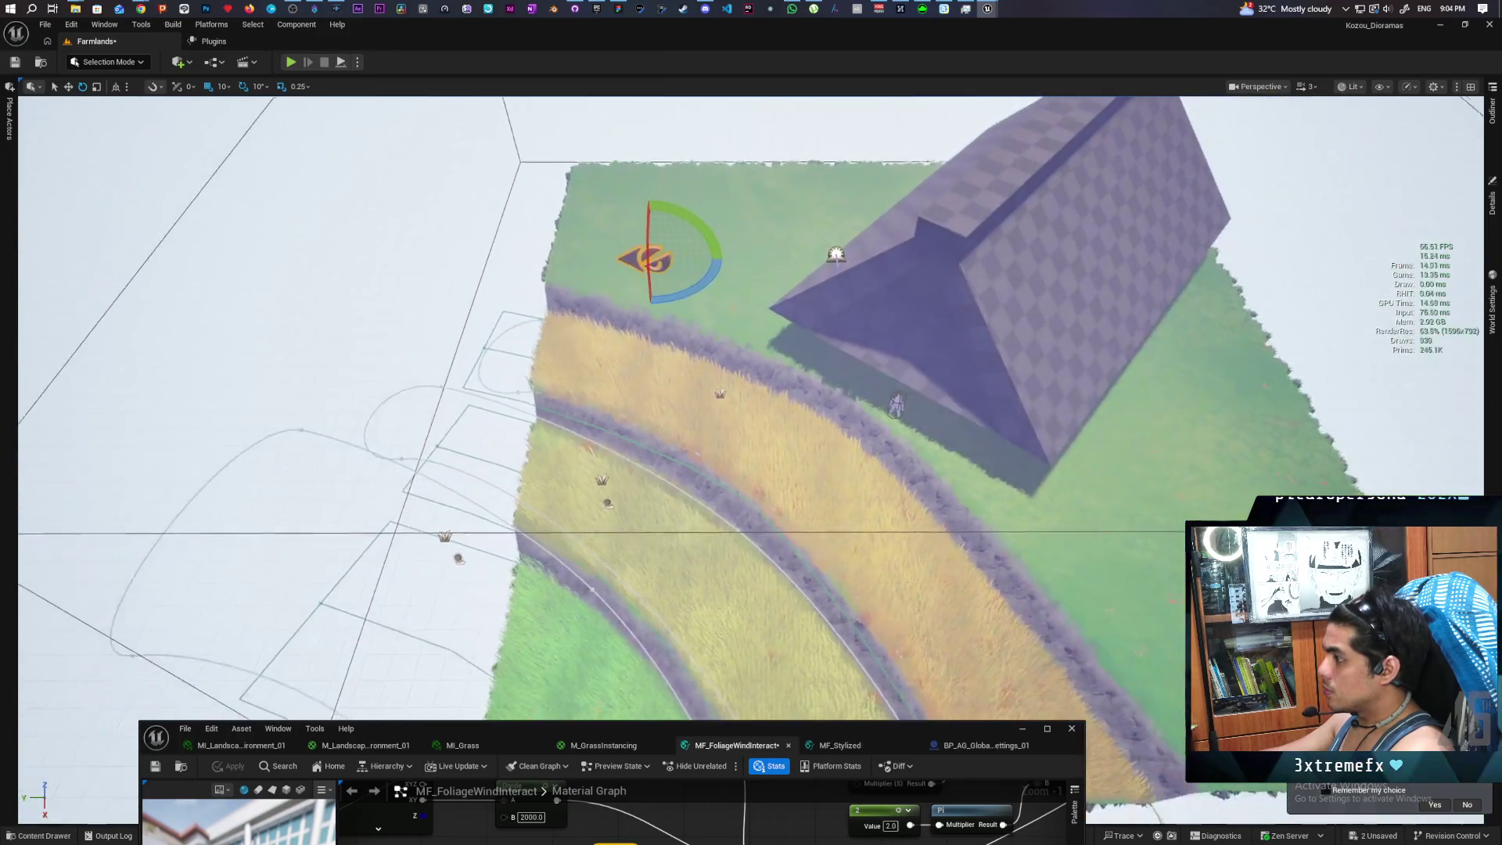
drag(758, 727, 793, 536)
mouse_move(733, 712)
mouse_down()
mouse_move(741, 740)
mouse_move(808, 714)
mouse_move(796, 752)
mouse_up()
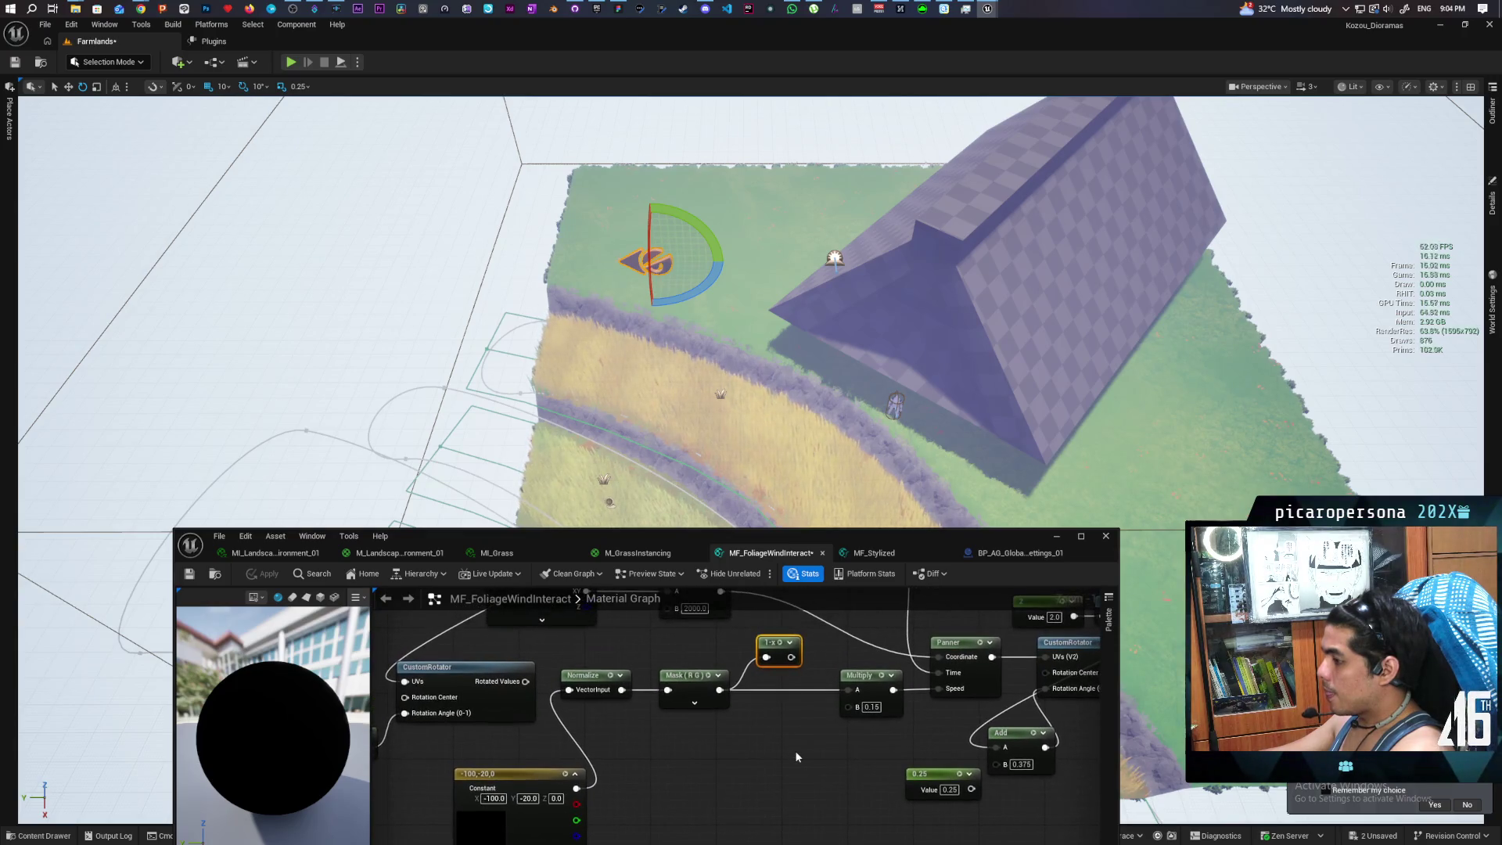
Wire the Wind Area Direction output into the Normalize node's input
scroll(702, 748, down, 4)
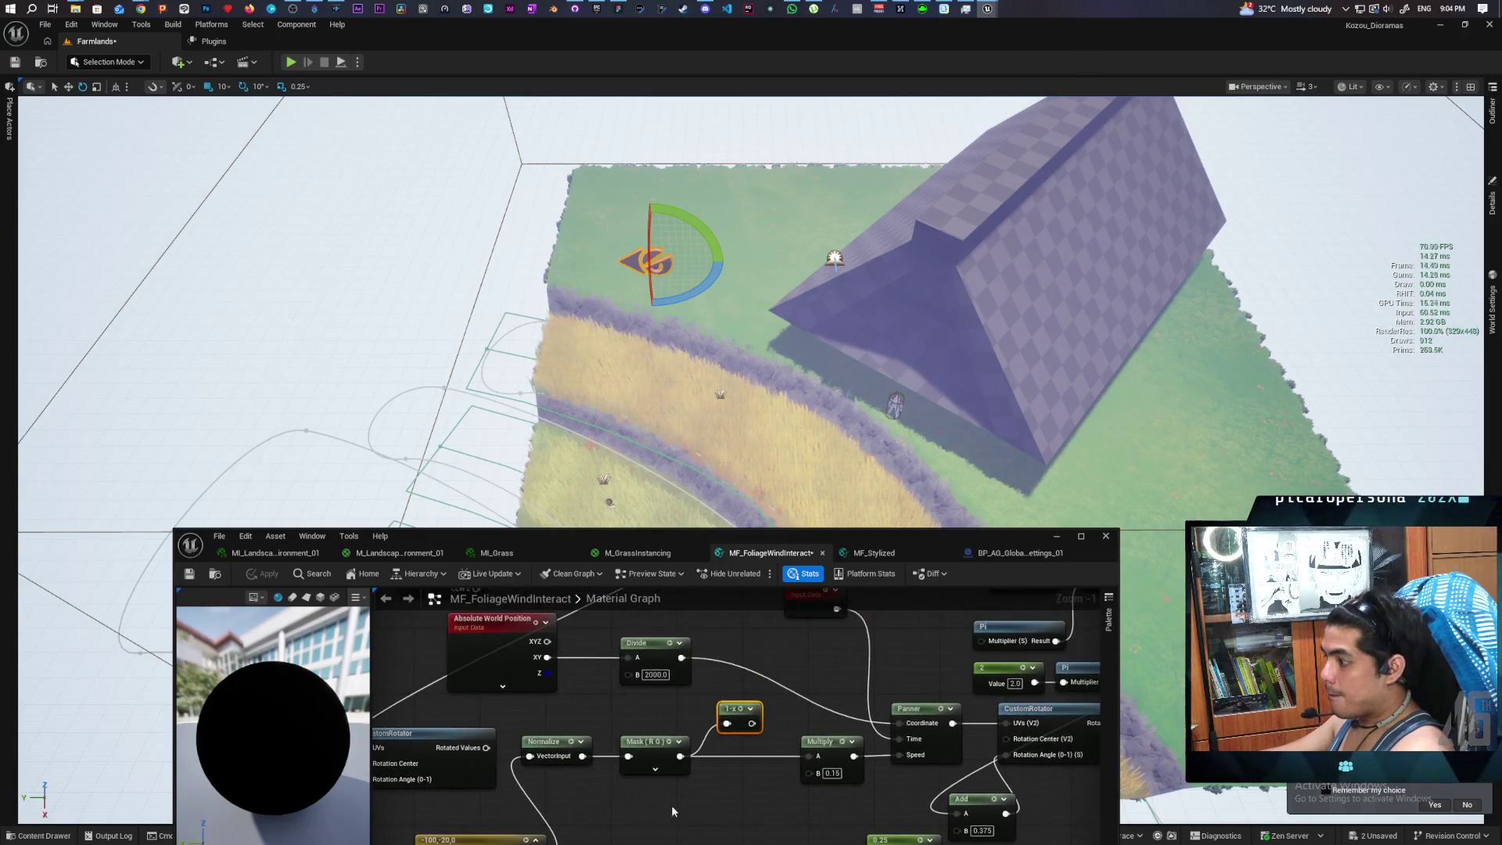
mouse_move(682, 805)
mouse_down()
mouse_move(683, 822)
mouse_move(797, 727)
mouse_move(791, 681)
mouse_up()
mouse_move(794, 625)
mouse_down()
mouse_move(607, 732)
mouse_move(590, 806)
mouse_move(614, 821)
mouse_move(585, 810)
mouse_up()
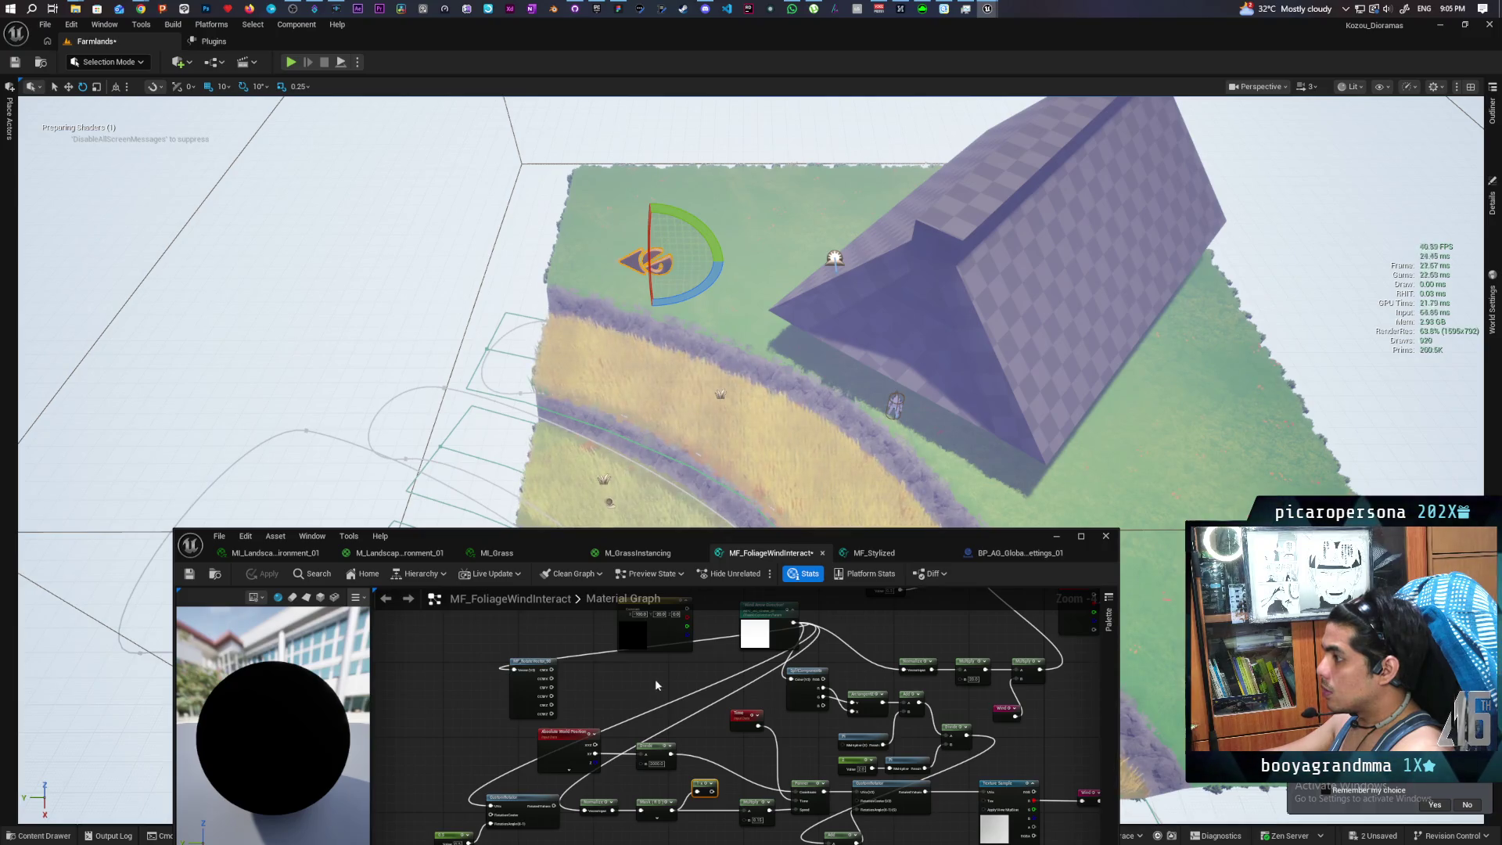
scroll(751, 312, up, 5)
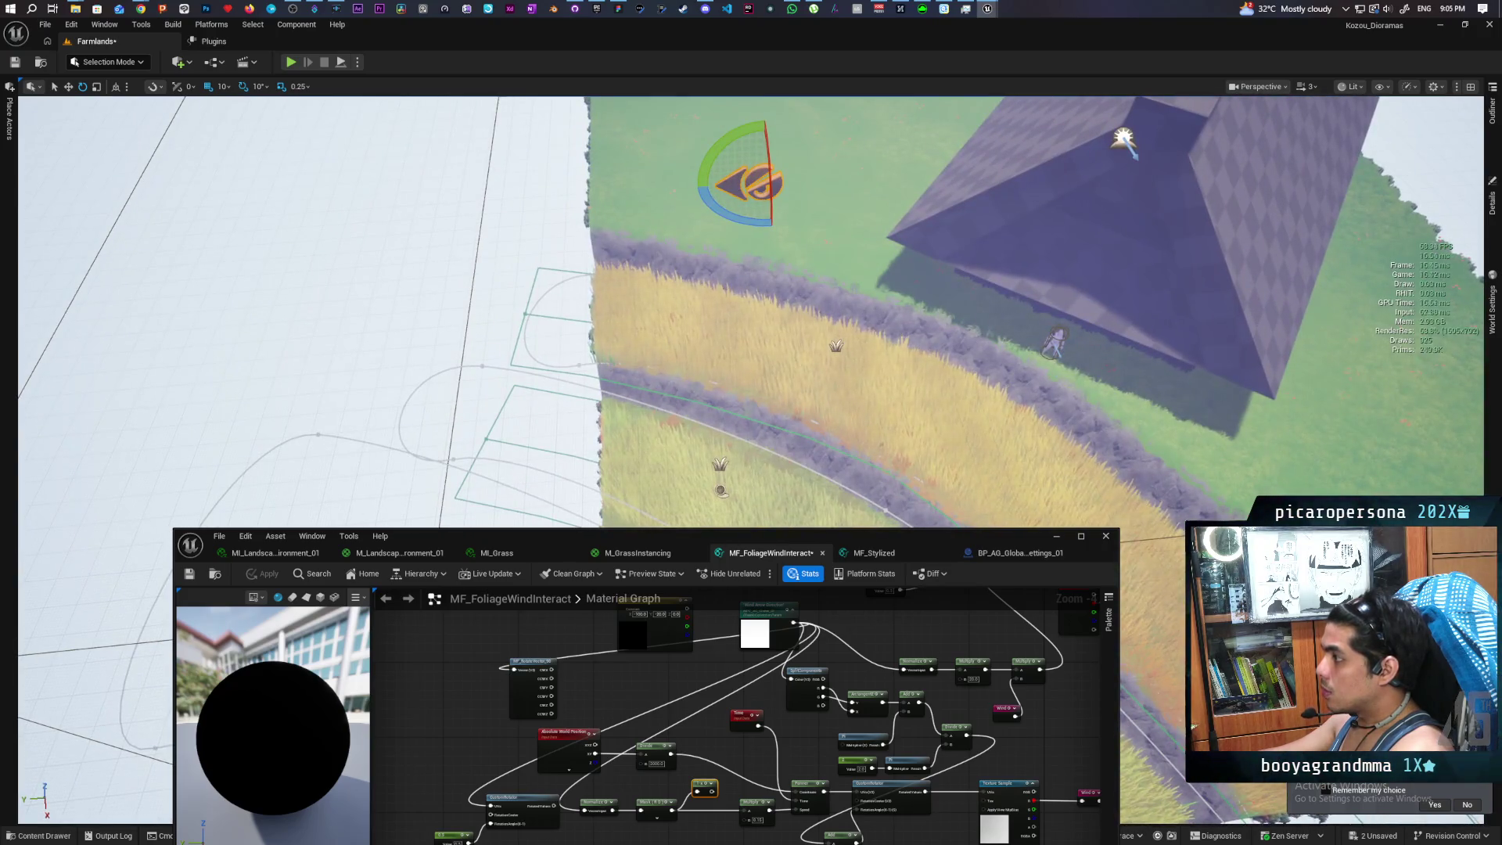
scroll(751, 313, down, 5)
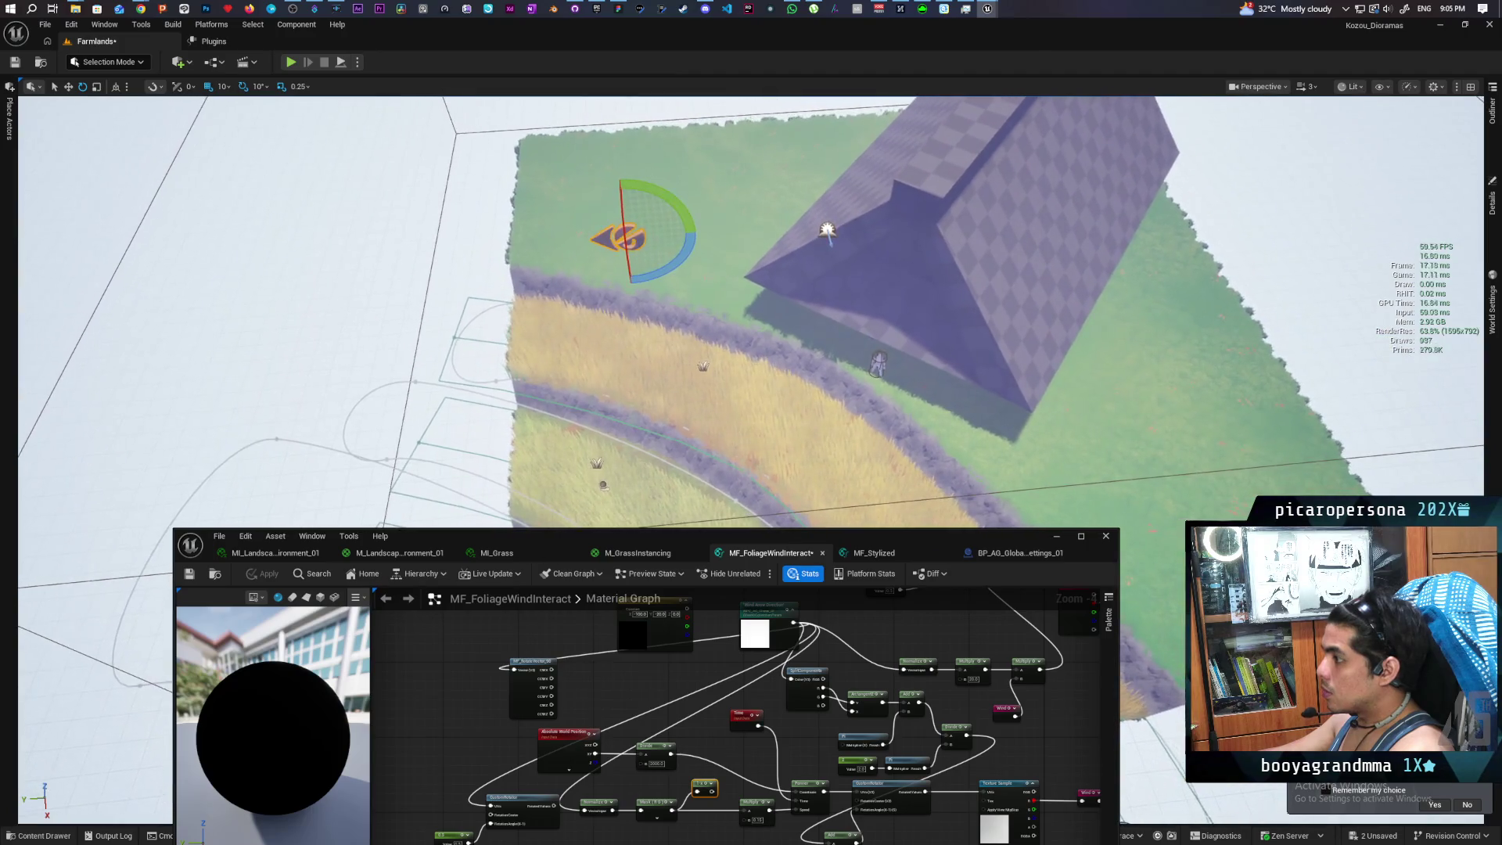
scroll(751, 313, down, 1)
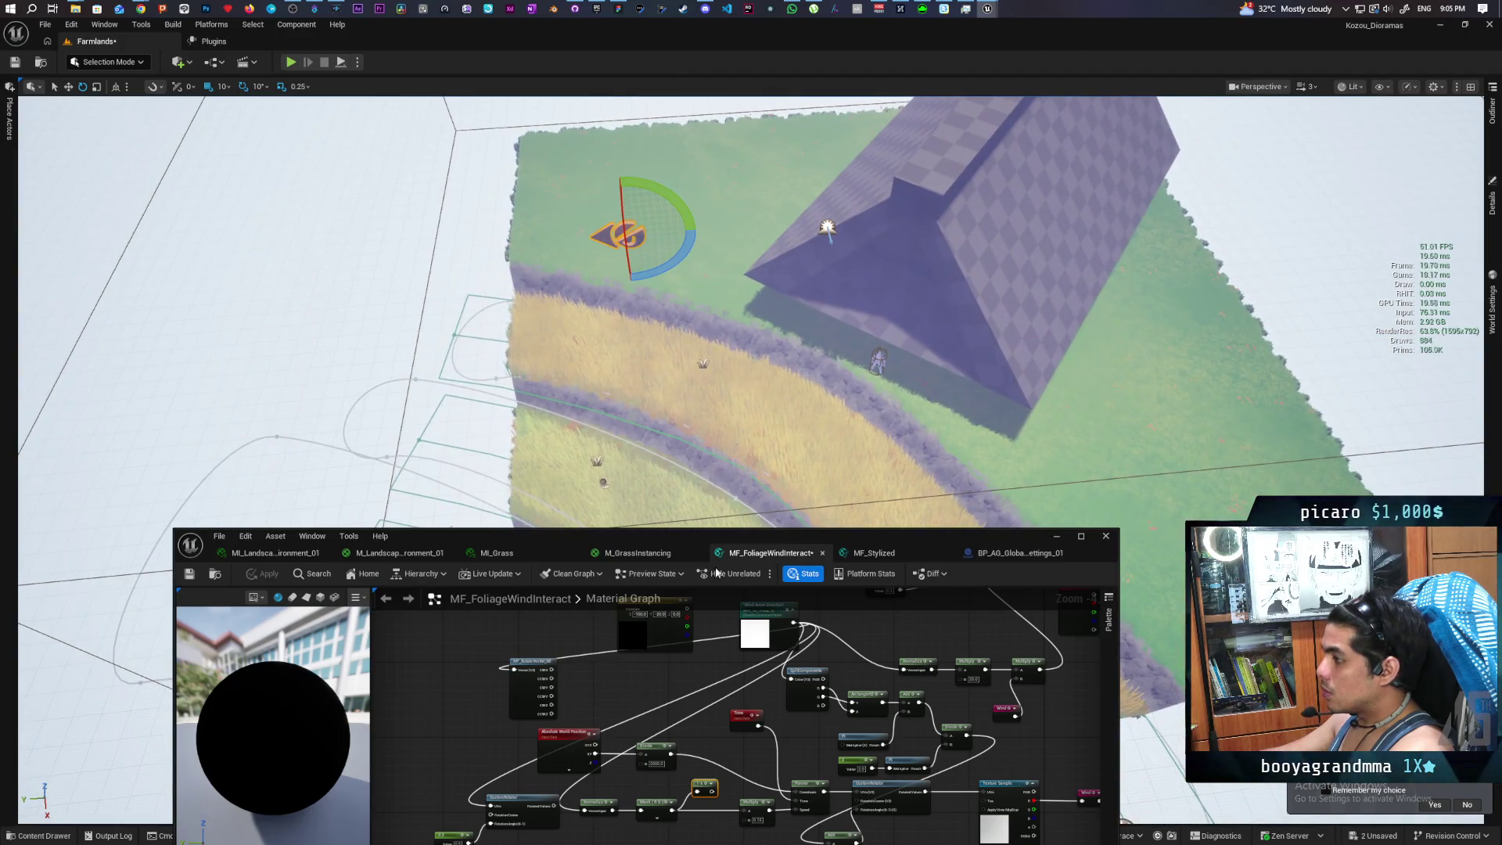
drag(785, 751, 816, 793)
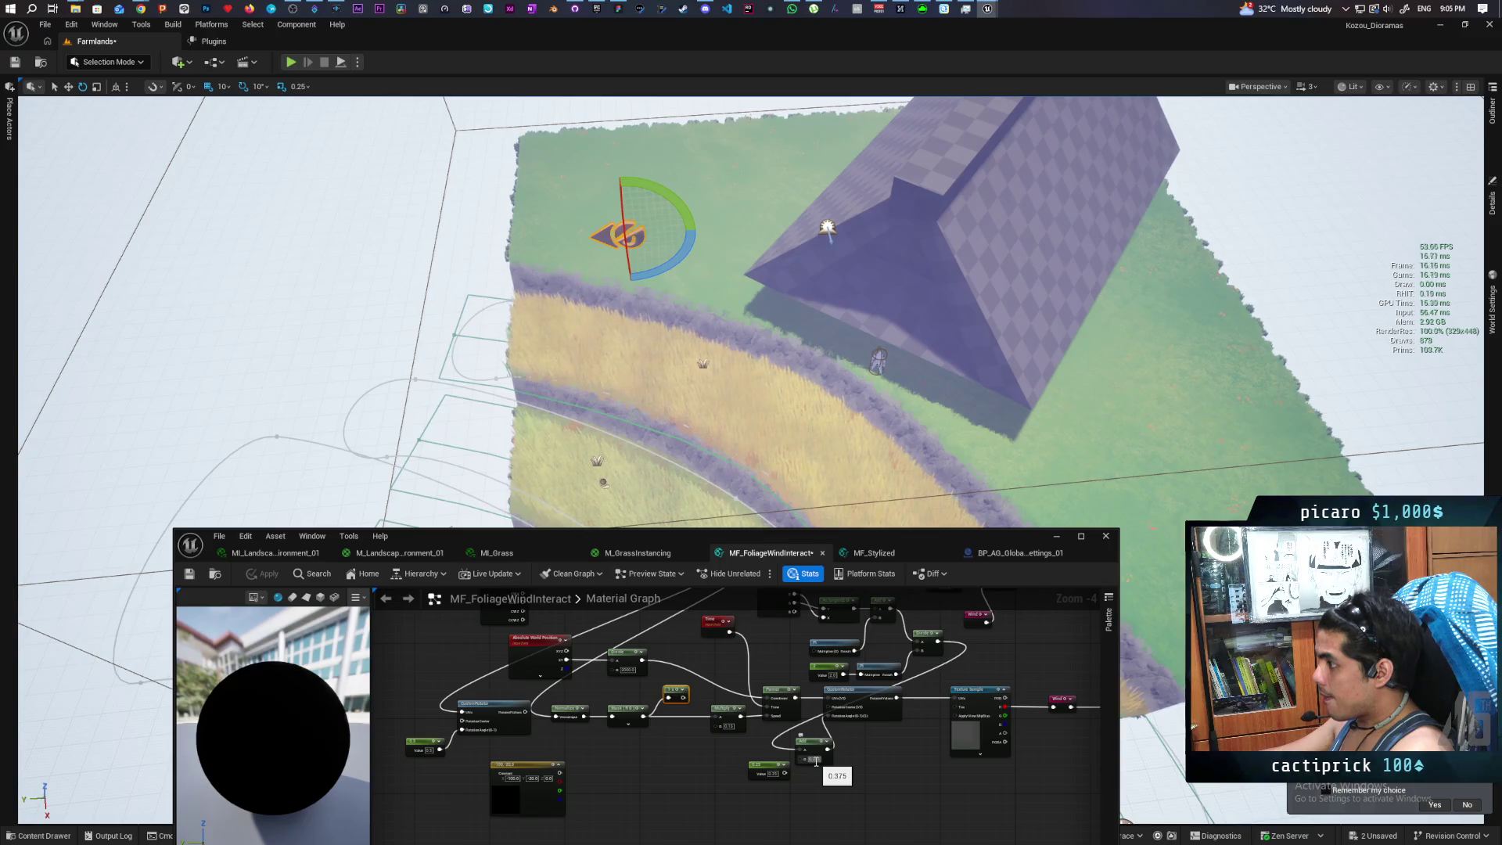
Change the Add node's B from 0.375 to 0.5 and move the level camera over the field
click(814, 758)
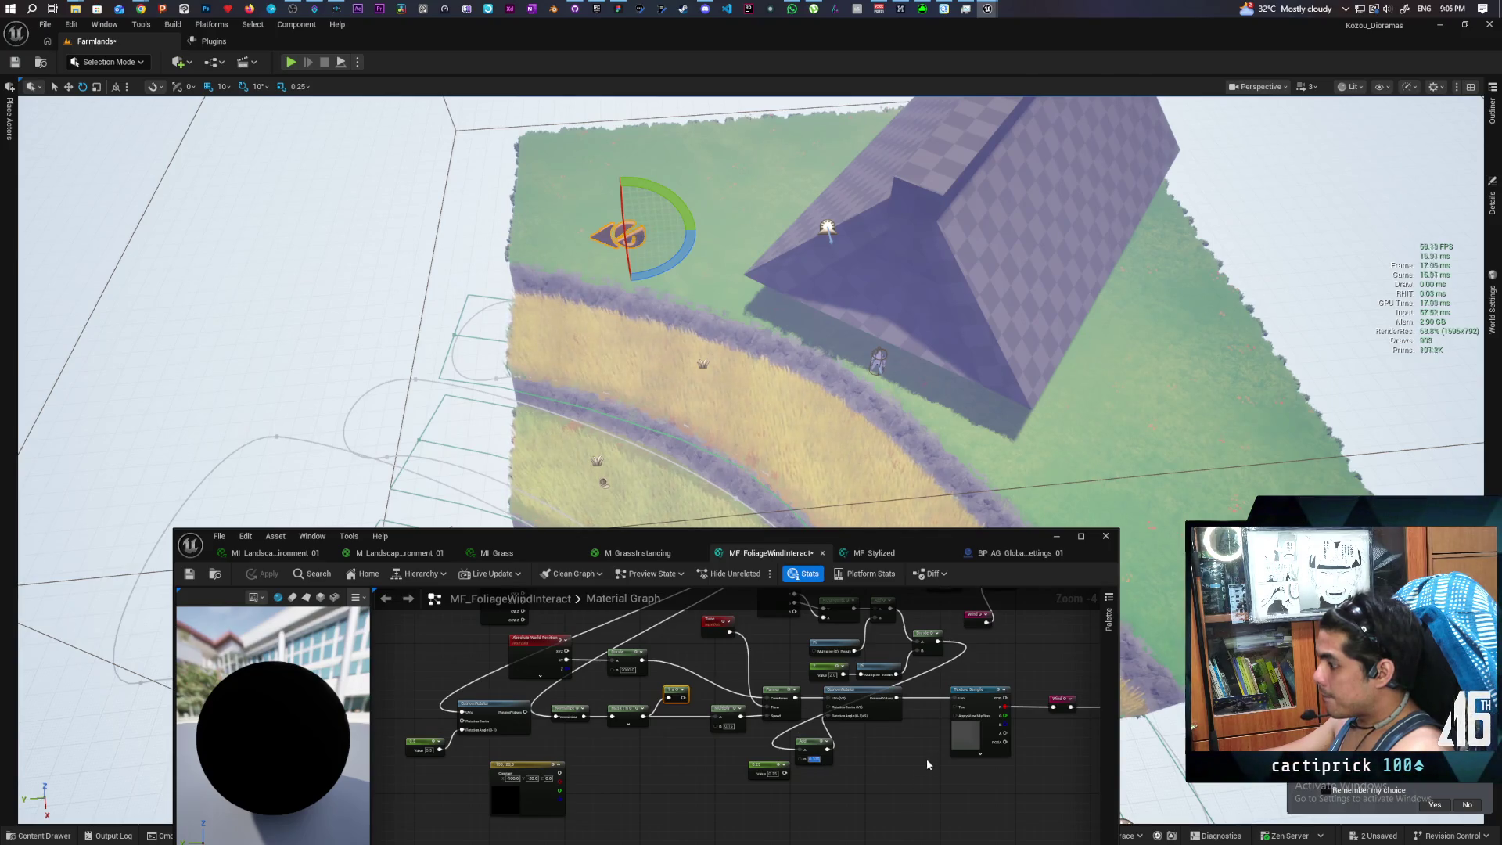
text(0.5)
key(Return)
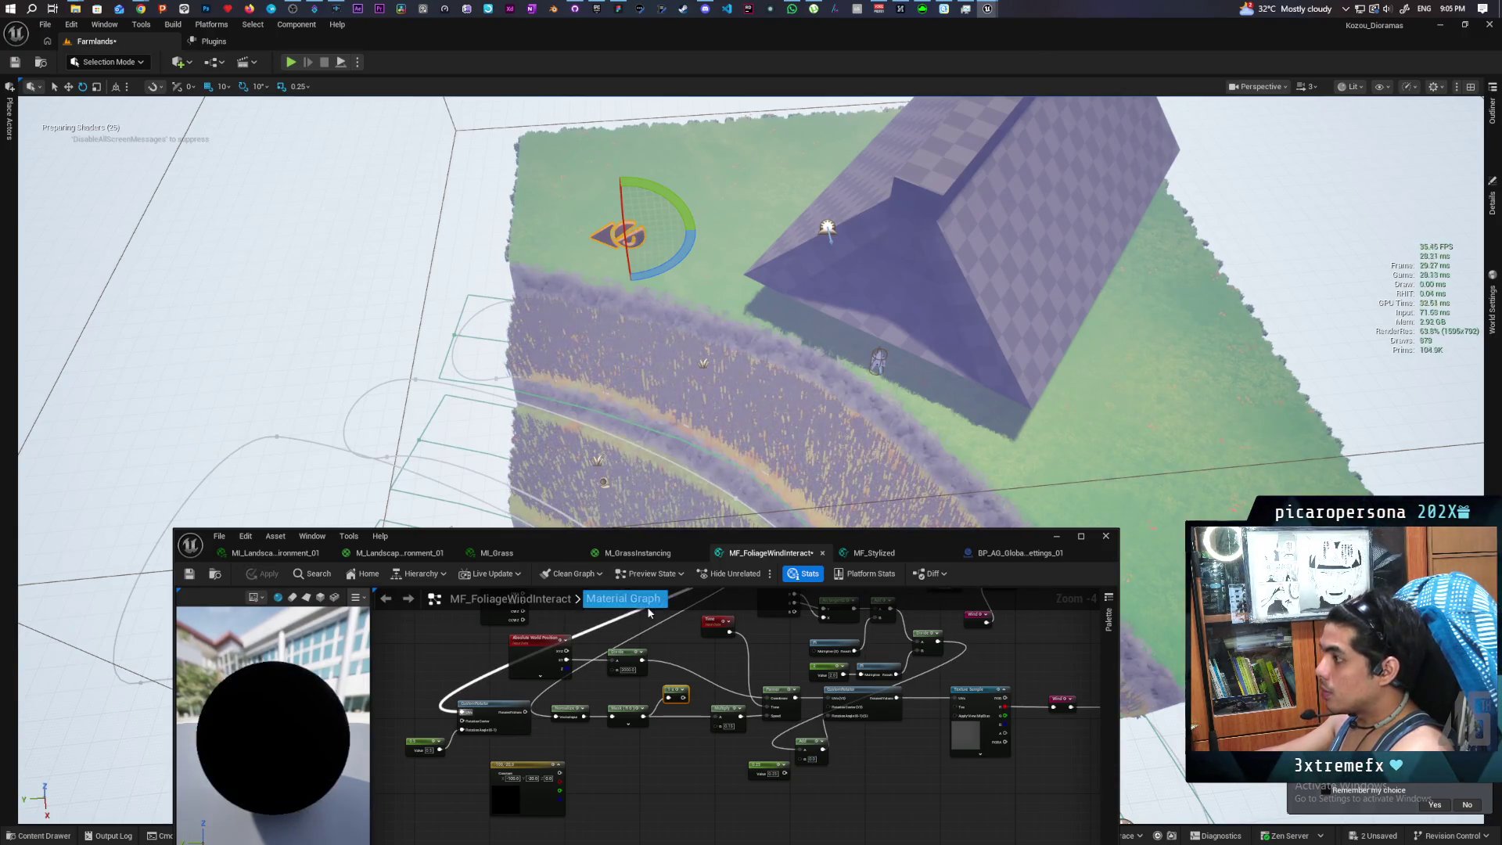
mouse_move(610, 450)
mouse_down()
mouse_move(610, 372)
mouse_move(610, 426)
mouse_up()
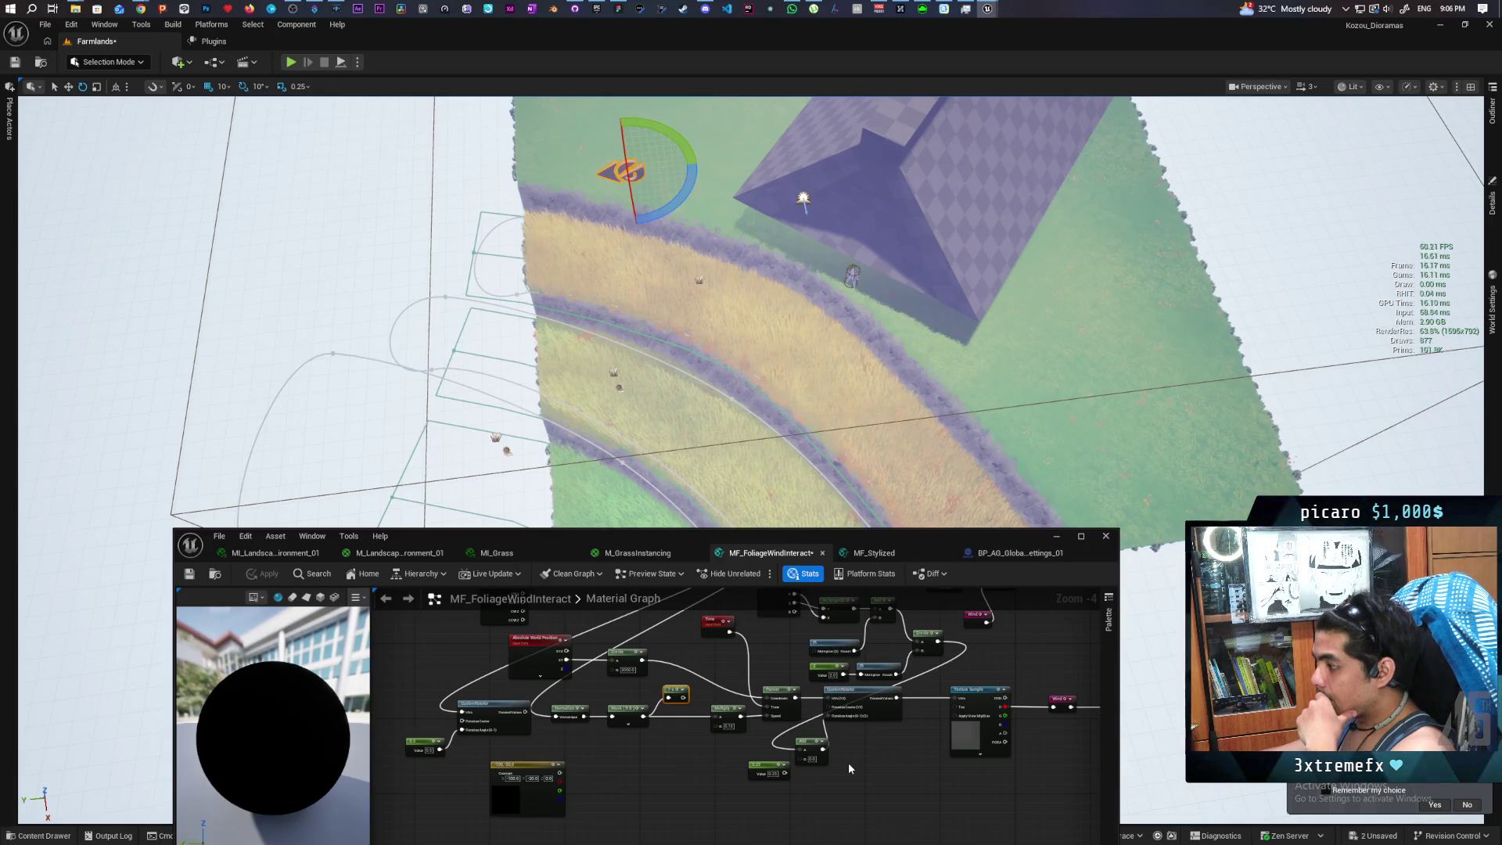
Enter 0.125 as the Add node's value and apply the material to recompile the grass
scroll(848, 762, up, 2)
scroll(846, 764, down, 1)
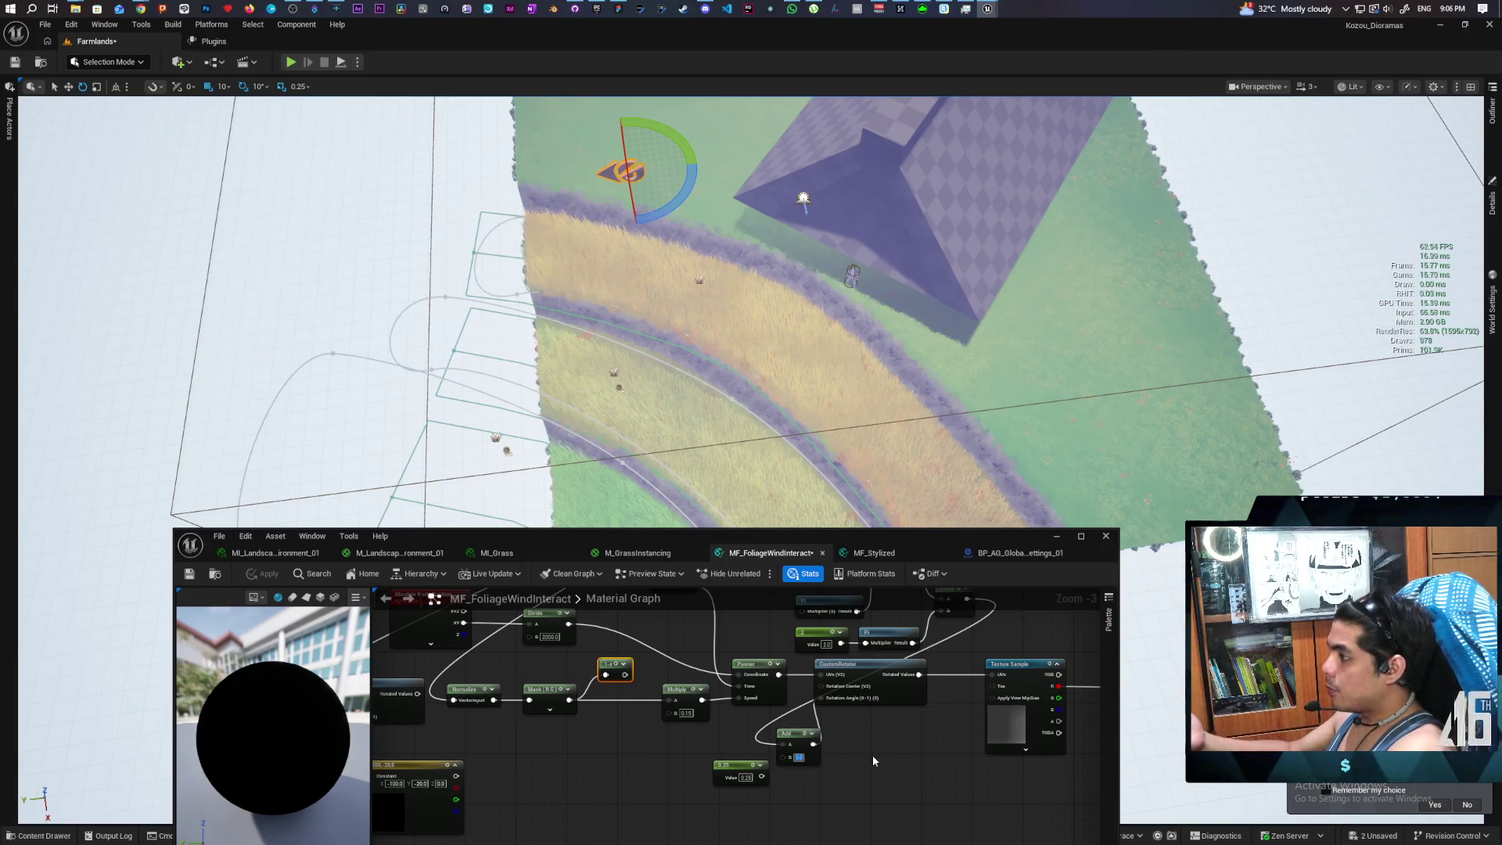
text(0.125)
key(Return)
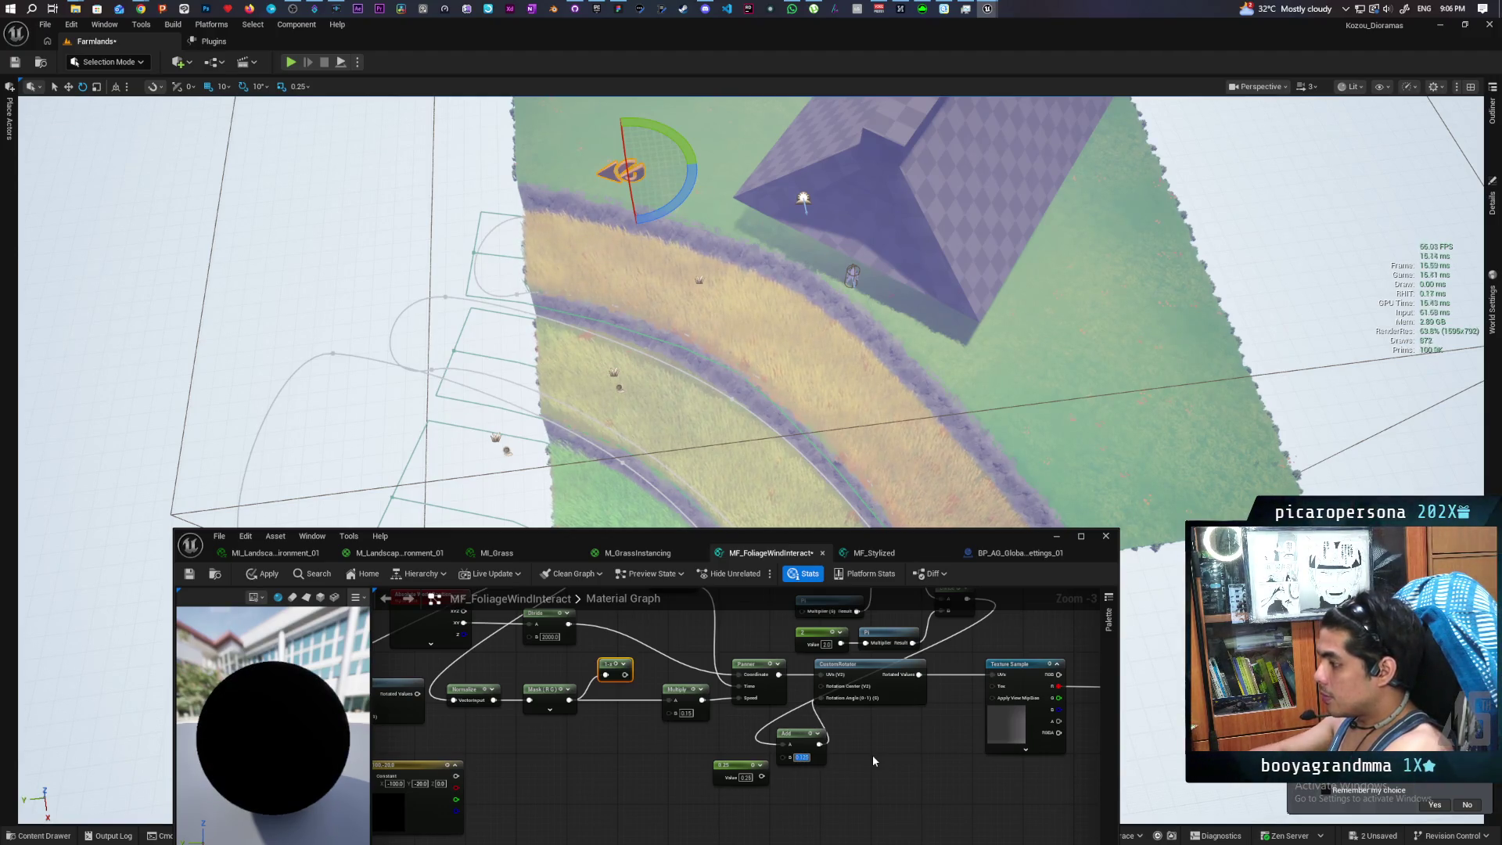
click(606, 757)
click(267, 575)
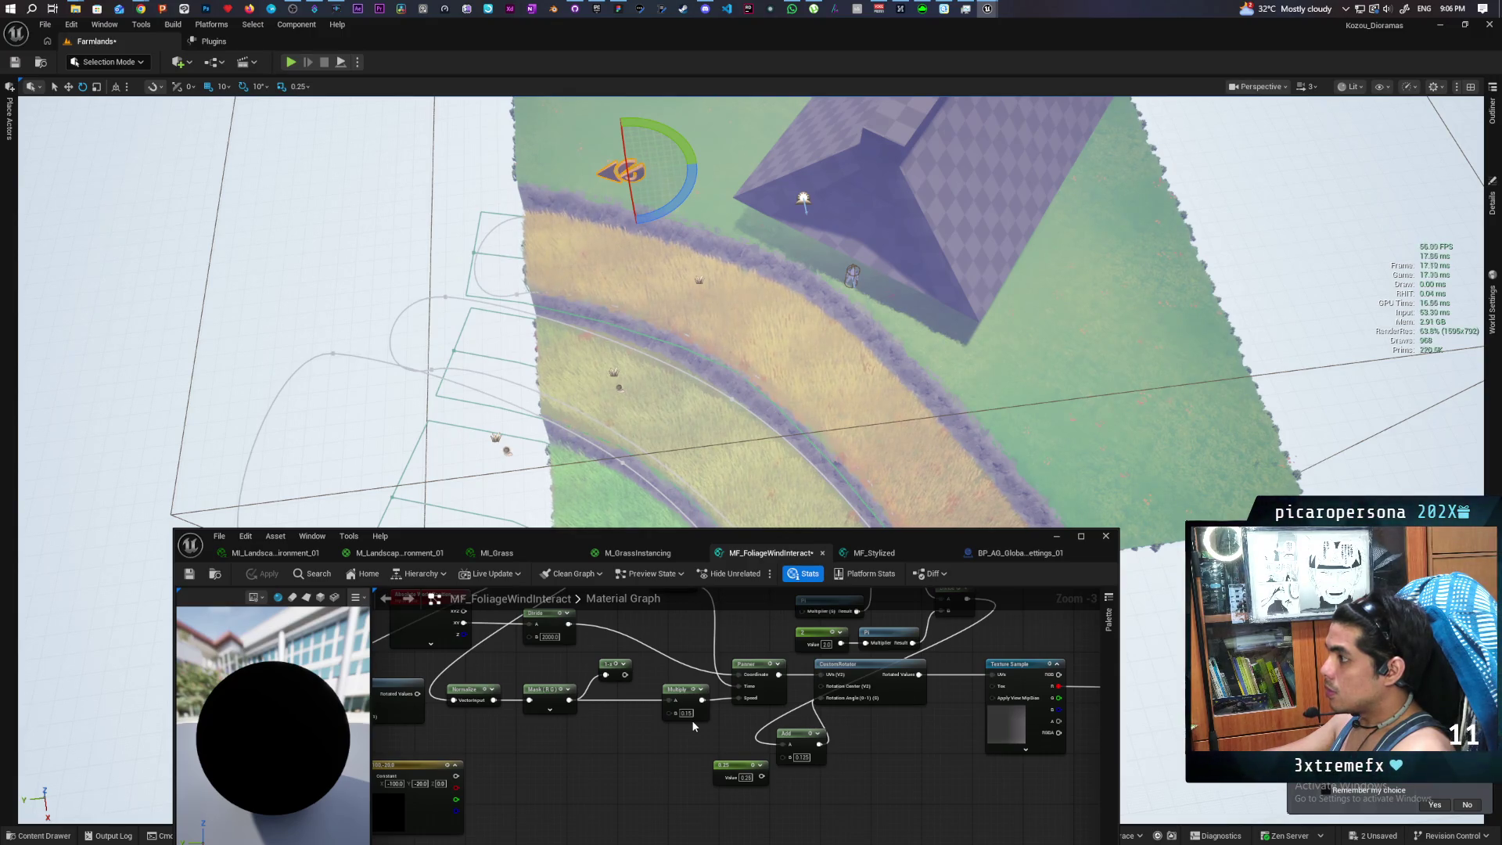
mouse_move(631, 748)
mouse_down()
mouse_move(812, 800)
mouse_move(778, 773)
mouse_up()
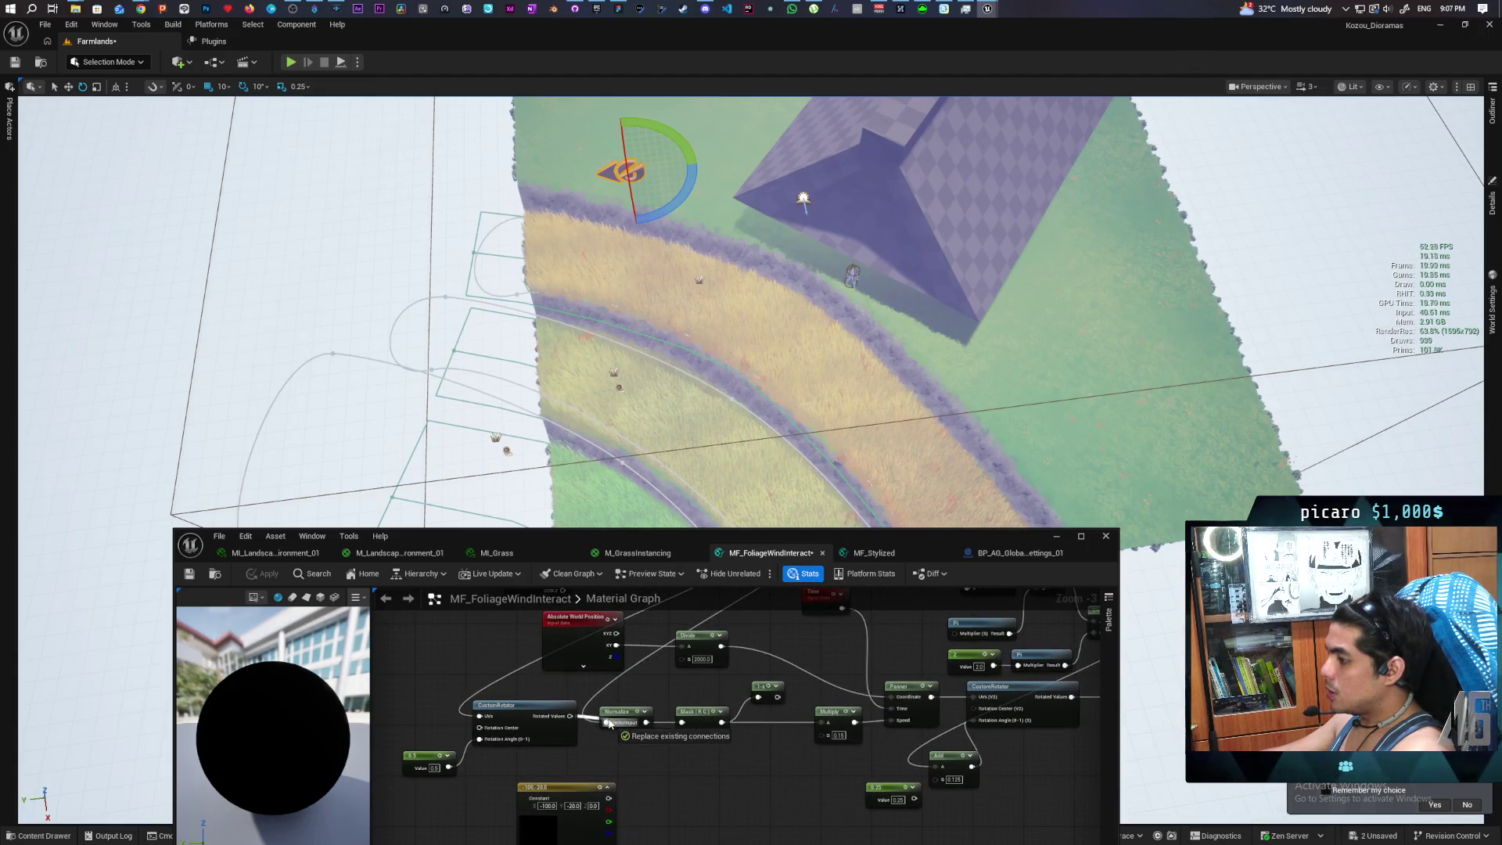
click(266, 575)
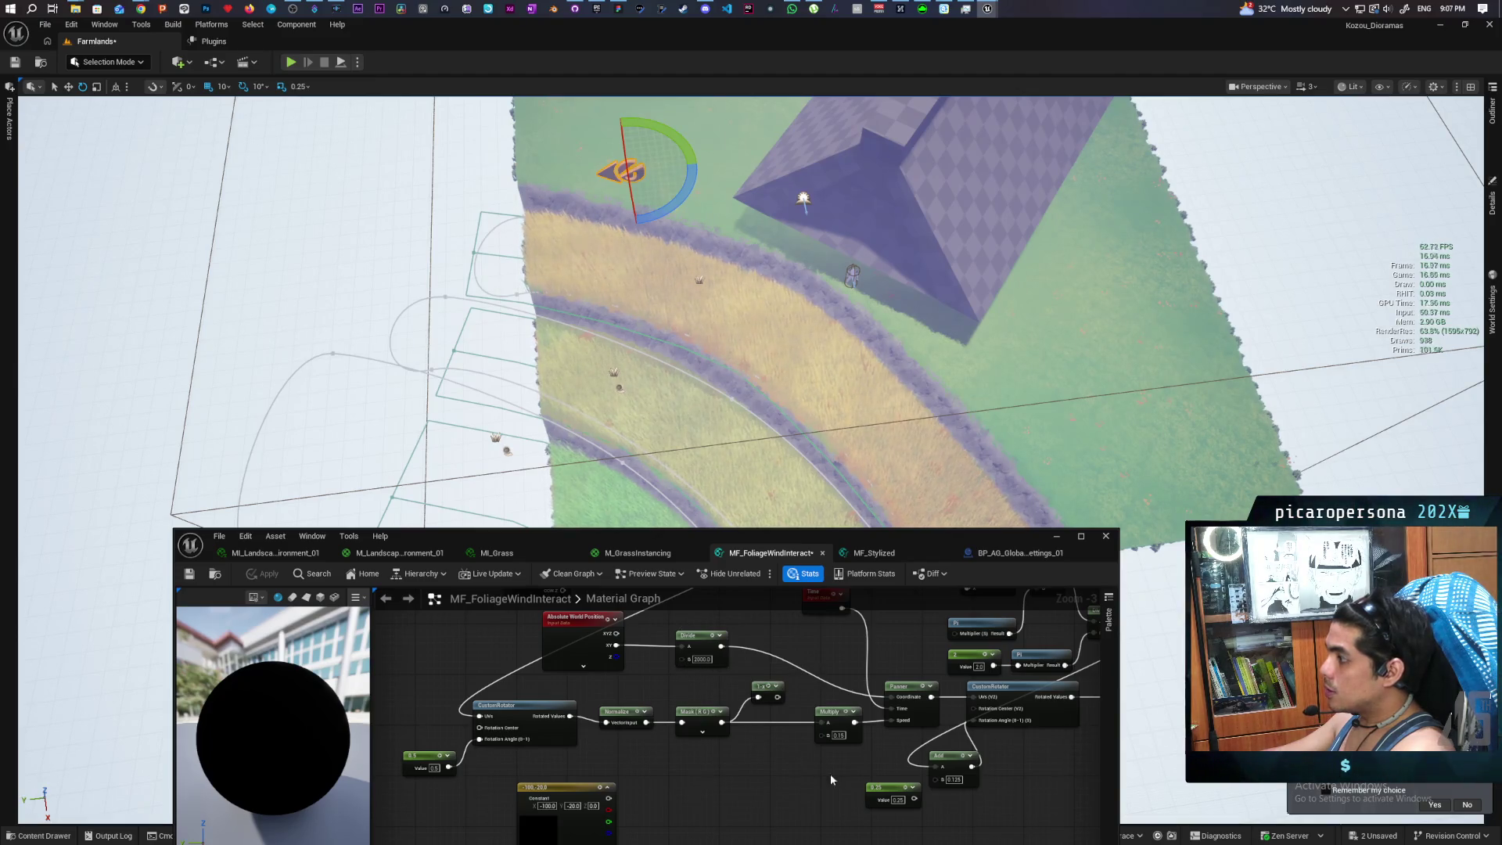
key(BackSpace)
key(BackSpace)
key(Return)
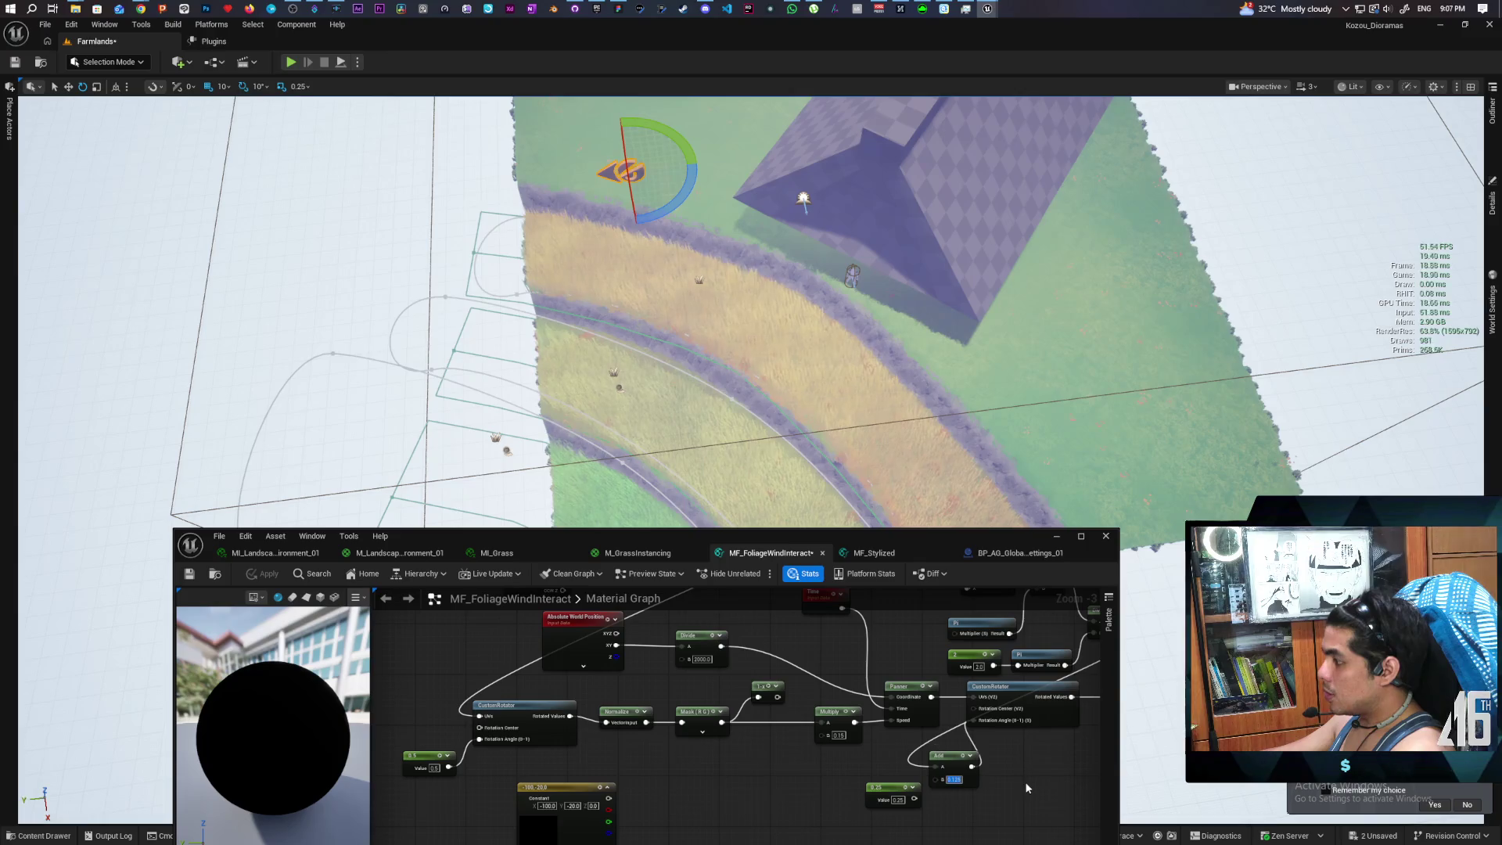
text(0)
key(Return)
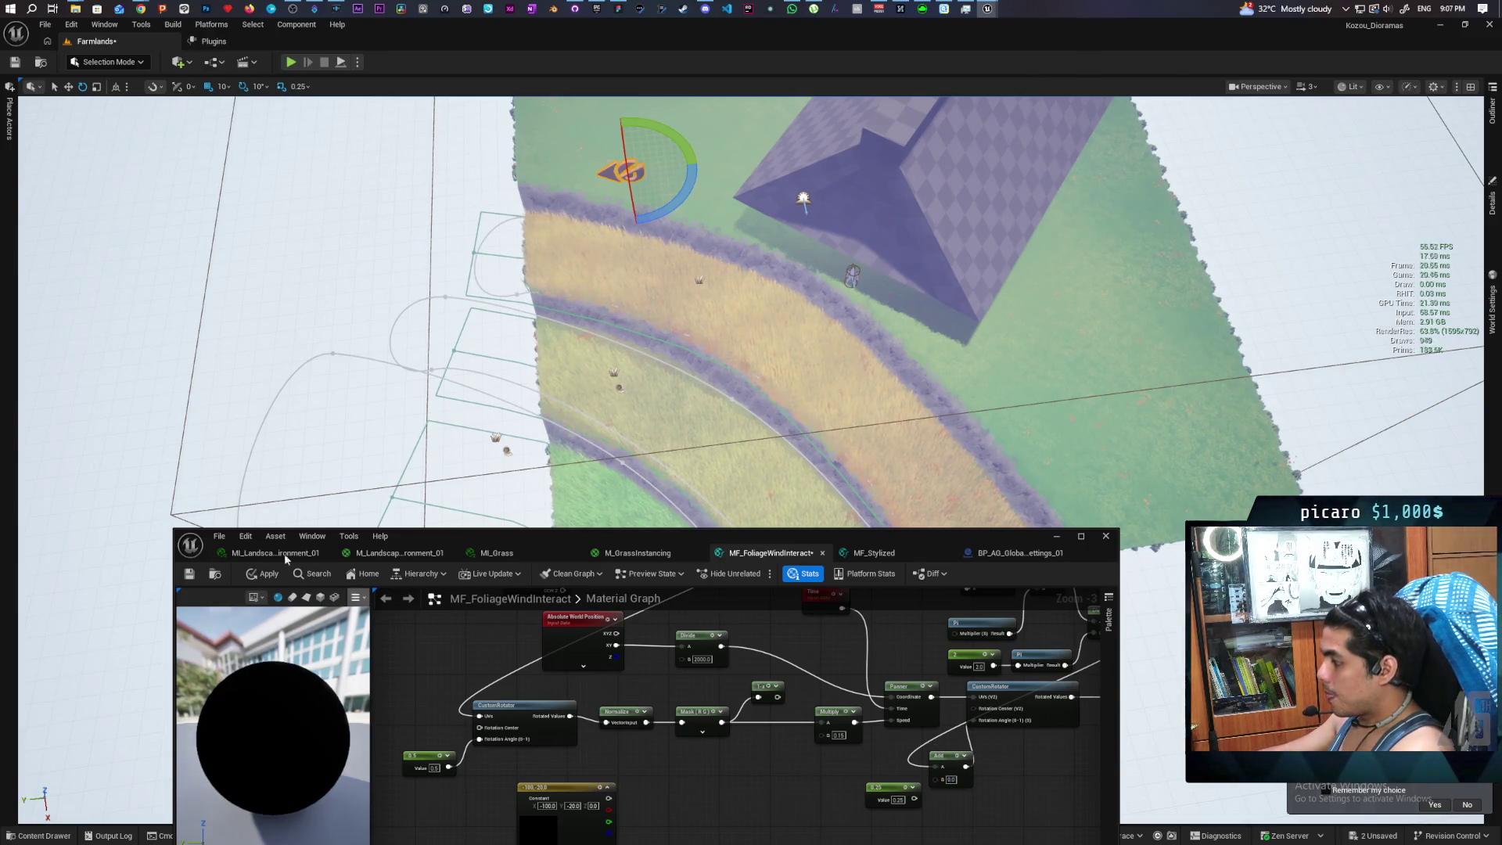
click(262, 574)
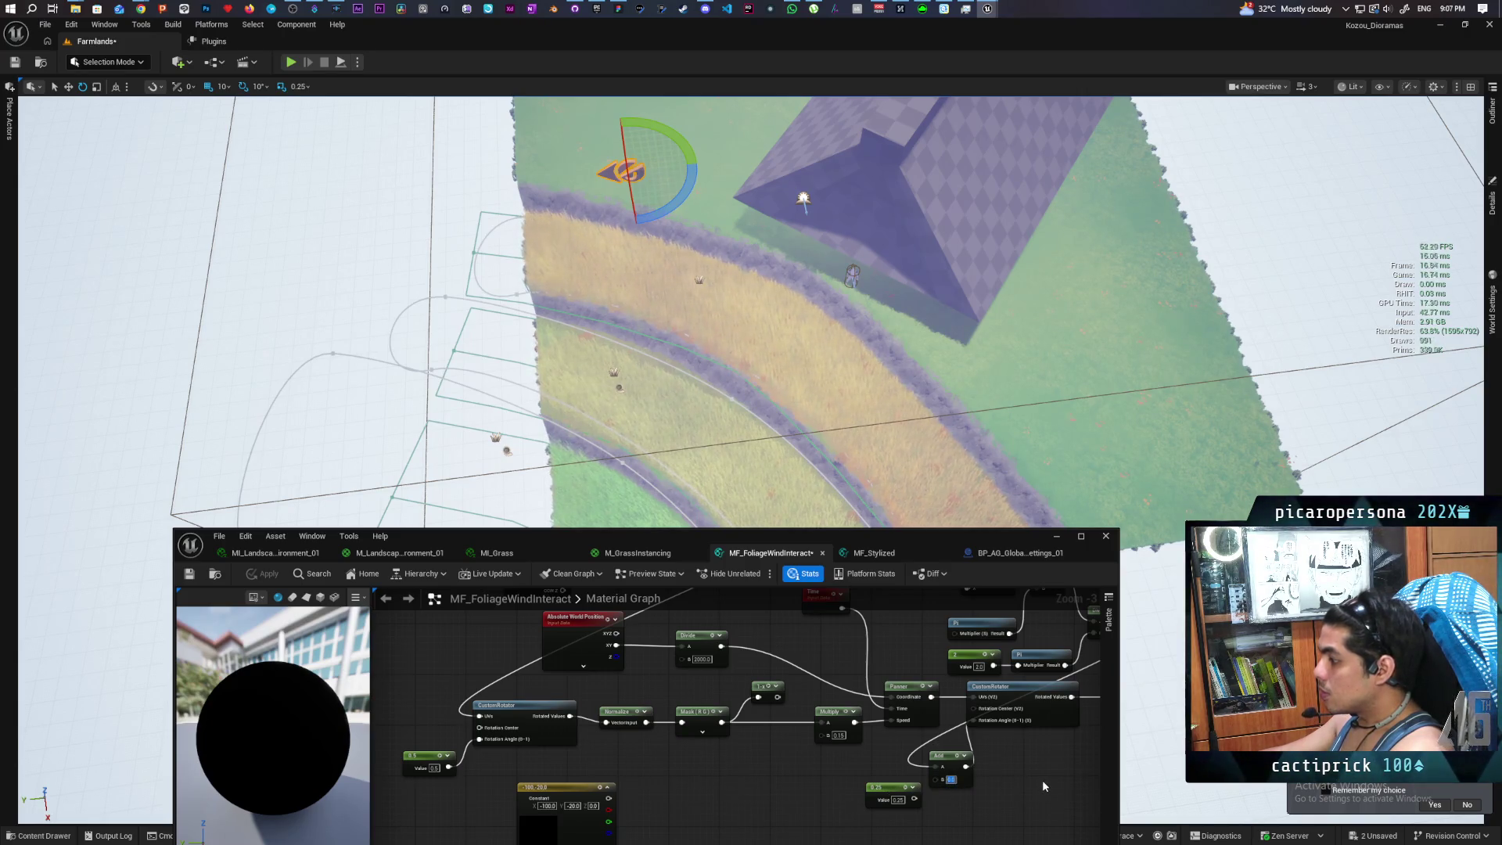
text(0.25)
key(Return)
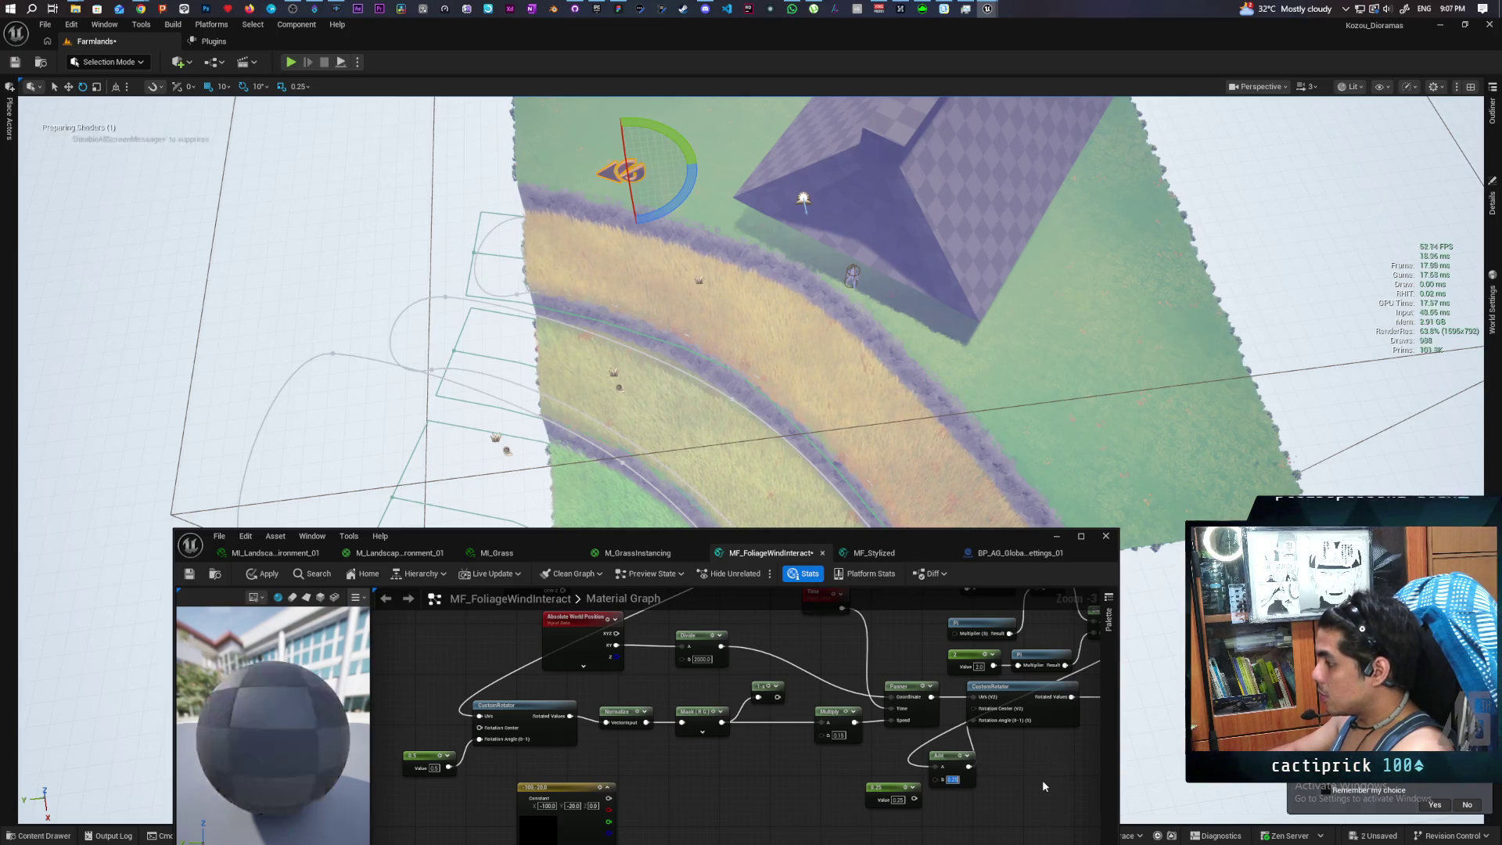
click(263, 573)
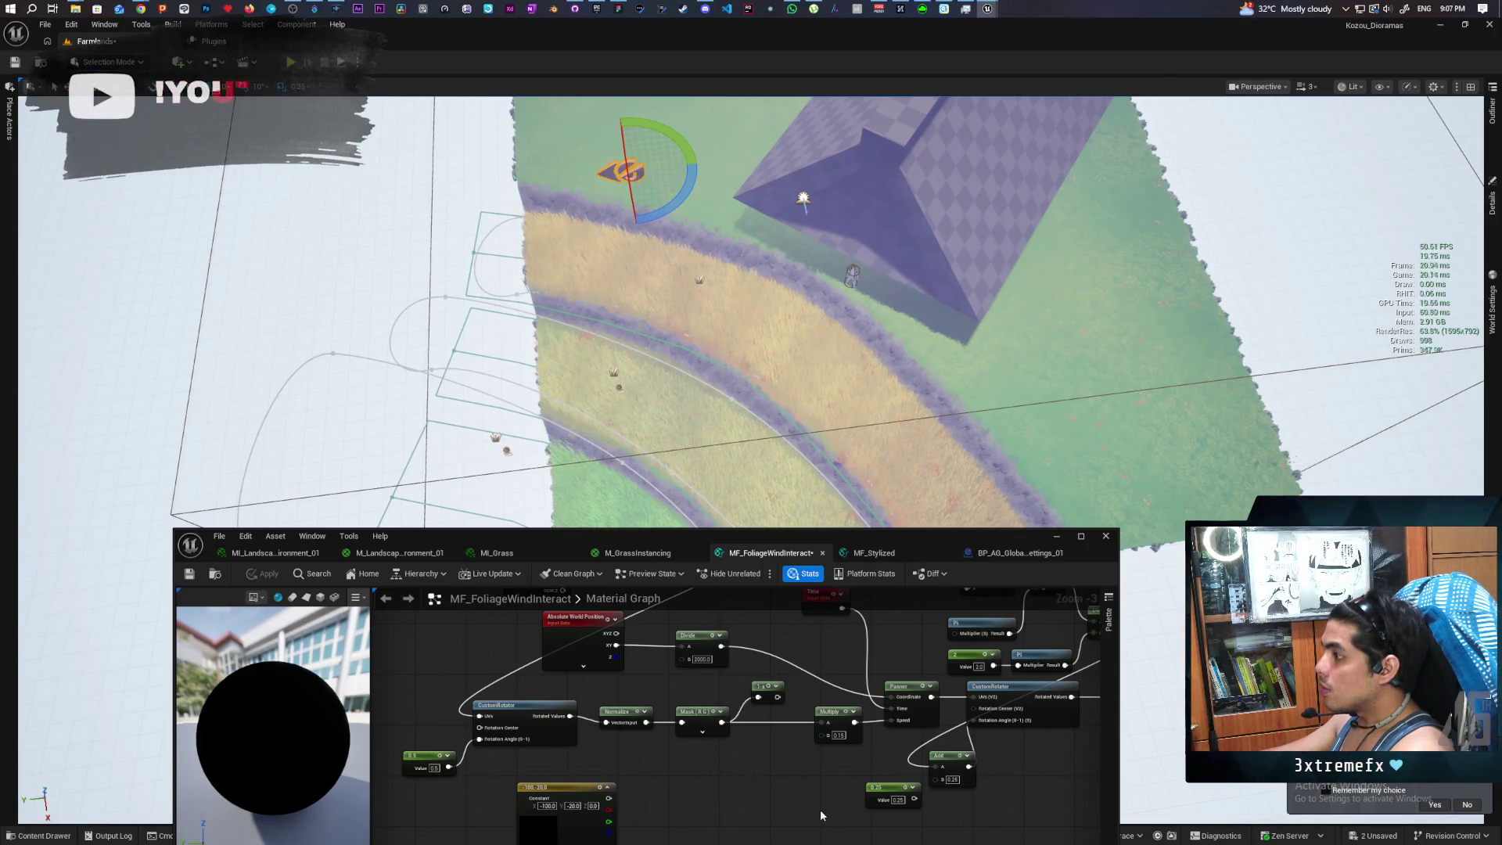
key(Return)
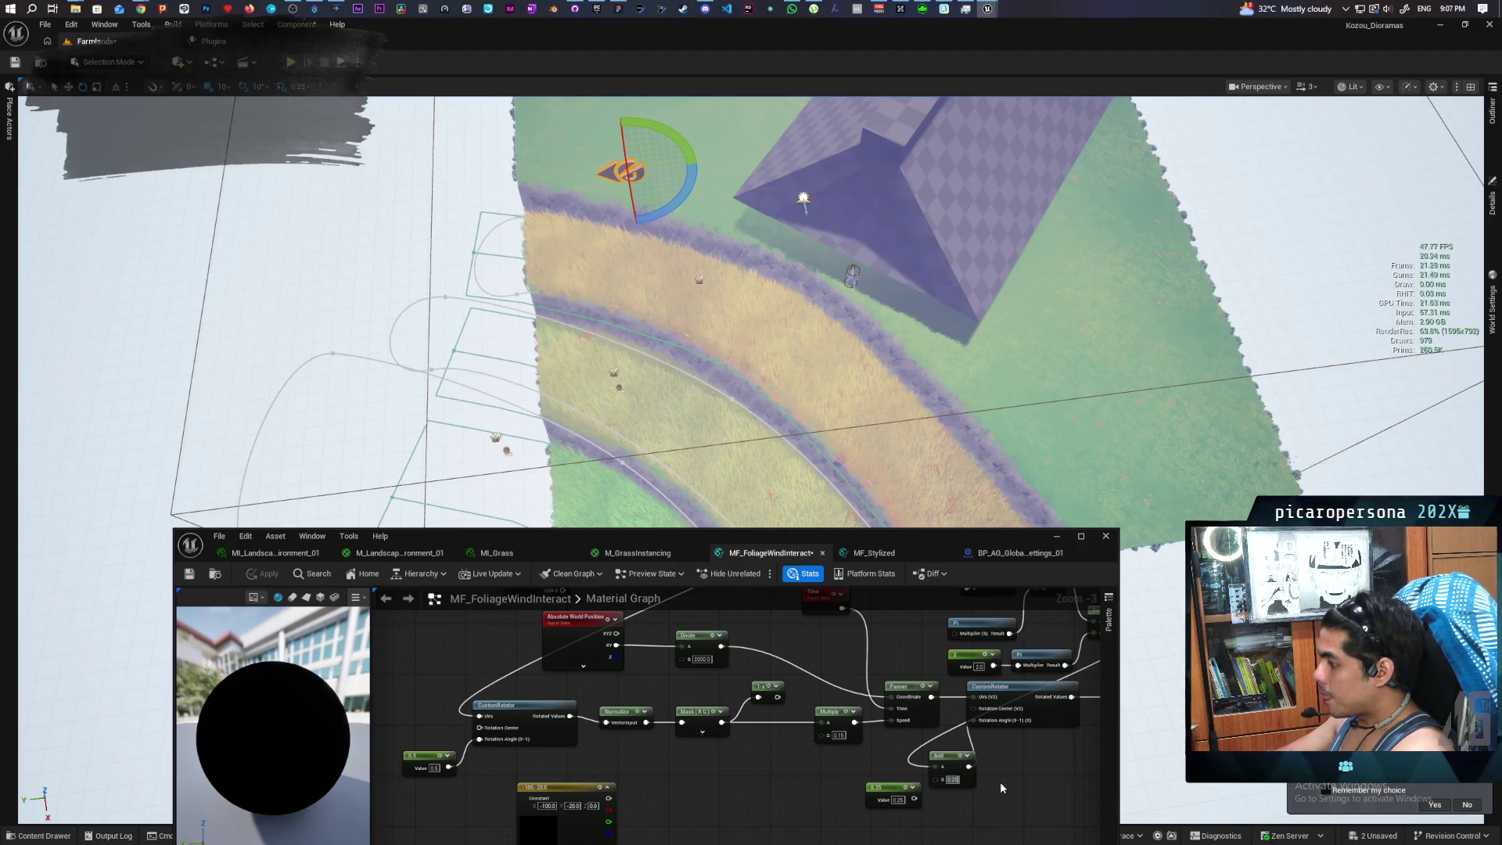
text(75)
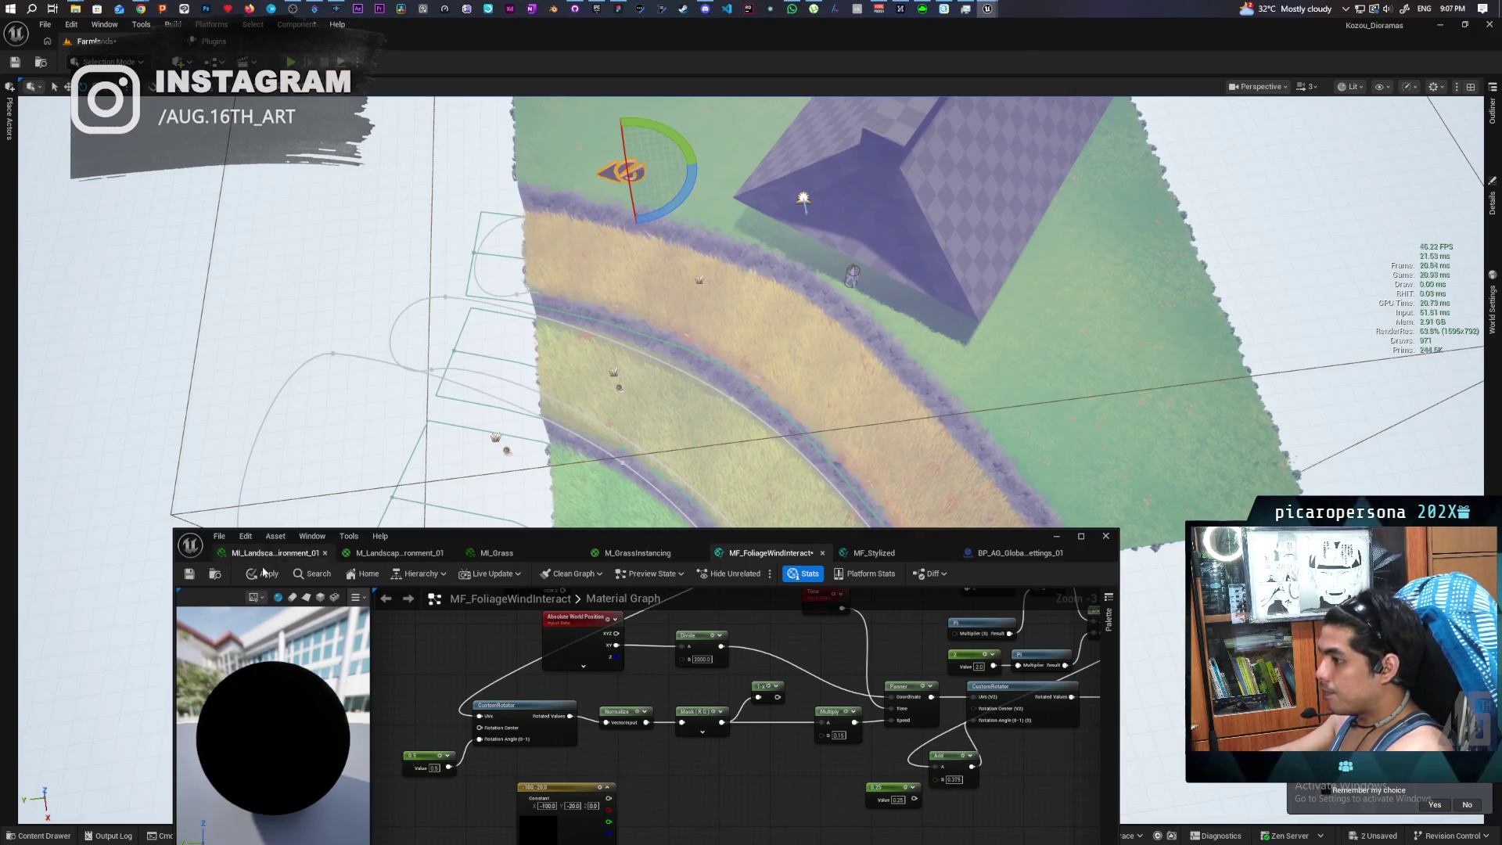
click(264, 574)
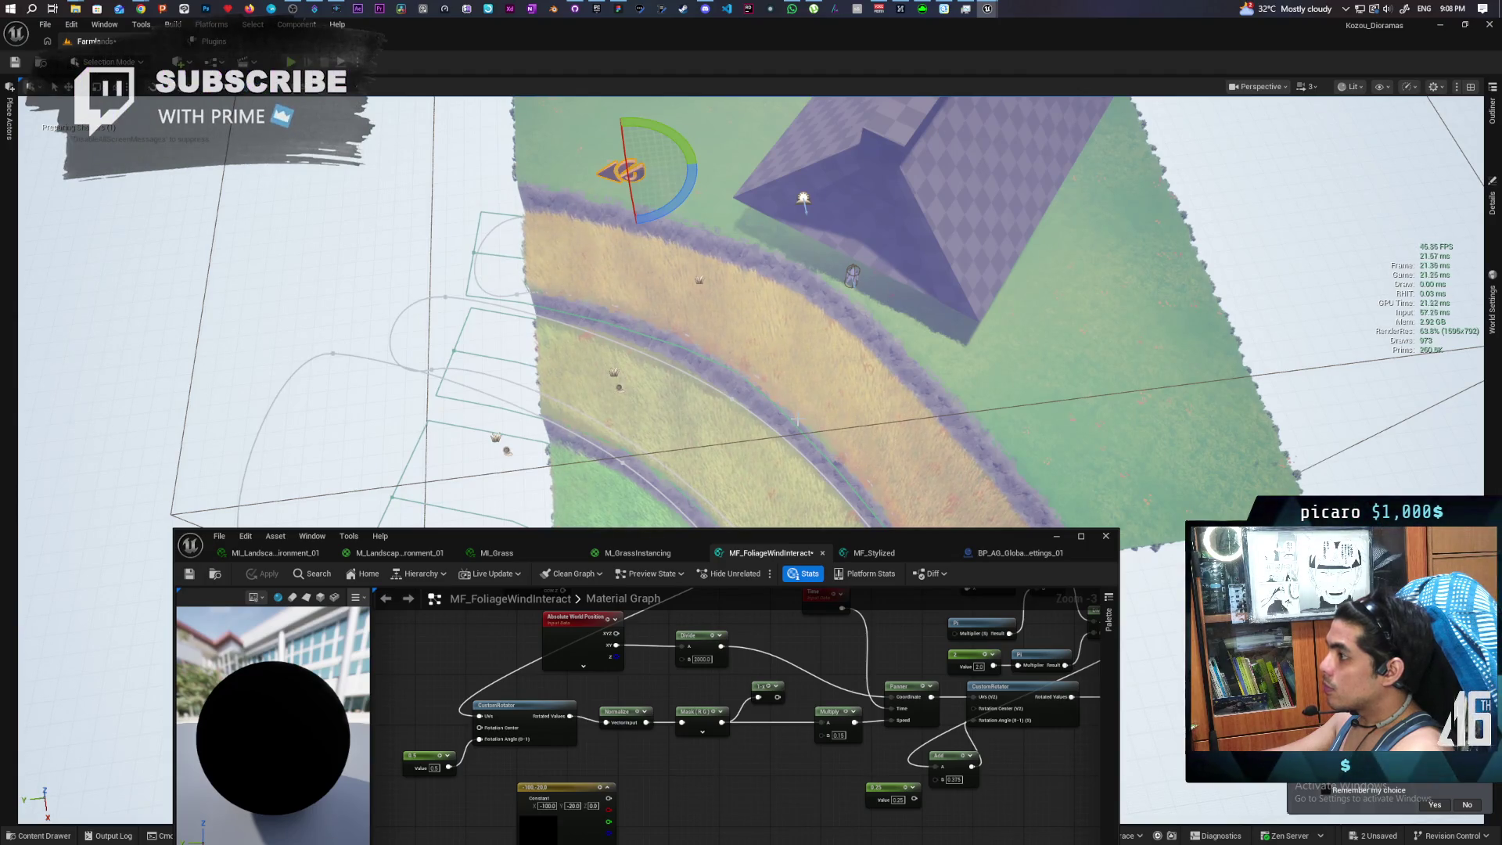
scroll(751, 313, up, 3)
Change the first CustomRotator's constant from 0.5 to 0.25 and apply the material
scroll(750, 312, down, 3)
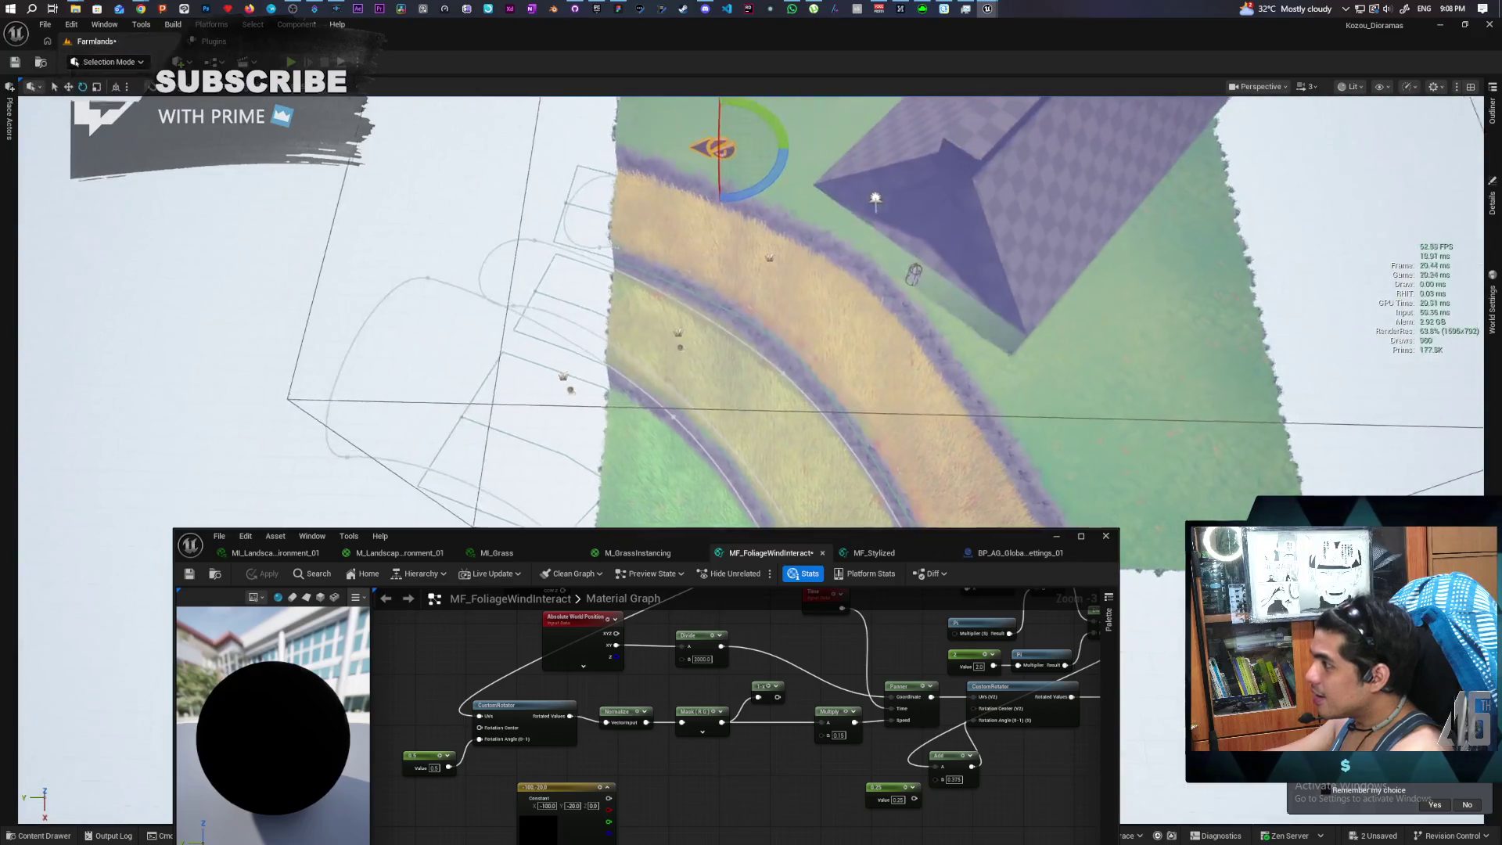
scroll(751, 313, down, 2)
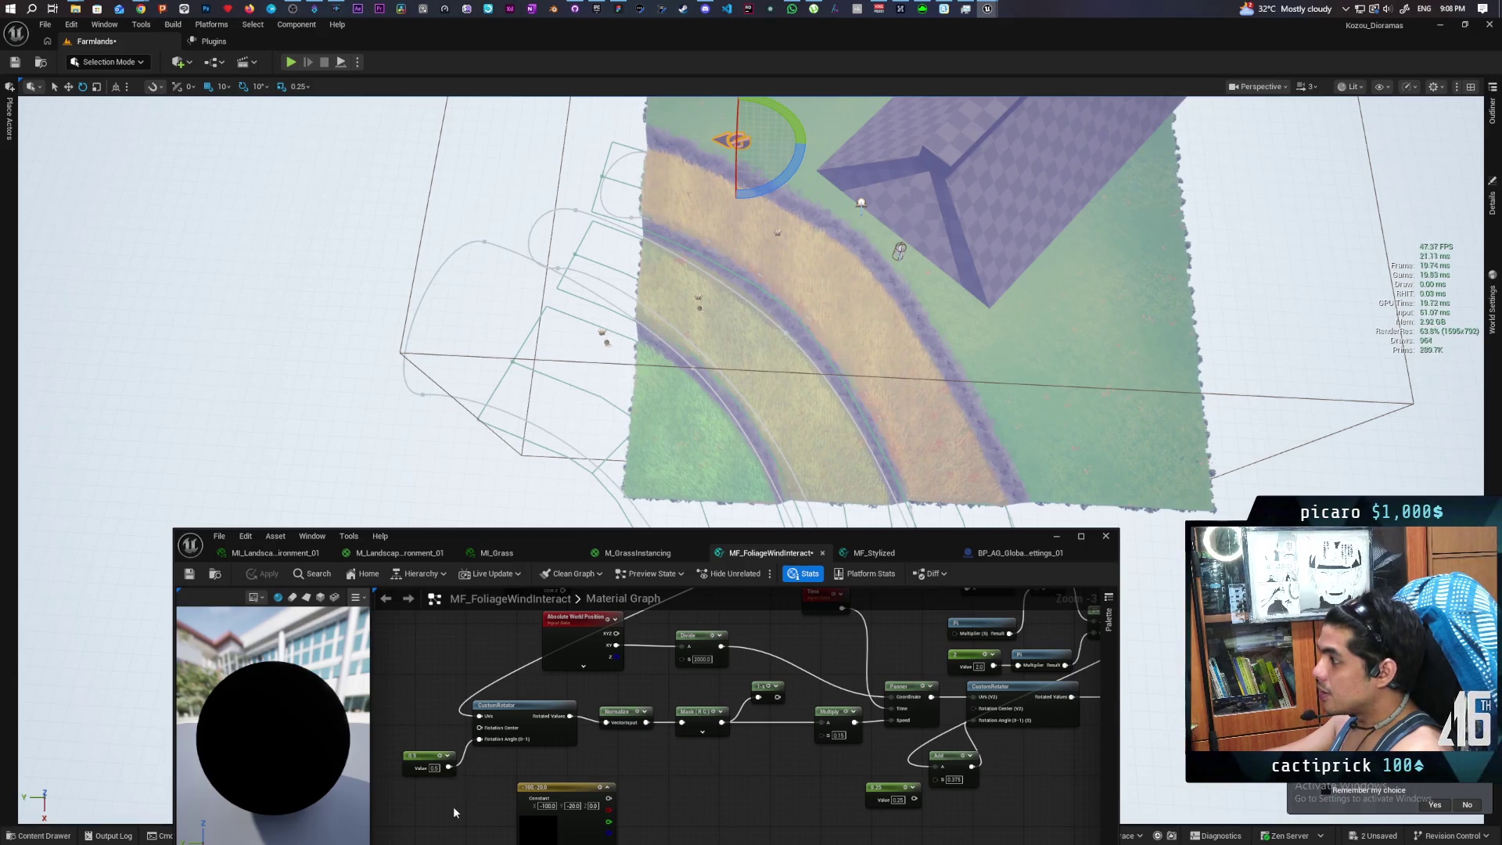
click(435, 768)
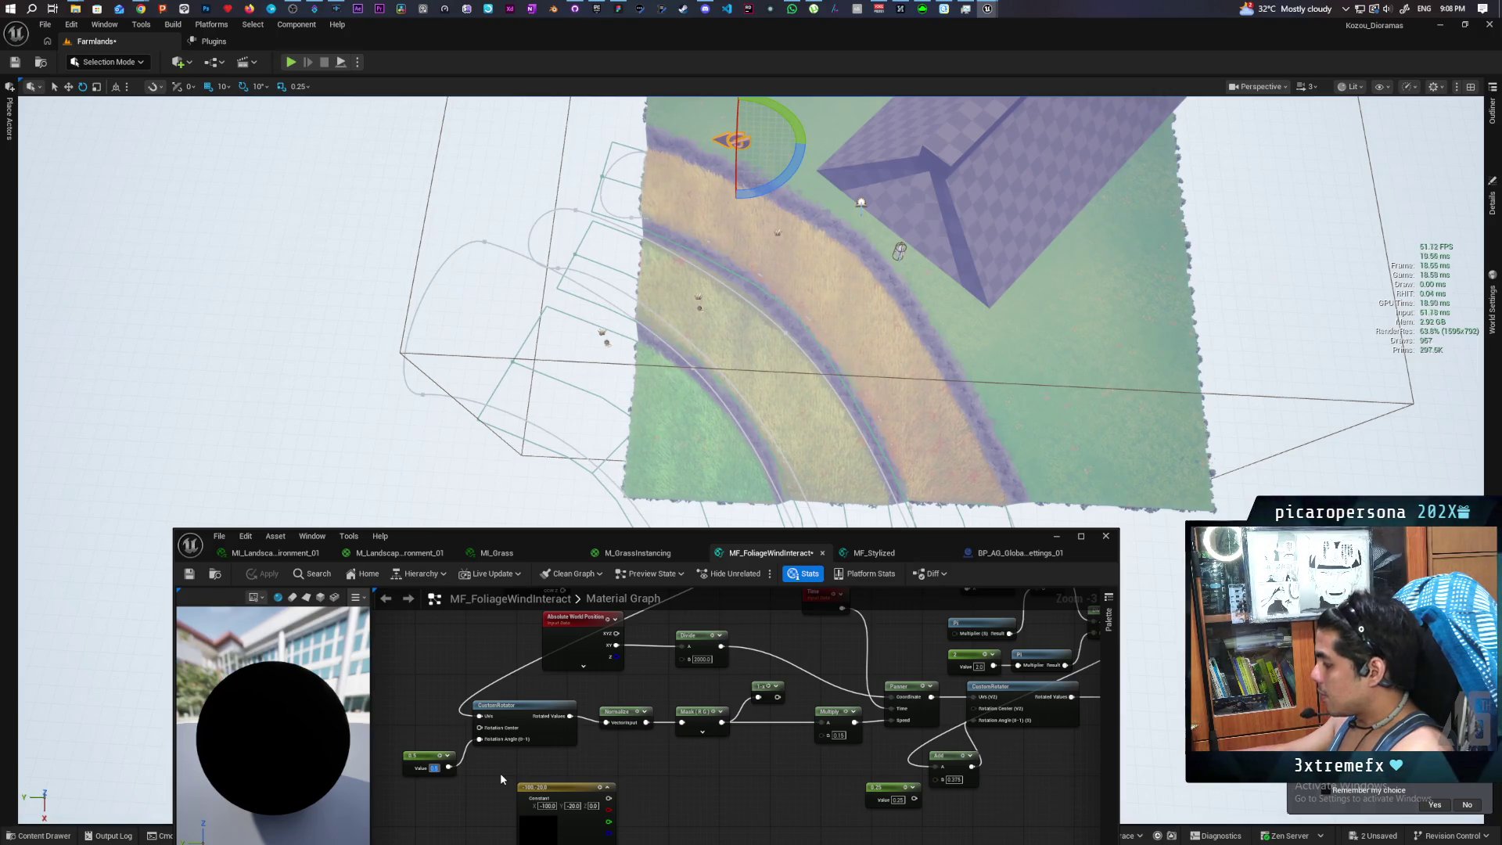
text(0.25)
key(Return)
click(264, 573)
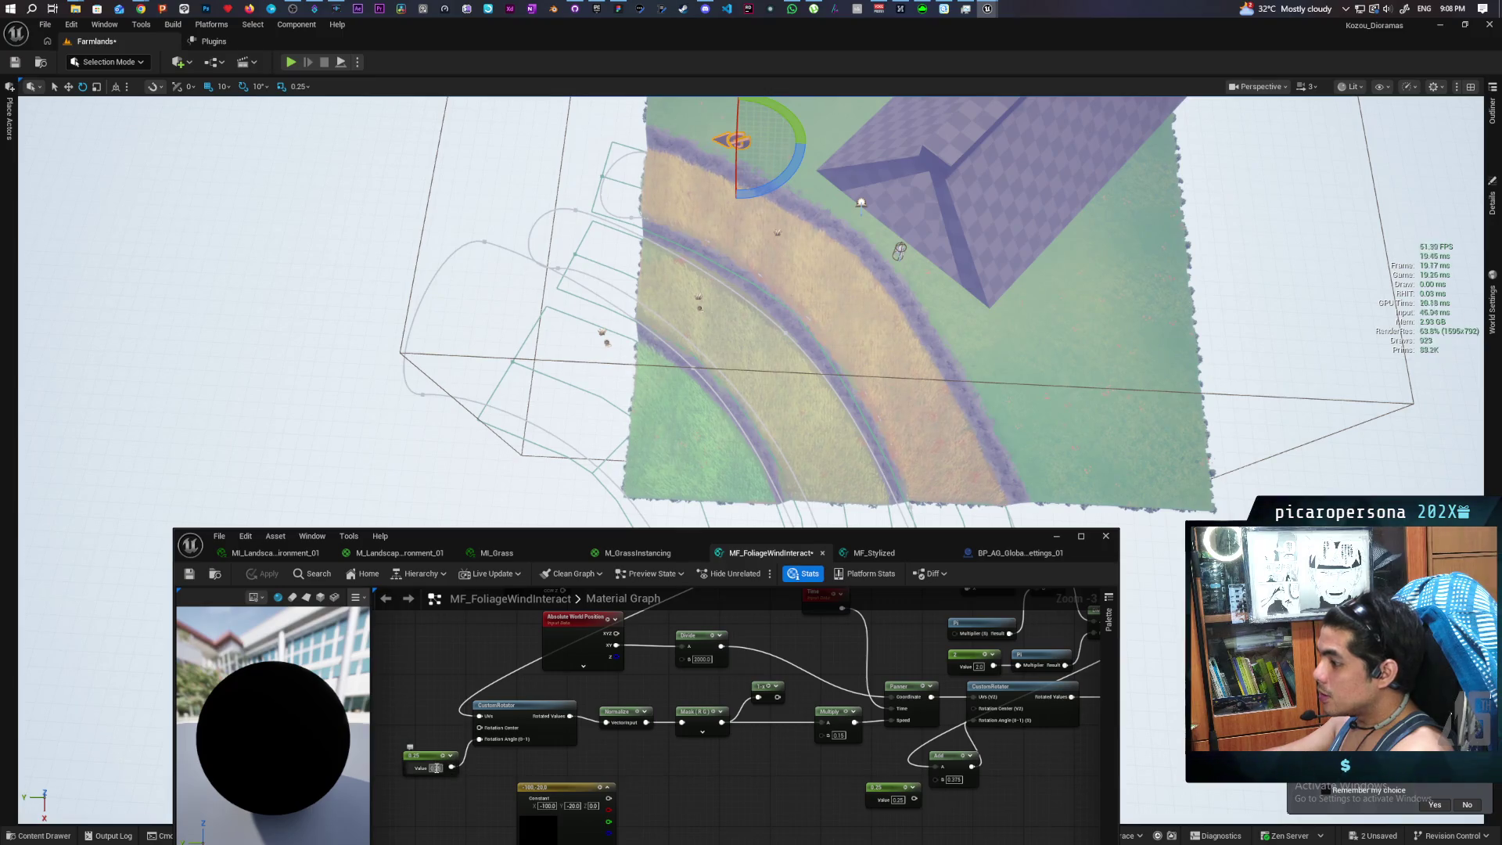
Set the constant to 0 and apply the material again
text(0)
key(Return)
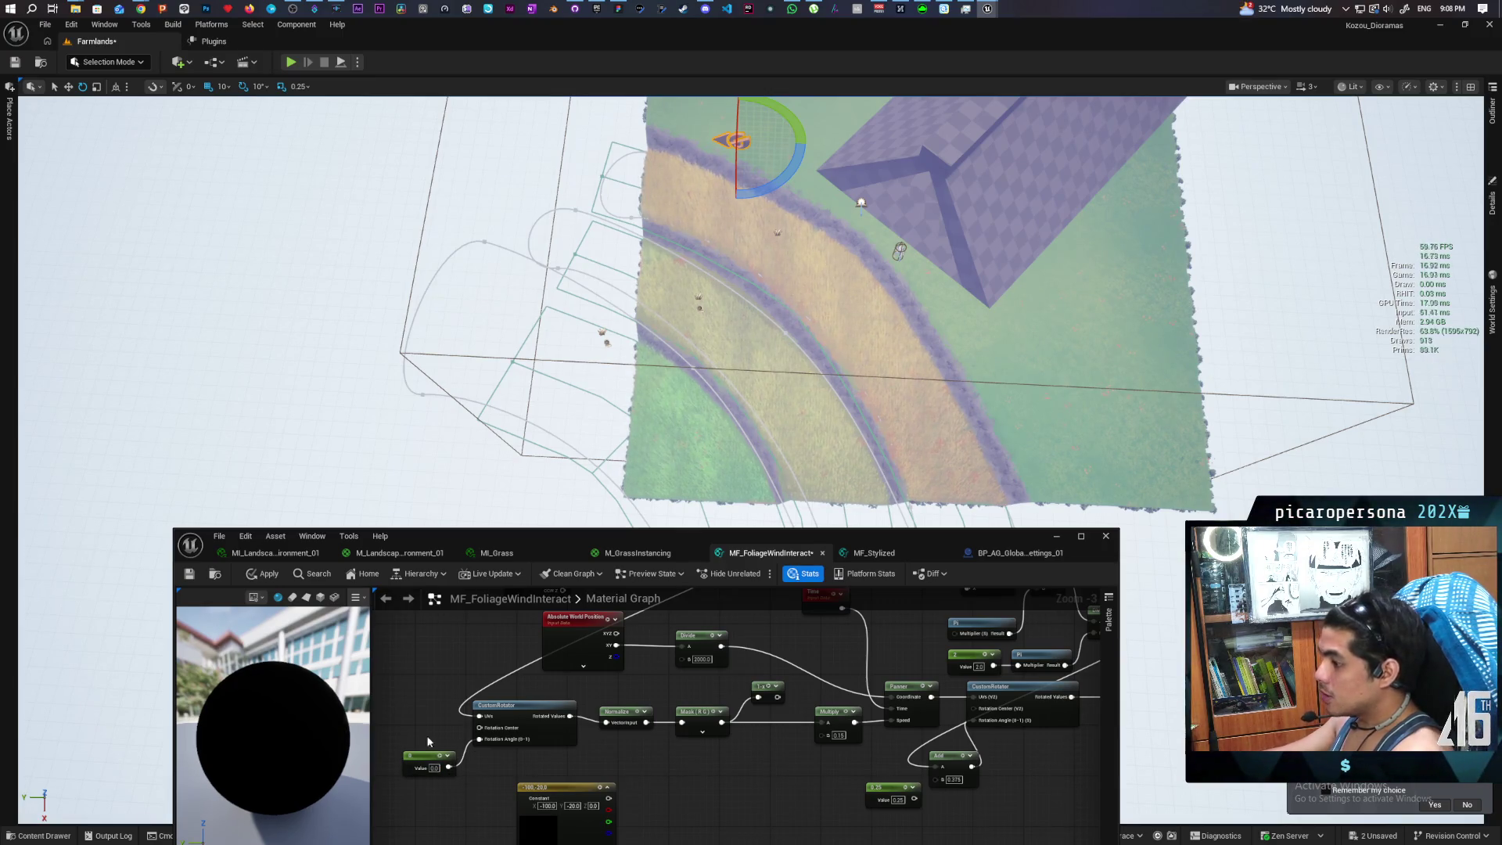
click(257, 576)
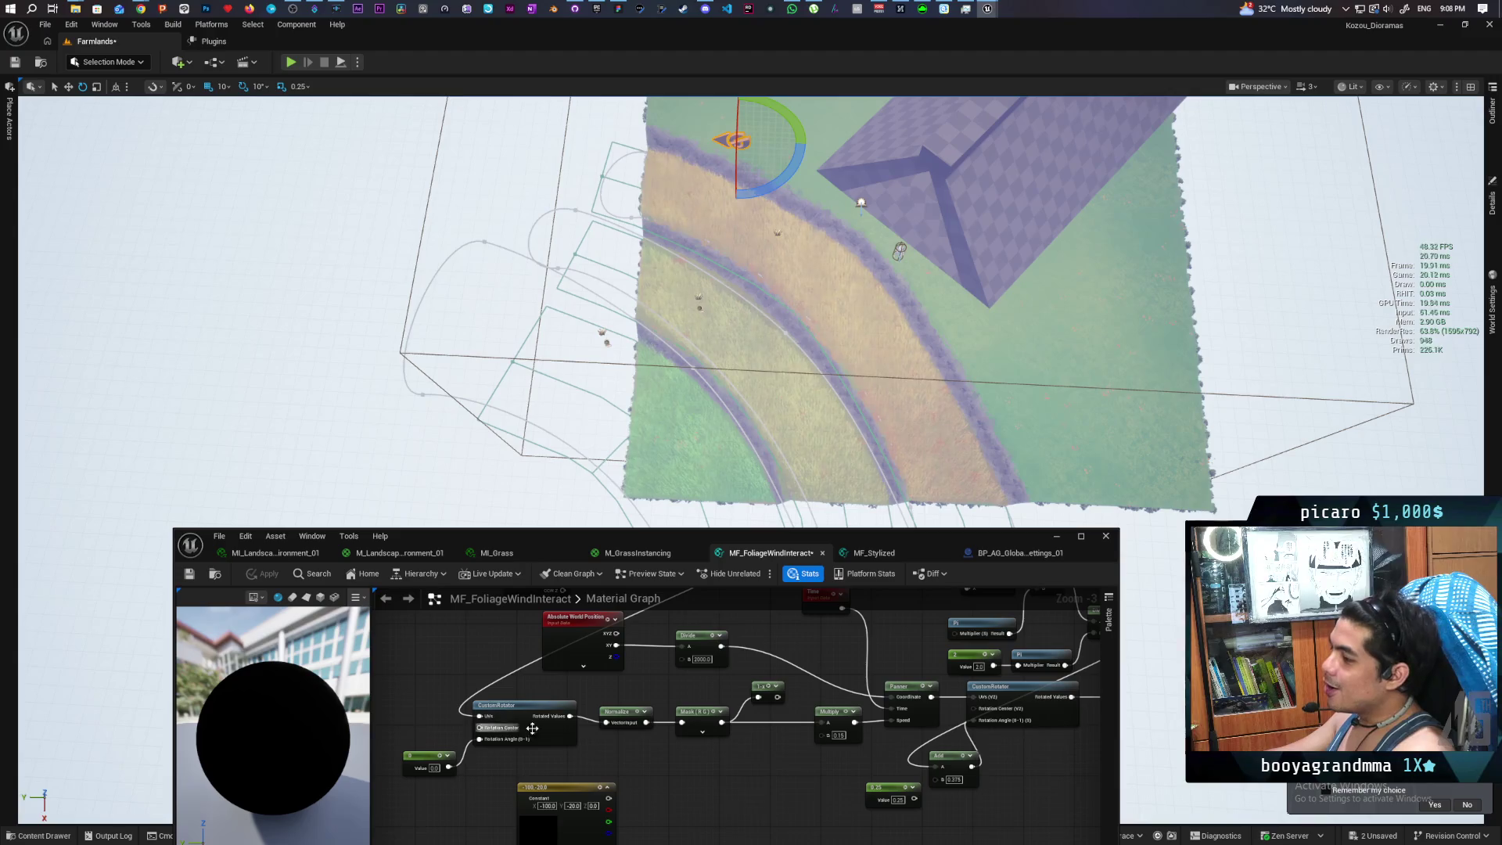
mouse_move(605, 750)
mouse_down()
mouse_move(629, 790)
mouse_move(637, 771)
mouse_move(575, 771)
mouse_up()
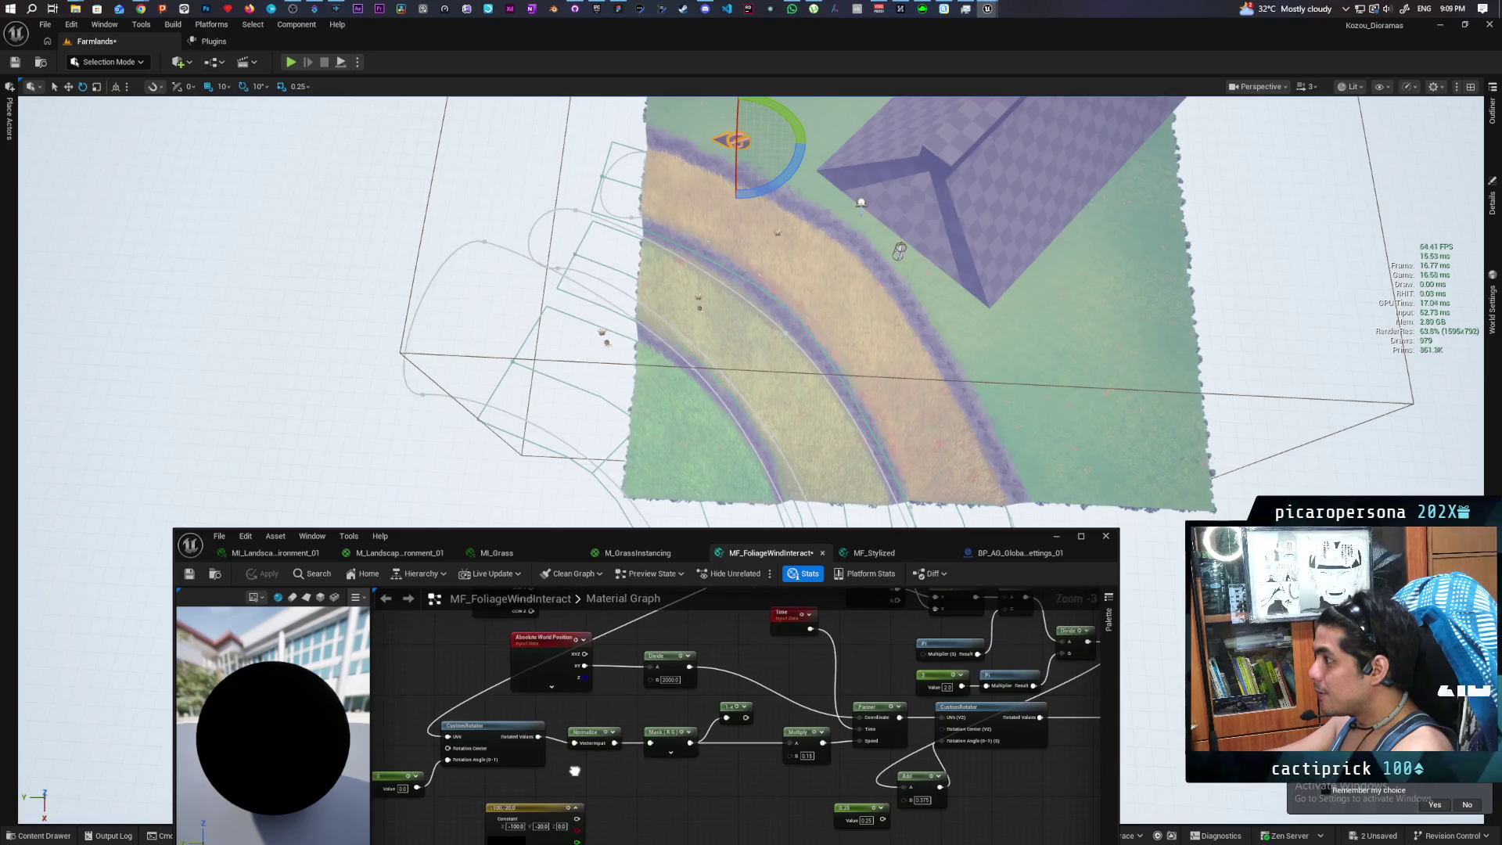
Wire 1-x into Multiply's A and apply, then connect Mask directly to Multiply A and apply
right_click(694, 749)
click(731, 706)
drag(745, 717, 789, 742)
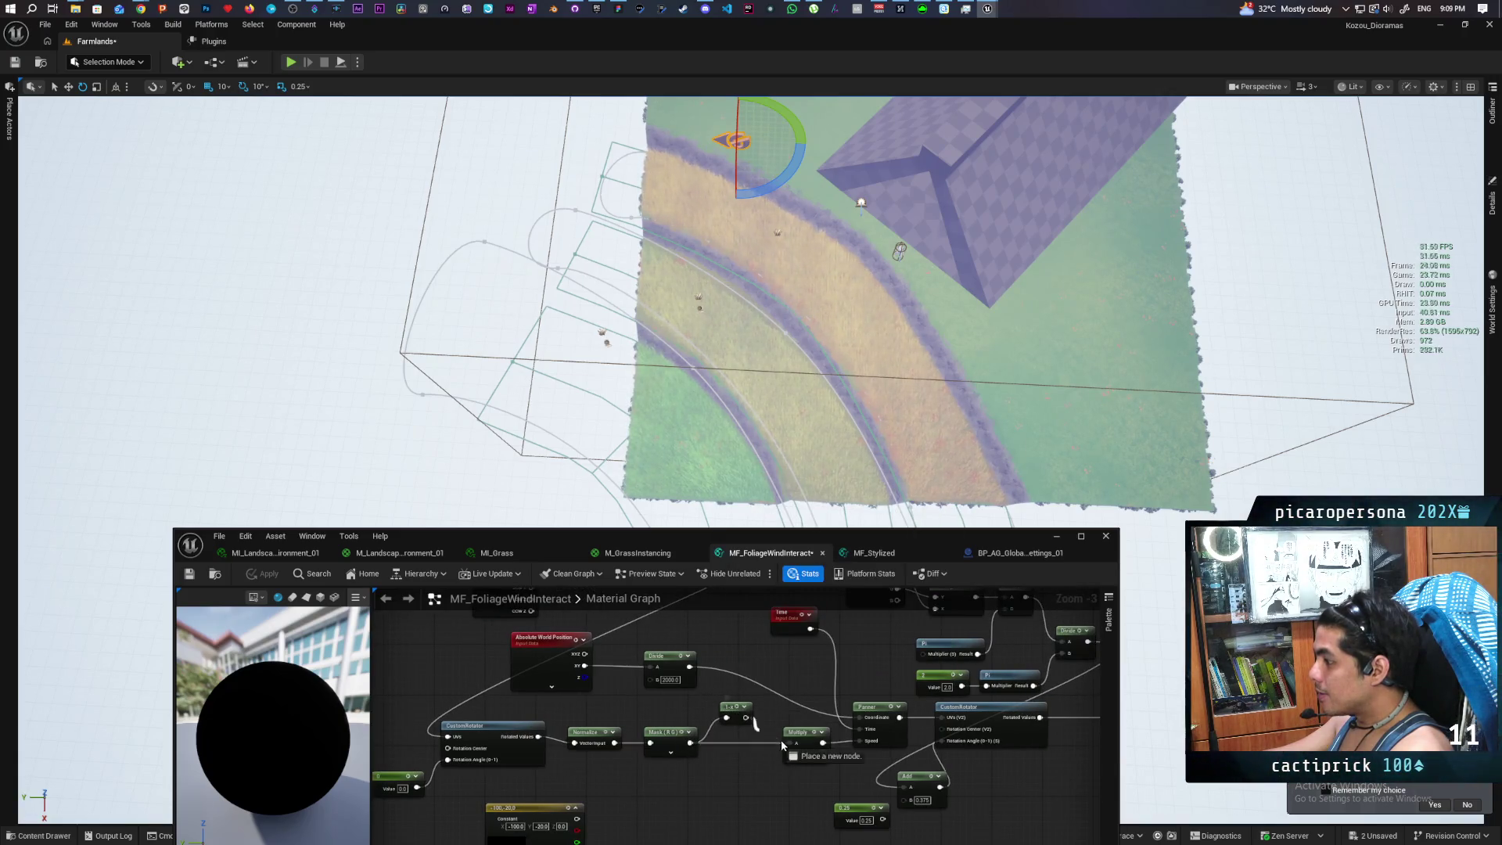
click(263, 574)
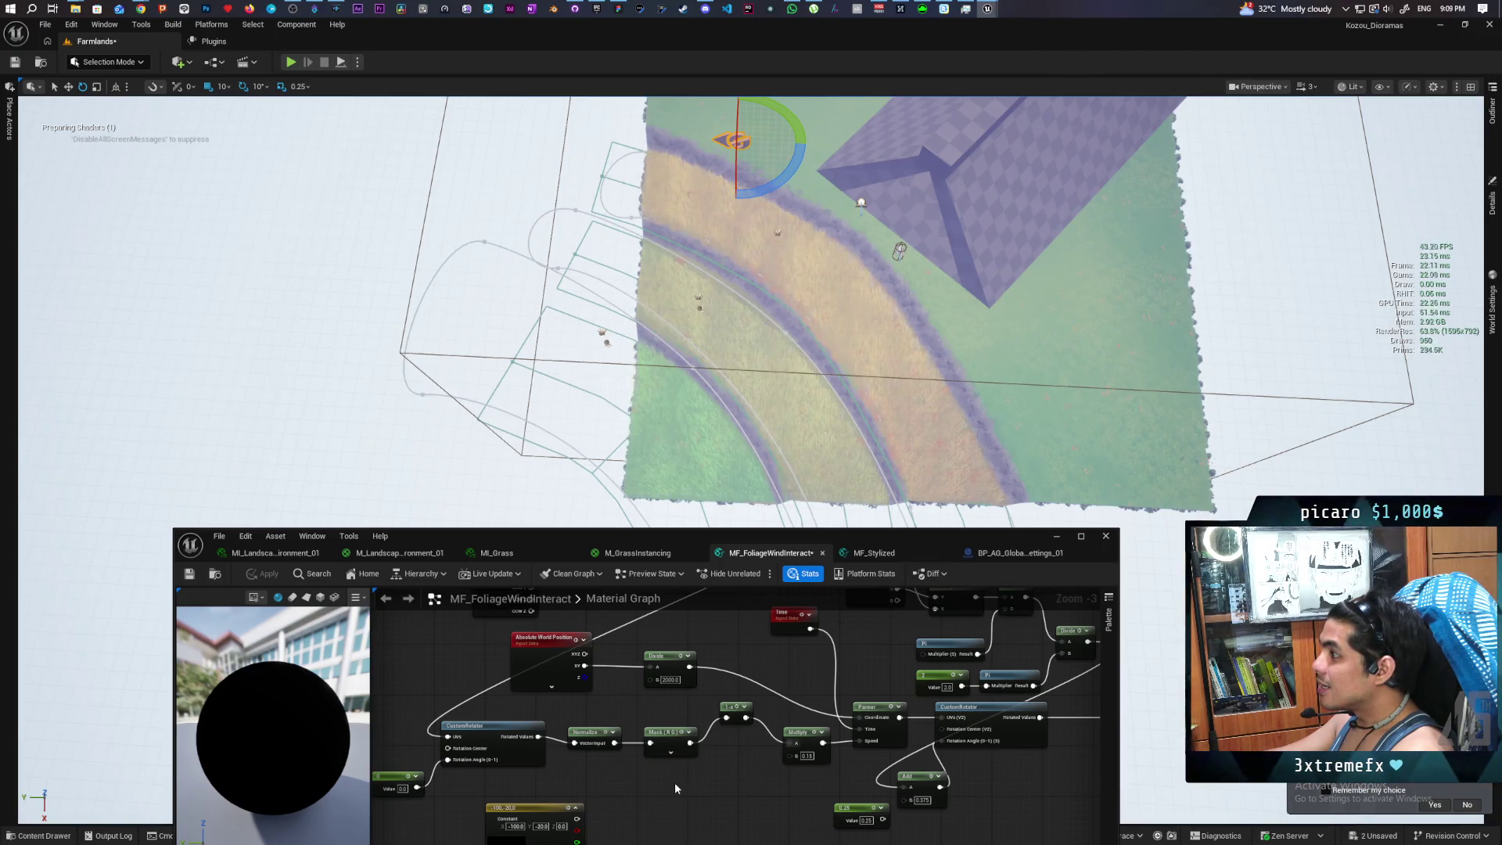
drag(690, 742, 790, 742)
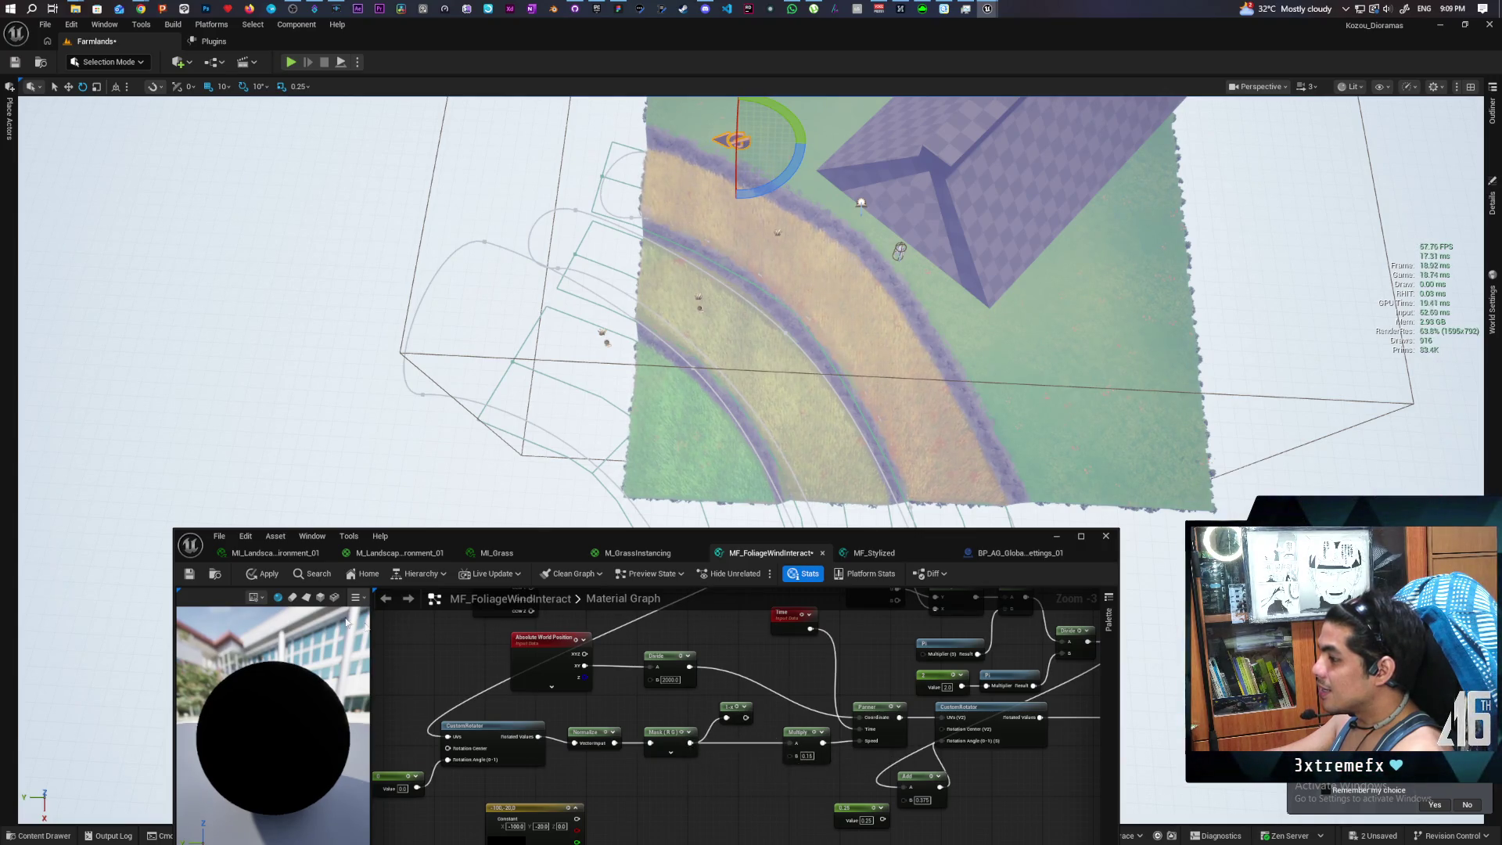
click(263, 574)
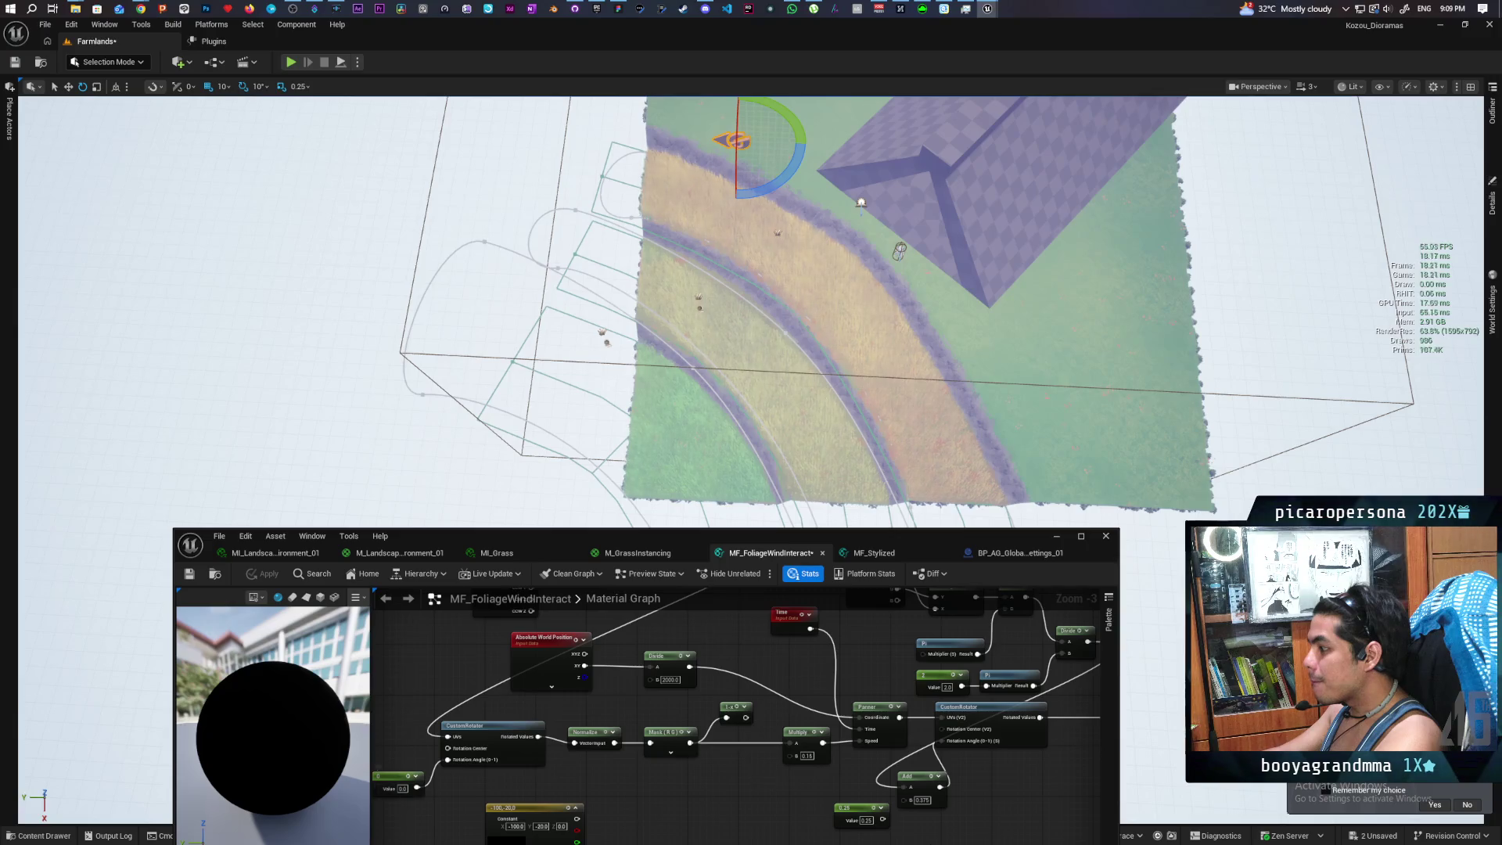
Set the Add node's B to 0.575 and apply the material
key(Return)
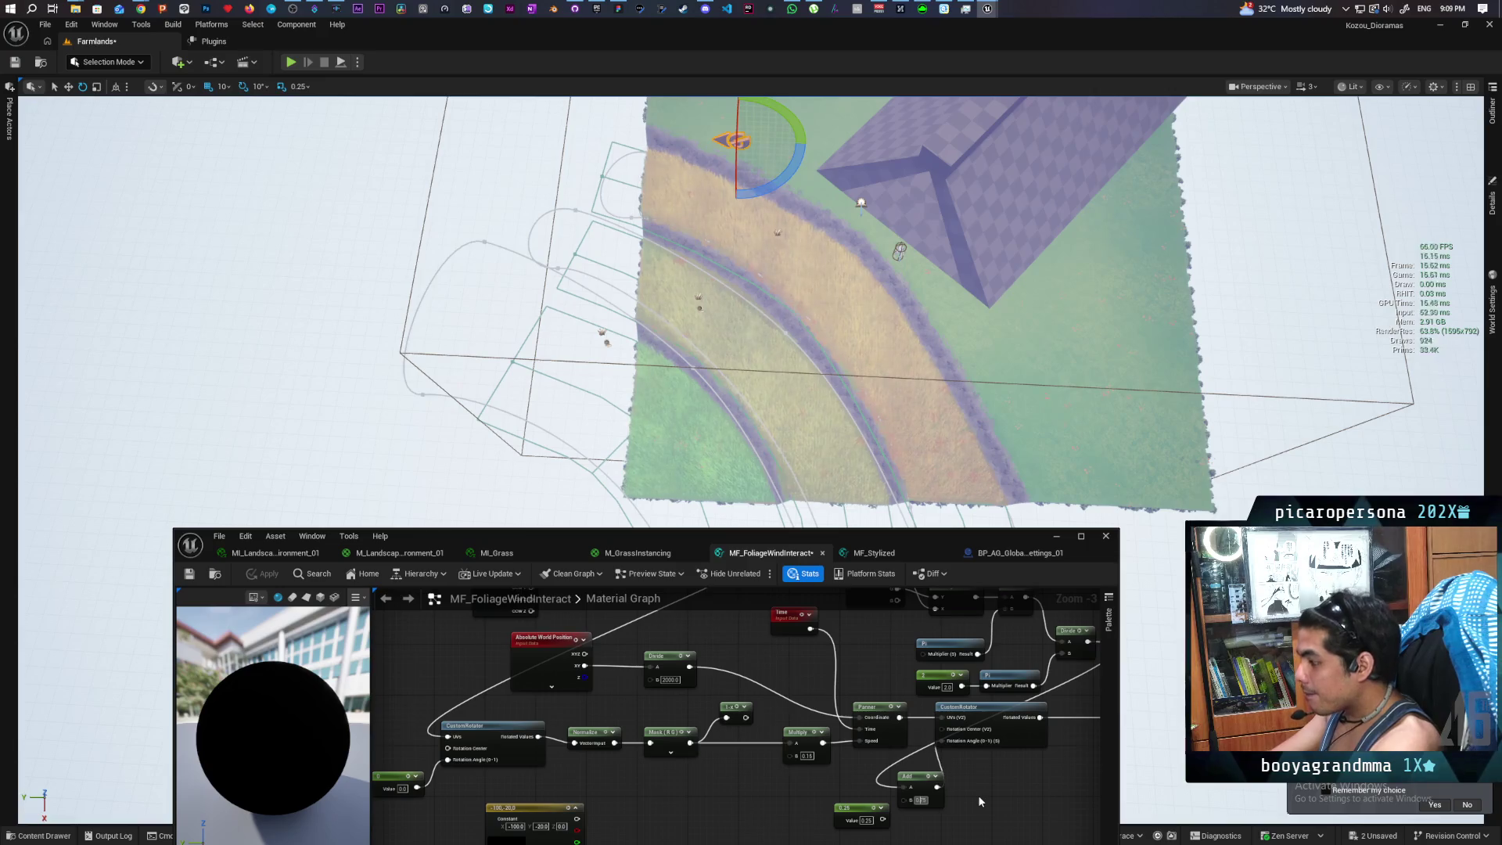
text(0.575)
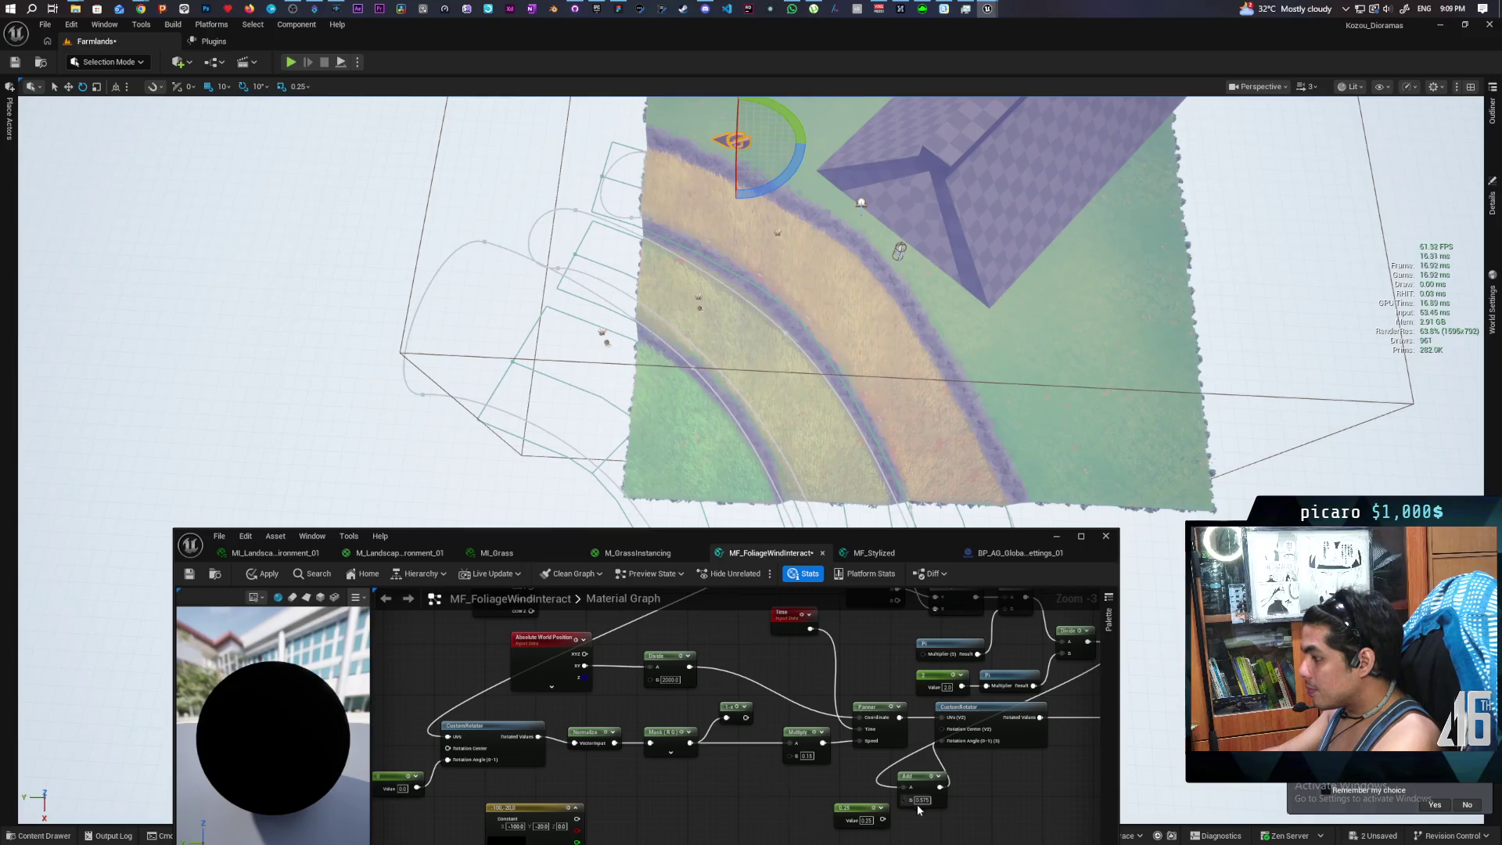
key(Return)
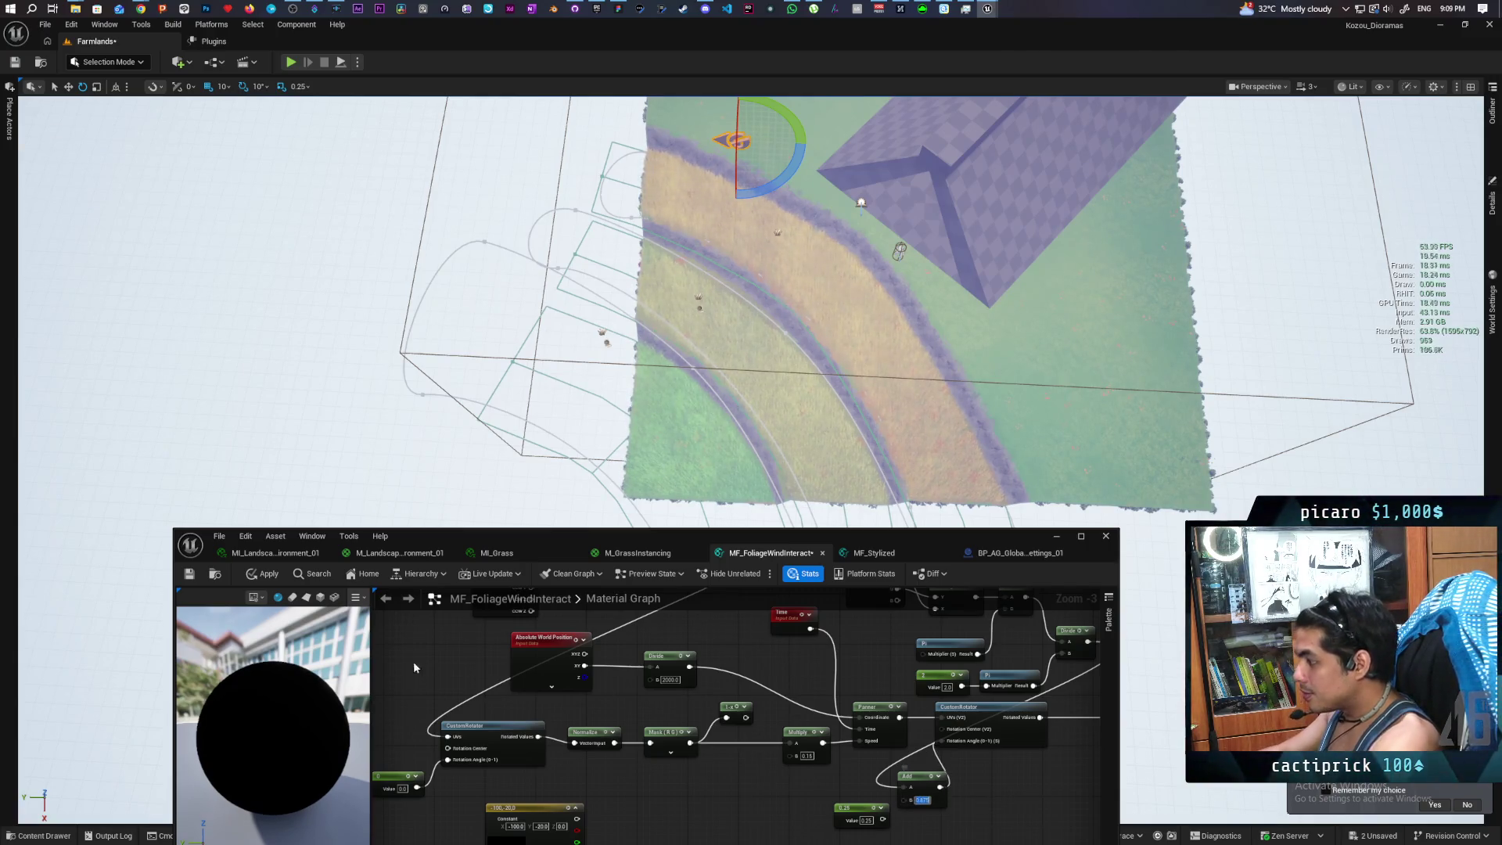
click(266, 573)
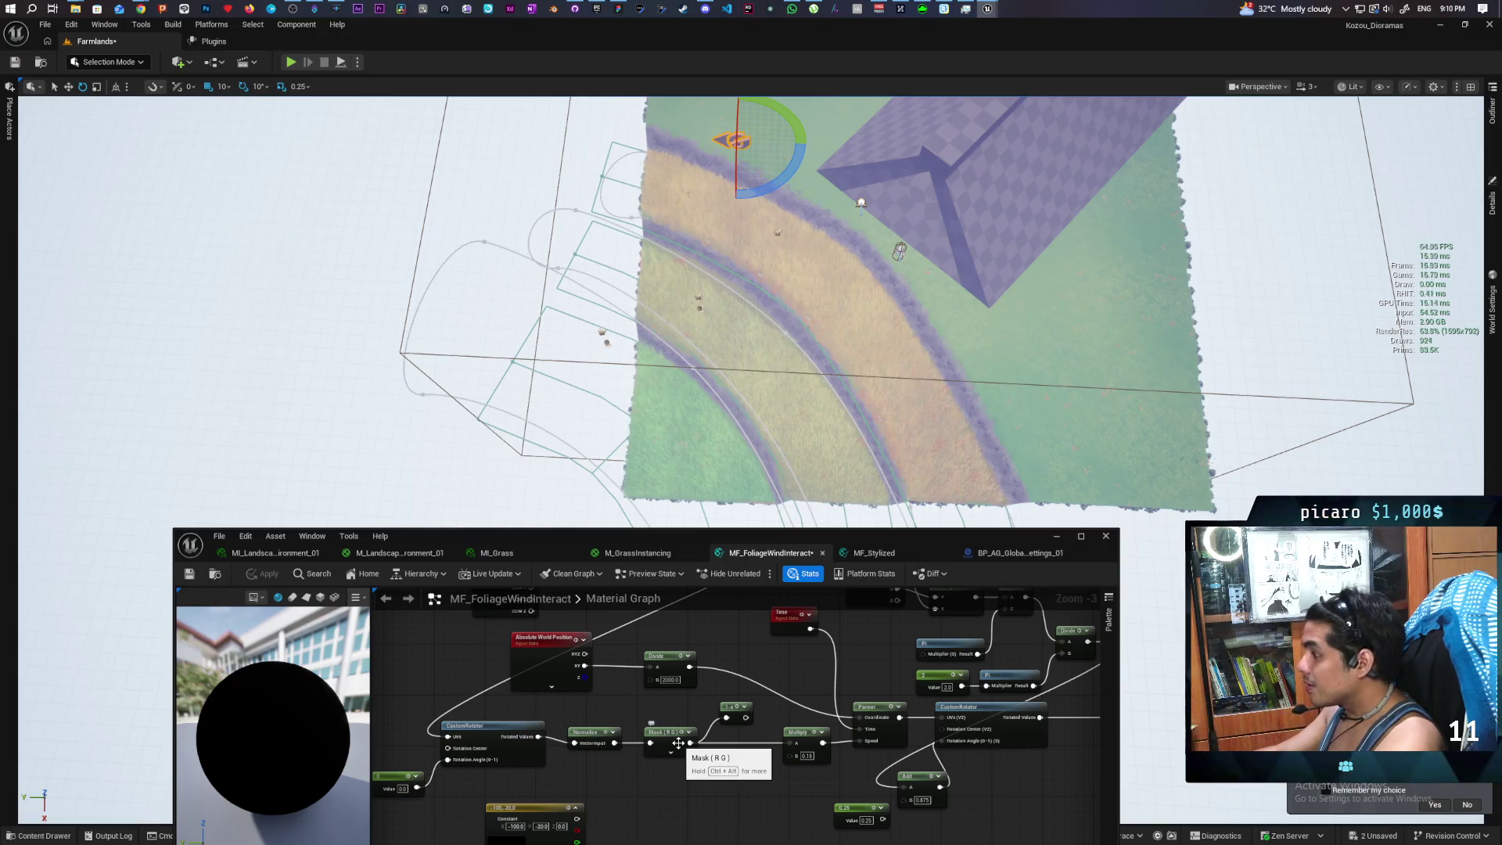
mouse_move(768, 772)
mouse_down()
mouse_move(790, 751)
mouse_move(774, 766)
mouse_move(648, 764)
mouse_up()
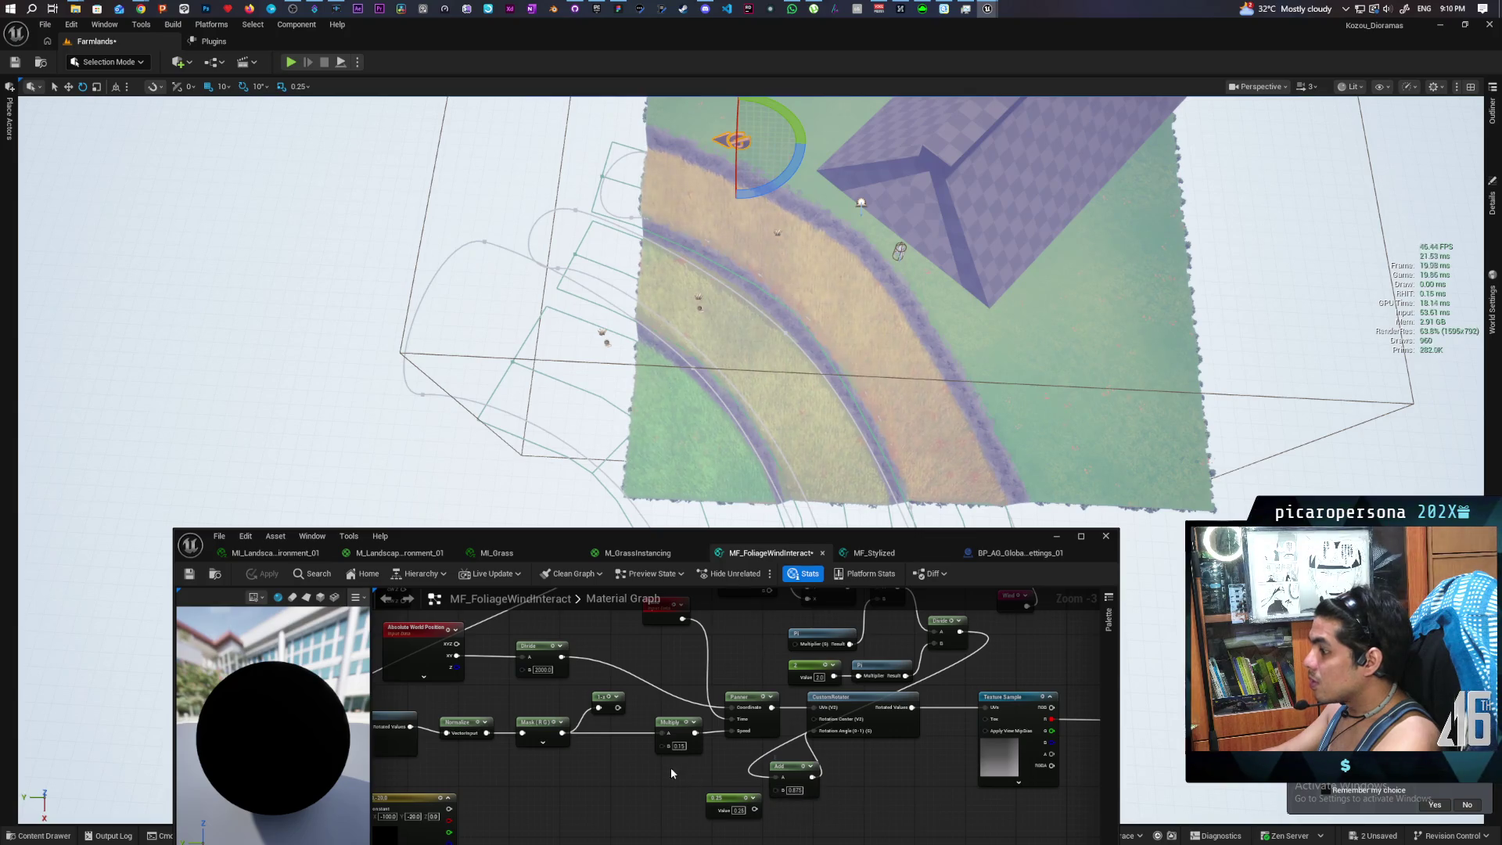
Wire 1-x into Multiply's A, then split Mask (R G) with SplitComponents, feeding R into 1-x
drag(619, 708, 666, 736)
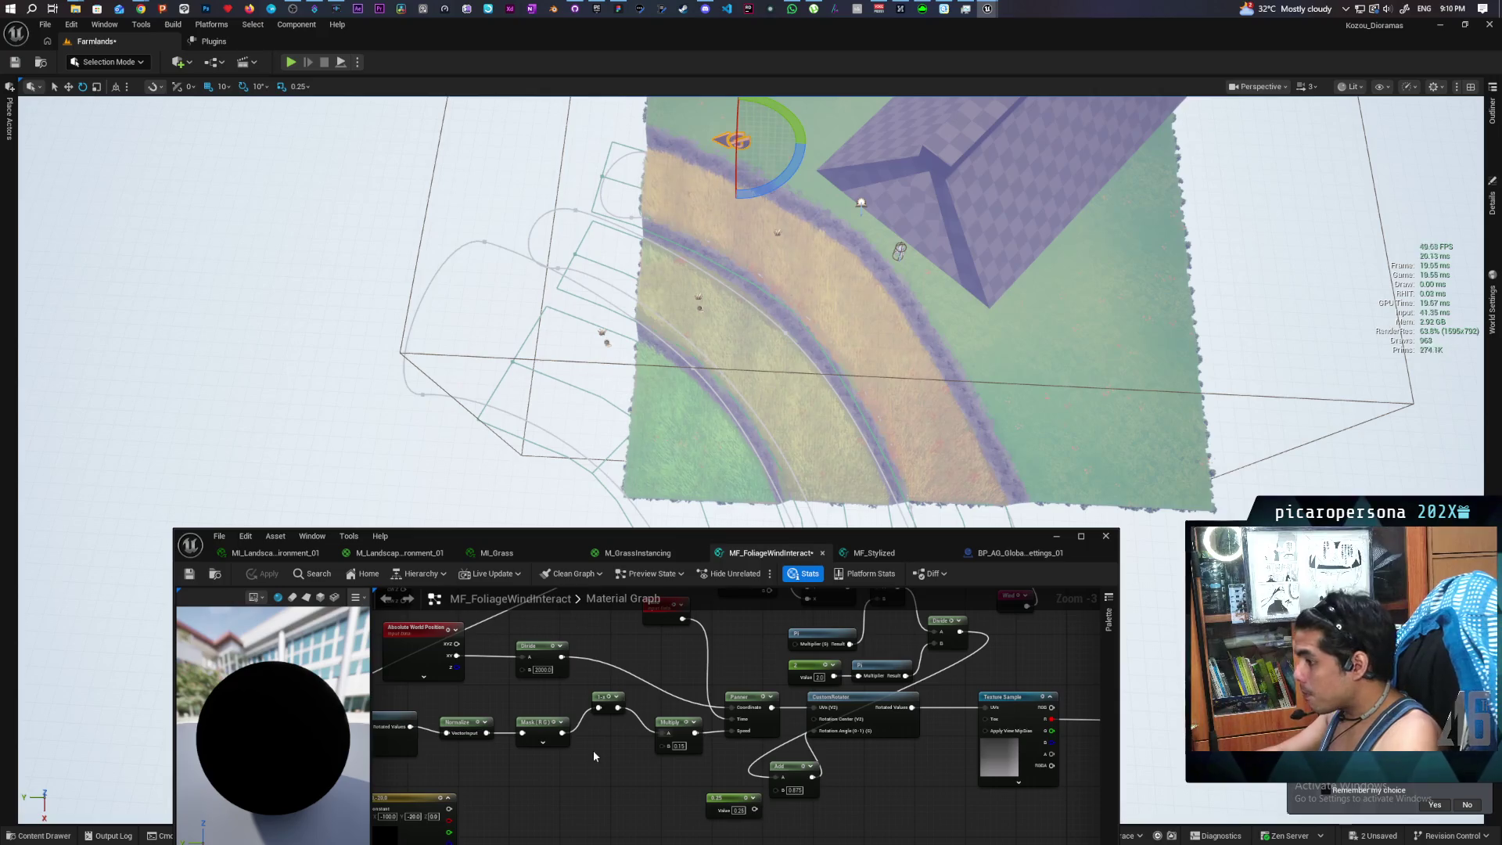
click(544, 734)
mouse_move(580, 774)
mouse_down()
mouse_move(612, 691)
mouse_move(590, 736)
mouse_move(564, 708)
mouse_move(561, 727)
mouse_up()
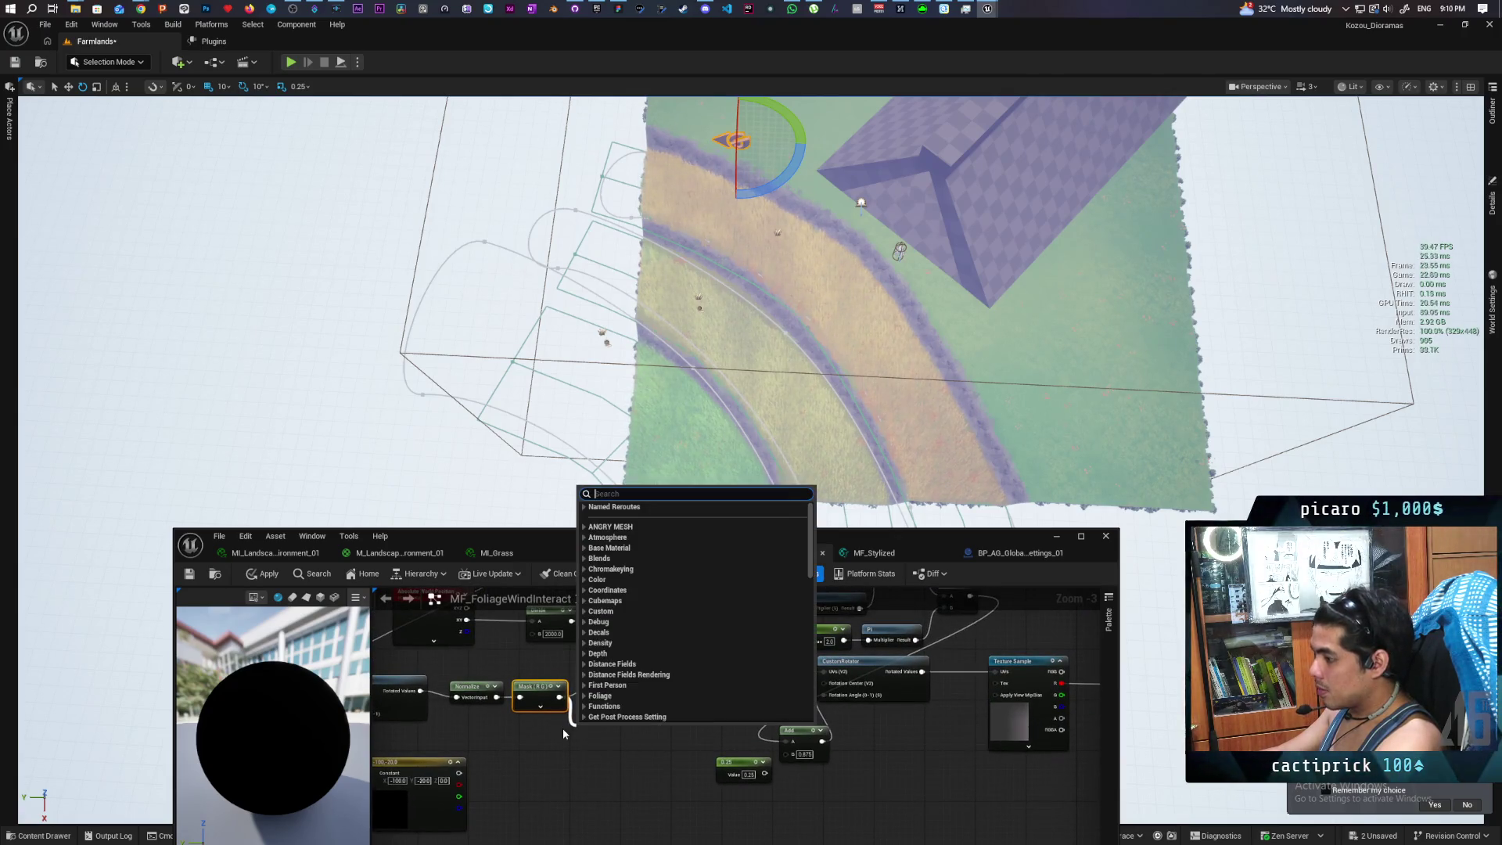
text(it)
key(BackSpace)
key(BackSpace)
text(s)
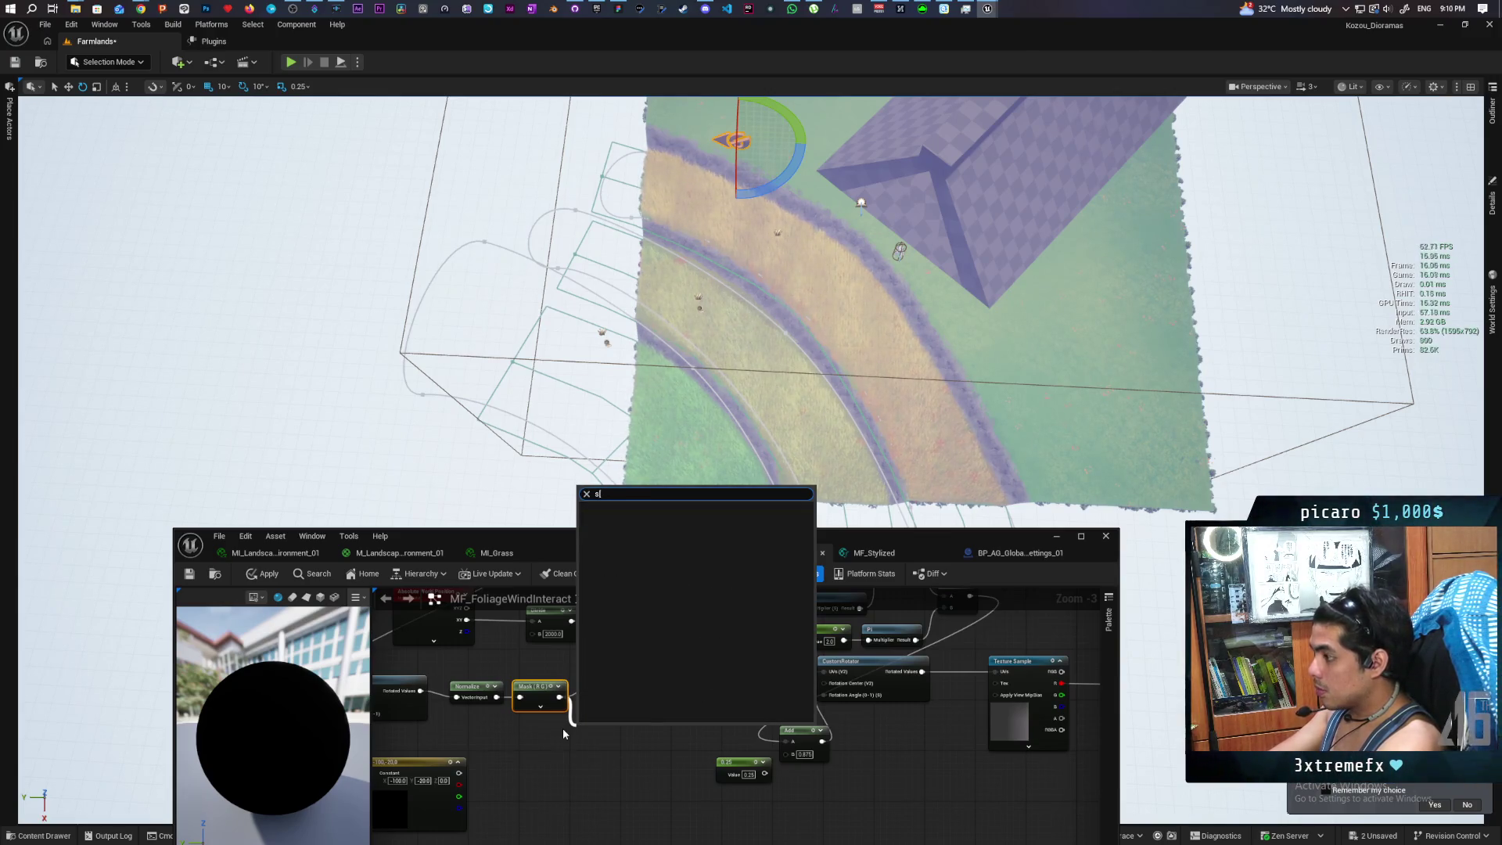
text(pplit)
key(Return)
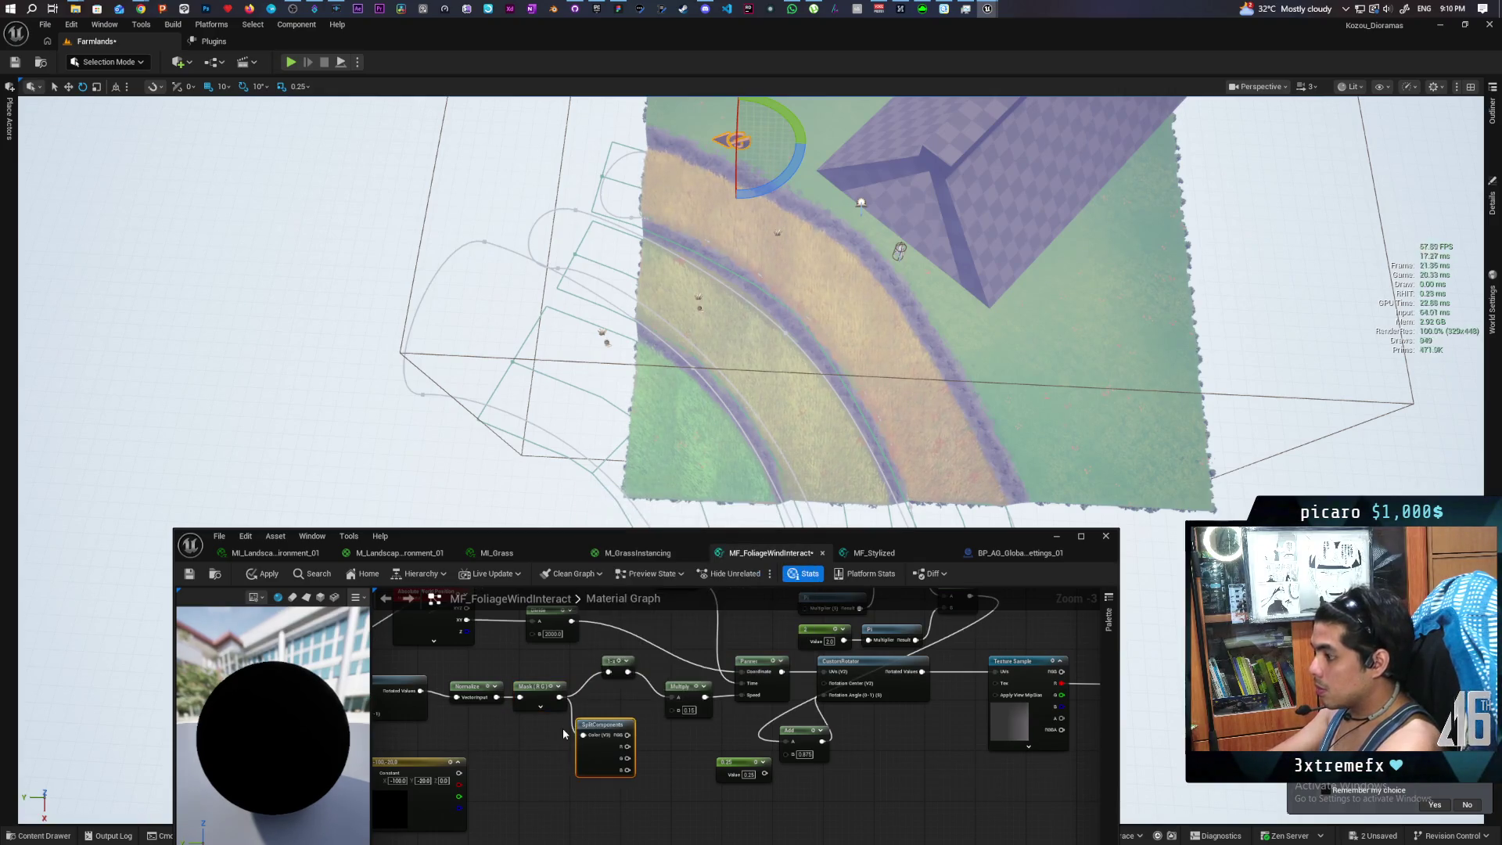
scroll(603, 697, up, 2)
mouse_move(633, 727)
mouse_down()
mouse_move(617, 727)
mouse_move(667, 688)
mouse_move(663, 655)
mouse_up()
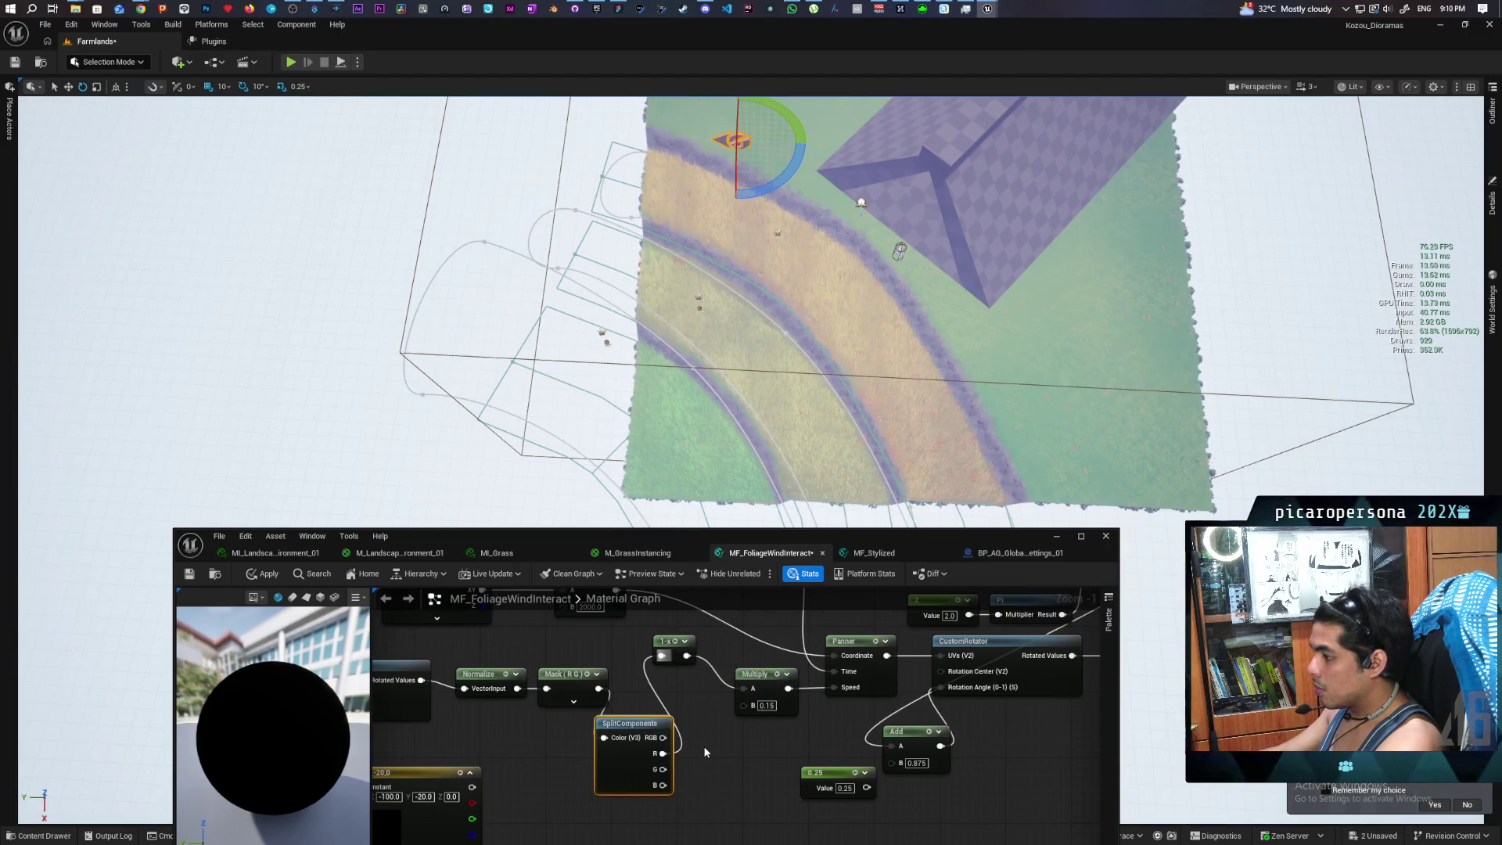
Add a Make Vector2 node near the 0.25 constant and wire 1-x into its X input
drag(706, 739, 776, 724)
text(make)
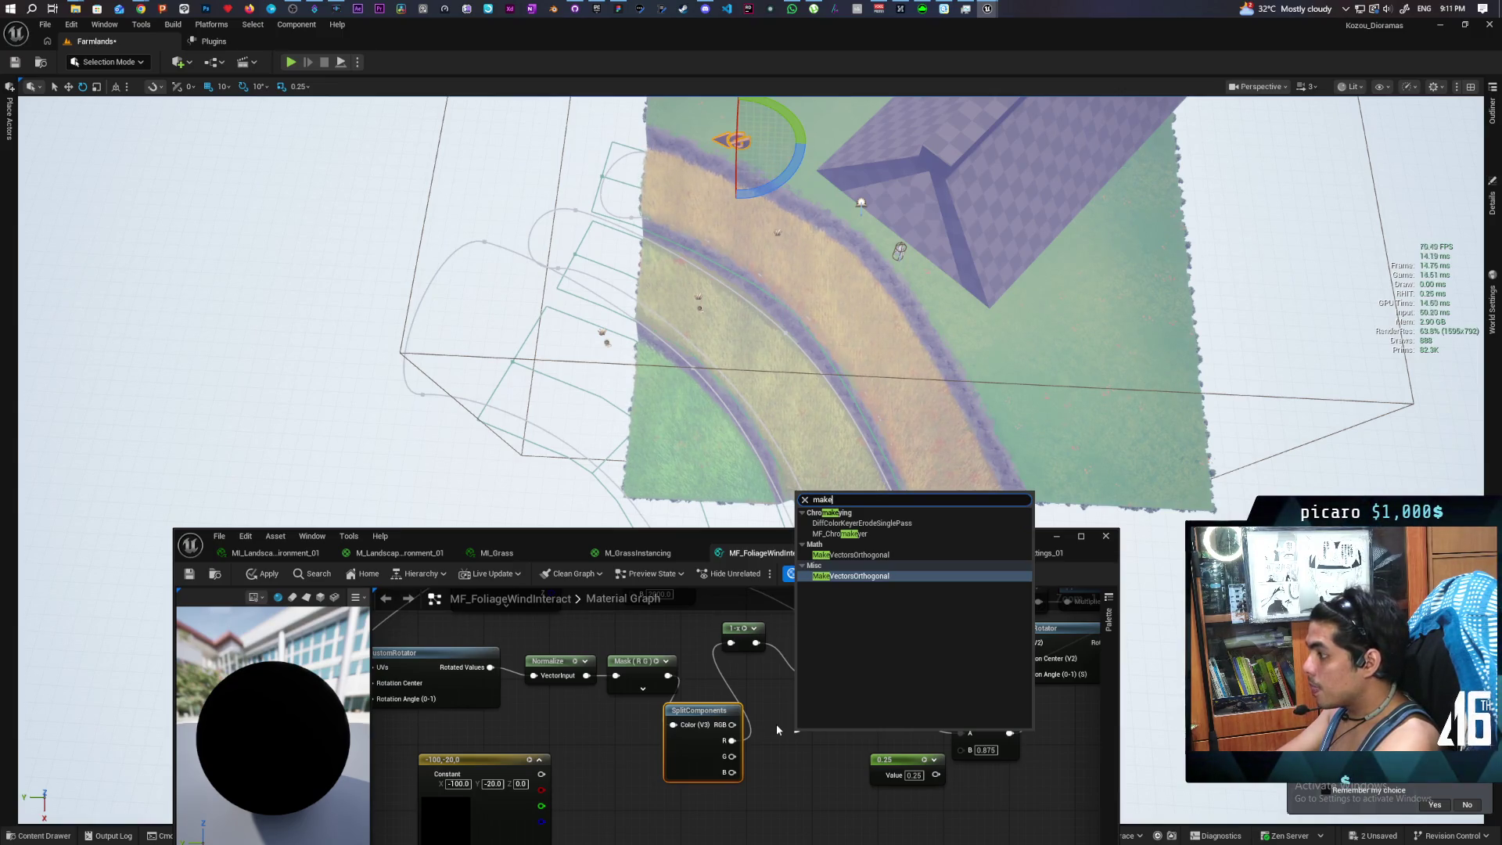
text( 2)
key(BackSpace)
key(BackSpace)
key(BackSpace)
text(2d v)
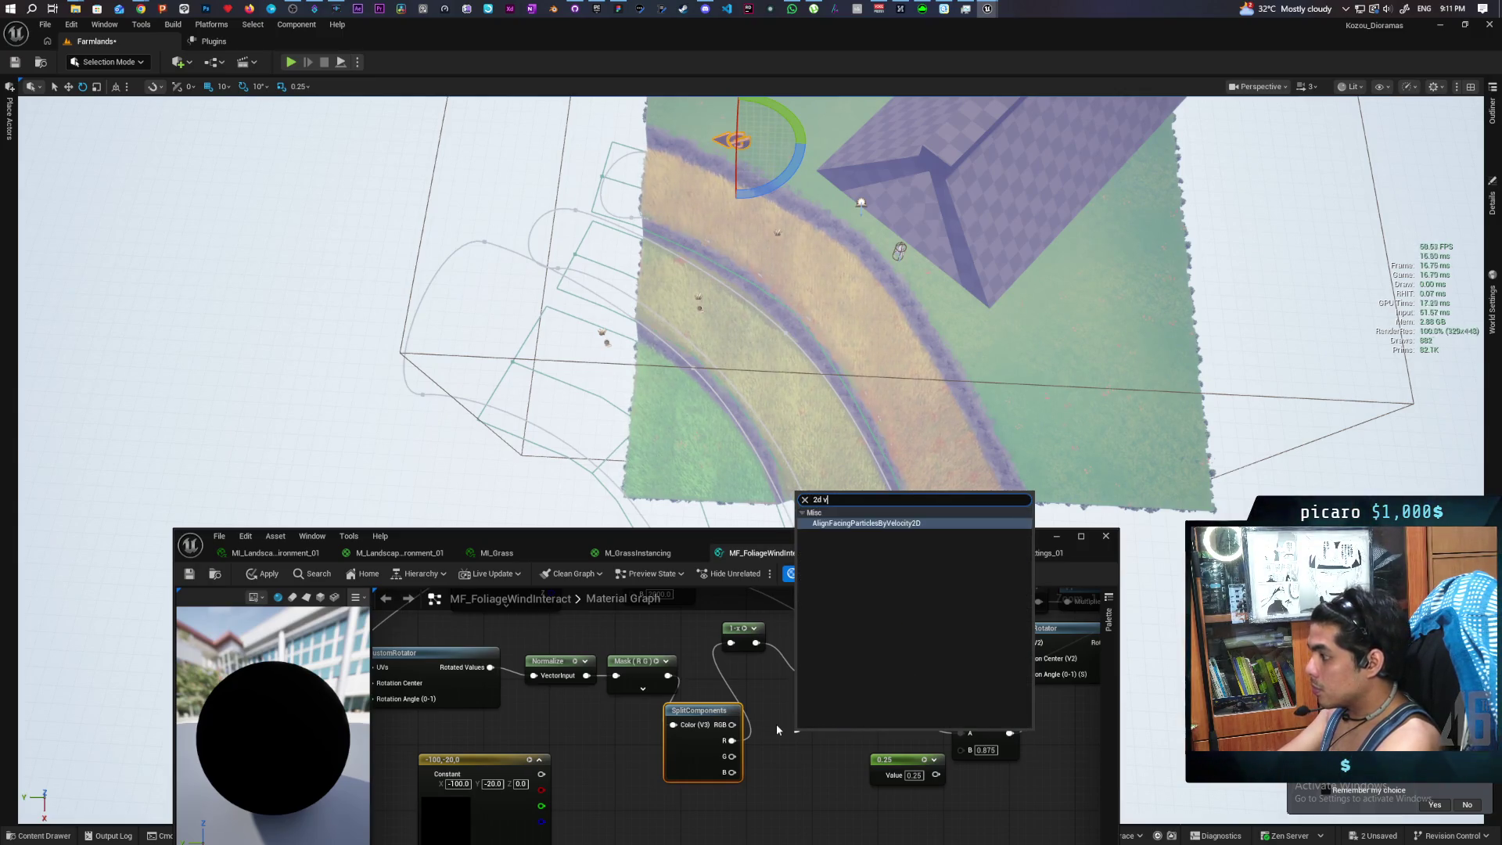
text(ect)
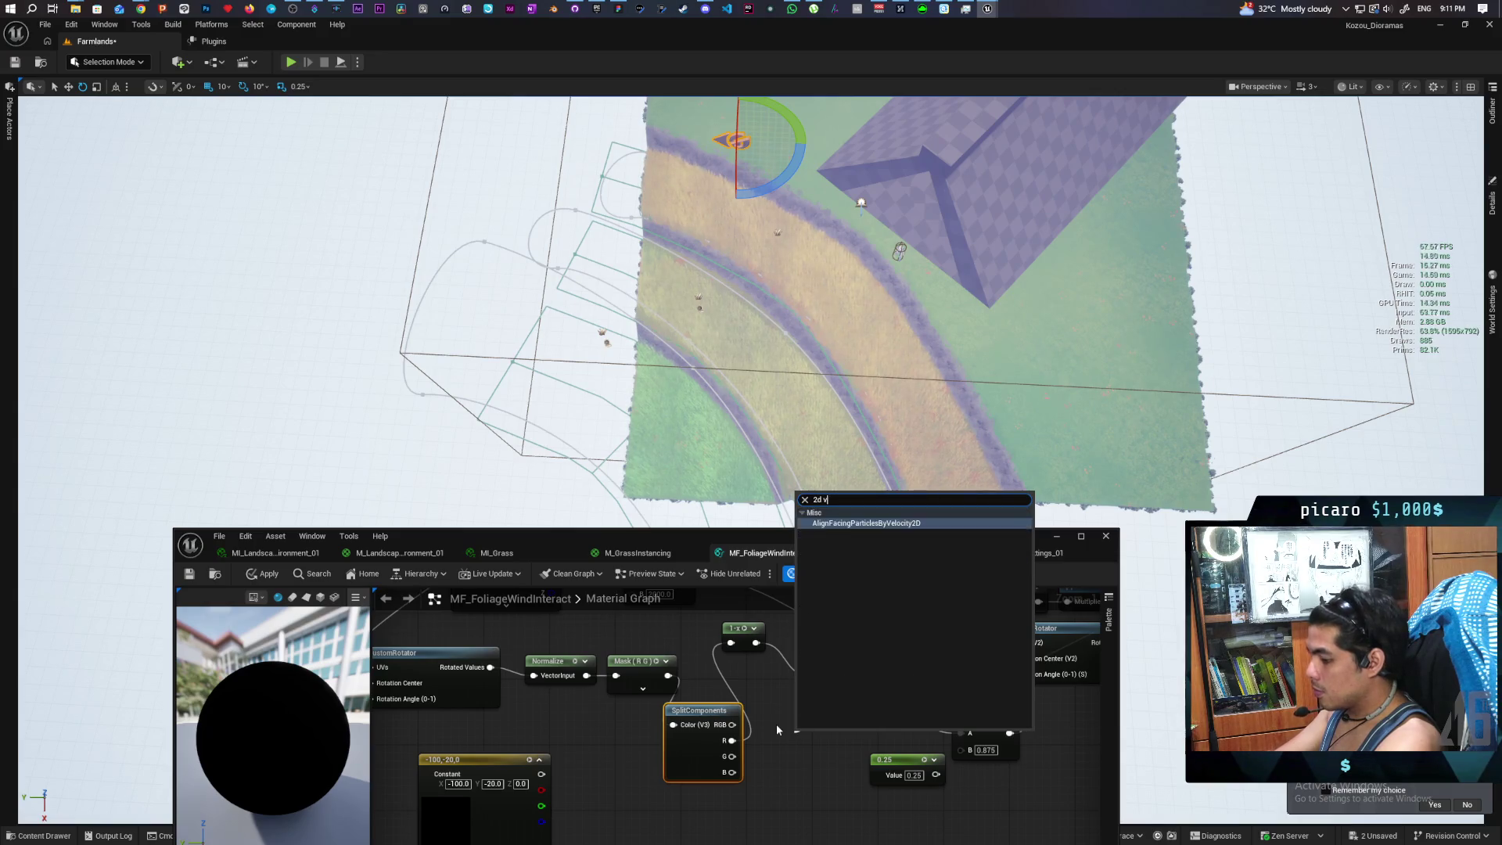
key(BackSpace)
key(BackSpace)
key(BackSpace)
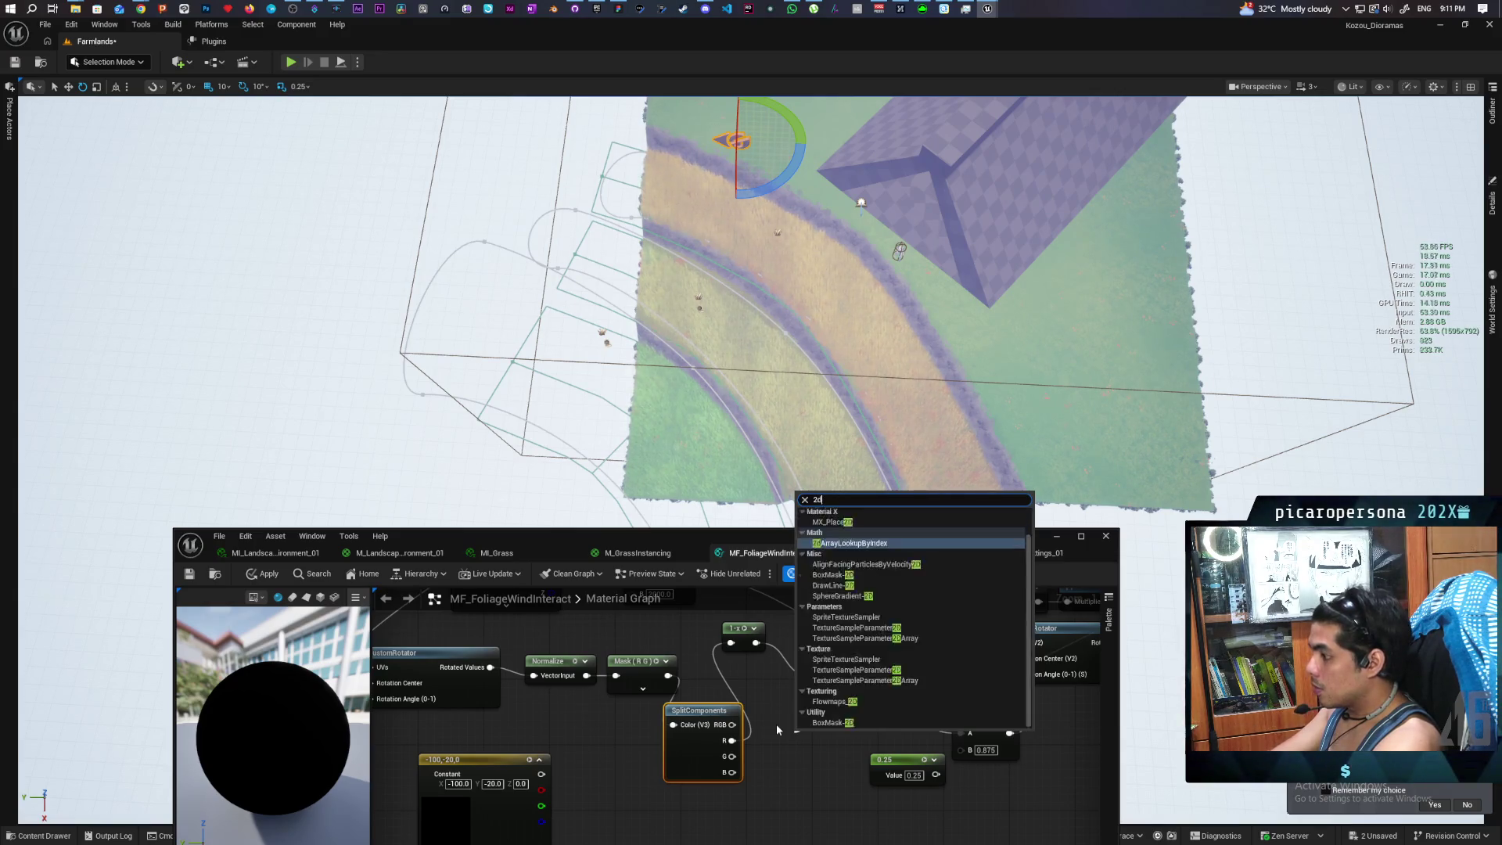
click(773, 727)
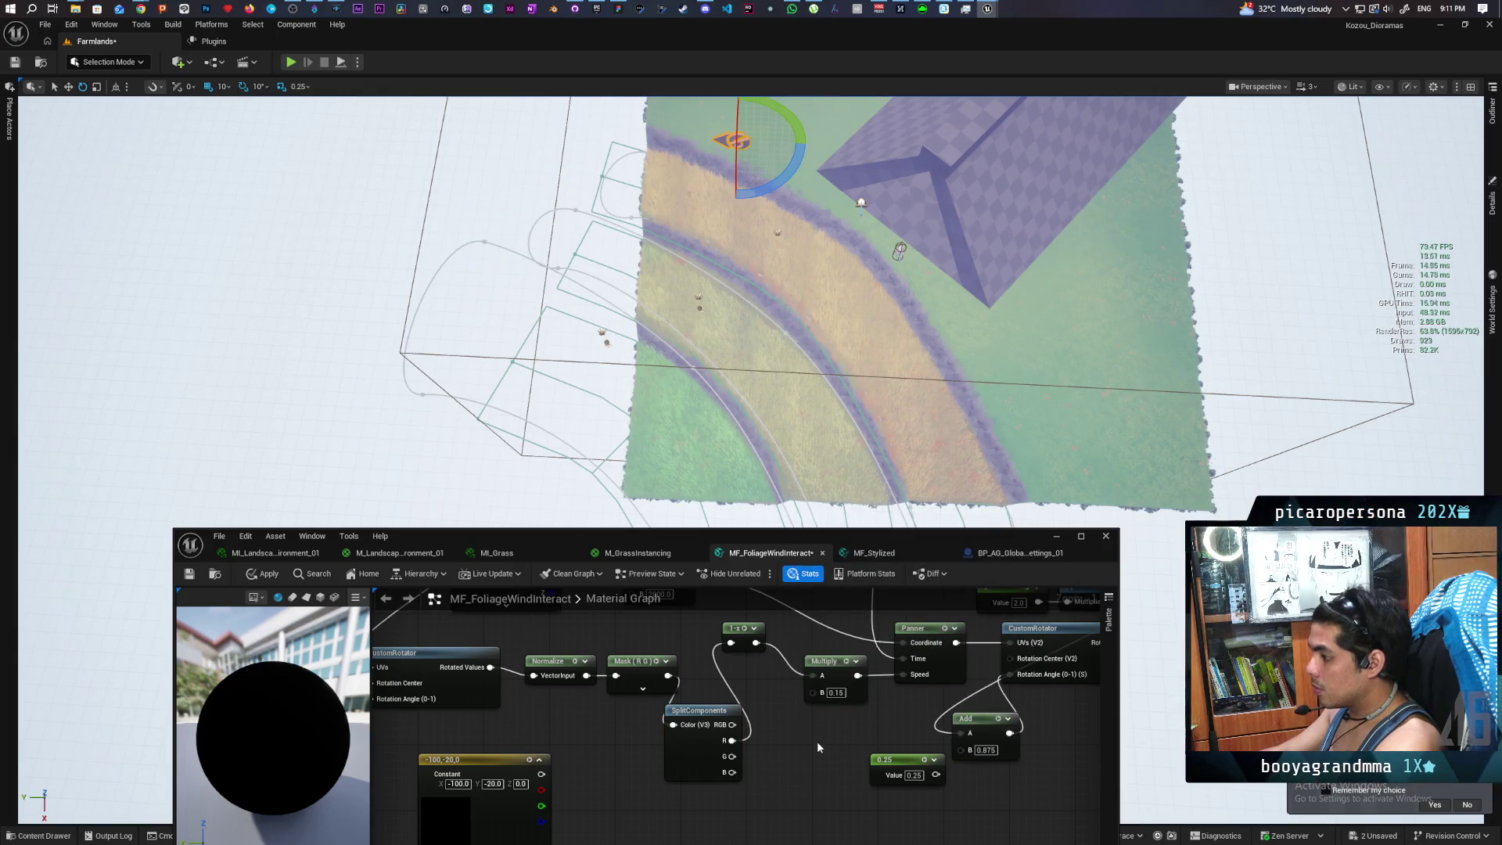
right_click(785, 753)
text(vector)
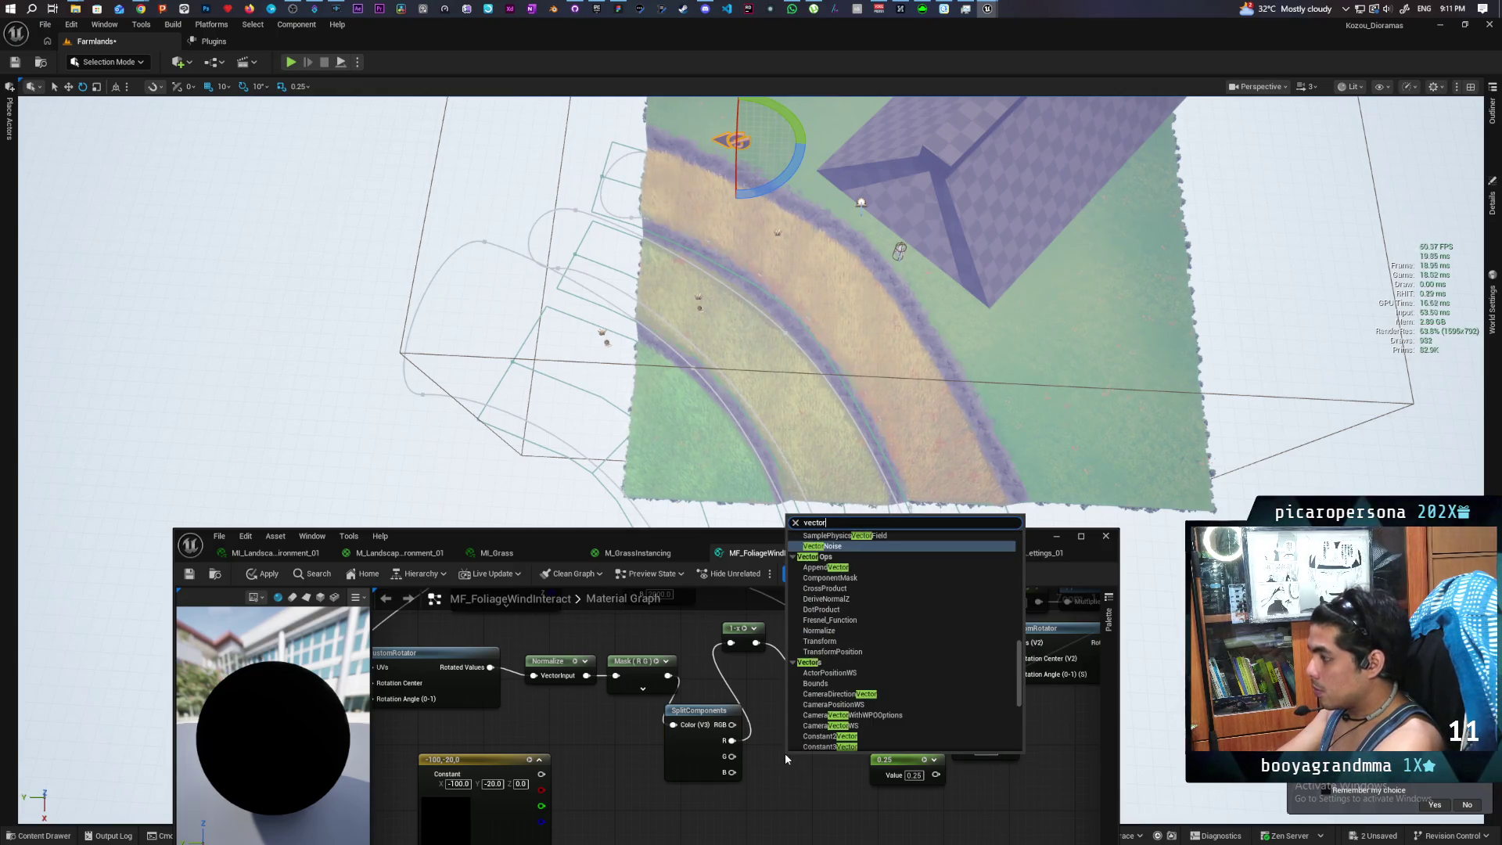
text( 2)
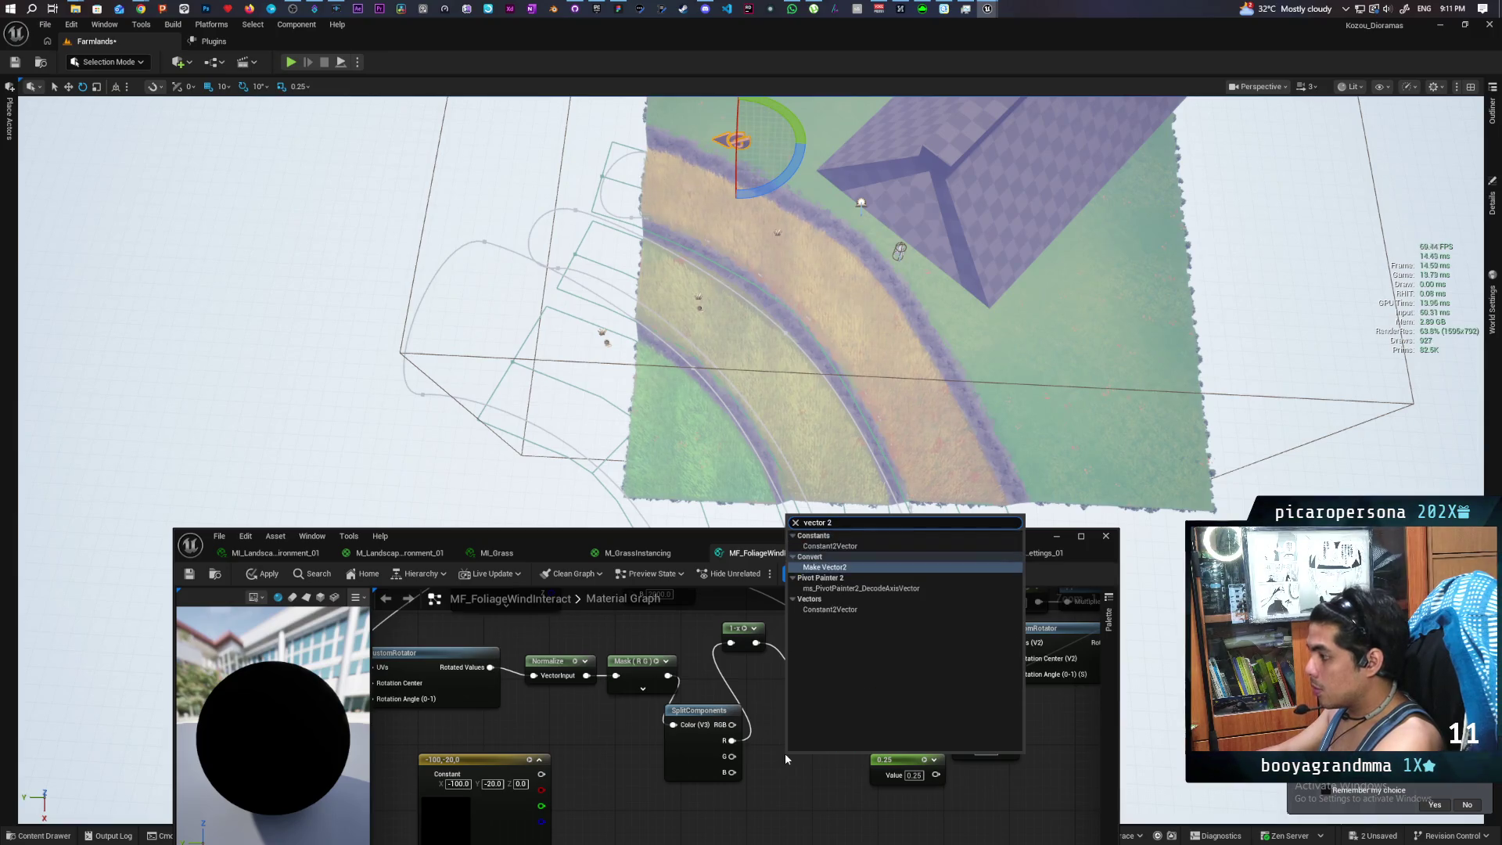
key(Return)
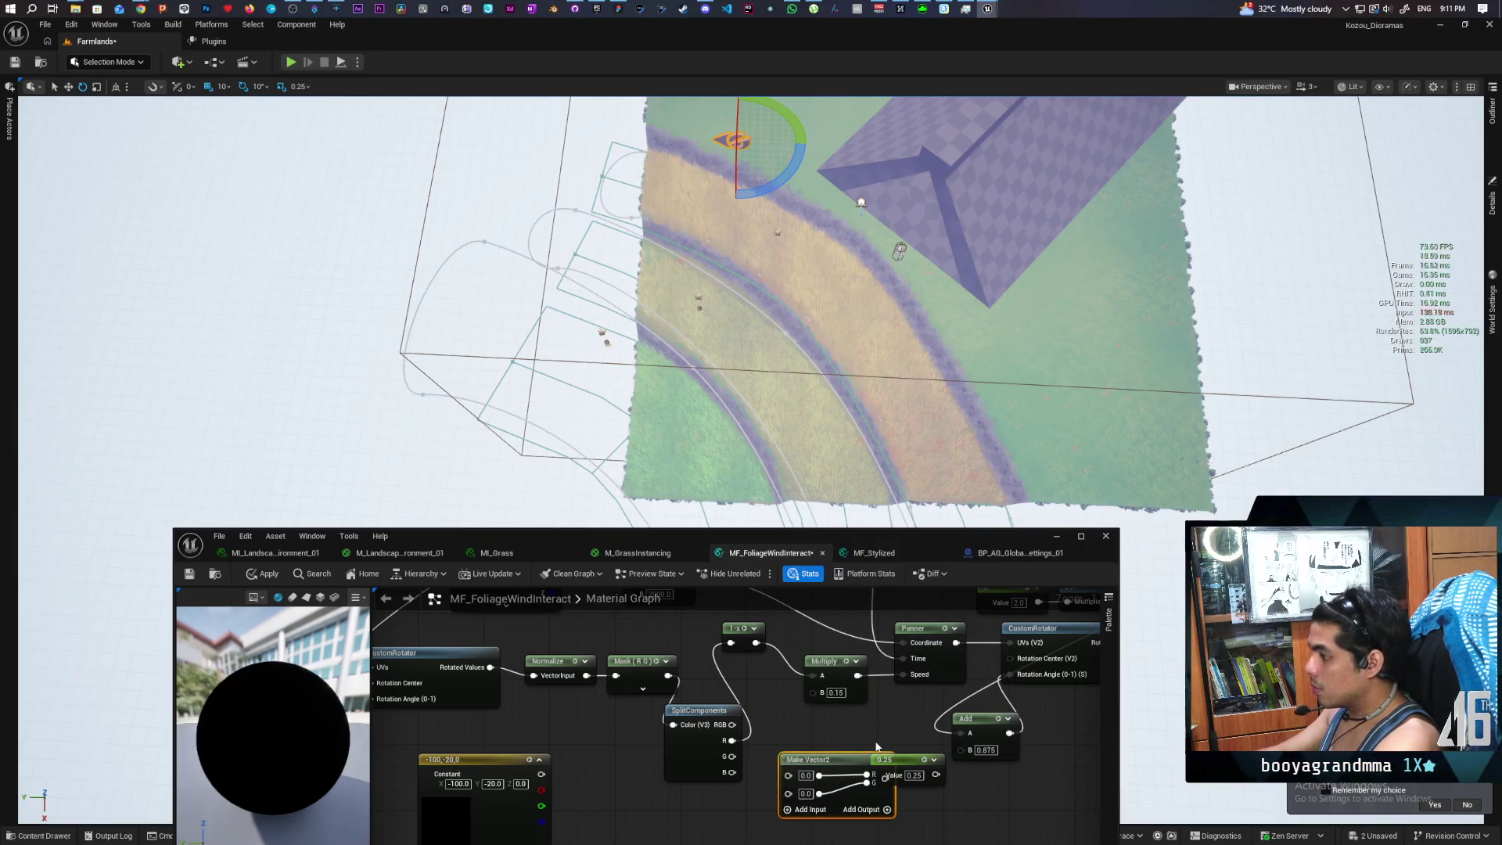
drag(808, 733, 833, 725)
mouse_move(757, 643)
mouse_down()
mouse_move(788, 757)
mouse_move(884, 720)
mouse_move(817, 677)
mouse_up()
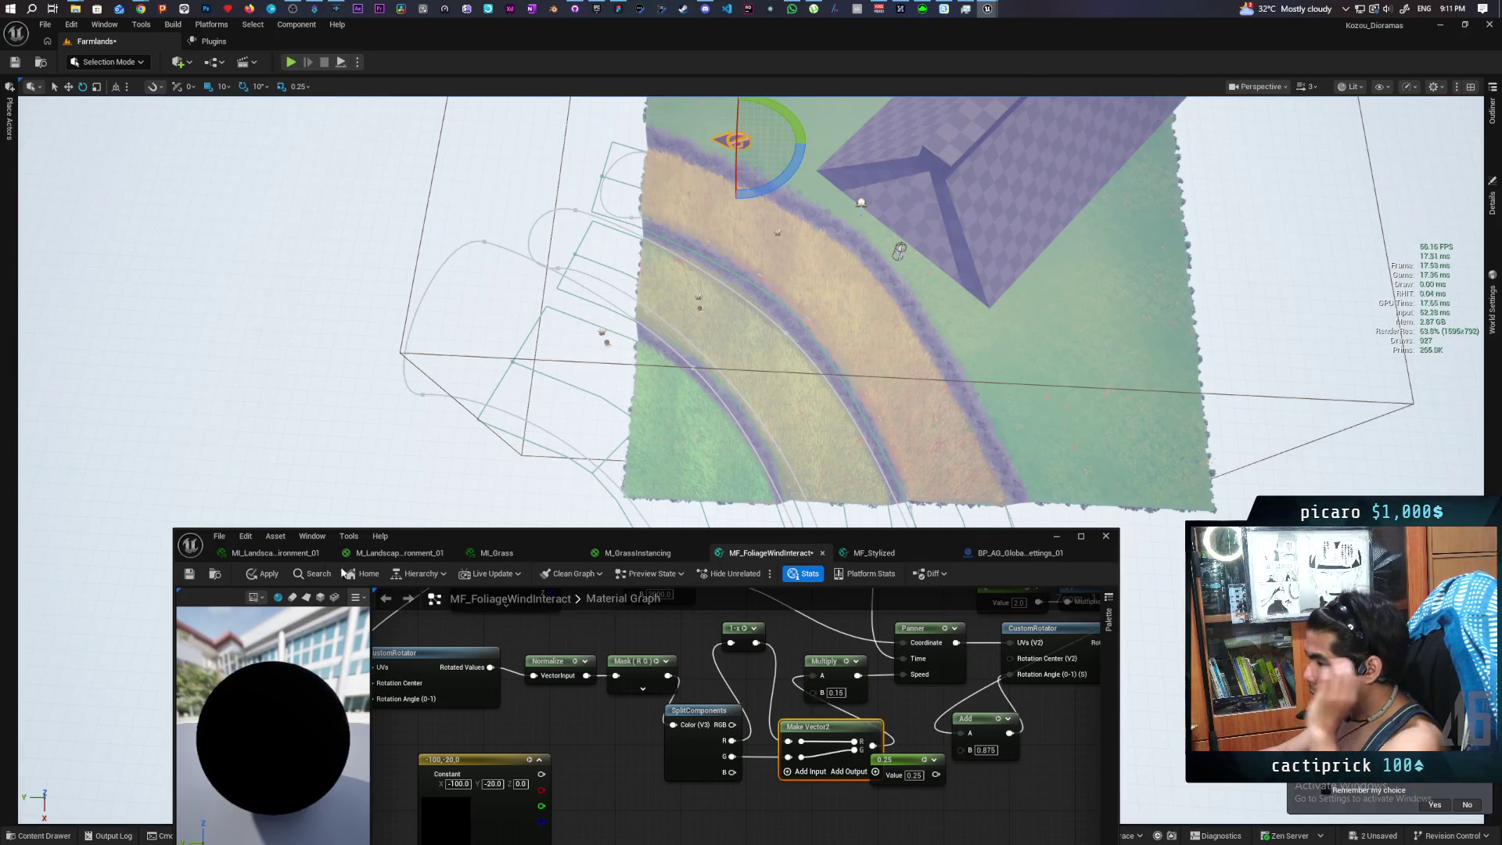
Recompile the grass material and open the MF_FoliageWindInteract function graph
click(261, 578)
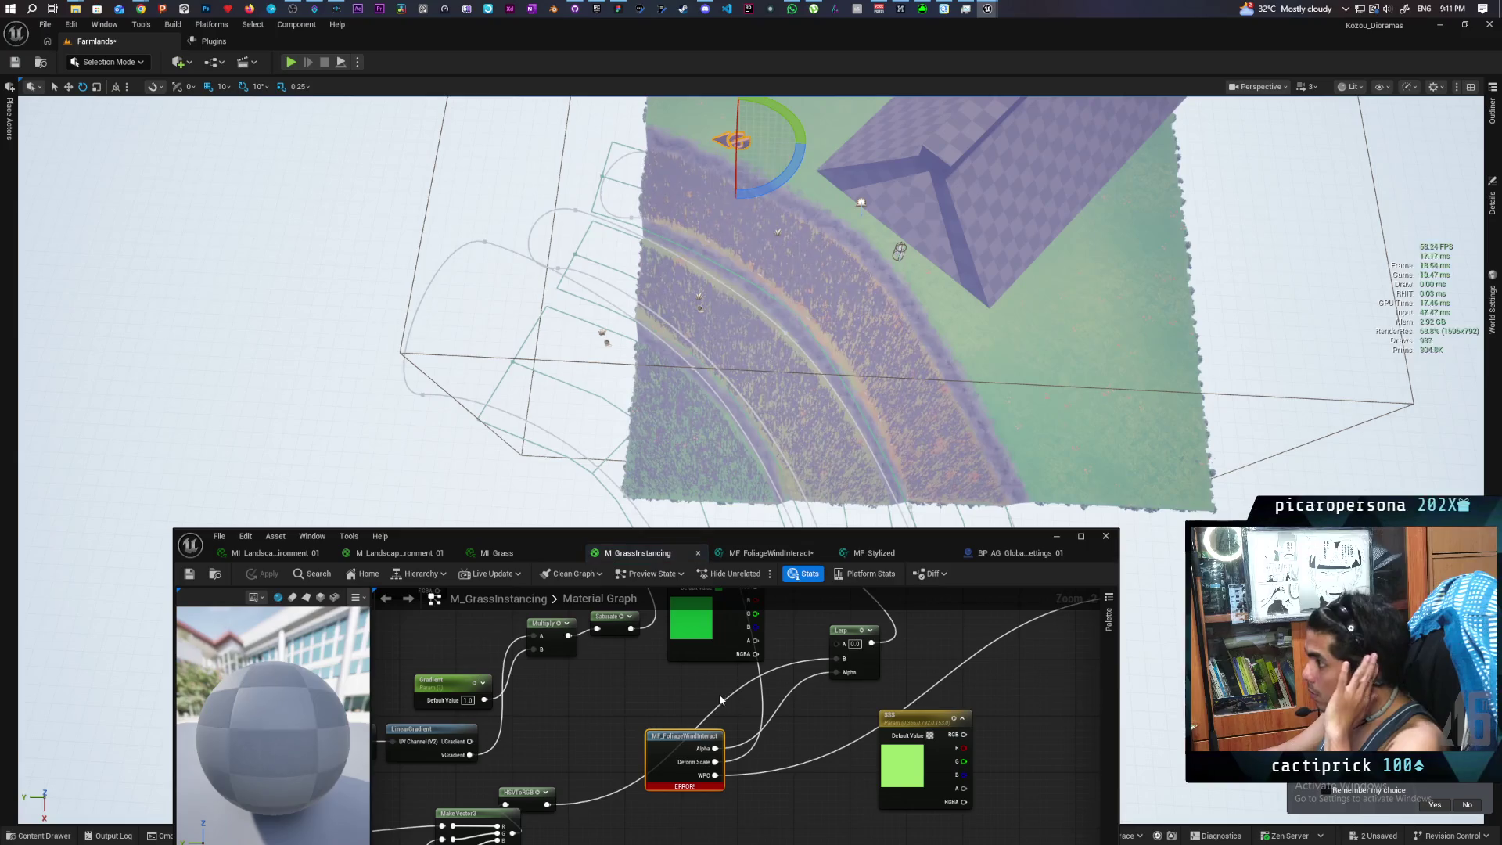
scroll(779, 729, down, 3)
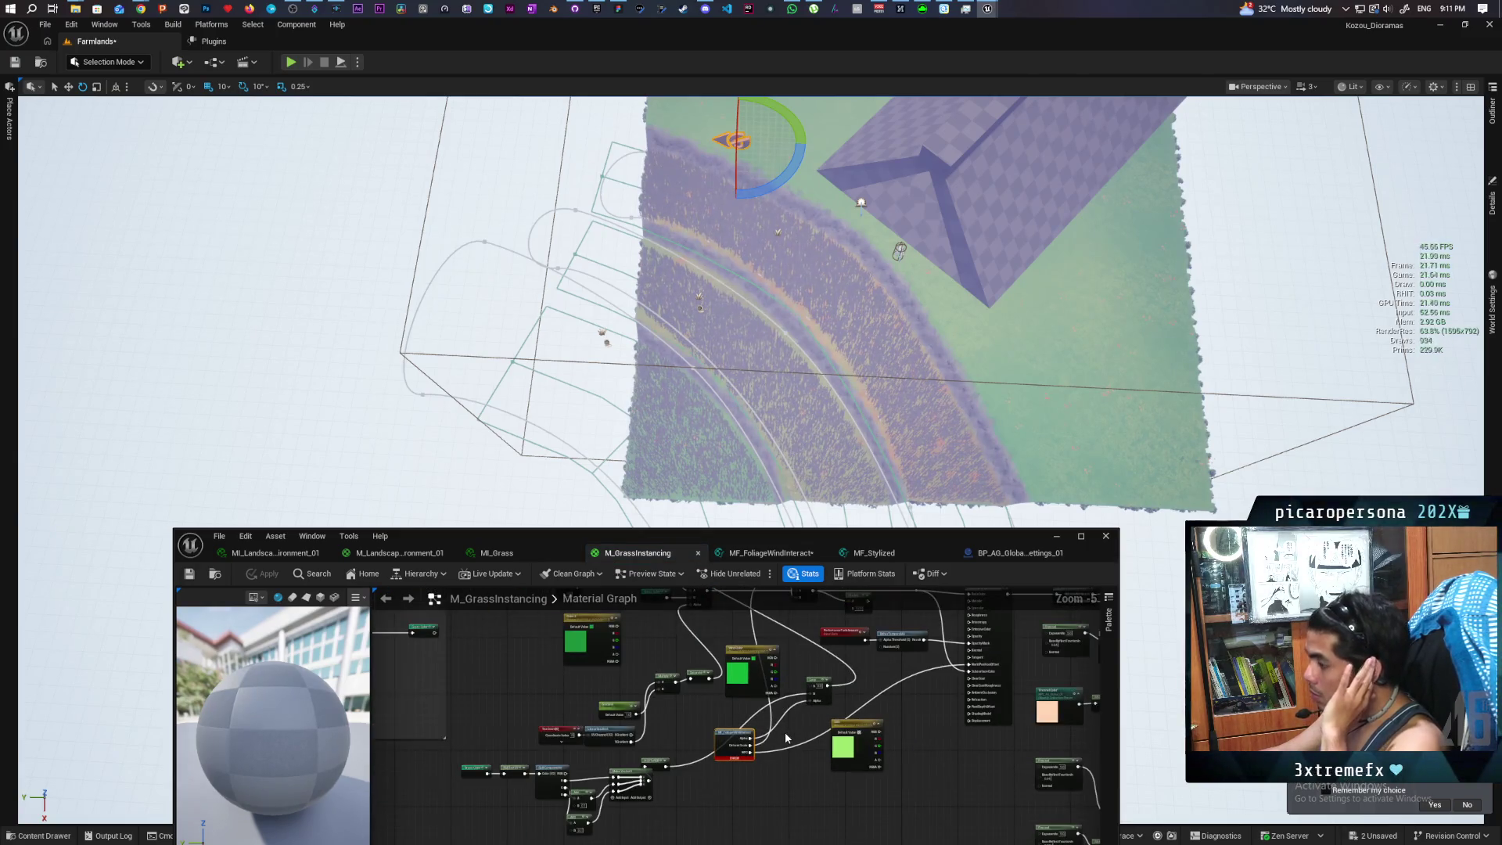
scroll(784, 739, up, 2)
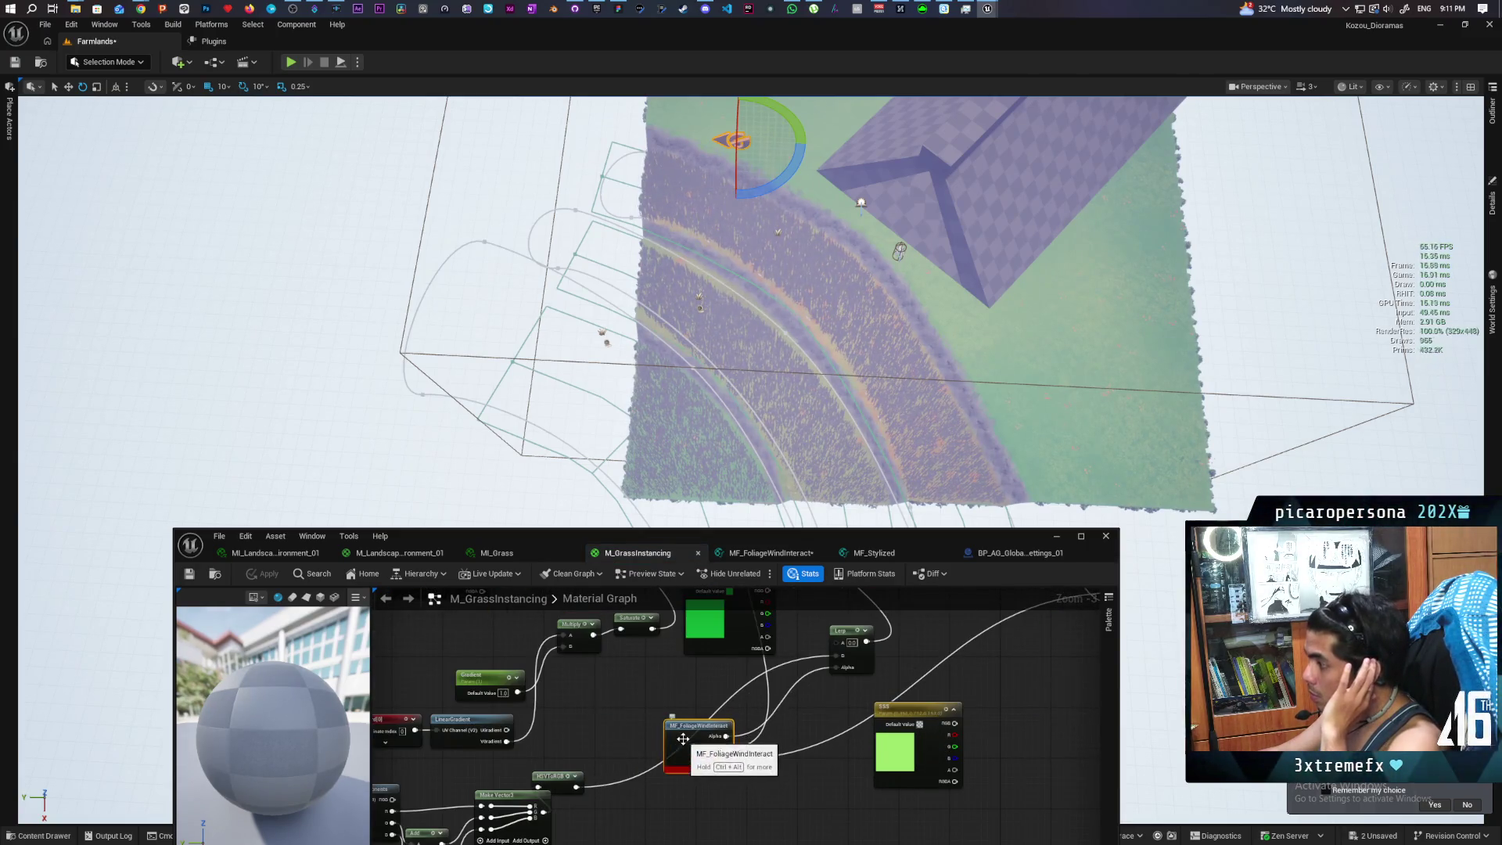
double_click(683, 738)
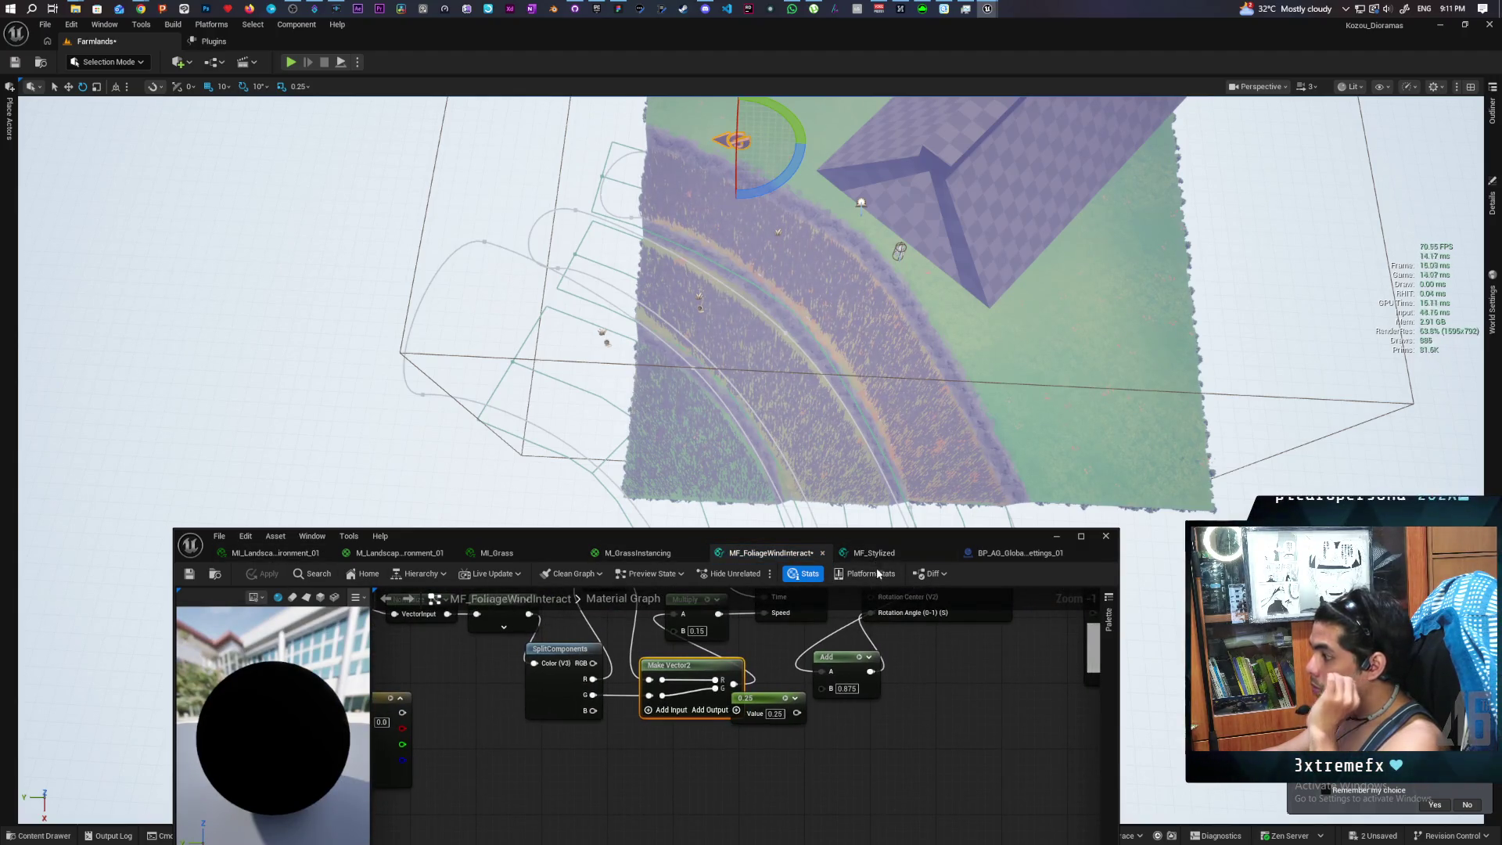
scroll(895, 677, down, 5)
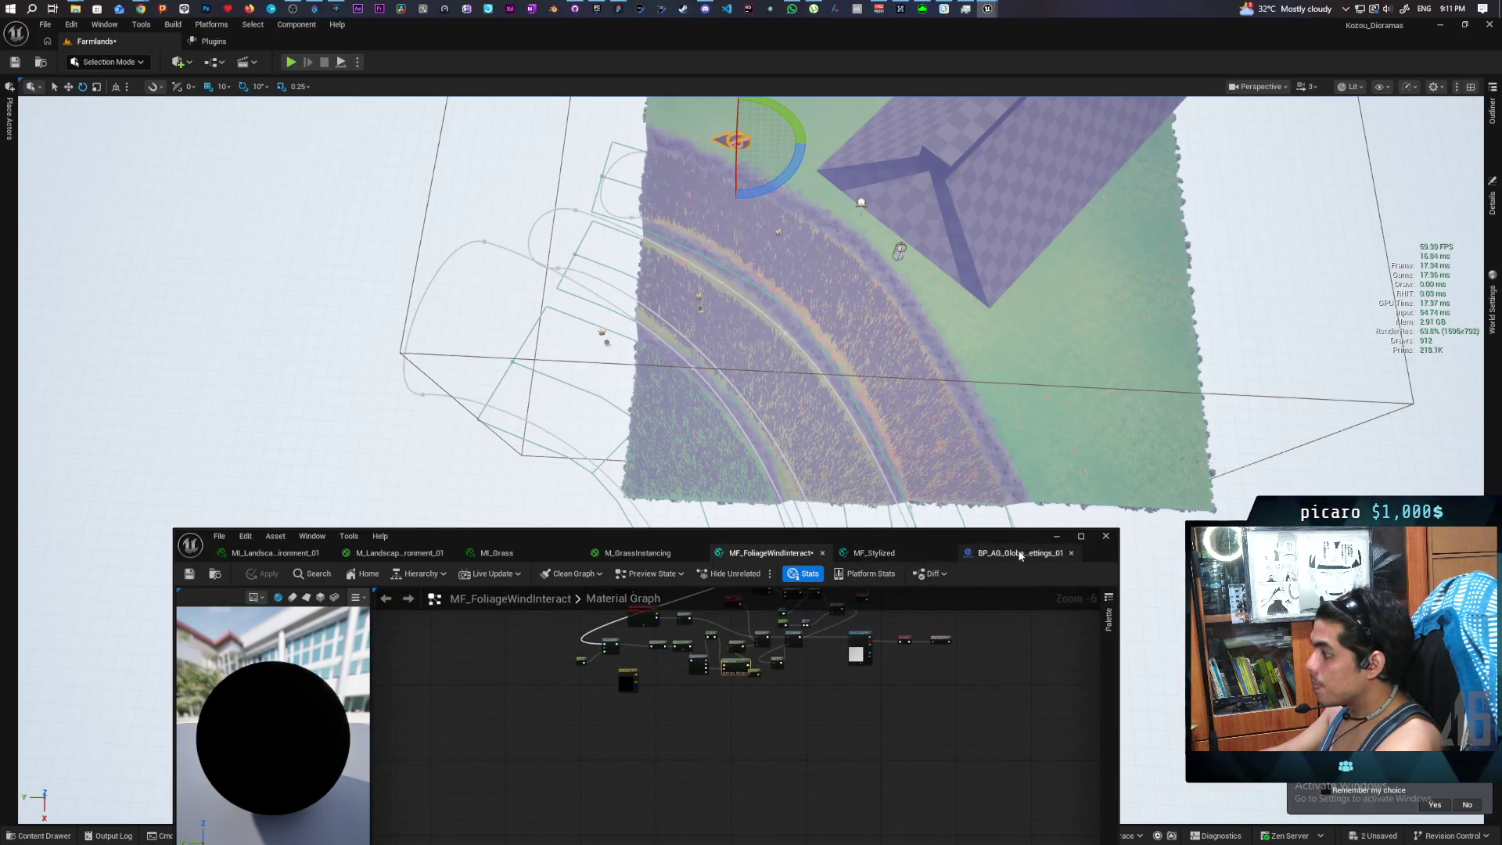
click(1020, 553)
click(874, 553)
click(767, 554)
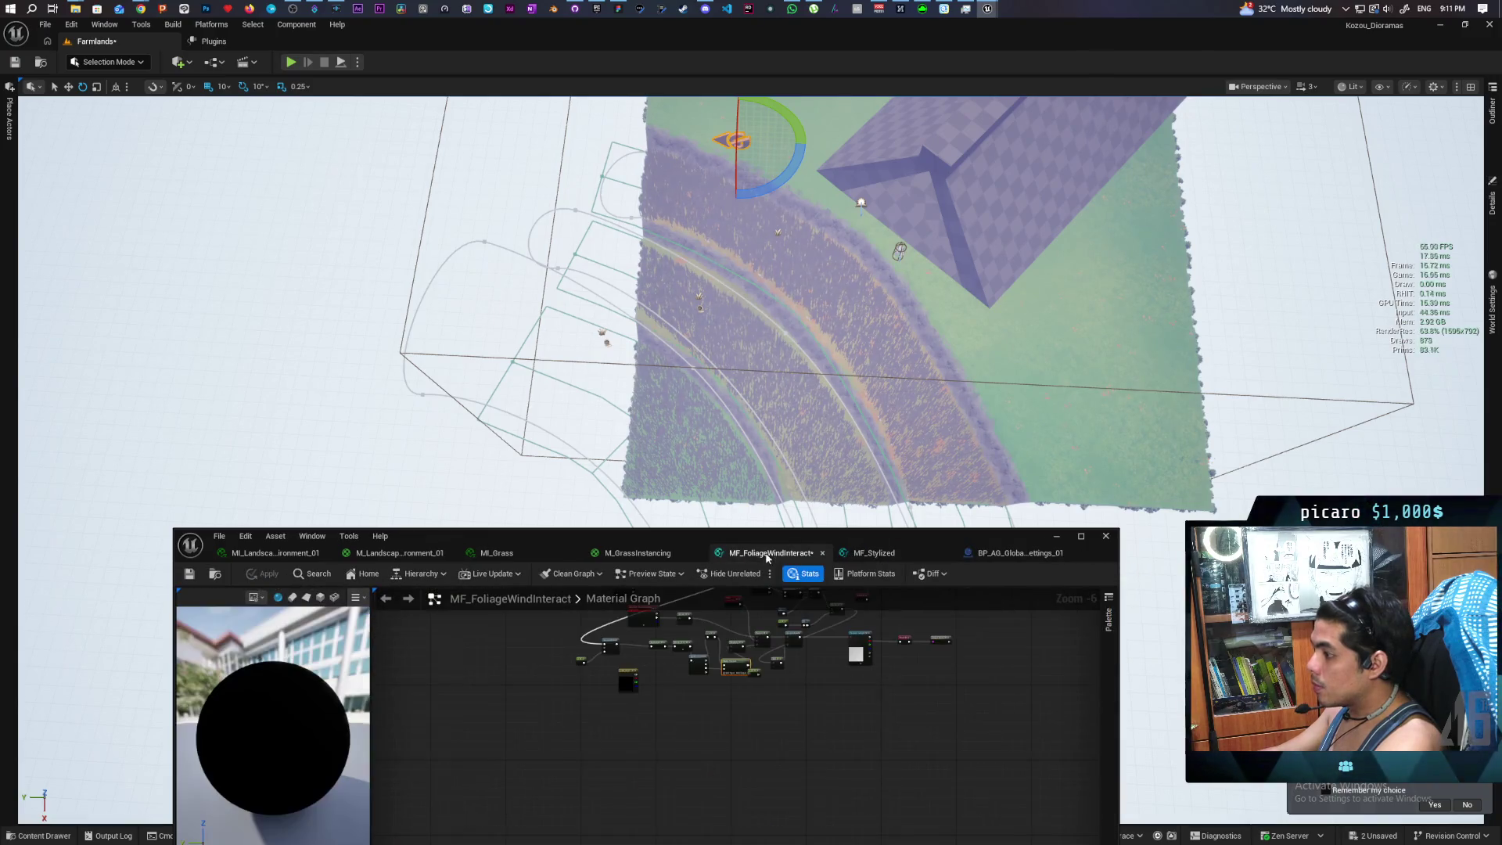
click(635, 553)
mouse_move(700, 774)
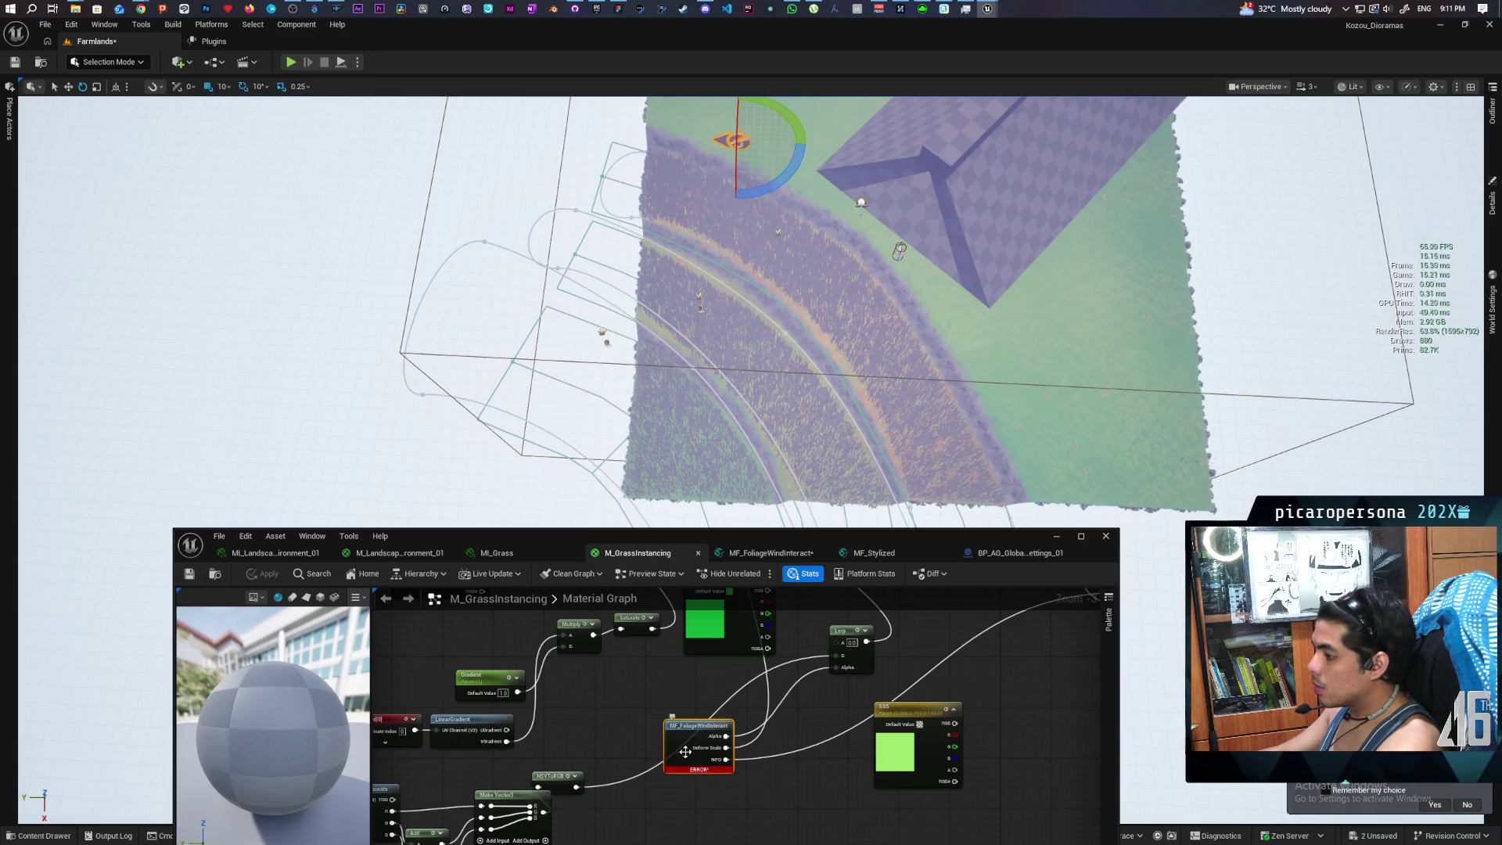
double_click(686, 753)
Move the 0.25 constant beside the Add node and recompile the wind function
mouse_move(725, 706)
mouse_down()
mouse_move(657, 743)
mouse_move(567, 755)
mouse_up()
scroll(608, 759, up, 1)
drag(514, 687, 510, 700)
drag(766, 747, 802, 775)
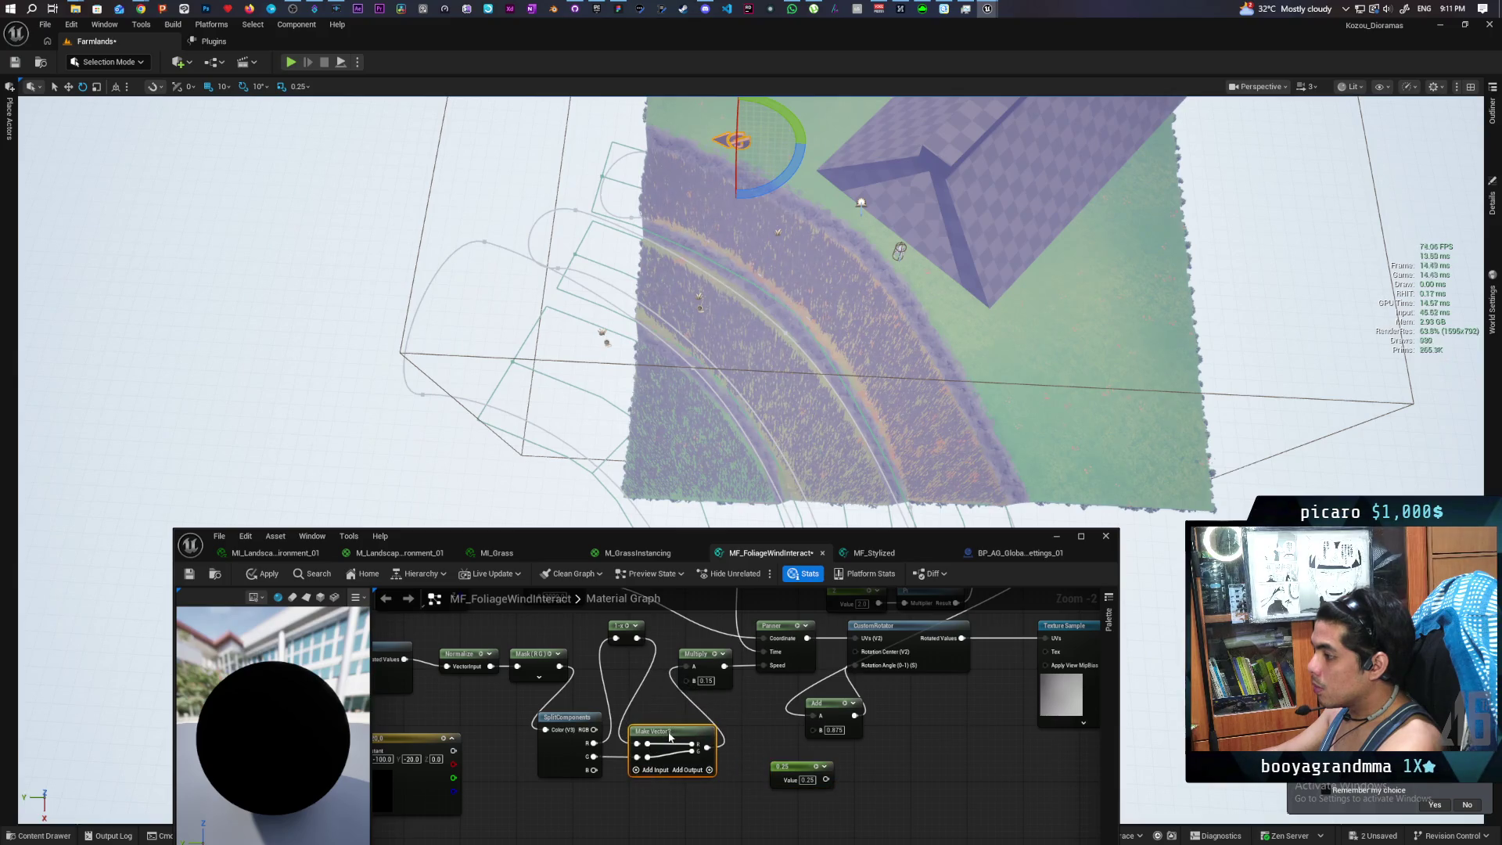
scroll(669, 735, down, 4)
drag(669, 736, 440, 718)
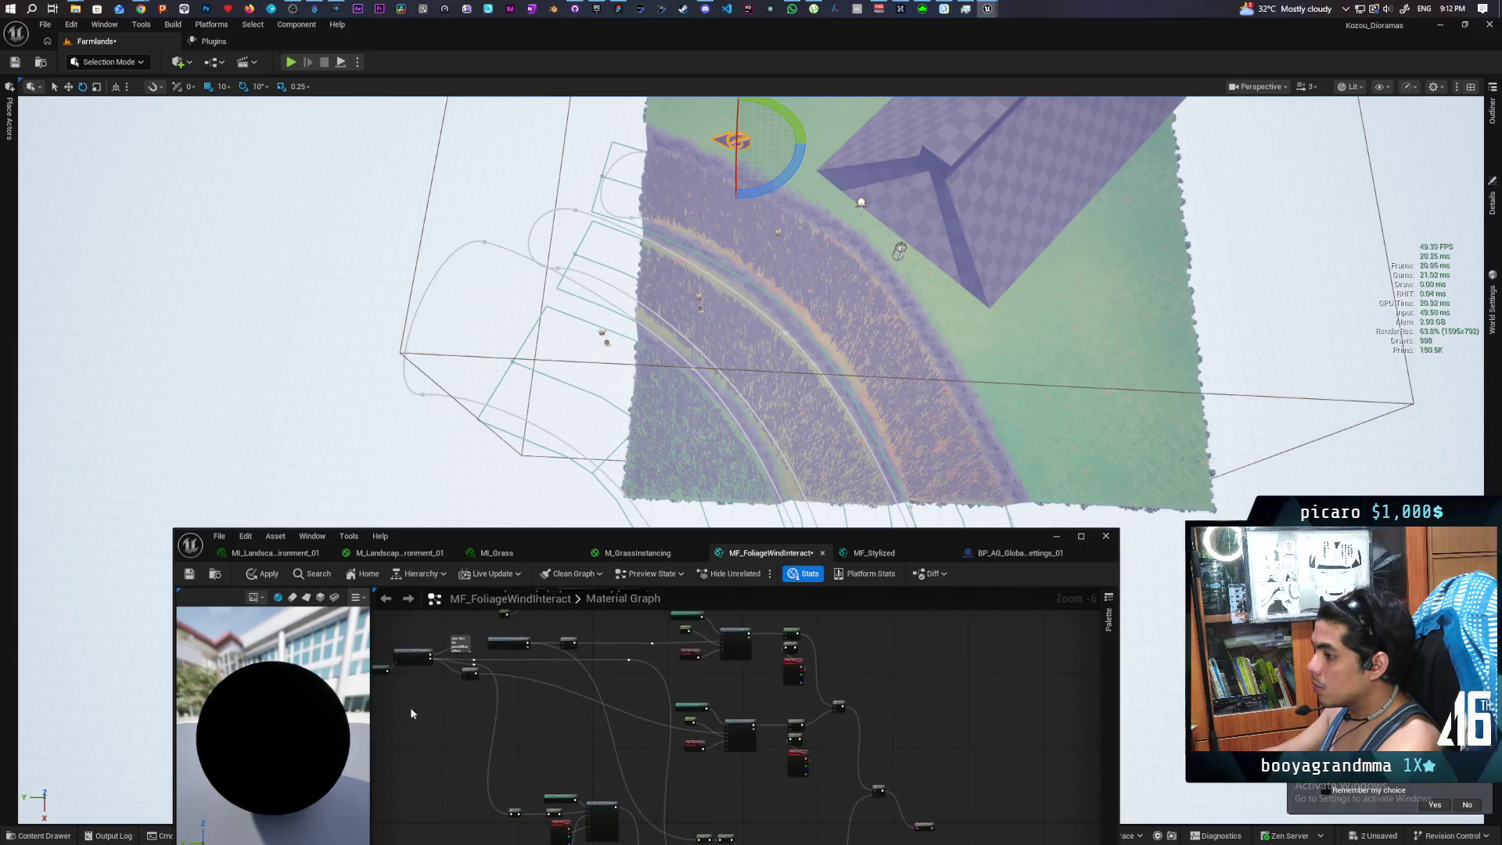
click(258, 578)
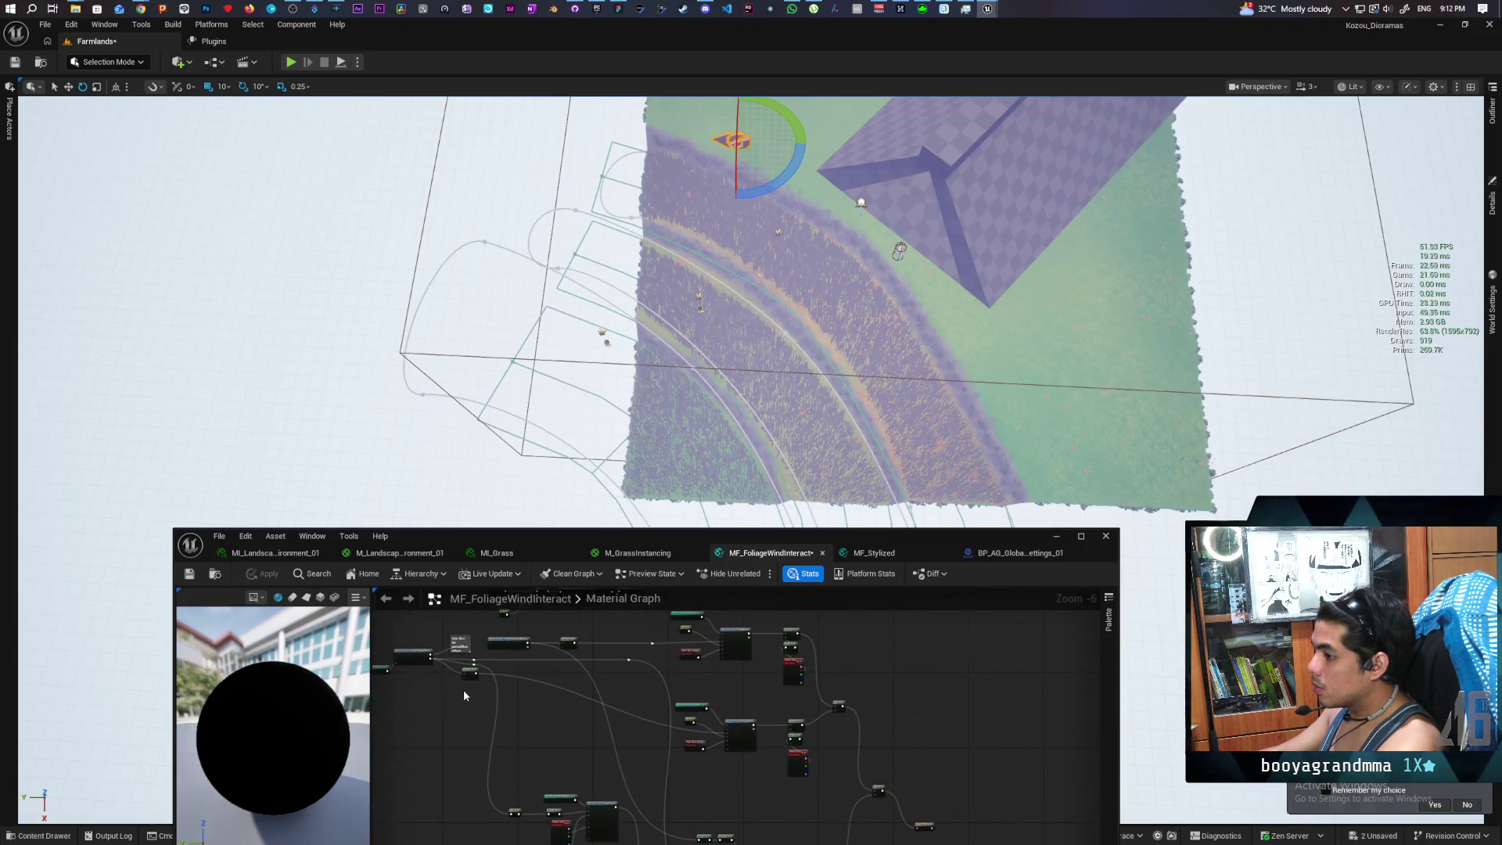
scroll(463, 689, down, 2)
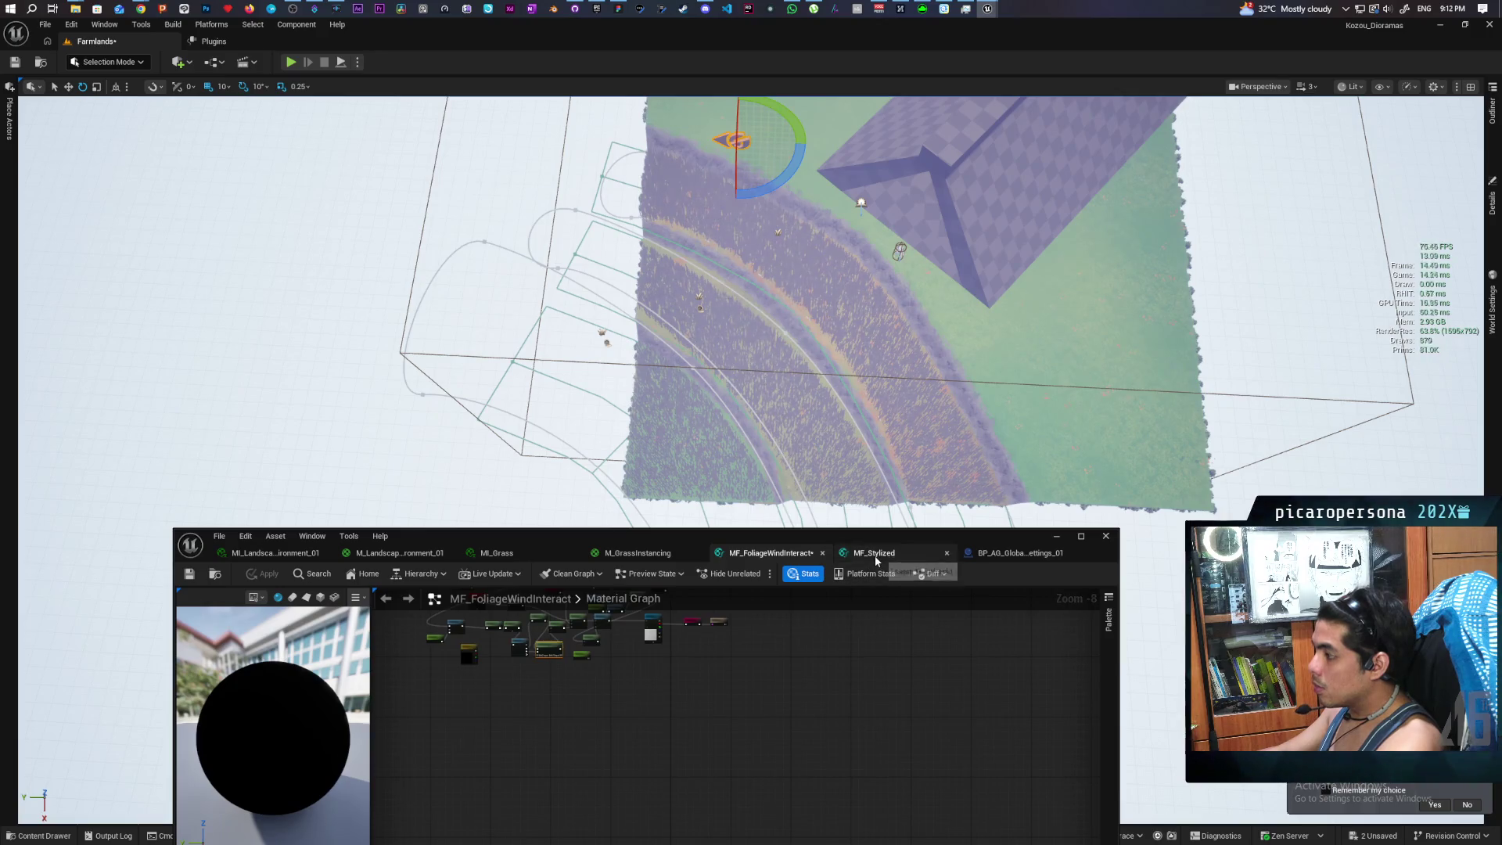
click(656, 553)
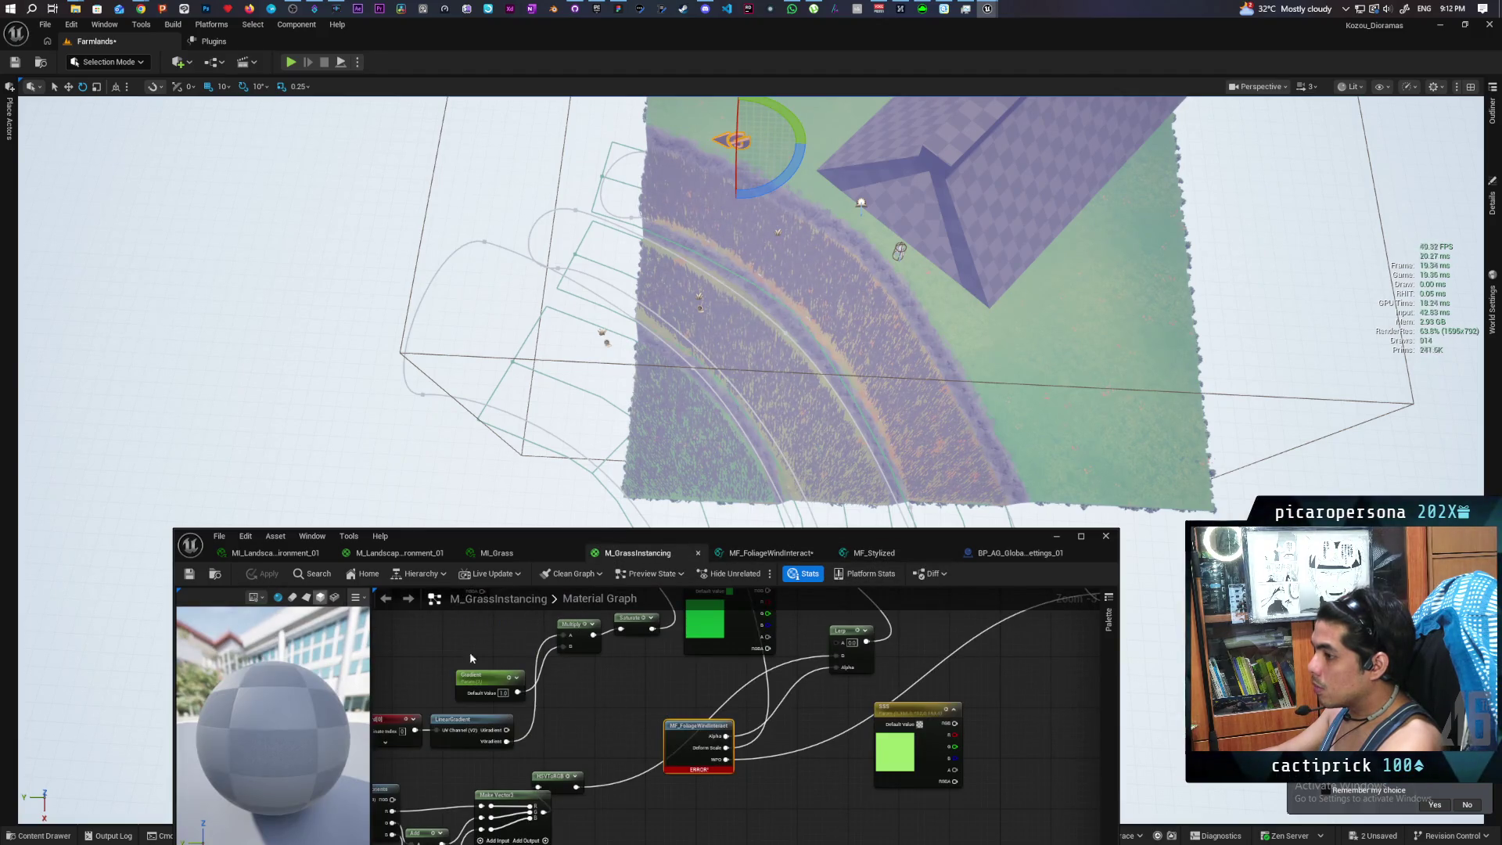
Save all assets and check the float2-to-float3 cast error on the wind function node
key(ctrl+shift+s)
right_click(678, 751)
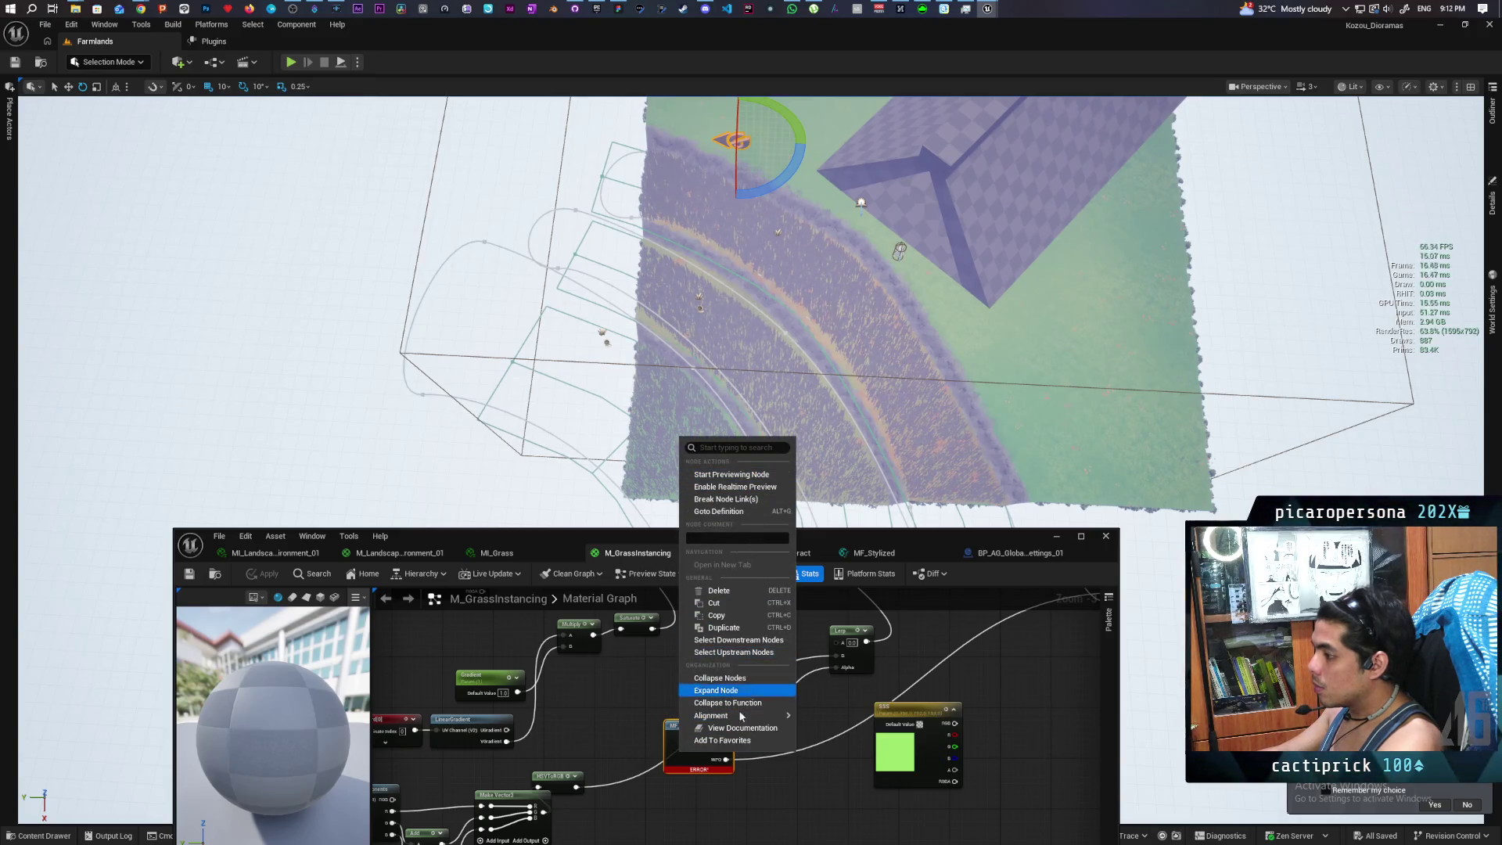
click(725, 757)
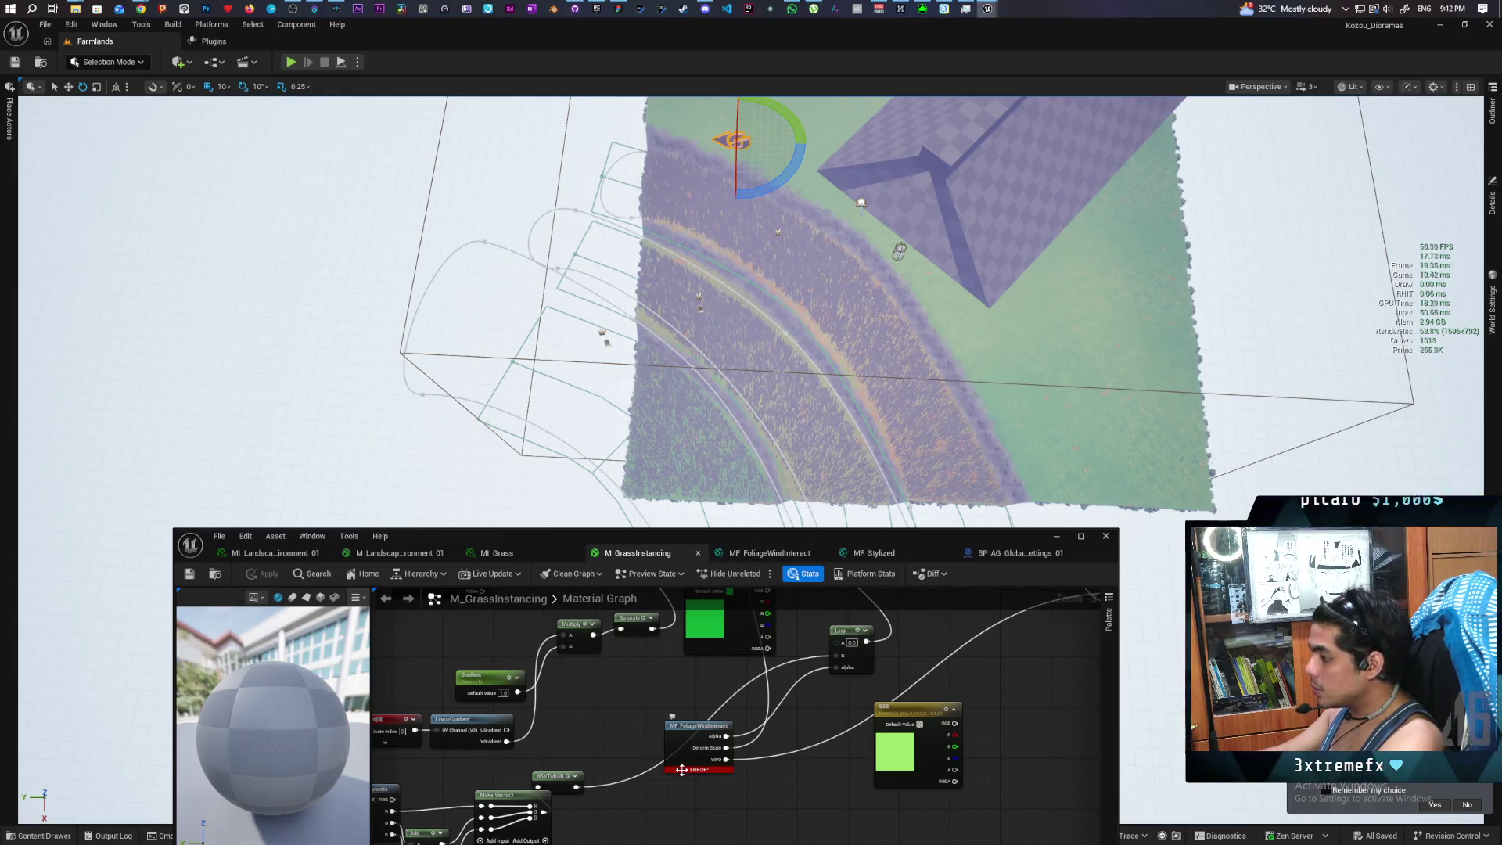
mouse_move(682, 771)
drag(682, 771, 657, 735)
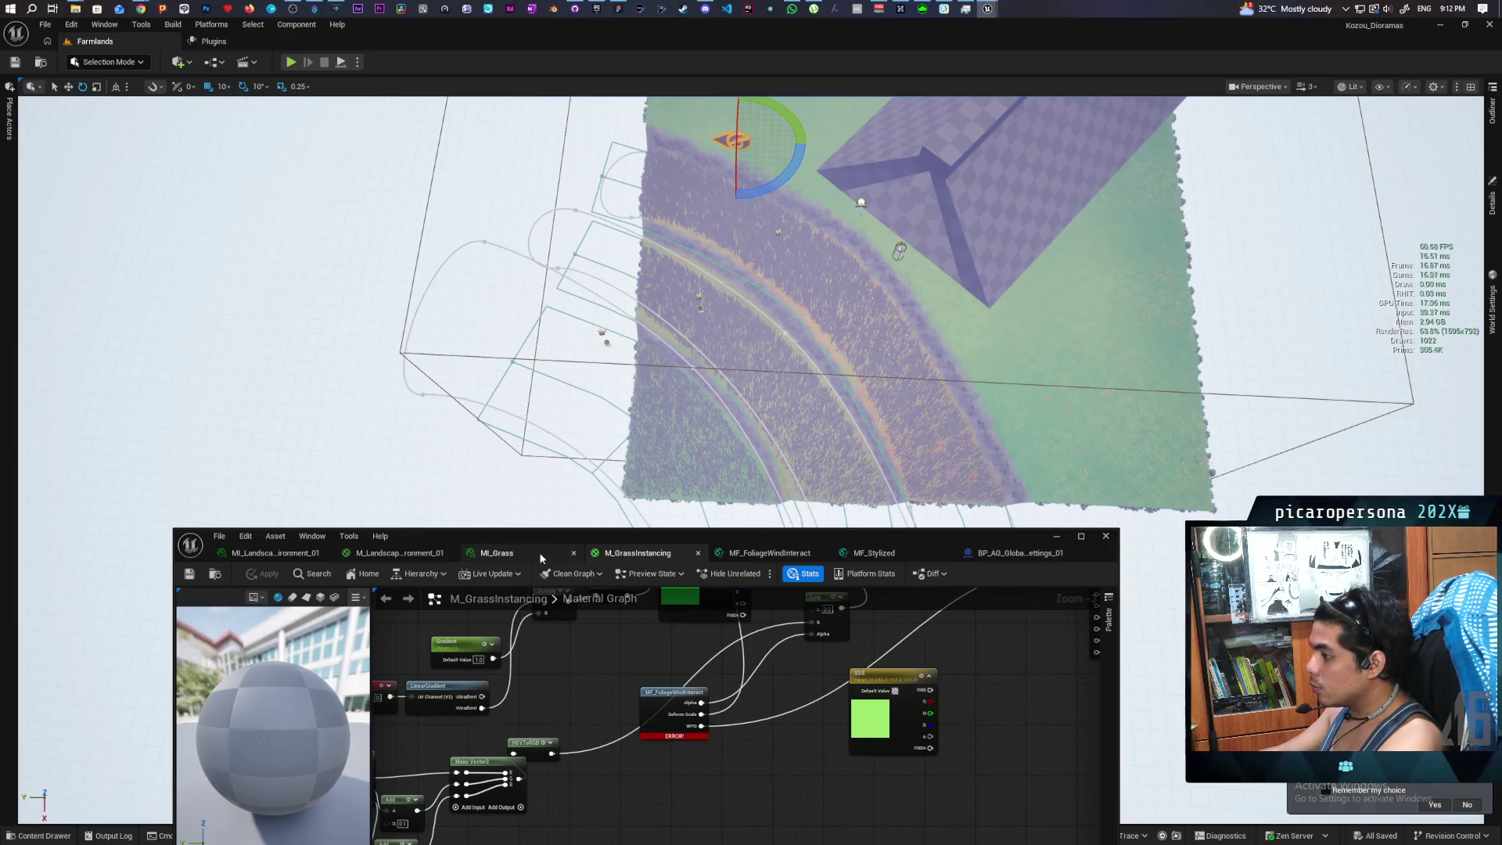
Cycle through the MI_Grass and M_GrassInstancing tabs back to the MF_FoliageWindInteract graph
click(499, 553)
click(621, 553)
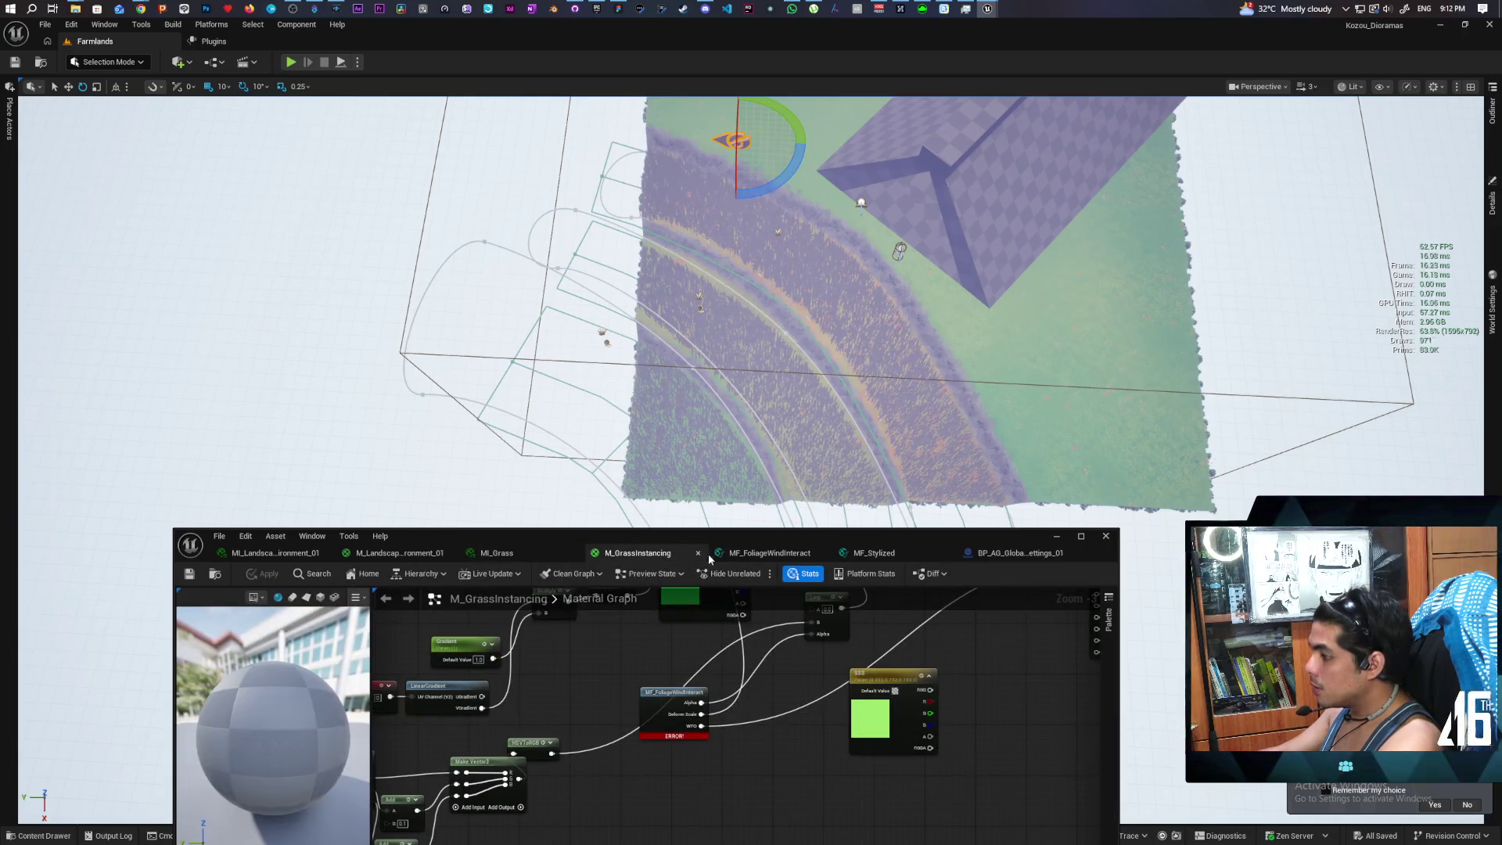
click(763, 553)
scroll(560, 805, up, 7)
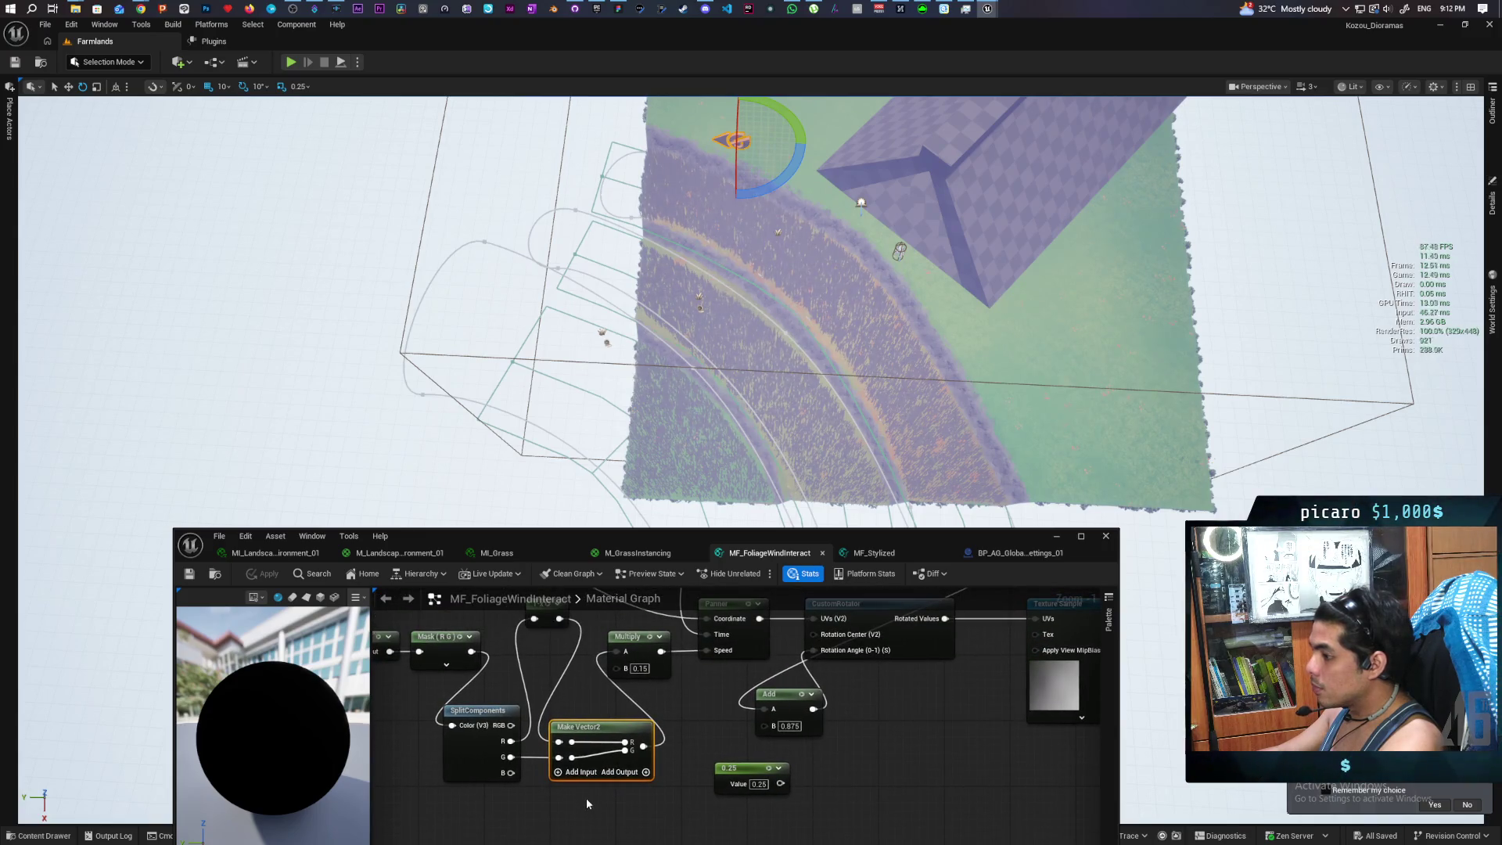
Paste a Mask (R G) node on the CustomRotator UVs wire and recompile the function
mouse_move(576, 802)
mouse_down()
mouse_move(580, 822)
mouse_move(865, 803)
mouse_up()
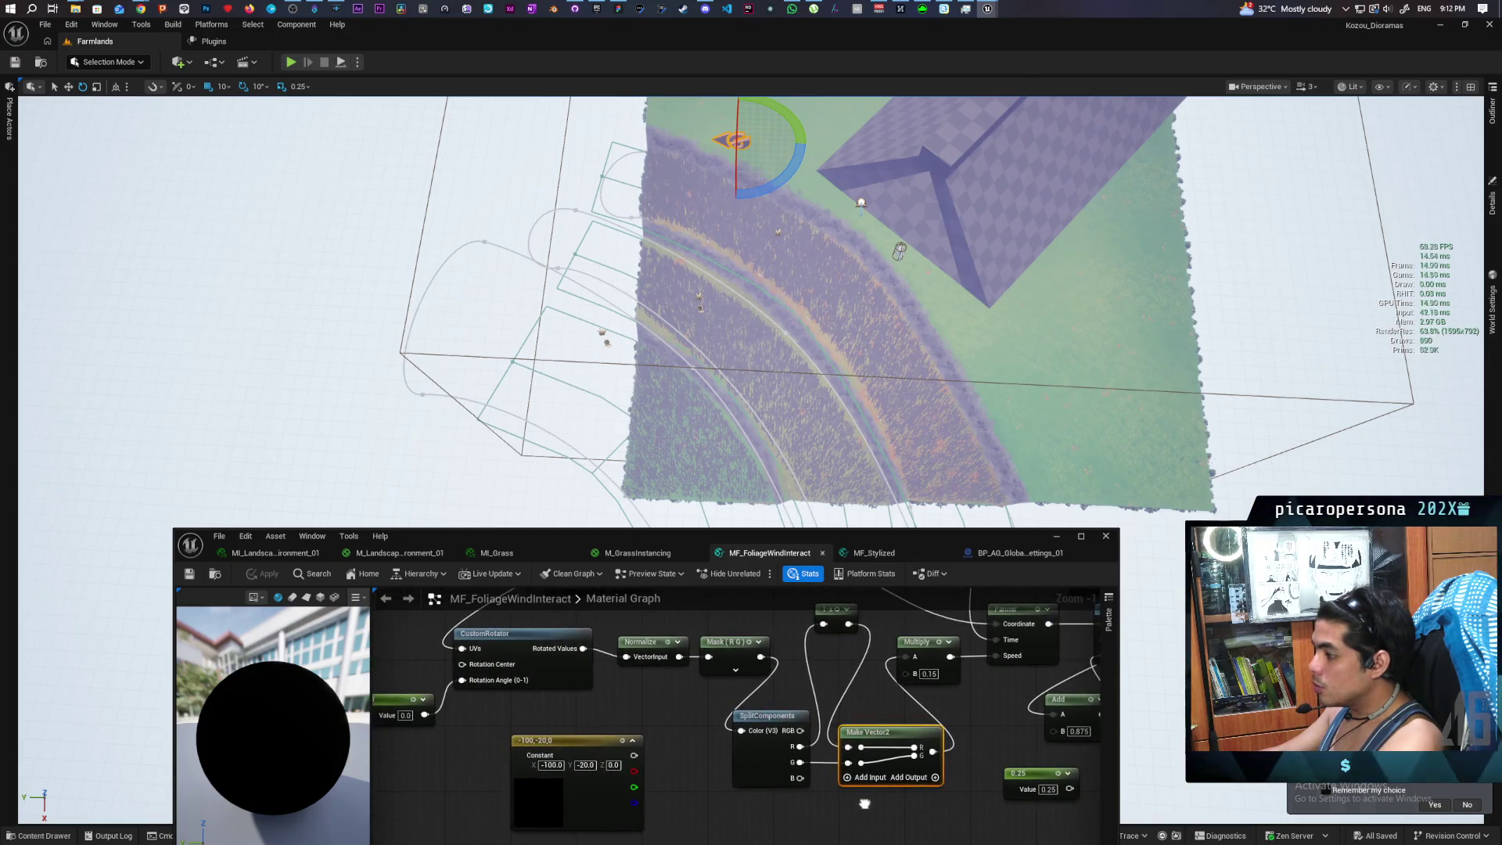
scroll(679, 755, down, 3)
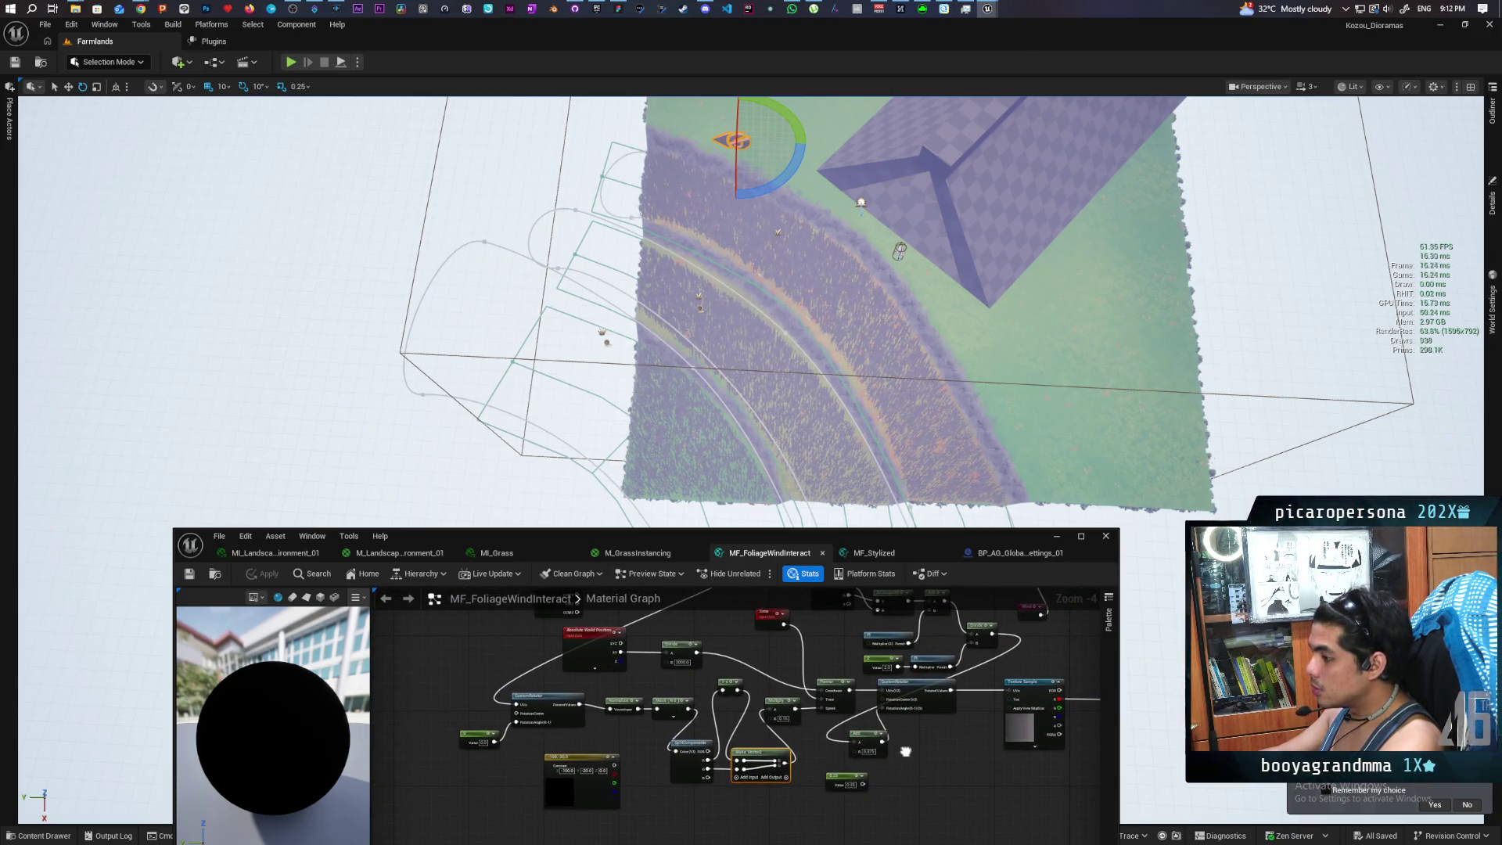
mouse_move(791, 723)
mouse_down()
mouse_move(794, 843)
mouse_move(794, 828)
mouse_up()
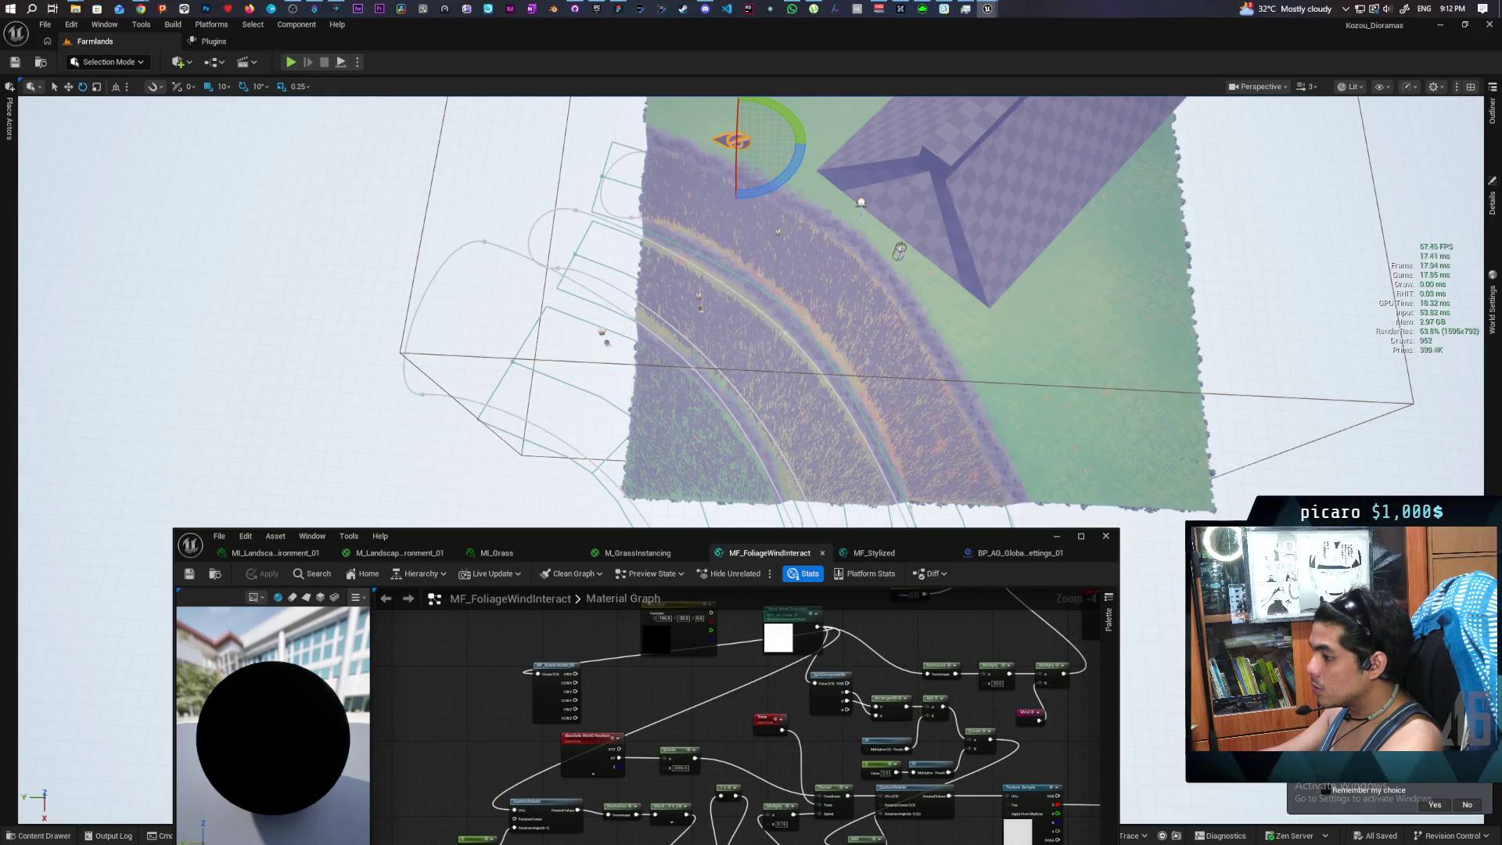
drag(629, 841, 627, 809)
scroll(650, 777, up, 1)
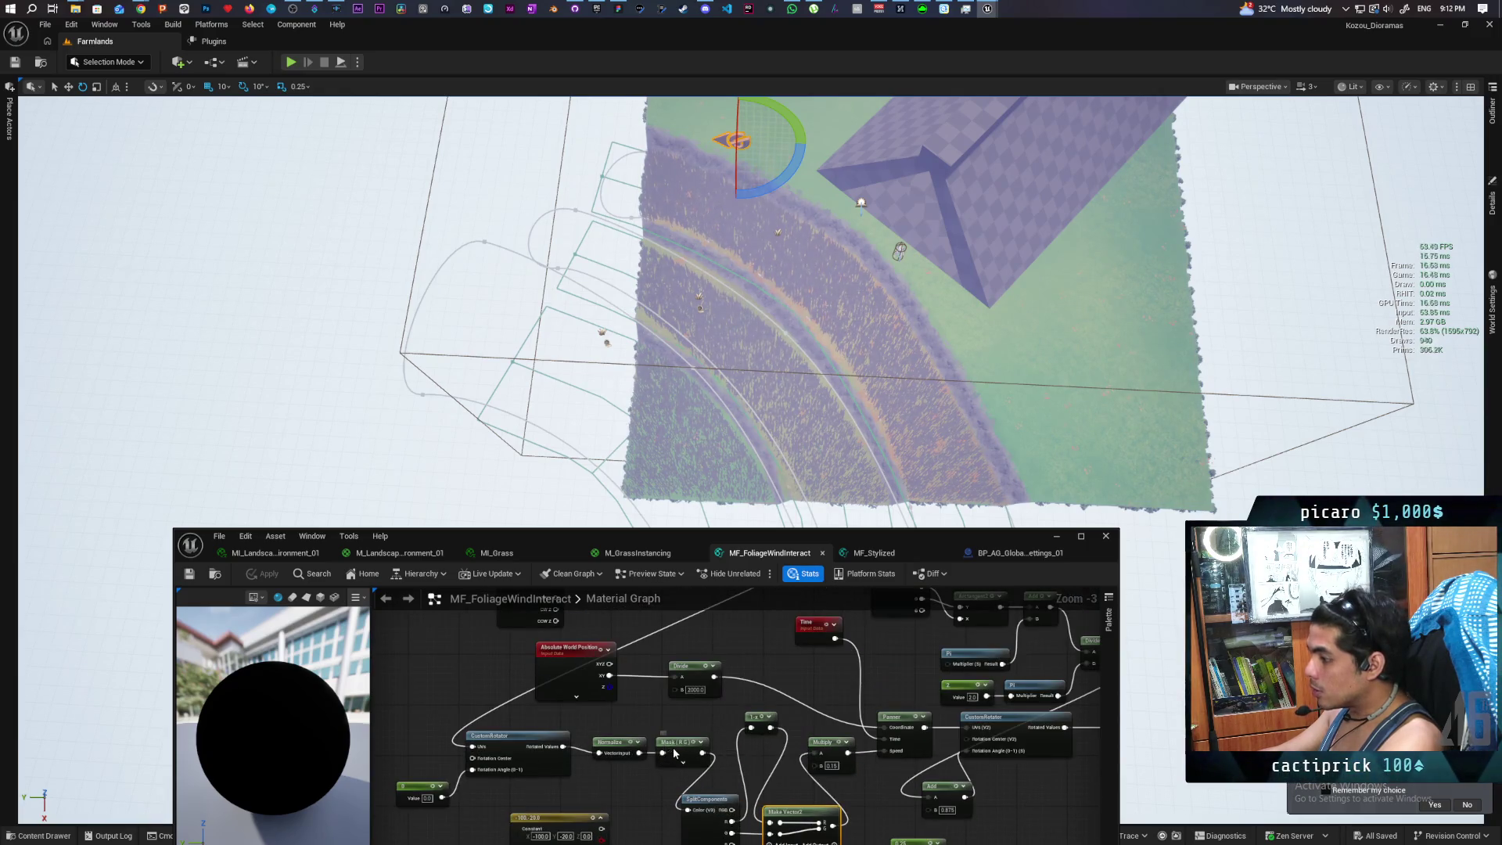
key(ctrl+v)
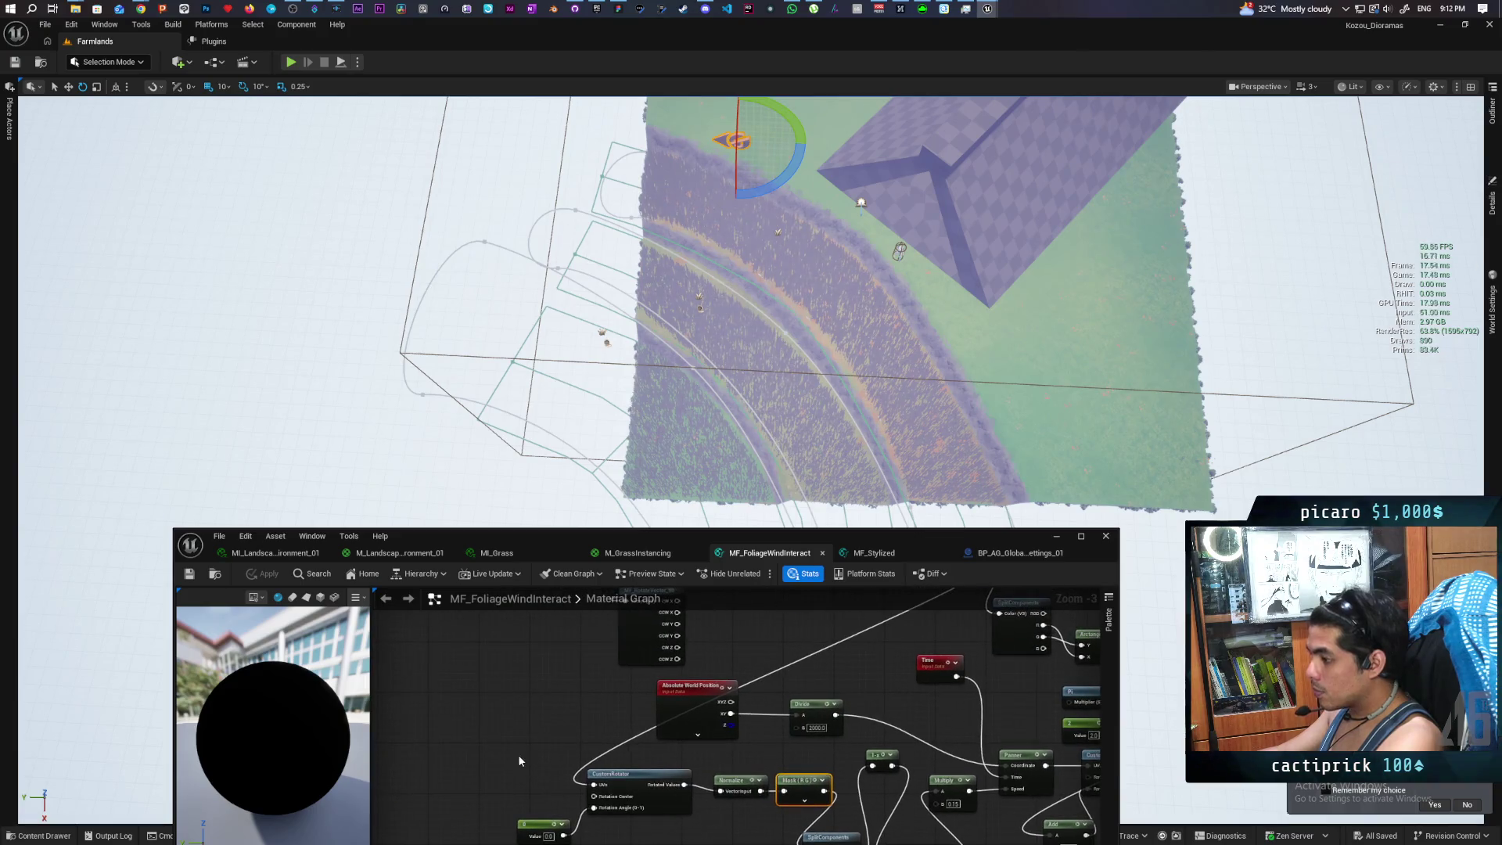
drag(592, 785, 523, 772)
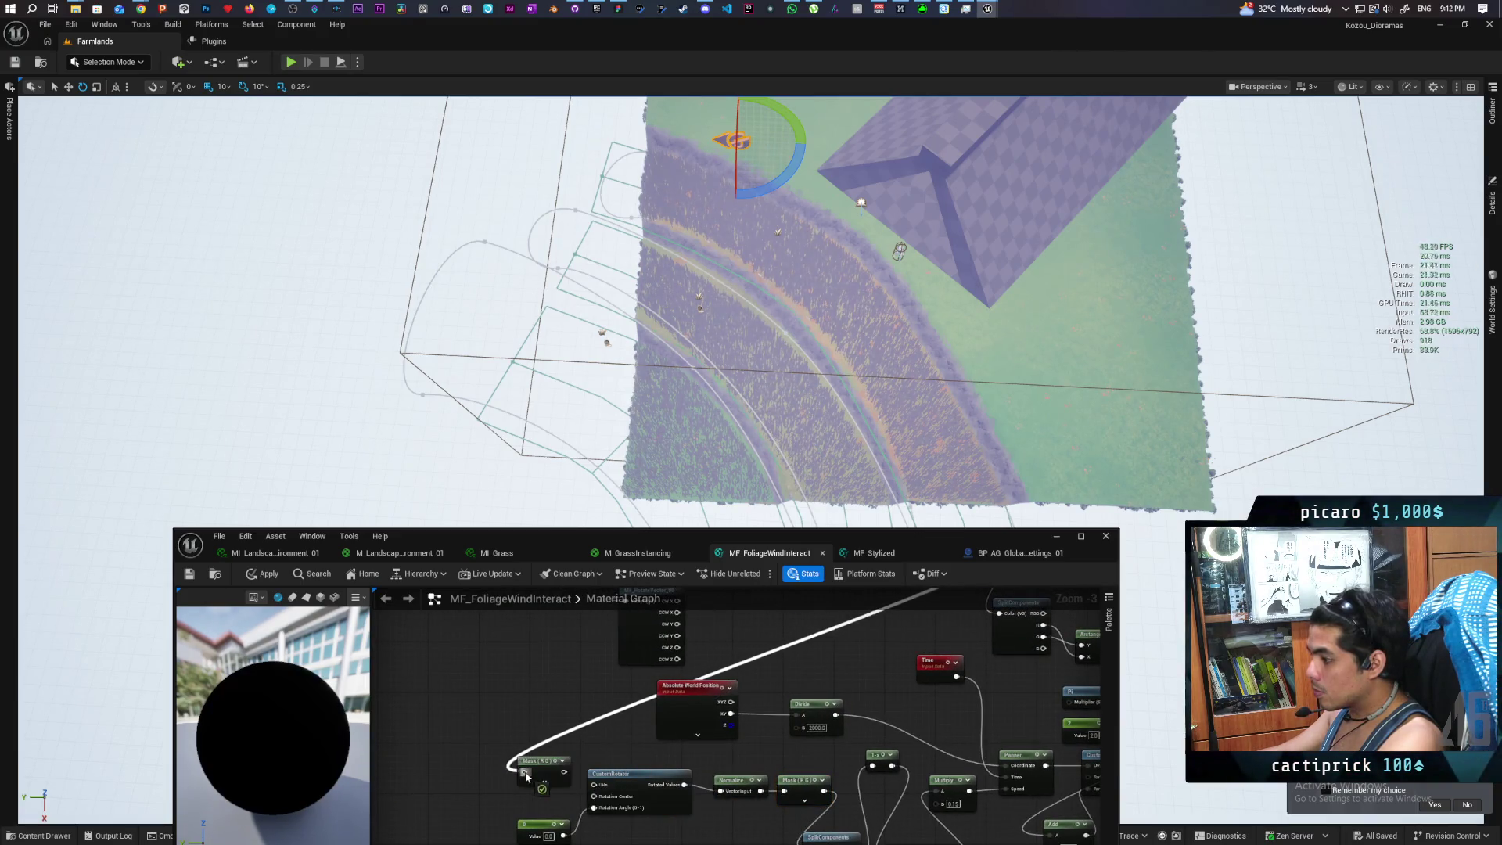
click(263, 573)
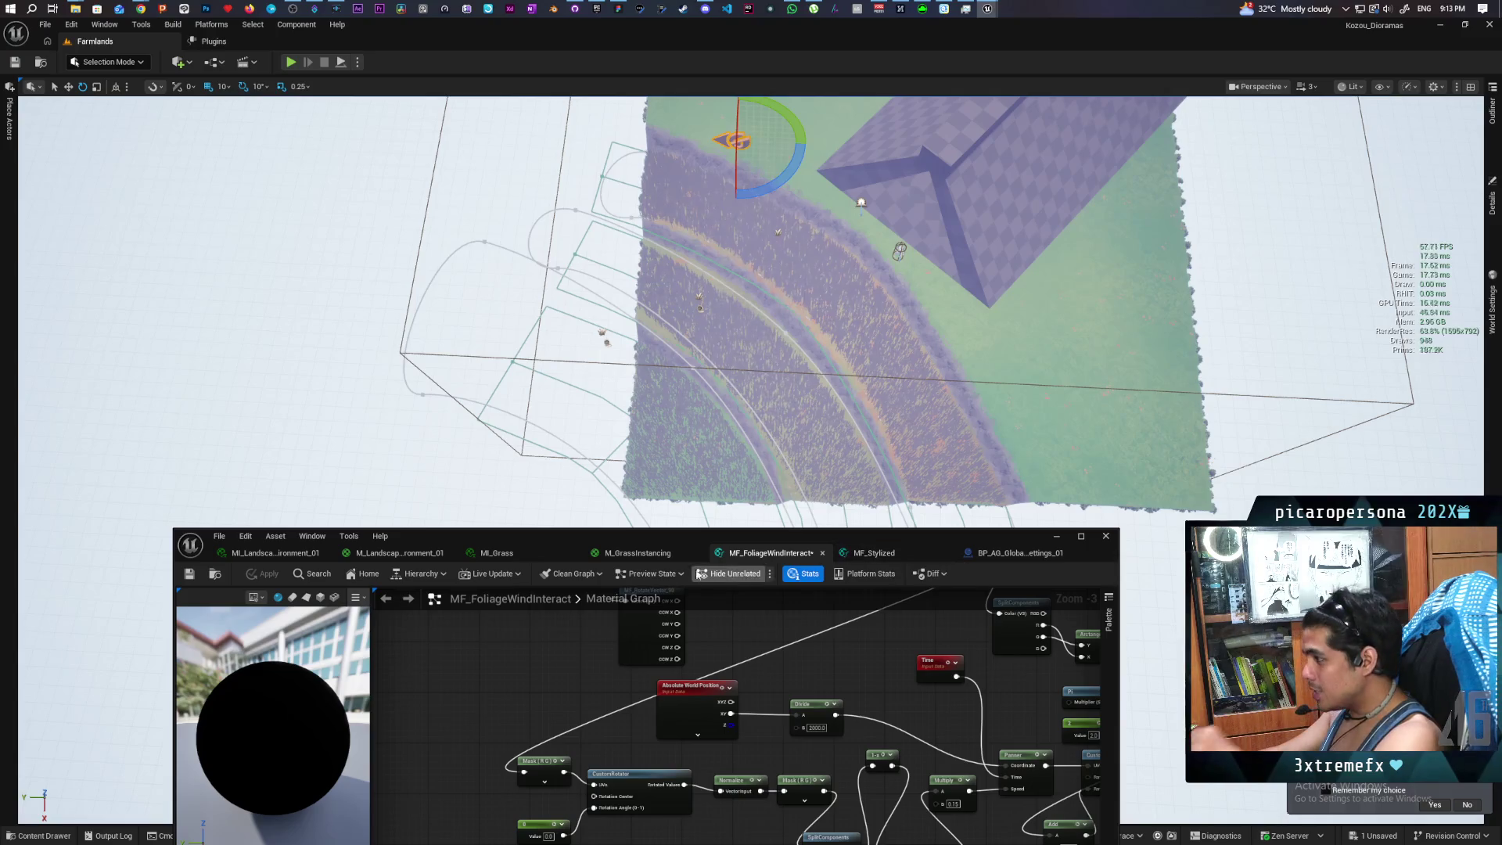
Reopen MF_FoliageWindInteract from the grass material and place the Mask (R G) node beside Absolute World Position
click(653, 554)
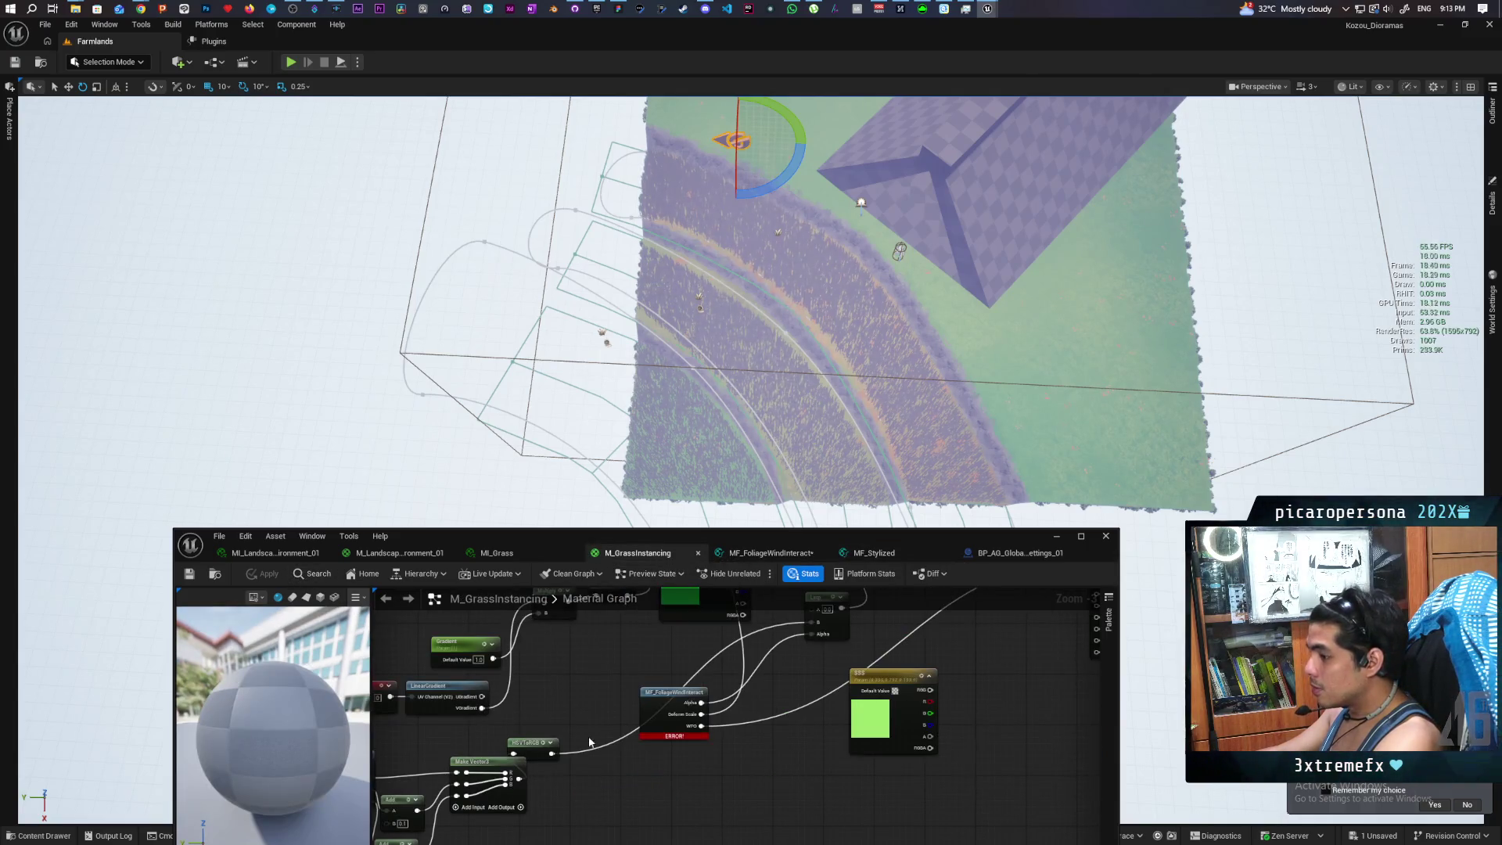
double_click(655, 721)
mouse_move(684, 670)
mouse_down()
mouse_move(781, 754)
mouse_move(733, 791)
mouse_up()
mouse_move(797, 753)
mouse_down()
mouse_move(566, 673)
mouse_move(570, 740)
mouse_move(595, 756)
mouse_move(565, 796)
mouse_move(792, 682)
mouse_up()
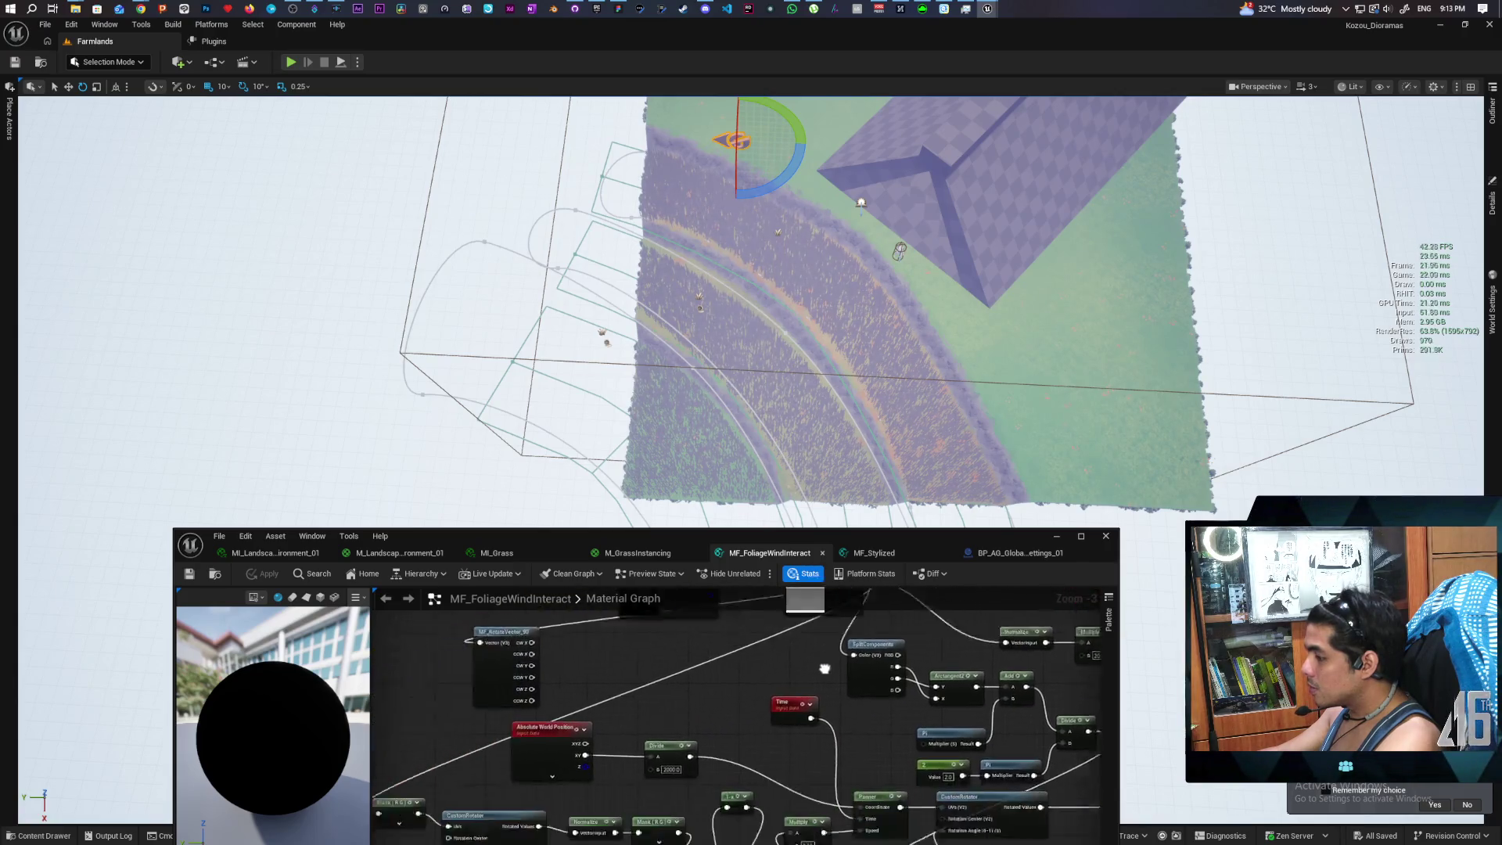
mouse_move(598, 739)
mouse_down()
mouse_move(547, 783)
mouse_move(555, 745)
mouse_up()
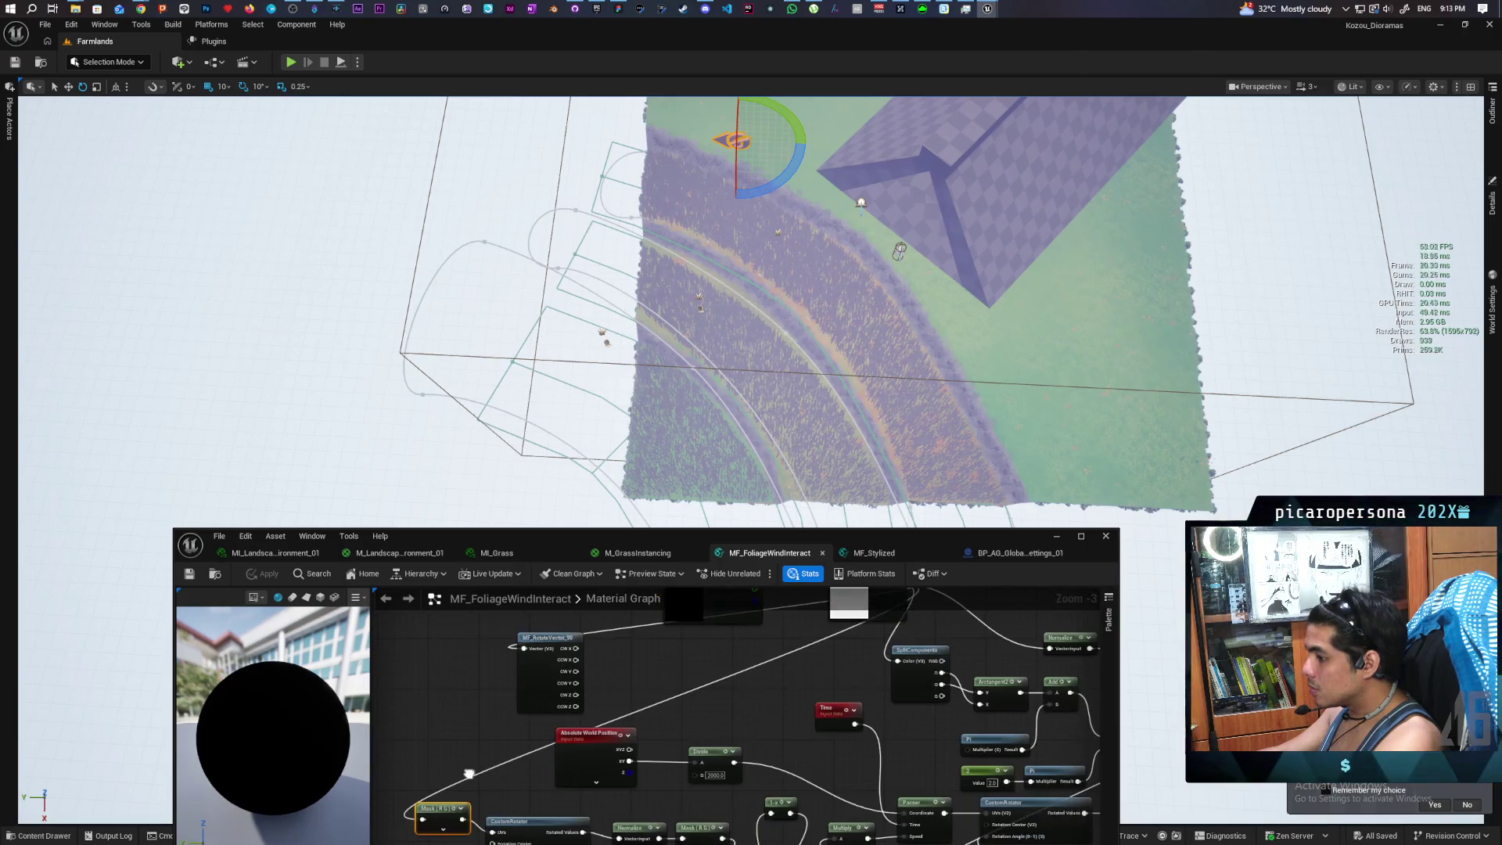
mouse_move(500, 822)
mouse_down()
mouse_move(637, 723)
mouse_move(861, 603)
mouse_move(937, 704)
mouse_move(881, 662)
mouse_move(814, 689)
mouse_up()
Review the Texture Sample, Mask and Normalize nodes, then save the function with Ctrl+S
mouse_move(784, 744)
mouse_down()
mouse_move(732, 757)
mouse_move(753, 724)
mouse_move(729, 754)
mouse_move(727, 684)
mouse_move(619, 802)
mouse_move(646, 749)
mouse_move(655, 775)
mouse_move(731, 681)
mouse_move(660, 775)
mouse_move(734, 683)
mouse_up()
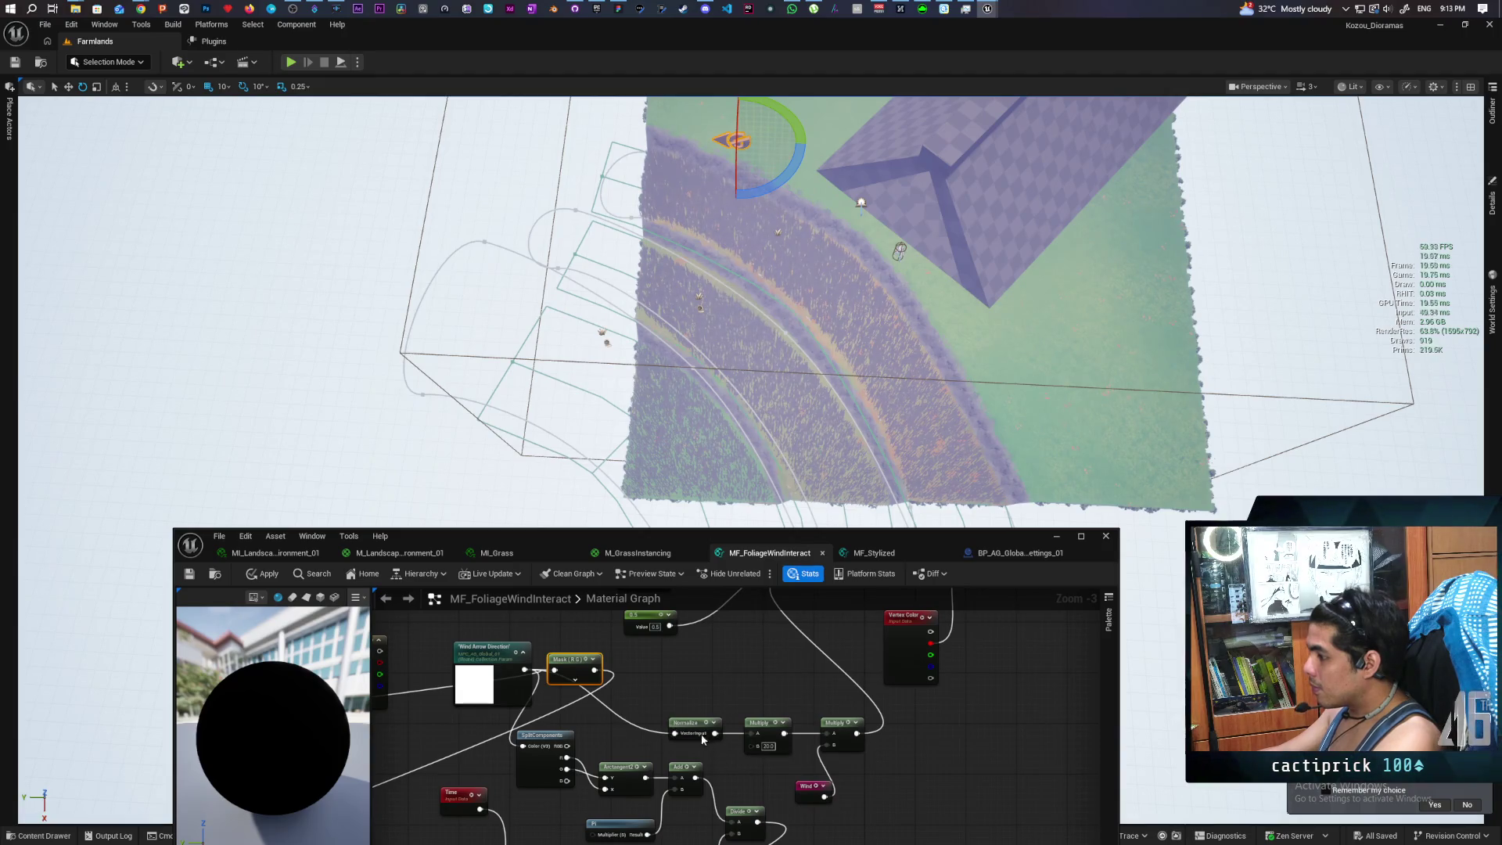
mouse_move(705, 732)
mouse_down()
mouse_move(813, 708)
mouse_move(863, 667)
mouse_move(801, 726)
mouse_move(795, 713)
mouse_move(663, 711)
mouse_up()
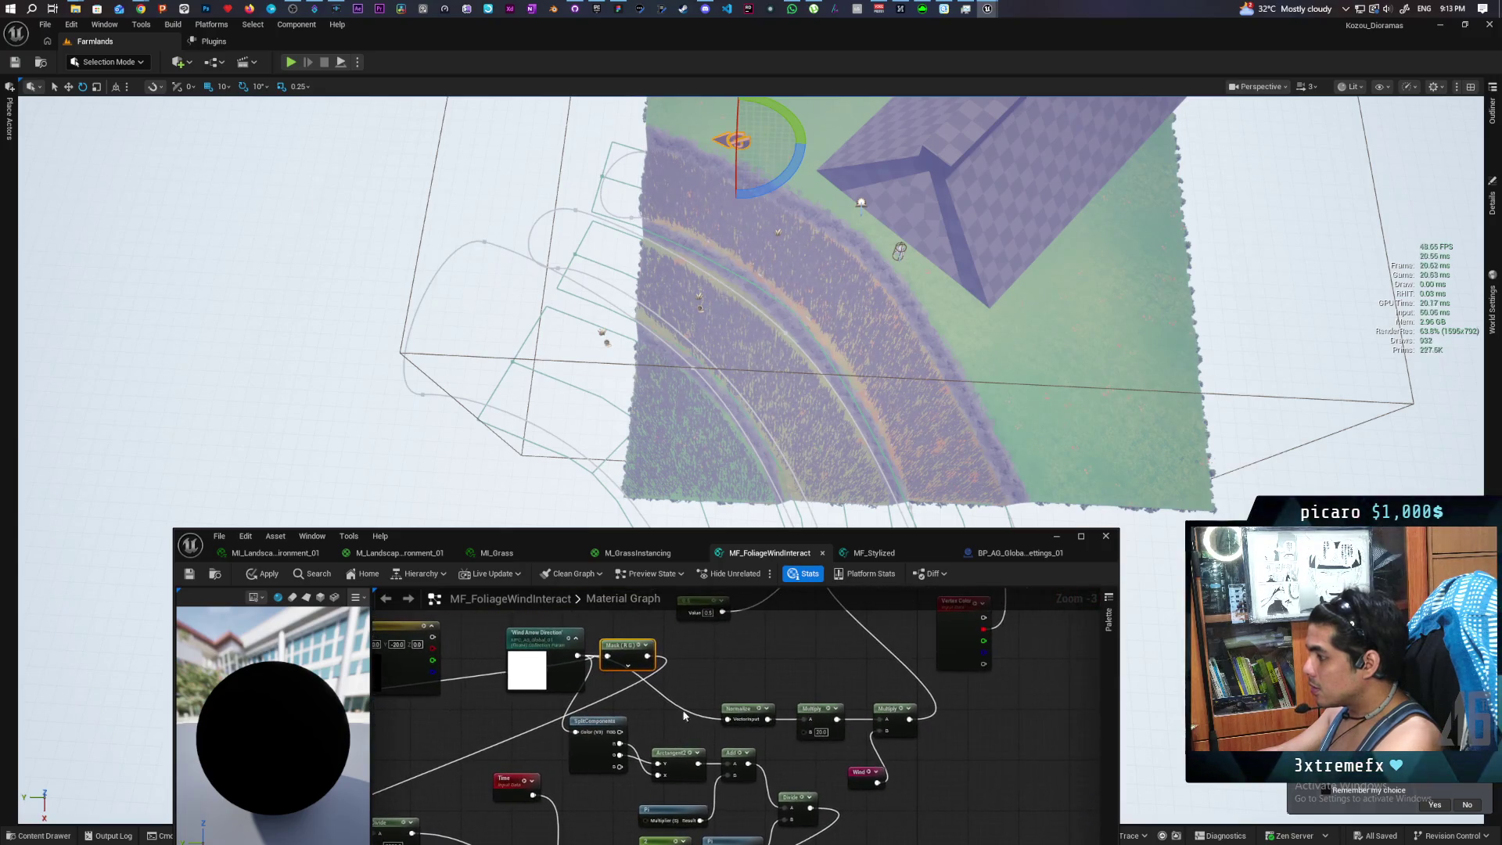
mouse_move(802, 679)
mouse_down()
mouse_move(702, 721)
mouse_move(649, 620)
mouse_up()
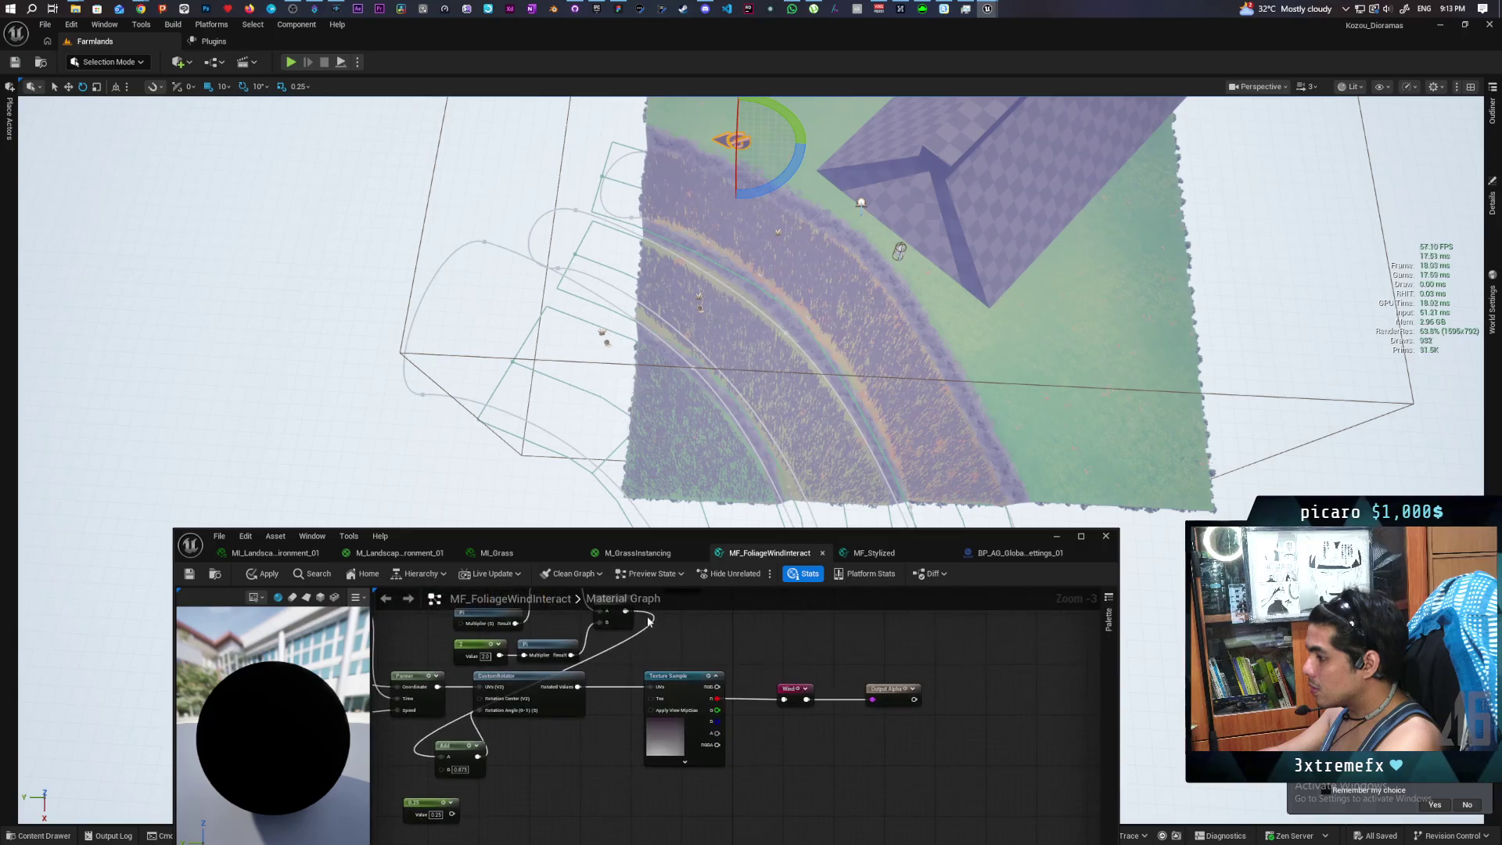
mouse_move(703, 737)
mouse_down()
mouse_move(838, 823)
mouse_move(818, 751)
mouse_move(724, 755)
mouse_move(657, 736)
mouse_up()
scroll(752, 710, down, 9)
scroll(656, 736, up, 6)
key(ctrl+s)
click(638, 555)
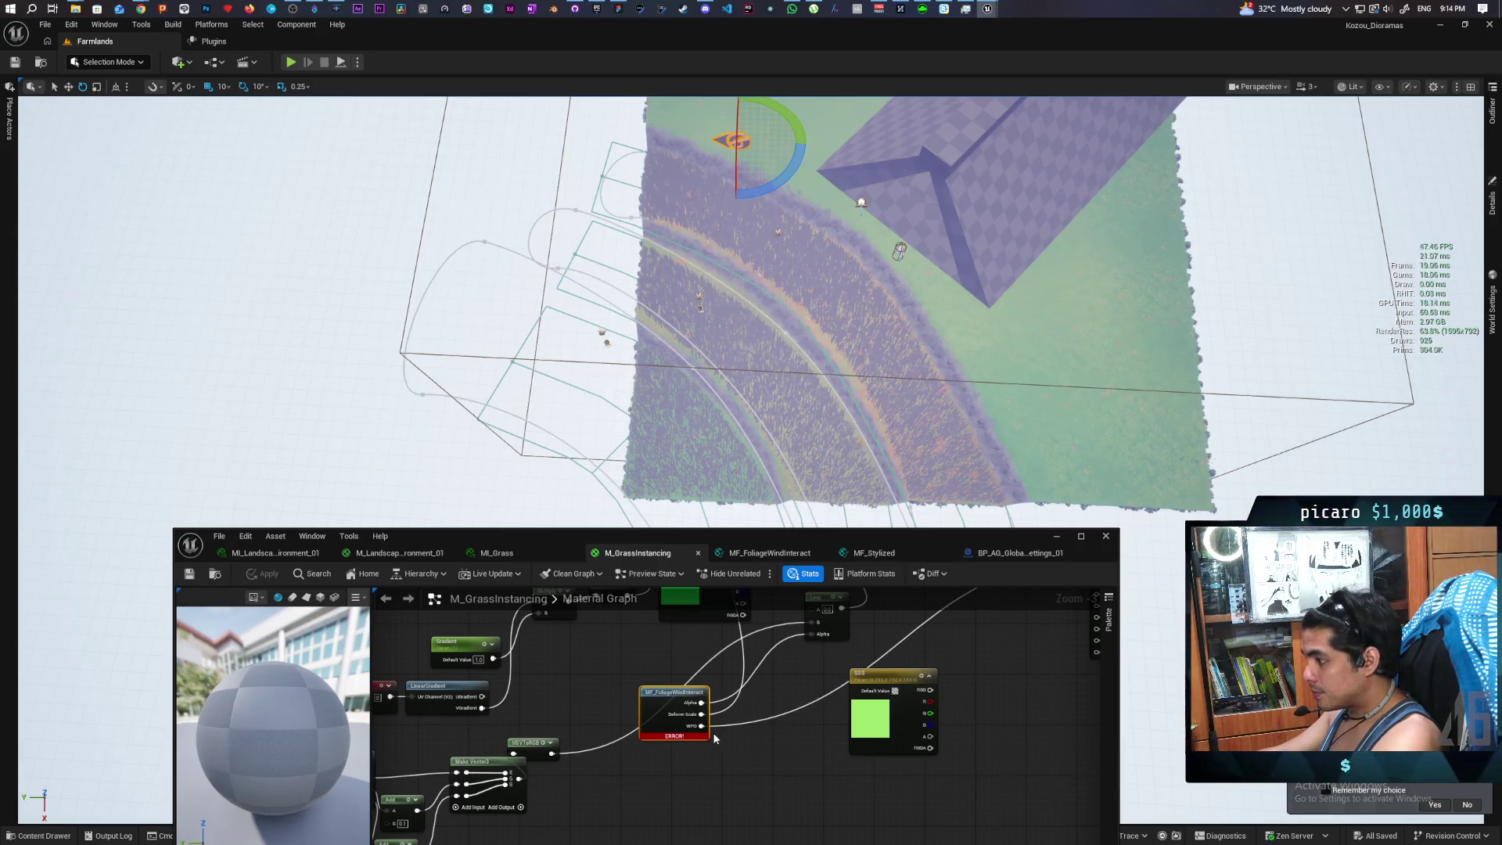
Test-detach the wind Alpha from Lerp, abort the failing apply, reconnect Alpha, and reopen MF_FoliageWindInteract
drag(716, 727, 723, 782)
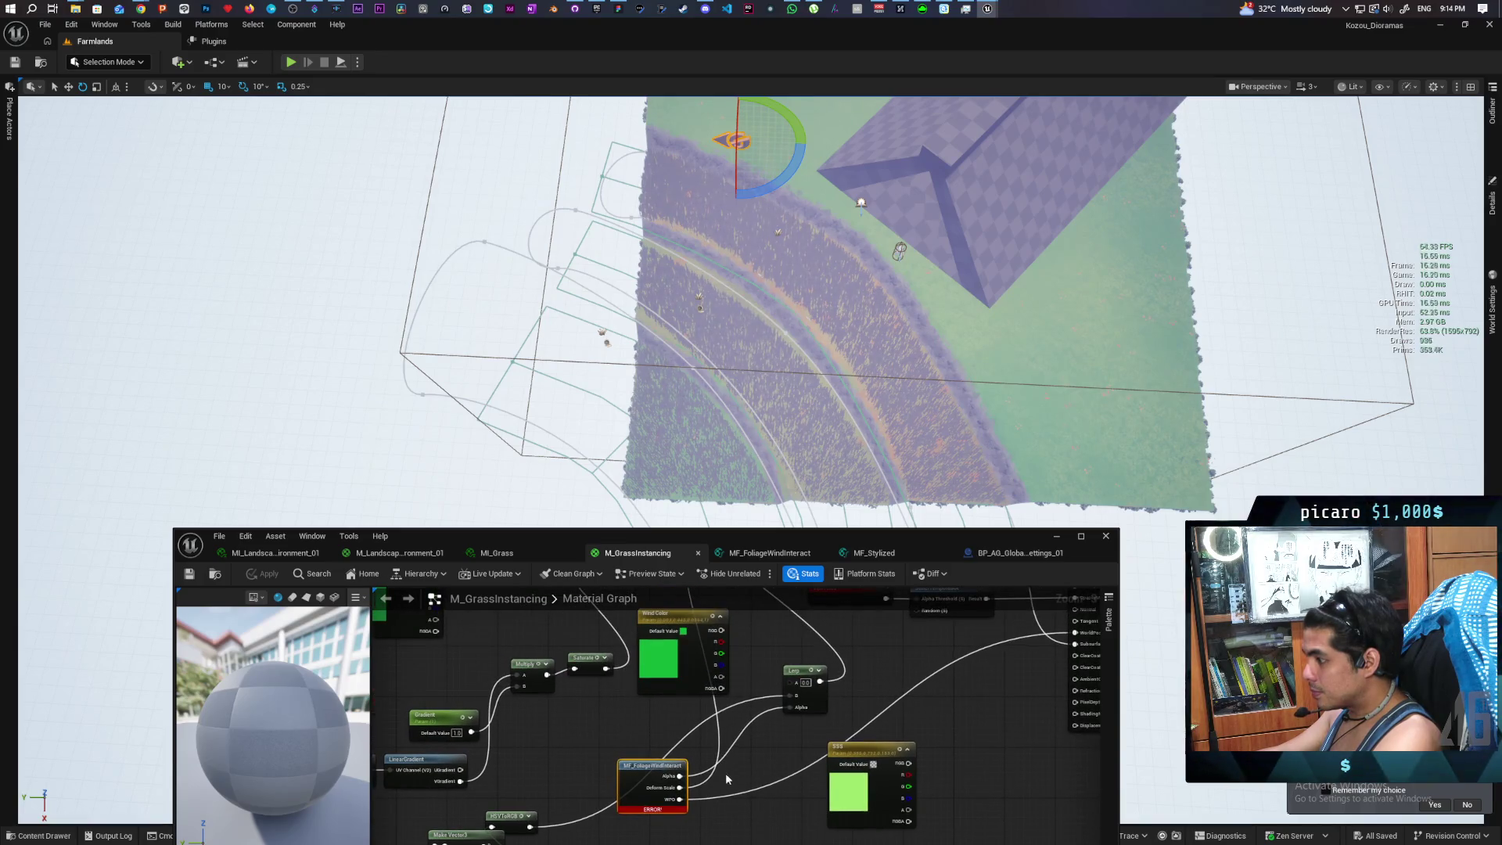
alt+click(679, 776)
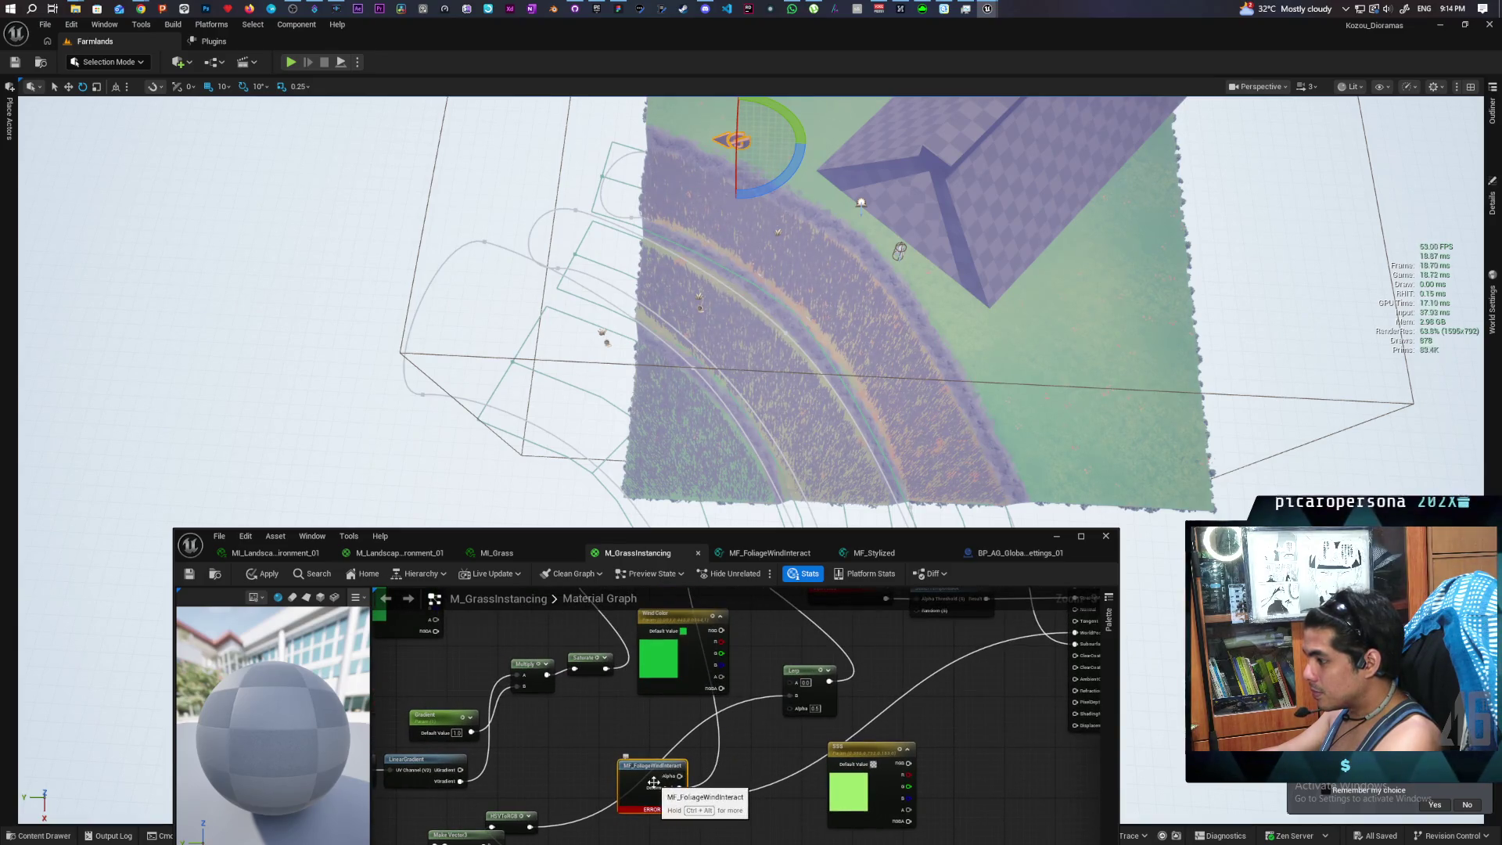
click(264, 576)
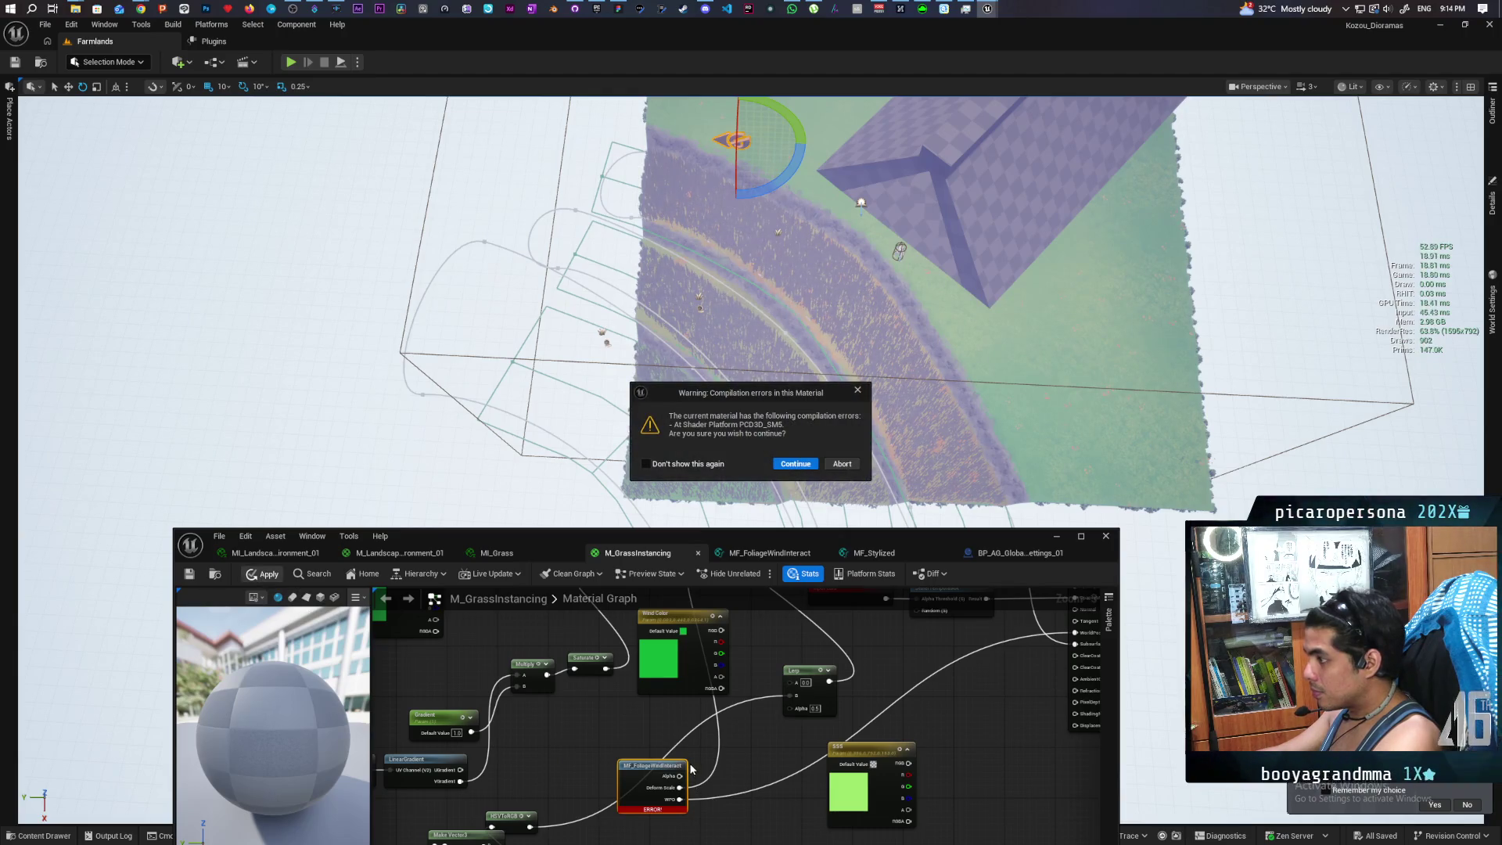
click(837, 463)
mouse_move(679, 776)
mouse_down()
mouse_move(778, 810)
mouse_move(821, 724)
mouse_move(798, 710)
mouse_up()
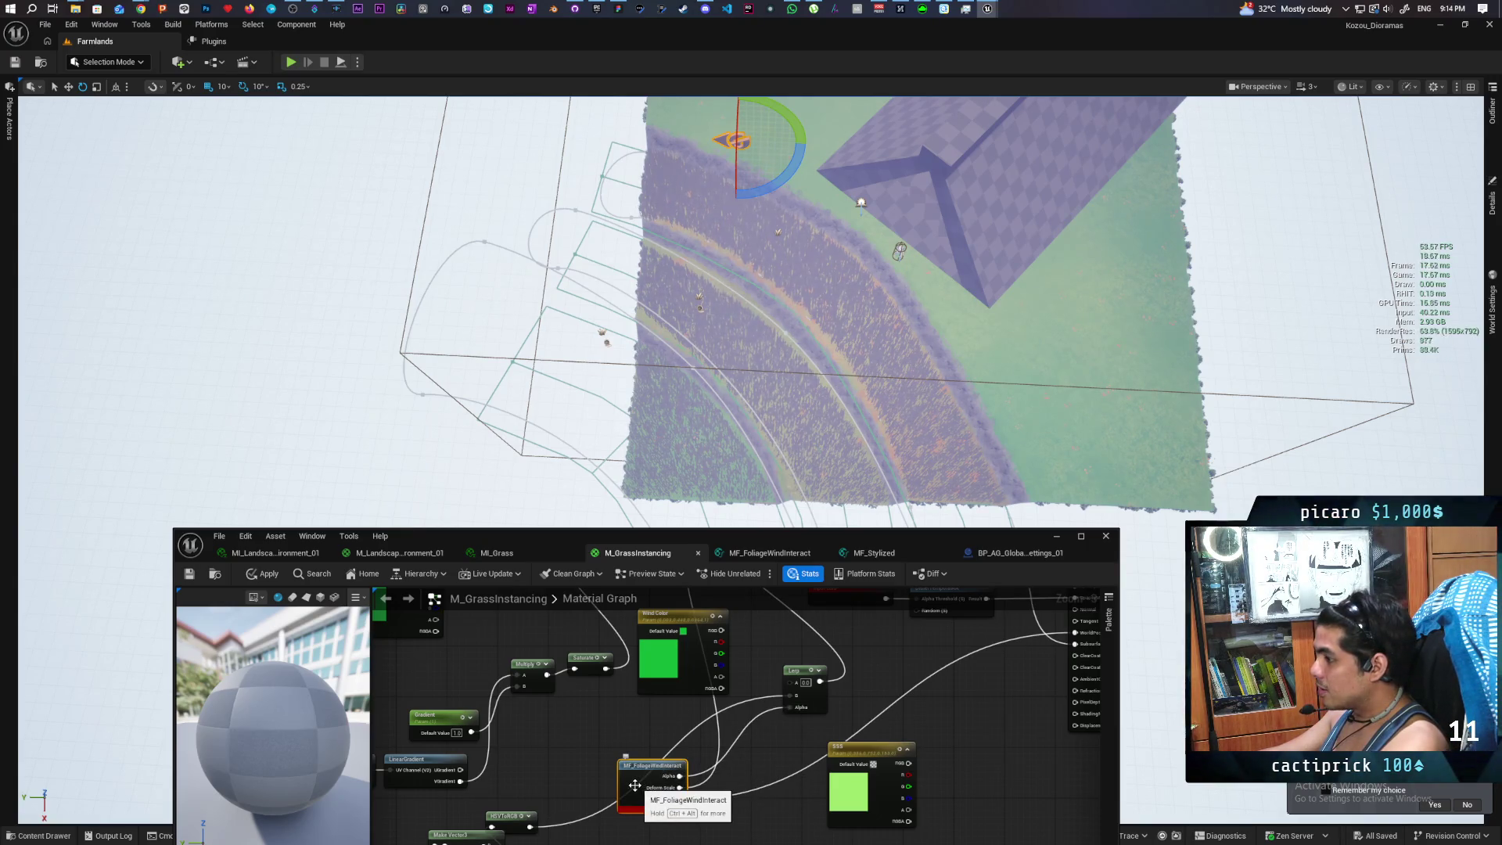
double_click(634, 784)
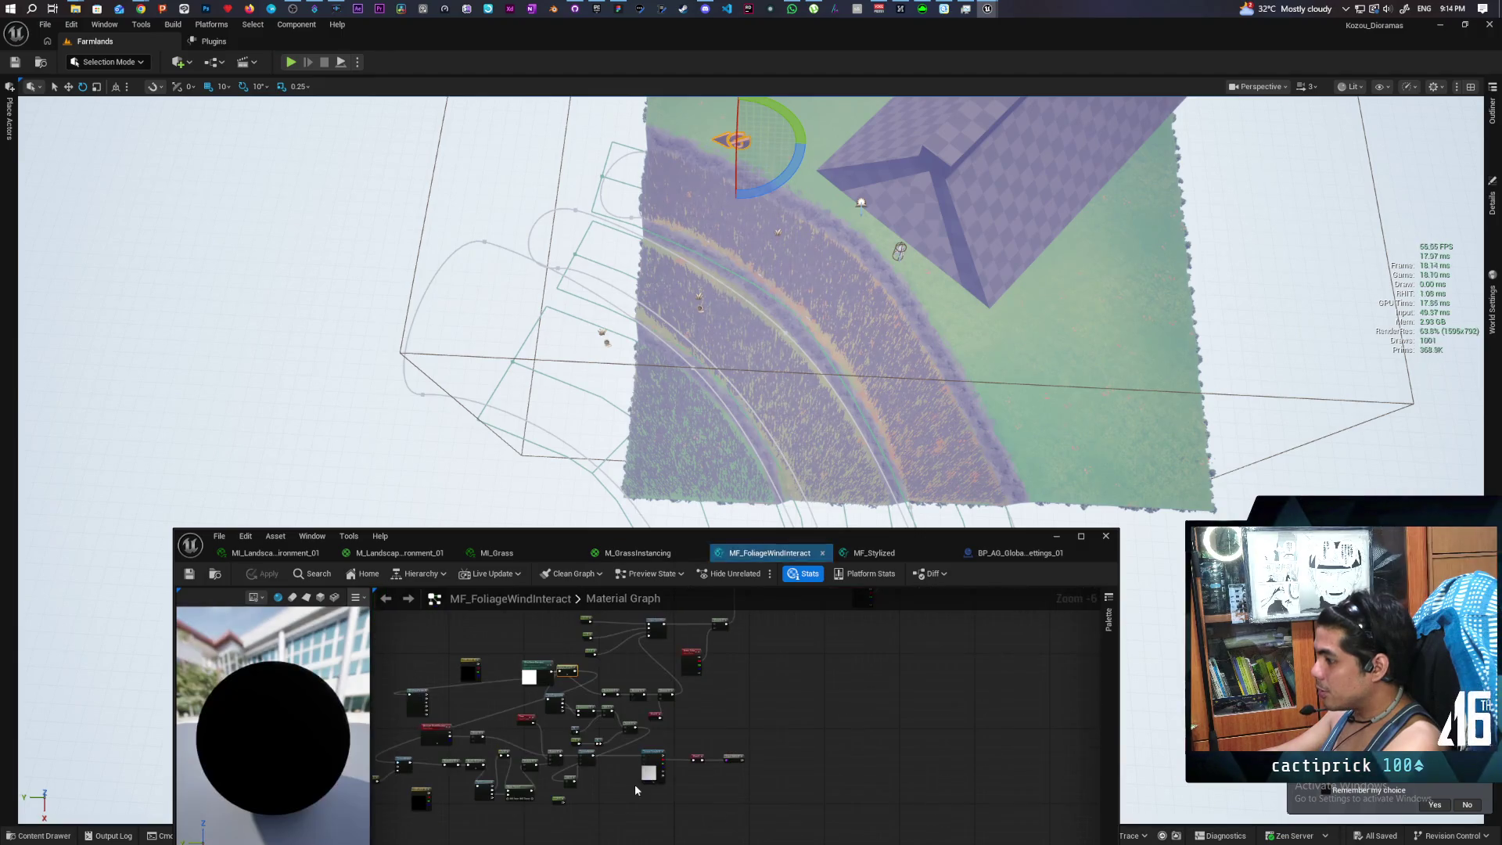
Delete Make Vector2, wire Mask (RG) through 1-x into Multiply's A, and apply the wind function
mouse_move(730, 798)
mouse_down()
mouse_move(746, 687)
mouse_move(764, 734)
mouse_move(764, 701)
mouse_up()
scroll(738, 712, up, 4)
scroll(739, 711, up, 3)
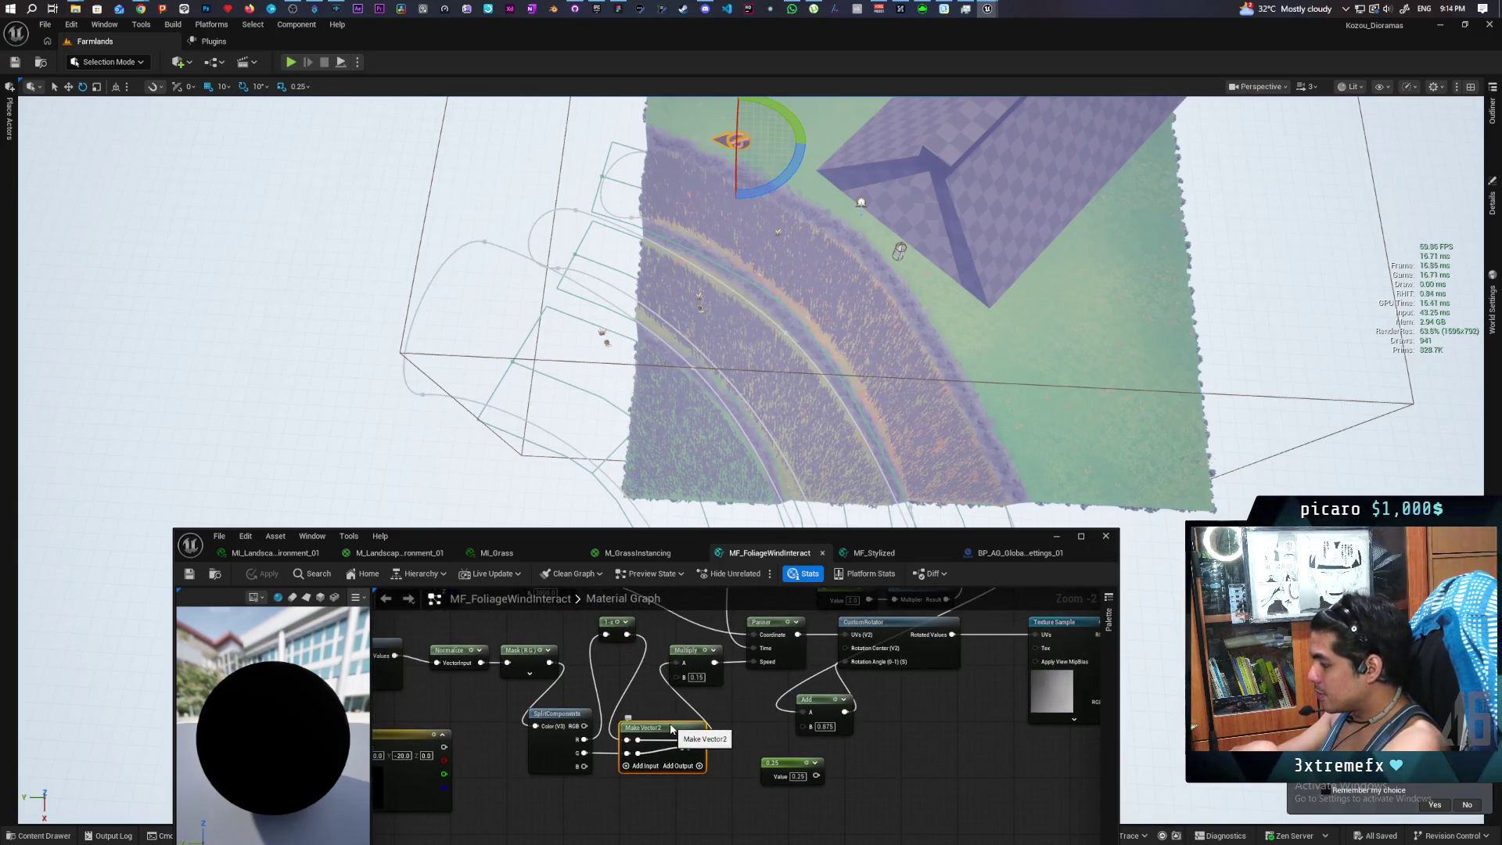
key(Delete)
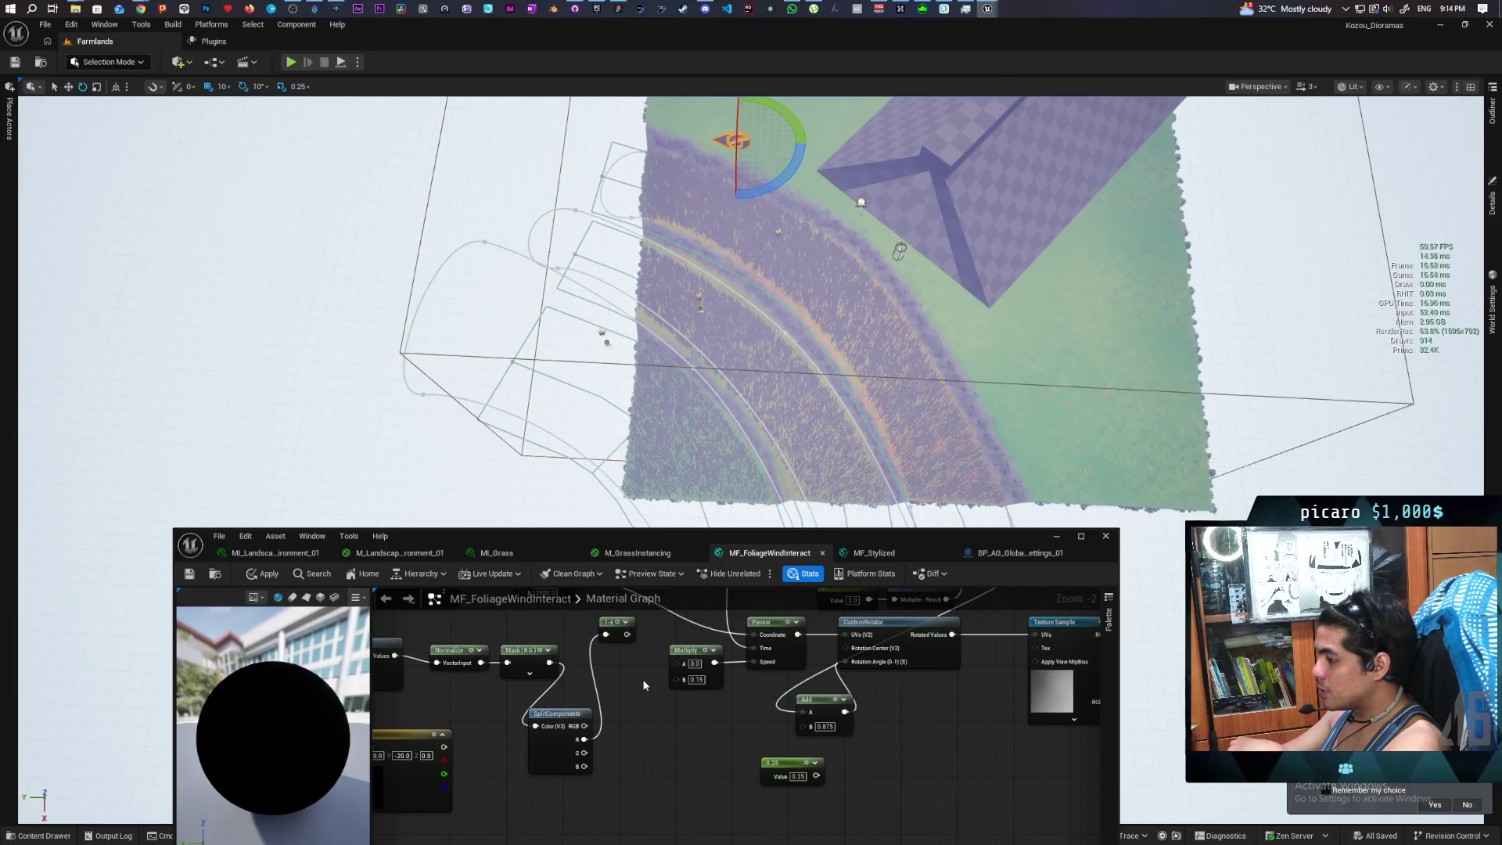
drag(549, 667, 608, 634)
mouse_move(626, 634)
mouse_down()
mouse_move(652, 664)
mouse_move(678, 662)
mouse_up()
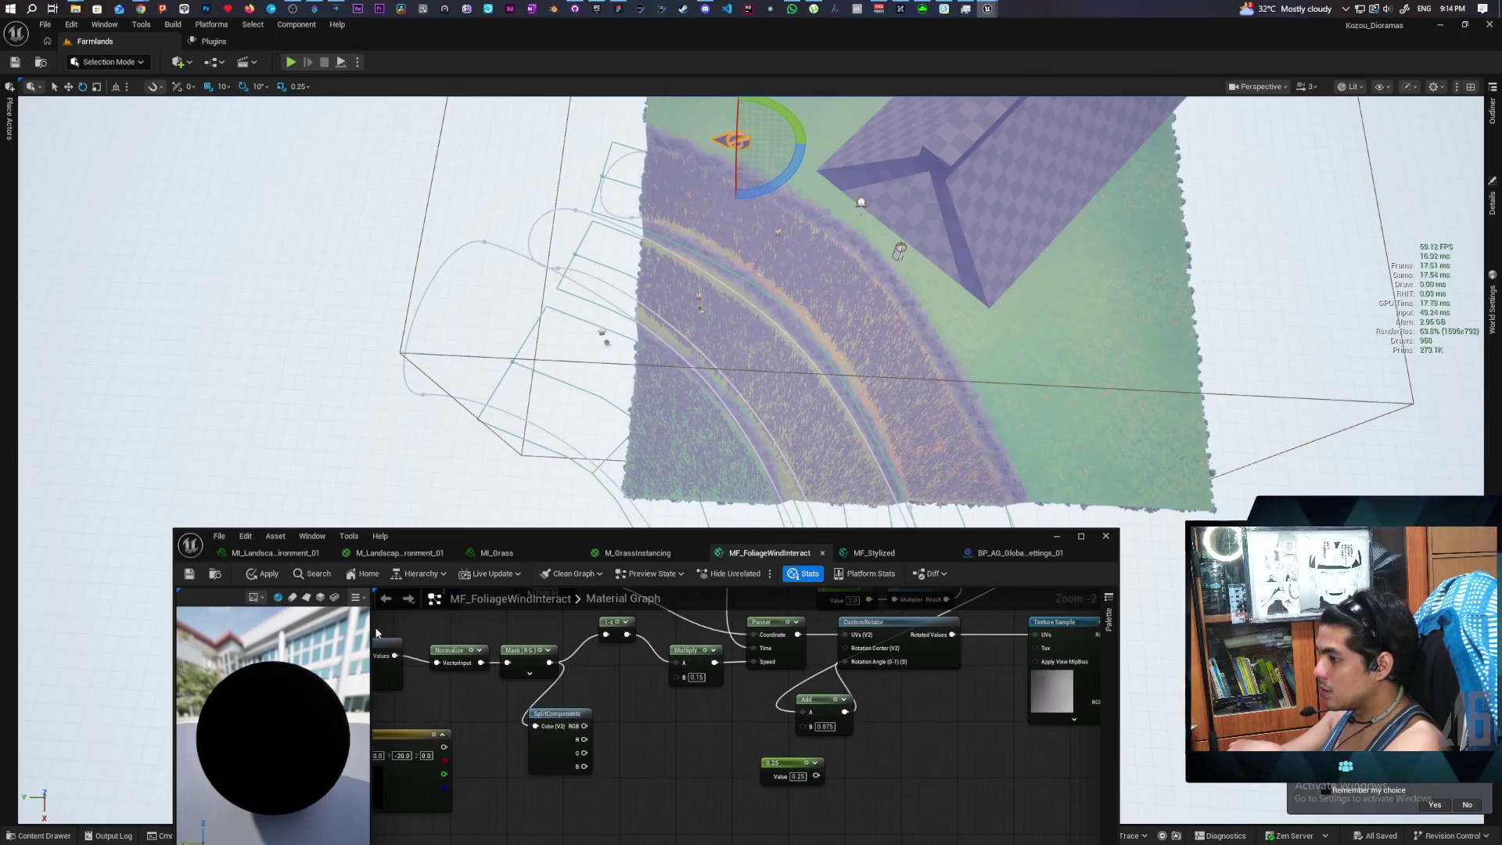
click(264, 575)
click(655, 557)
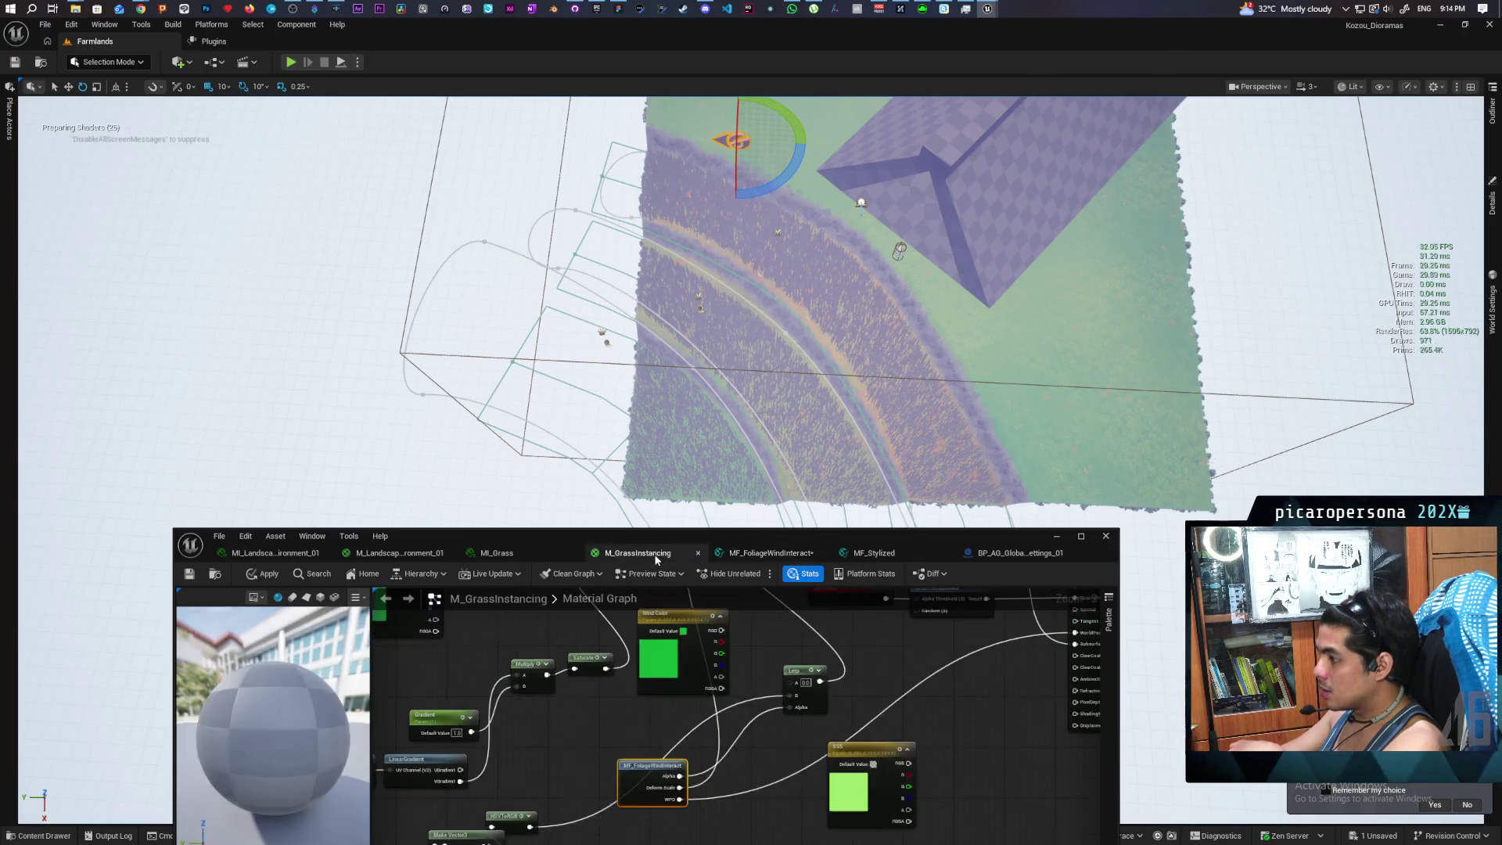
click(766, 553)
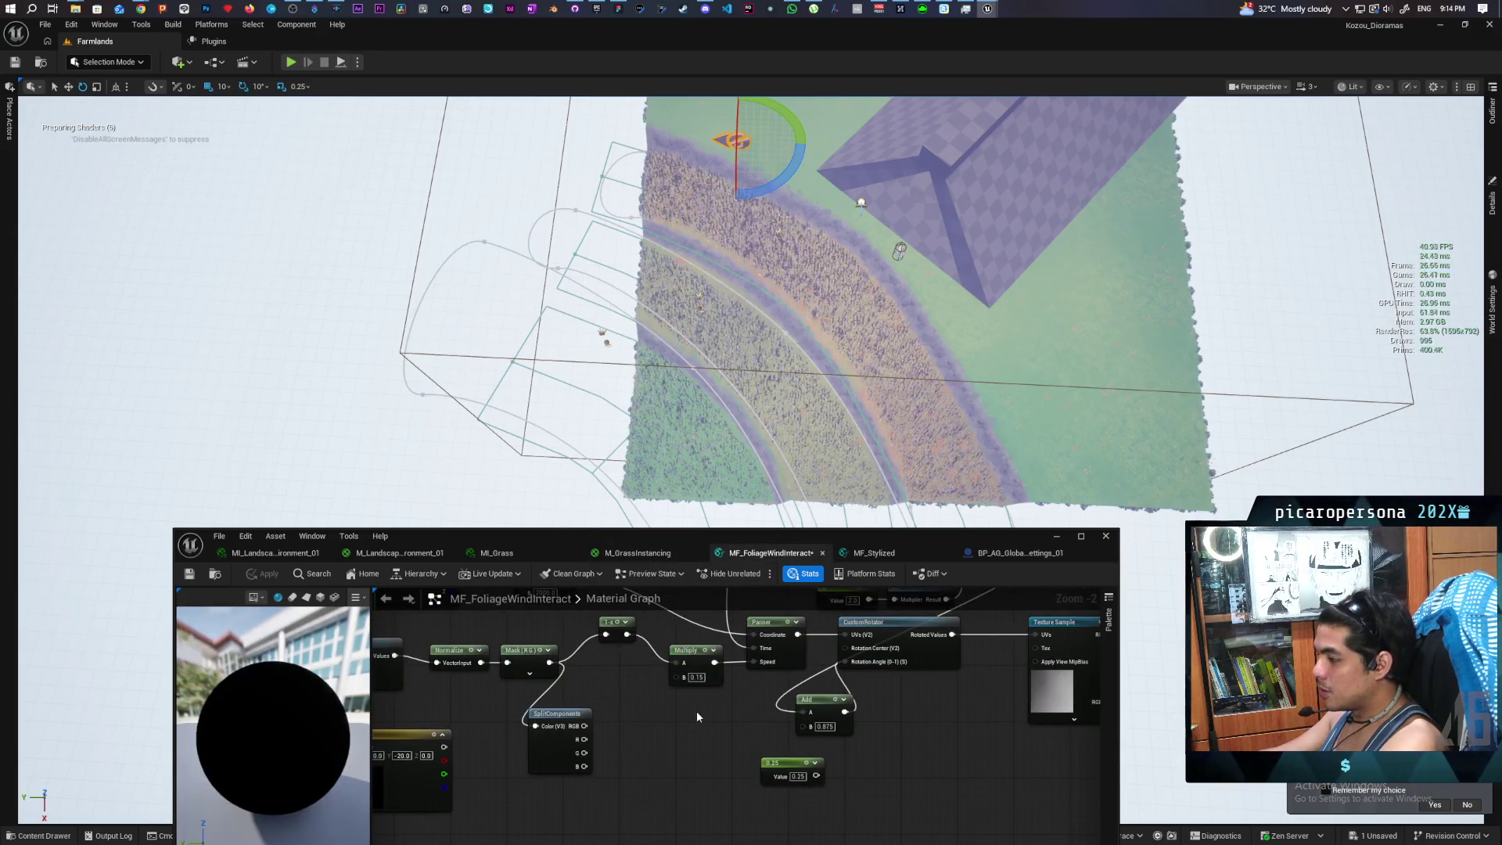
Duplicate the Mask (RG) node with Ctrl+D and feed the Normalize output into the copy
drag(613, 697, 717, 688)
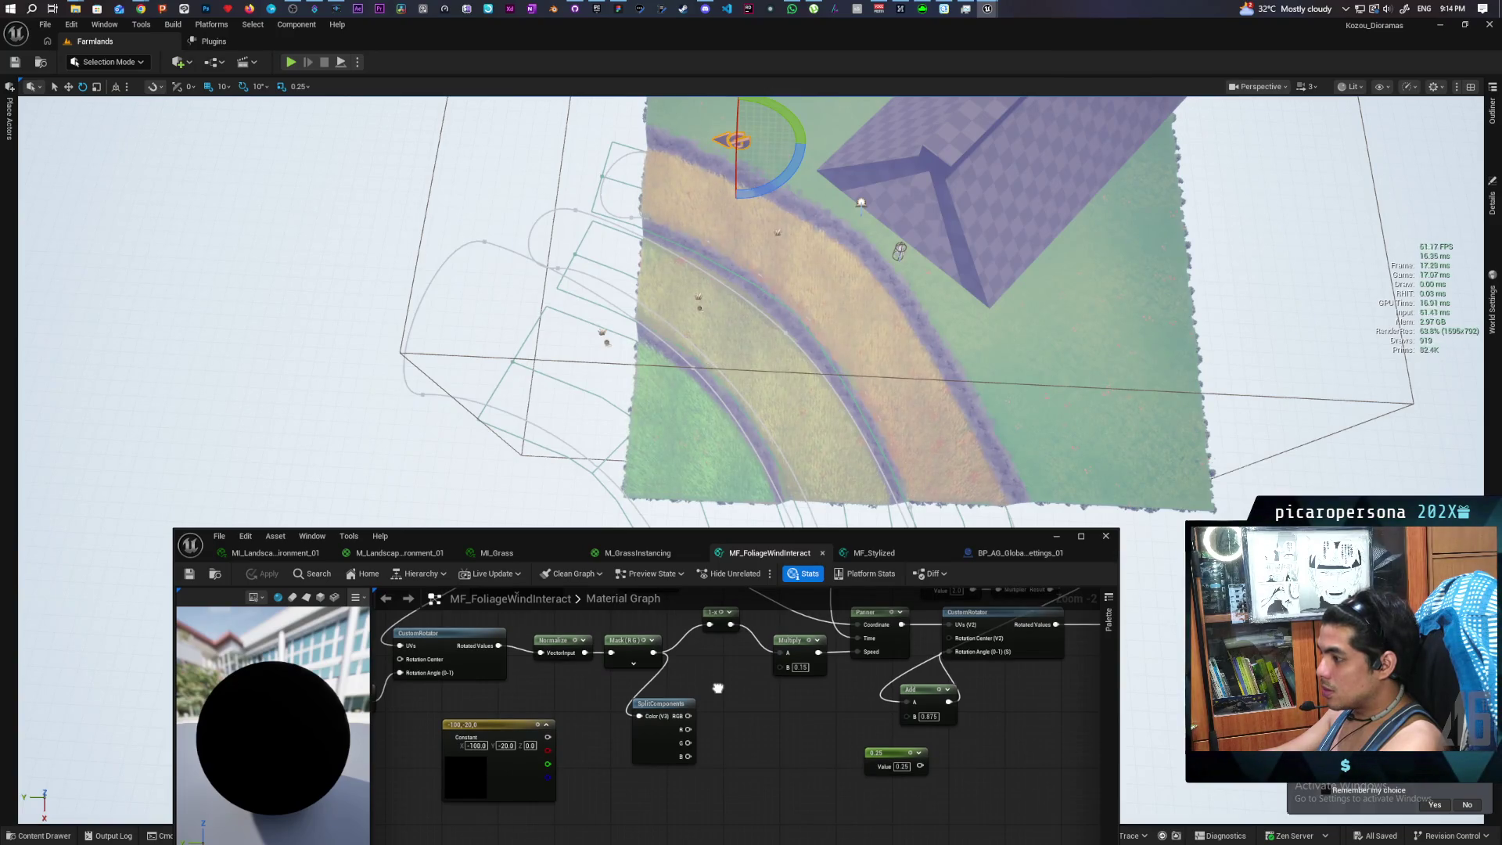
mouse_move(717, 687)
mouse_down()
mouse_move(805, 749)
mouse_move(635, 748)
mouse_up()
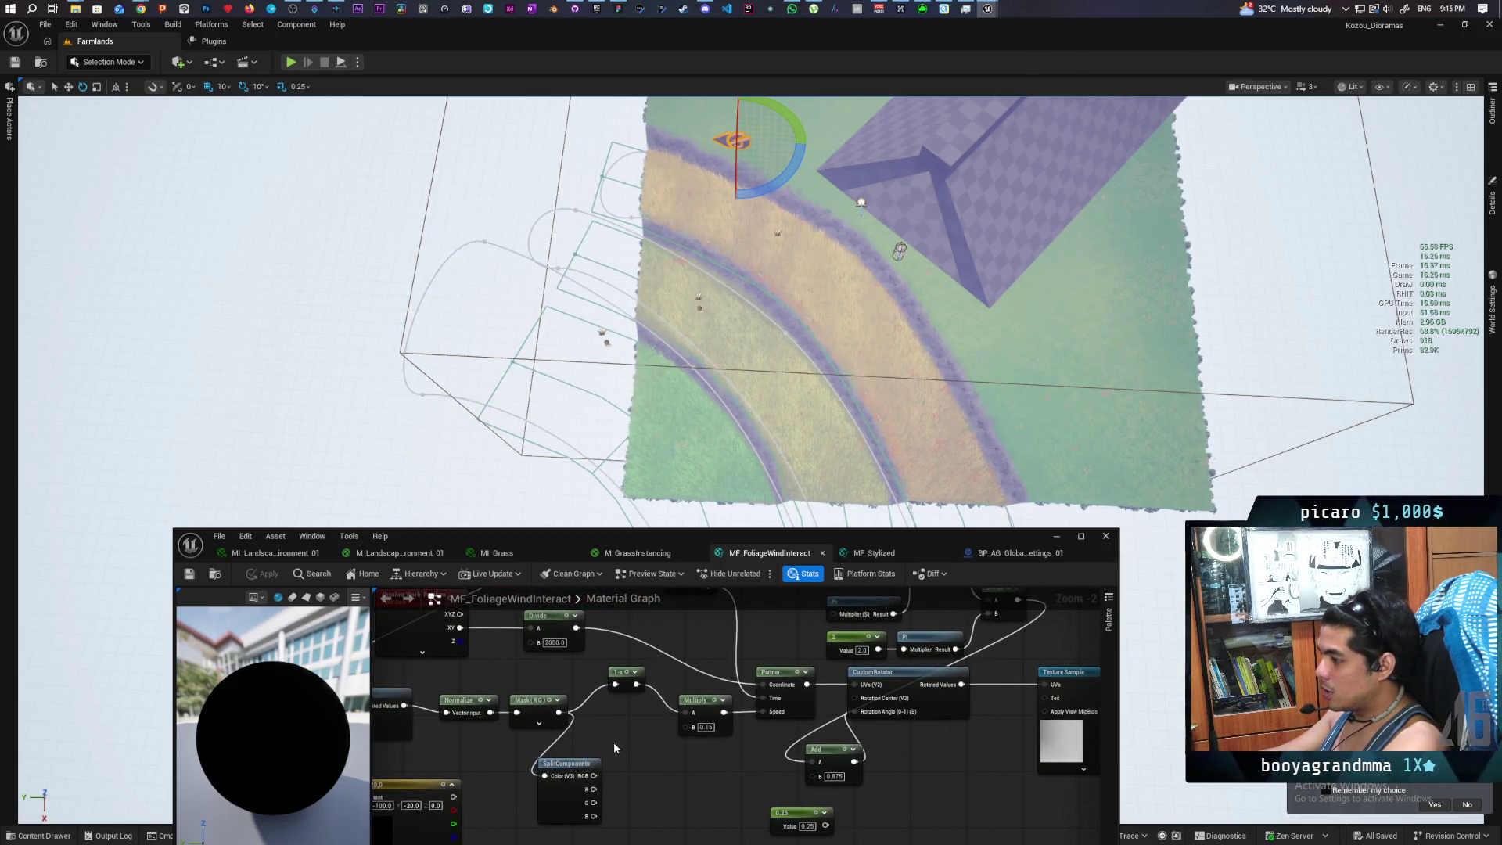
mouse_move(600, 758)
mouse_down()
mouse_move(644, 716)
mouse_move(637, 788)
mouse_up()
click(584, 679)
click(585, 739)
key(ctrl+d)
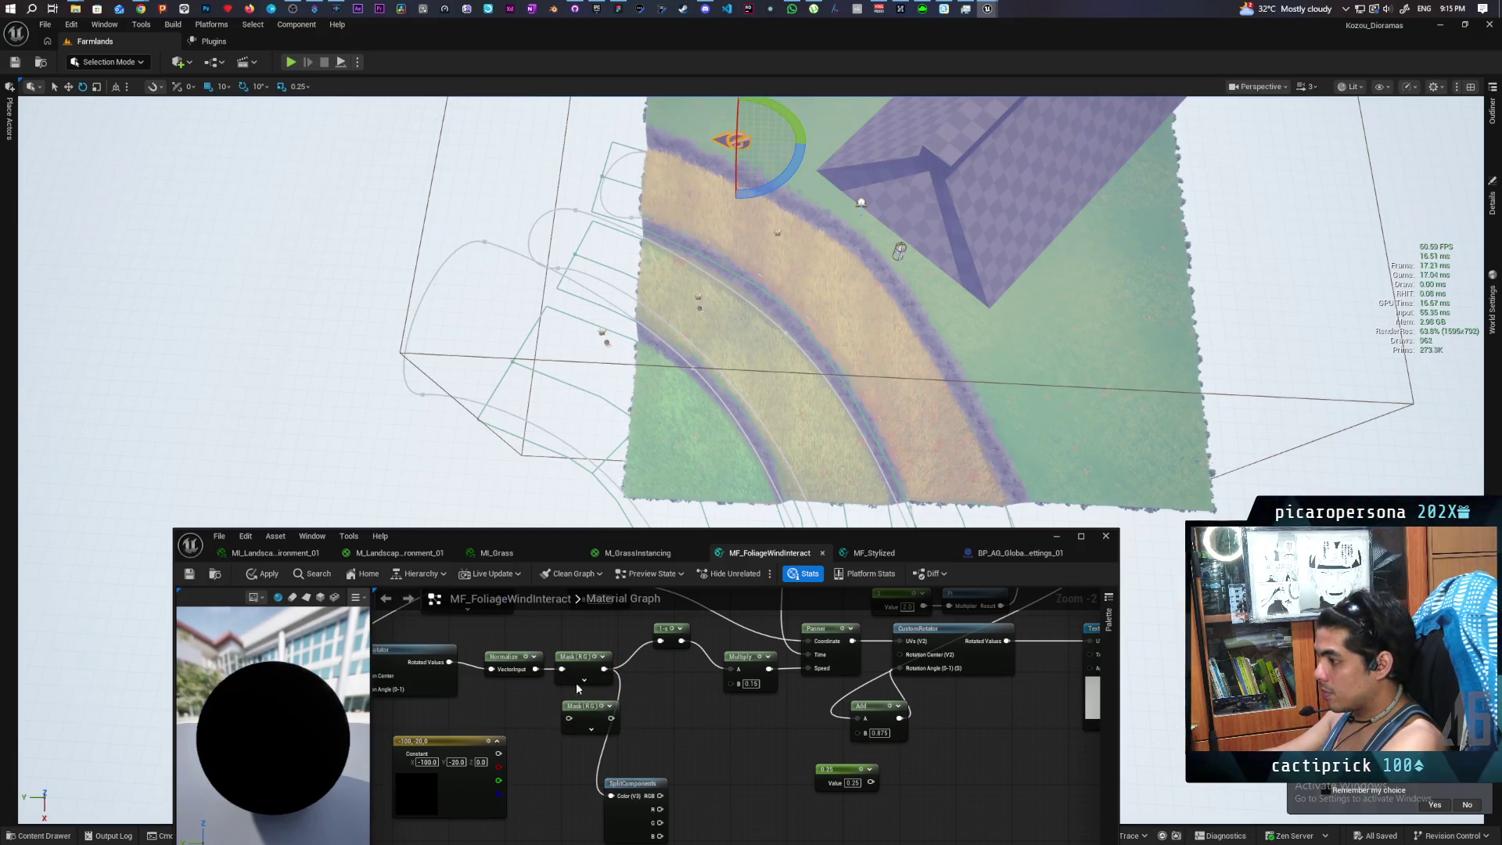
drag(535, 668, 569, 717)
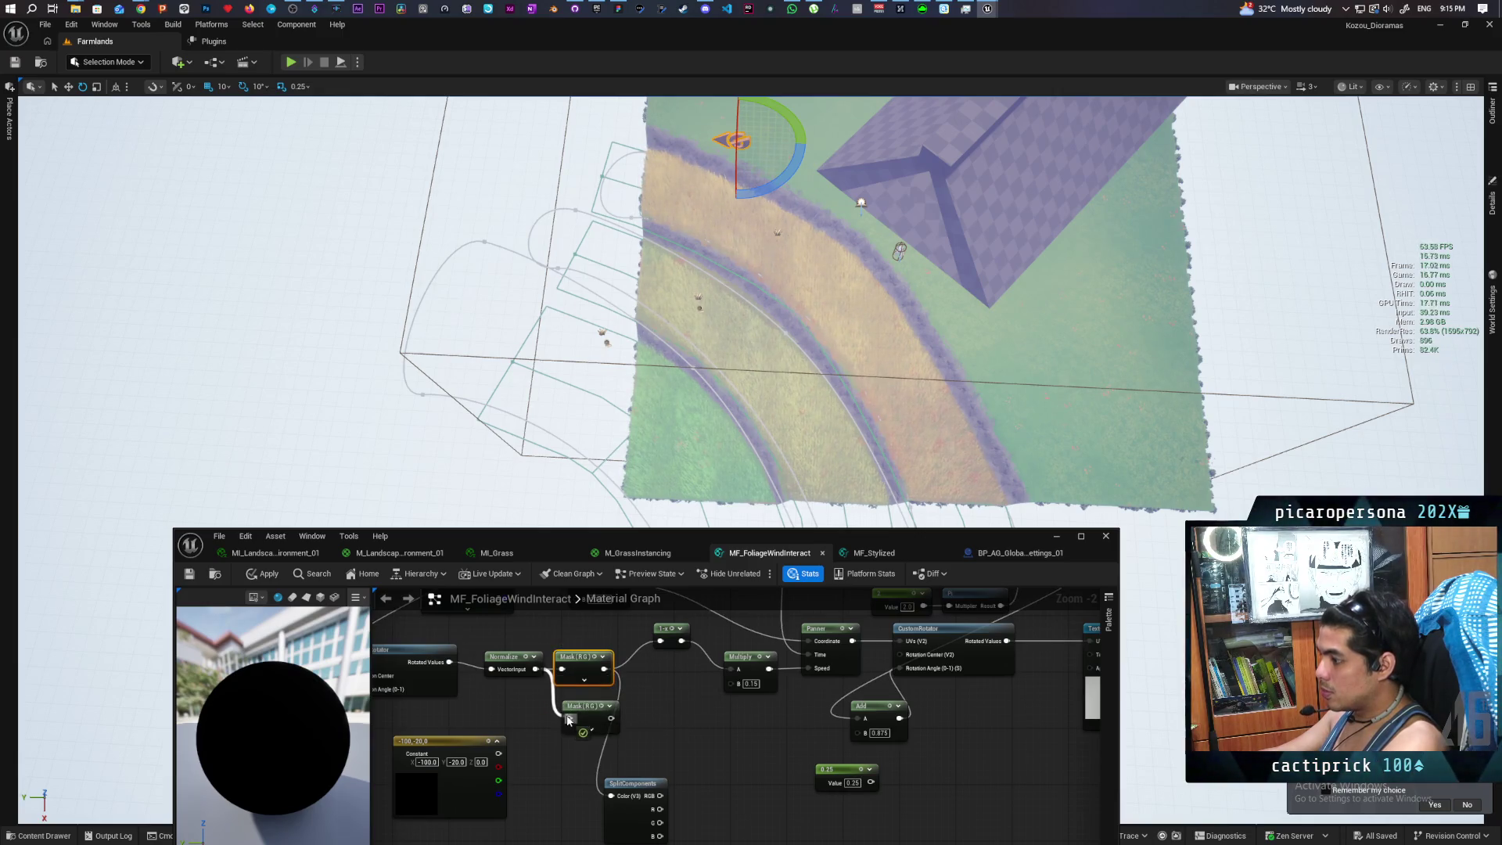
Delete the SplitComponents node from the Multiply area
click(687, 733)
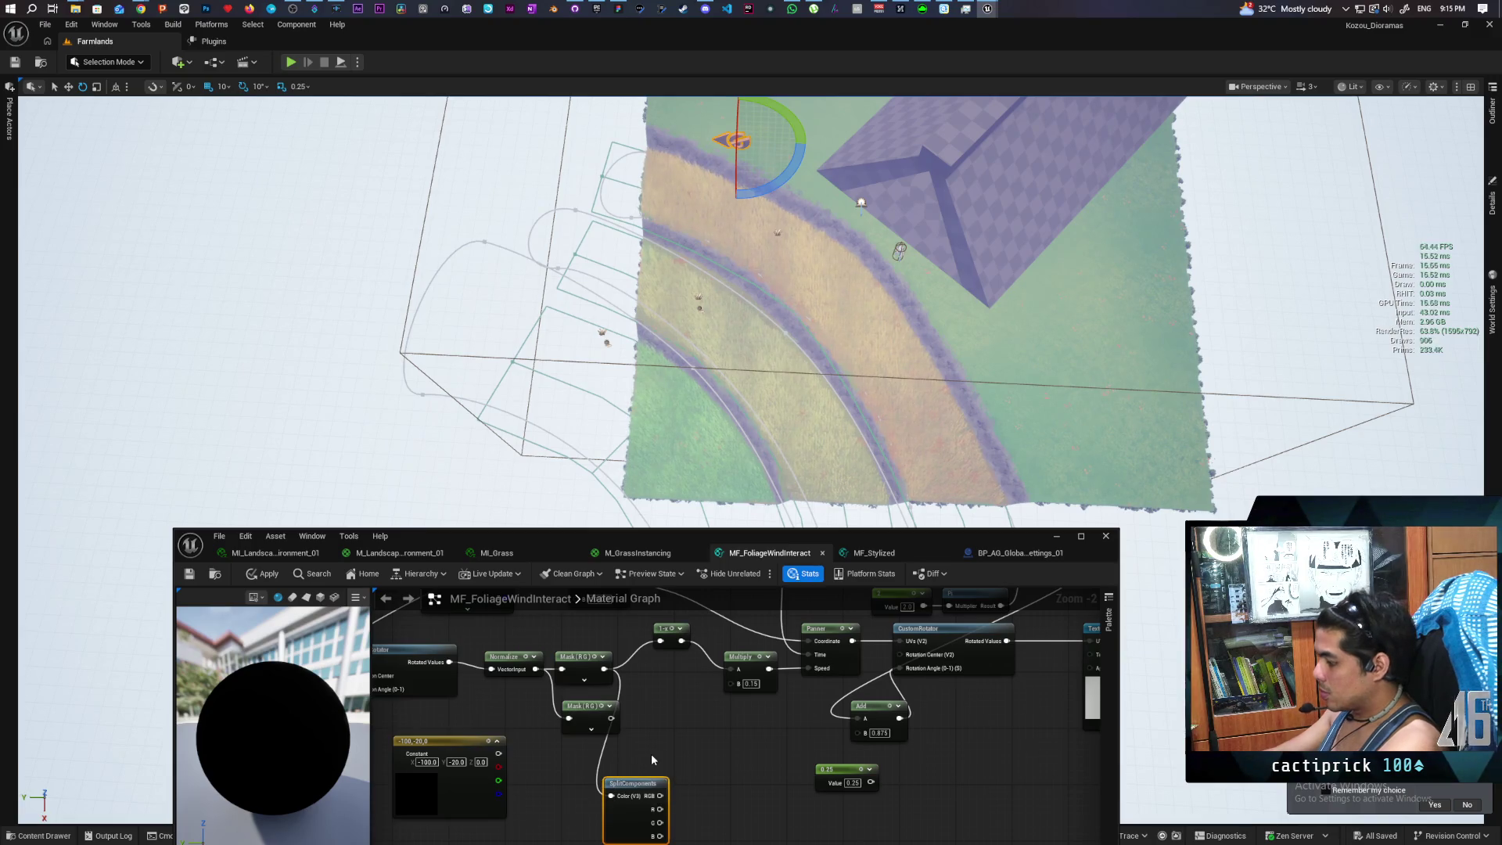
key(Delete)
drag(672, 725, 719, 737)
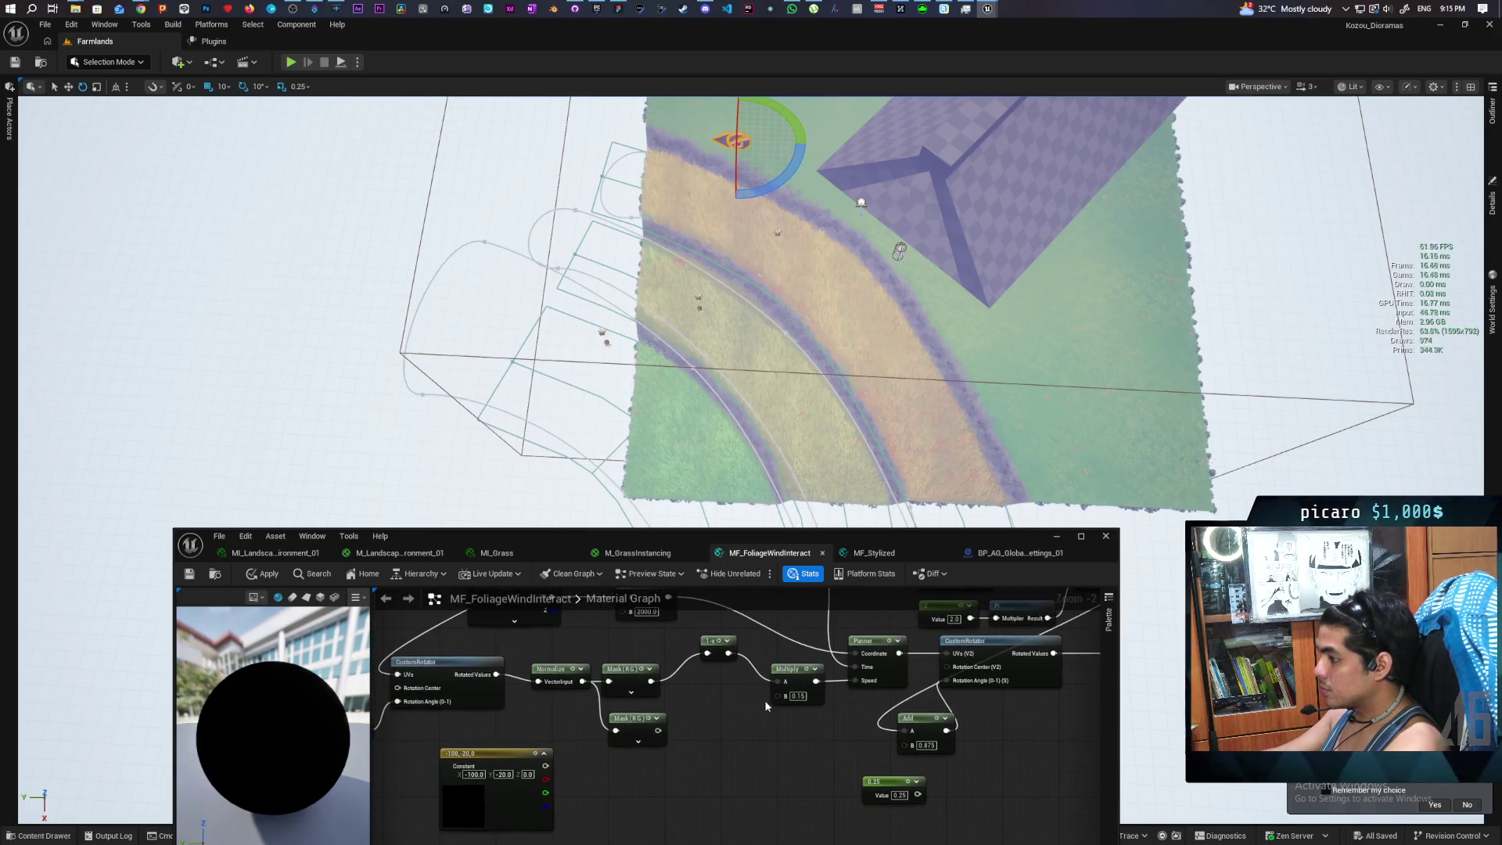
drag(780, 684, 740, 725)
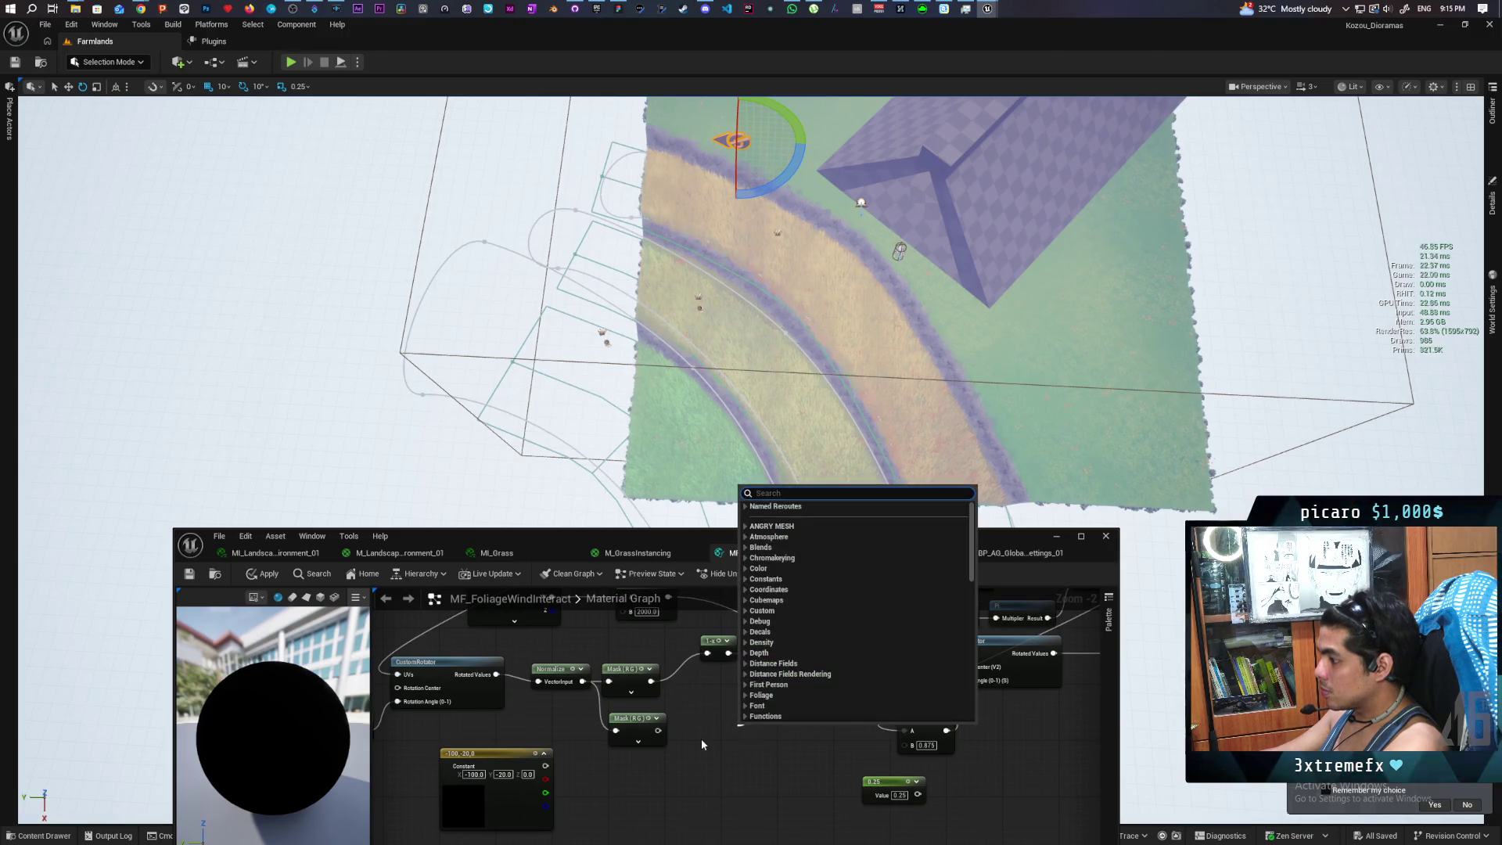
Search 'make' and 'vector 2' from Multiply's input, then dismiss without adding a node
text(make)
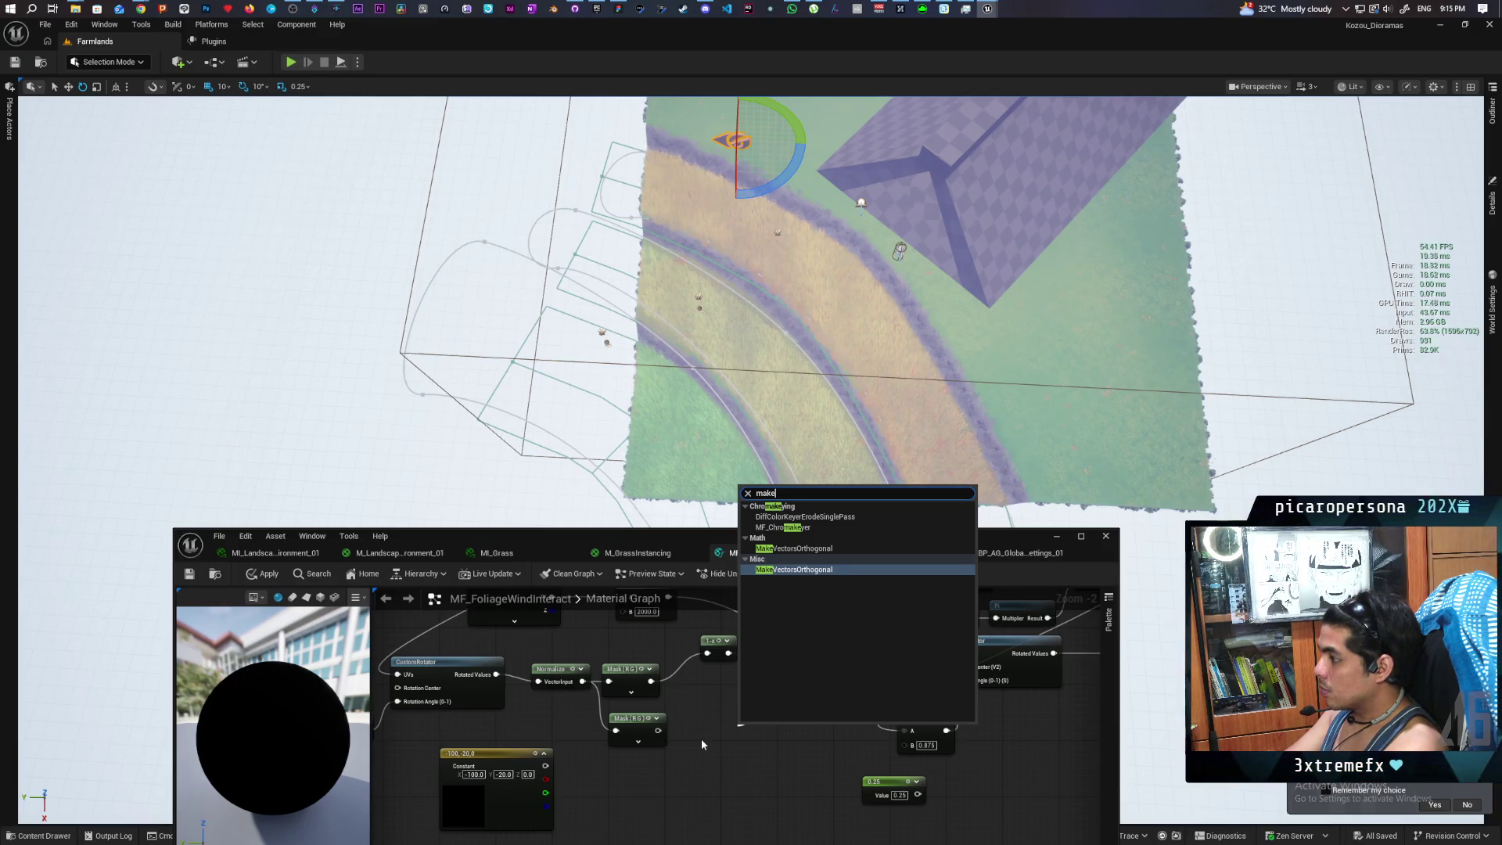
text( ve)
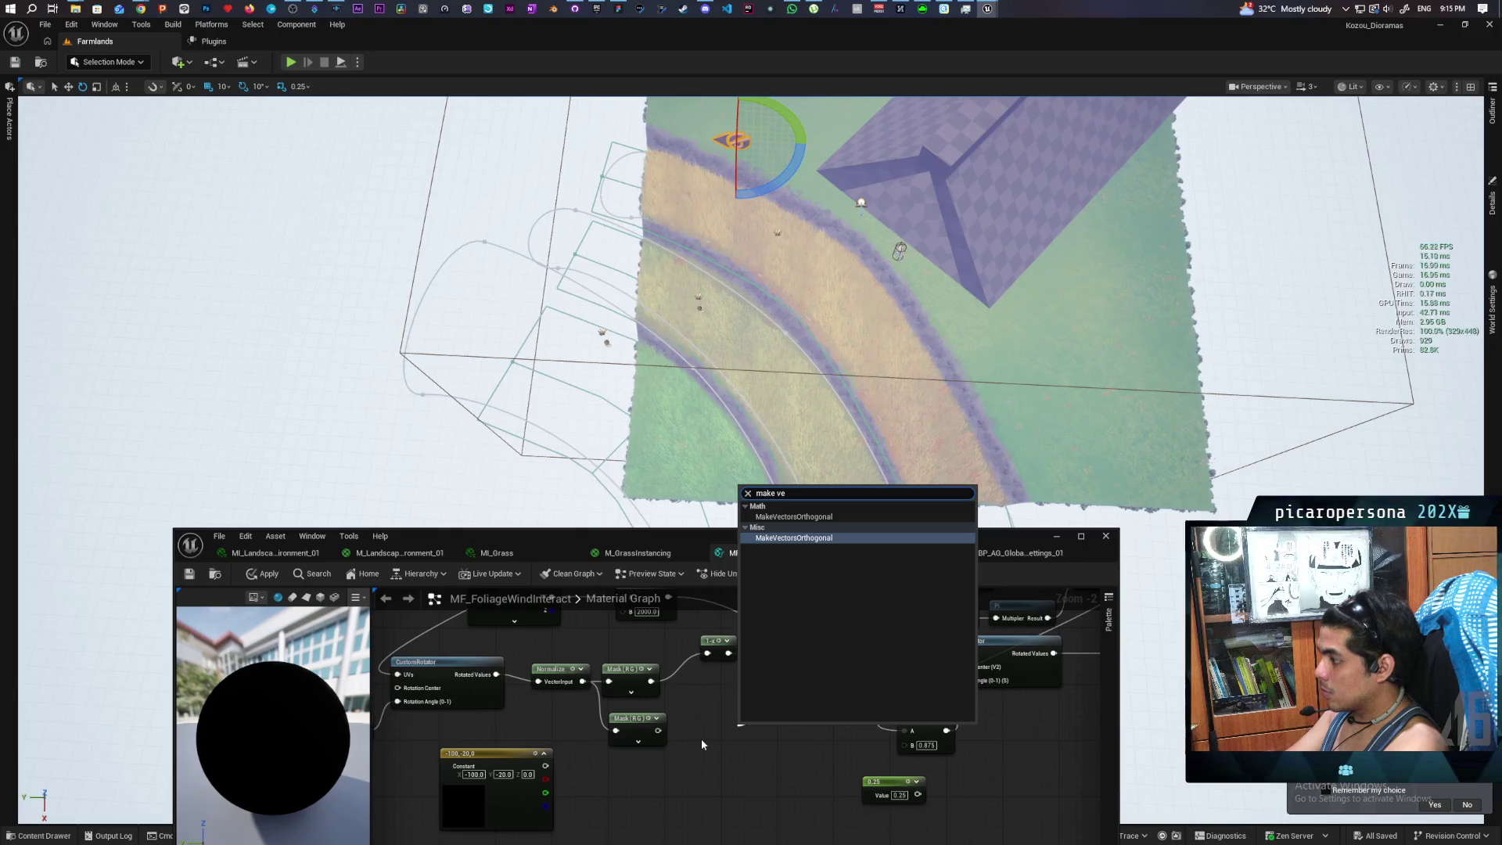
key(Escape)
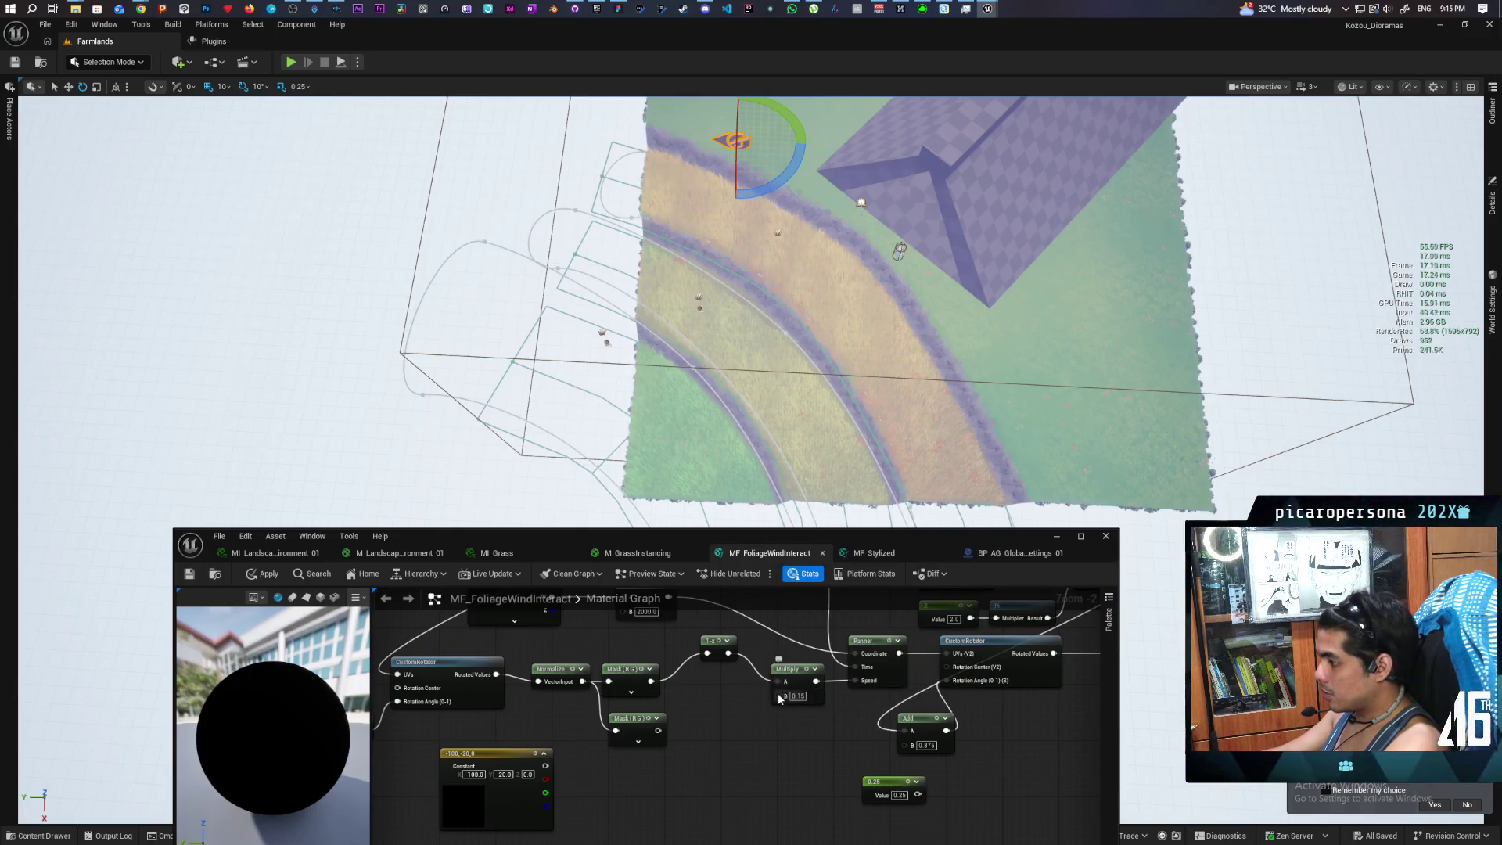
mouse_move(780, 681)
mouse_down()
mouse_move(732, 762)
mouse_move(739, 753)
mouse_up()
text(vec)
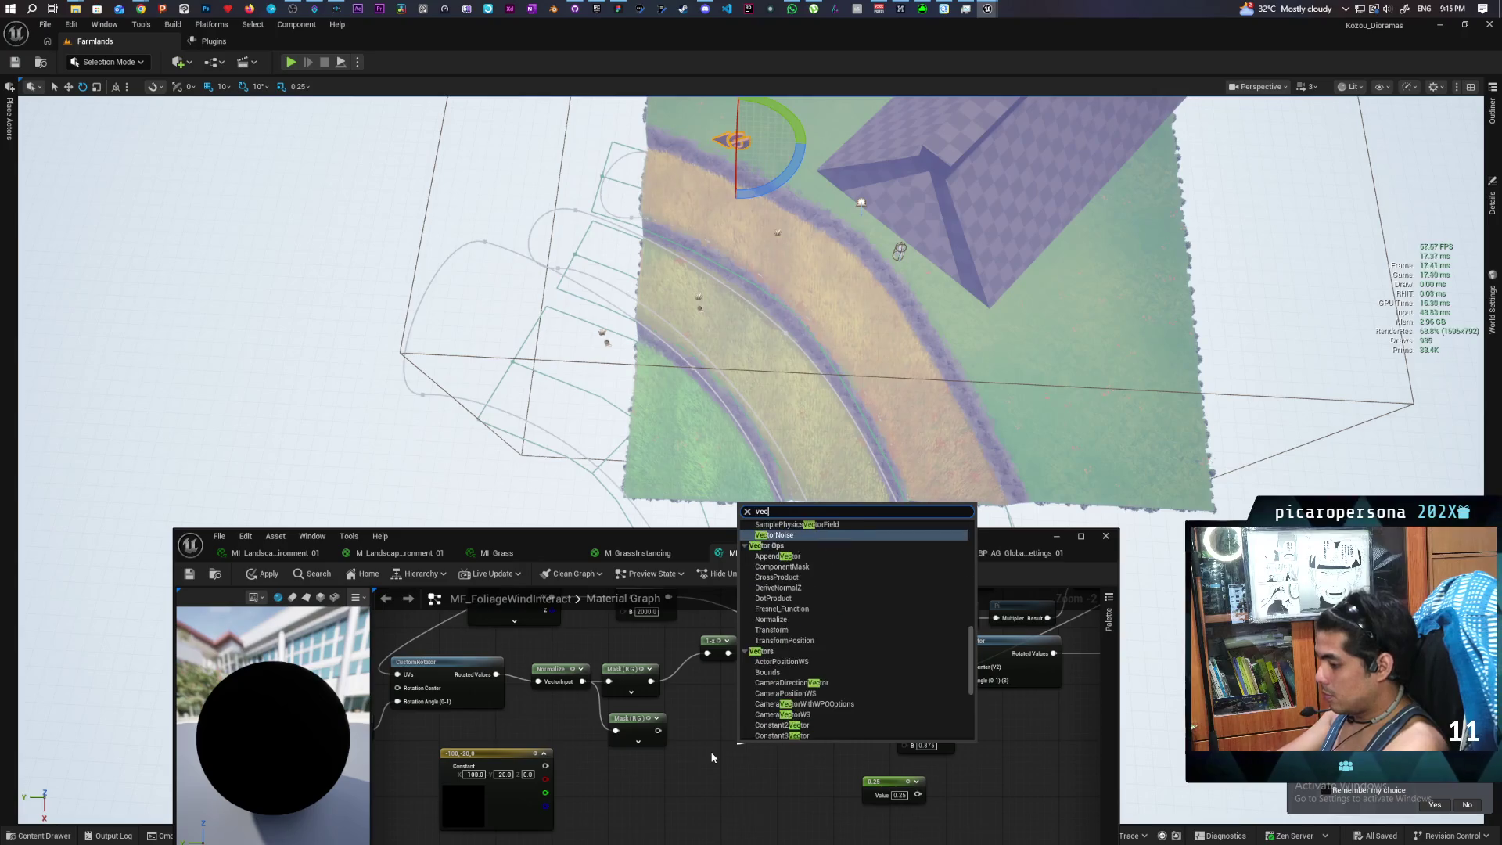
text(tor 2)
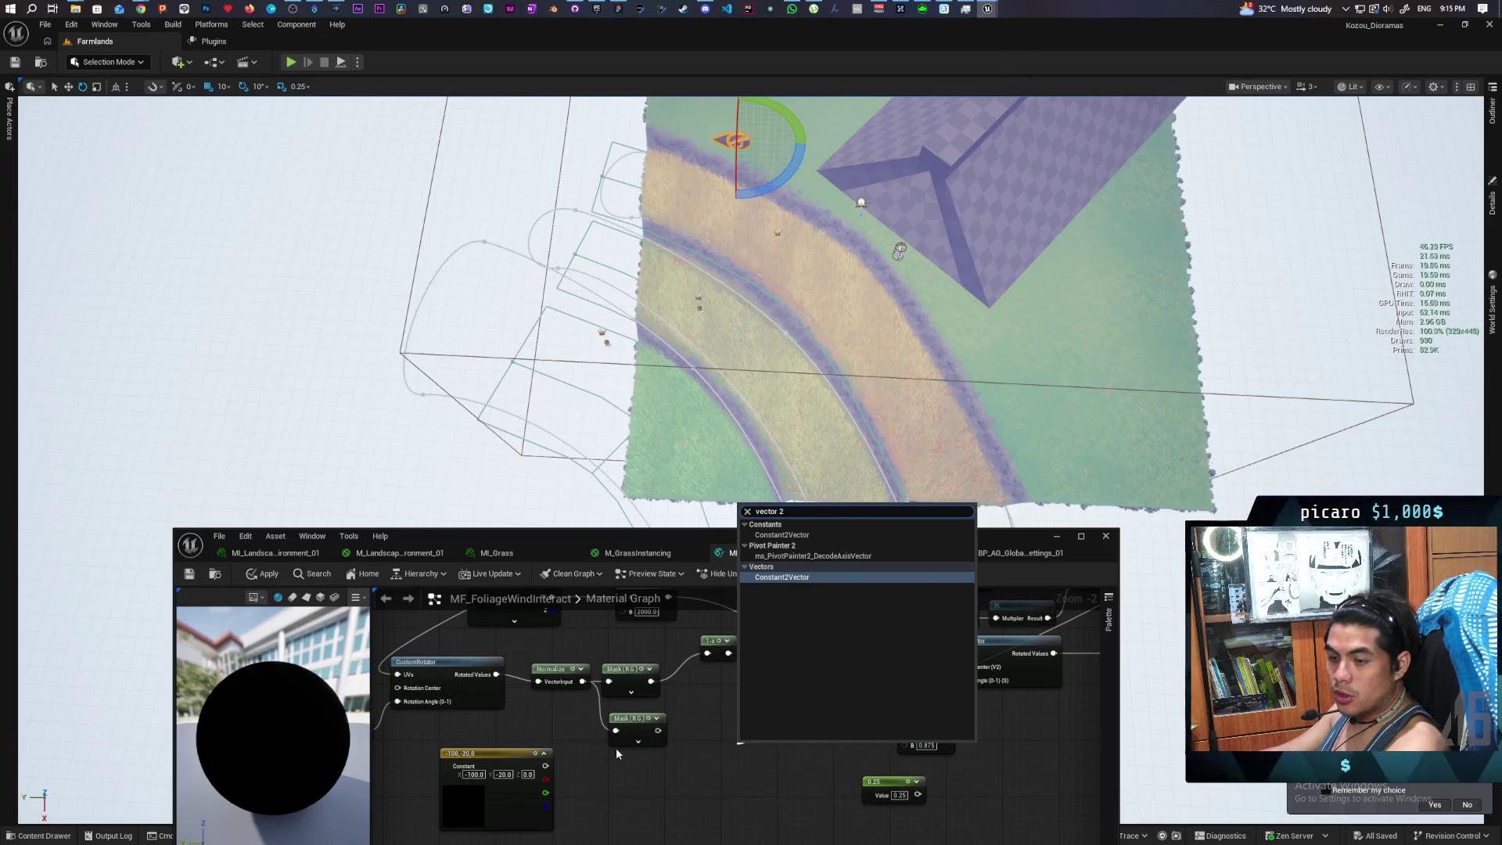
key(Escape)
Try 'brea', 'split' and 'break' searches from the mask output without adding a node
drag(649, 685, 700, 718)
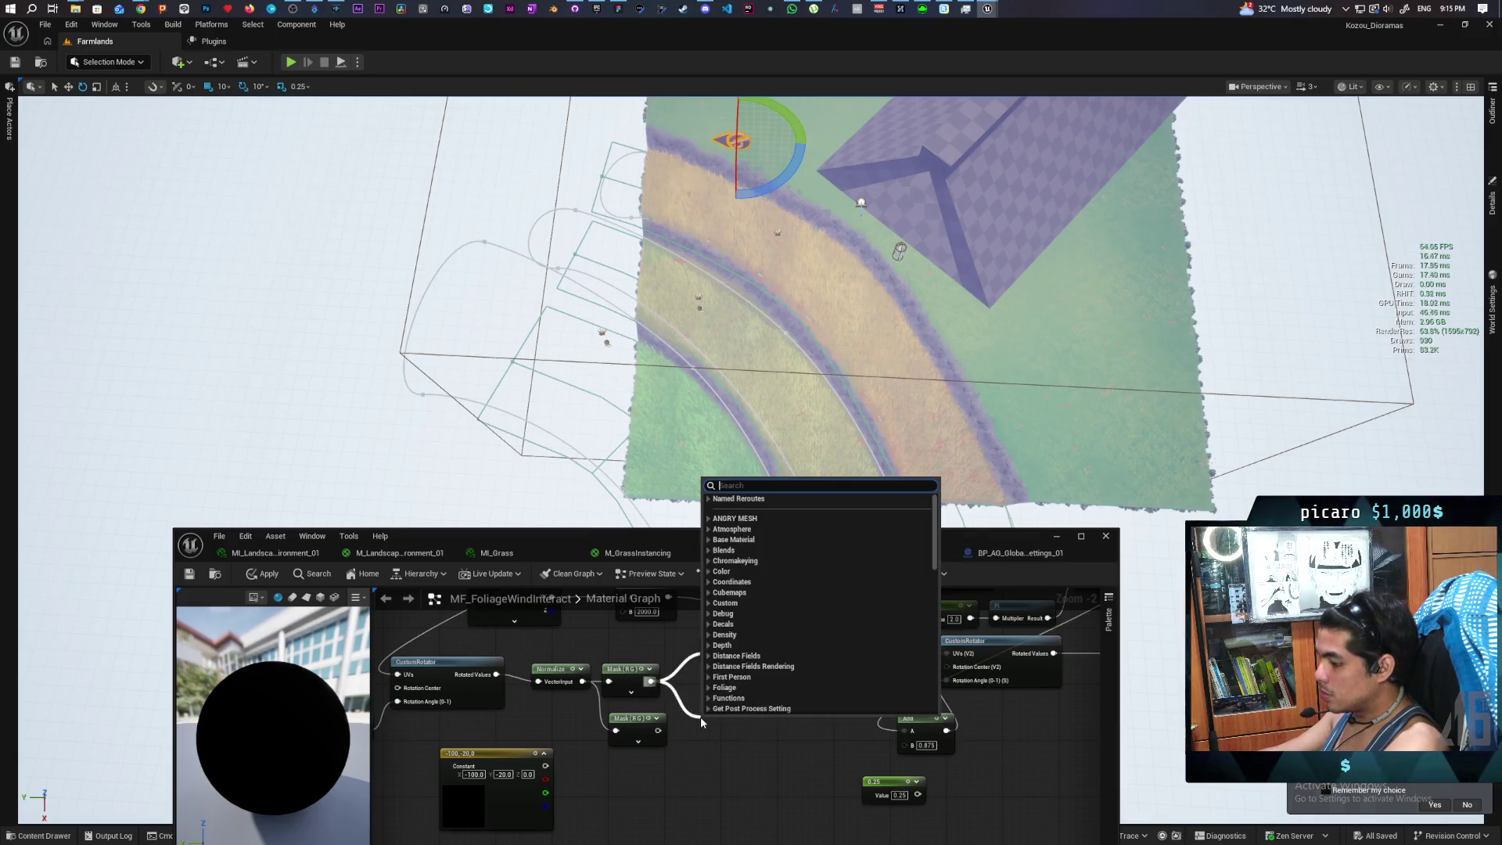
text(brea)
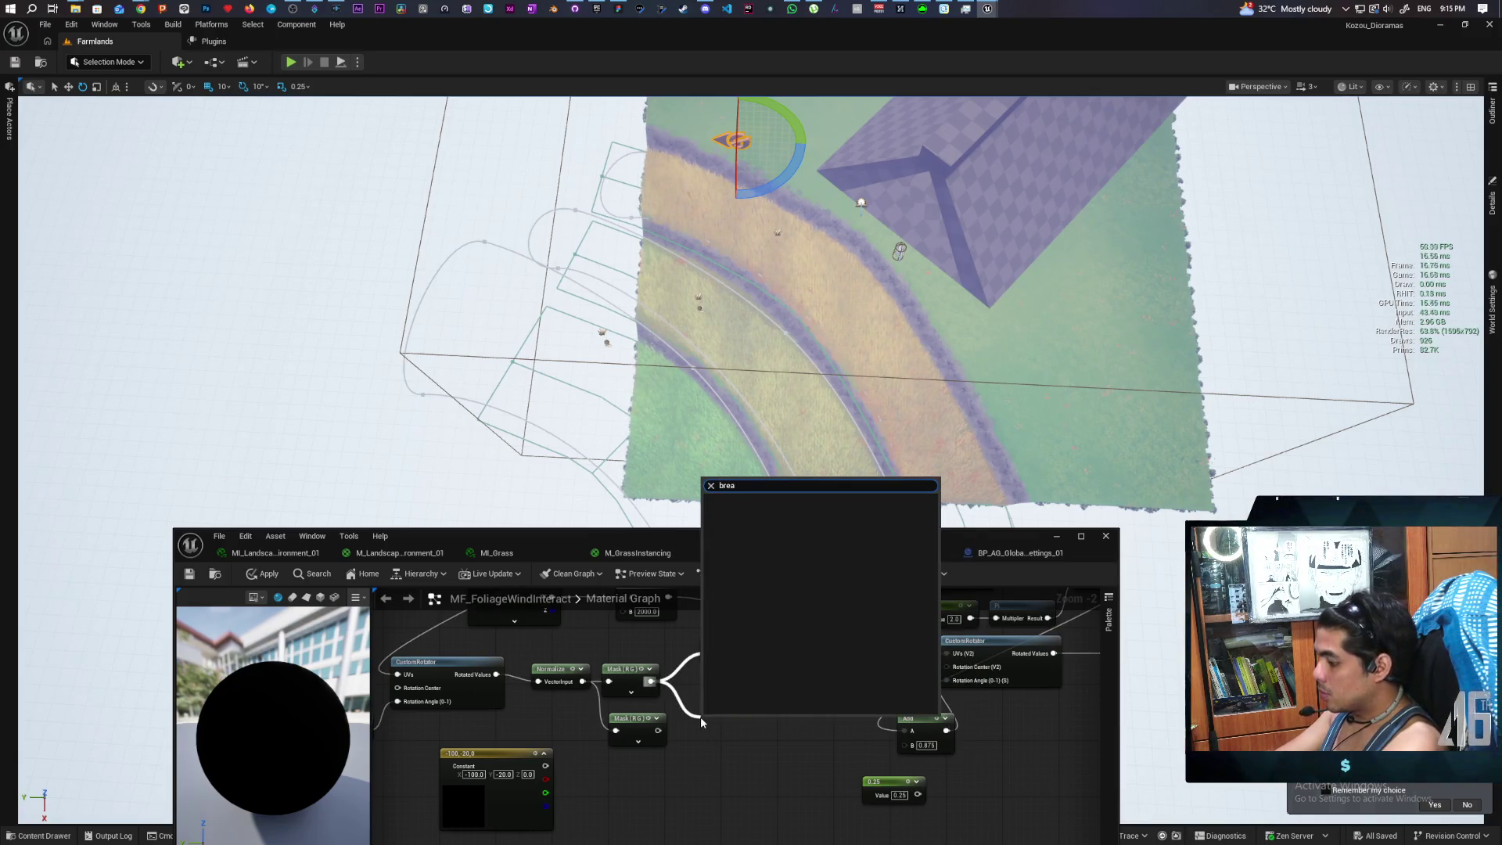
key(Escape)
drag(650, 681, 707, 750)
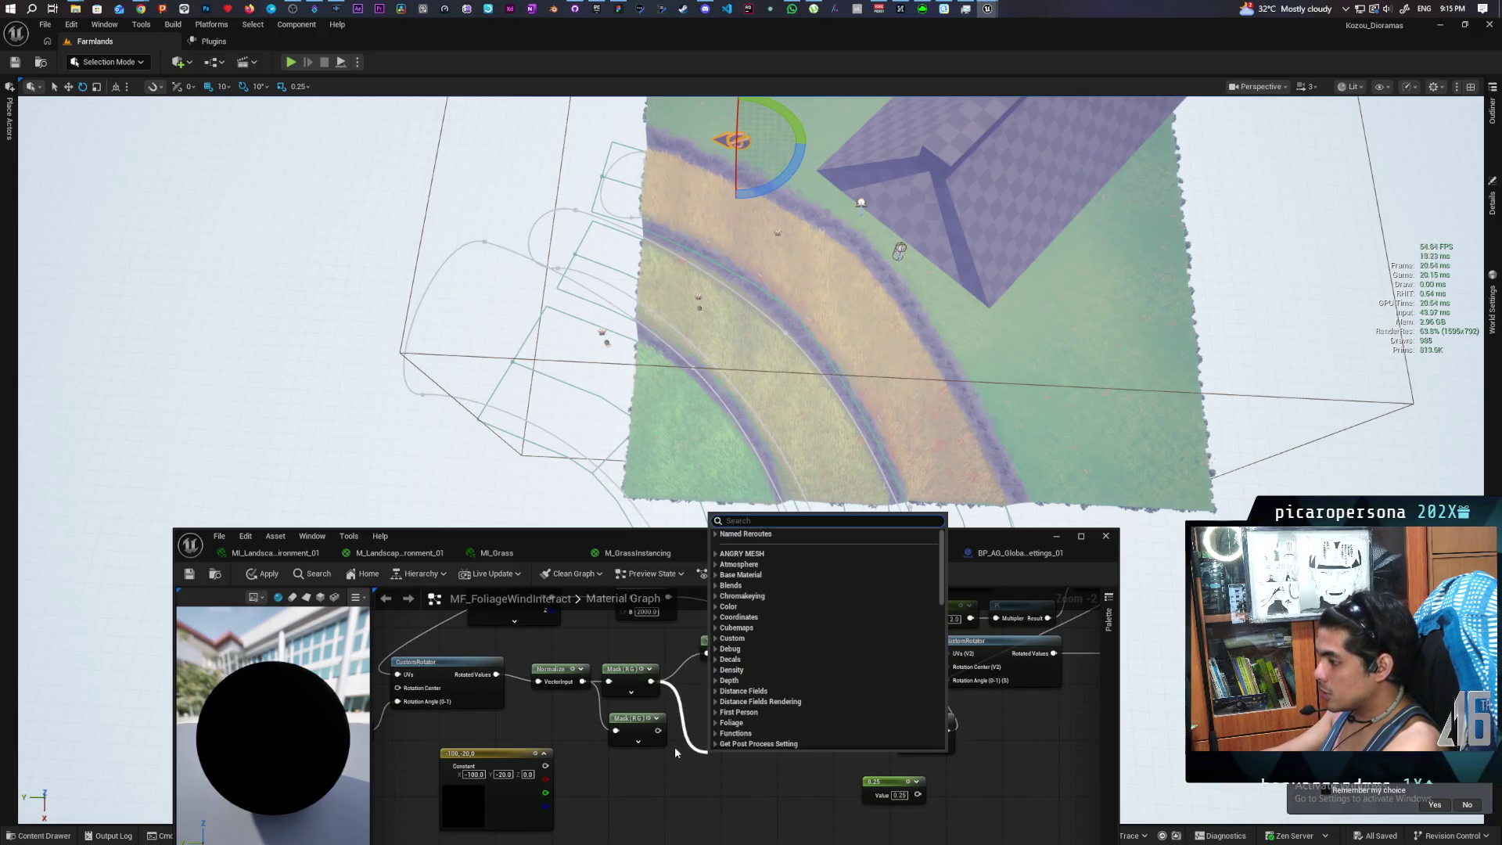
text(split)
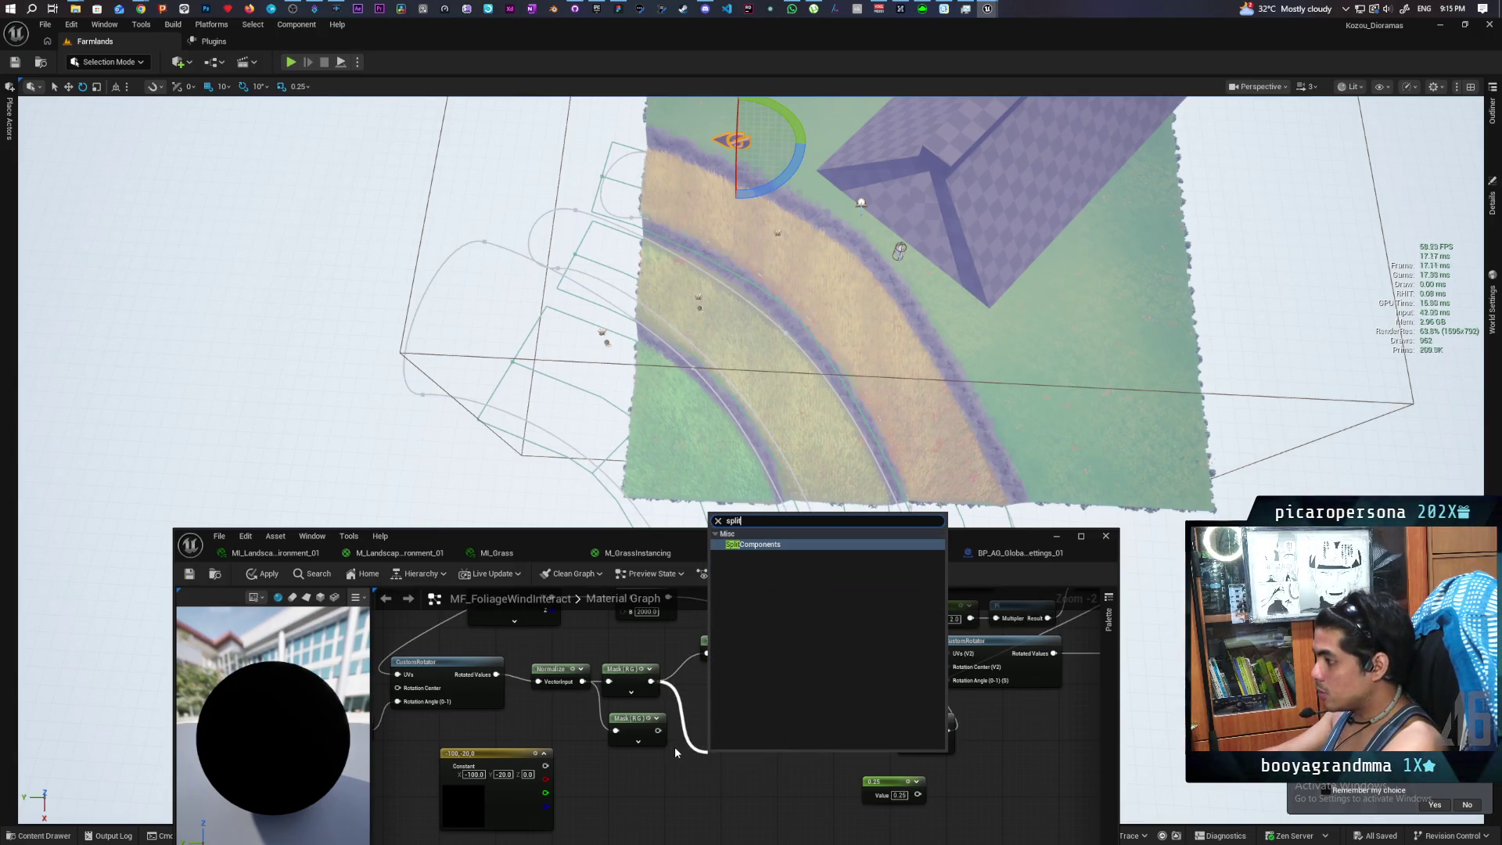
key(Escape)
drag(650, 681, 724, 744)
text(break)
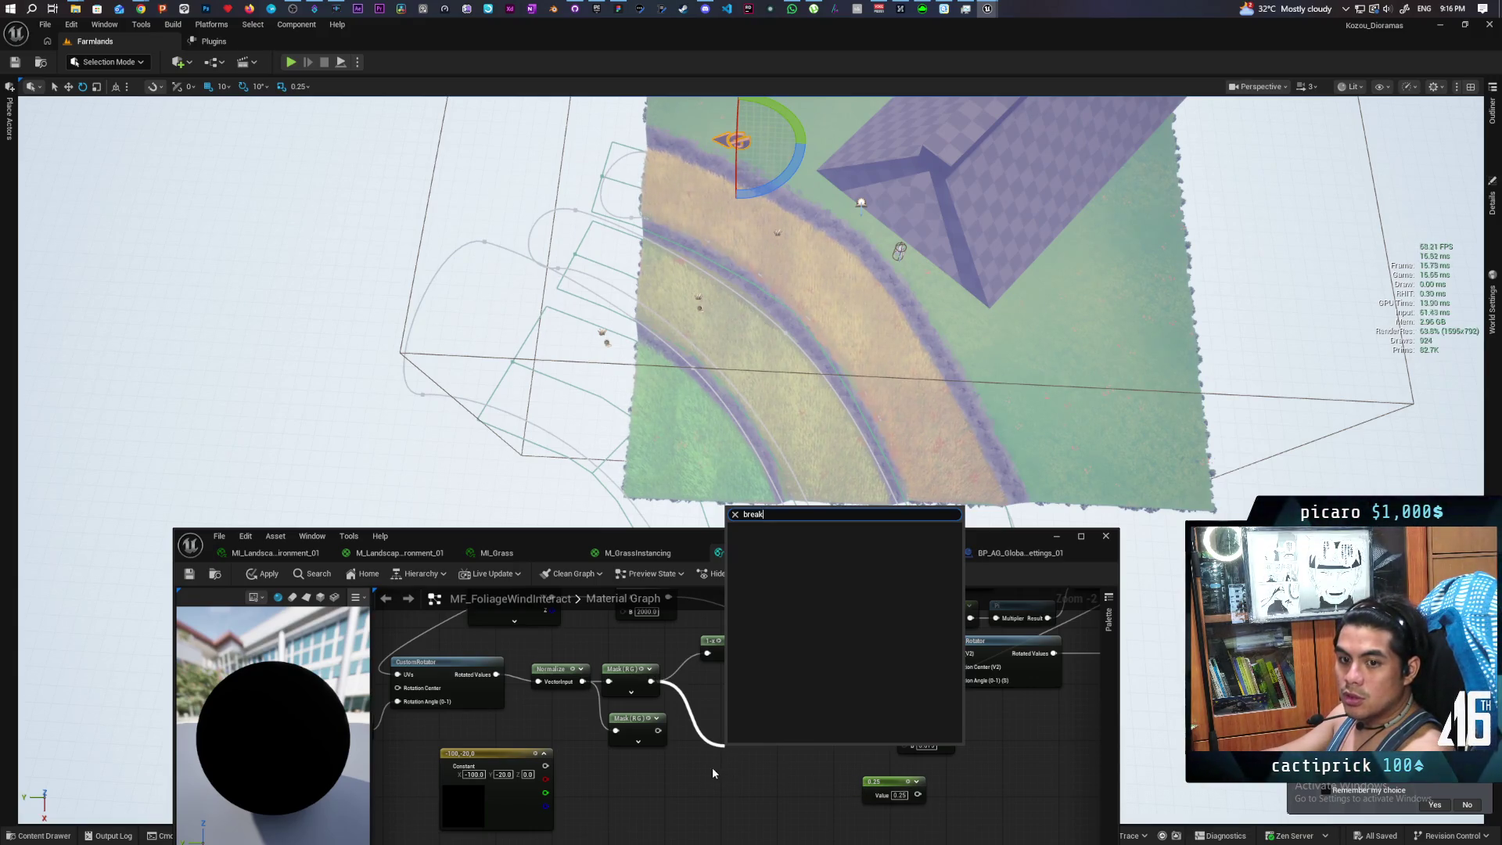
Add a Break Float2 node and feed the Mask (RG) output into it
right_click(695, 737)
text(break)
key(Up)
key(Up)
key(Up)
key(Return)
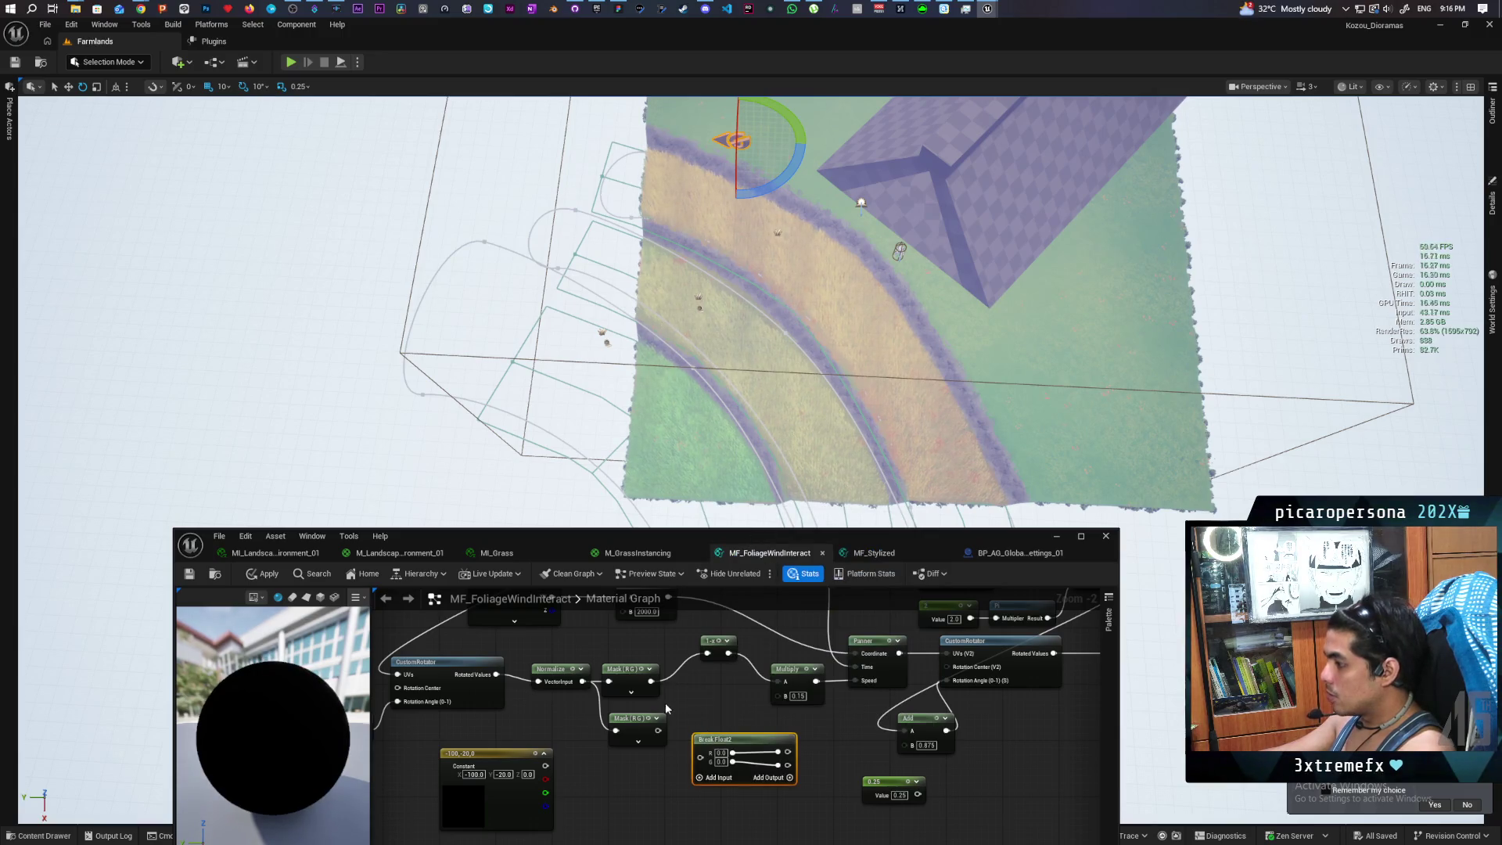
mouse_move(655, 688)
mouse_down()
mouse_move(699, 763)
mouse_move(750, 740)
mouse_move(757, 715)
mouse_move(681, 757)
mouse_up()
click(737, 709)
right_click(742, 709)
text(make)
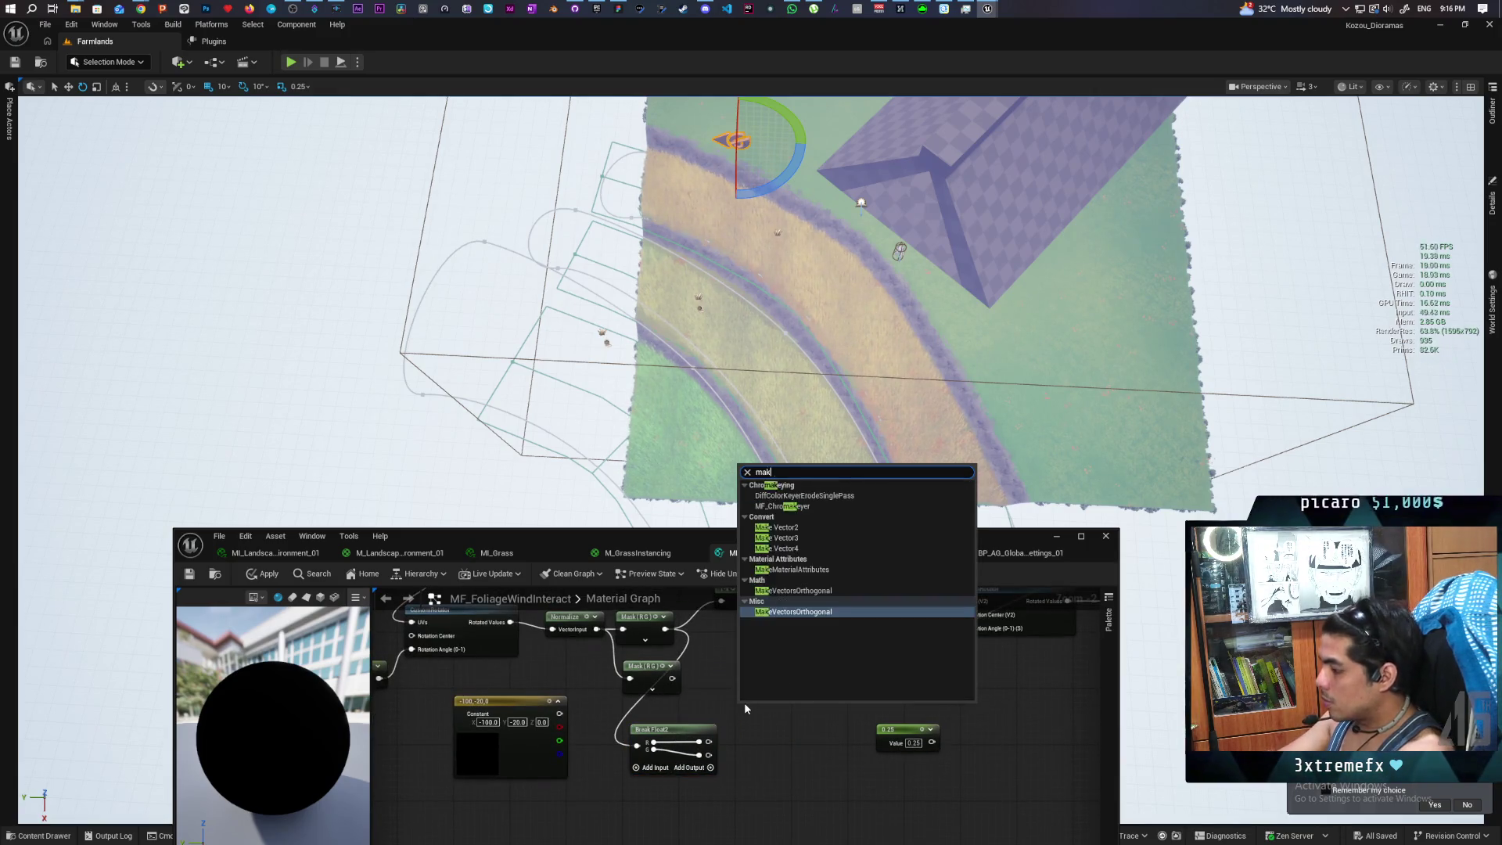
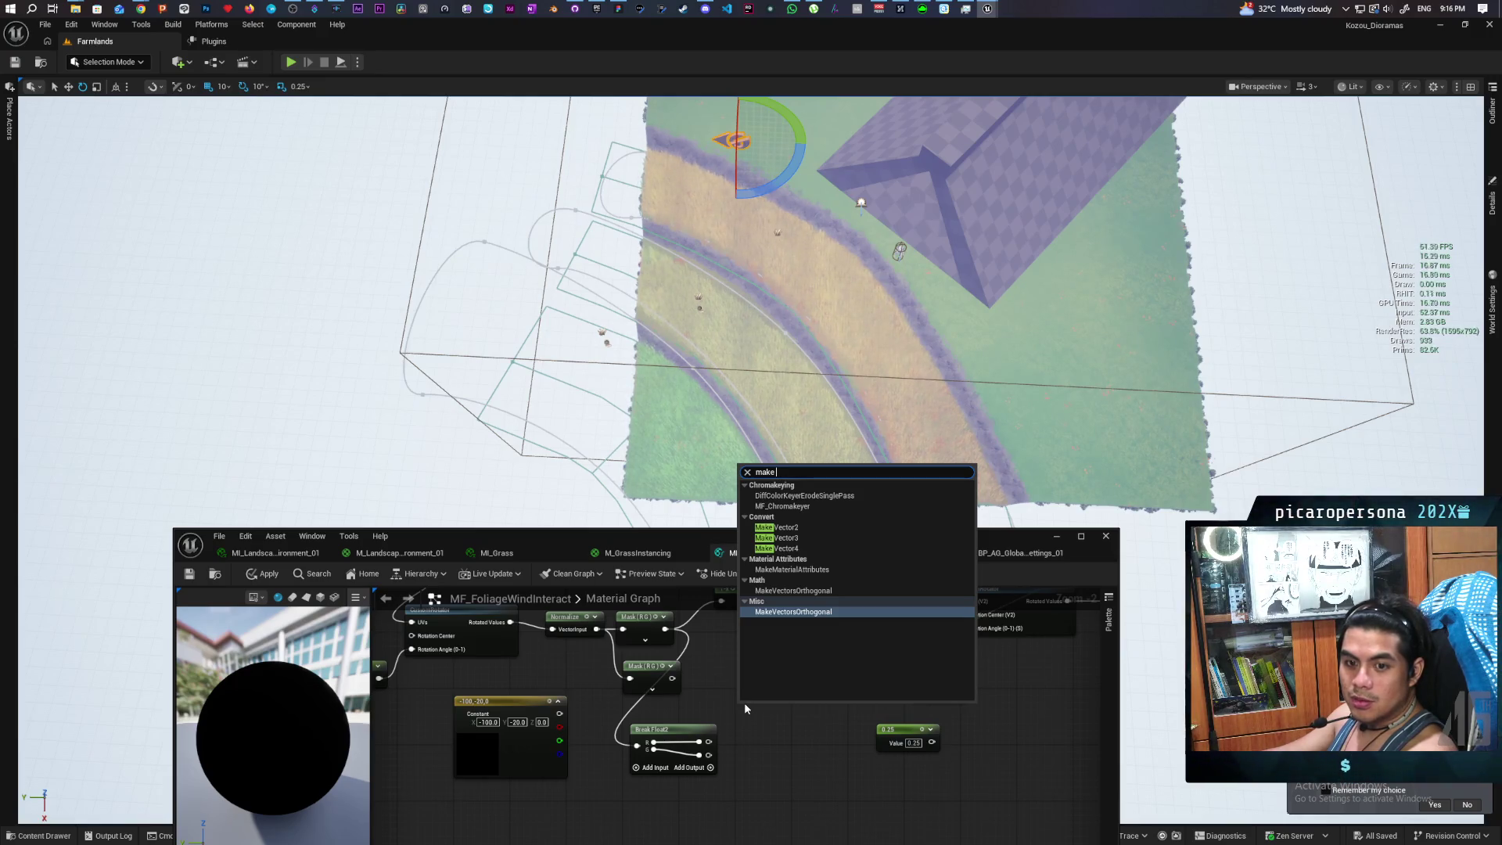
Insert a Make Vector2 node feeding Multiply A in MF_FoliageWindInteract and apply it
click(786, 528)
scroll(747, 704, up, 1)
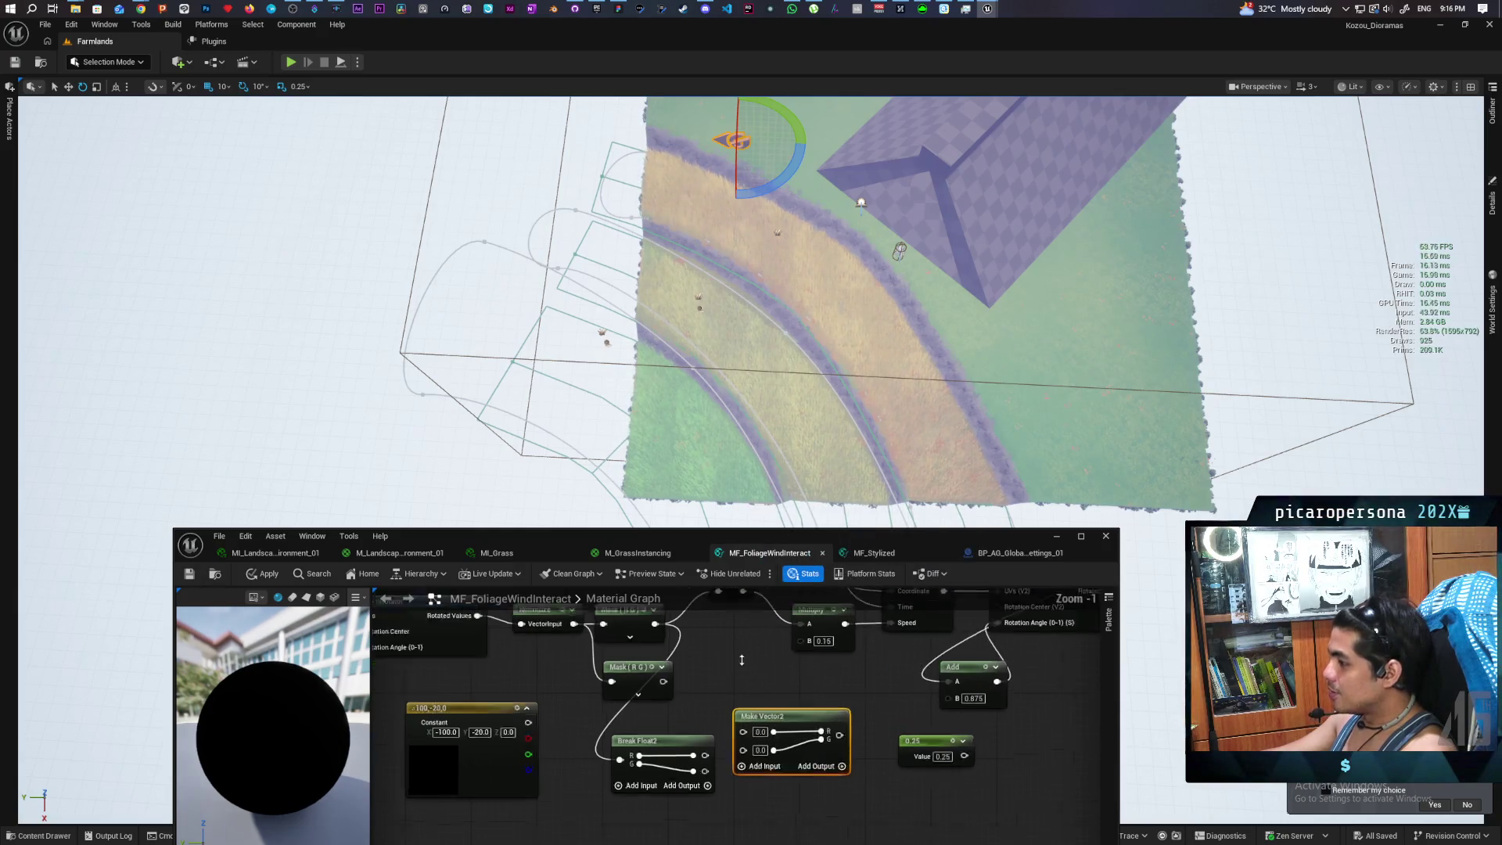
scroll(767, 647, up, 1)
scroll(808, 707, down, 2)
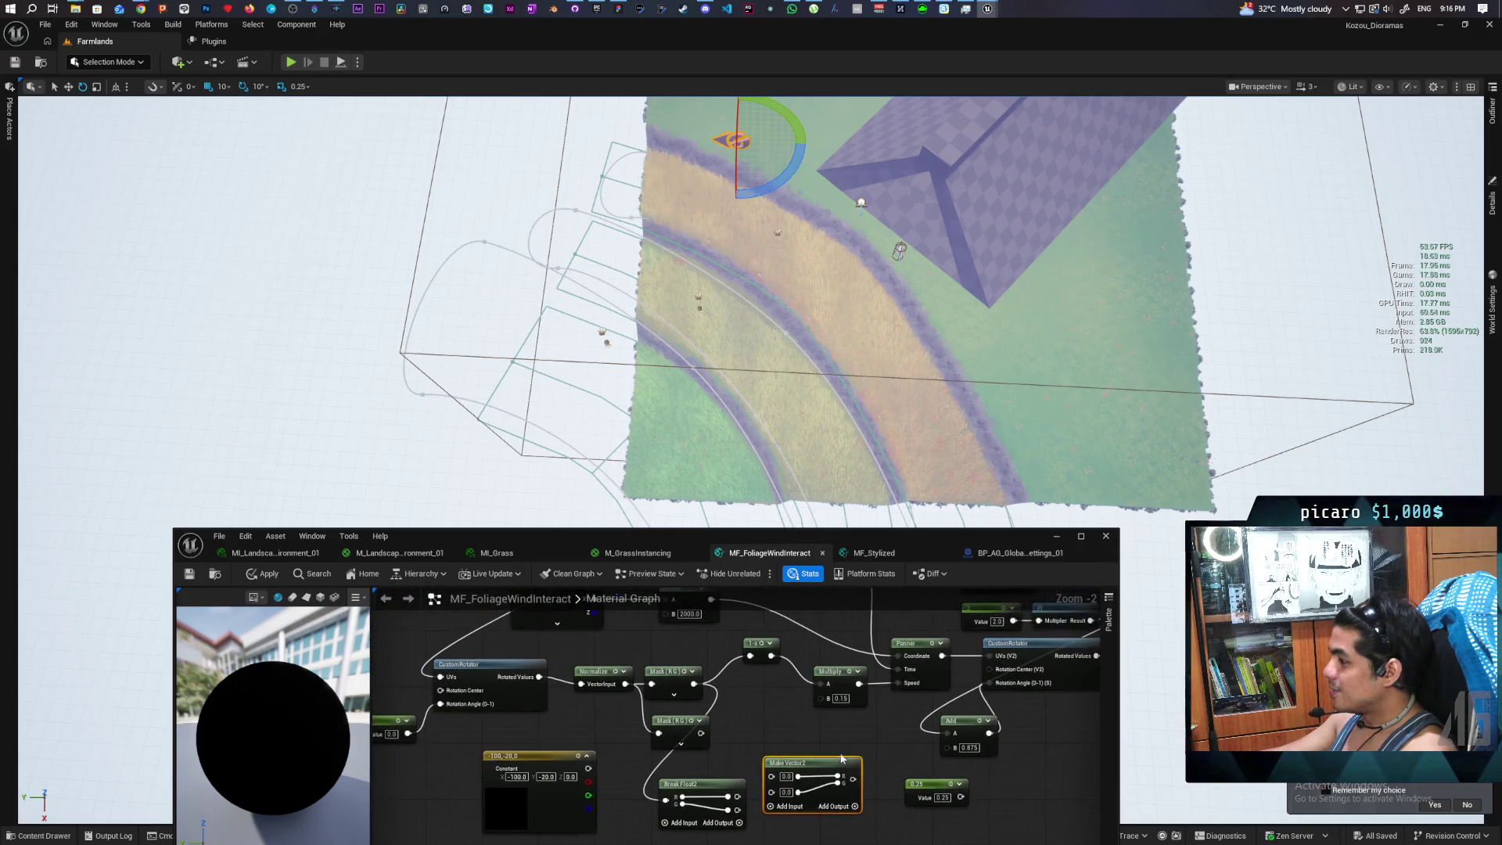
mouse_move(854, 779)
mouse_down()
mouse_move(828, 686)
mouse_move(739, 783)
mouse_move(724, 743)
mouse_move(782, 707)
mouse_move(776, 794)
mouse_up()
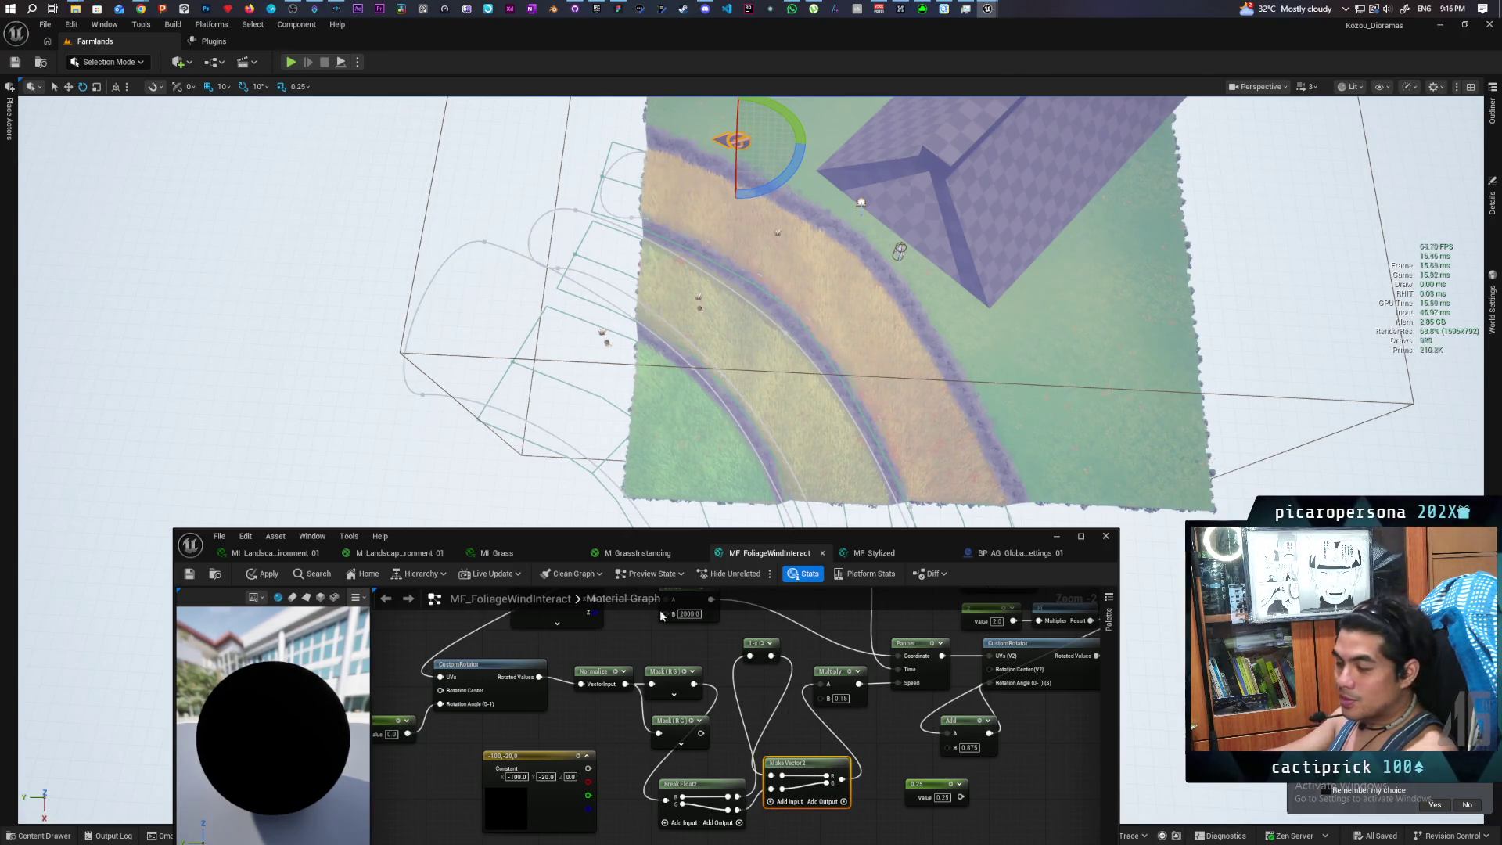
click(263, 573)
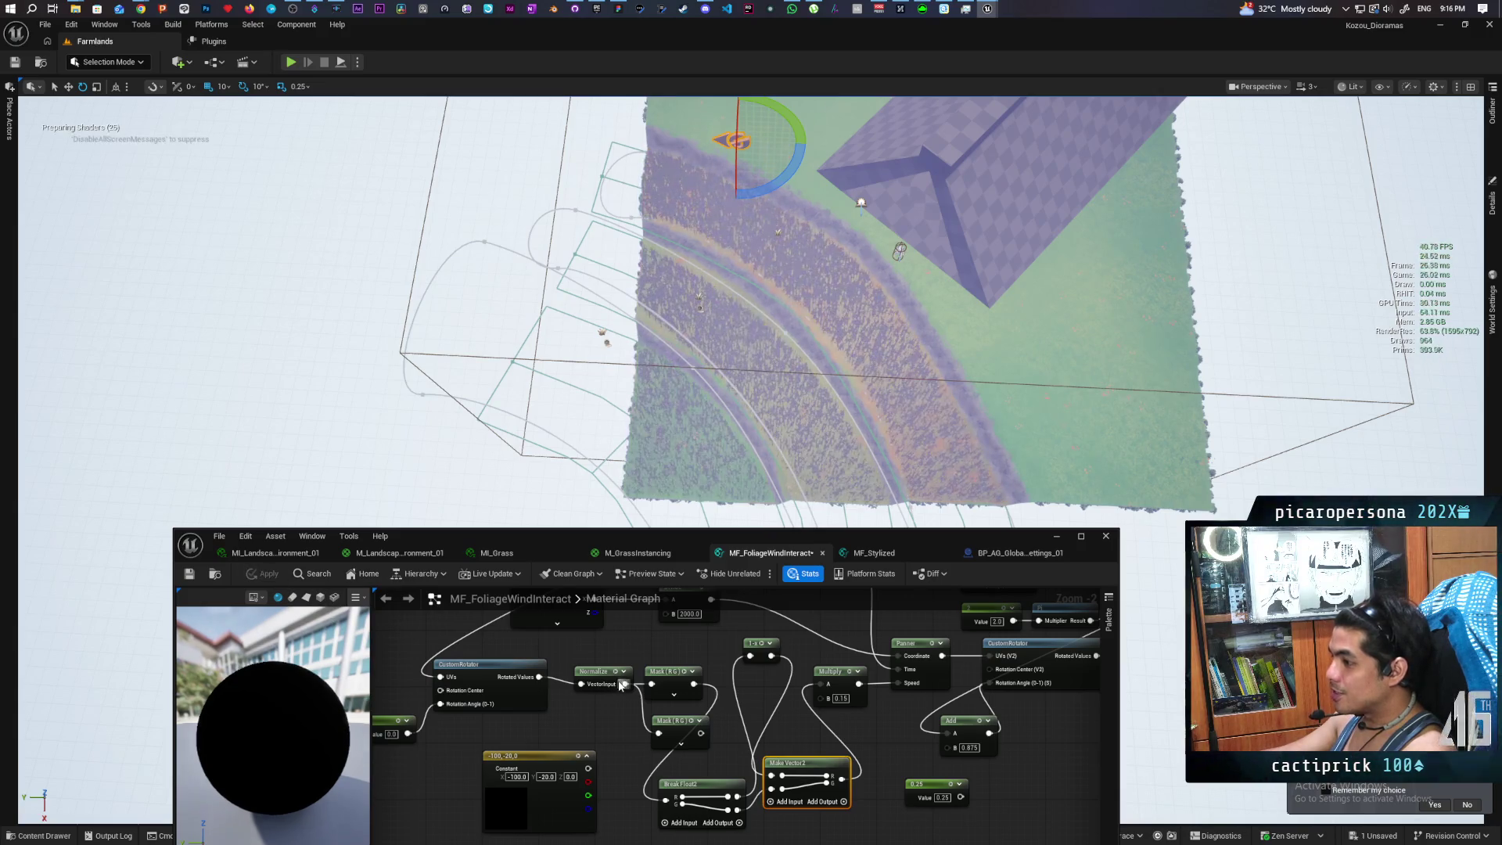
Save MF_FoliageWindInteract and look over the MF_Stylized and M_GrassInstancing tabs
key(ctrl+s)
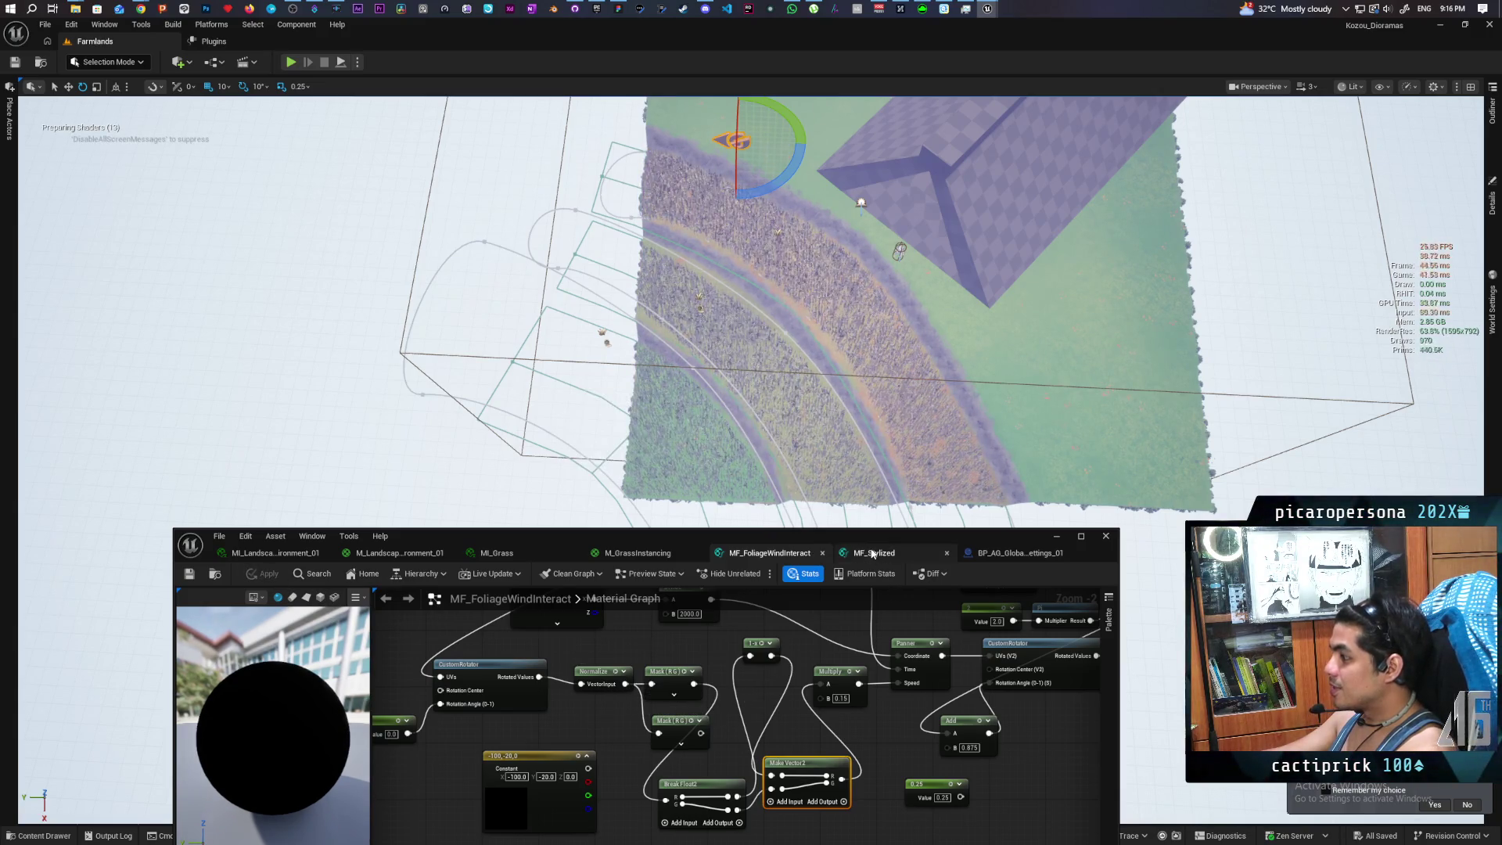
click(872, 553)
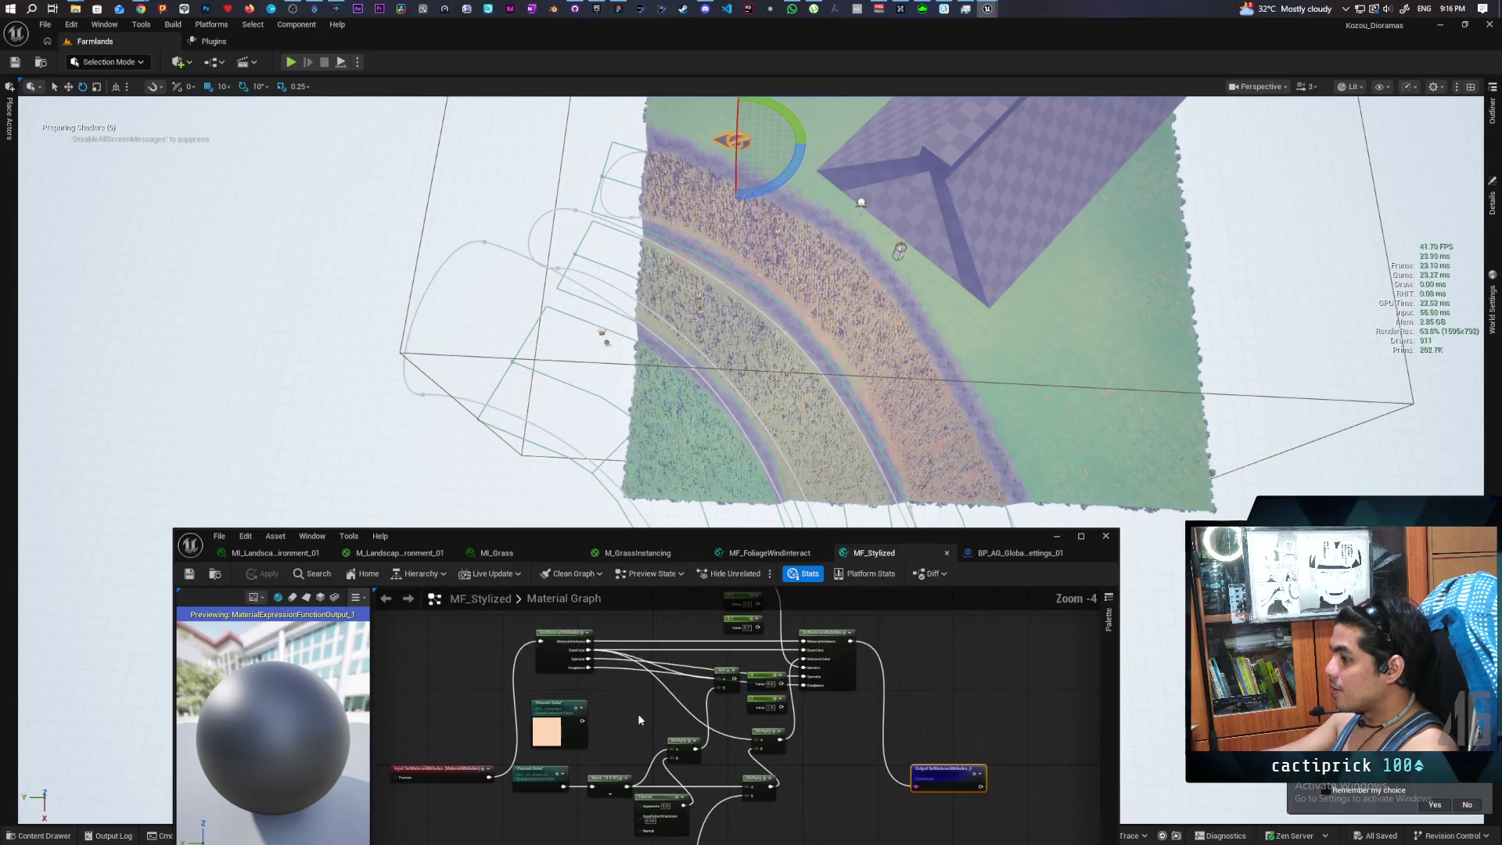
click(637, 553)
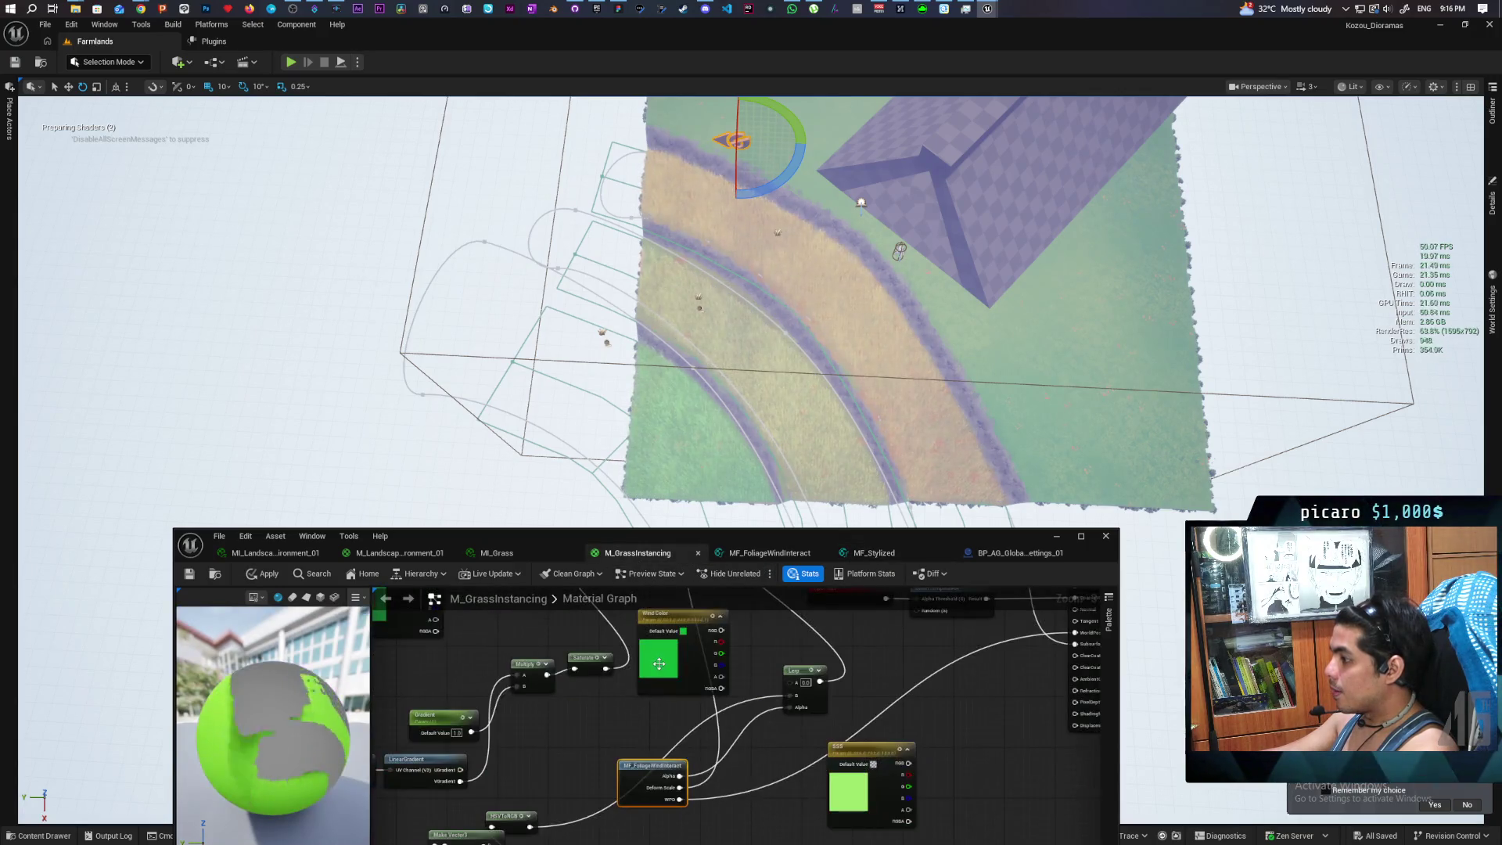
click(770, 553)
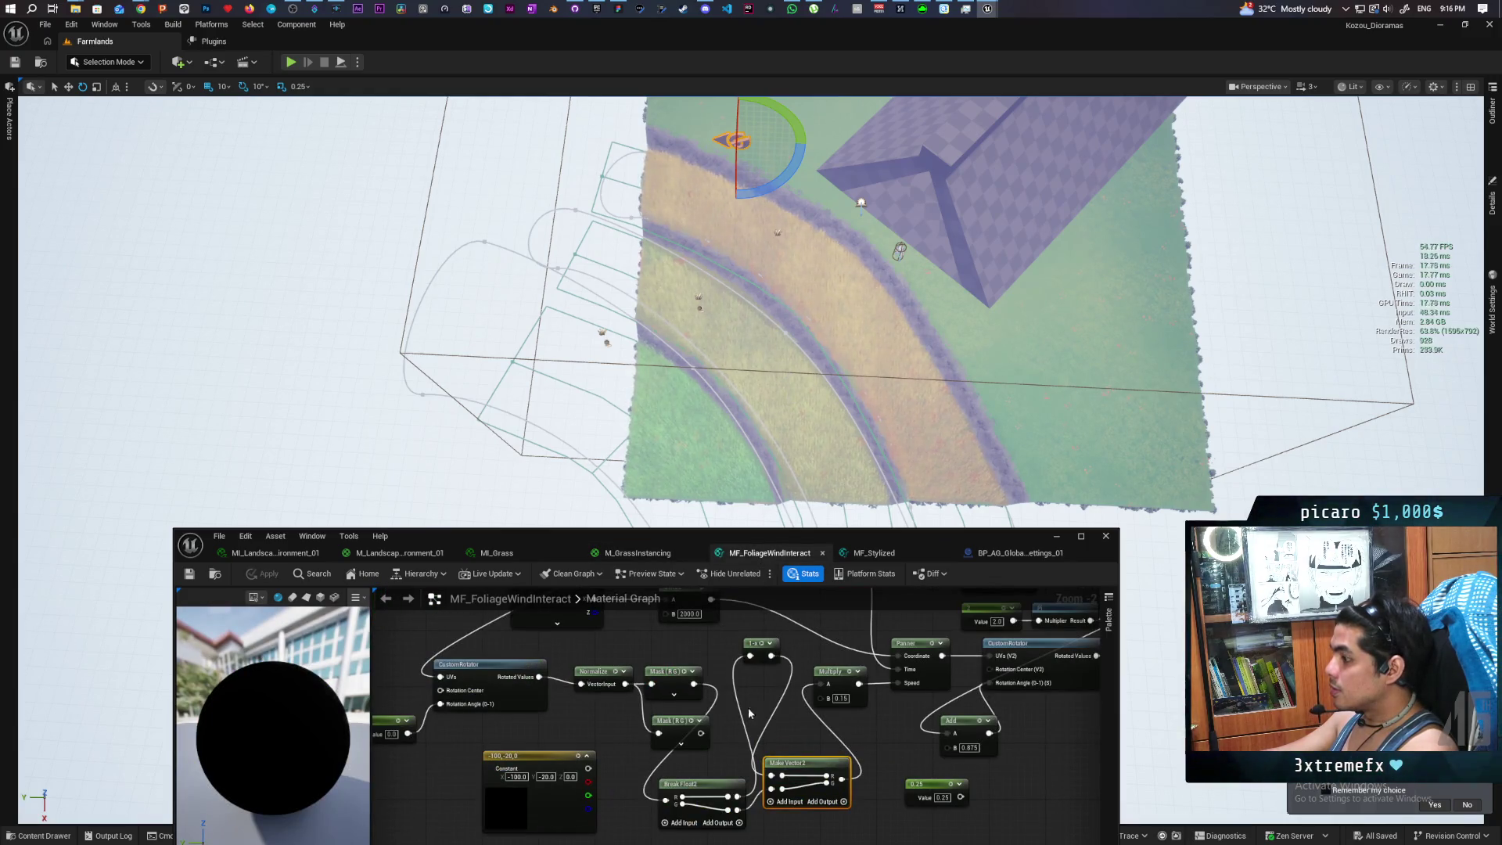
Wire Break Float2 directly into Make Vector2's R input, bypassing 1-x, and apply
drag(799, 769, 831, 784)
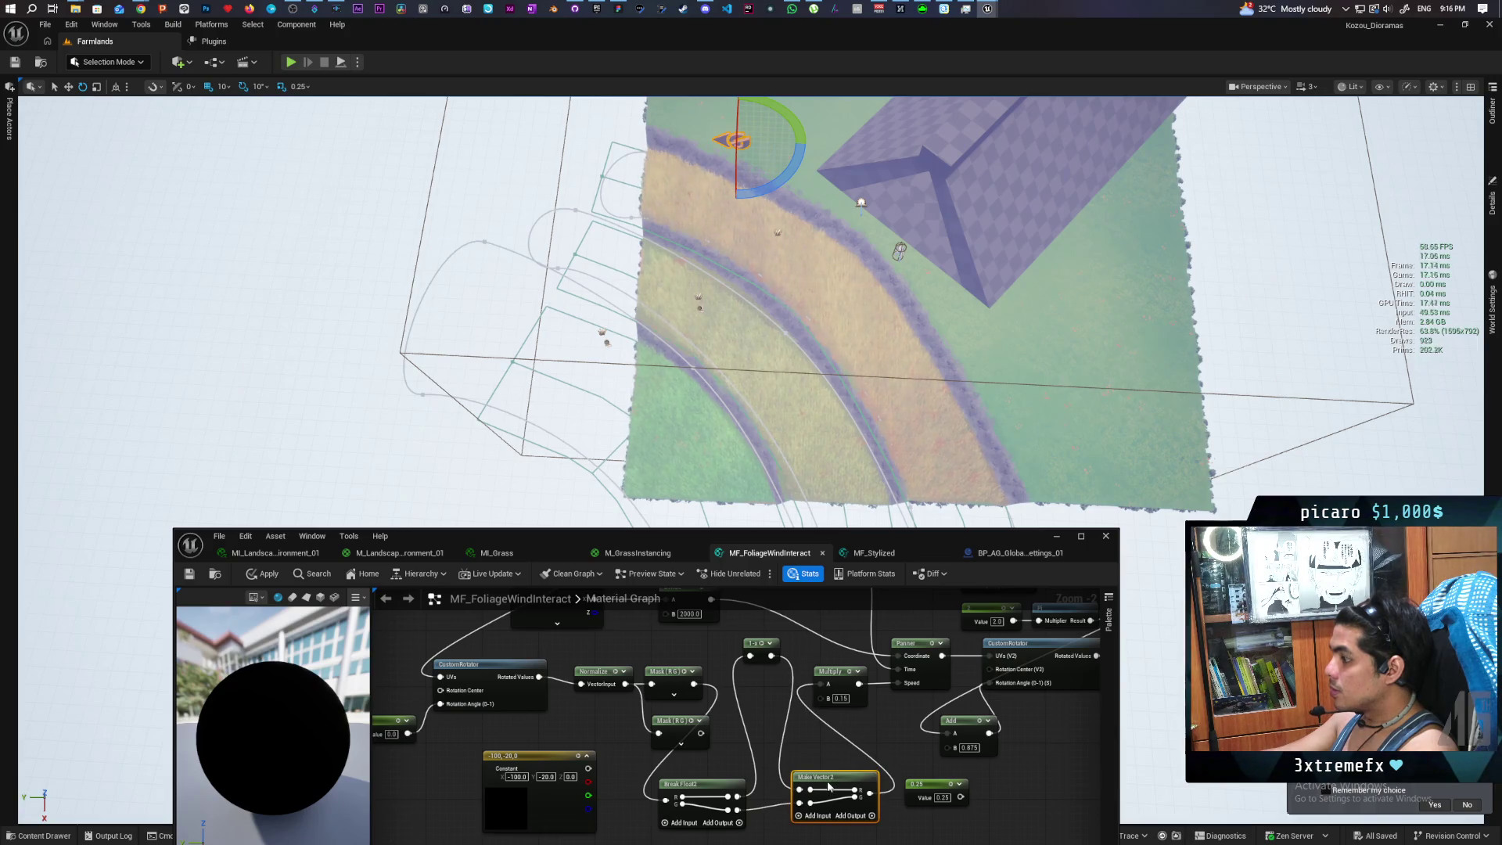
drag(738, 796, 799, 789)
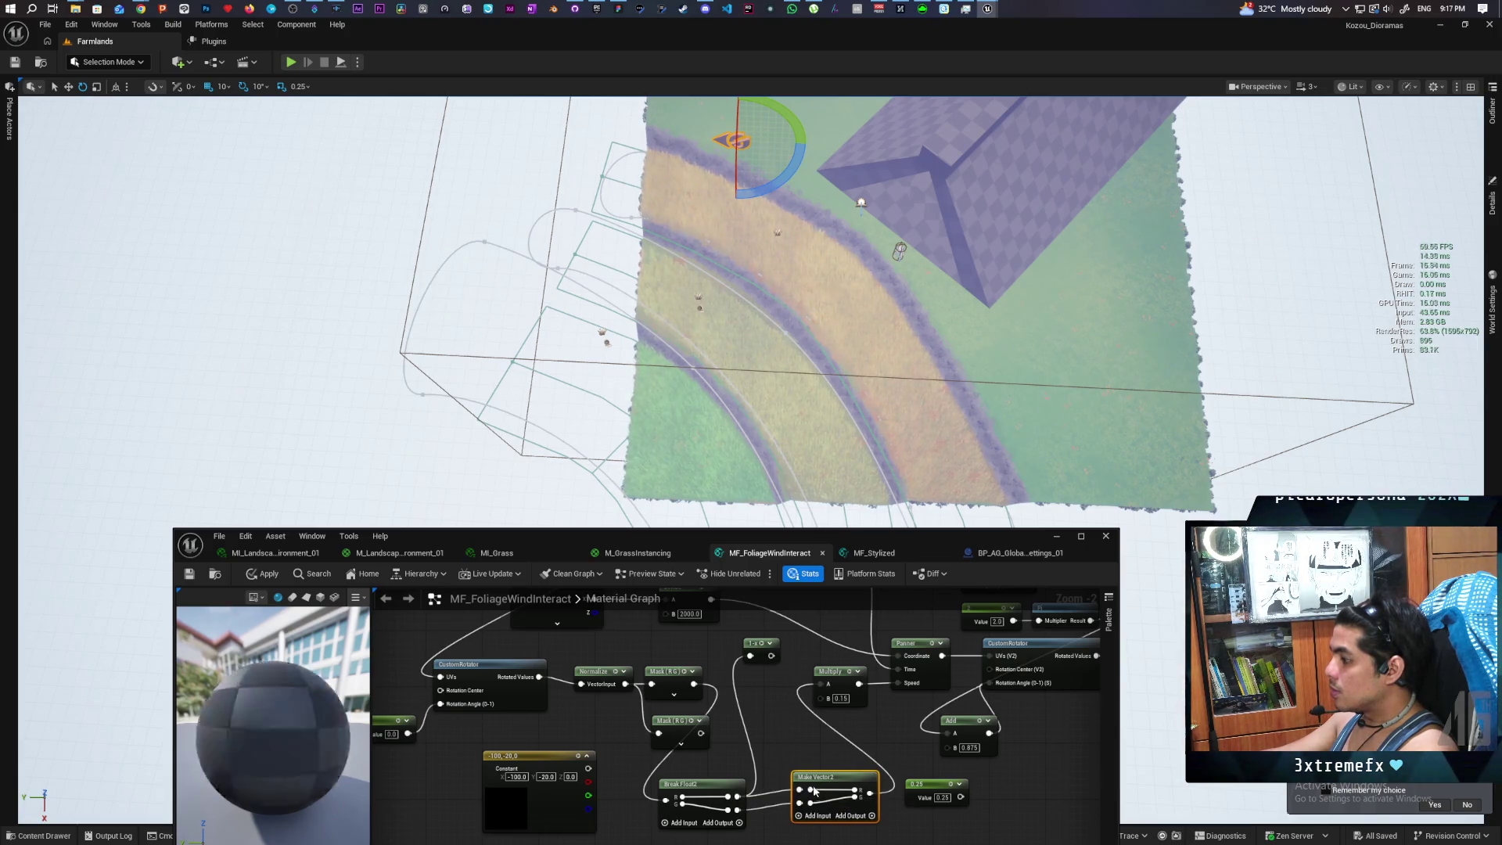
click(262, 573)
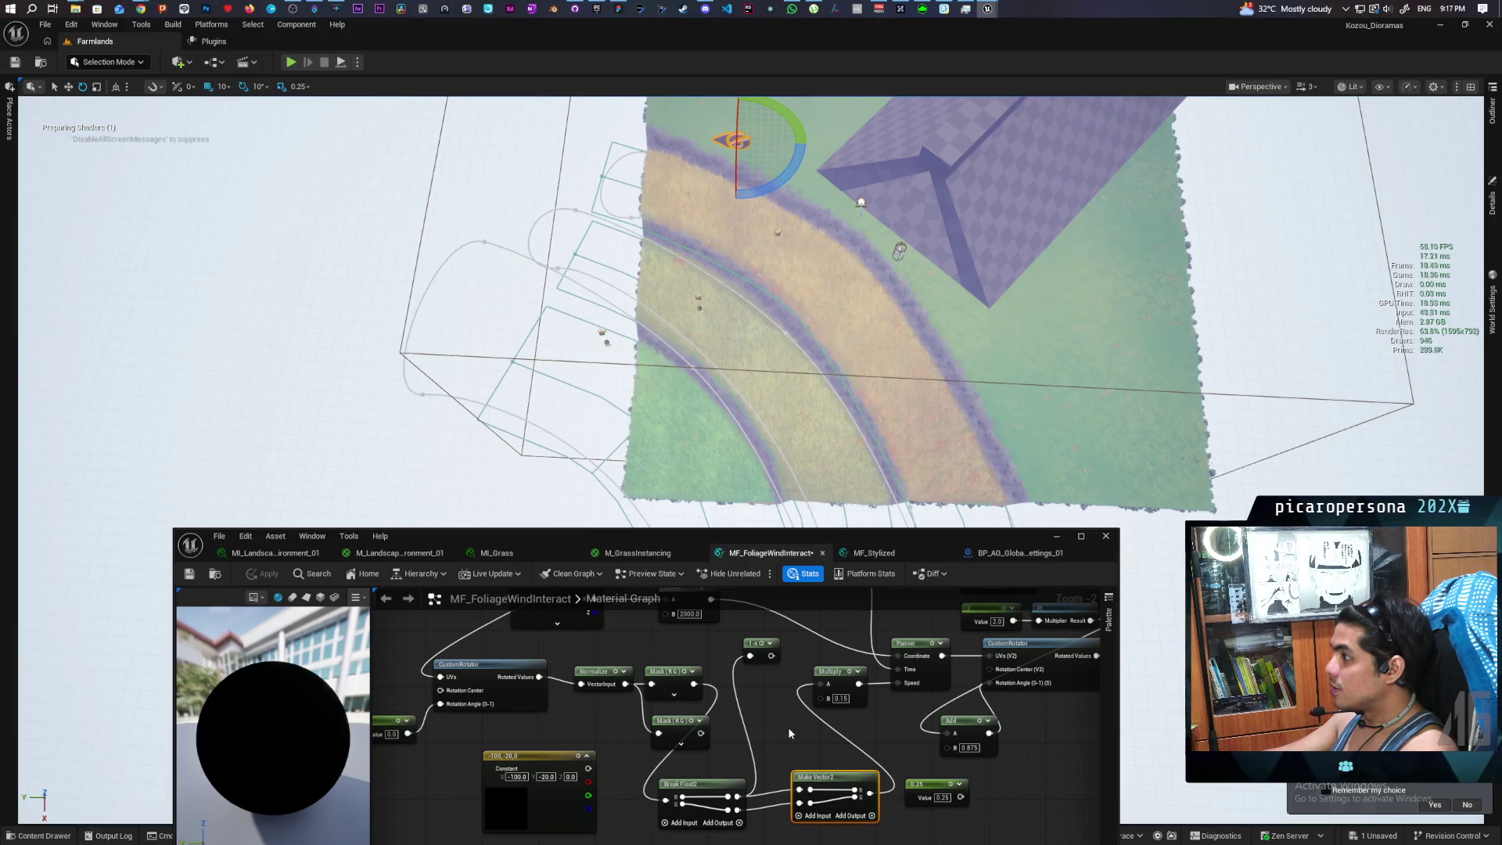
drag(788, 731, 787, 714)
mouse_move(739, 769)
mouse_down()
mouse_move(752, 615)
mouse_move(803, 770)
mouse_up()
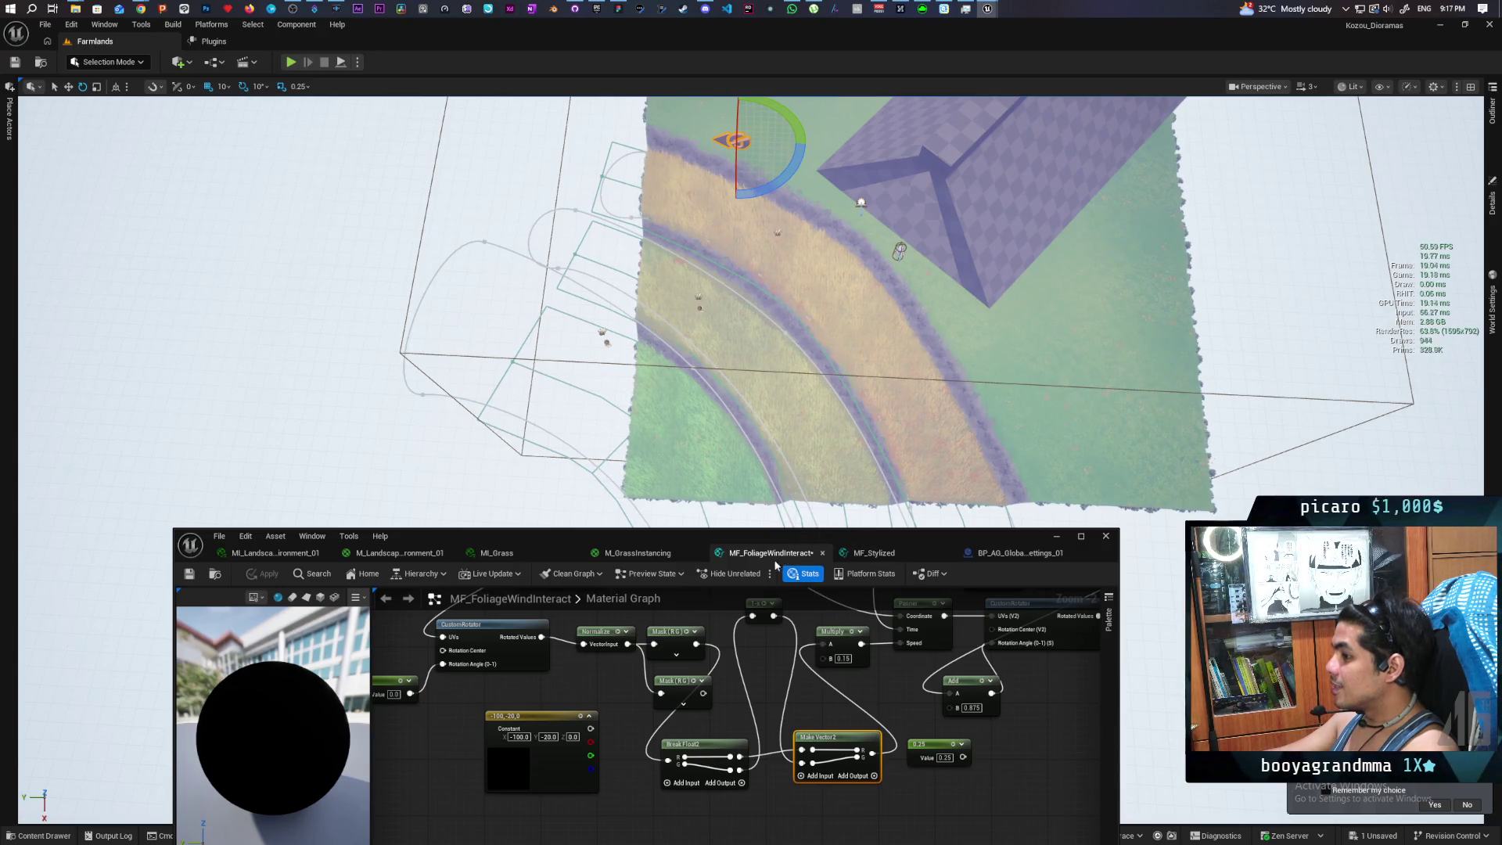
Move the unused 1-x node beneath Make Vector2 and save MF_FoliageWindInteract
scroll(853, 235, up, 5)
scroll(853, 234, down, 5)
scroll(852, 235, down, 3)
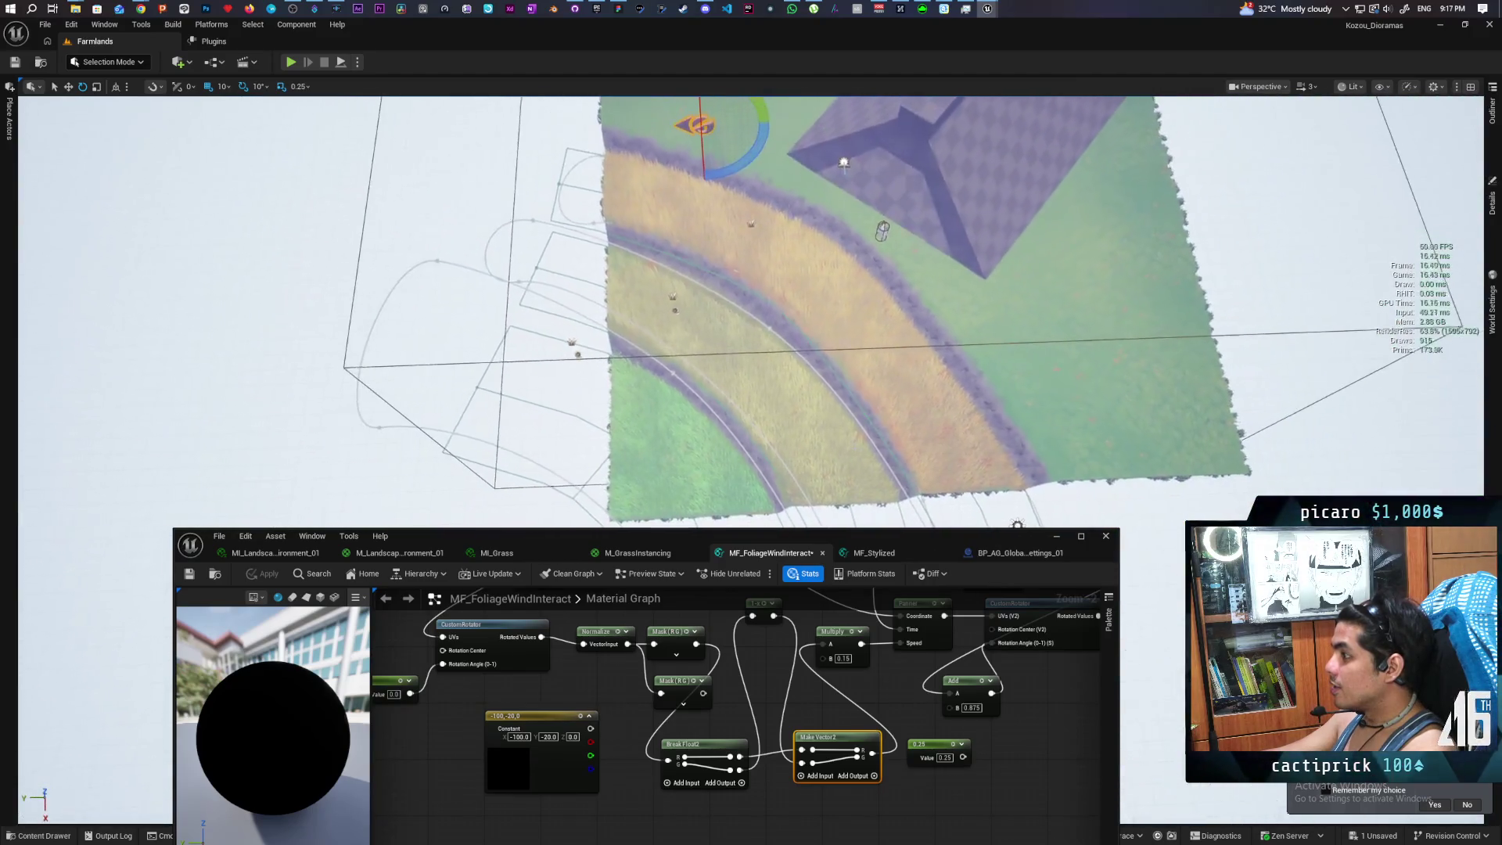
scroll(738, 719, down, 2)
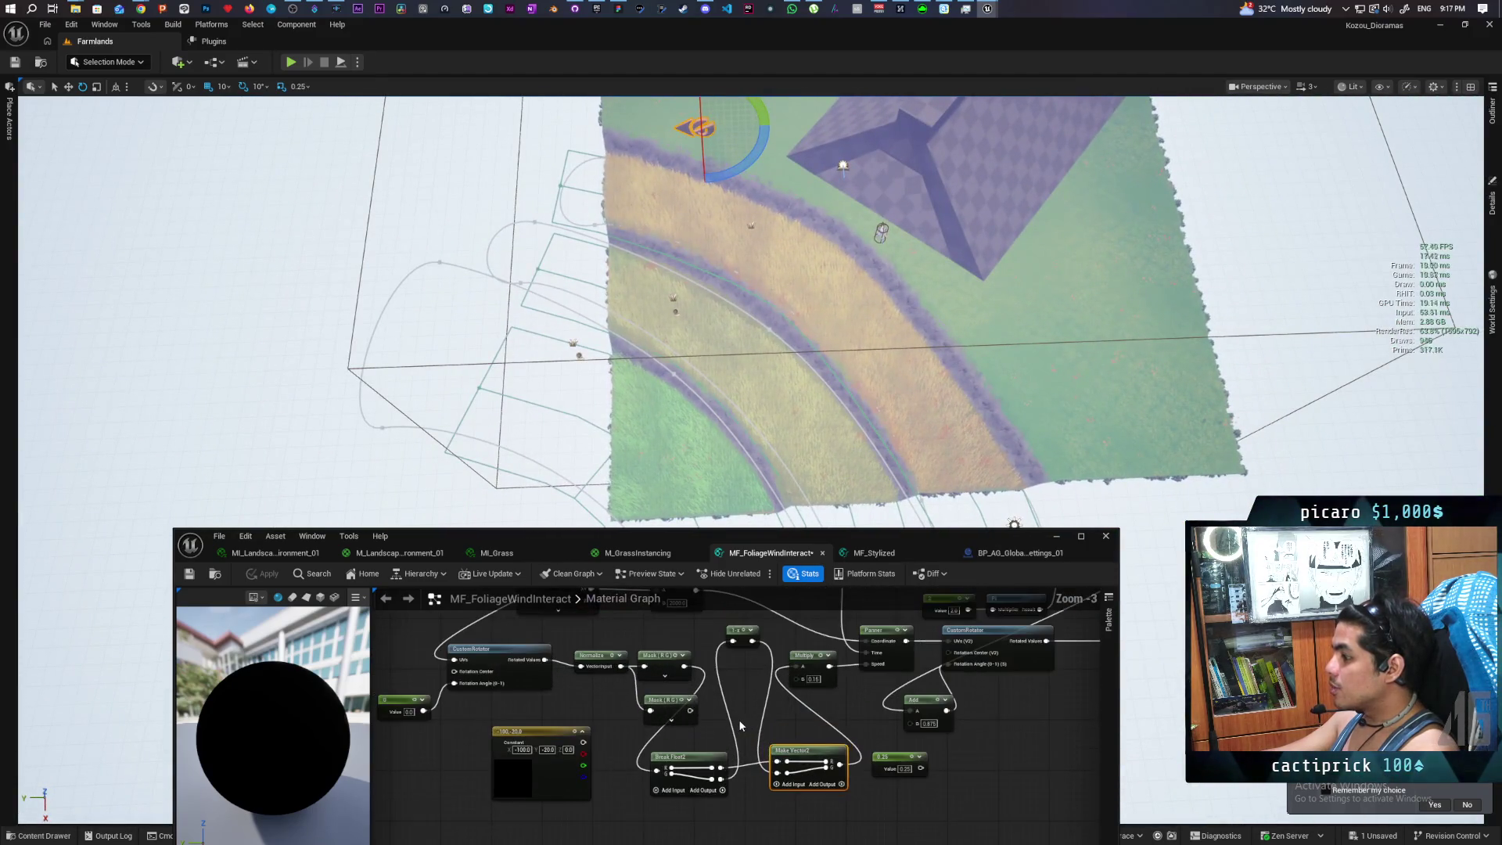
drag(744, 646, 758, 817)
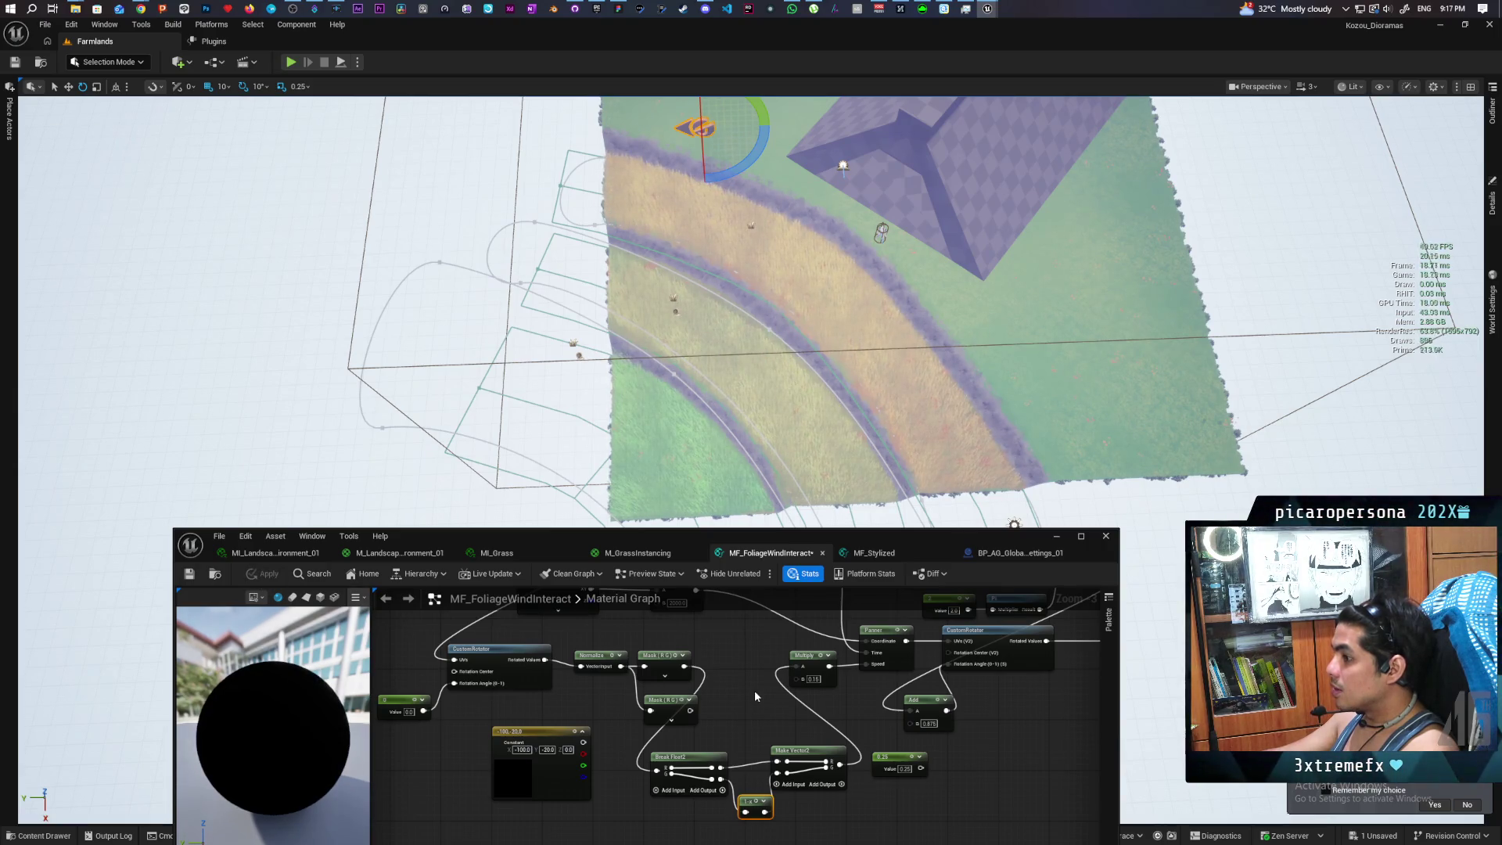
key(ctrl+s)
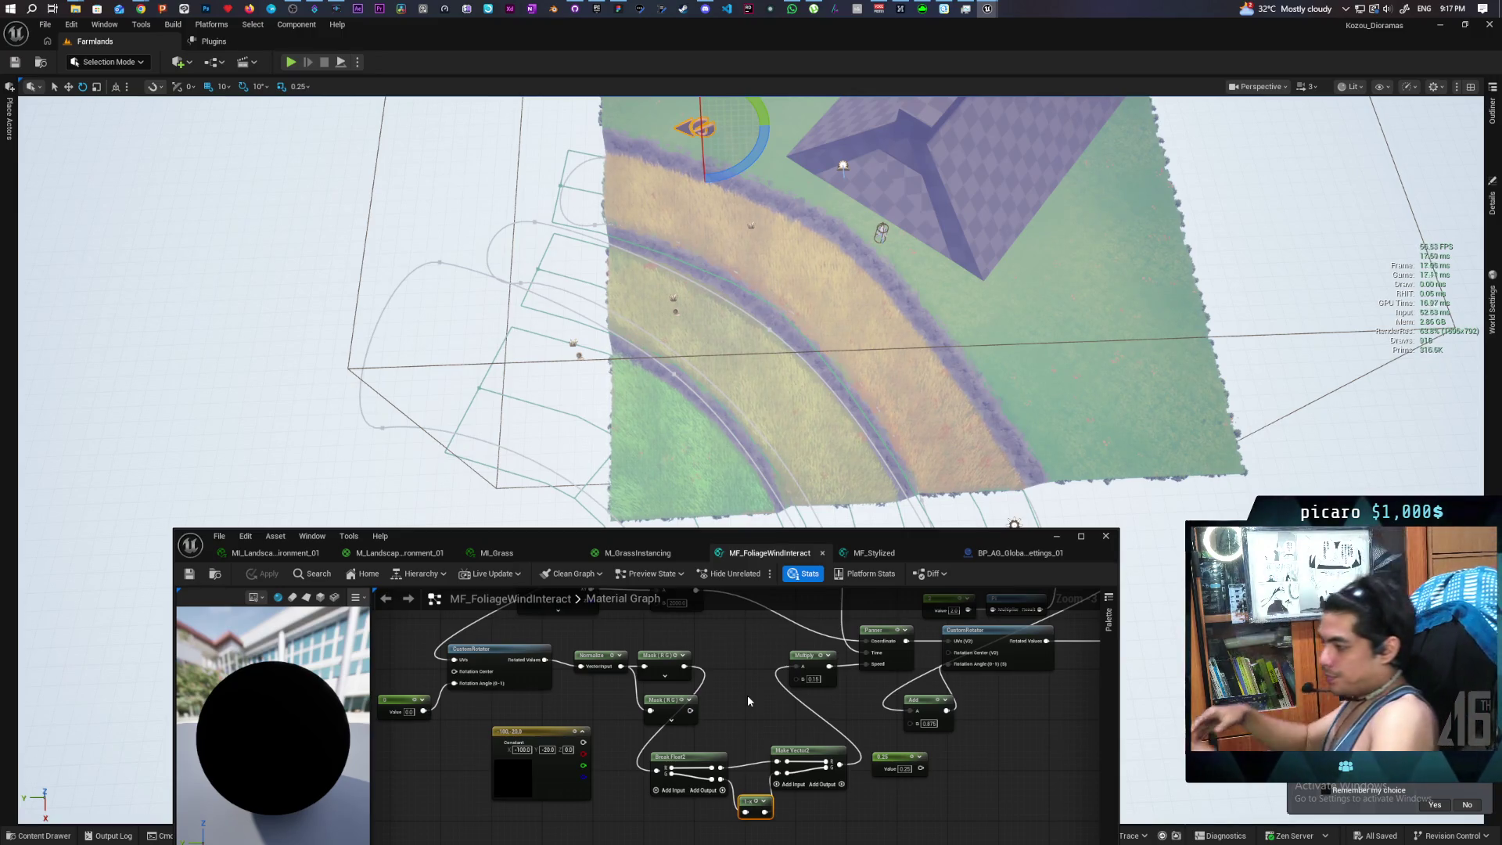
mouse_move(742, 716)
mouse_down()
mouse_move(673, 669)
mouse_move(629, 663)
mouse_move(624, 702)
mouse_up()
Add a Multiply node off the Mask (R G) output
scroll(629, 663, up, 2)
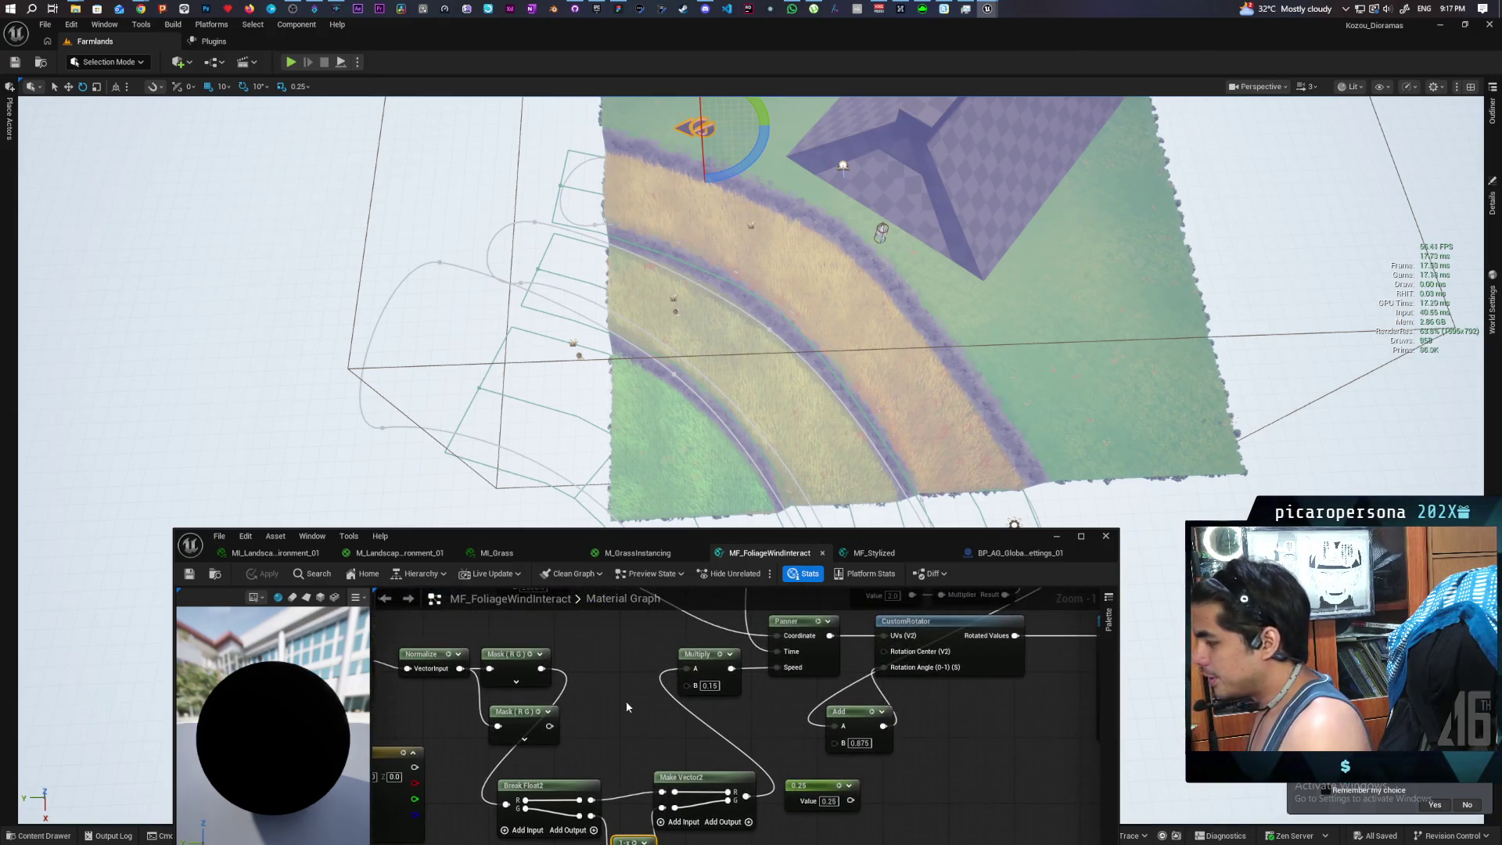
mouse_move(542, 668)
mouse_down()
mouse_move(626, 708)
mouse_move(576, 645)
mouse_up()
text(negate)
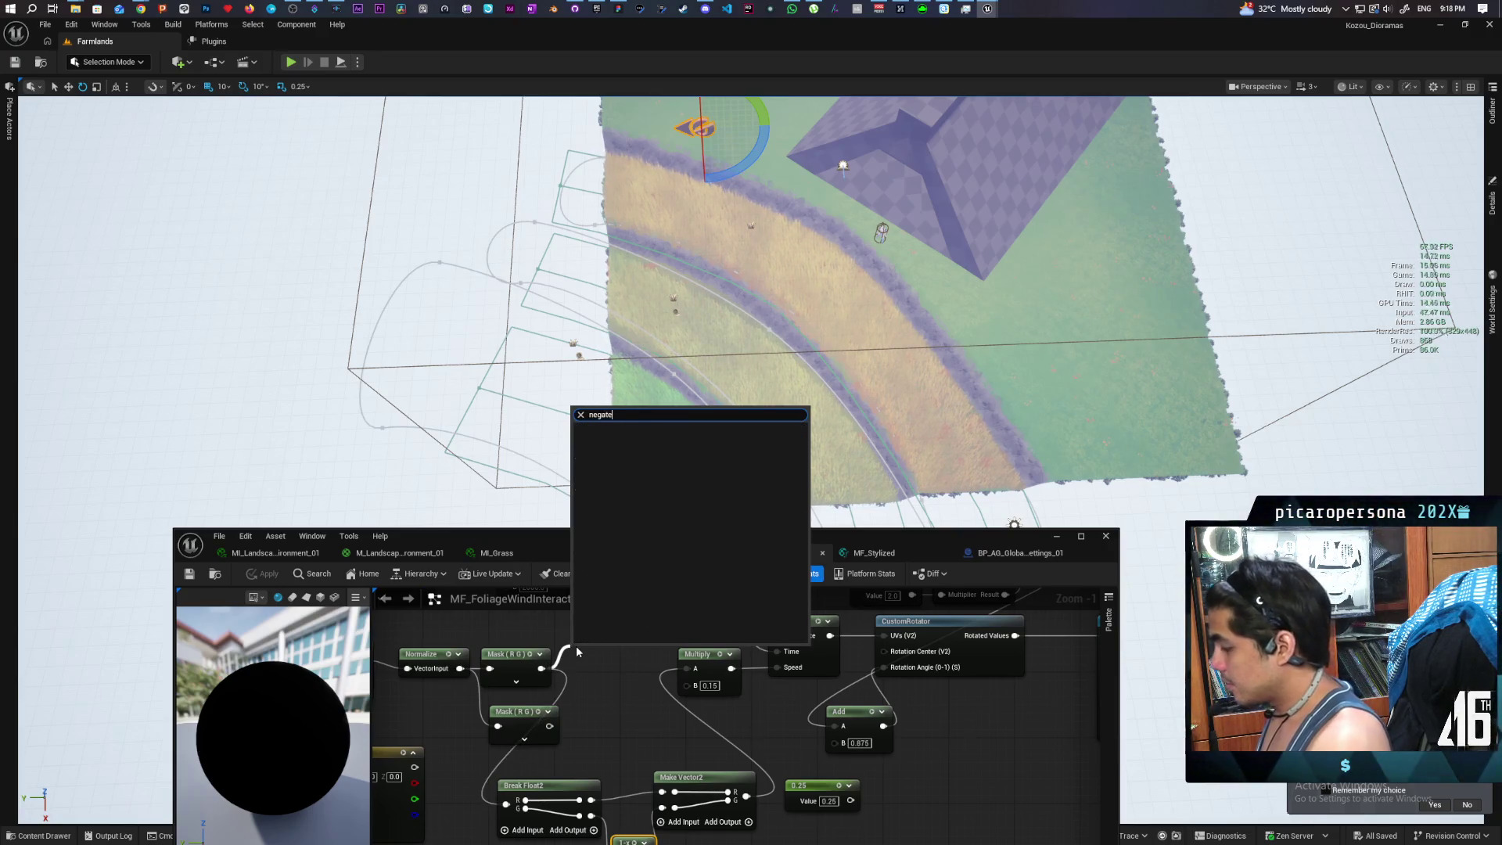
scroll(575, 645, up, 1)
key(Escape)
drag(522, 671, 561, 645)
text(mu)
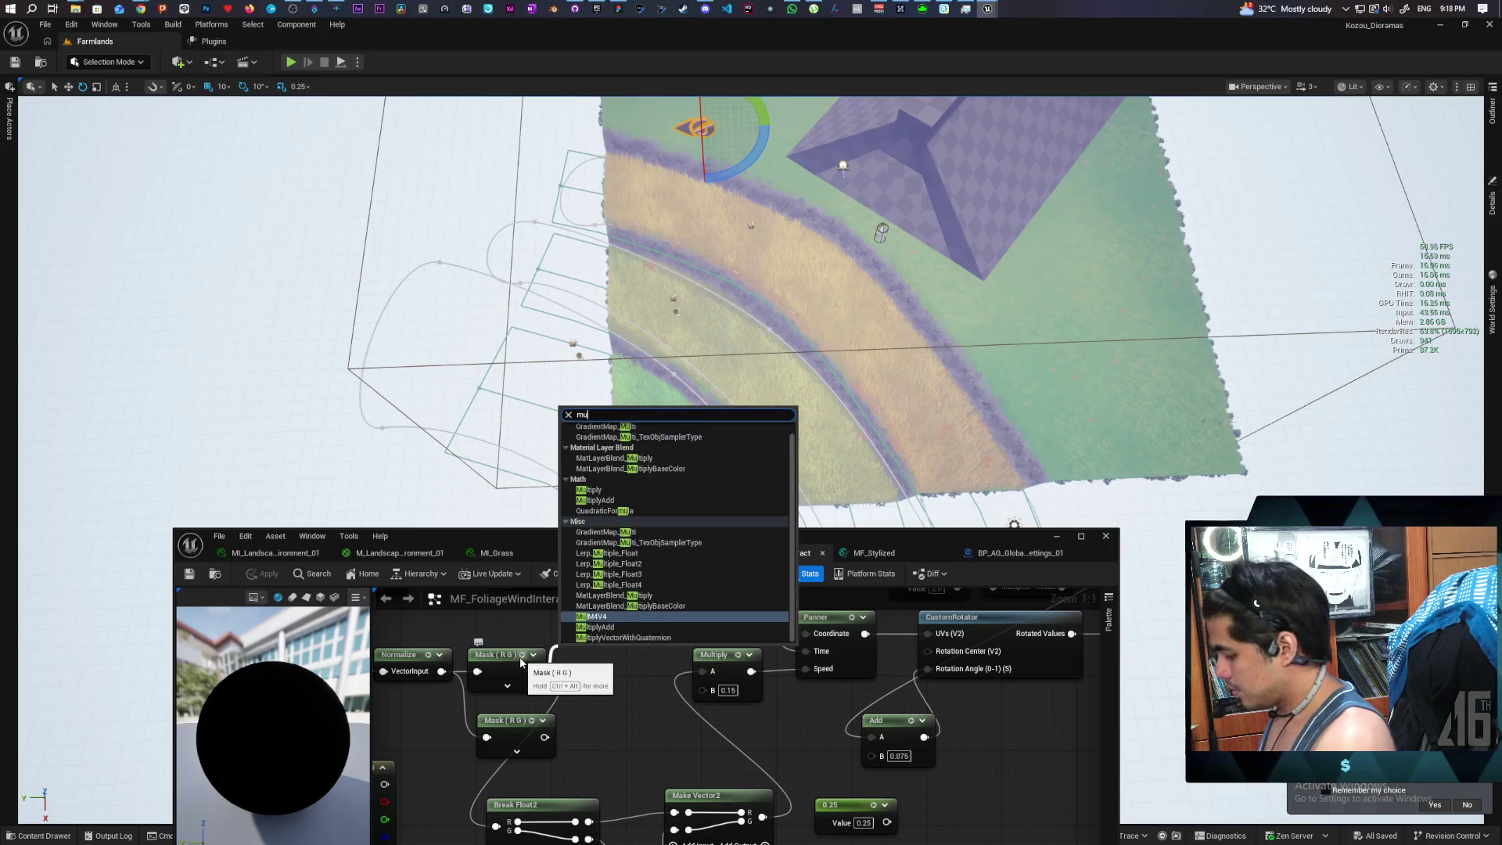
text(ltipl)
key(Return)
Set its B to -1.0, feed it into the 0.15 Multiply's A, apply, then rotate the actor -30°
drag(581, 689, 599, 698)
drag(643, 778, 638, 753)
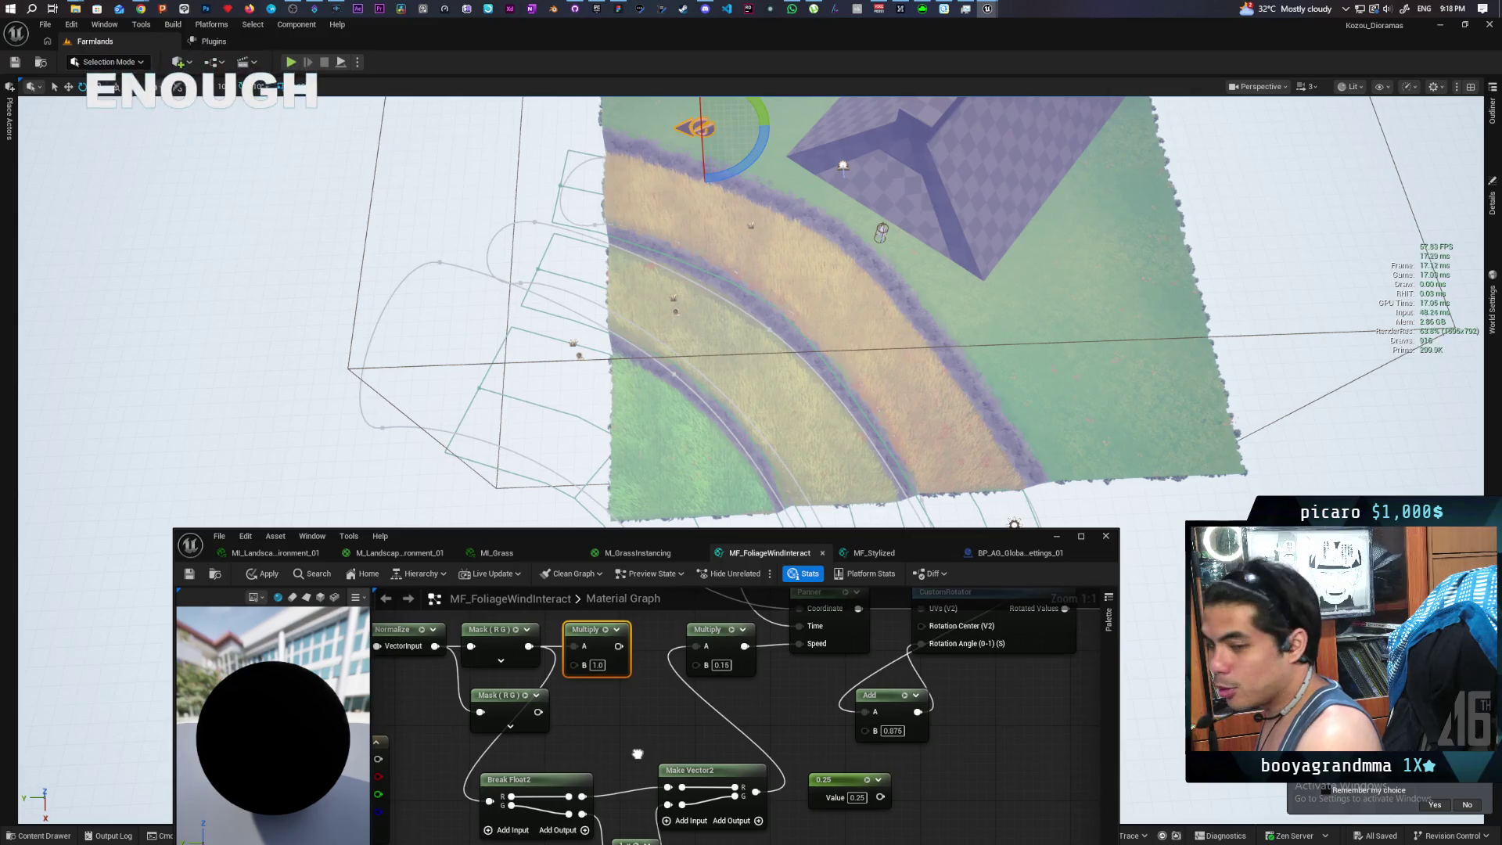
text(-1)
click(636, 678)
drag(623, 647, 696, 646)
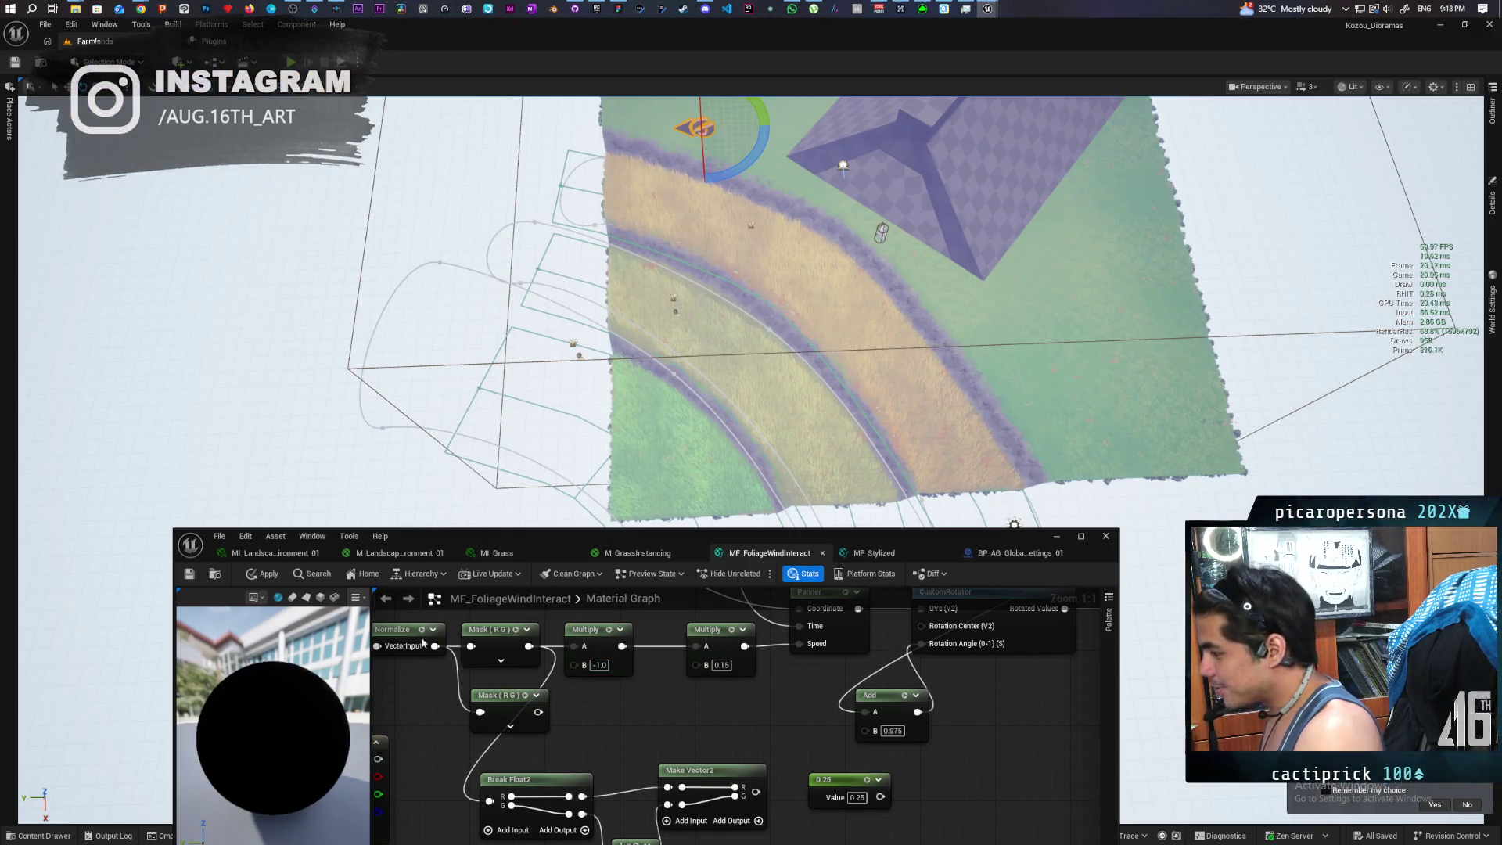
click(264, 579)
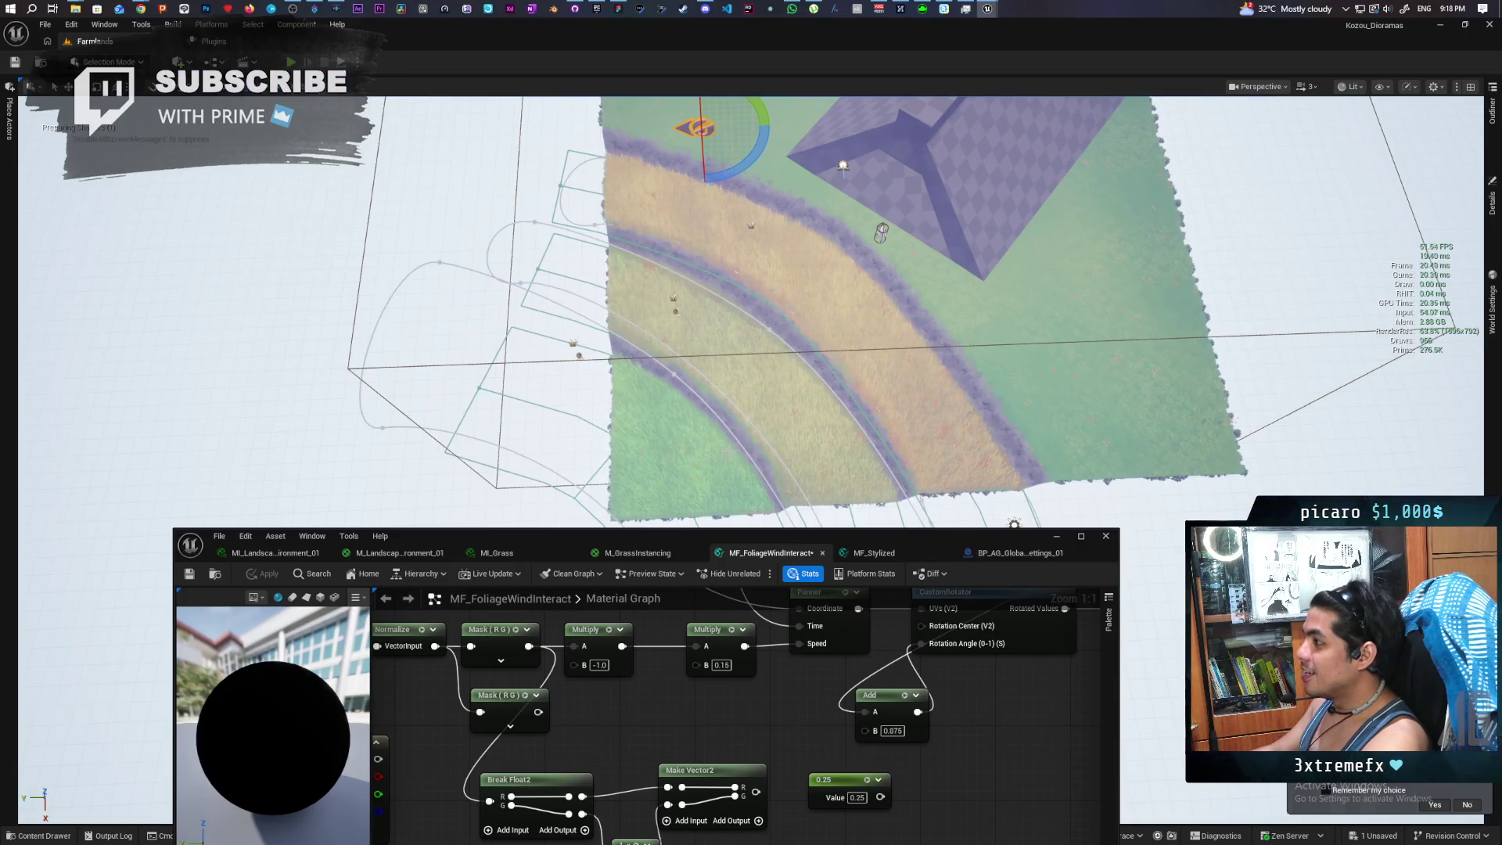
drag(718, 176, 626, 164)
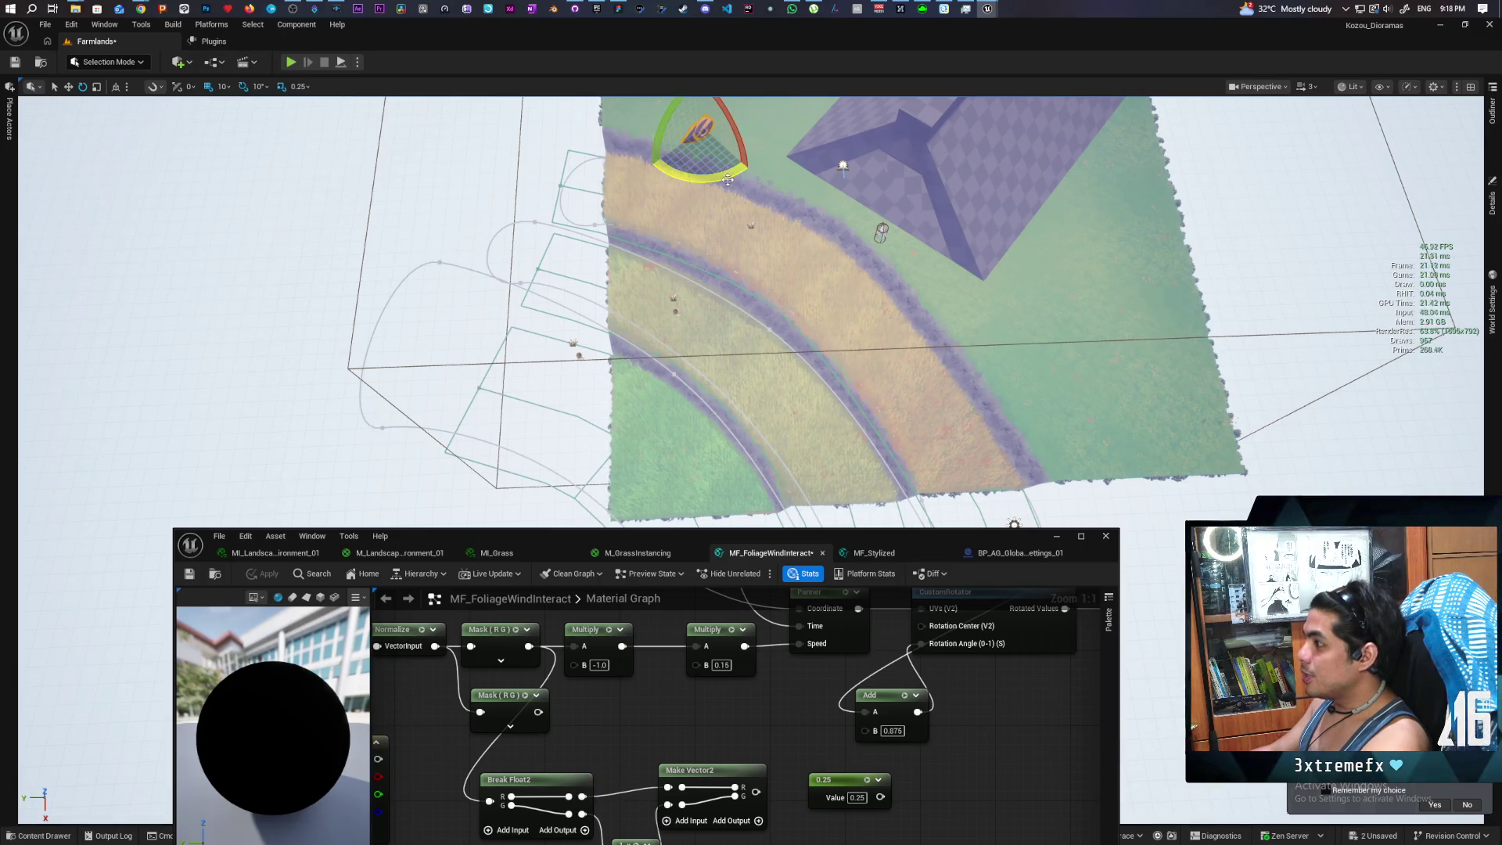
Rotate the actor to a new heading and fly the camera in toward the house
drag(699, 180, 688, 204)
key(w)
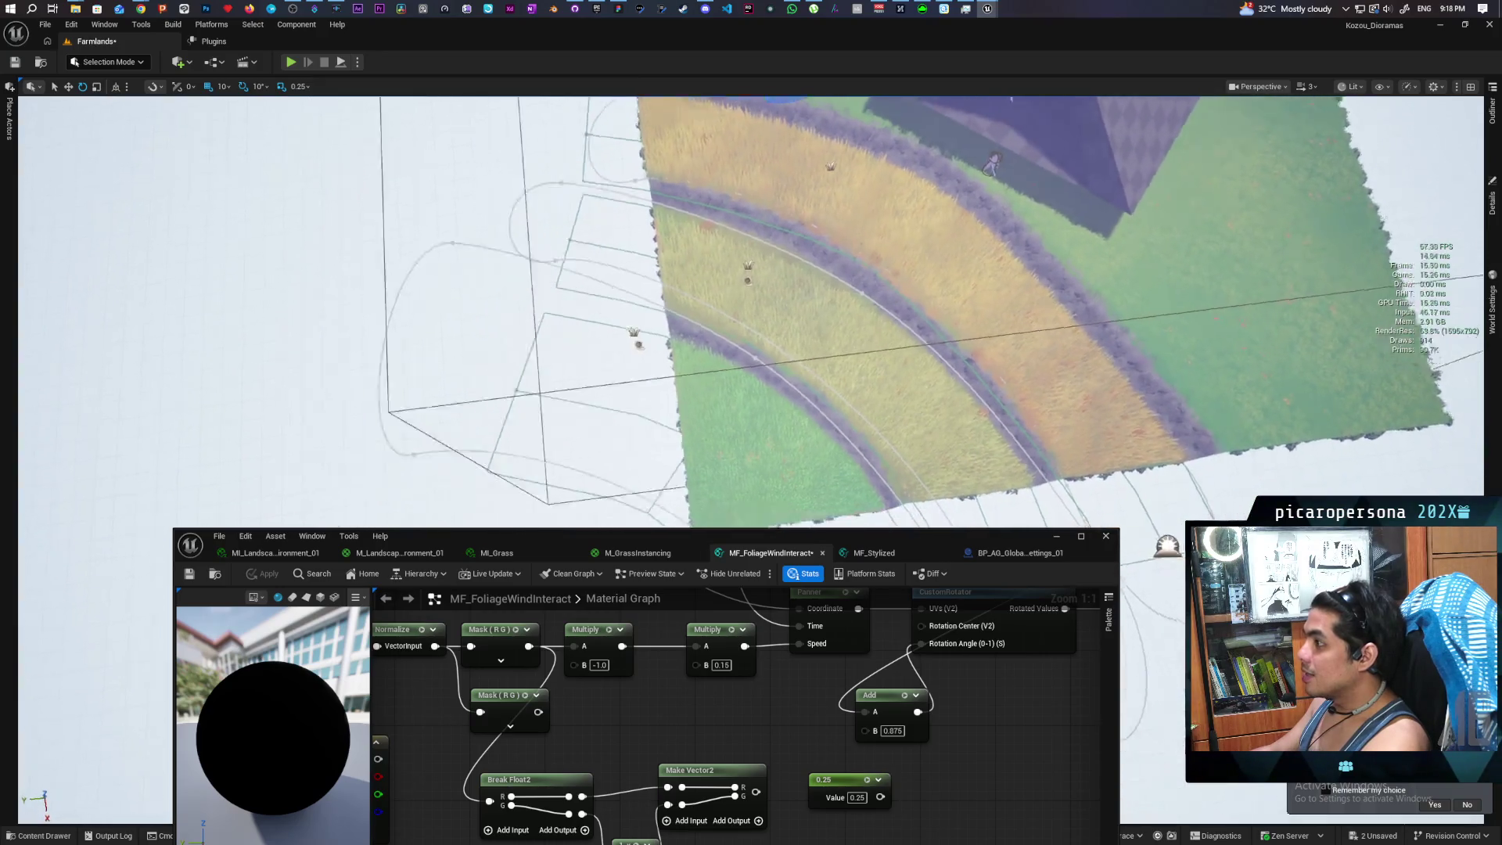
key(w)
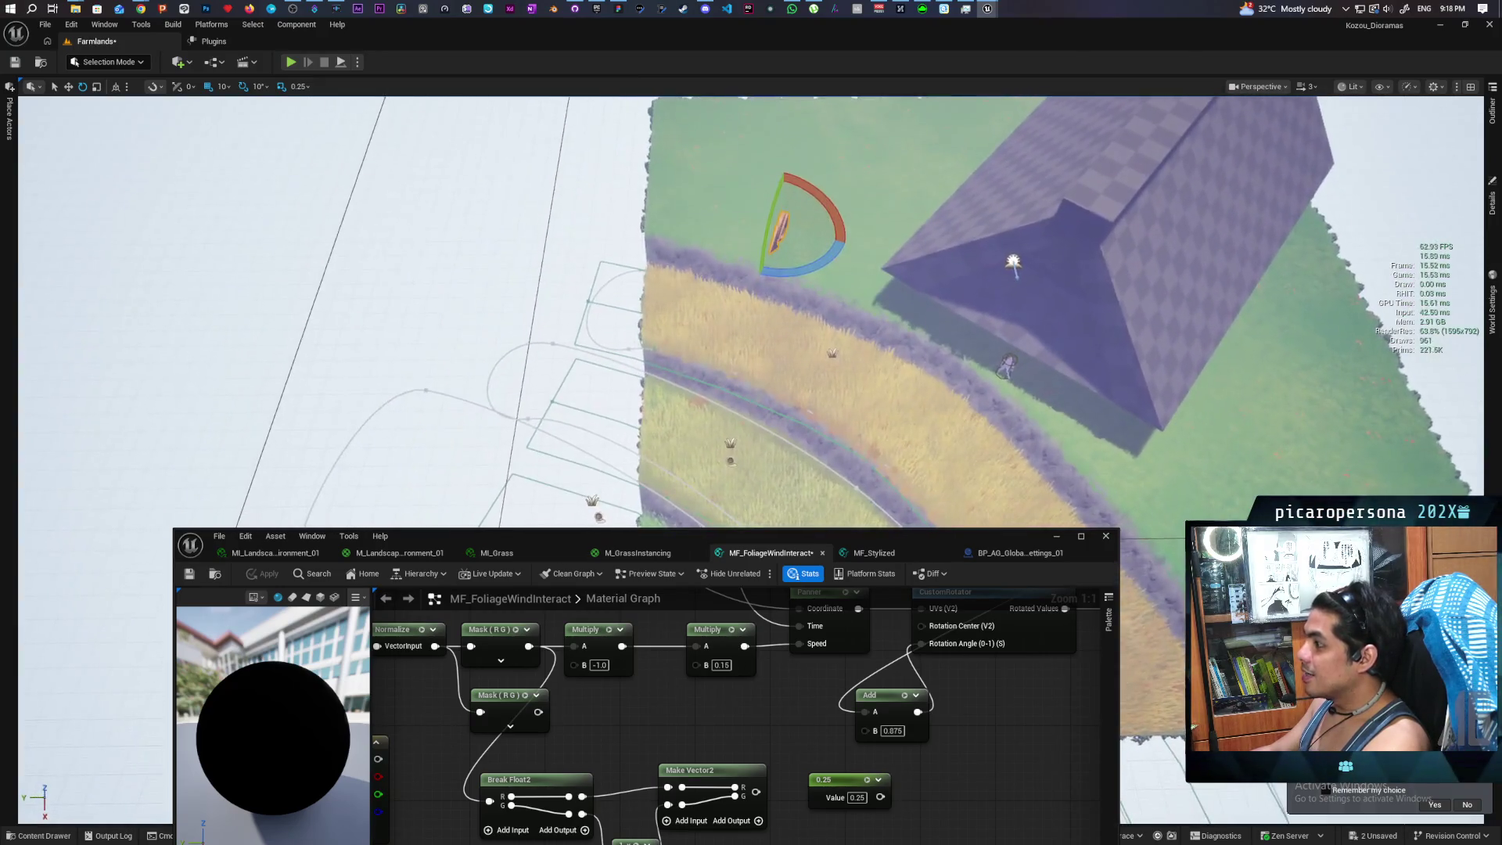
key(s)
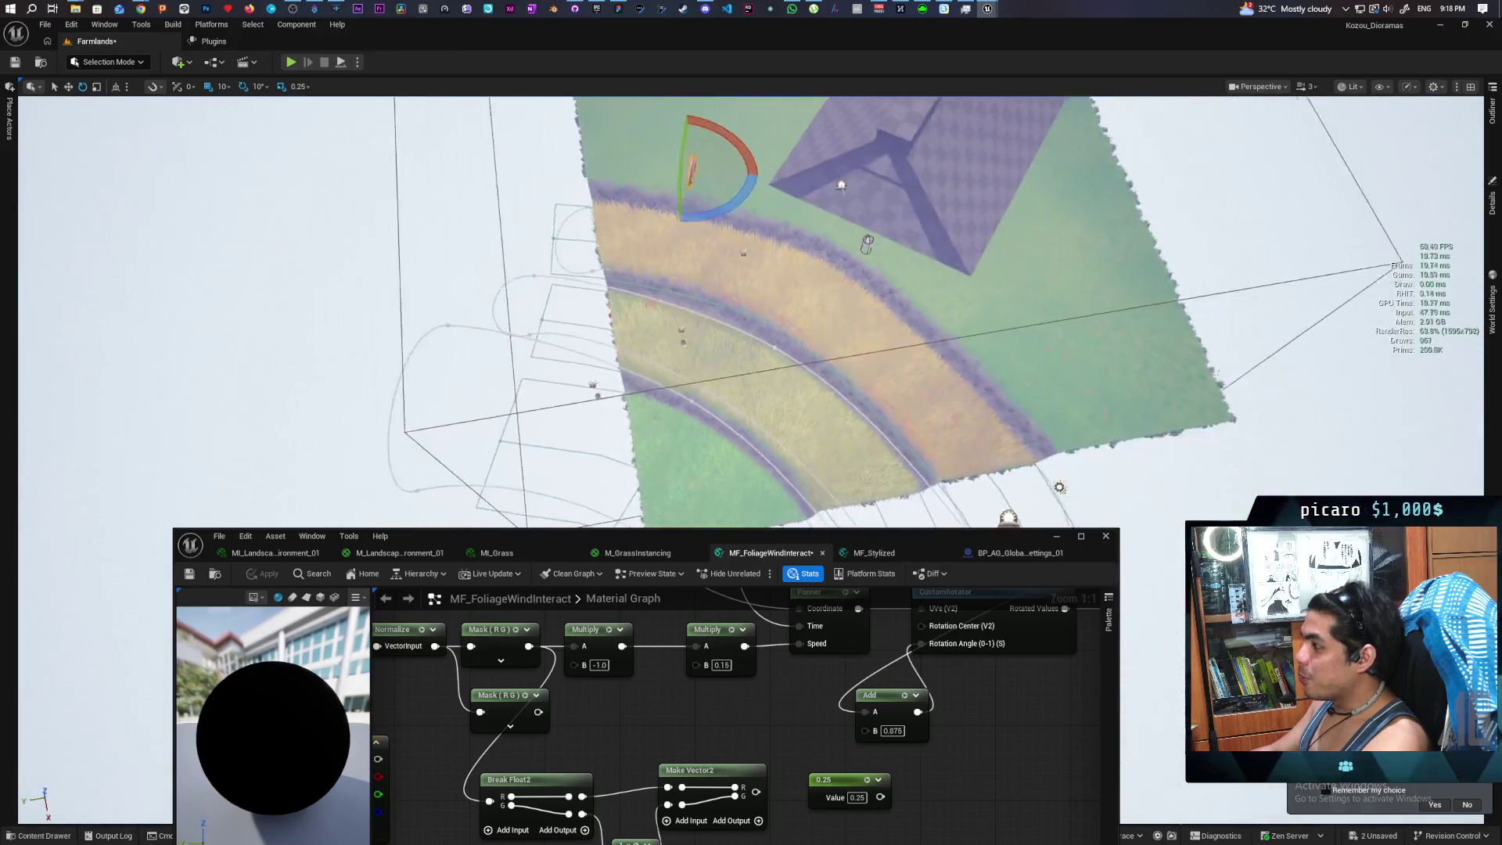
key(w)
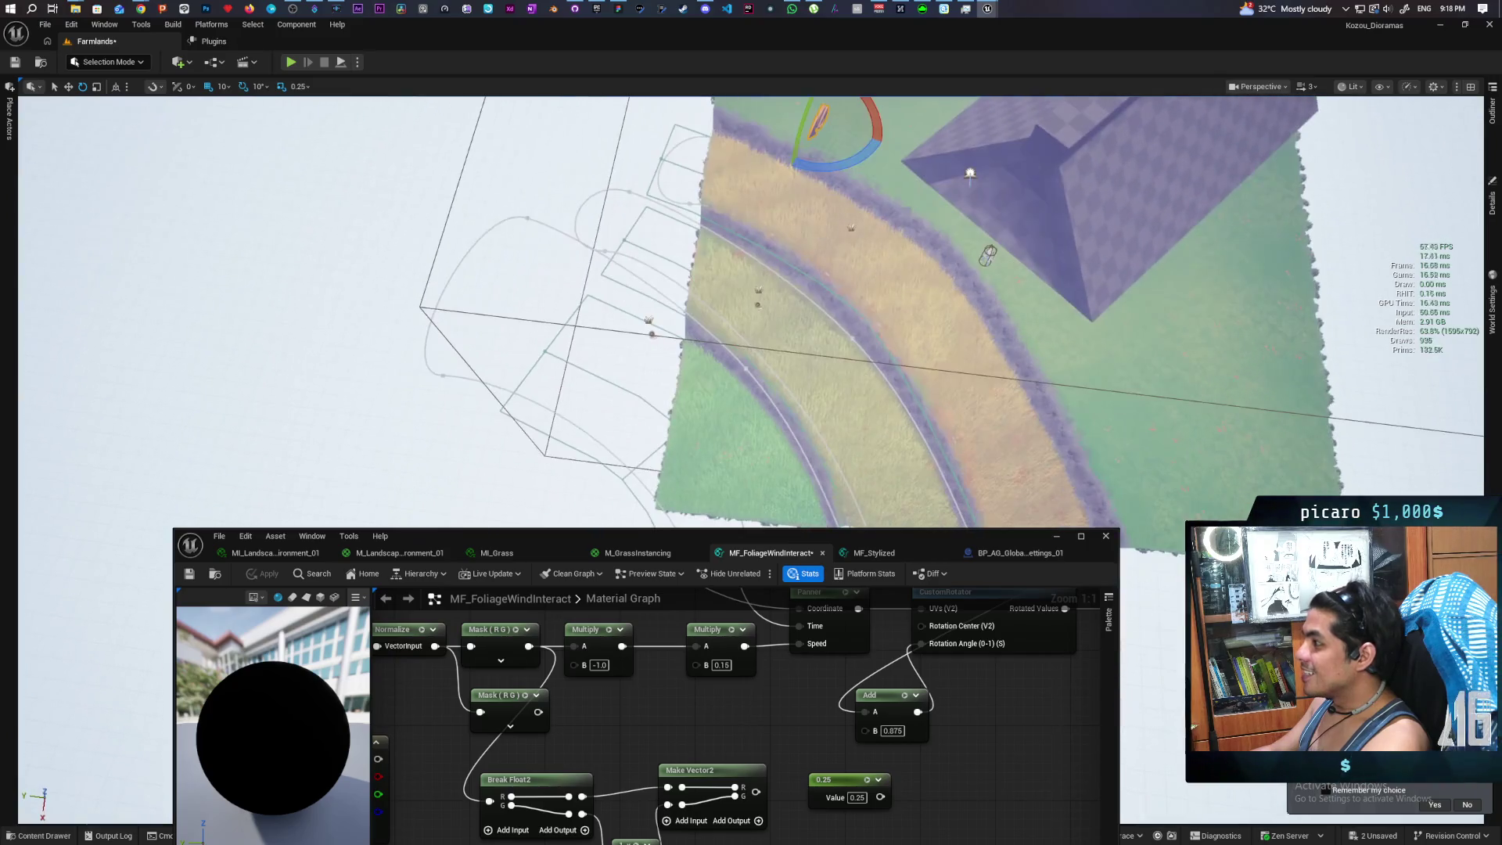
Turn the actor further about its vertical axis to test the grass, then reframe the wind graph
drag(846, 165, 814, 167)
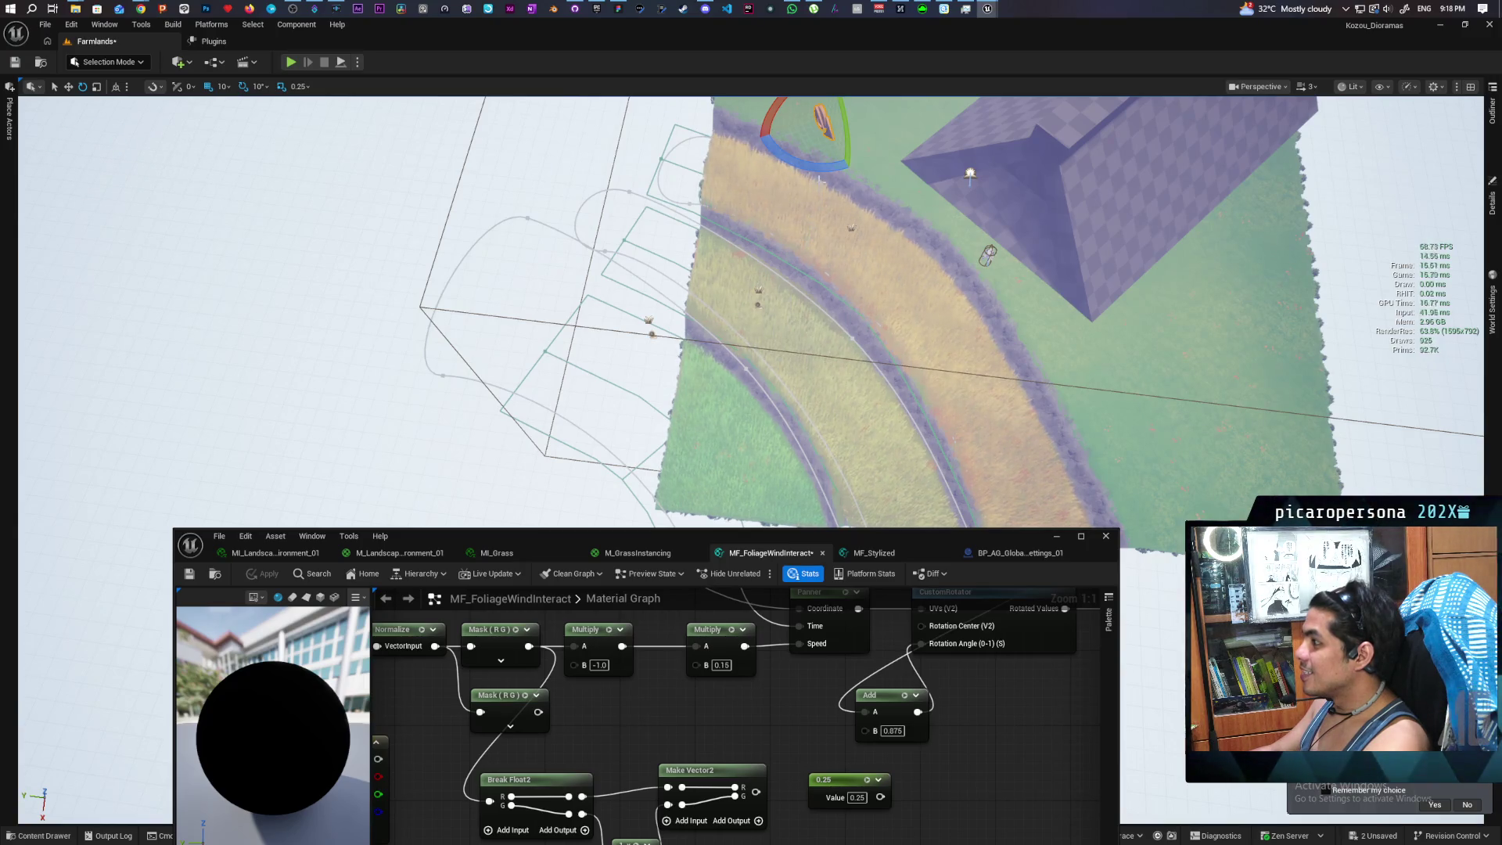
drag(831, 166, 838, 172)
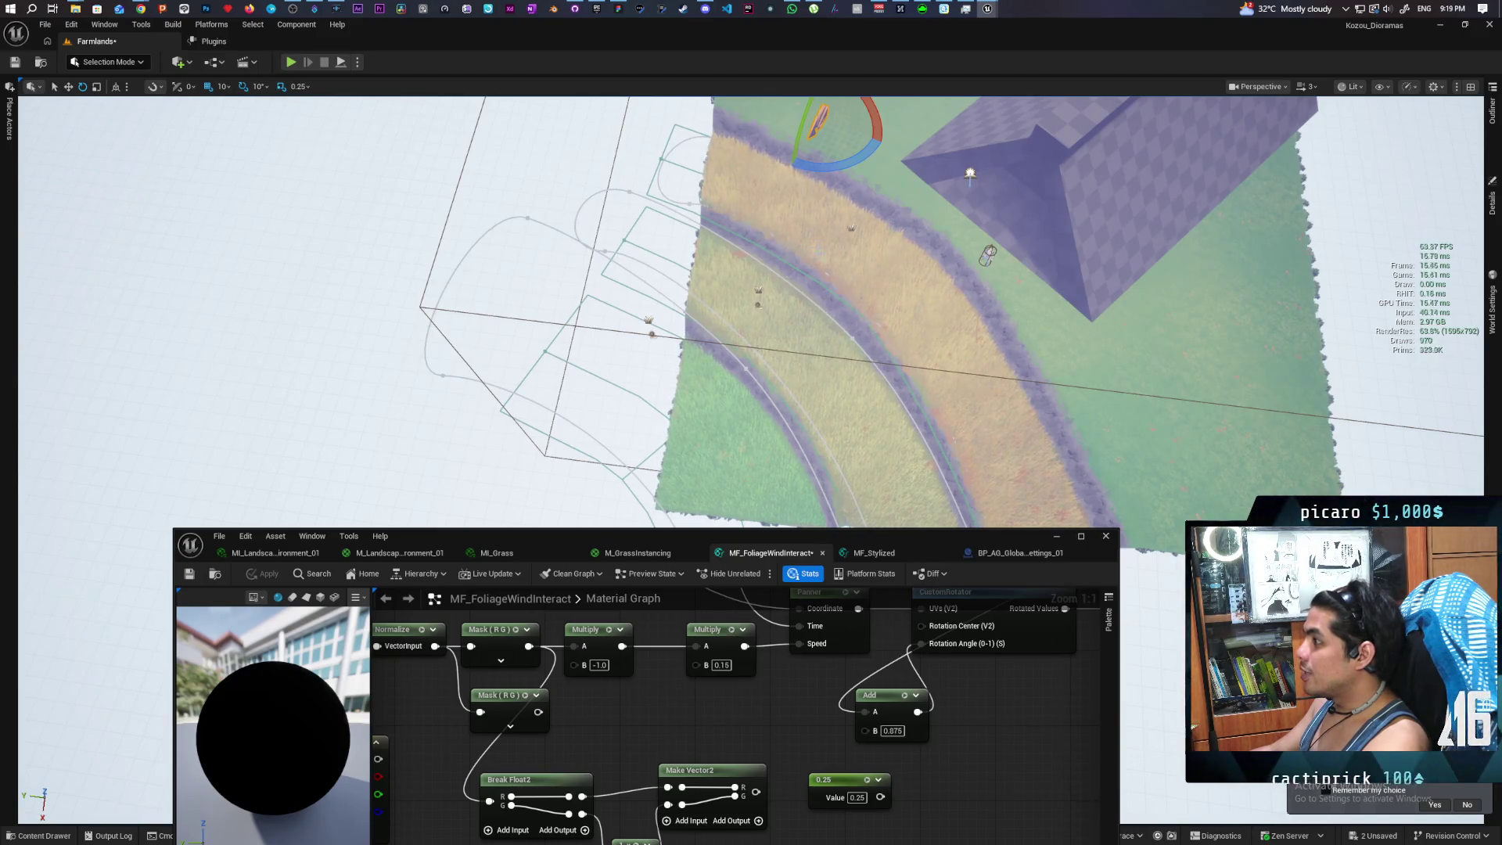
drag(843, 179, 910, 222)
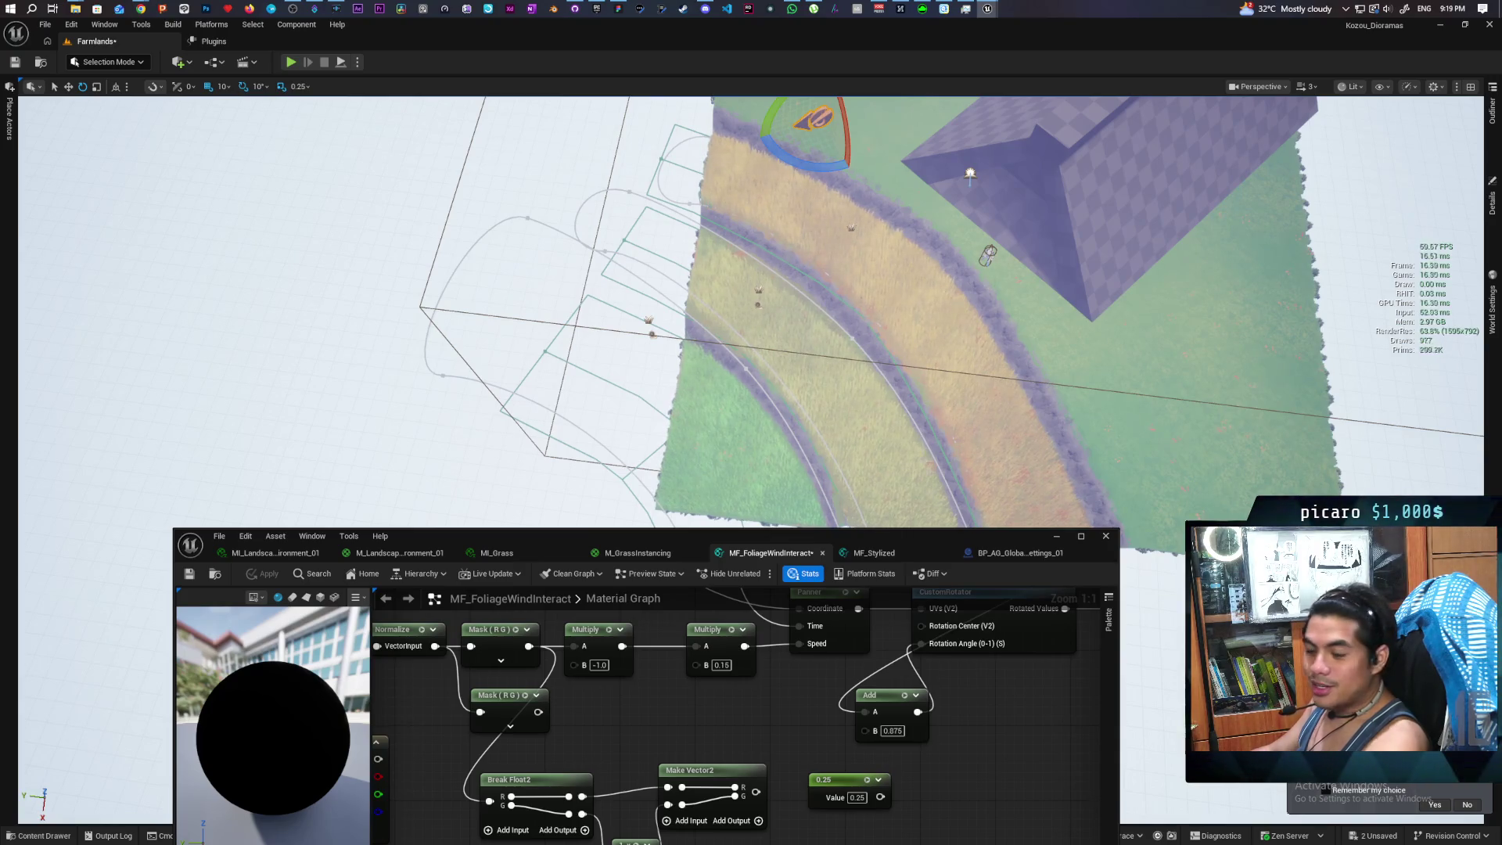
scroll(872, 767, down, 3)
drag(872, 767, 846, 763)
Connect the Panner output to the CustomRotator UVs, add another wire into the wind graph, and apply
drag(759, 736, 800, 736)
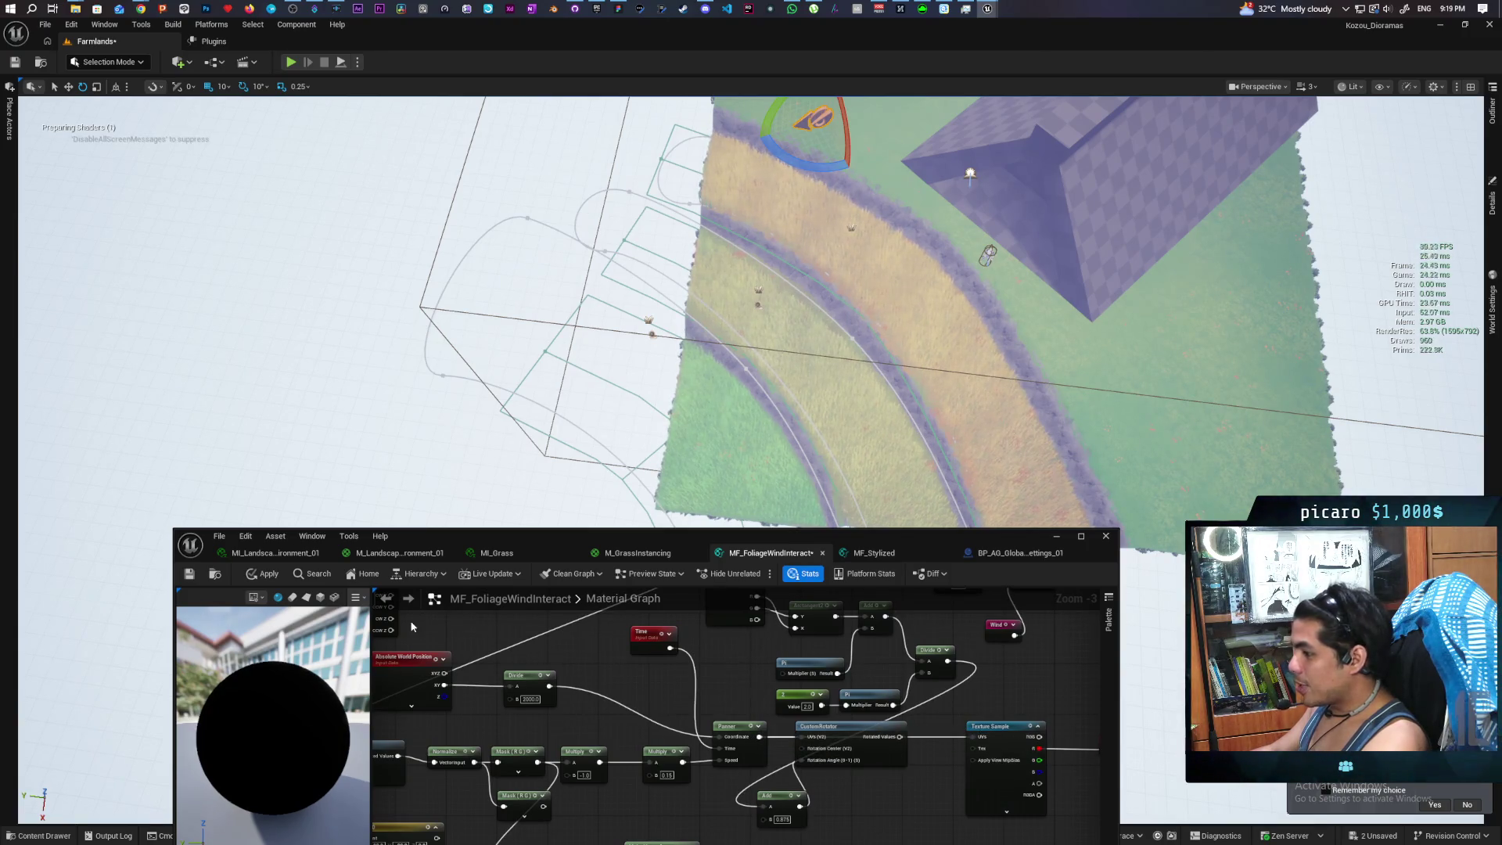
click(264, 574)
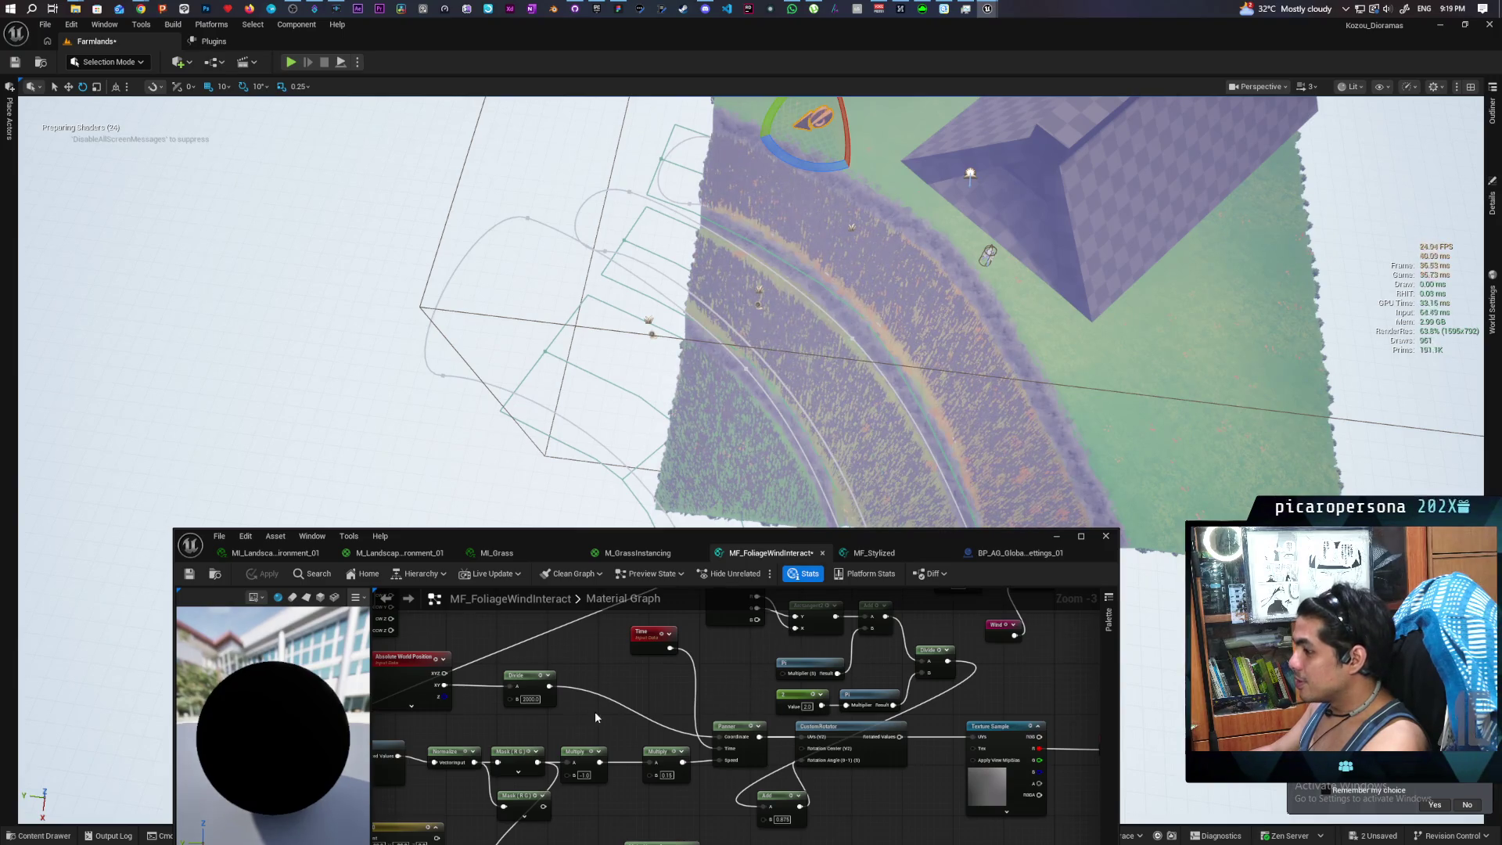
scroll(594, 717, down, 2)
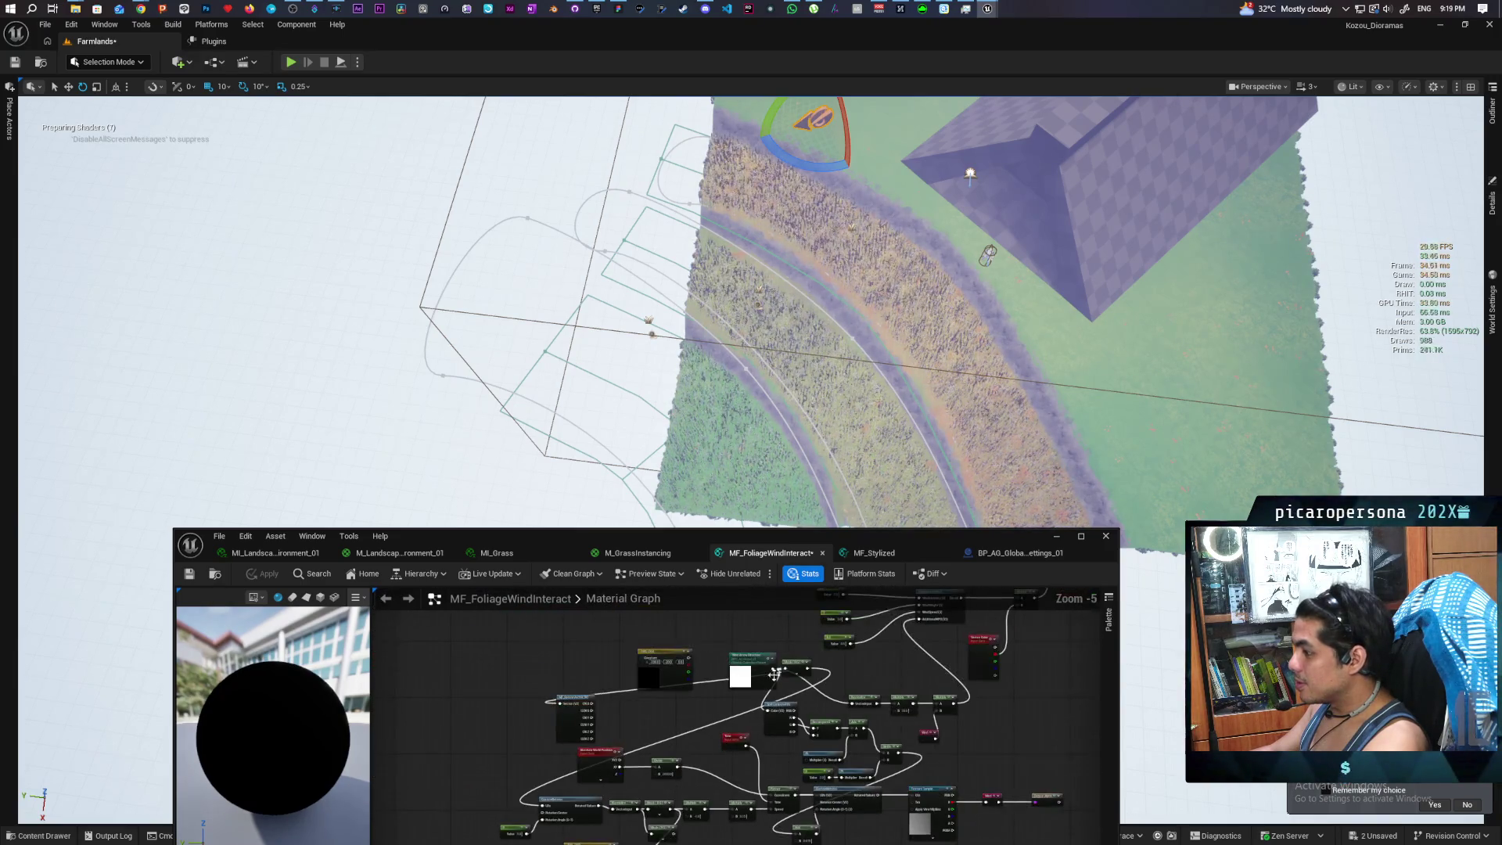
mouse_move(804, 671)
mouse_down()
mouse_move(606, 766)
mouse_move(607, 810)
mouse_up()
scroll(644, 718, up, 1)
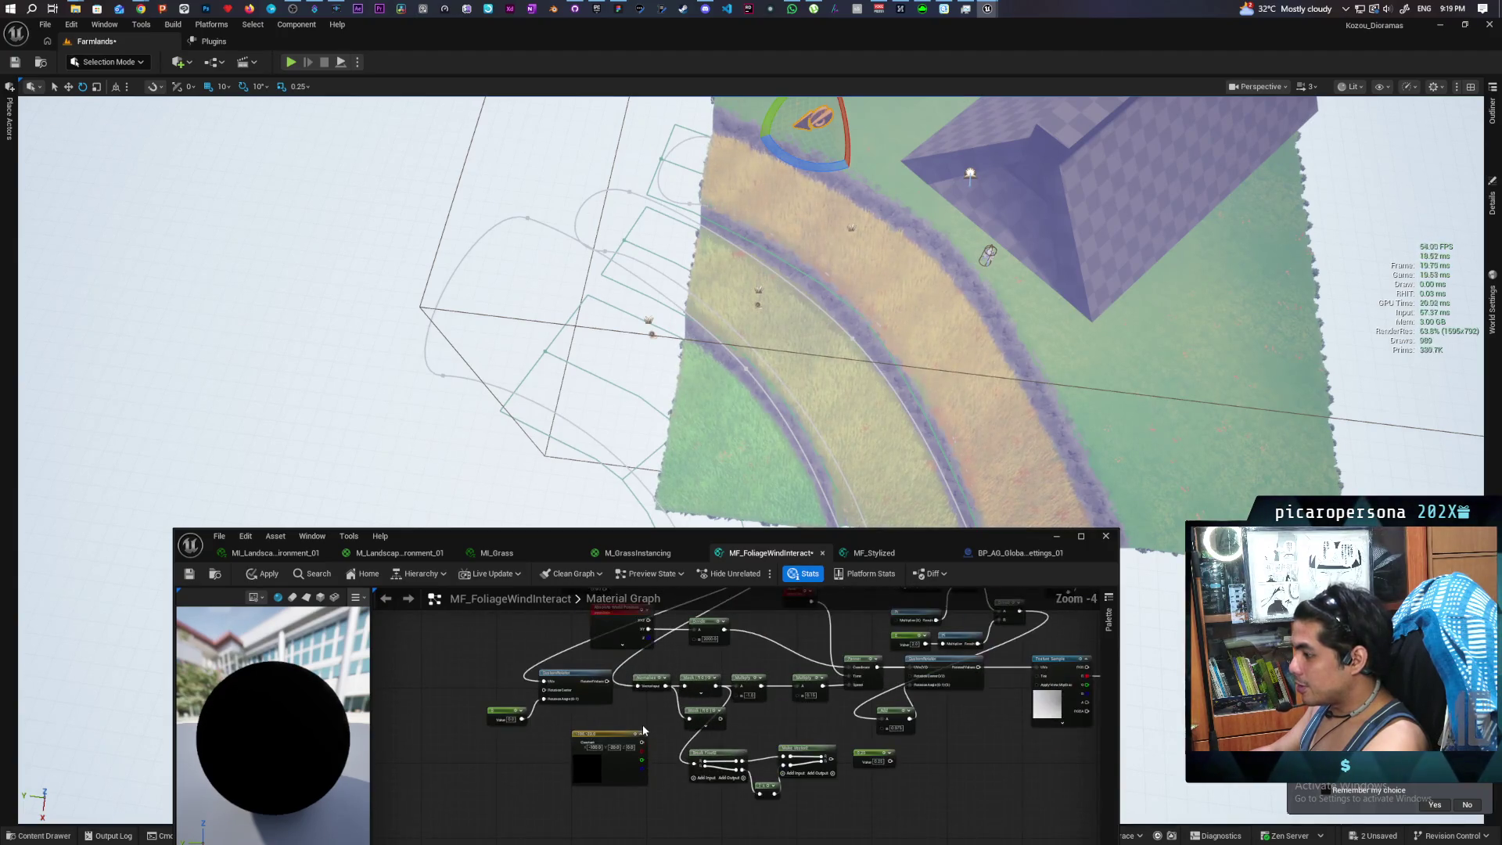
drag(641, 724, 606, 727)
click(266, 573)
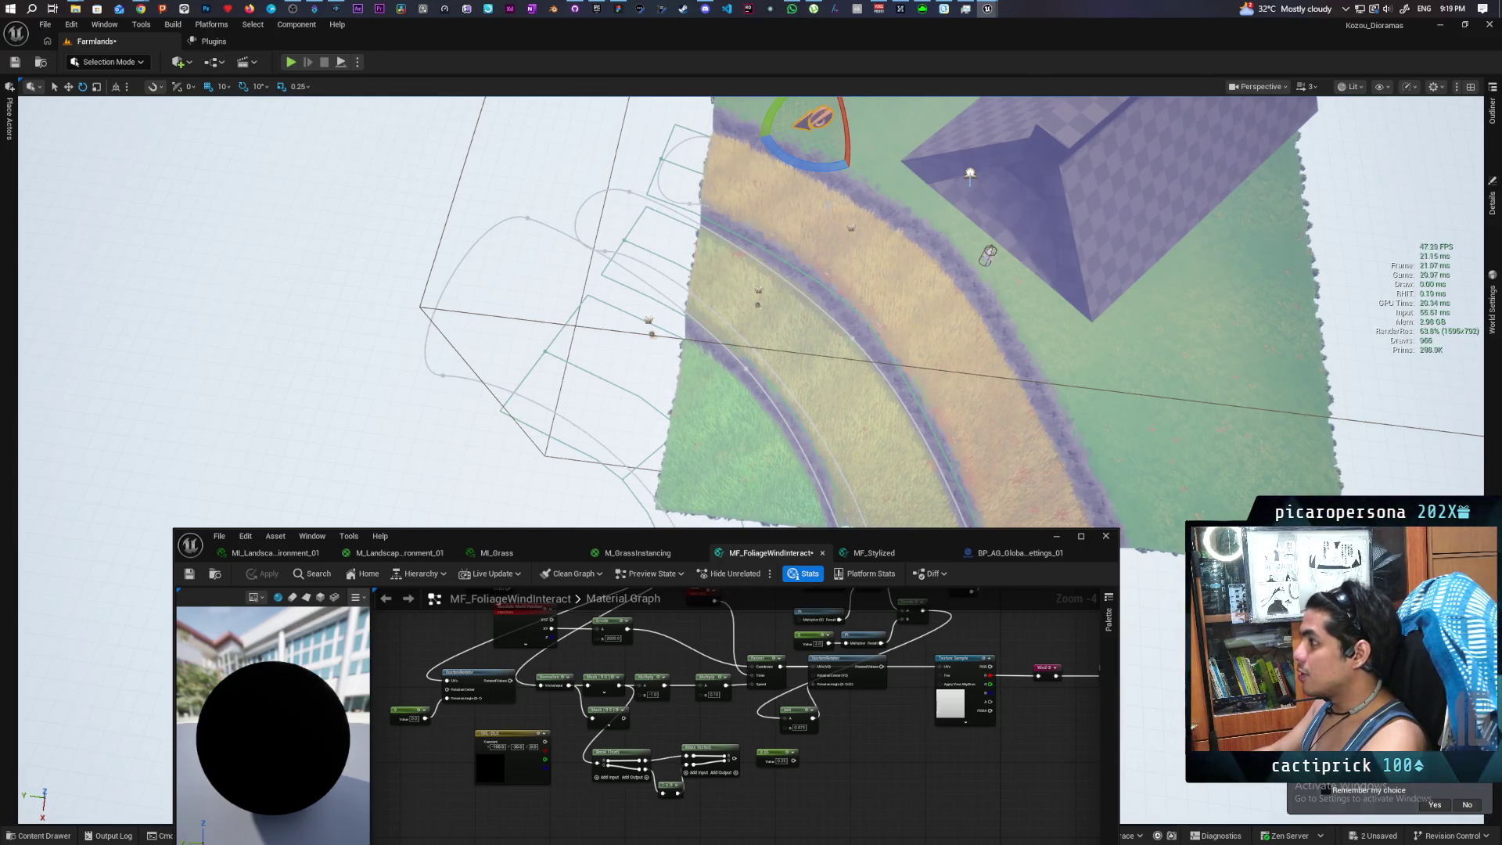
Rotate the global settings actor above the field to new angles and review the rotator nodes
drag(840, 161, 802, 163)
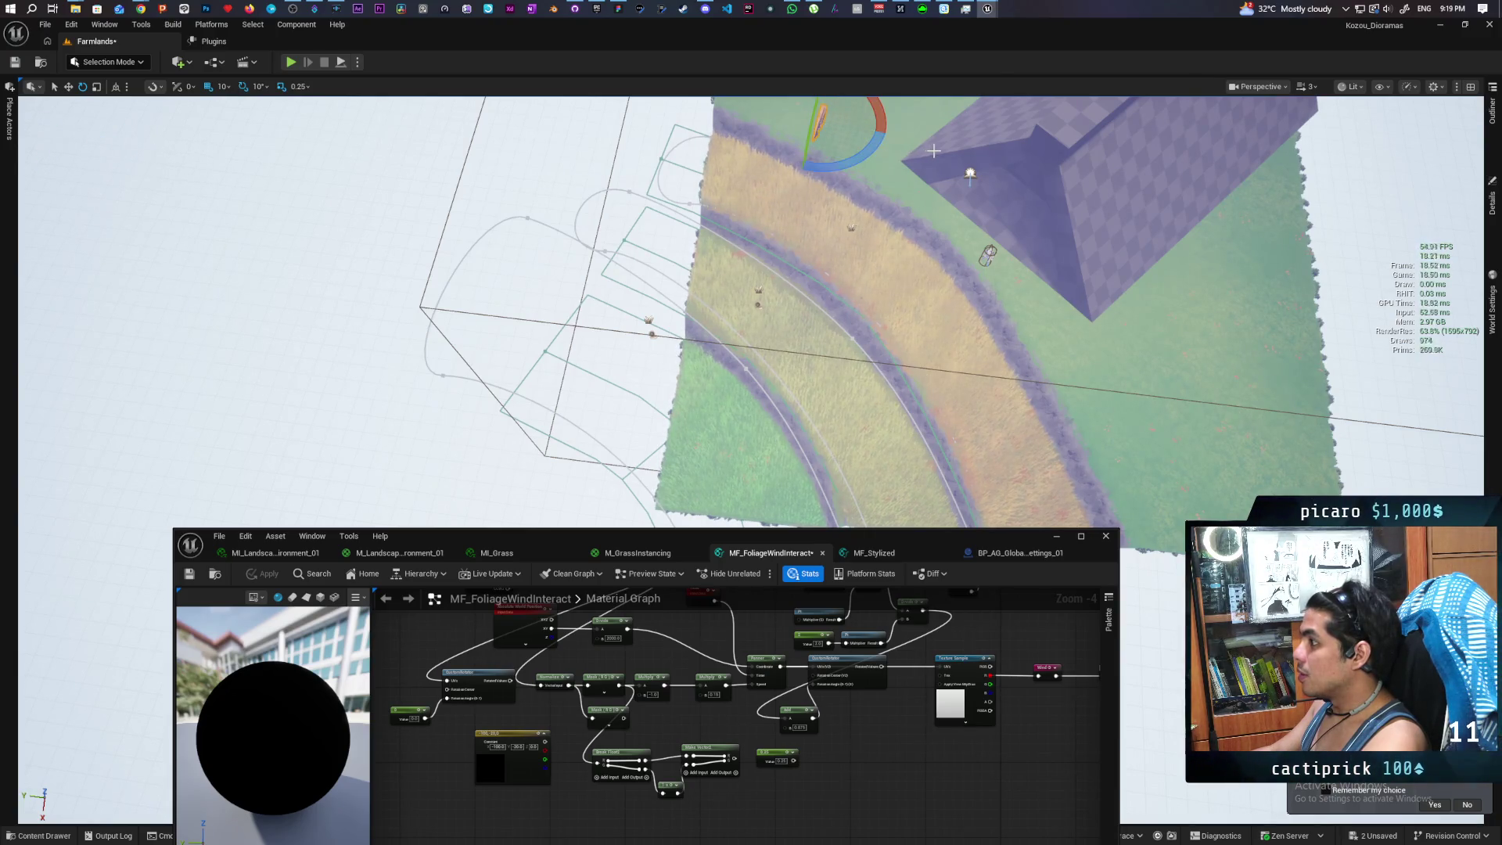
drag(897, 154, 856, 163)
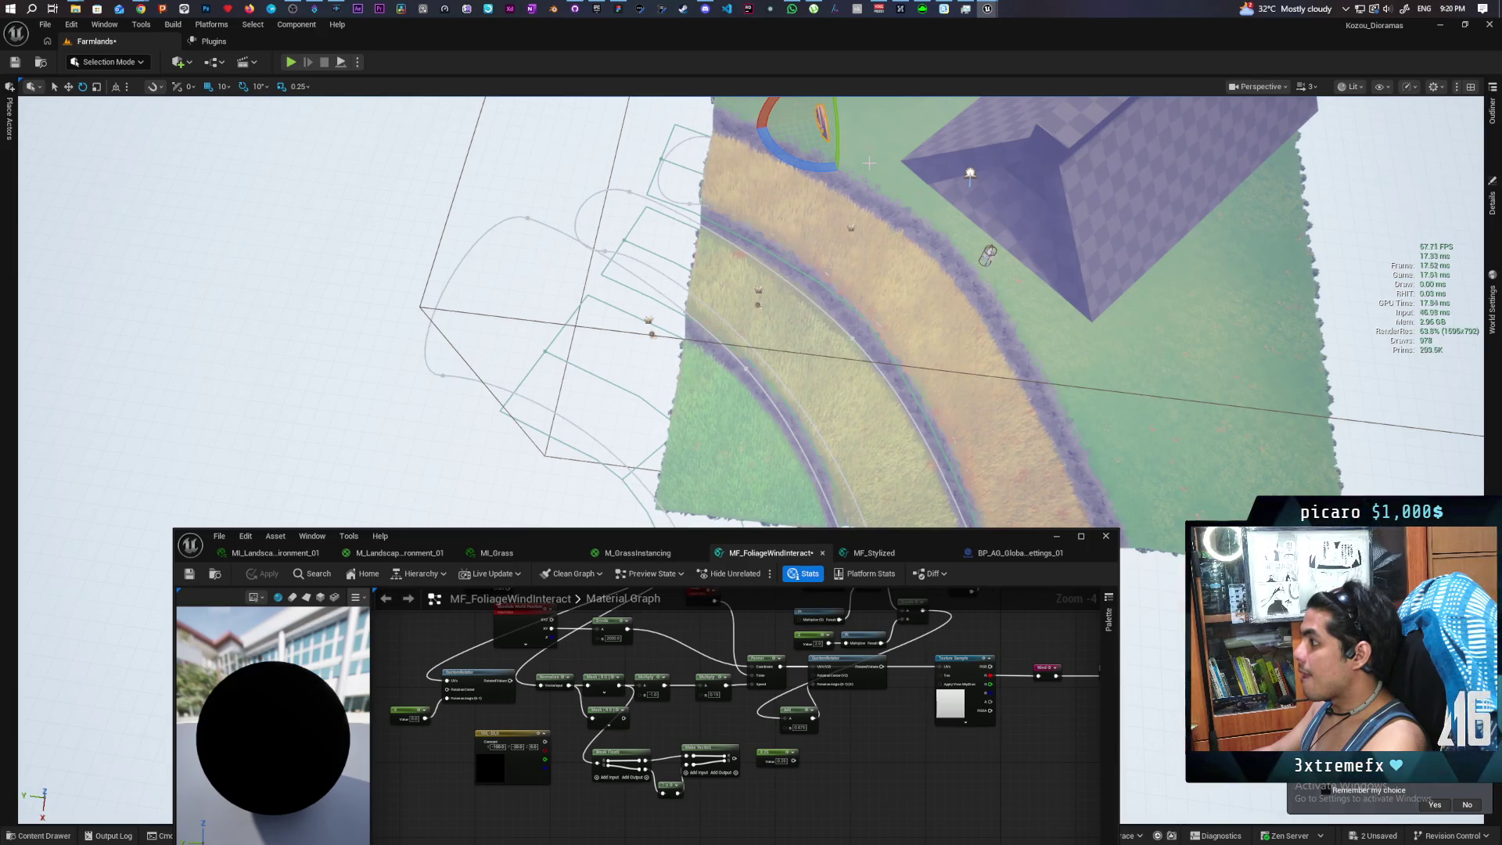
drag(809, 163, 811, 165)
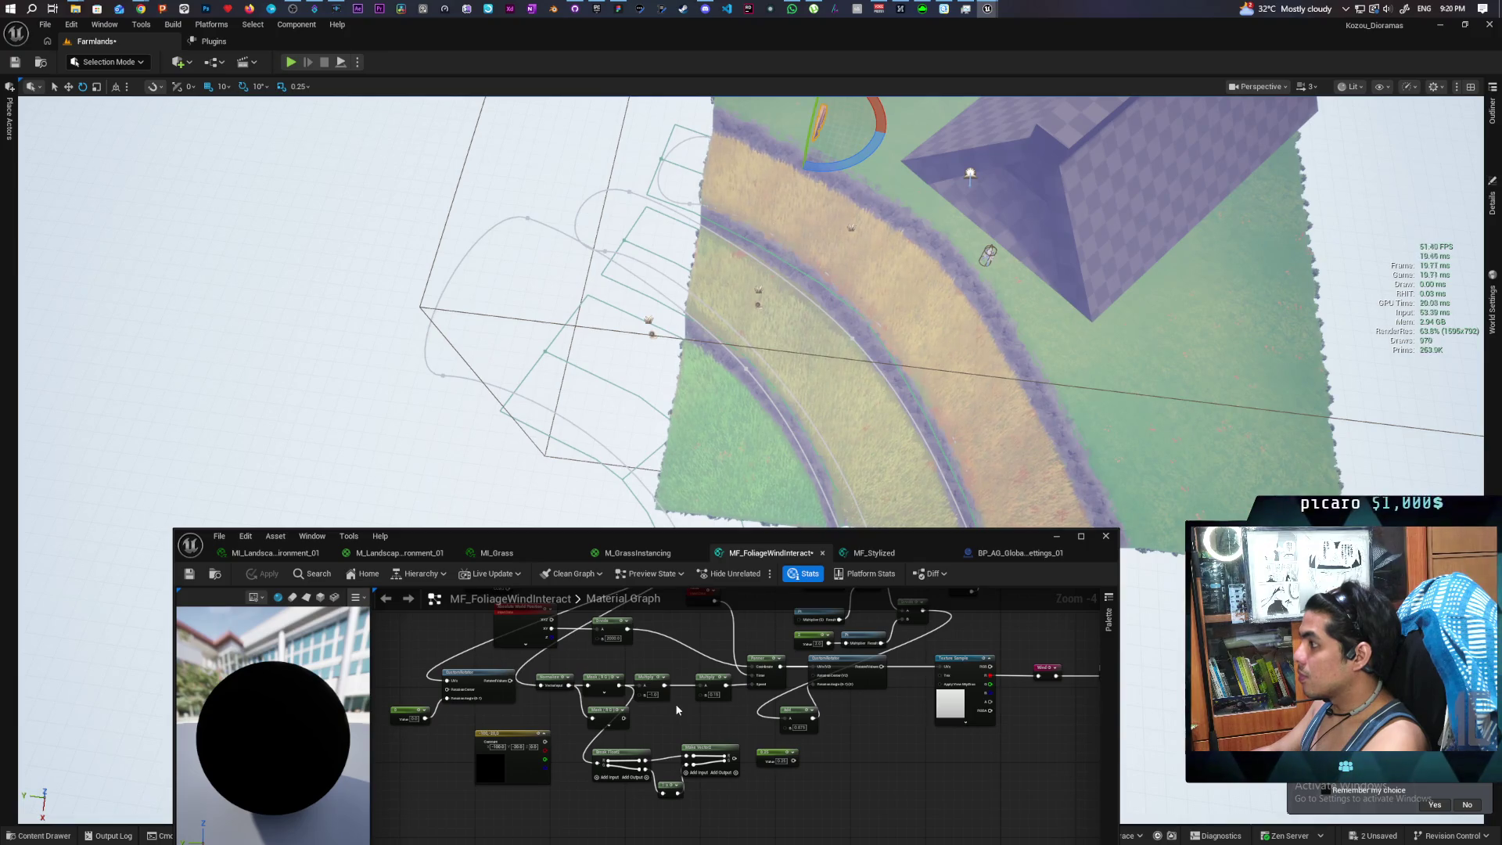
scroll(671, 703, up, 2)
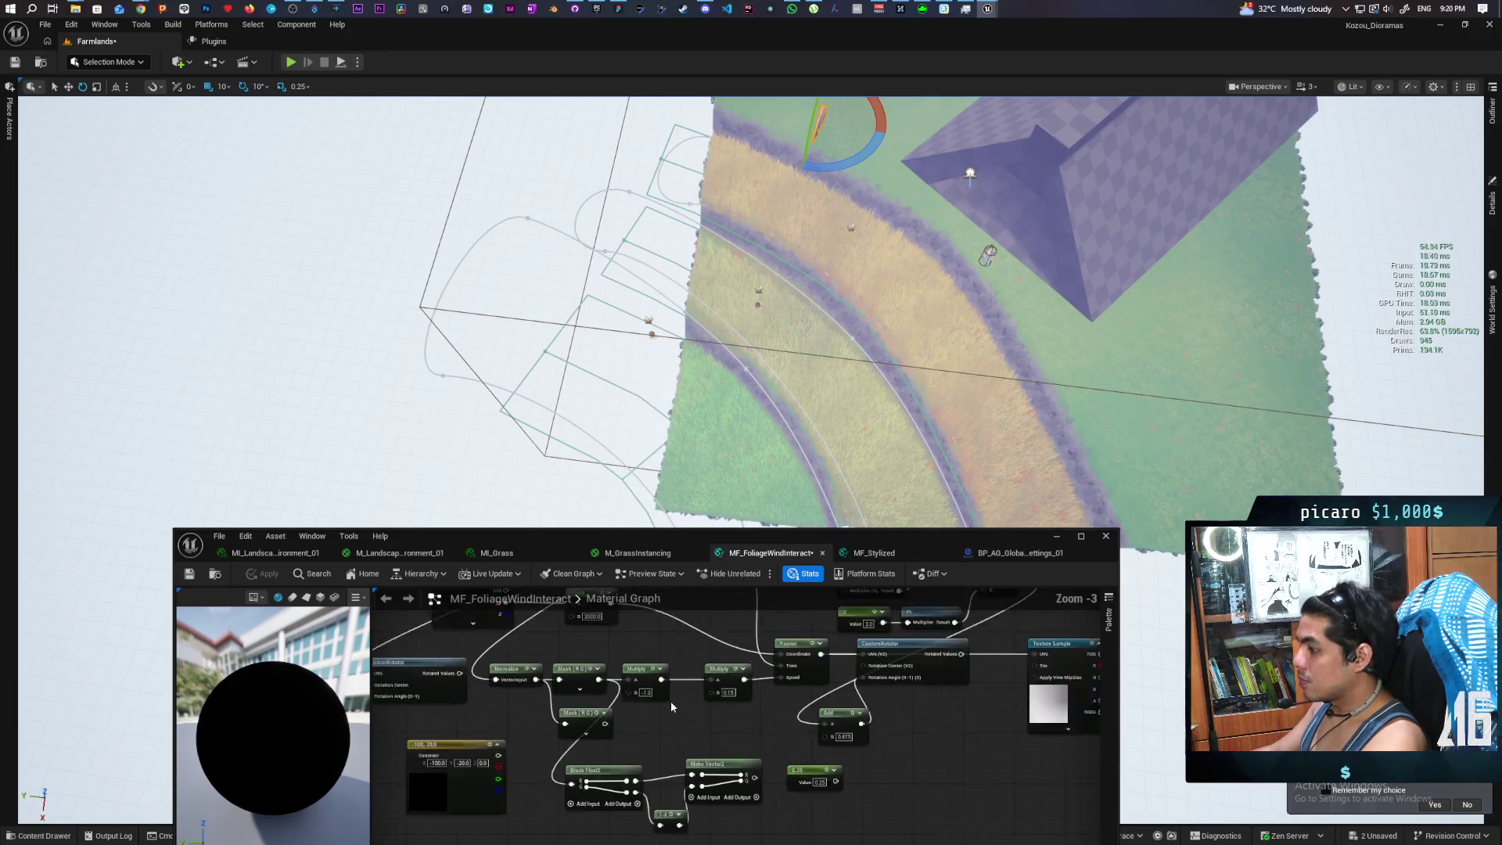
drag(759, 714, 741, 726)
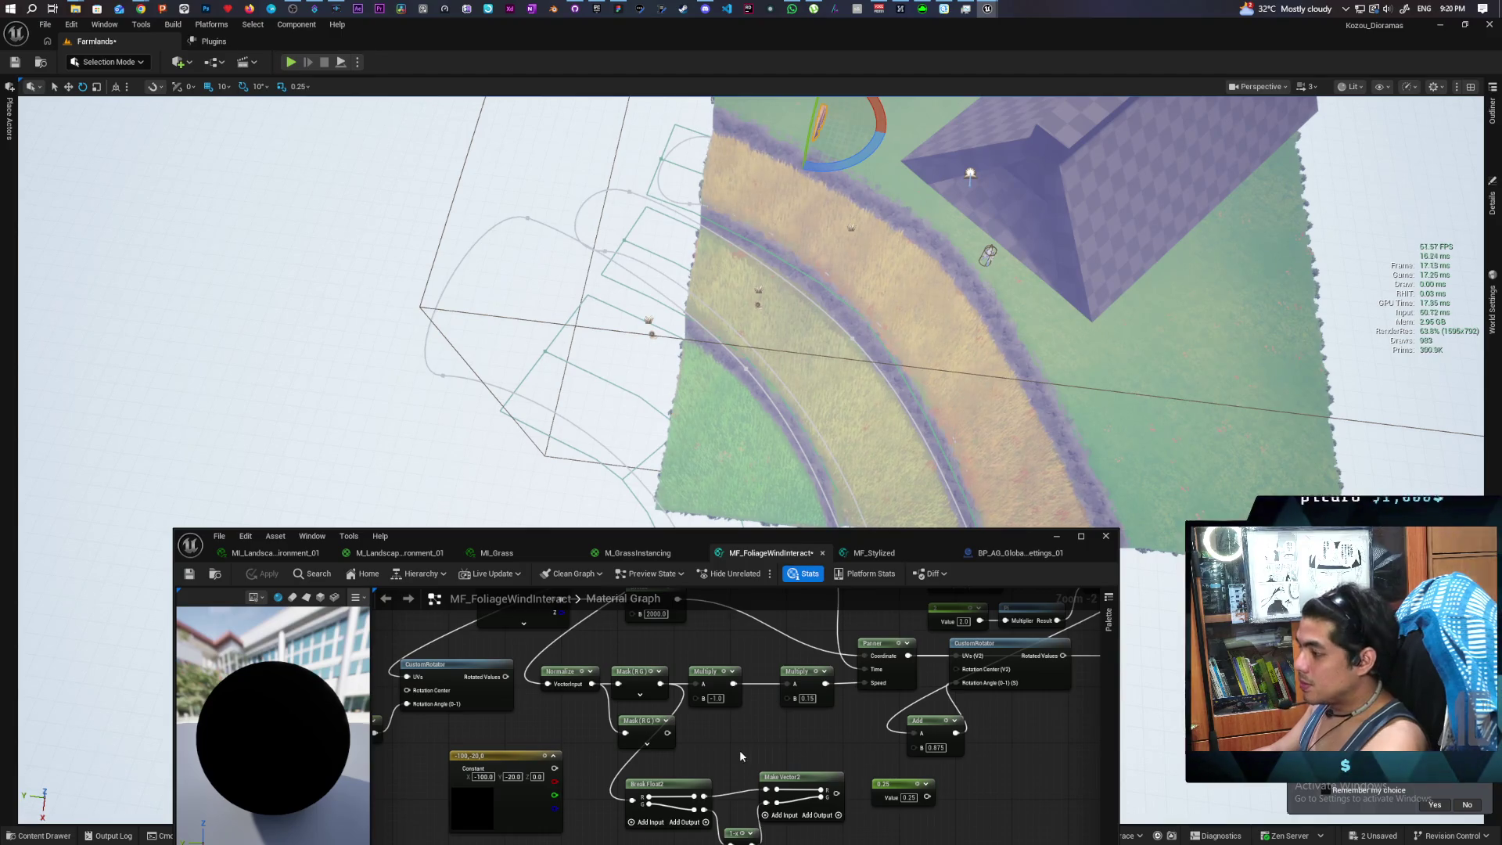
scroll(741, 753, down, 2)
mouse_move(741, 753)
mouse_down()
mouse_move(668, 778)
mouse_move(606, 755)
mouse_up()
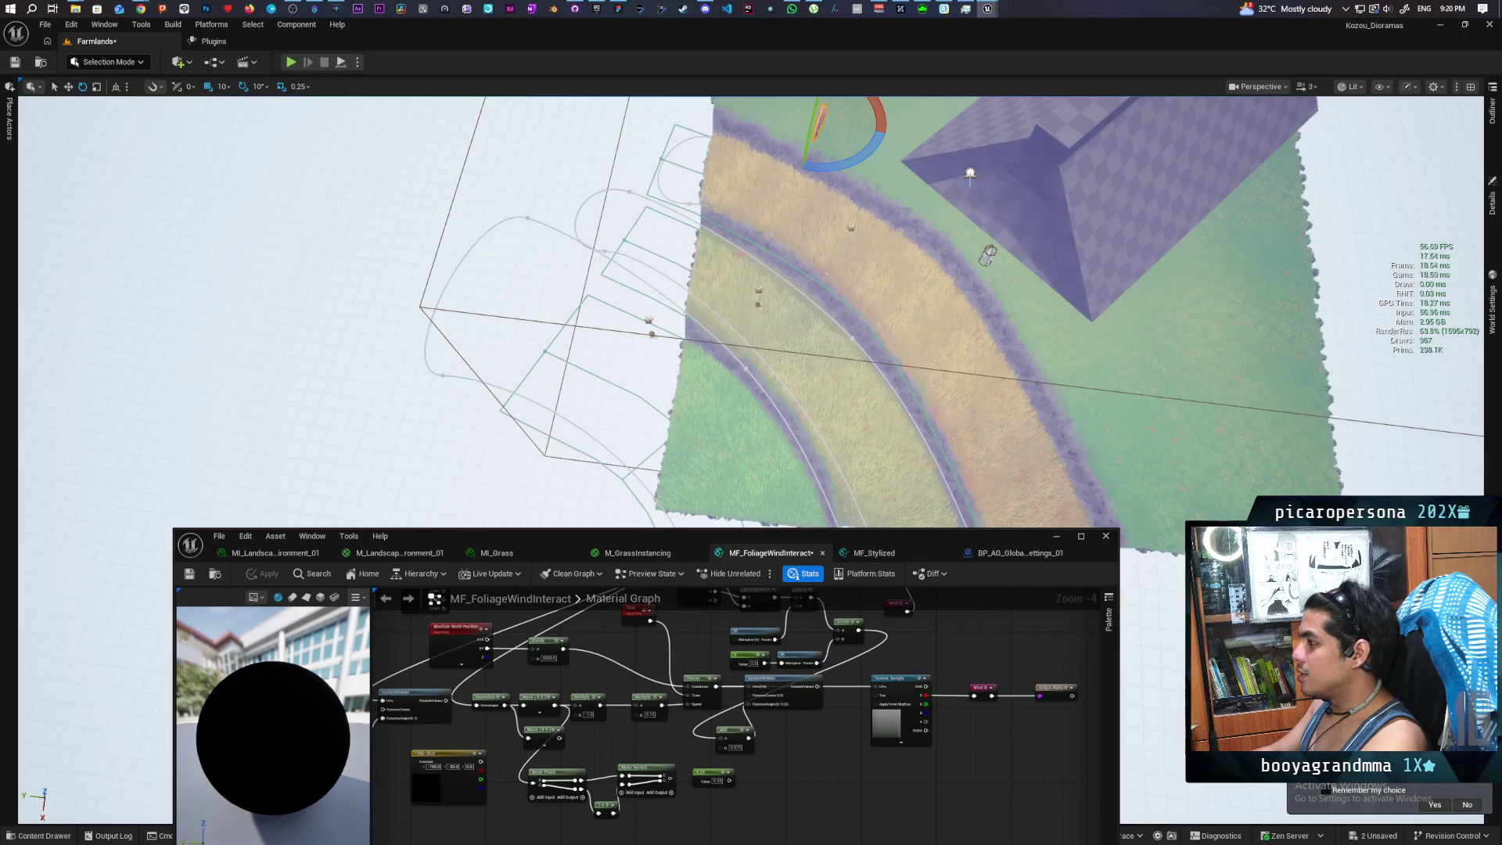
scroll(751, 462, up, 5)
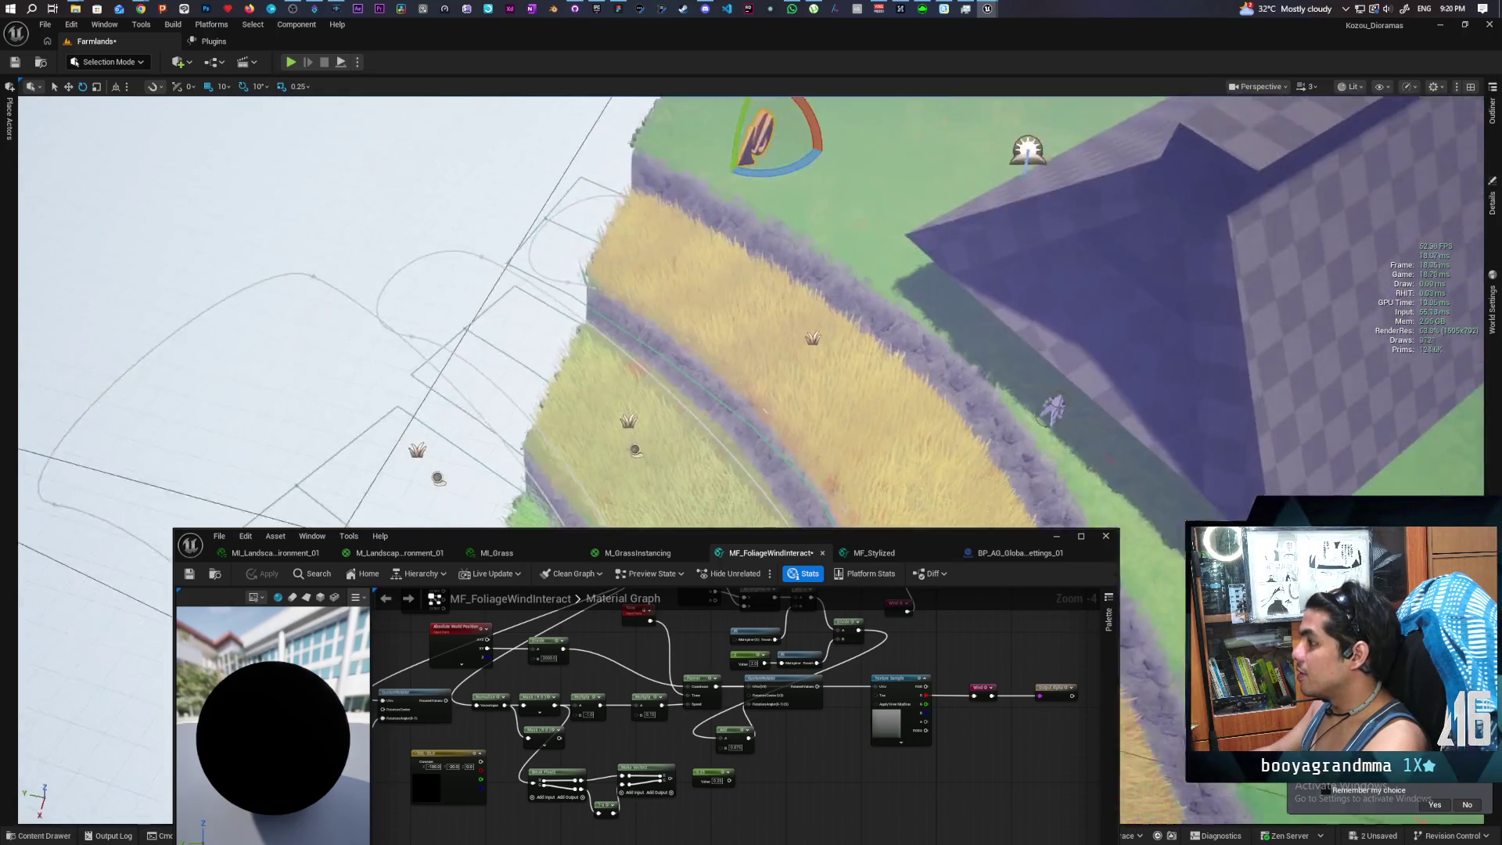
Zoom the viewport camera in and out to inspect the updated grass fields
scroll(751, 313, up, 5)
scroll(751, 313, down, 5)
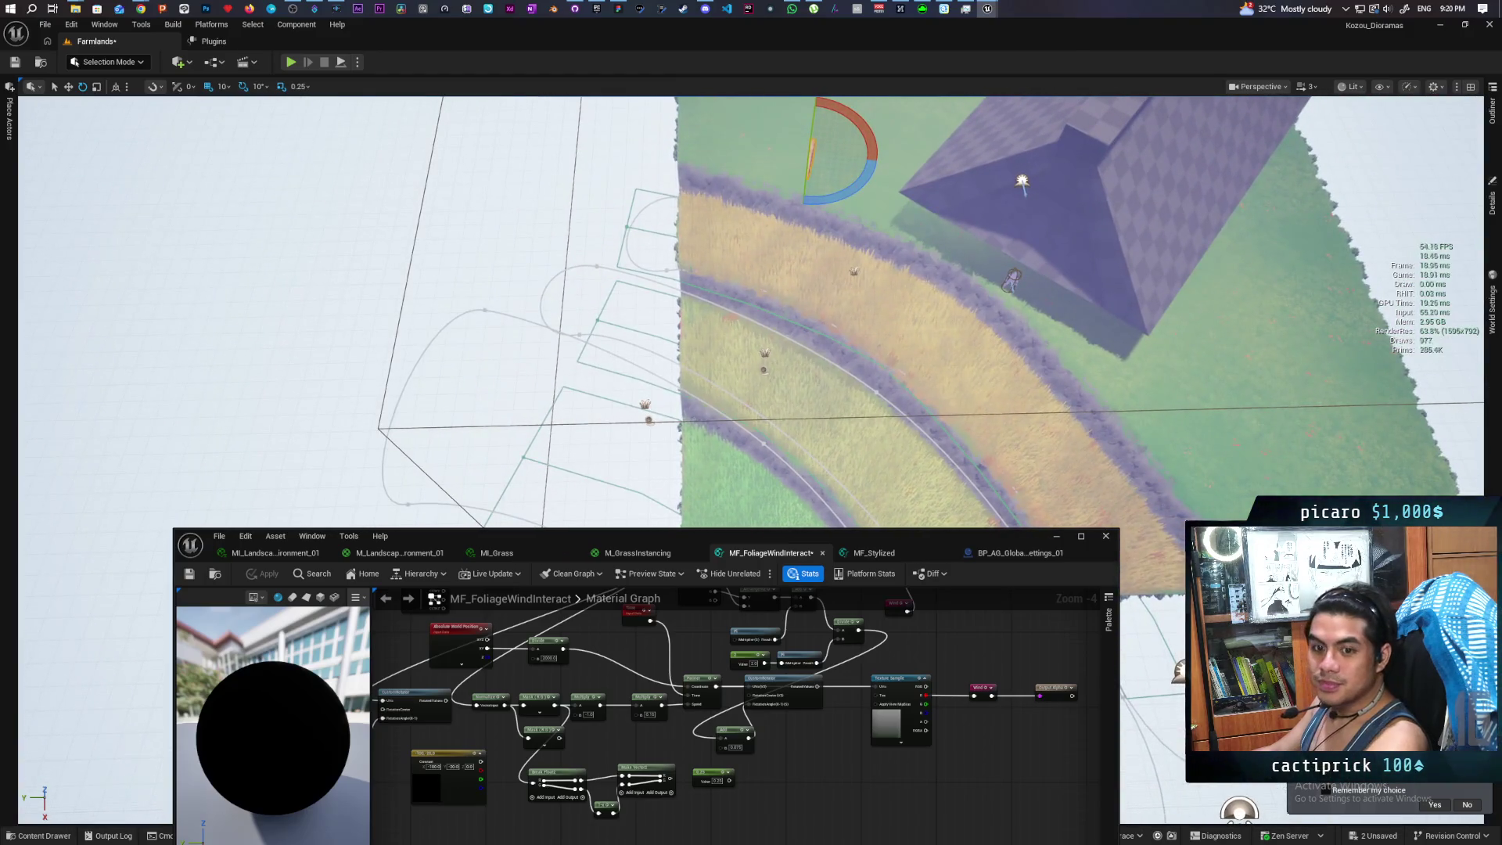
scroll(751, 313, down, 3)
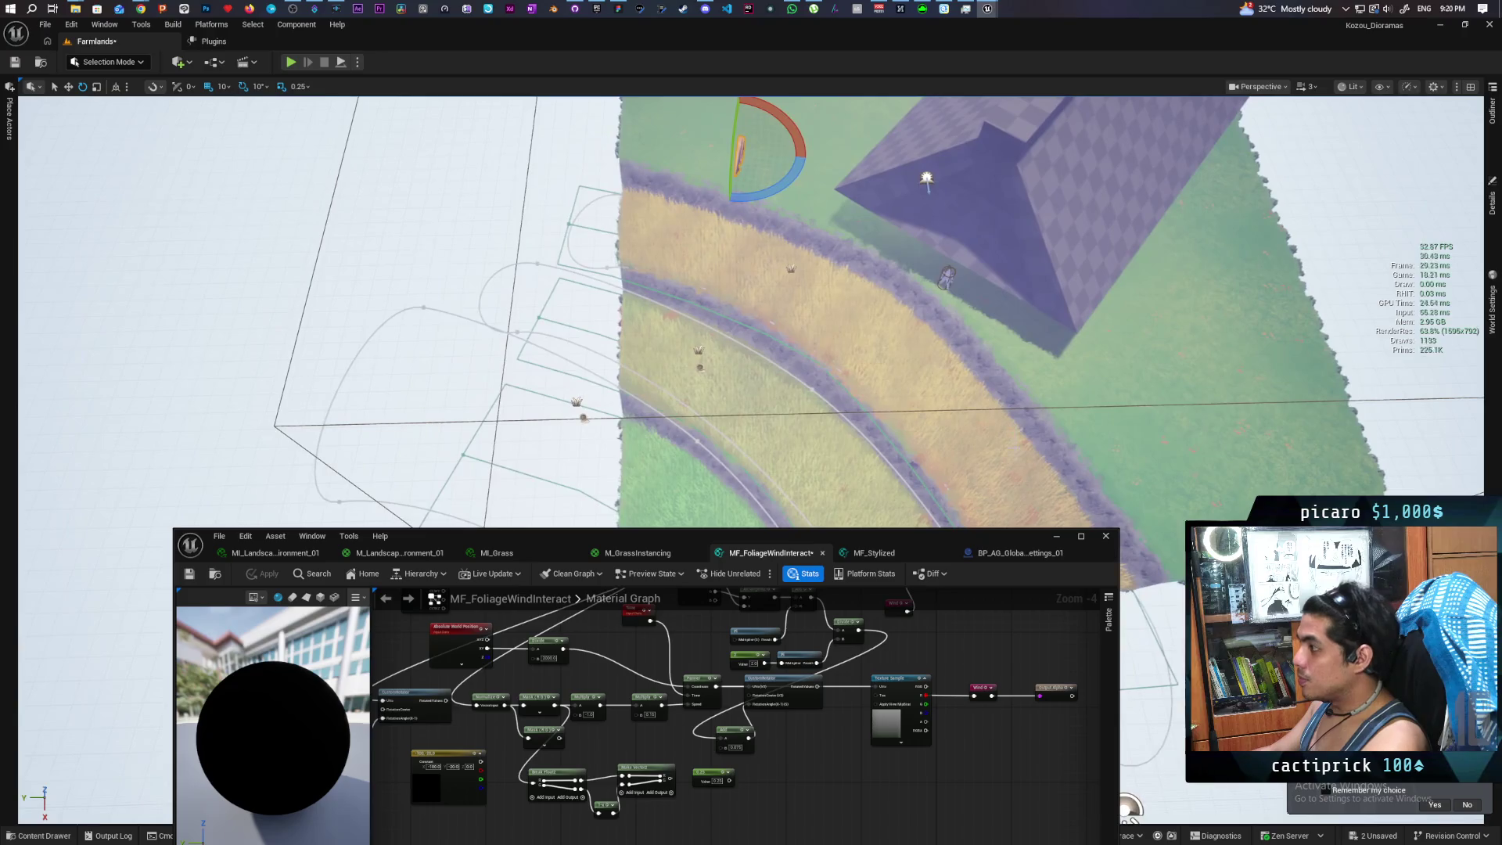
scroll(925, 421, down, 3)
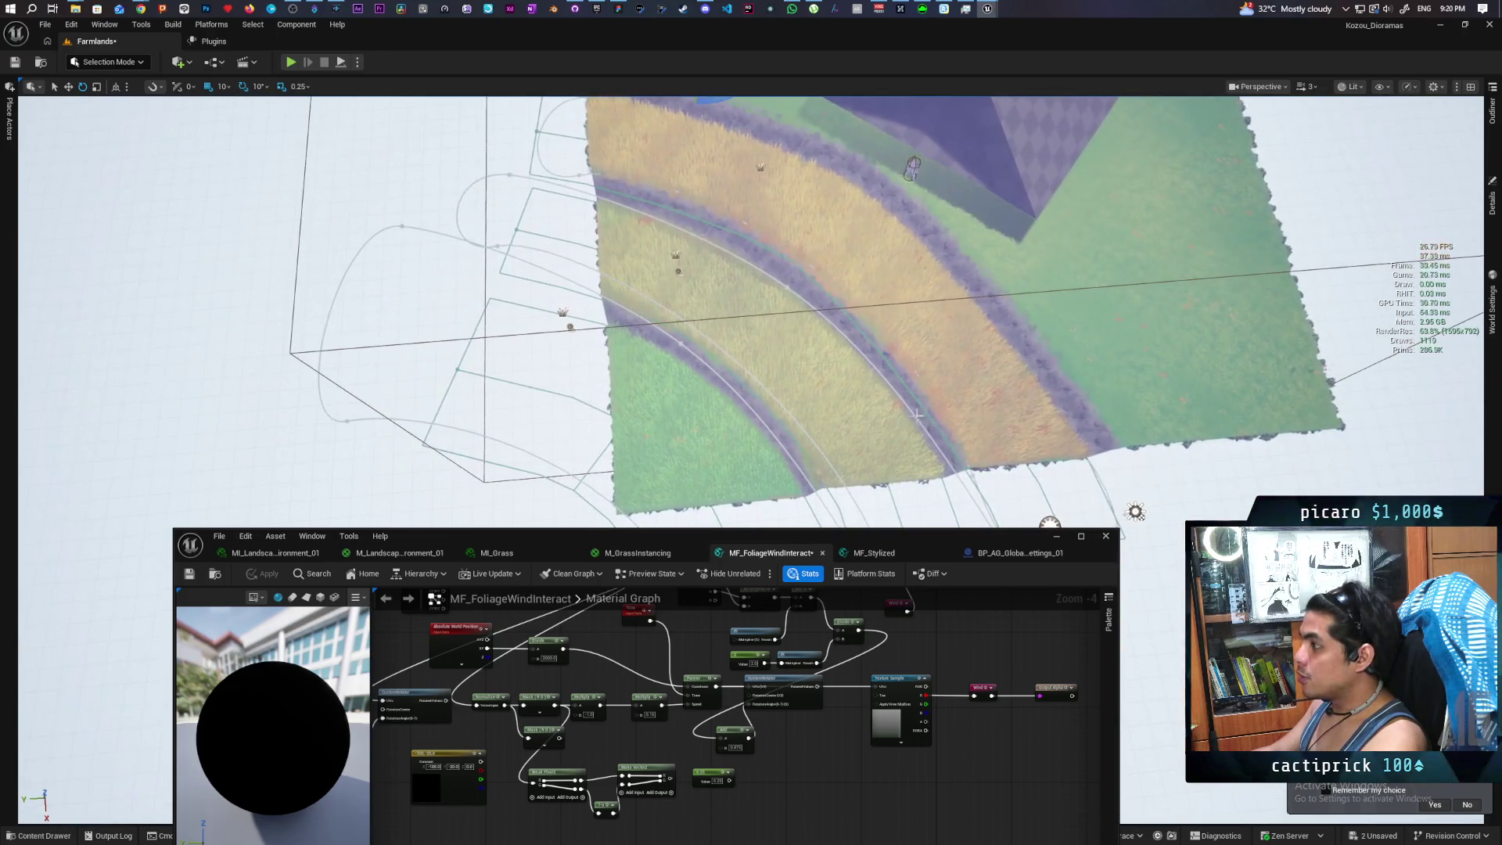
scroll(925, 313, down, 3)
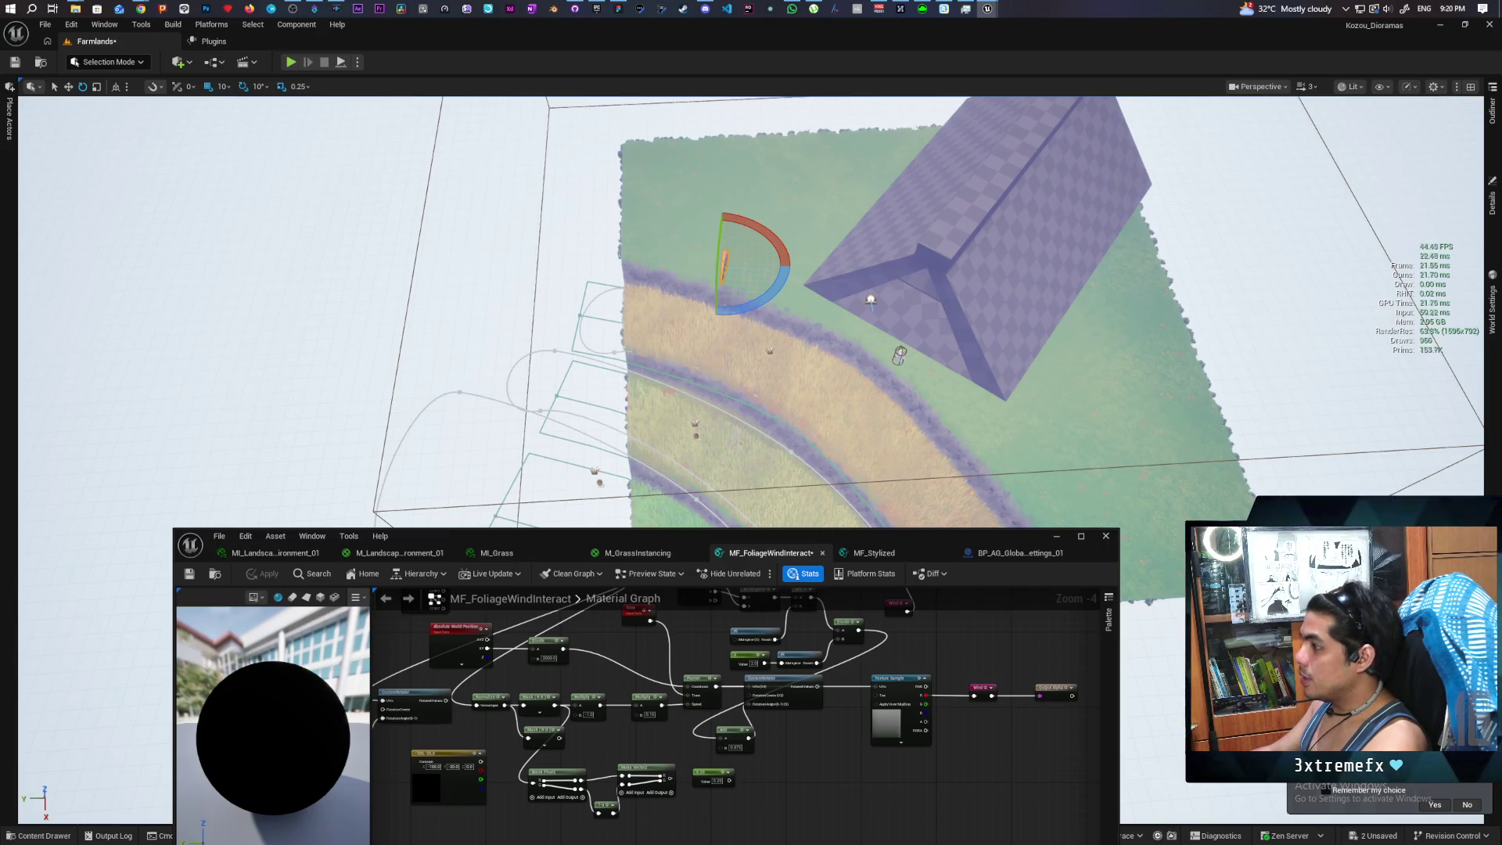
scroll(785, 460, down, 5)
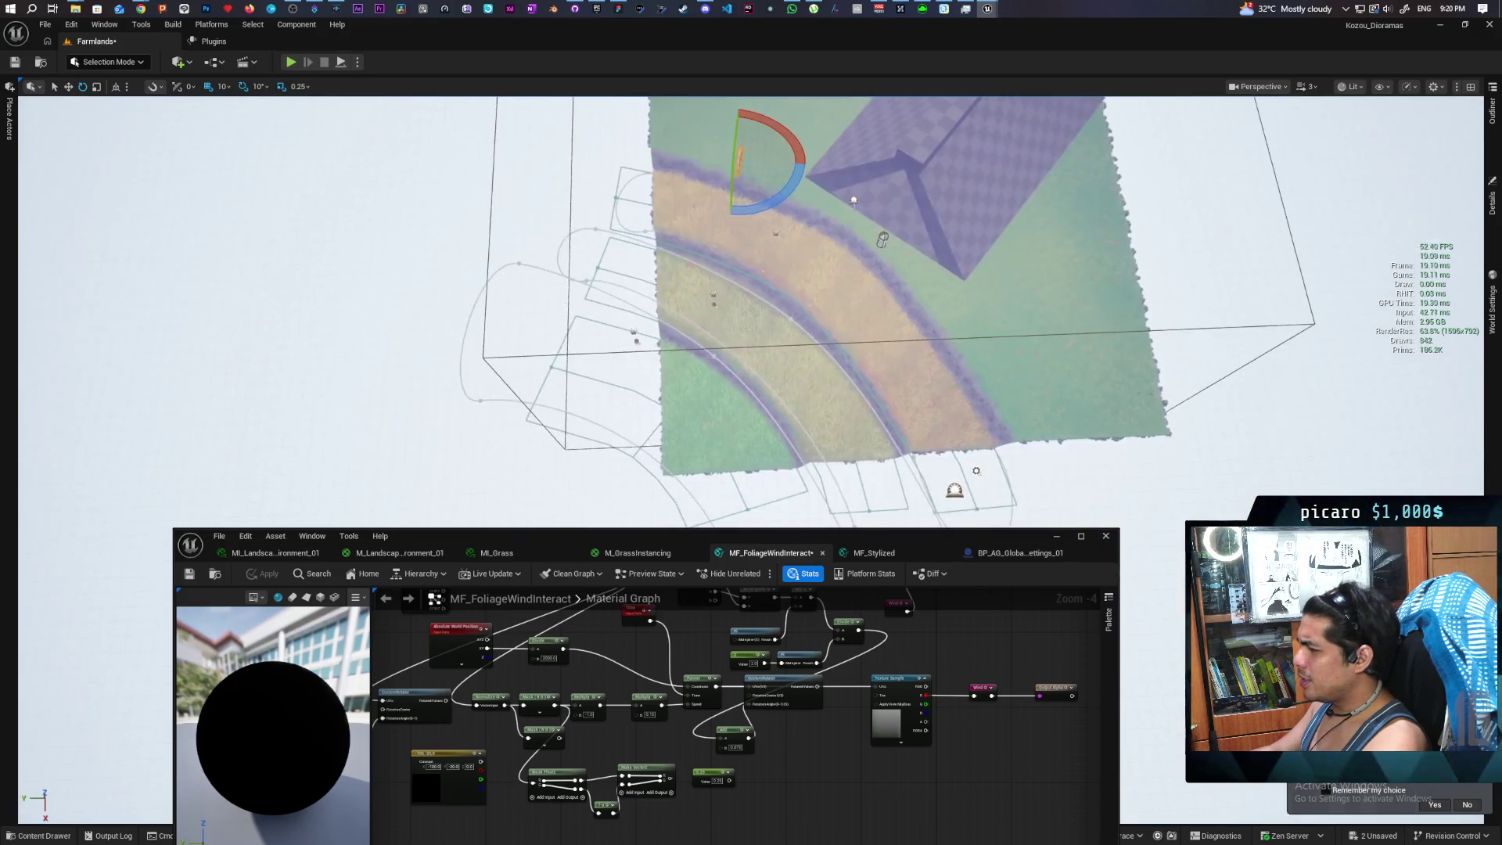
scroll(785, 460, up, 8)
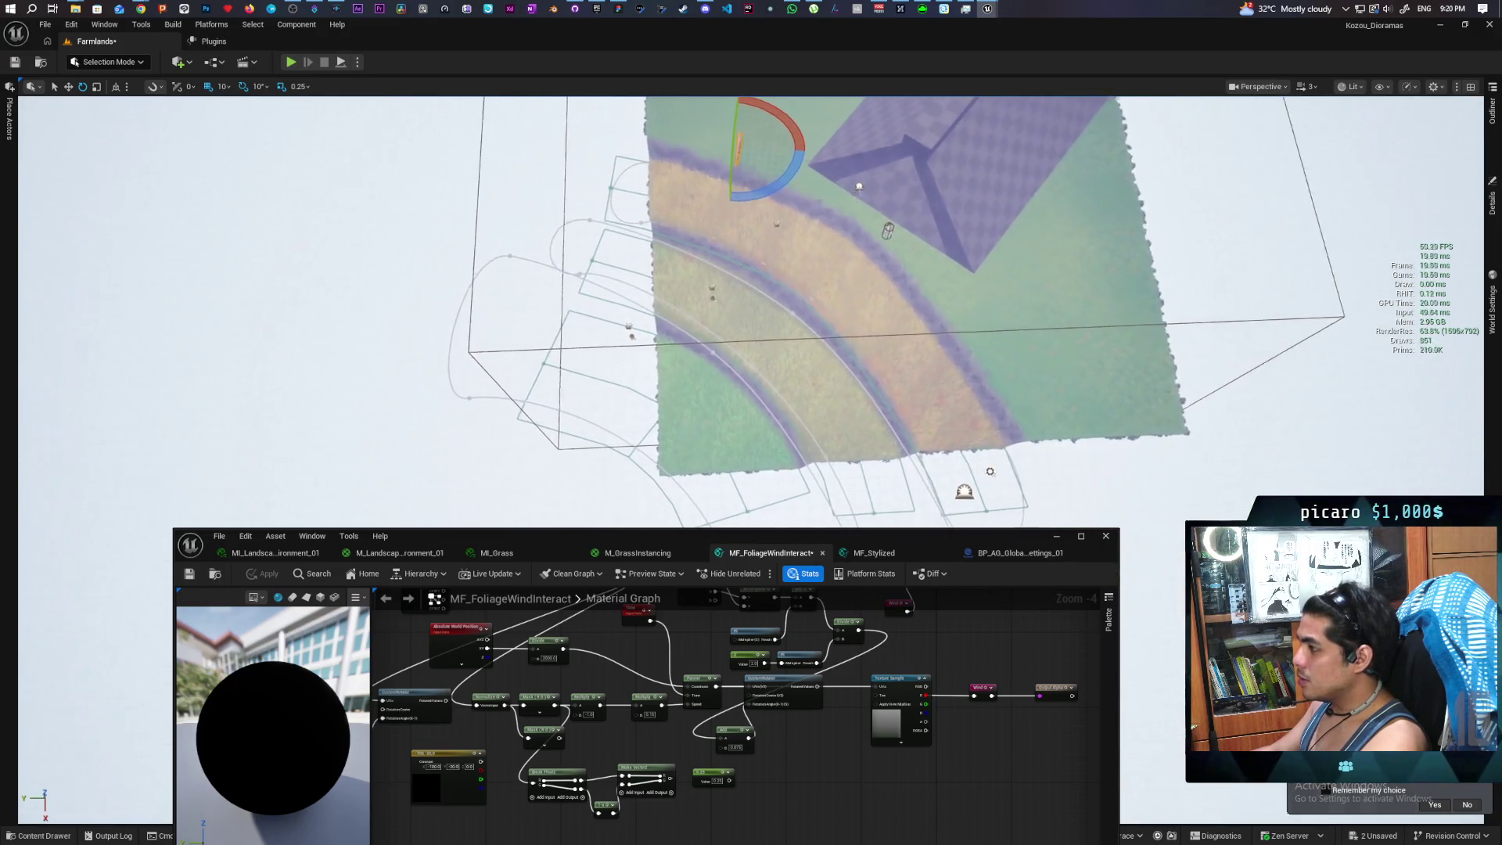
scroll(785, 460, up, 5)
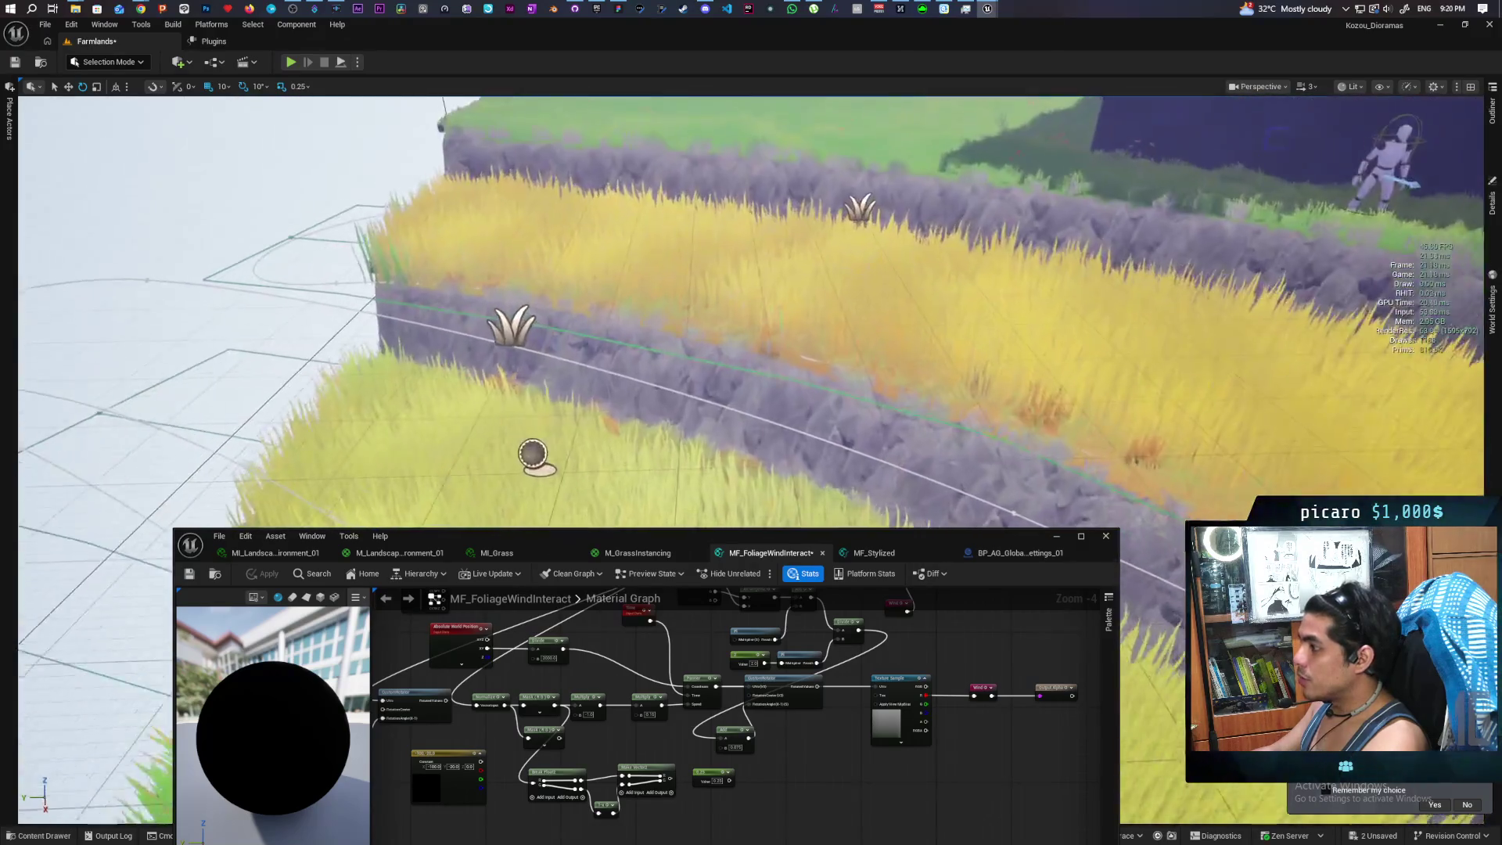
scroll(785, 460, up, 6)
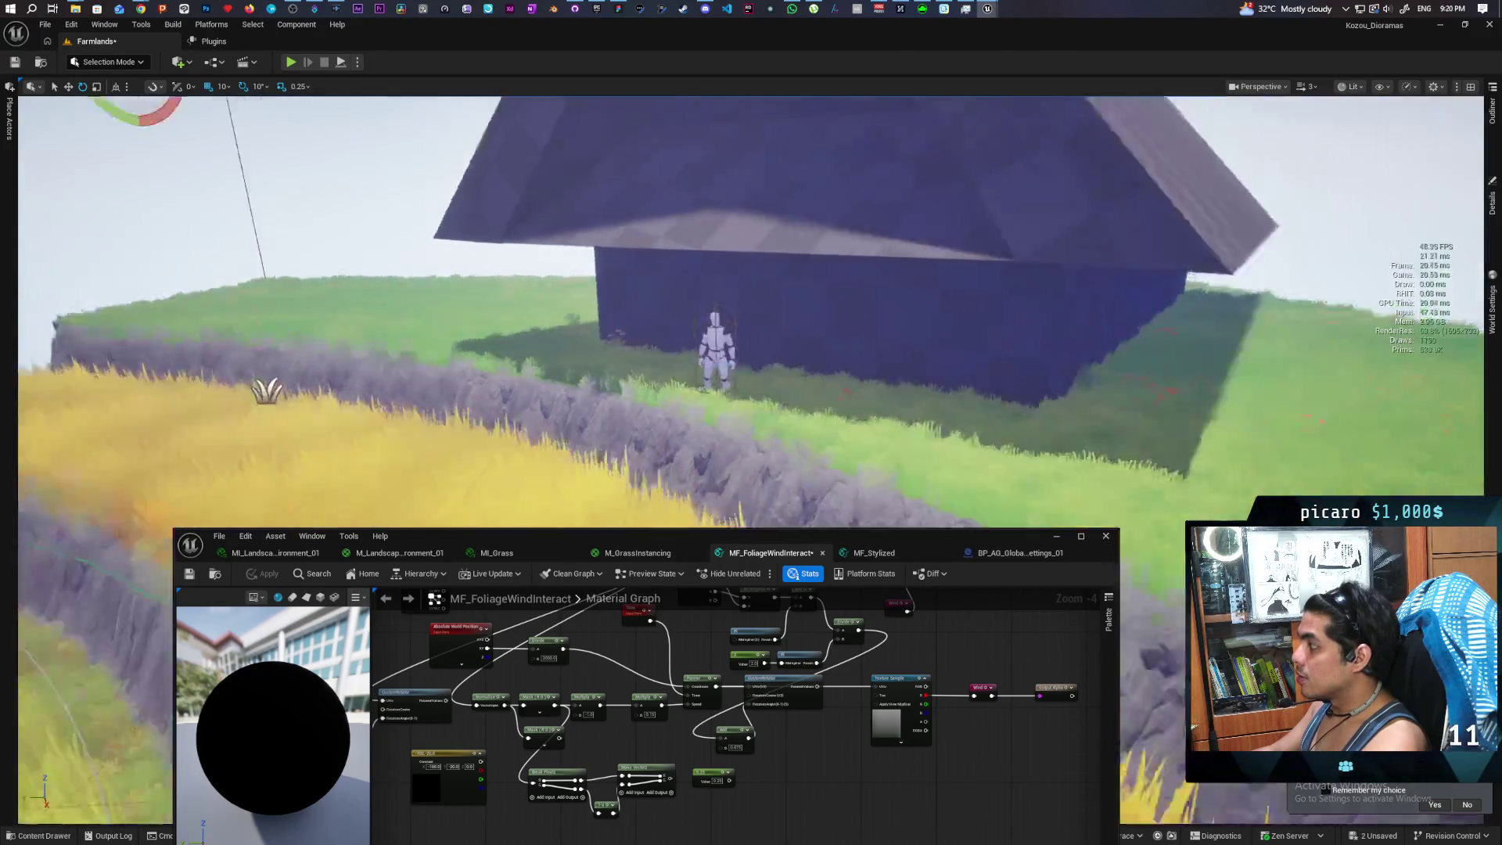
scroll(785, 460, down, 10)
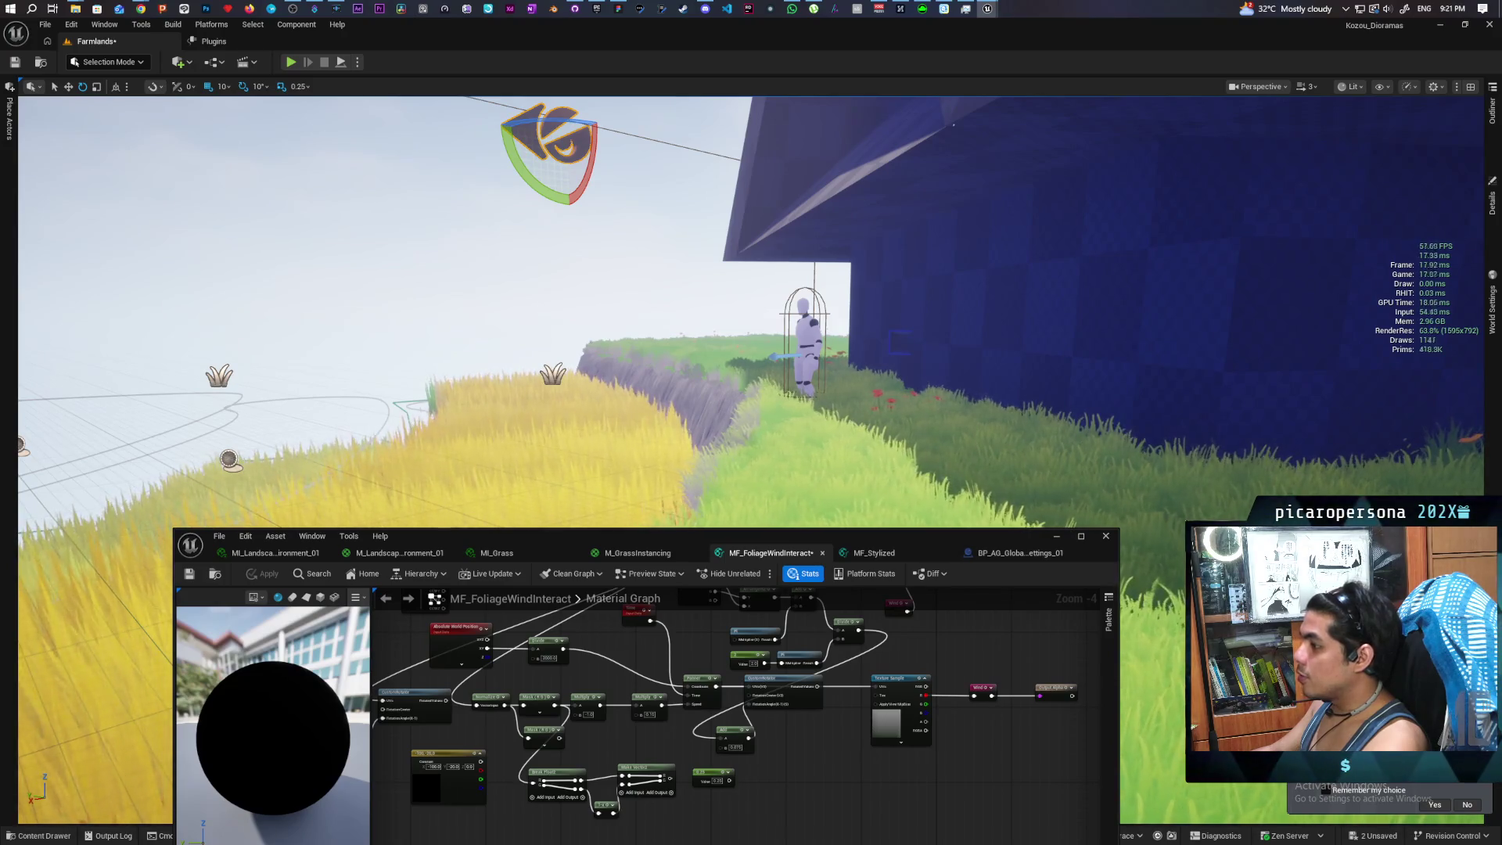
Sweep the view over the fields and house, then switch to the M_GrassInstancing graph
drag(786, 460, 780, 549)
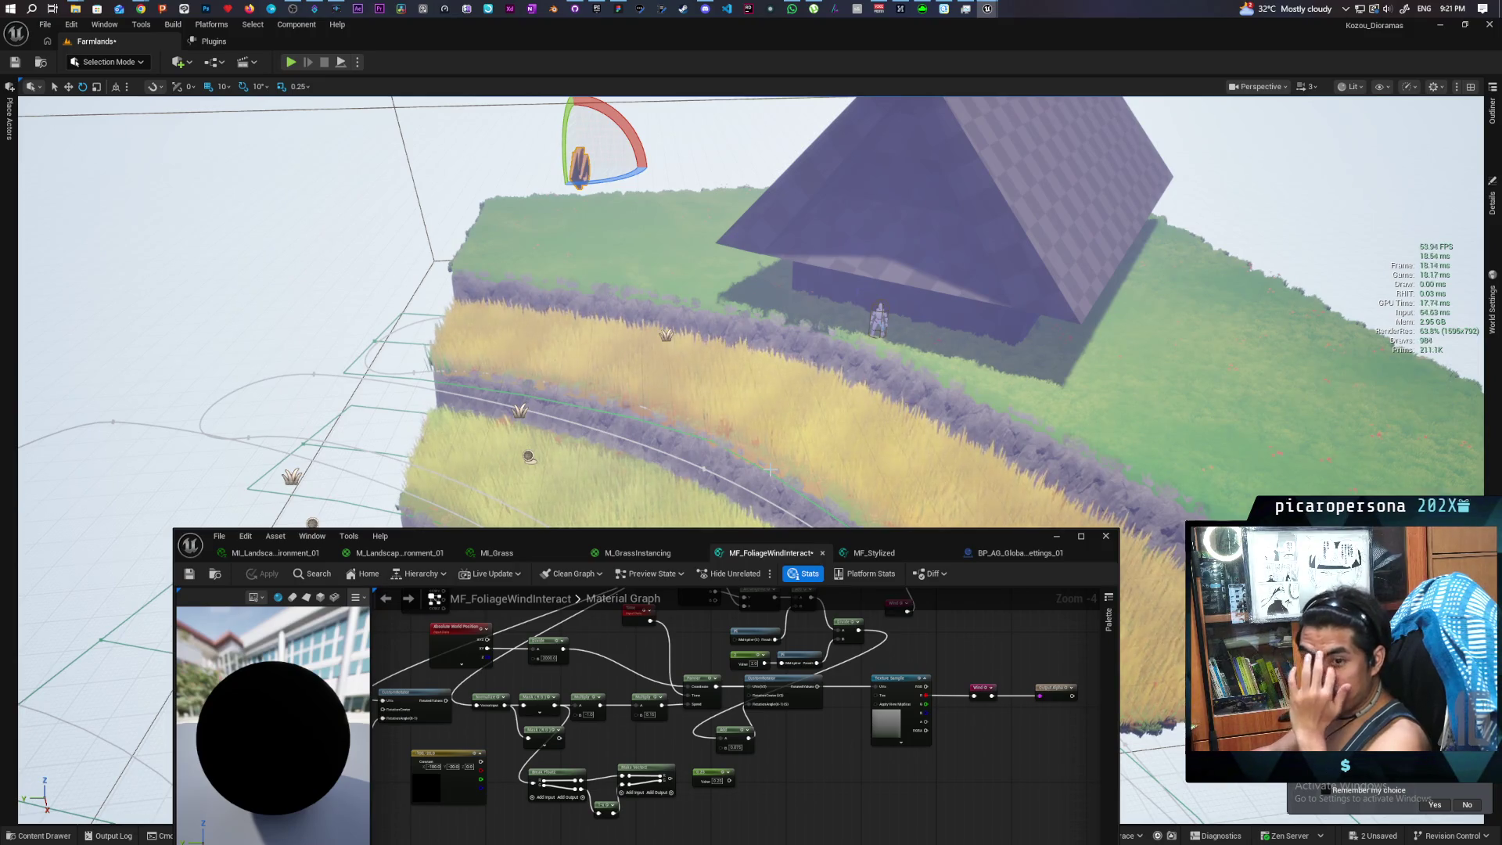
drag(781, 549, 764, 399)
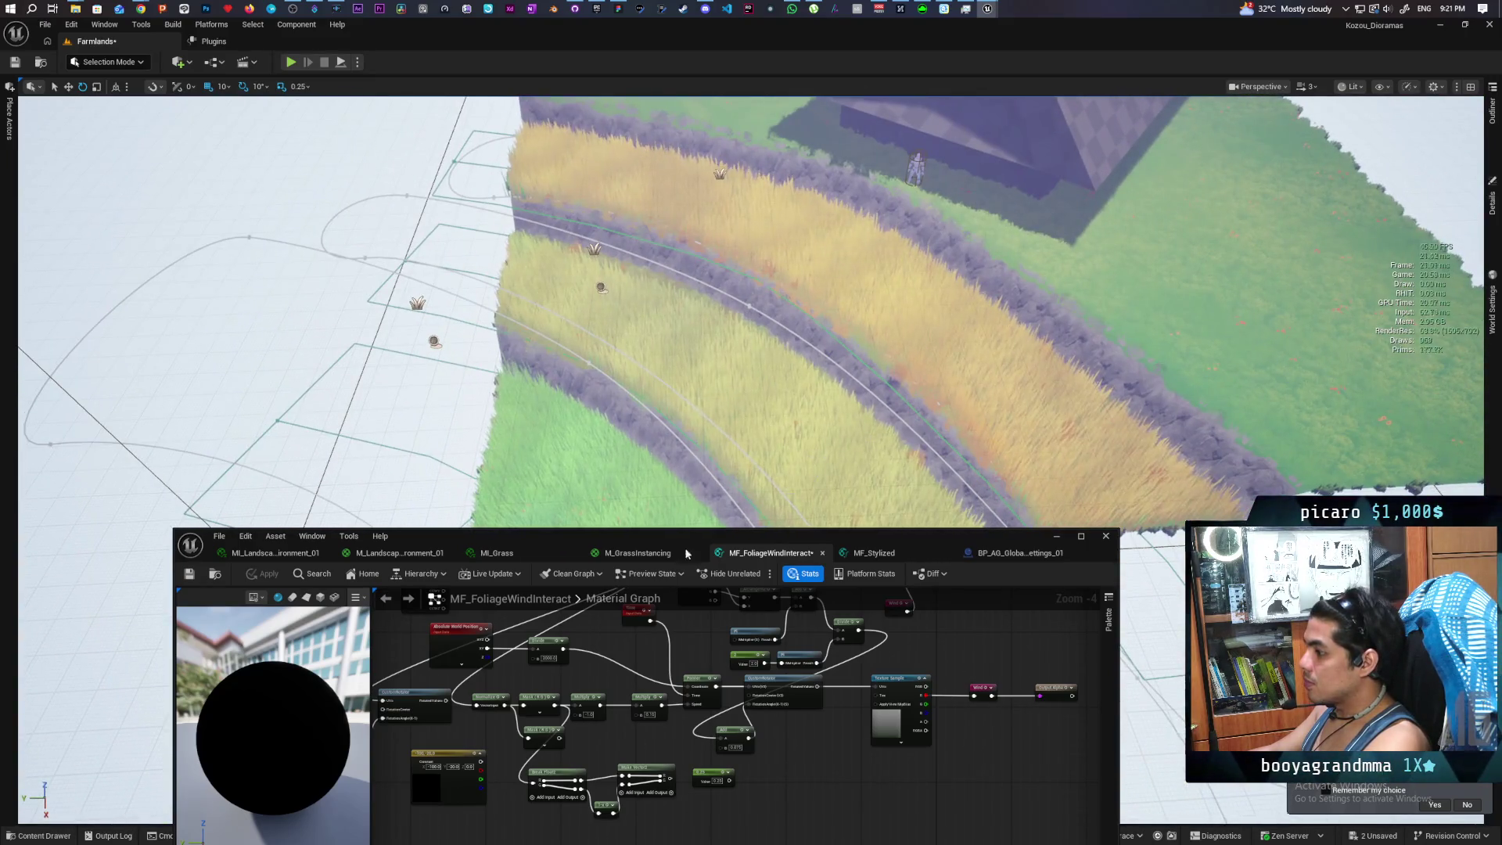
click(658, 556)
scroll(839, 639, down, 2)
Maximize the material editor, wire MF_FoliageWindInteract's Alpha into the Lerp Alpha, and apply M_GrassInstancing
mouse_move(760, 830)
mouse_down()
mouse_move(782, 774)
mouse_move(759, 748)
mouse_up()
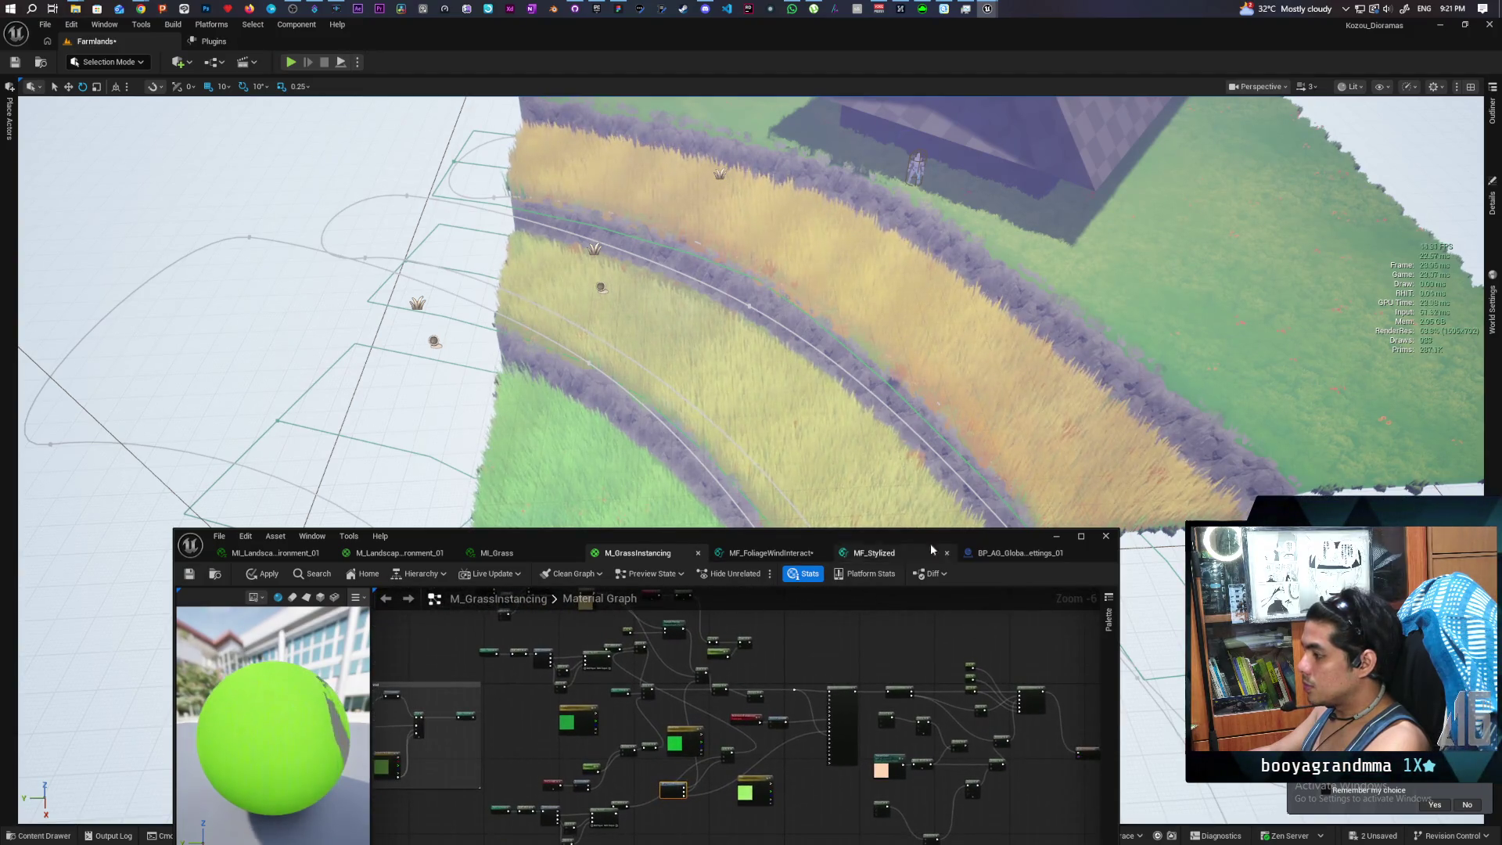
double_click(908, 530)
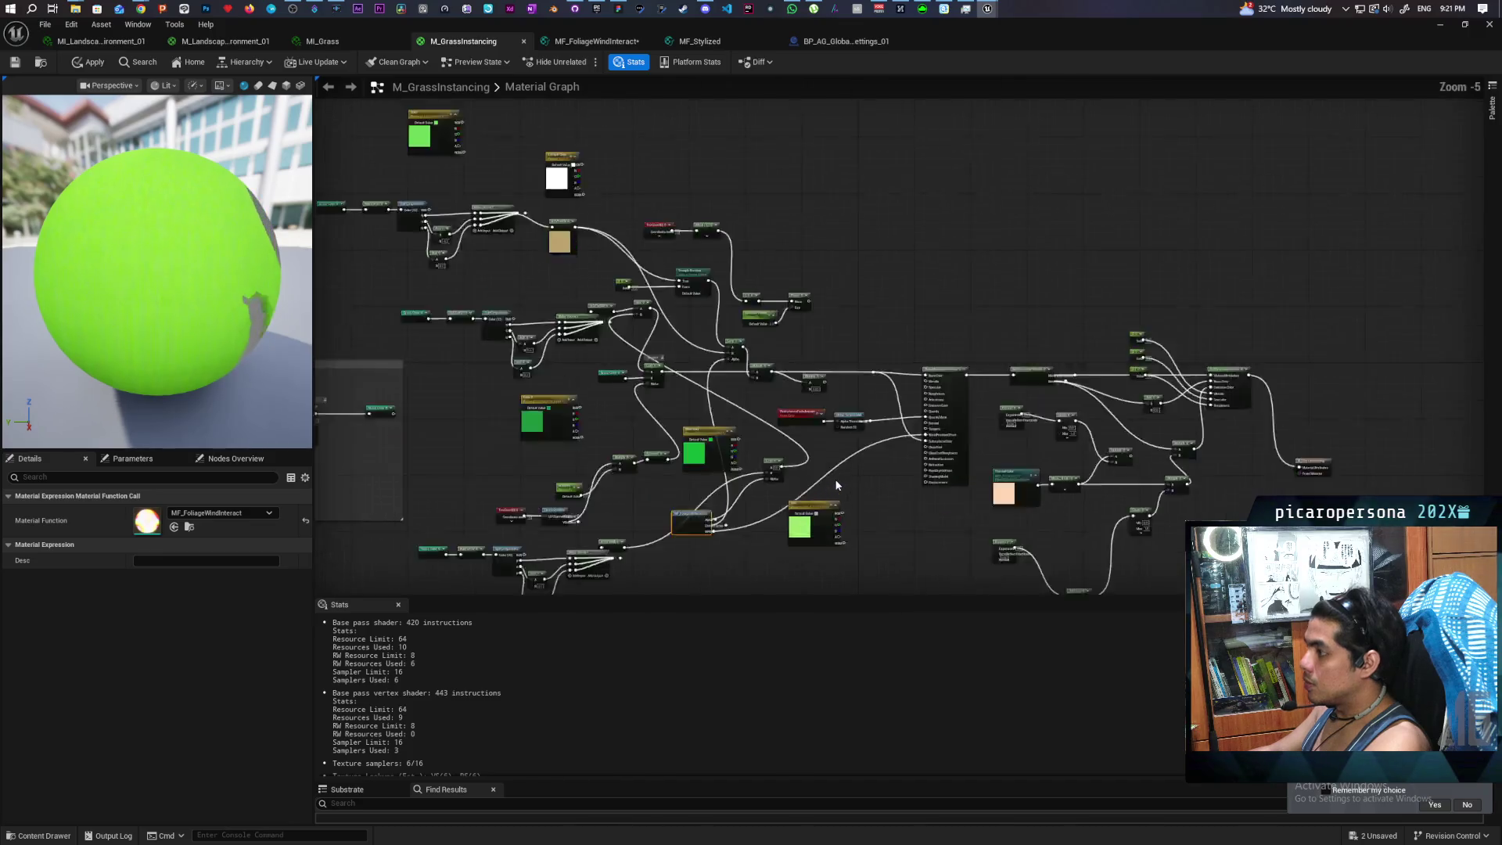
scroll(837, 485, up, 4)
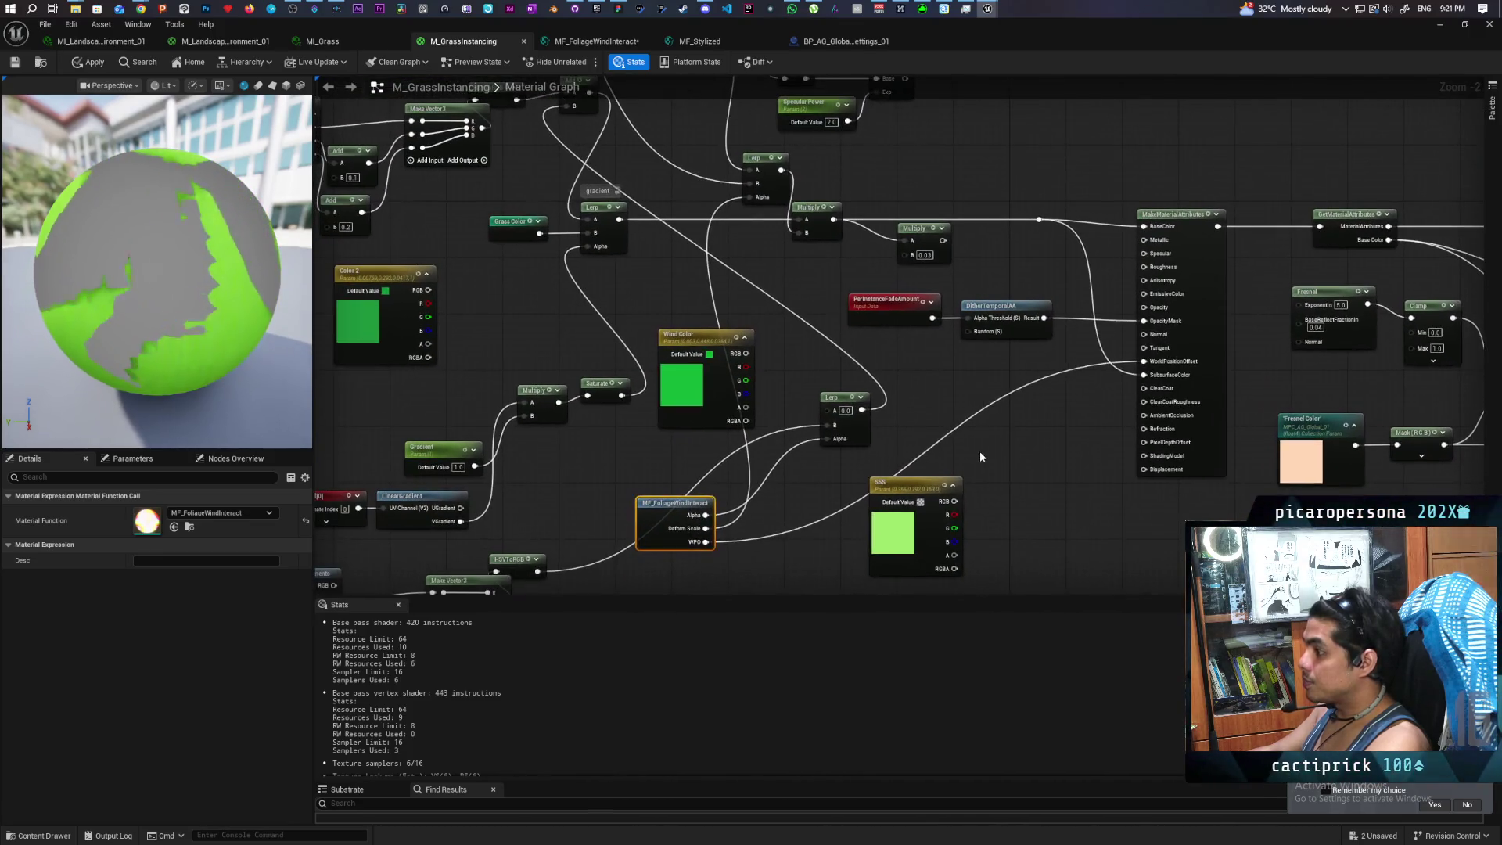
scroll(806, 552, down, 2)
scroll(810, 508, up, 2)
drag(806, 541, 779, 559)
mouse_move(831, 441)
mouse_down()
mouse_move(795, 486)
mouse_move(741, 506)
mouse_move(979, 422)
mouse_move(1145, 235)
mouse_up()
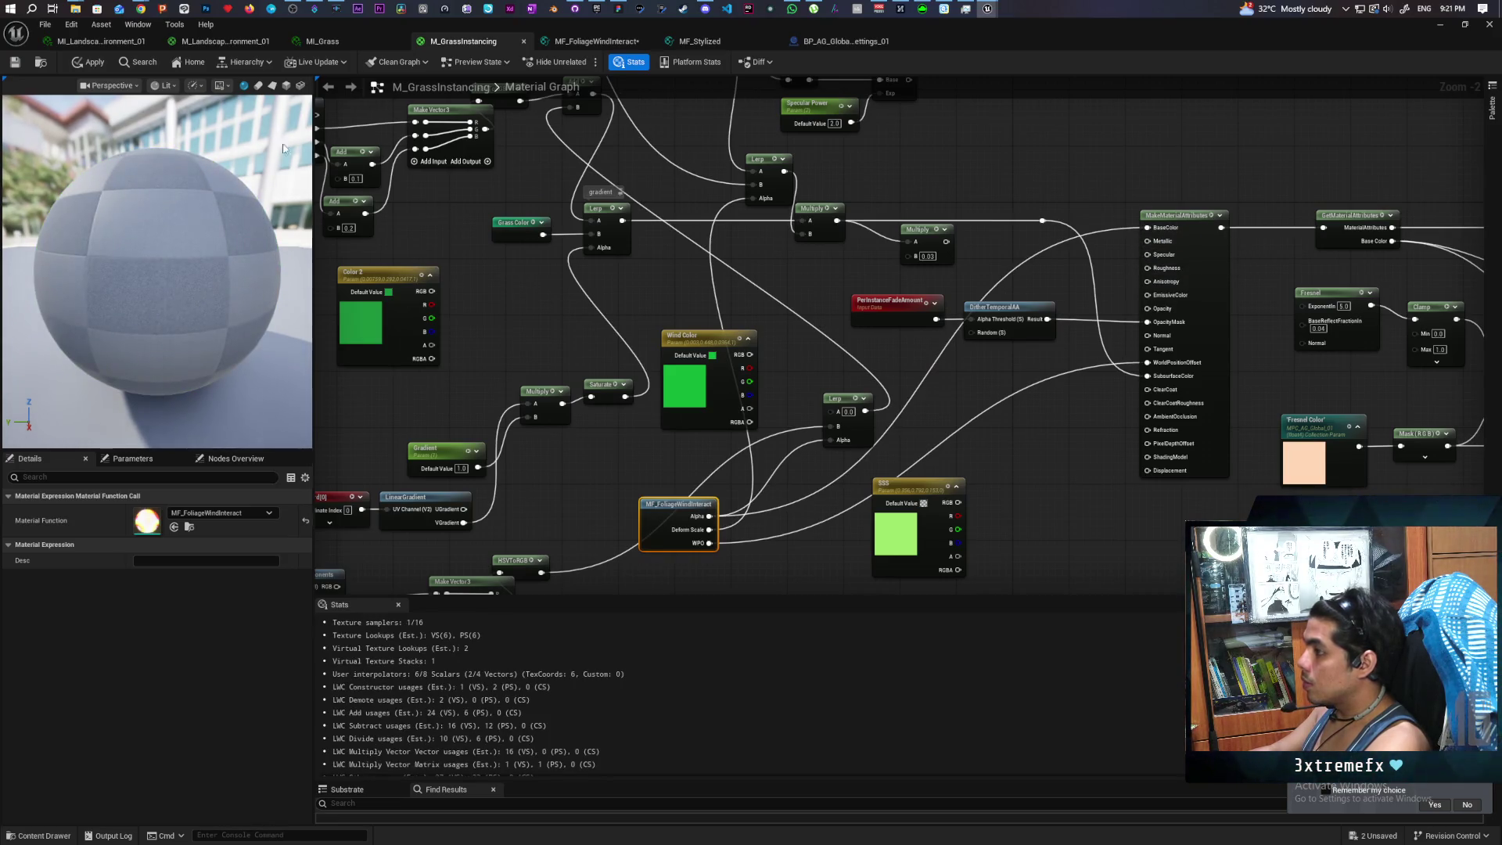
click(88, 66)
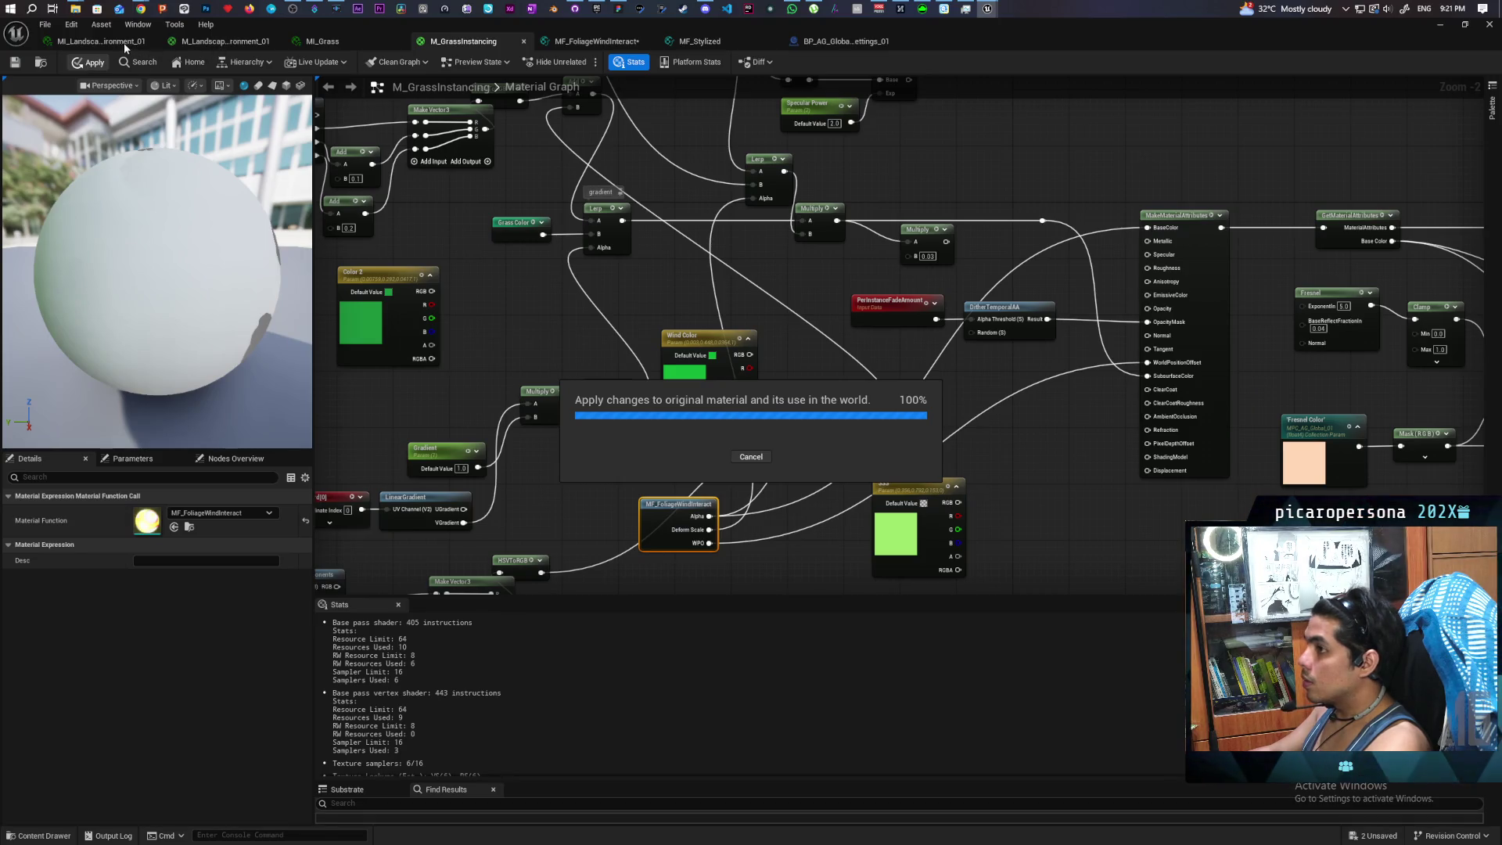
Return to the level, fly over the field, and rotate BP_AG_Global_Settings by -30°
click(1441, 25)
key(w)
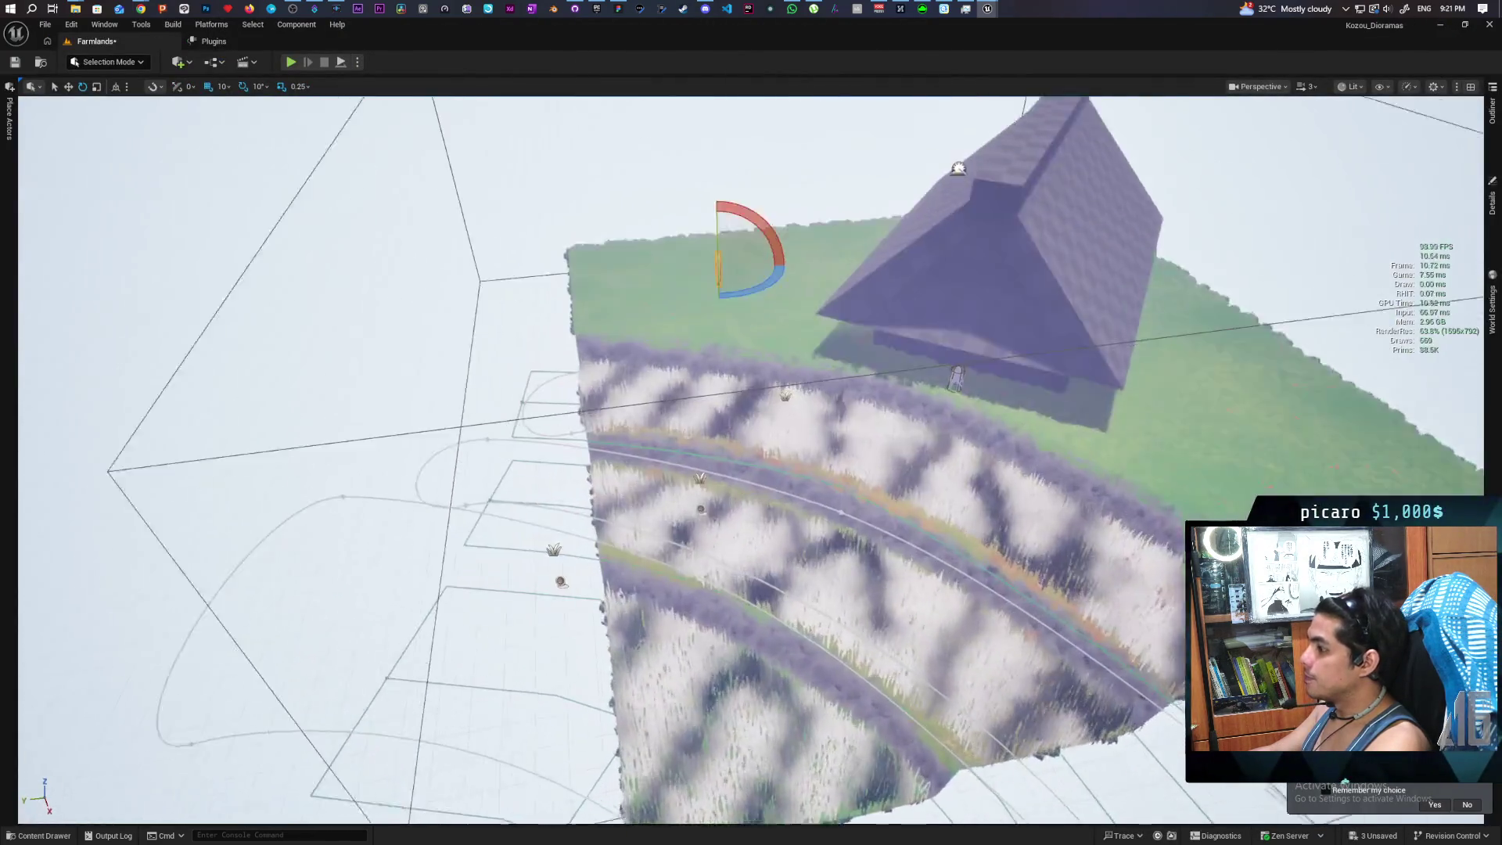
key(w)
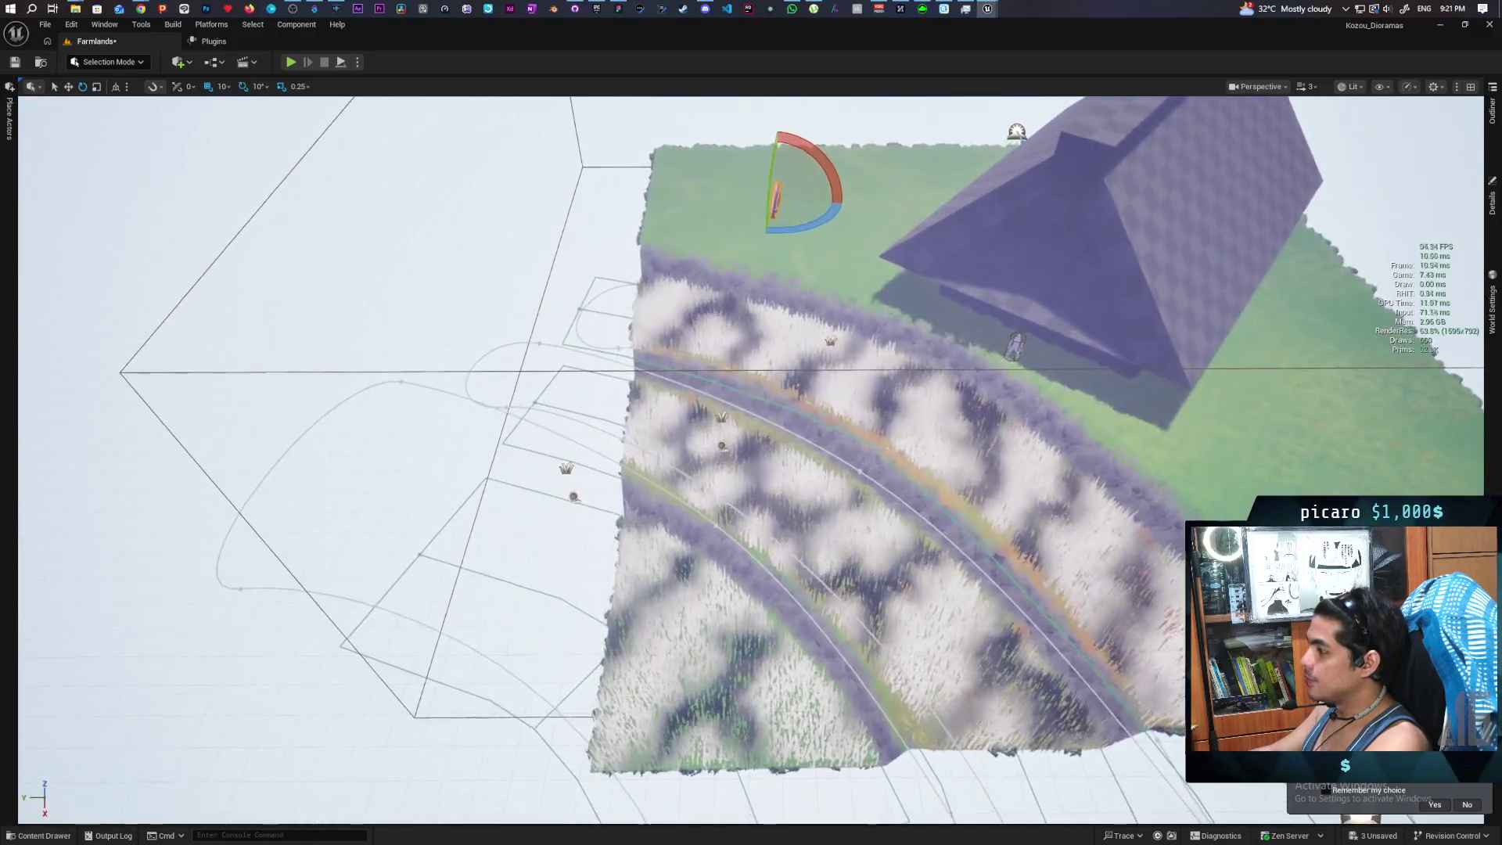
key(a)
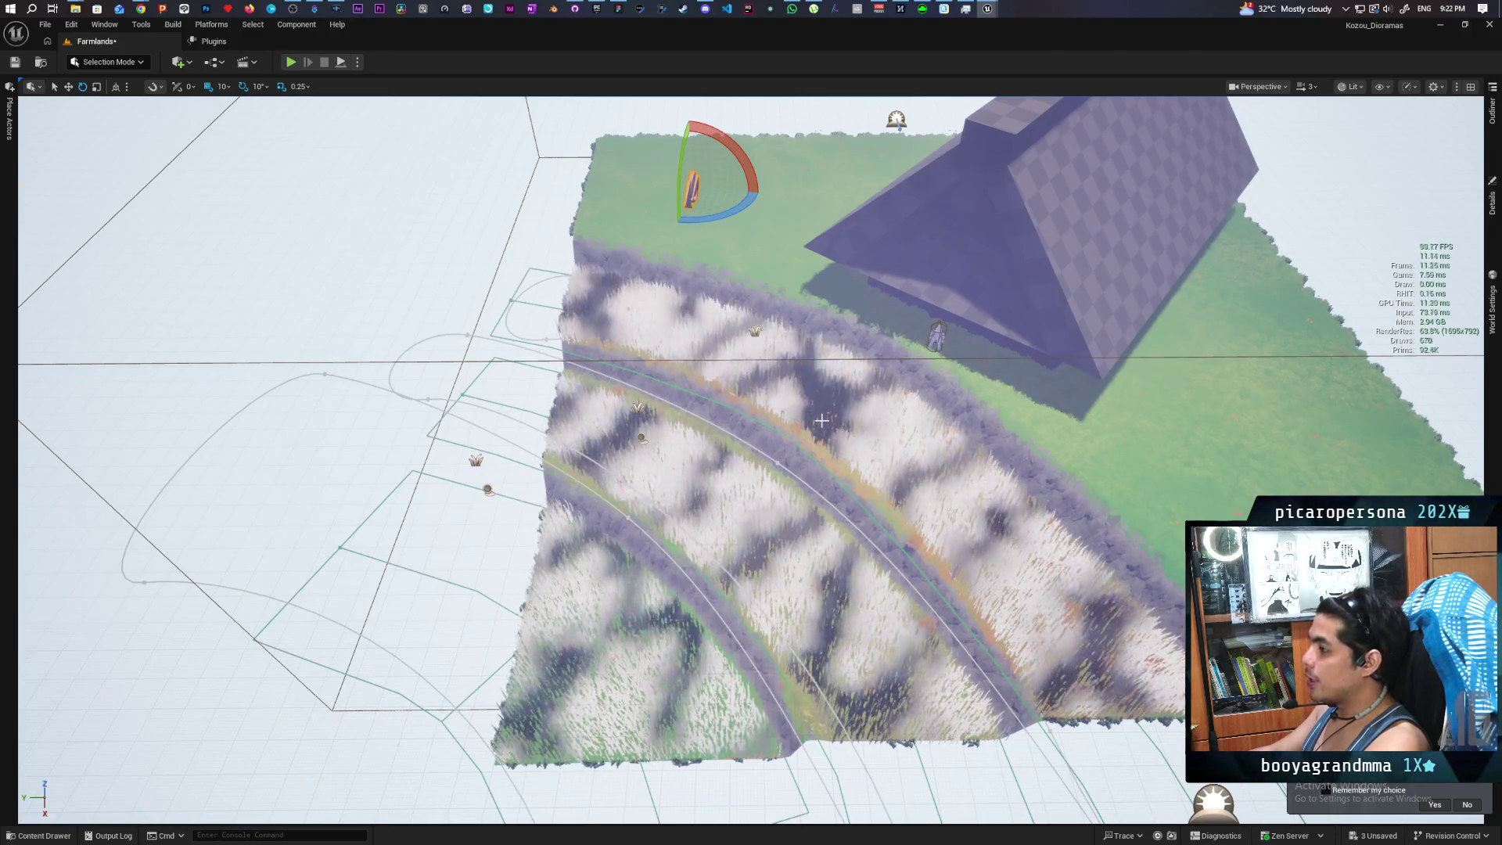
scroll(809, 309, down, 3)
mouse_move(739, 244)
mouse_down()
mouse_move(677, 260)
mouse_move(657, 254)
mouse_move(707, 257)
mouse_move(649, 246)
mouse_move(630, 215)
mouse_up()
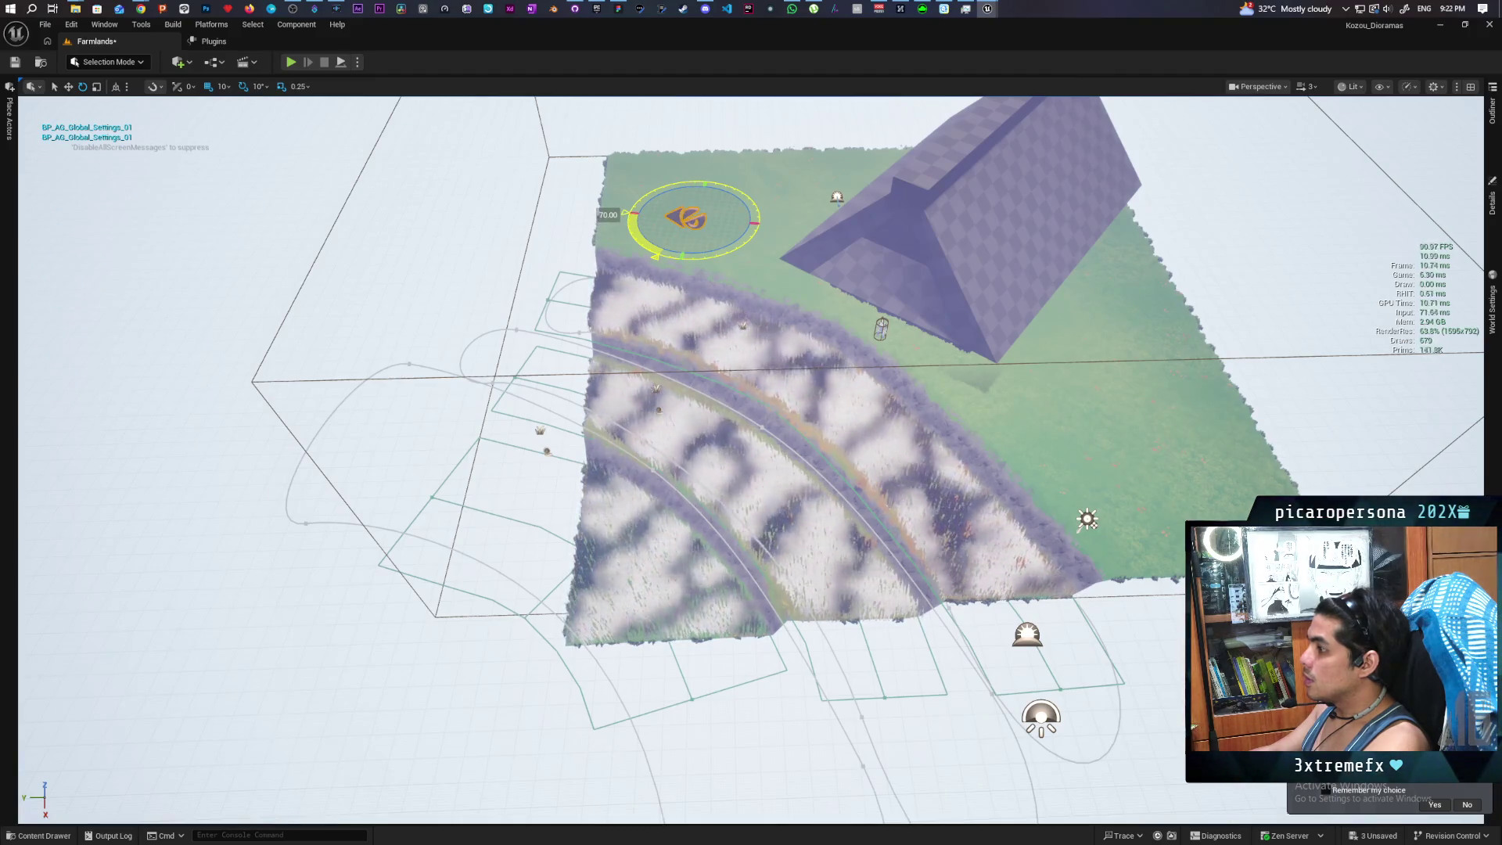
Rotate BP_AG_Global_Settings another +10°, then -50°, angling the grass streaks anew
drag(630, 215, 624, 214)
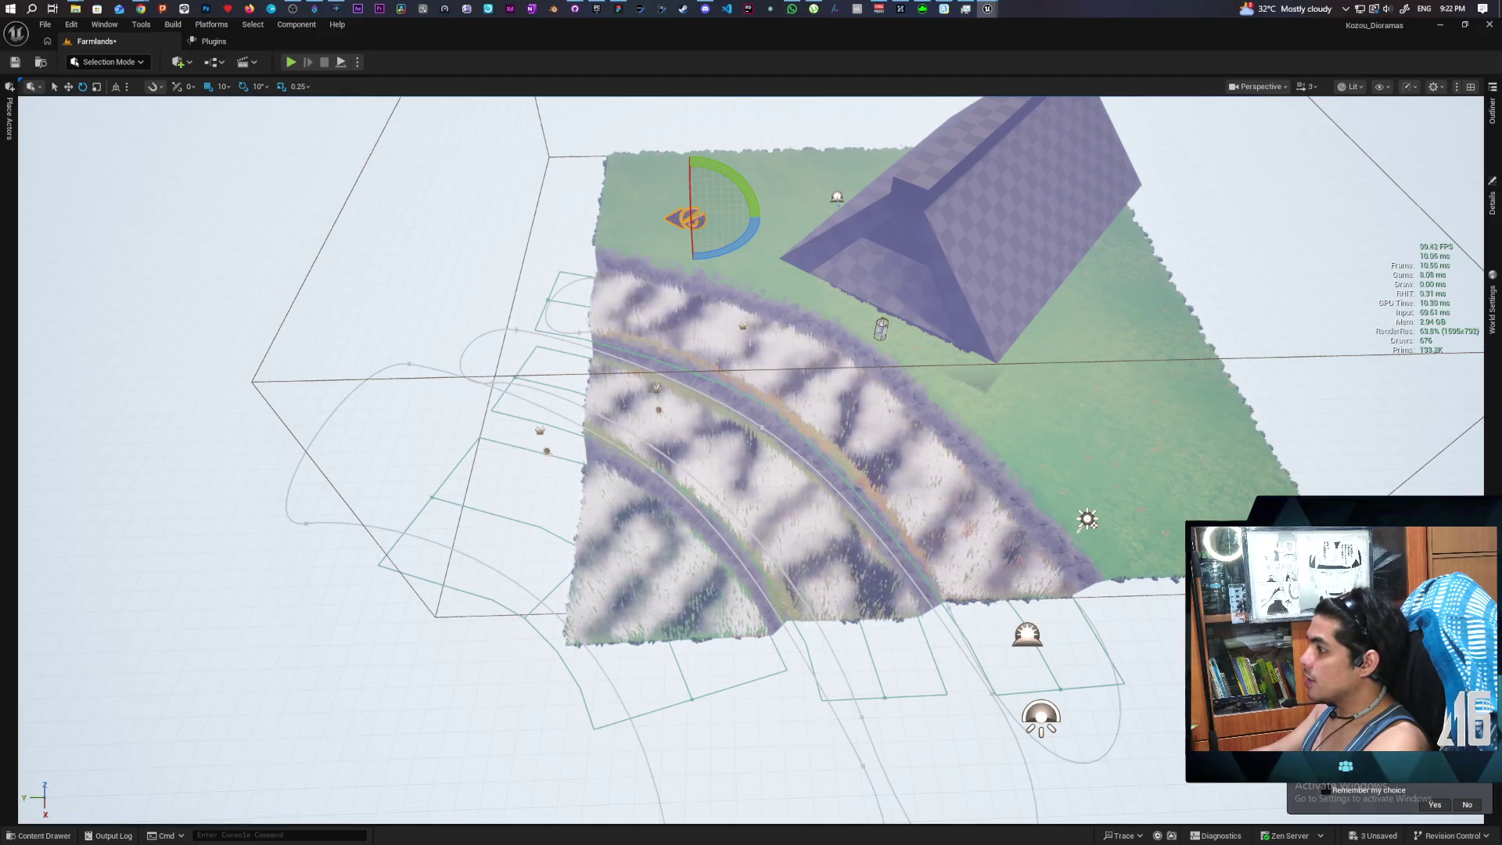
mouse_move(736, 231)
mouse_down()
mouse_move(655, 258)
mouse_move(726, 252)
mouse_move(756, 222)
mouse_move(753, 204)
mouse_move(753, 244)
mouse_move(731, 196)
mouse_move(668, 170)
mouse_move(714, 264)
mouse_up()
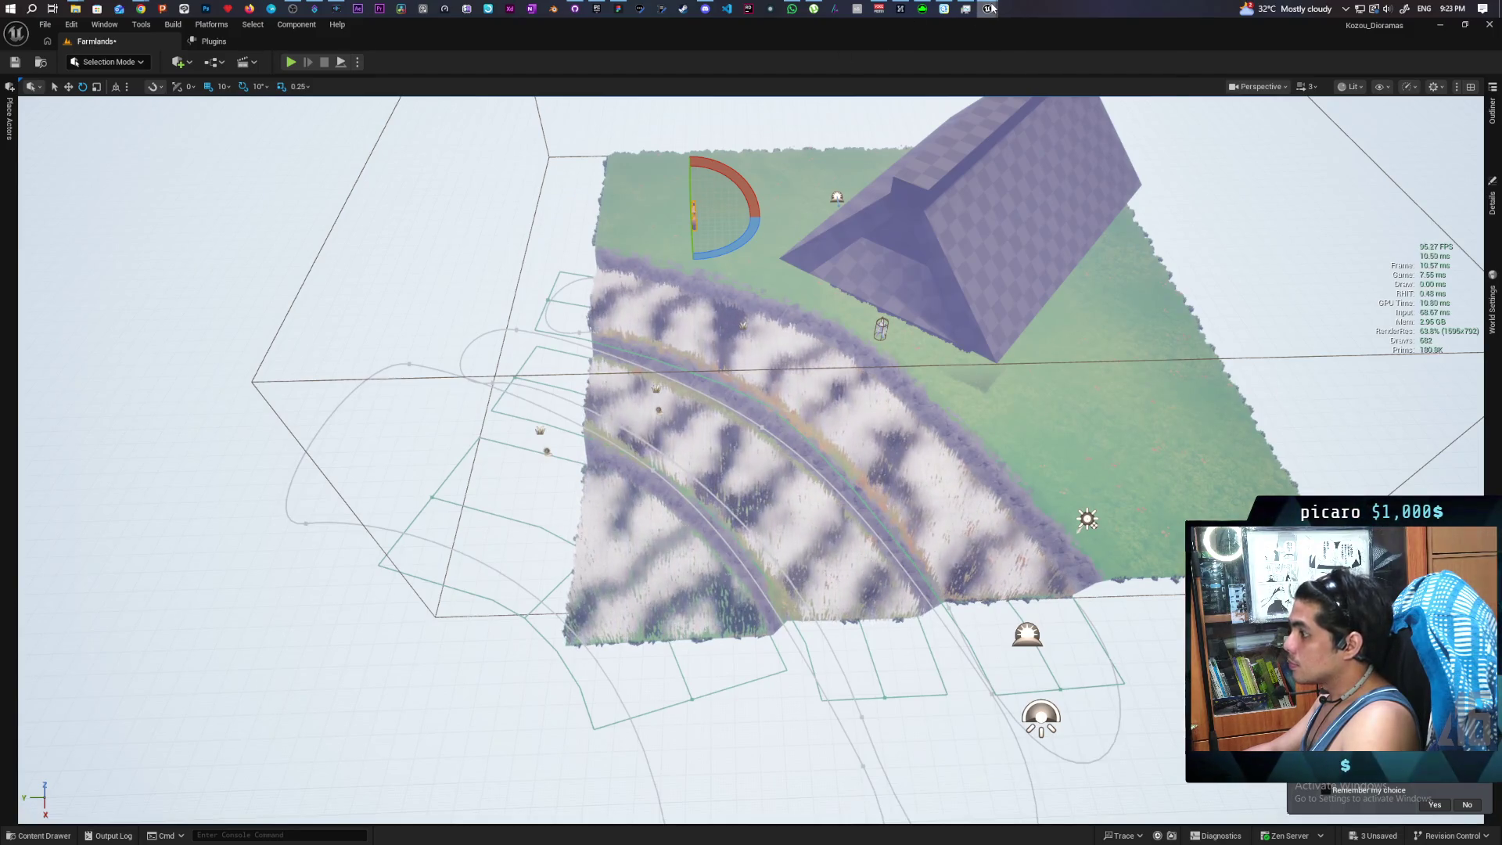
Open the MF_FoliageWindInteract tab and dock the Material Editor as a full-height window on the left
mouse_move(989, 11)
click(987, 63)
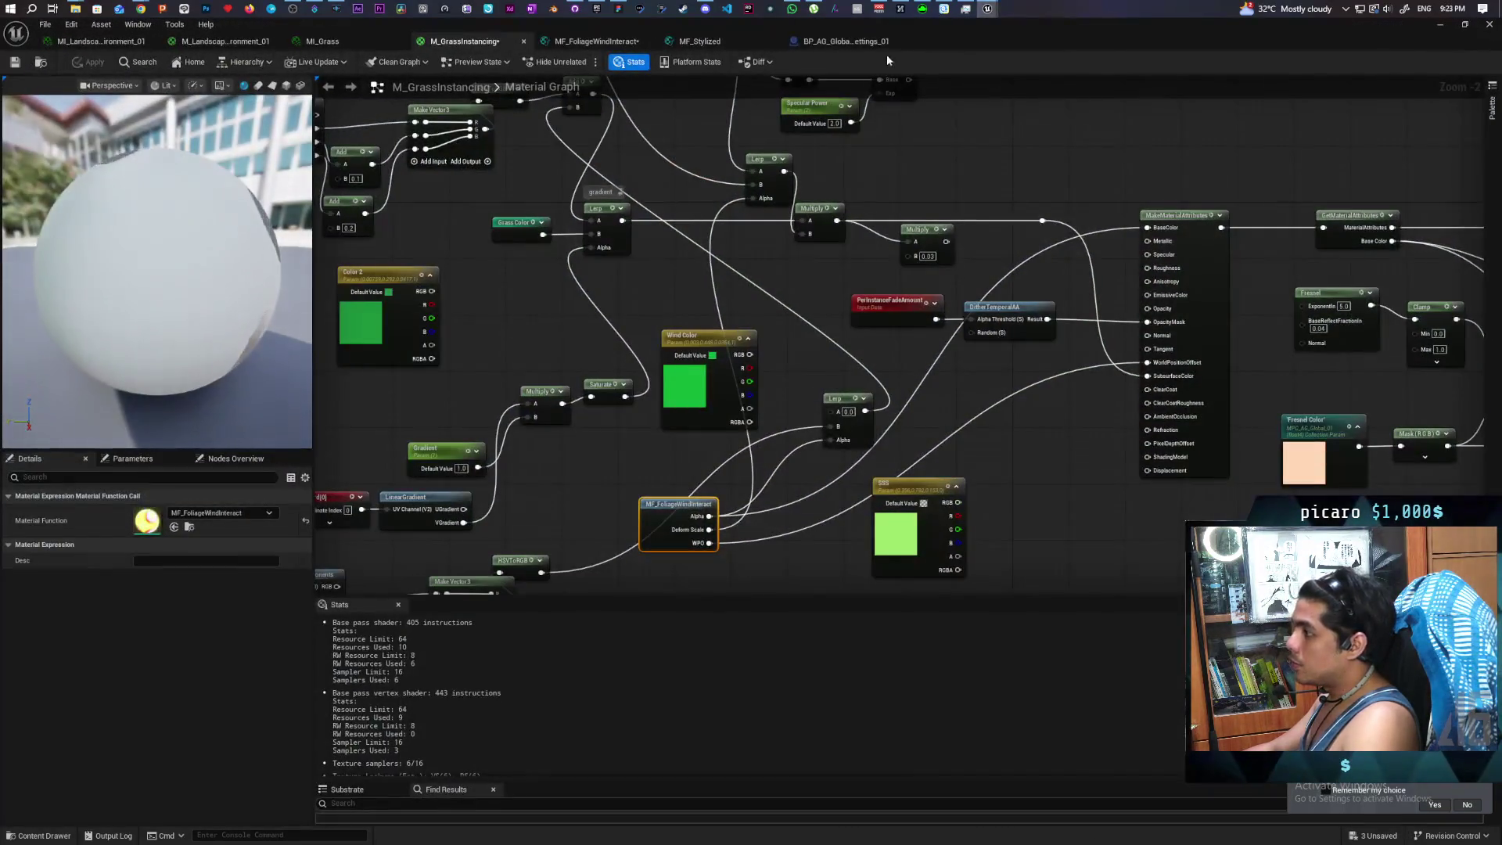
click(599, 41)
mouse_move(989, 41)
mouse_down()
mouse_move(990, 128)
mouse_move(1166, 302)
mouse_move(548, 430)
mouse_move(485, 374)
mouse_move(452, 381)
mouse_up()
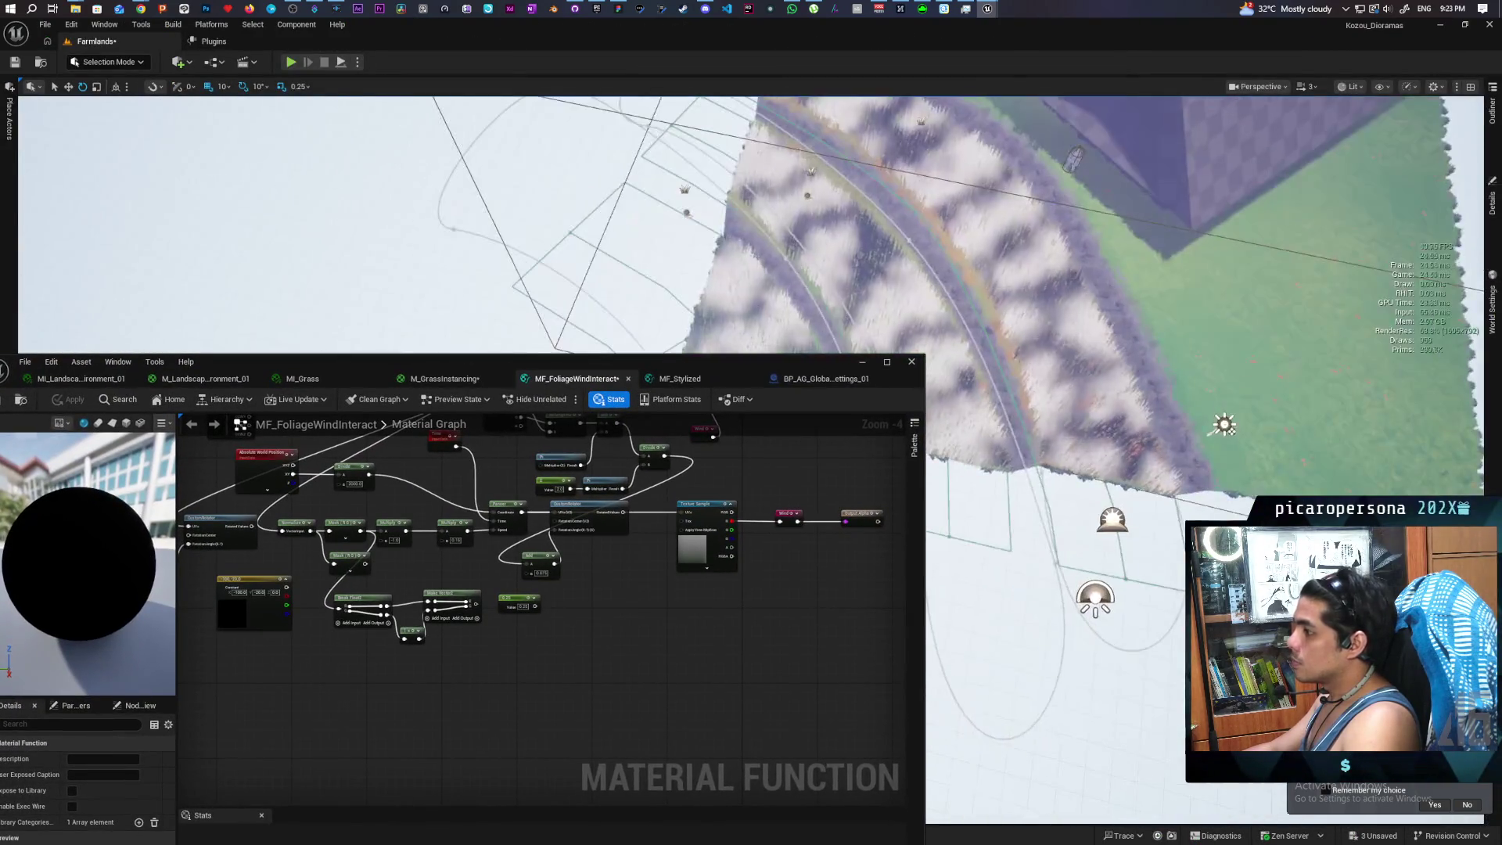
drag(597, 356, 642, 73)
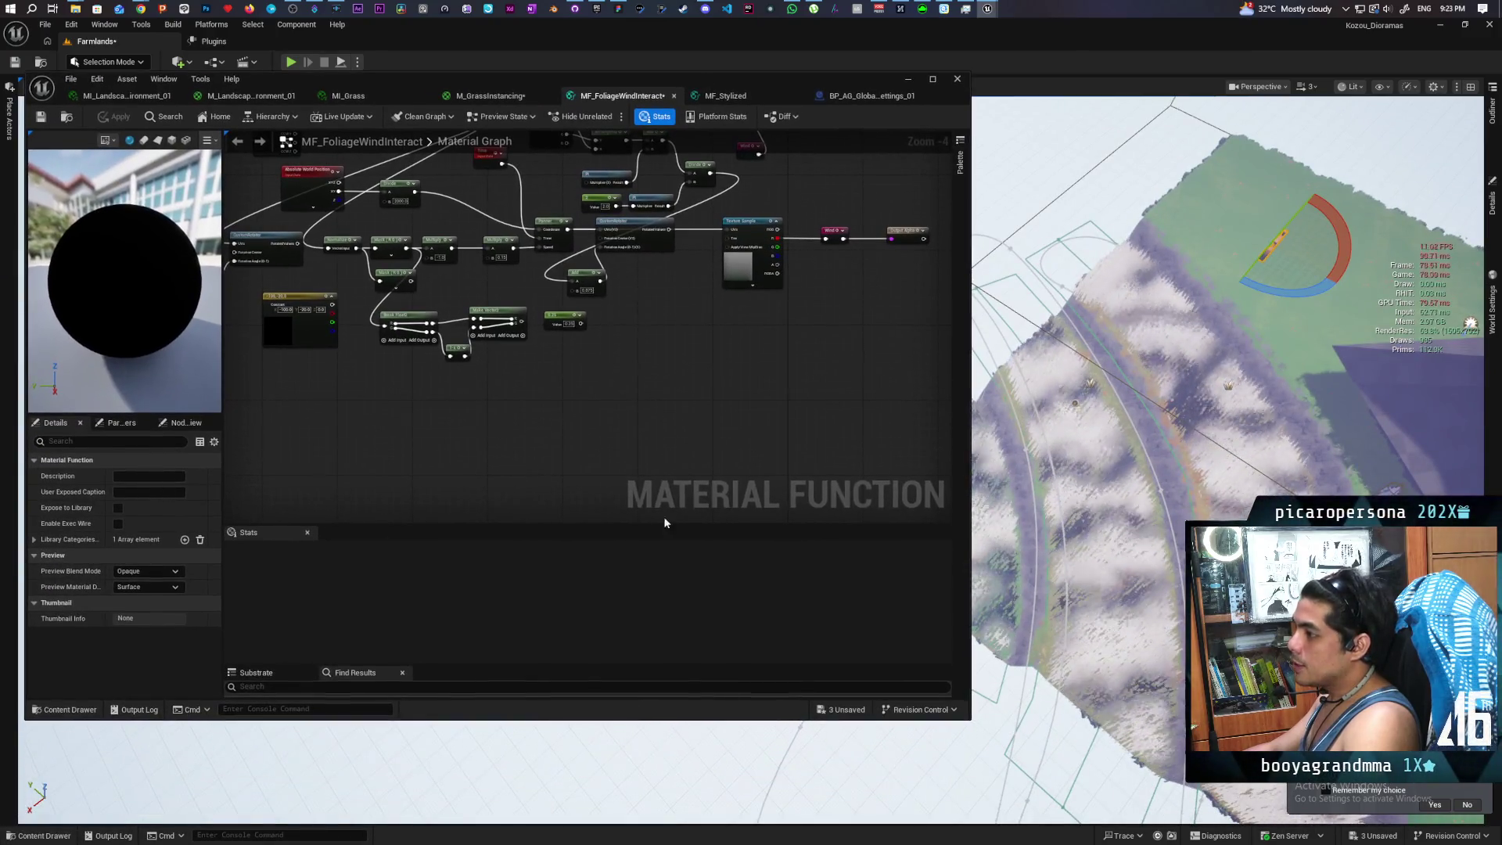
double_click(512, 718)
Inspect the Panner, CustomRotator, Texture Sample, Wind reroute and Wind Arrow Direction nodes in the graph
scroll(565, 421, up, 1)
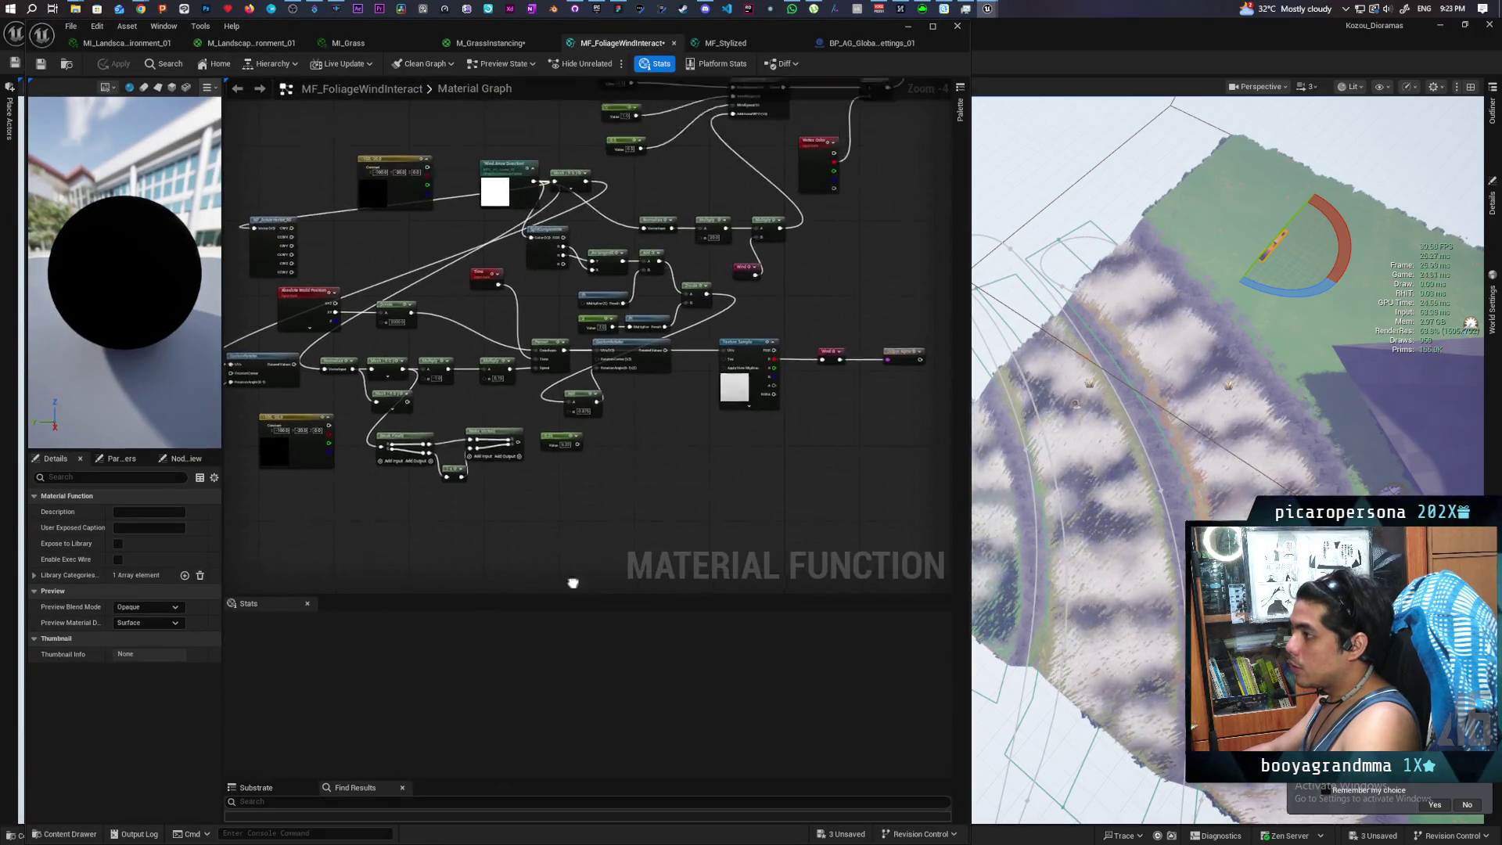
mouse_move(623, 440)
mouse_down()
mouse_move(616, 463)
mouse_move(745, 541)
mouse_move(704, 396)
mouse_move(630, 395)
mouse_move(532, 456)
mouse_move(741, 471)
mouse_up()
scroll(742, 472, up, 1)
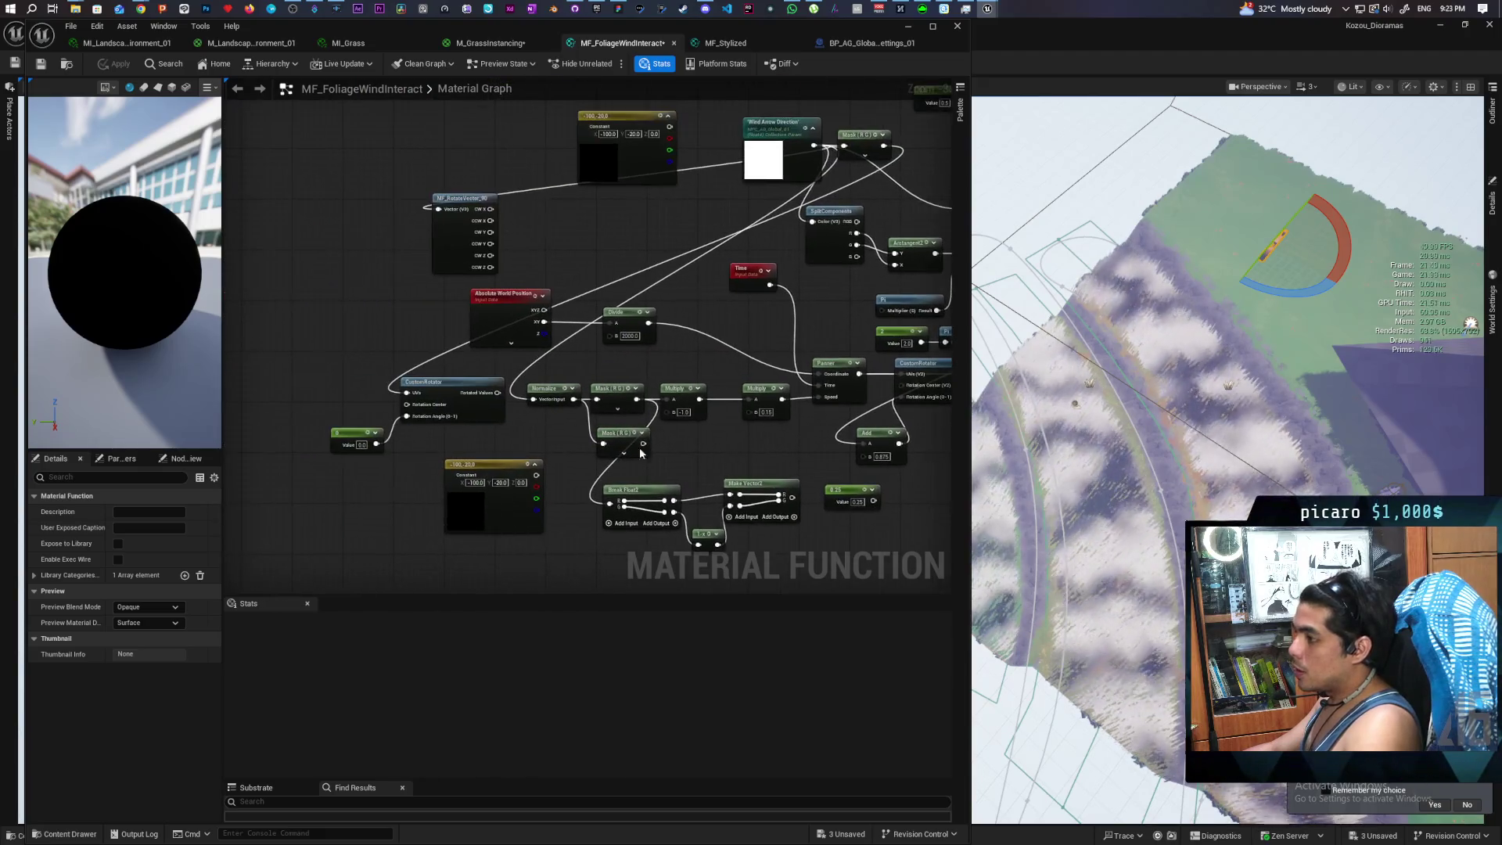
drag(549, 432, 289, 429)
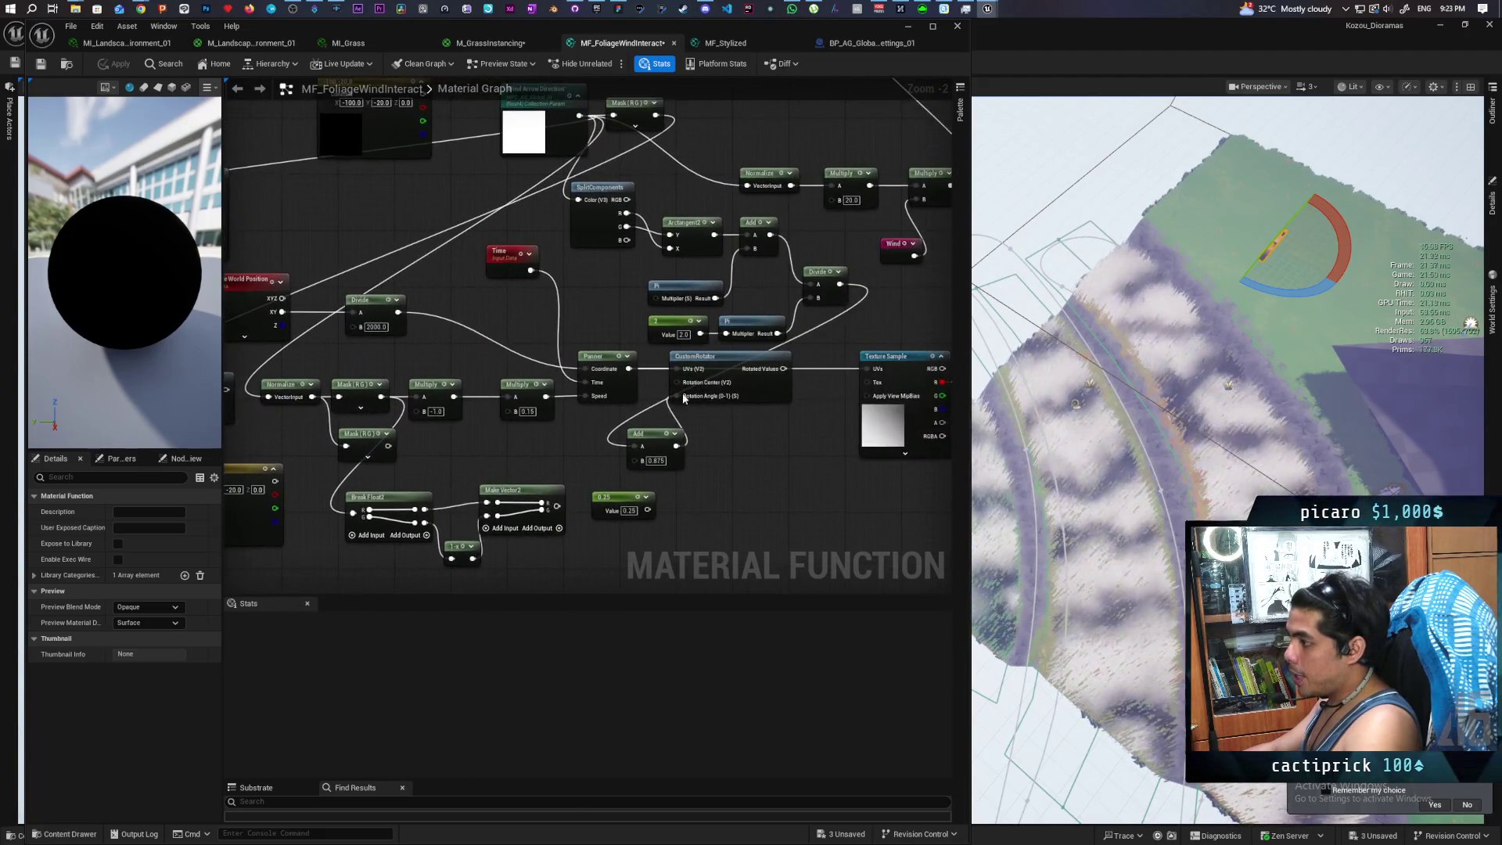
scroll(625, 375, up, 2)
click(600, 391)
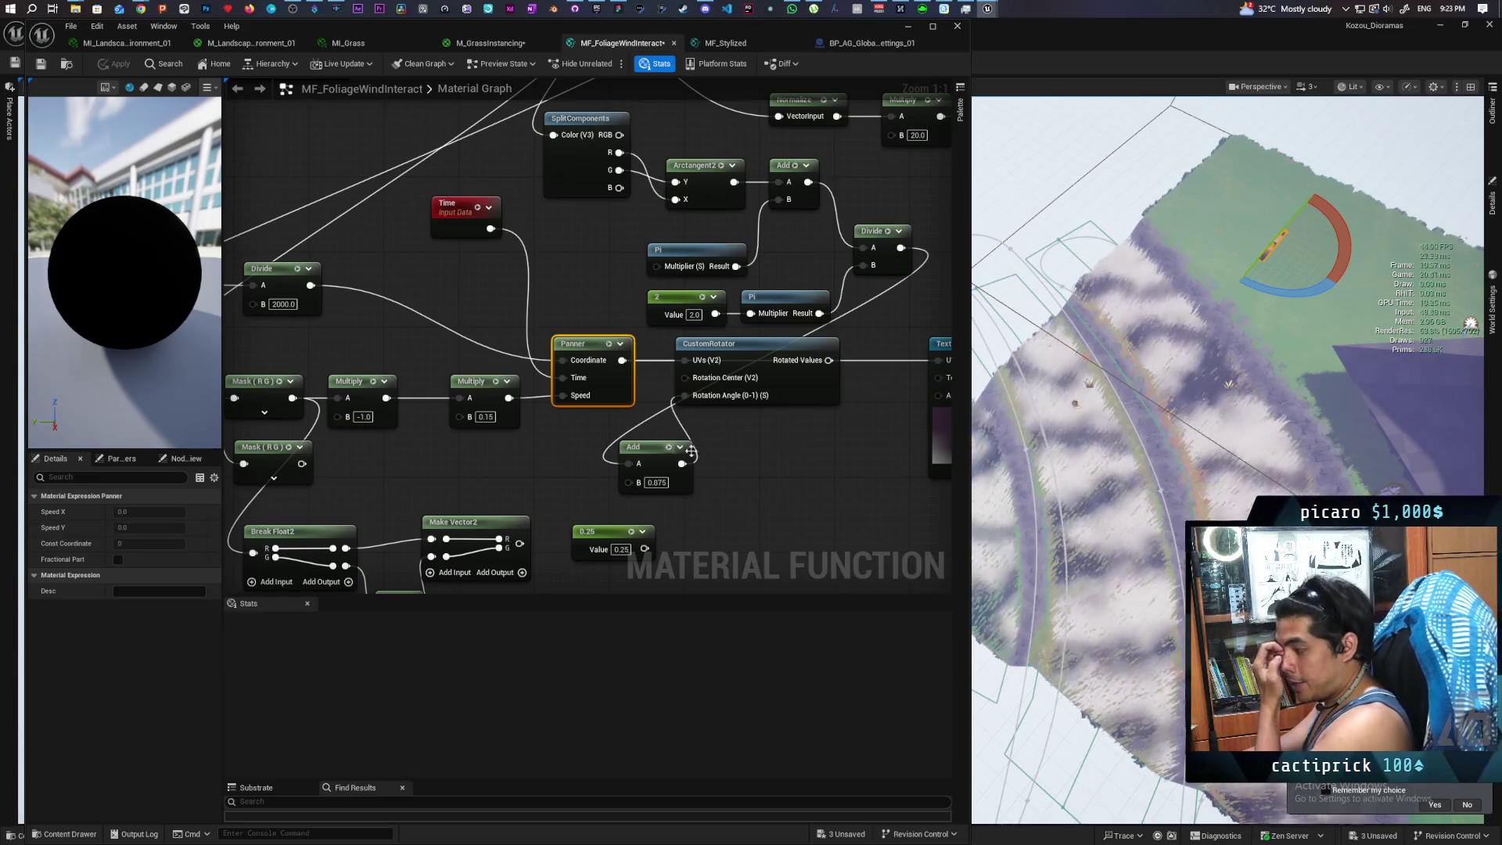
mouse_move(764, 438)
mouse_down()
mouse_move(623, 439)
mouse_move(645, 371)
mouse_move(657, 378)
mouse_up()
drag(783, 482, 601, 475)
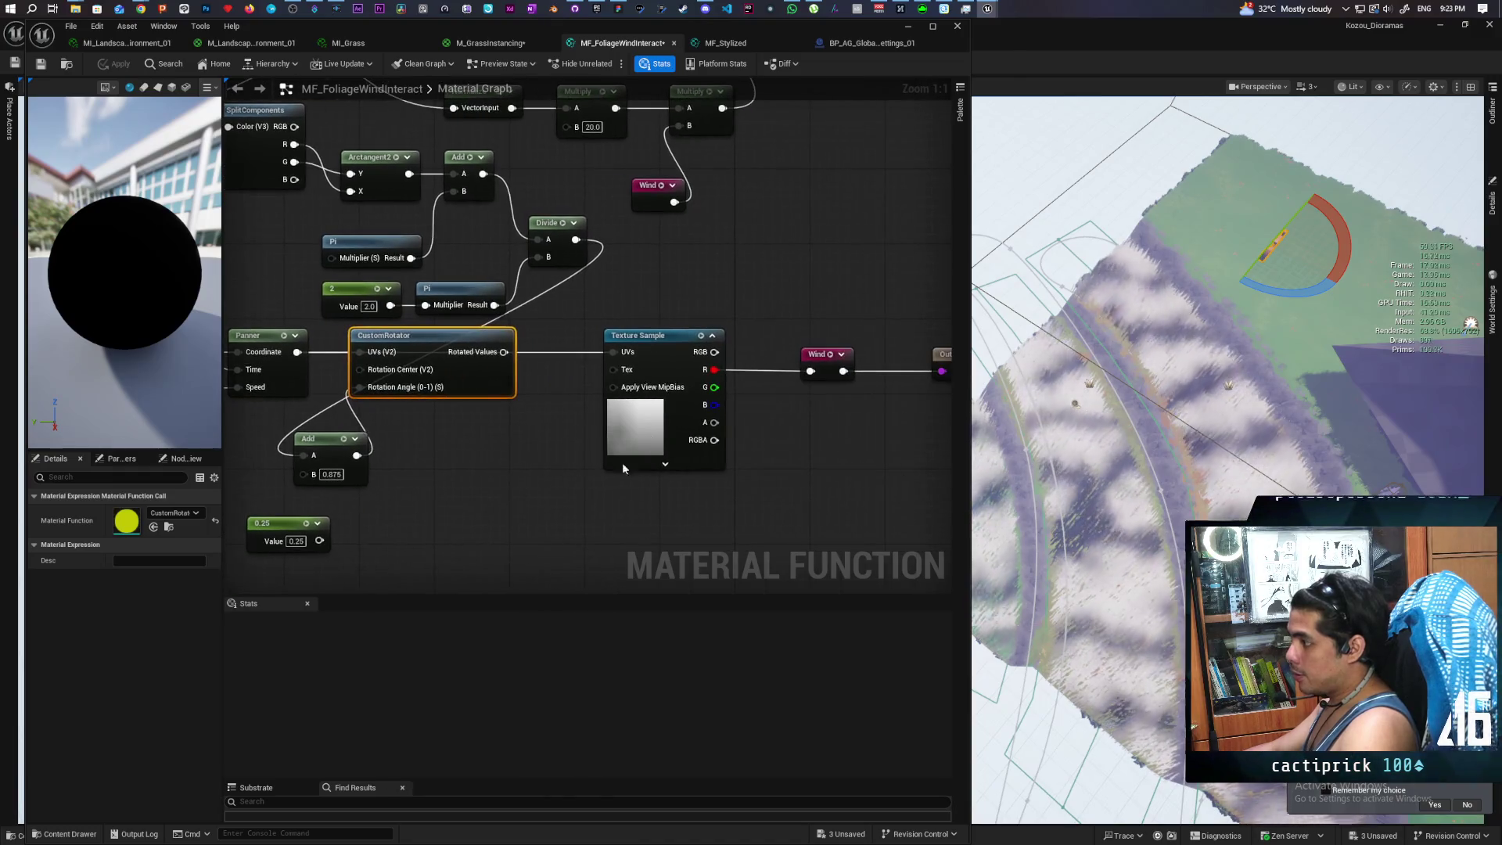
drag(644, 295, 677, 491)
drag(482, 491, 513, 486)
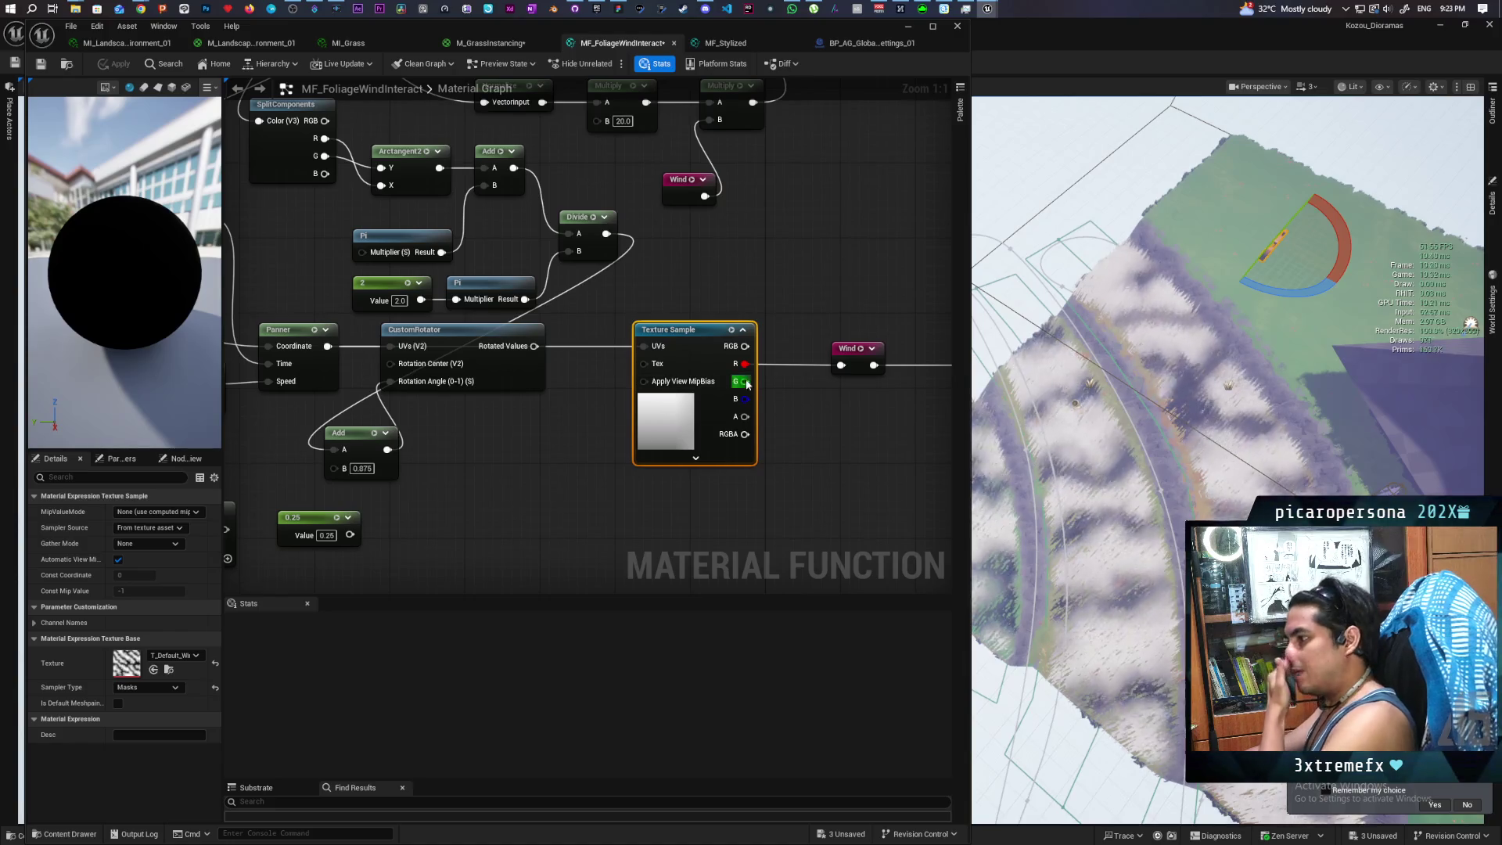
click(844, 364)
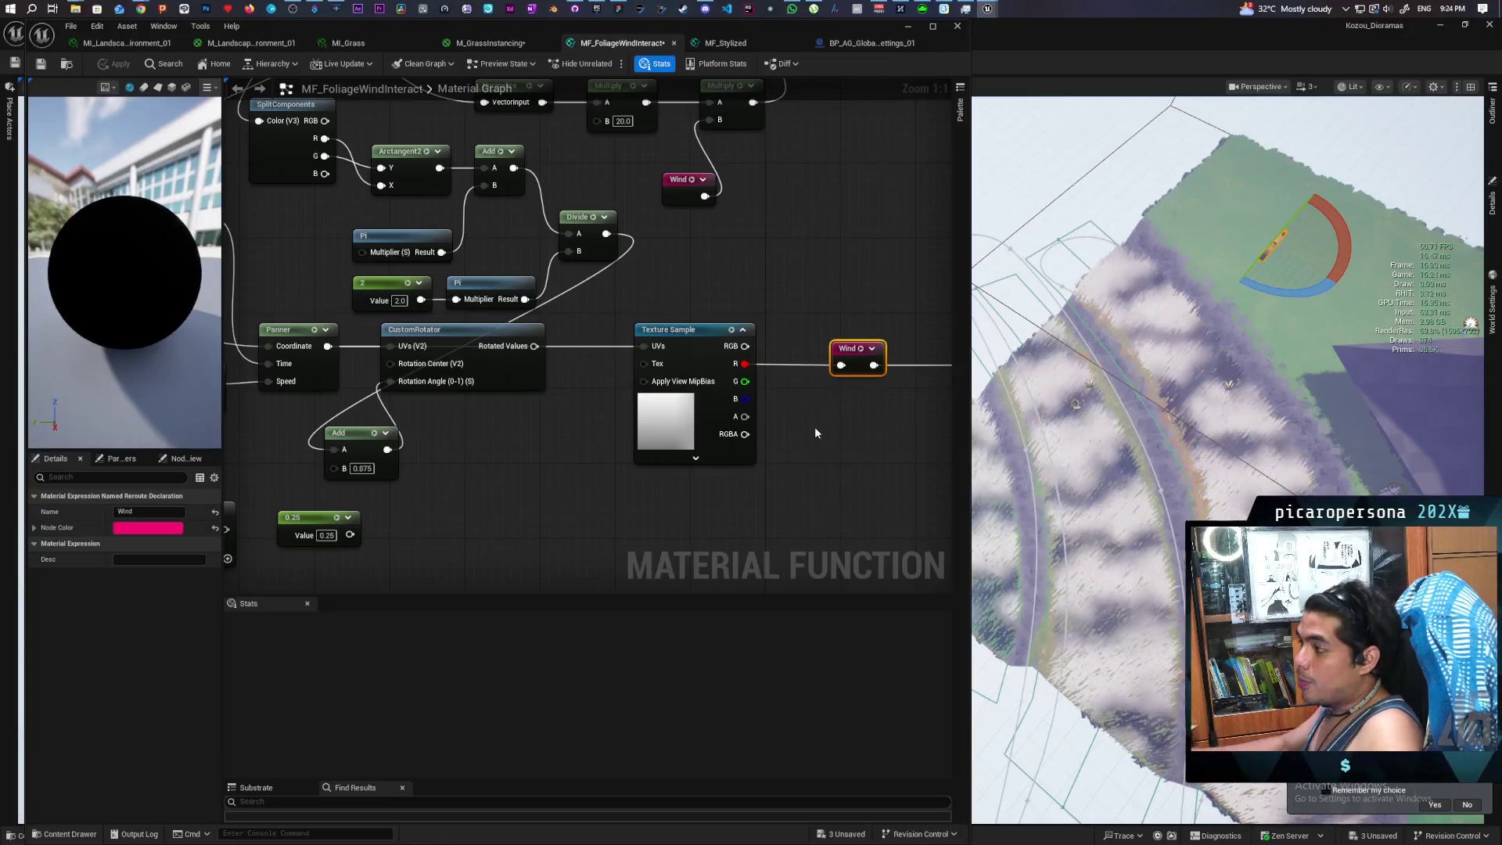
scroll(449, 527, down, 2)
scroll(697, 472, up, 2)
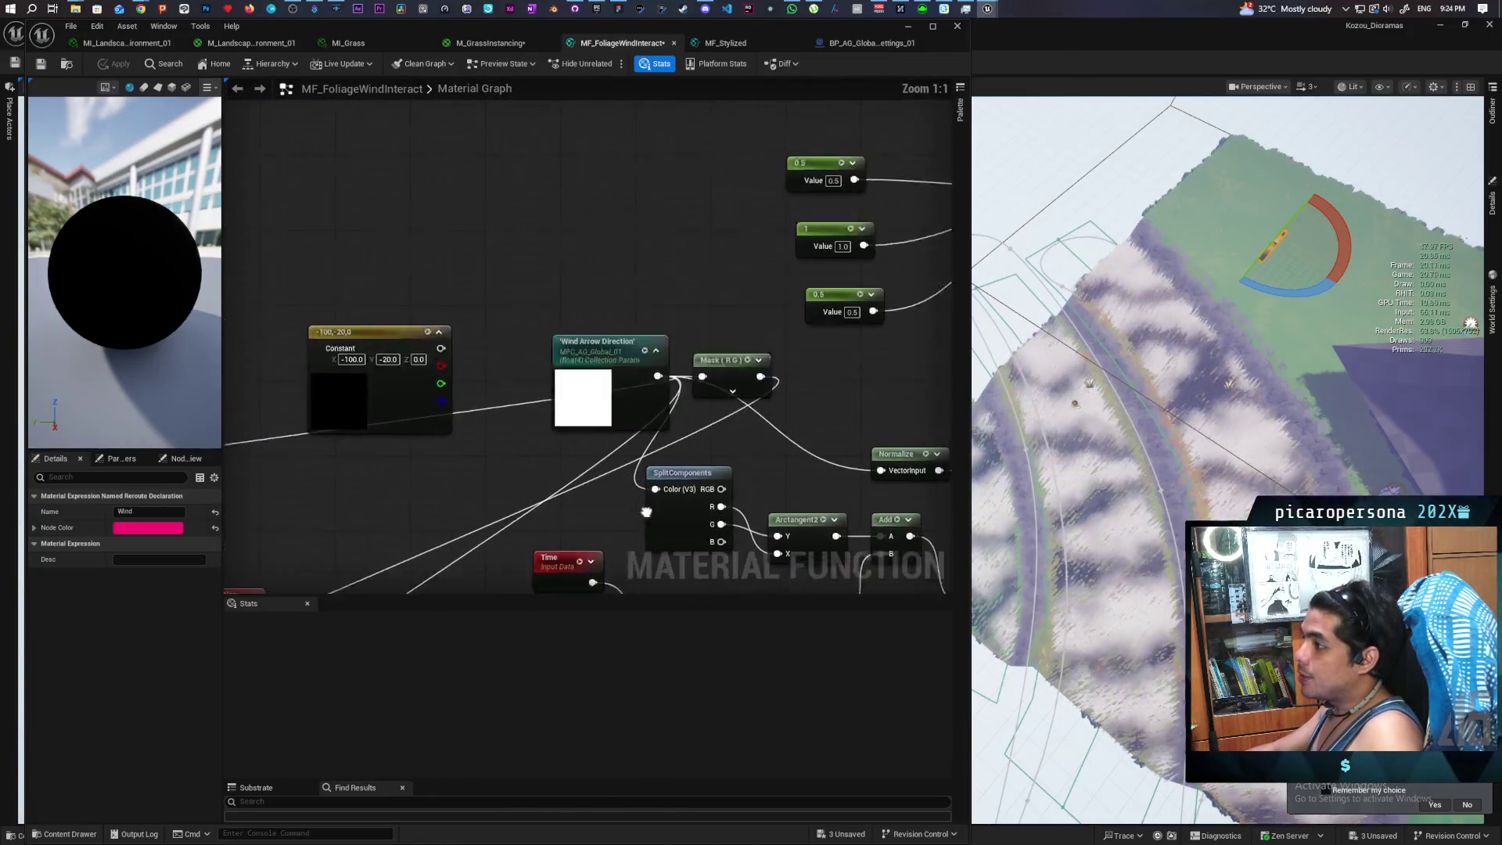
click(606, 411)
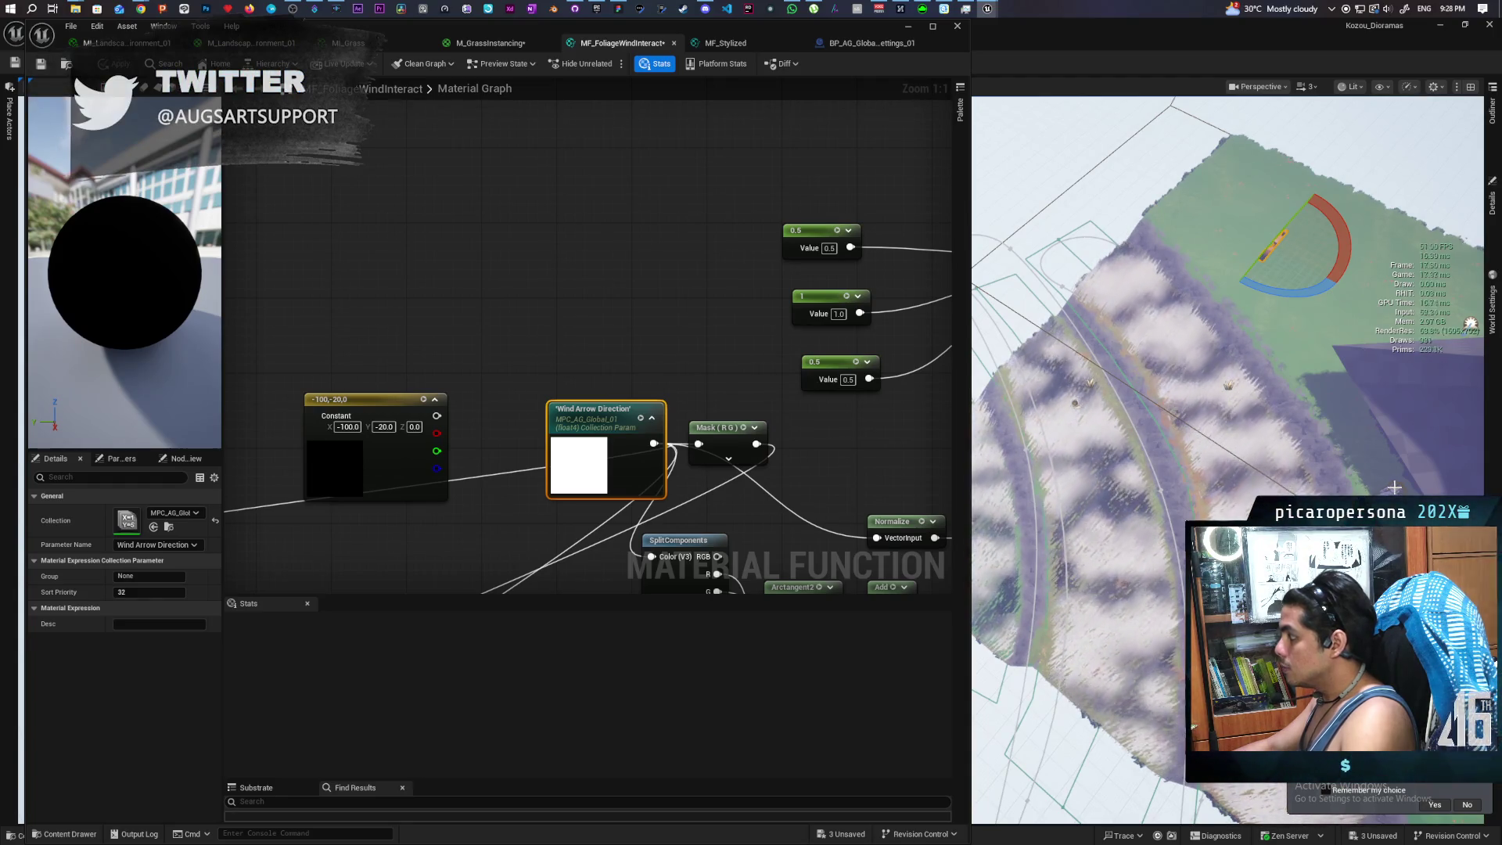
Select the actor in the grass scene
click(1391, 490)
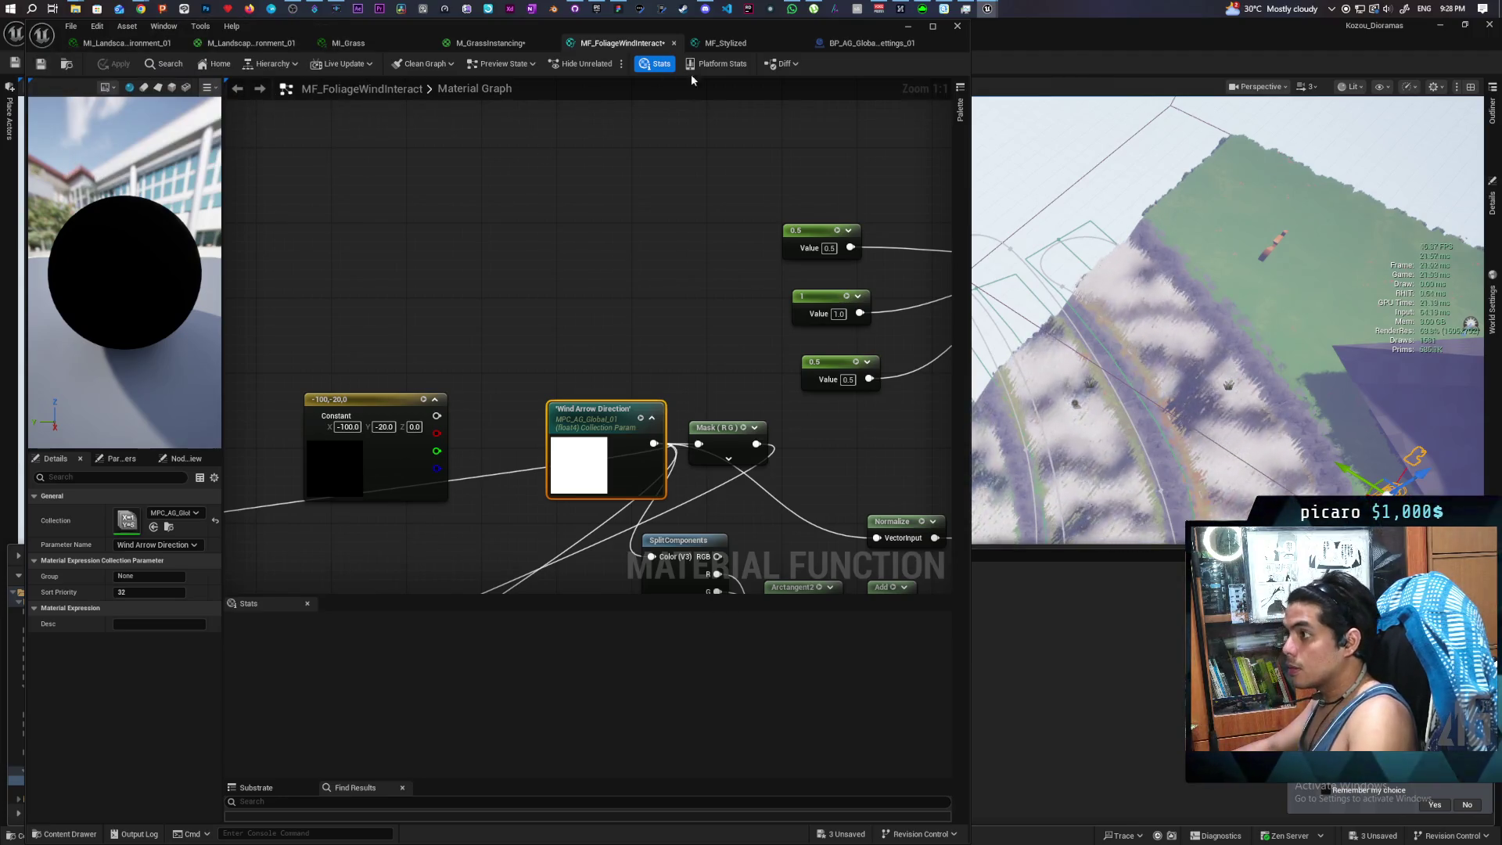
Minimize the Material Editor and open BP_ThirdPersonCharacter from the Content Drawer
click(909, 24)
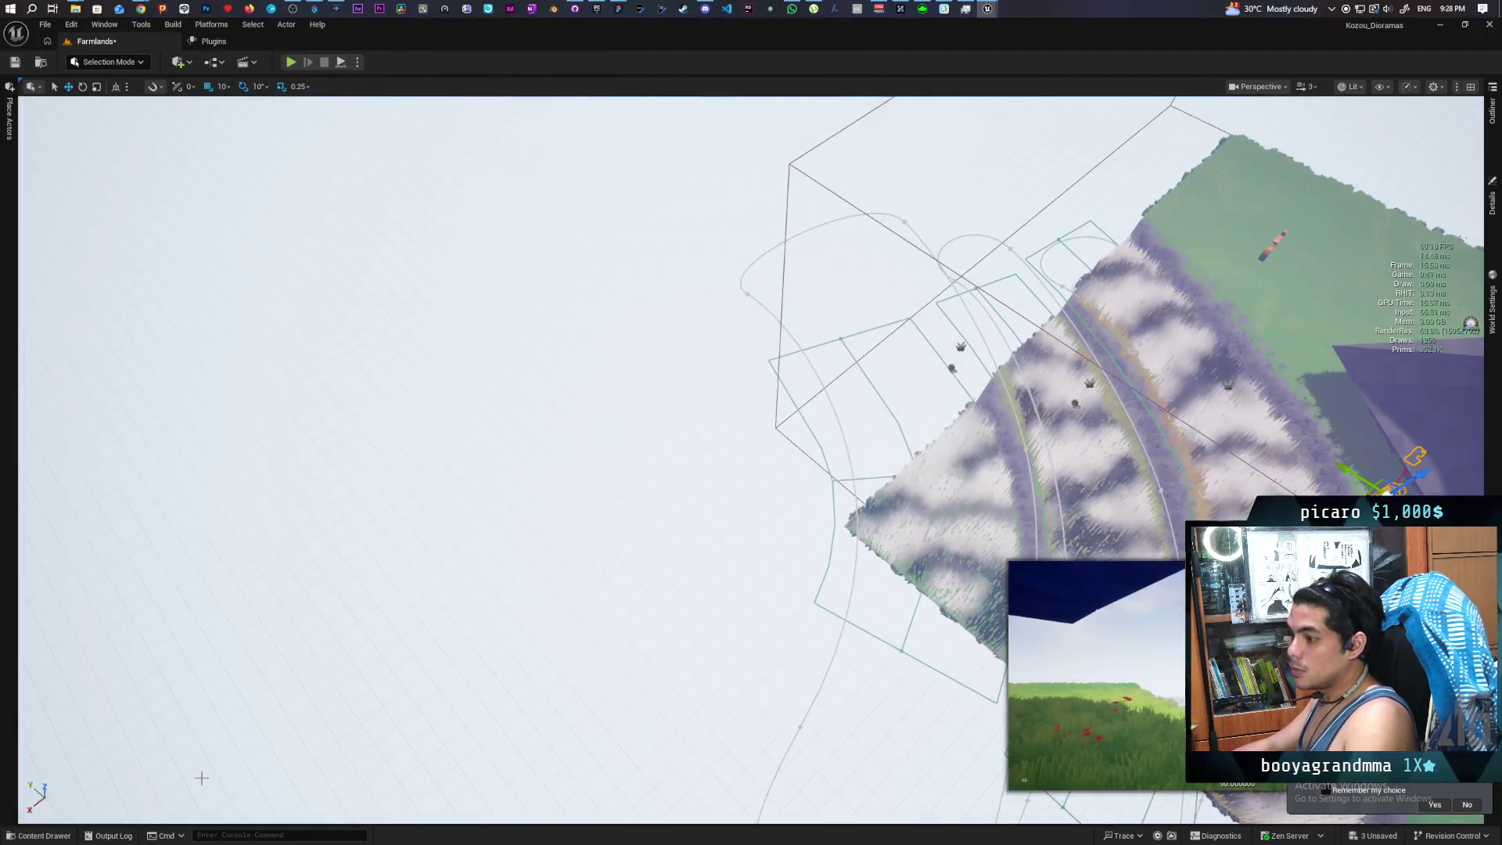
click(74, 835)
double_click(167, 608)
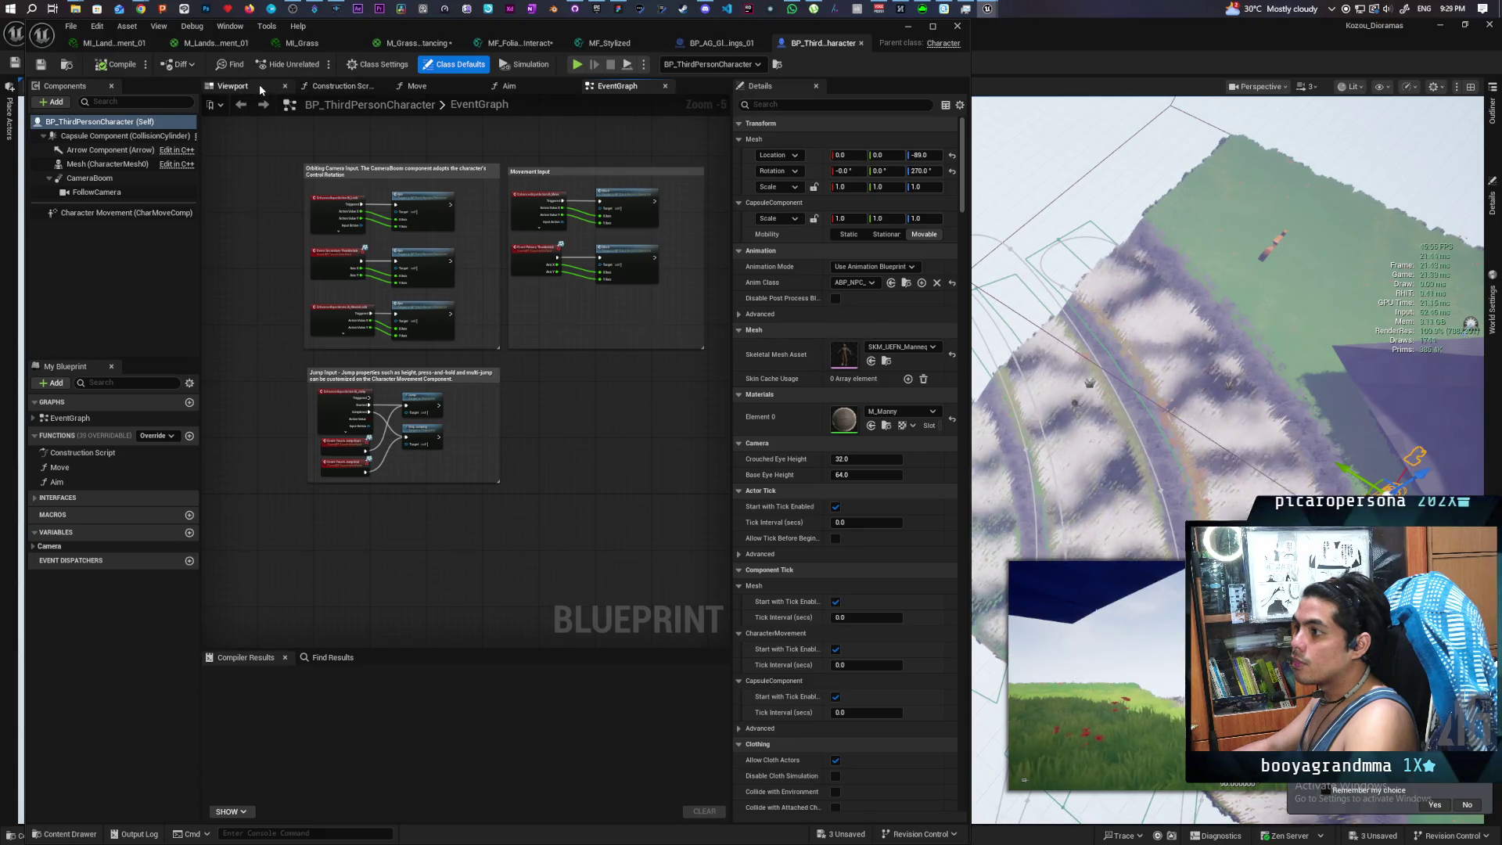
click(235, 86)
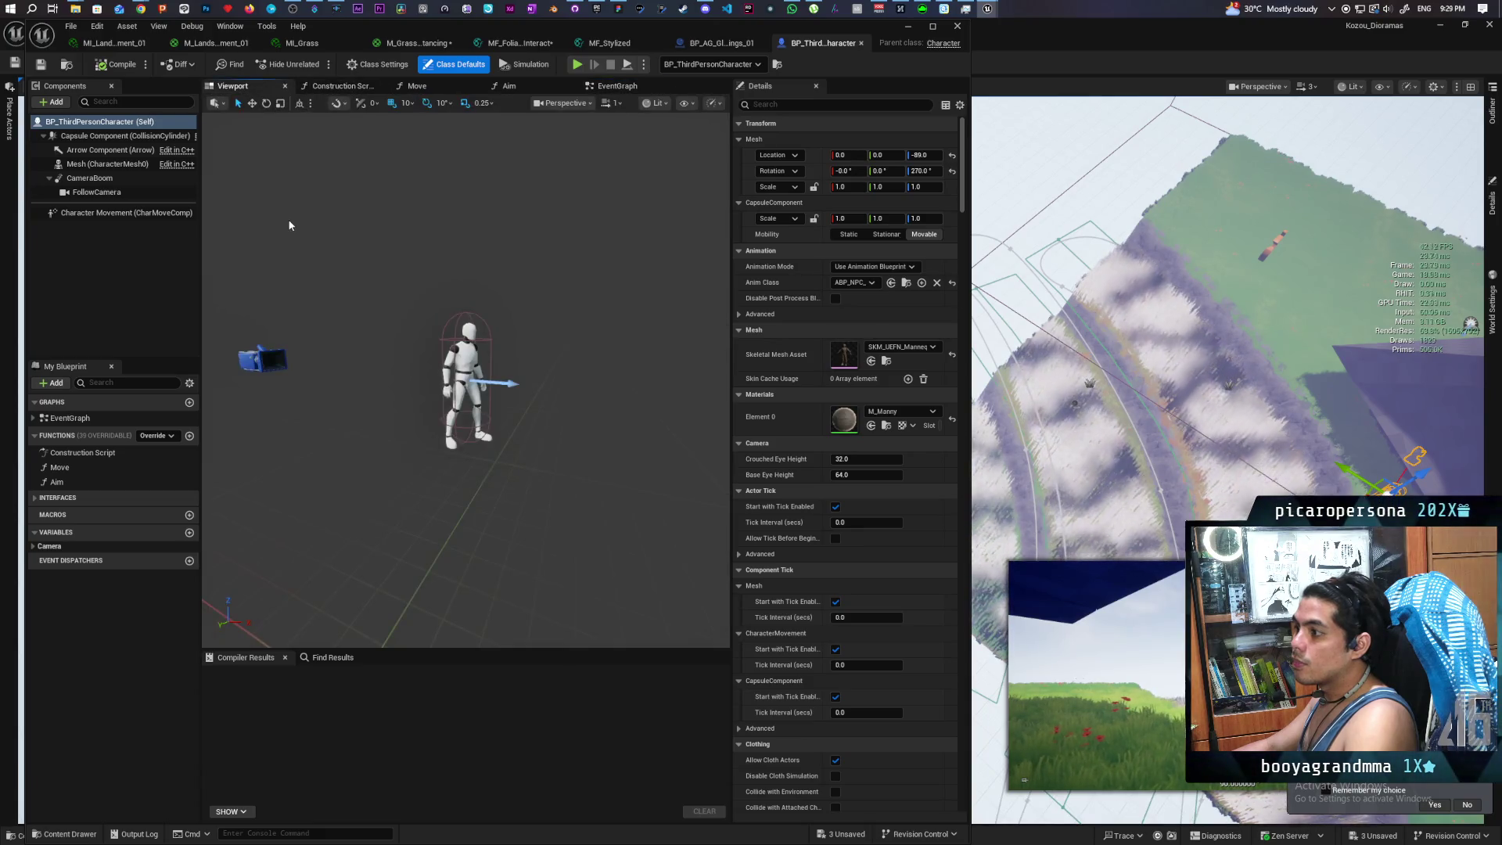
Add a Prismatiscape Deform Component Character to the character blueprint
click(53, 104)
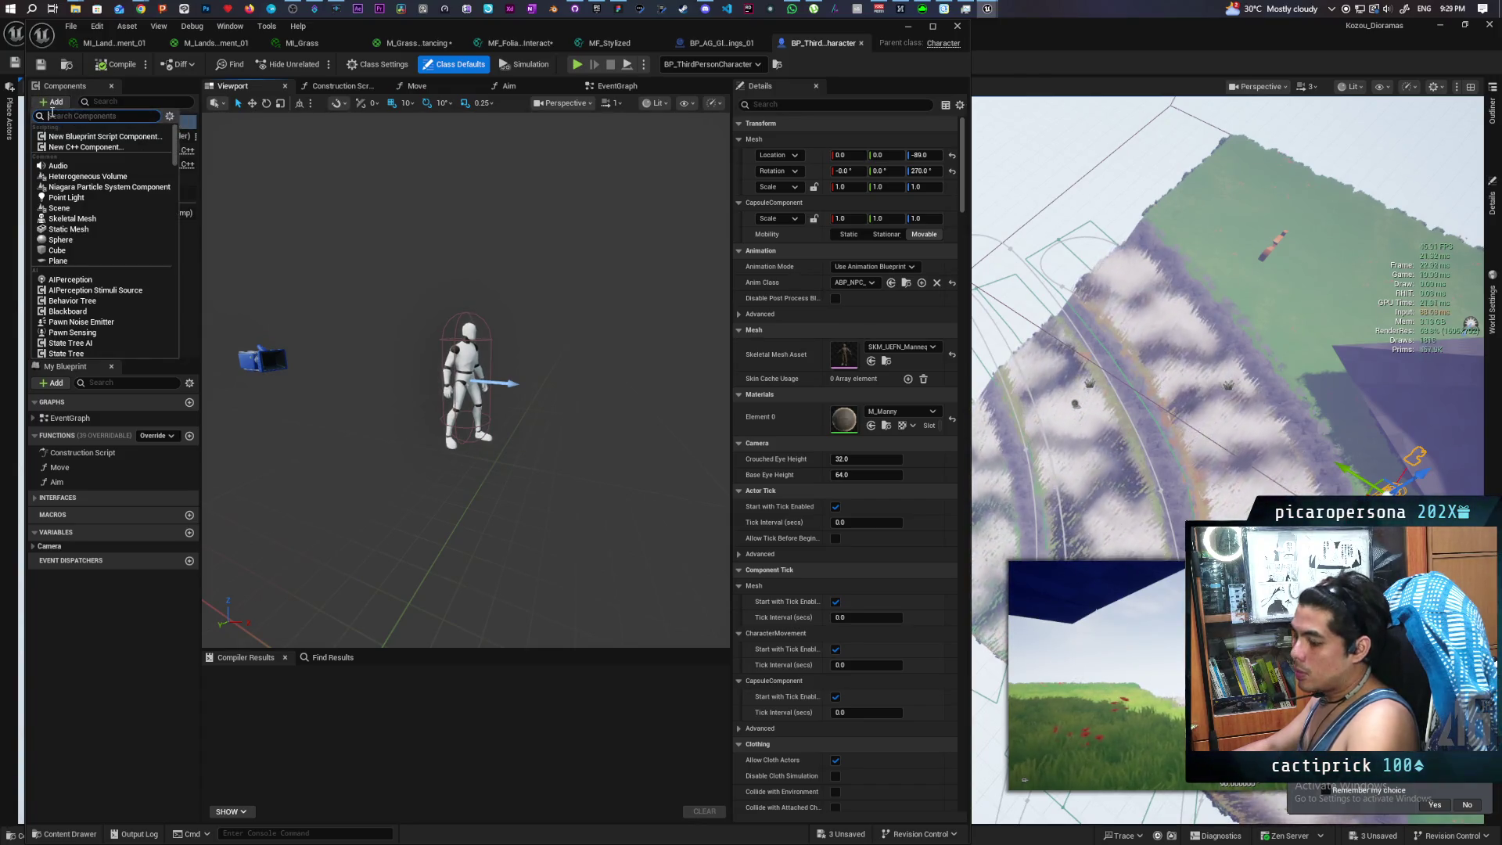
text(plasmati)
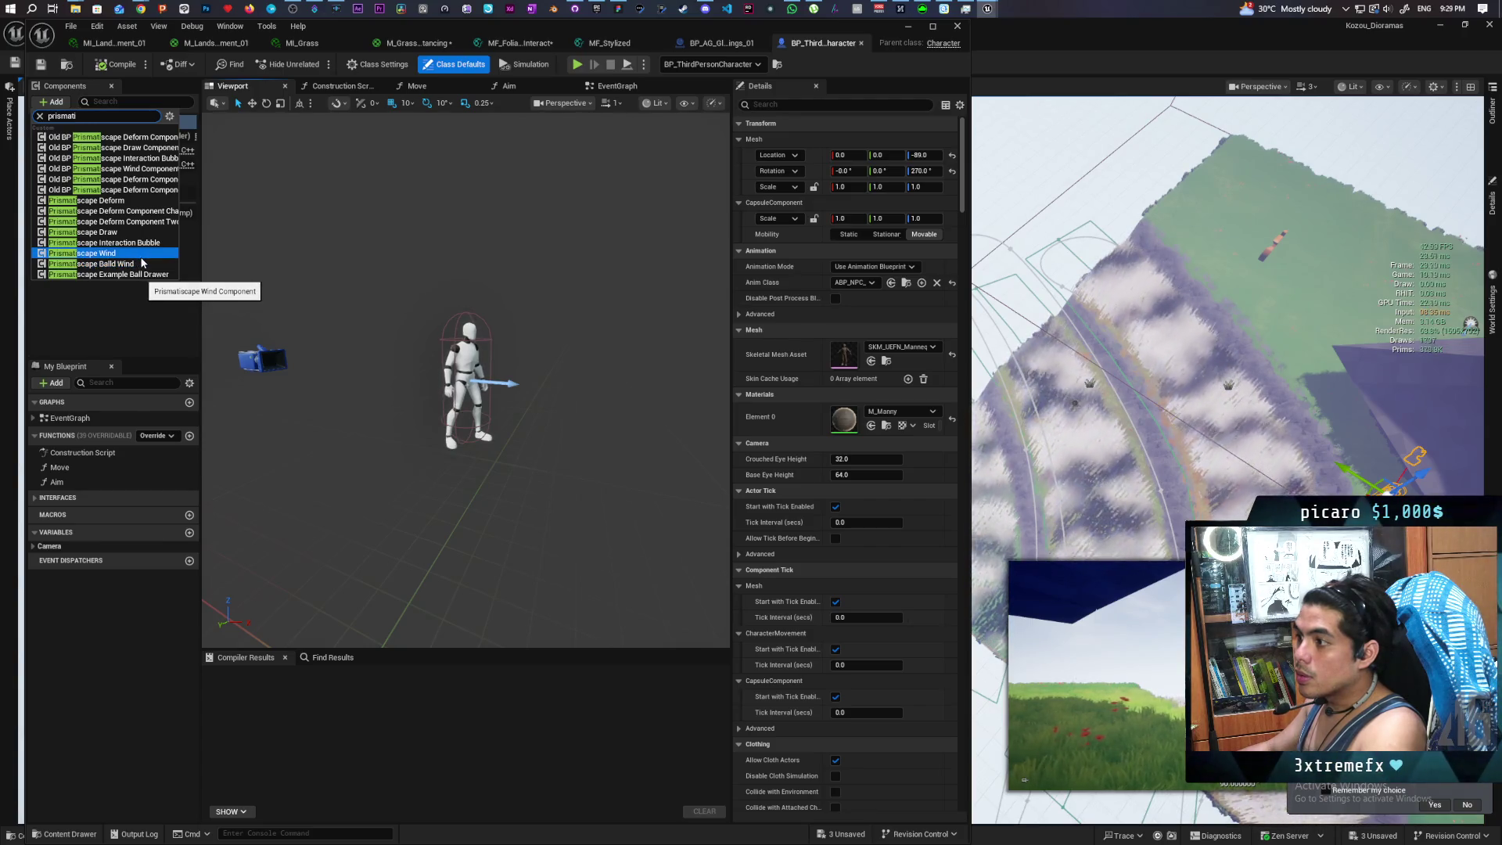
click(155, 213)
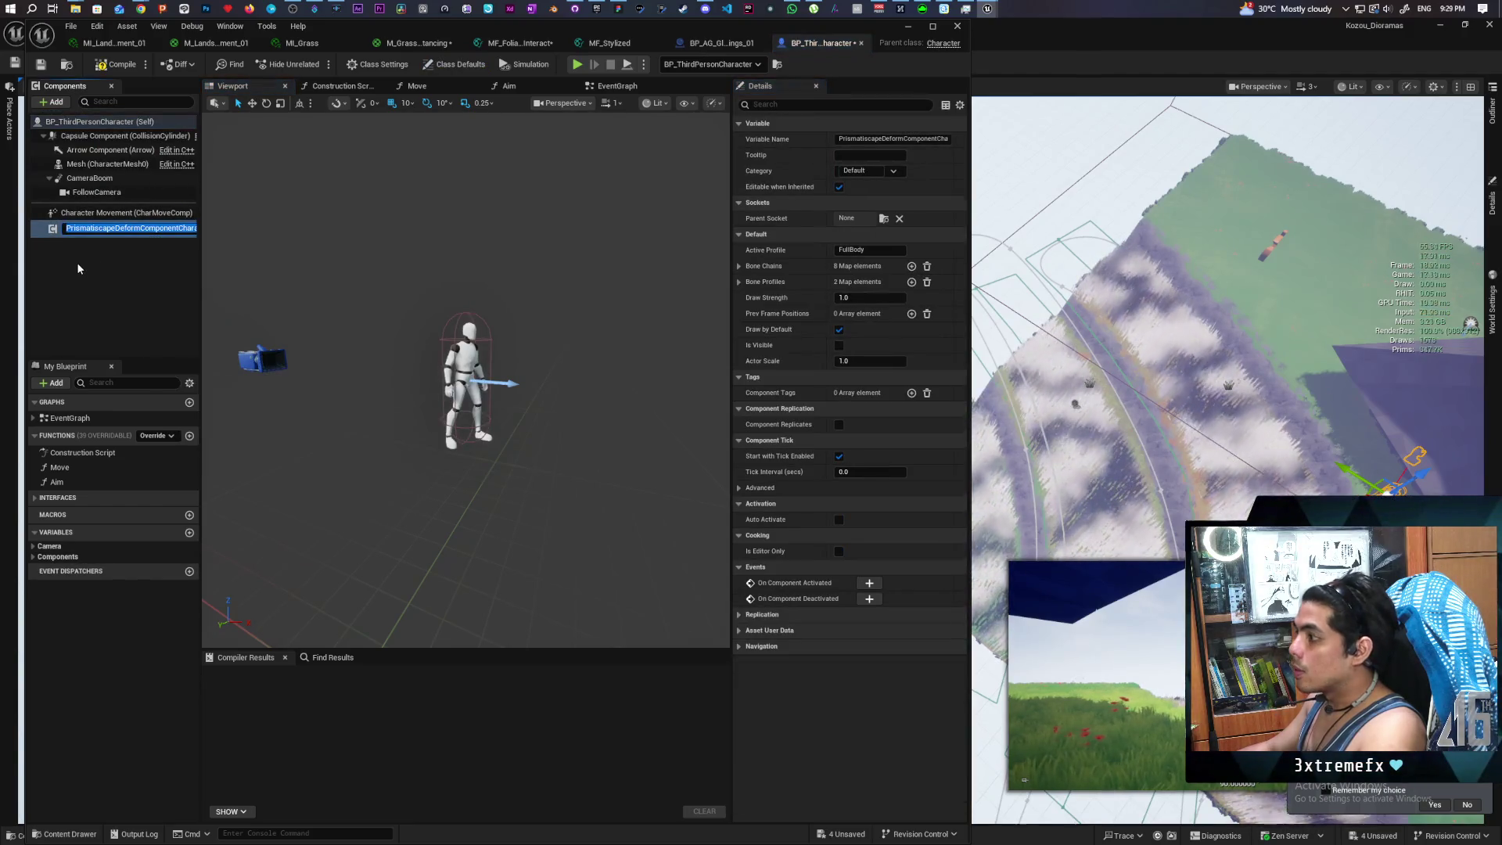
click(85, 261)
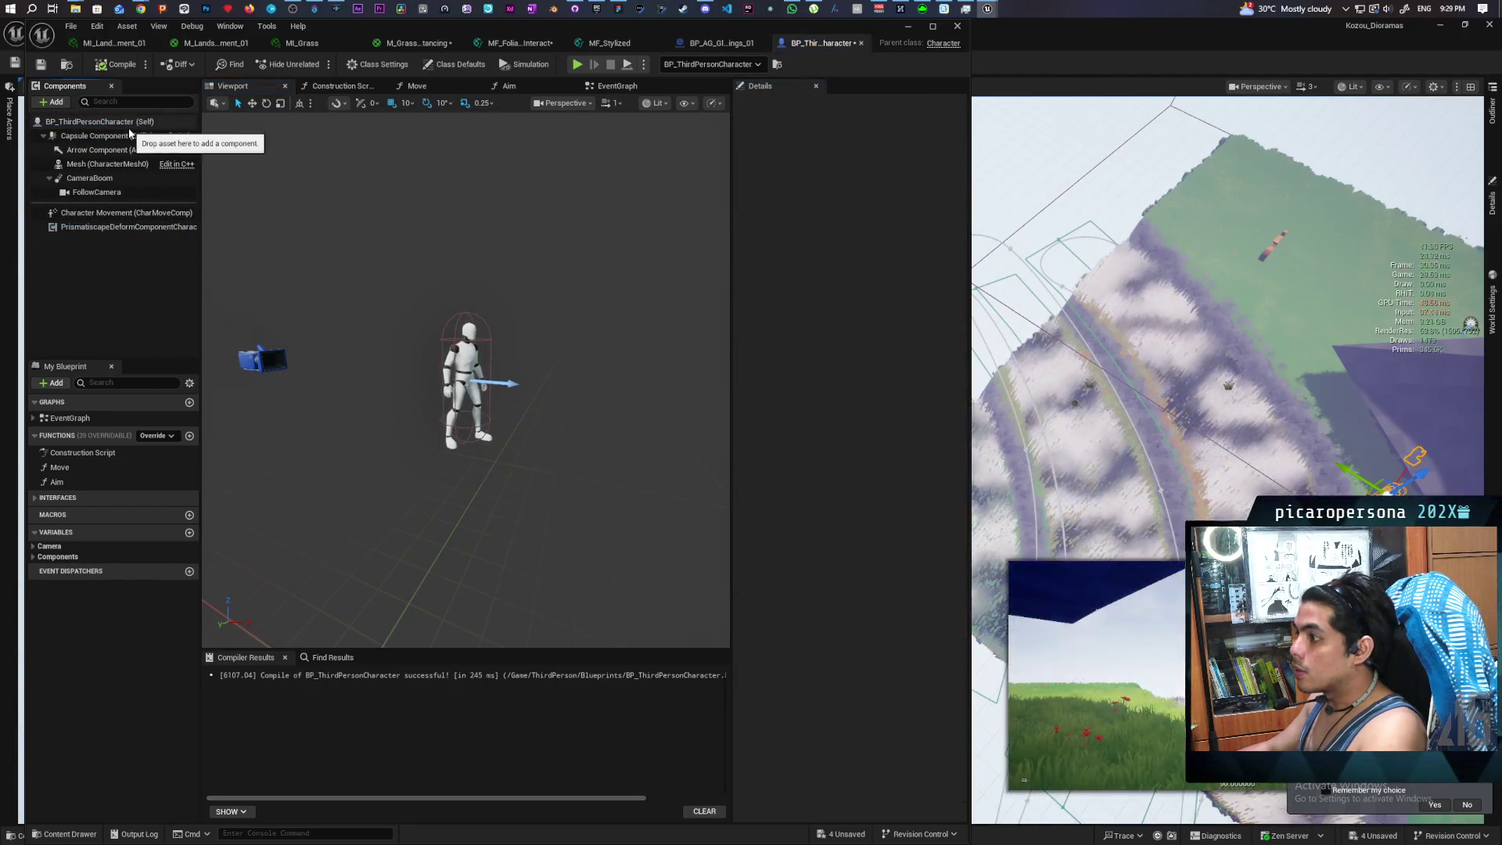
Review the deform component's Bone Chains and FullBody/OnlyFeet profiles, then close the blueprint
click(105, 227)
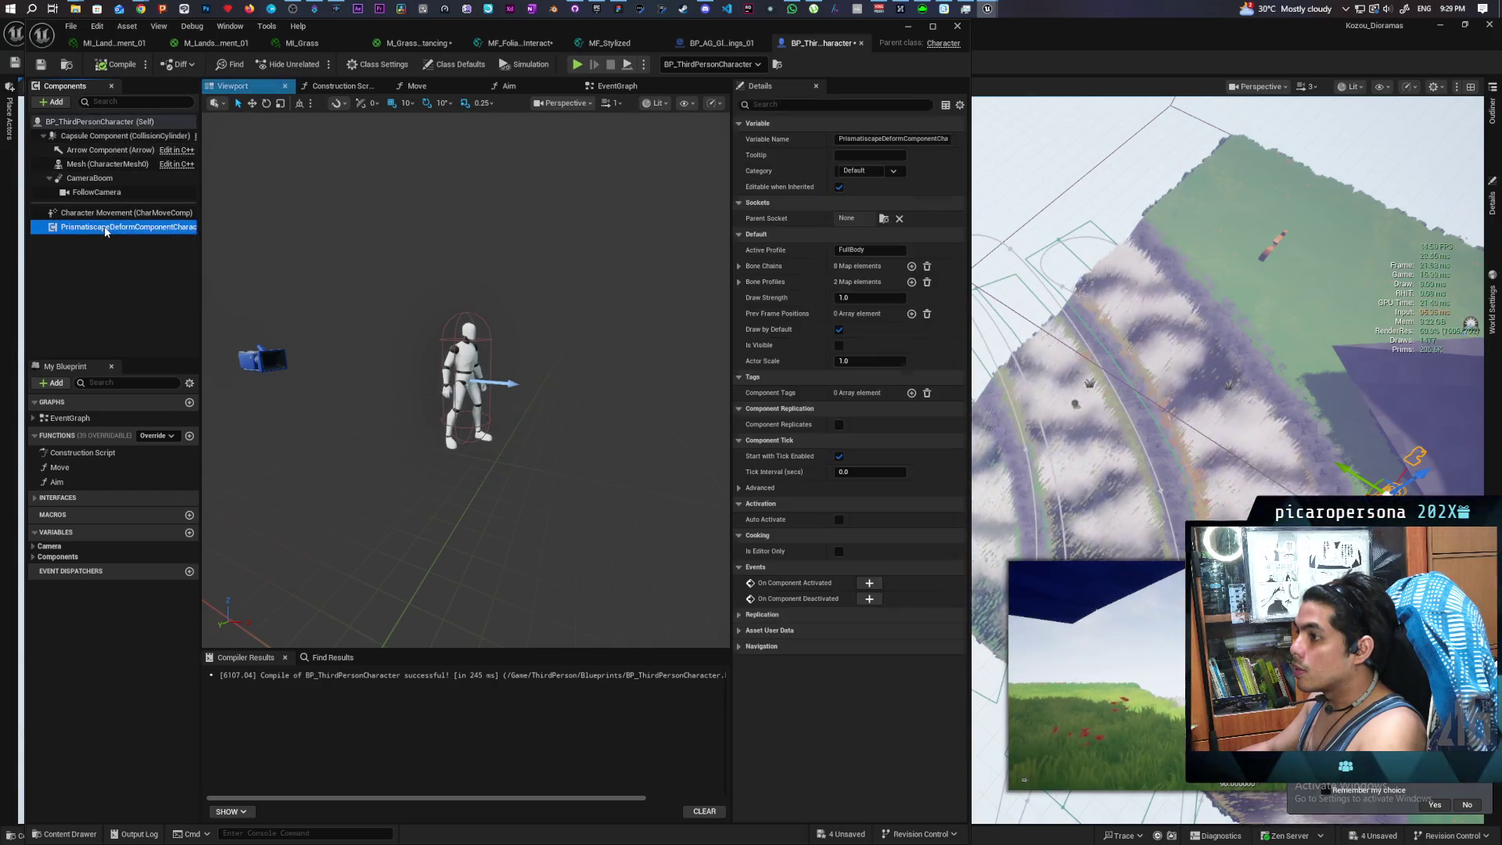
click(738, 267)
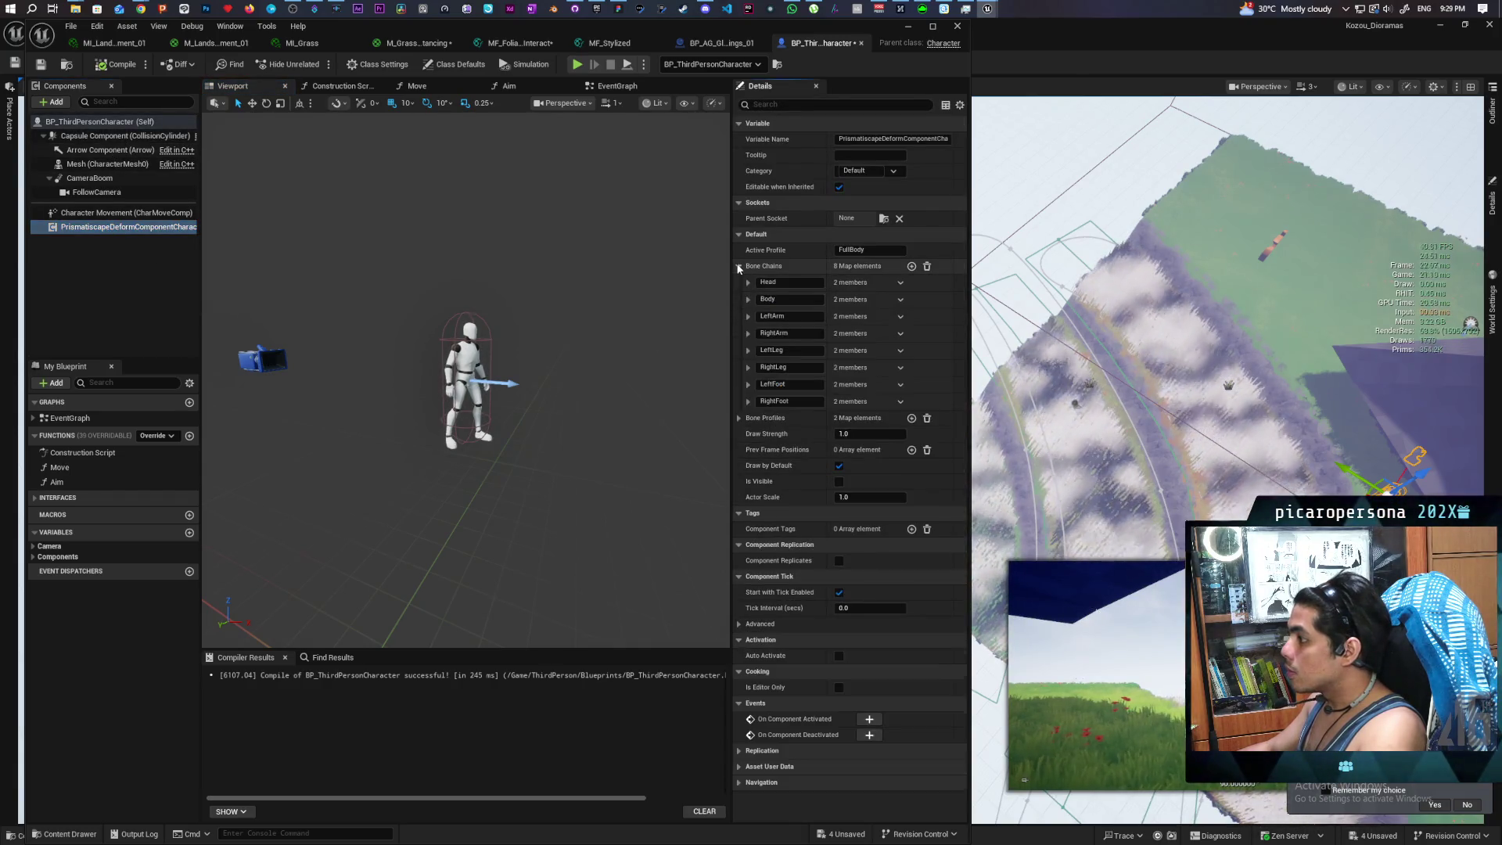
click(739, 267)
click(740, 282)
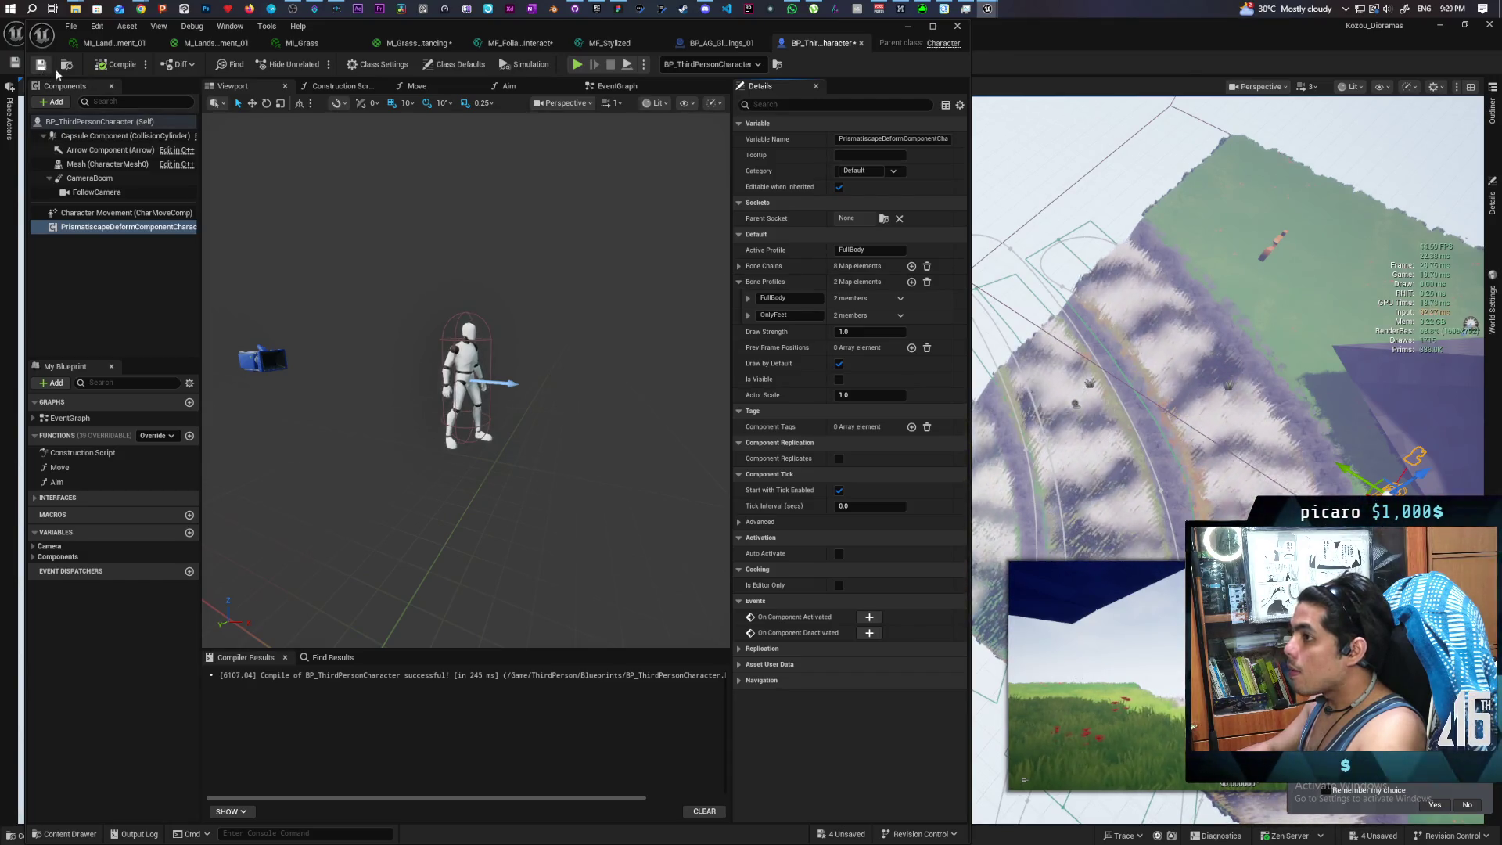
click(908, 26)
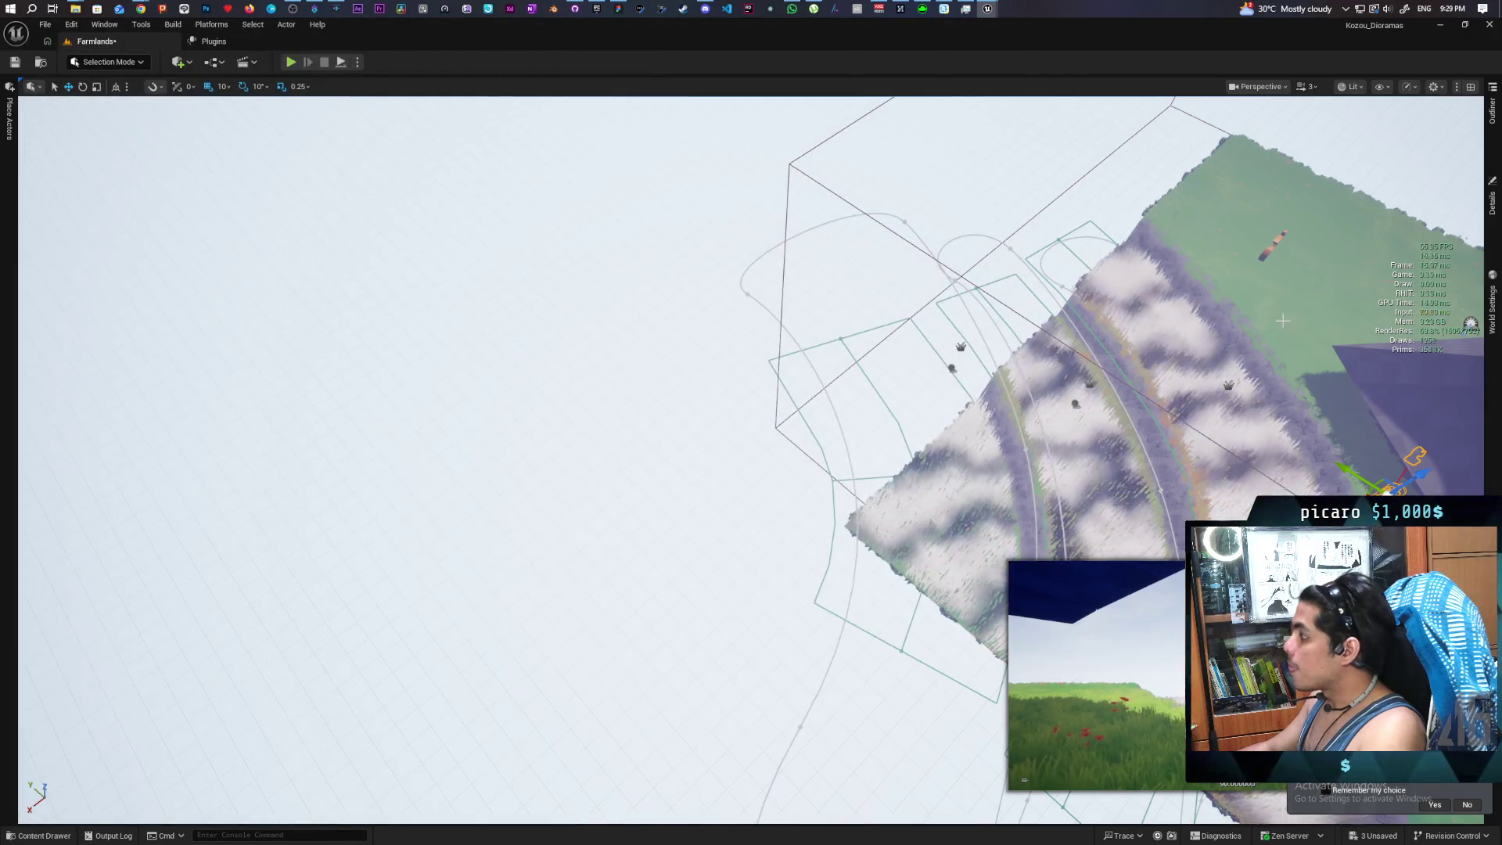
Play the level and walk the character through the tall grass along the cliff, then stop
right_click(1275, 315)
key(alt+p)
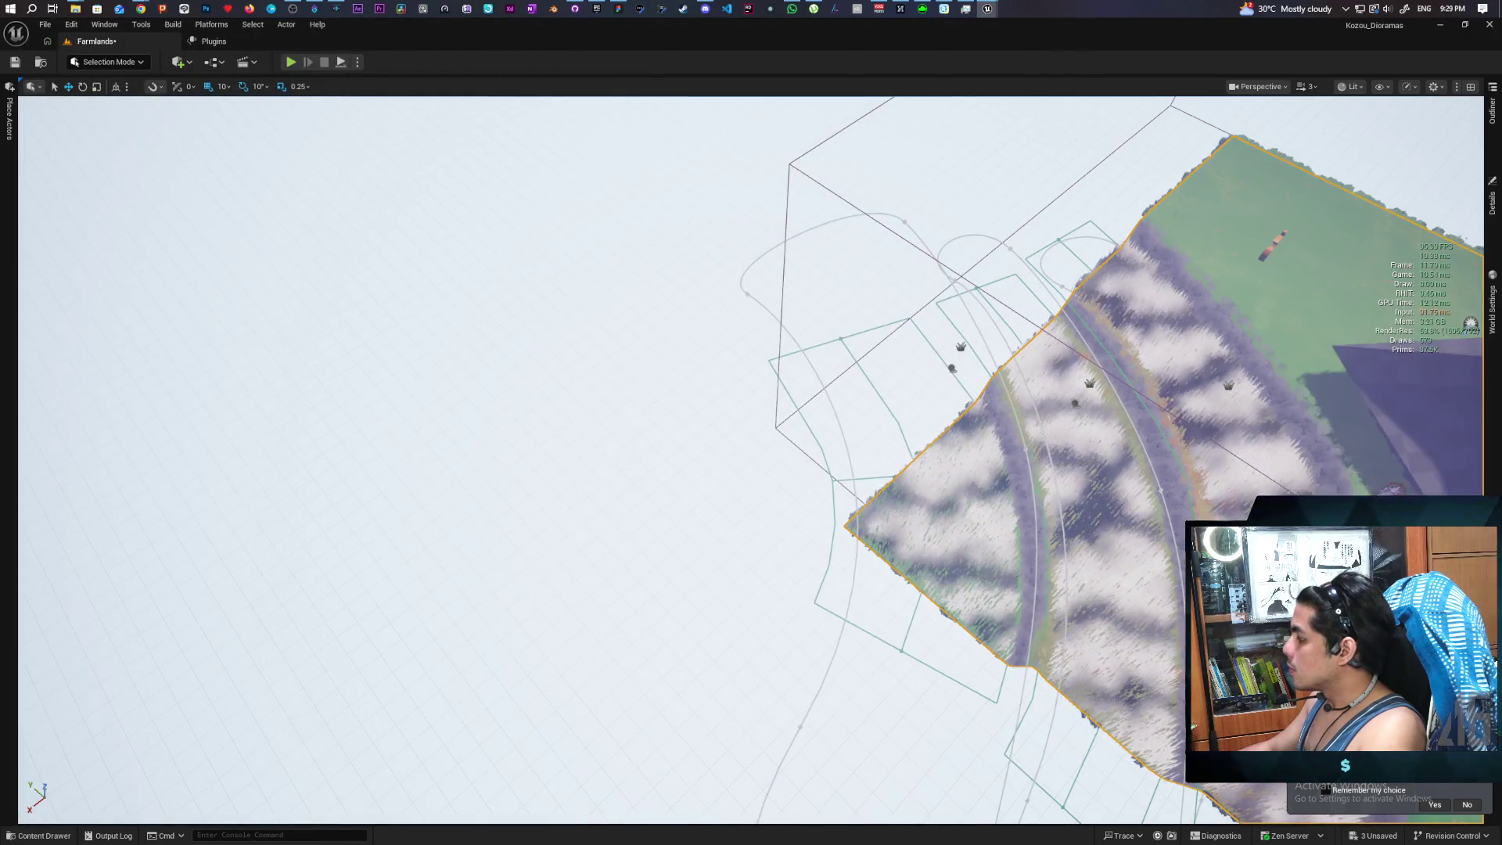
key(w)
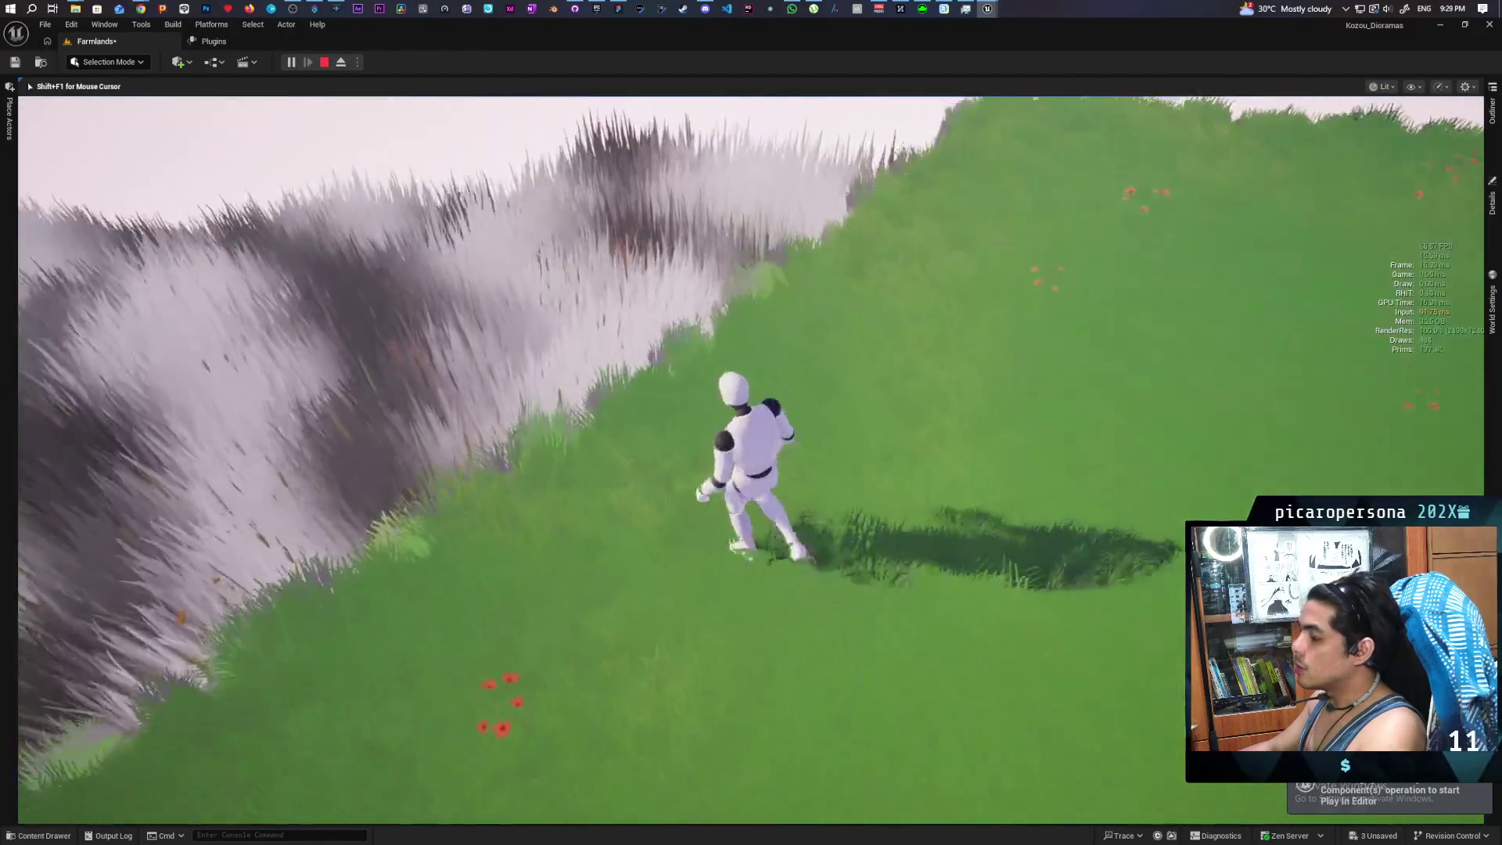
key(w)
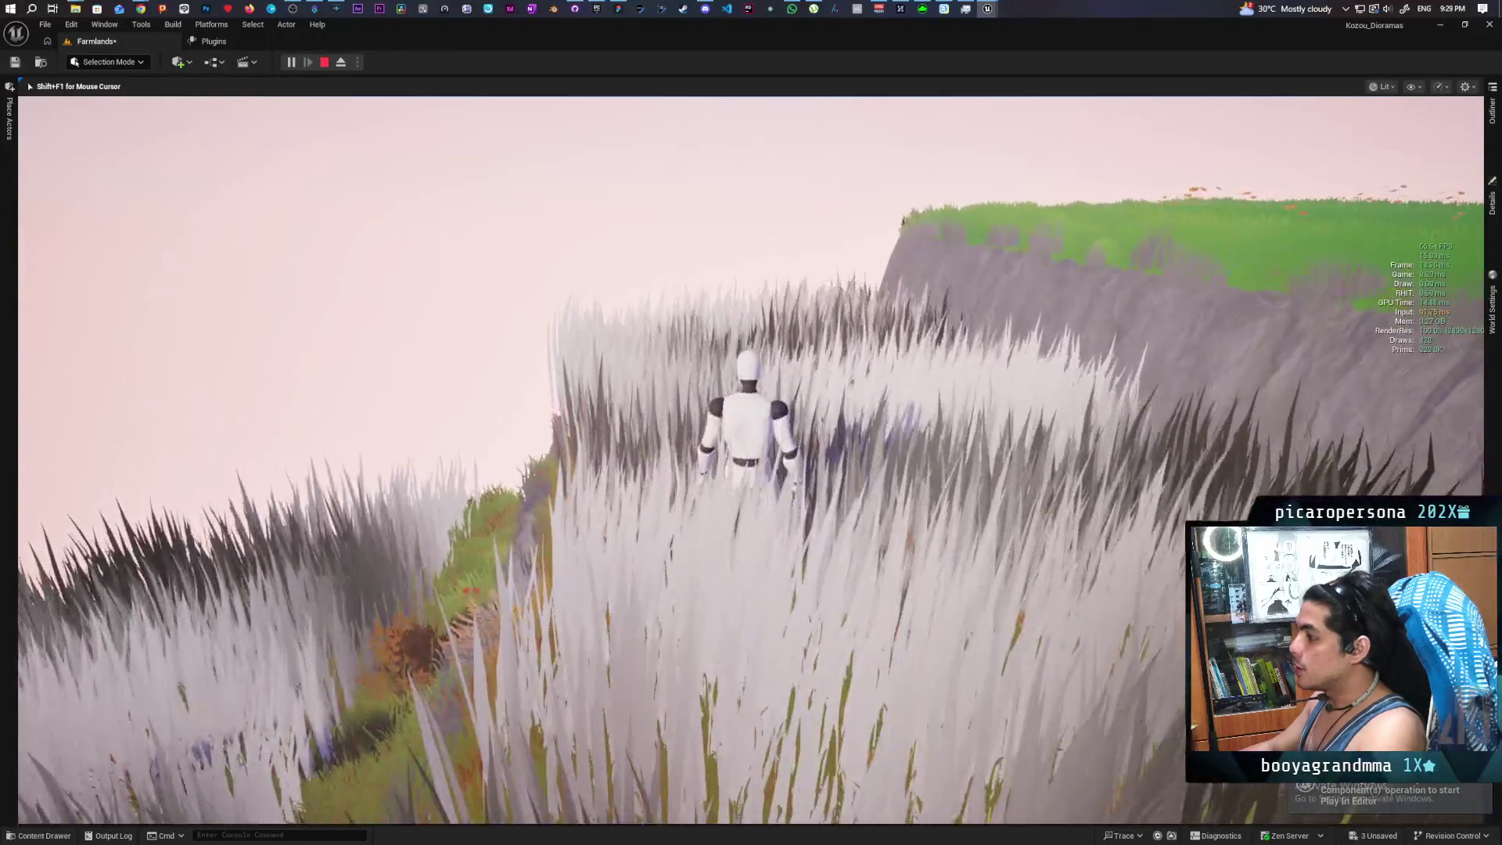
key(Escape)
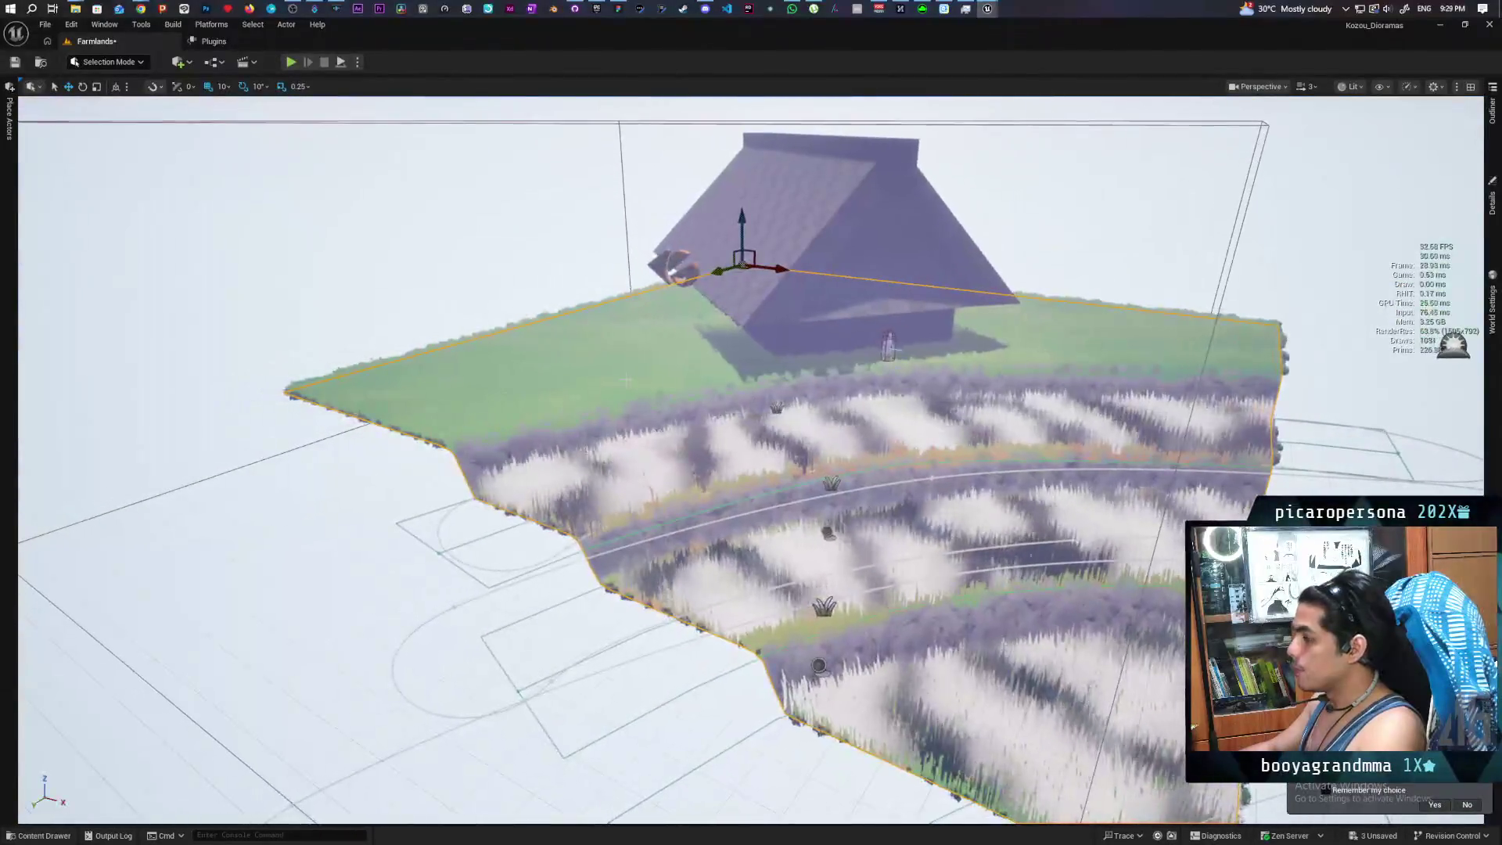
Check the Landscape's runtime virtual texture at Index 0, leaving it unchanged
click(1492, 205)
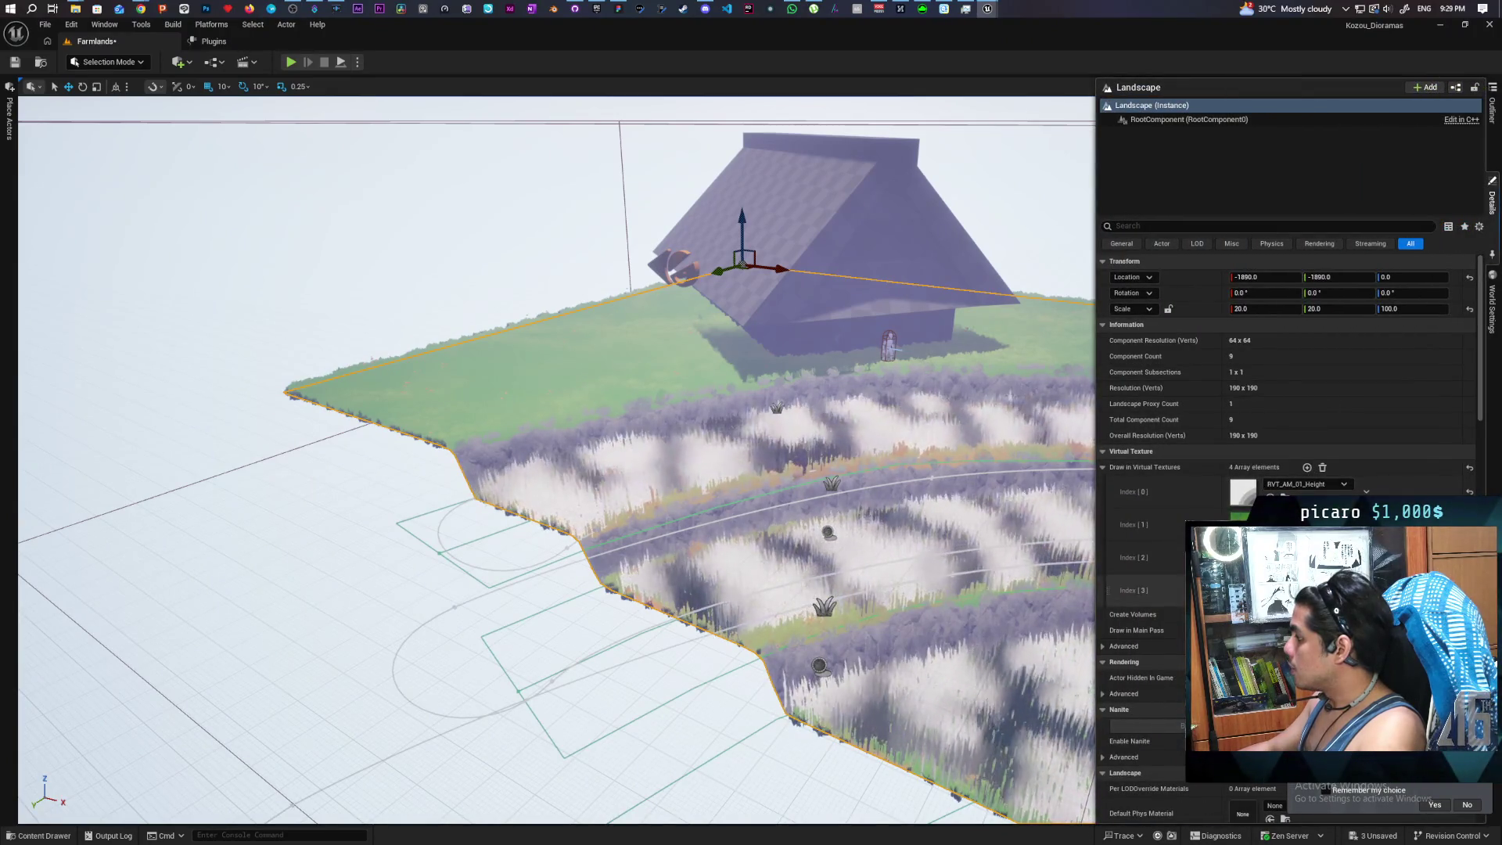
click(1329, 484)
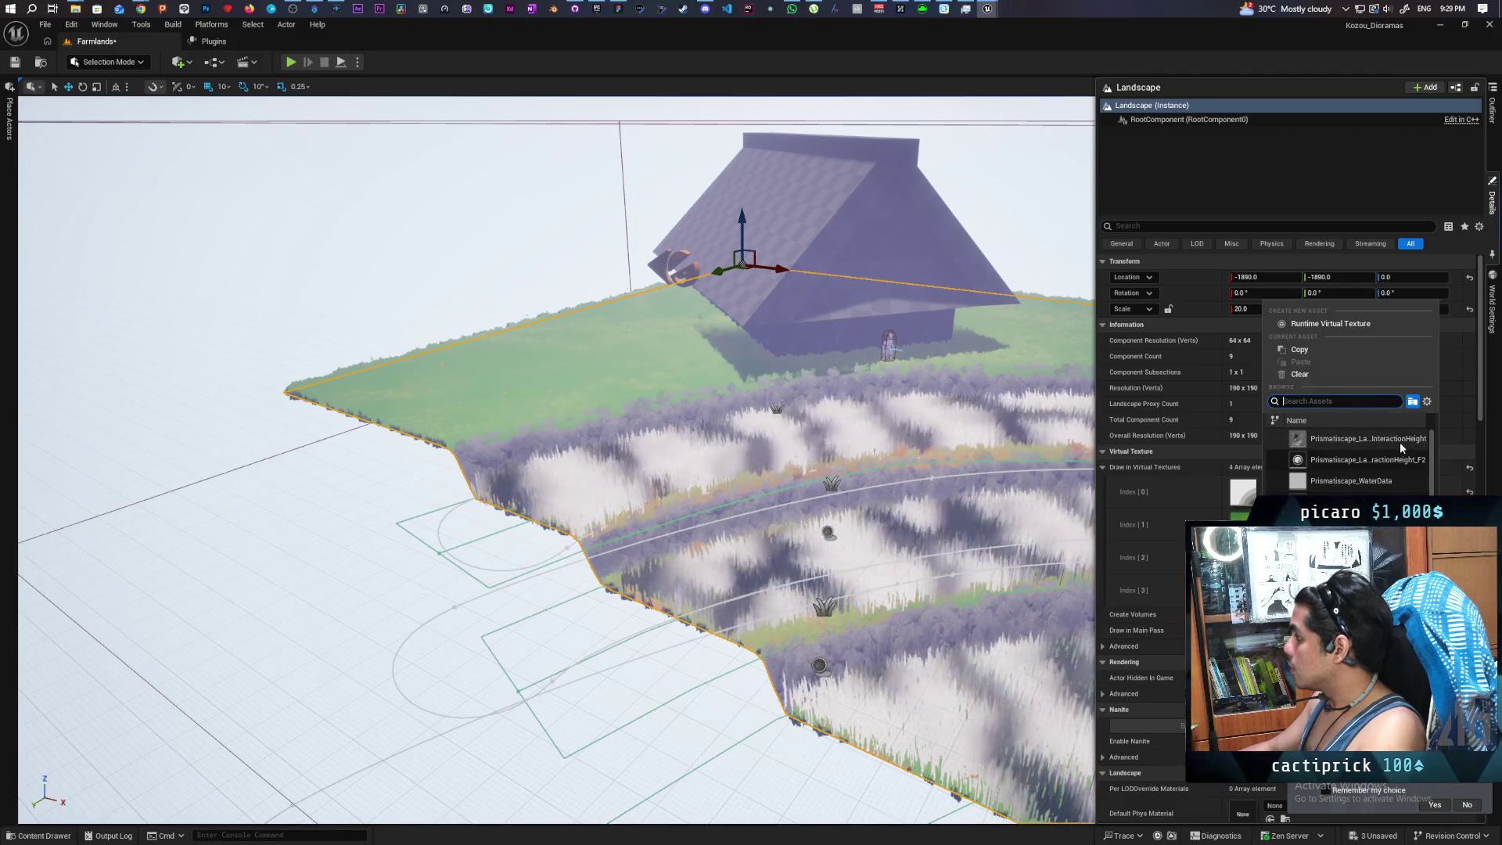
key(Escape)
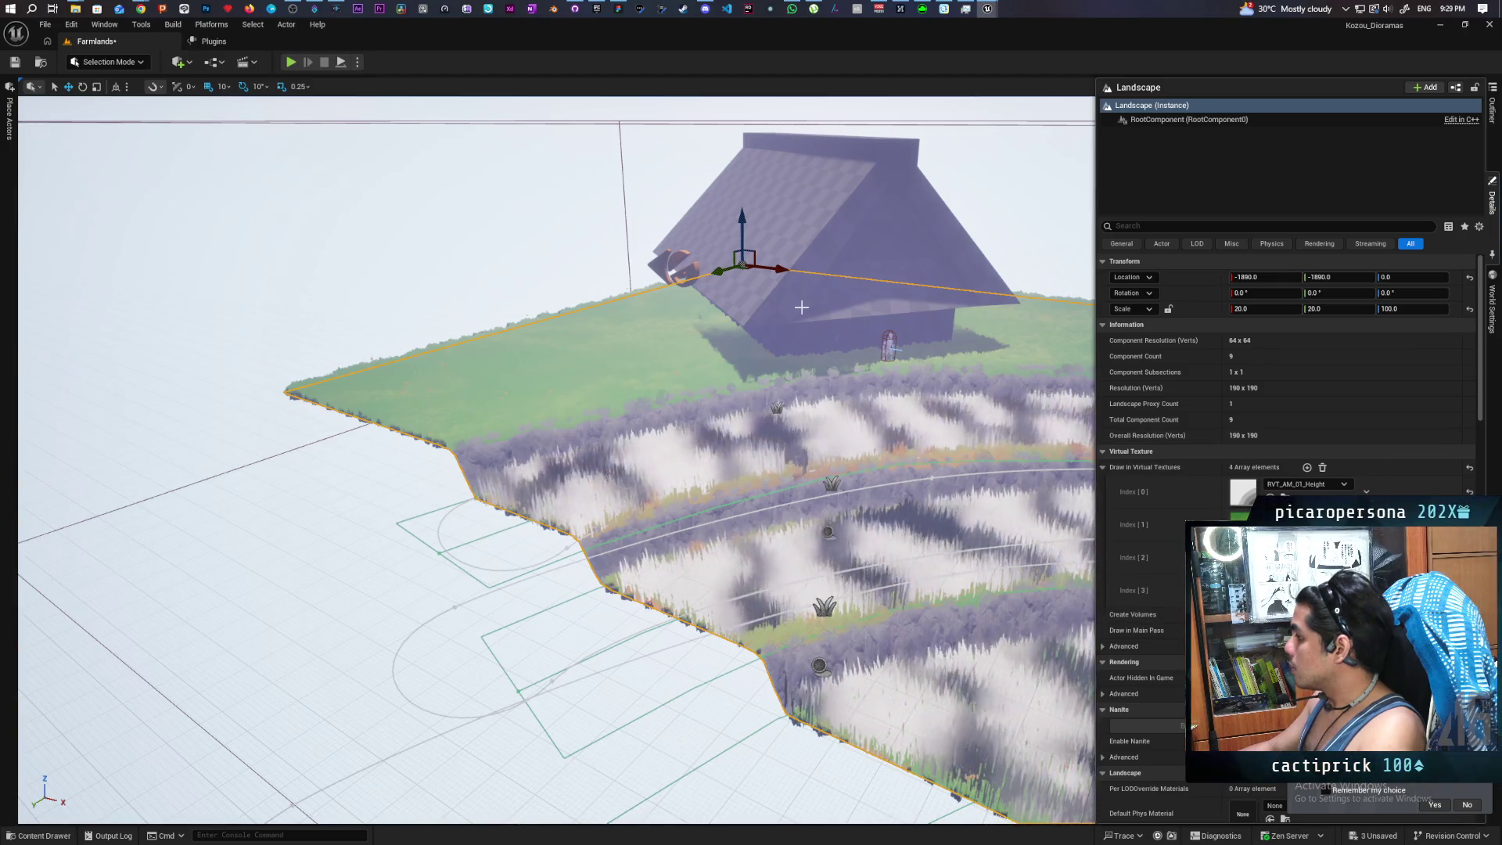
scroll(548, 454, down, 10)
key(a)
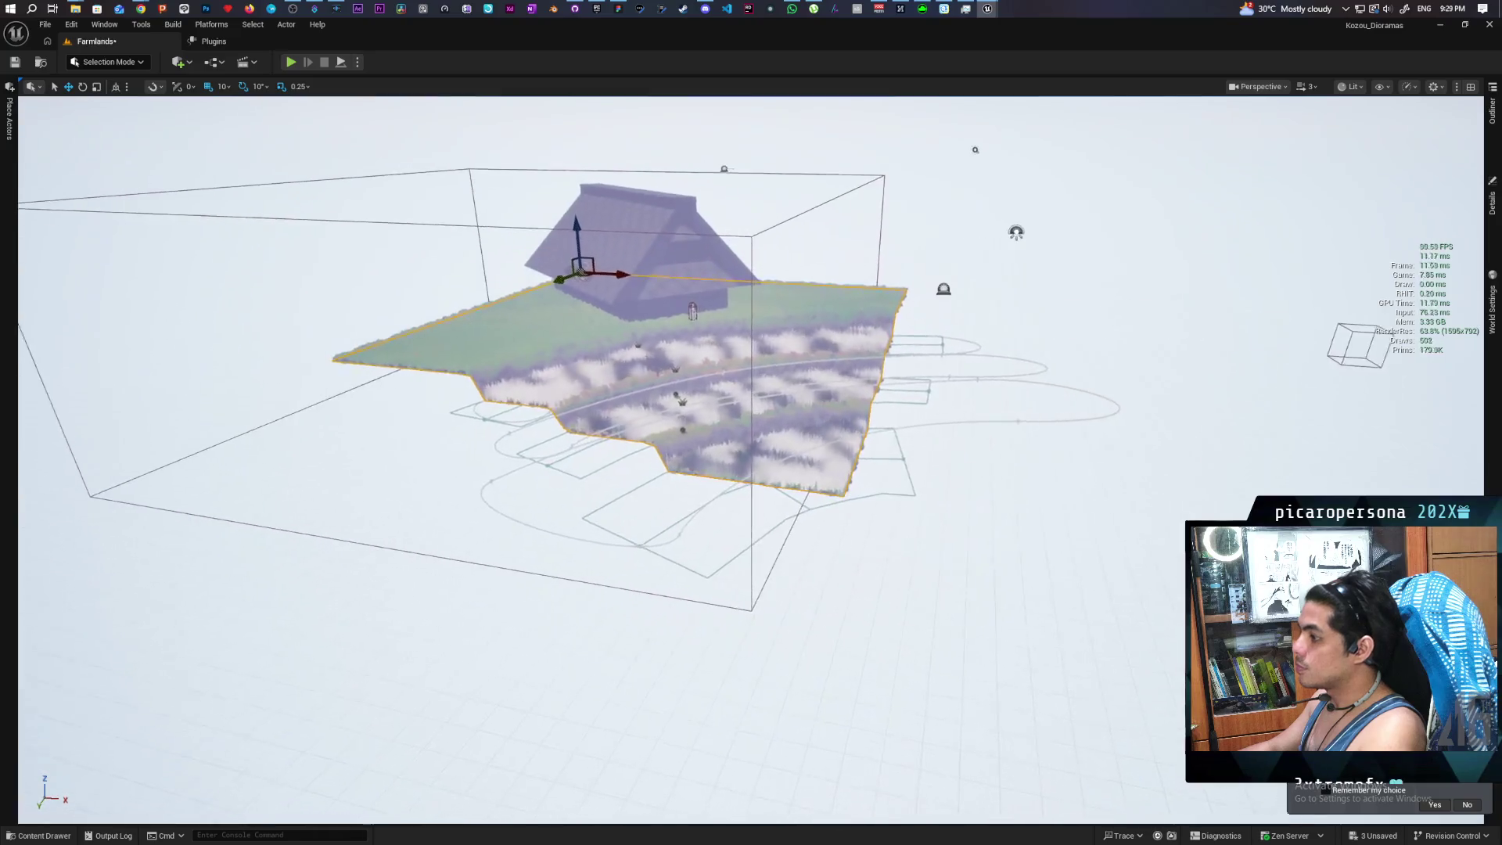
Select RuntimeVirtualTextureVolume4, then Play From Here on the landscape and run into the grass
click(1492, 110)
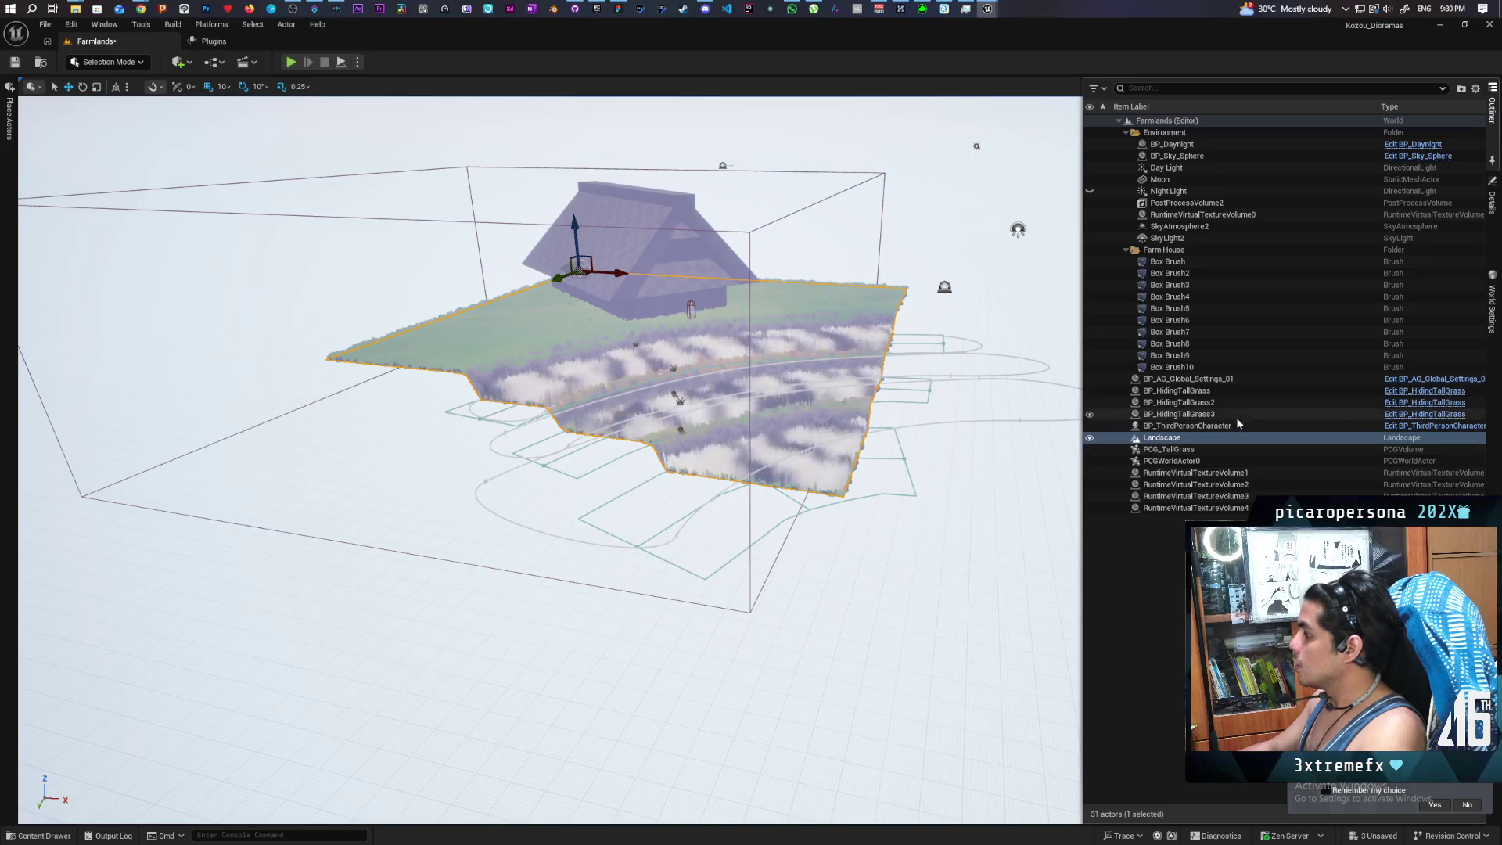
click(1216, 509)
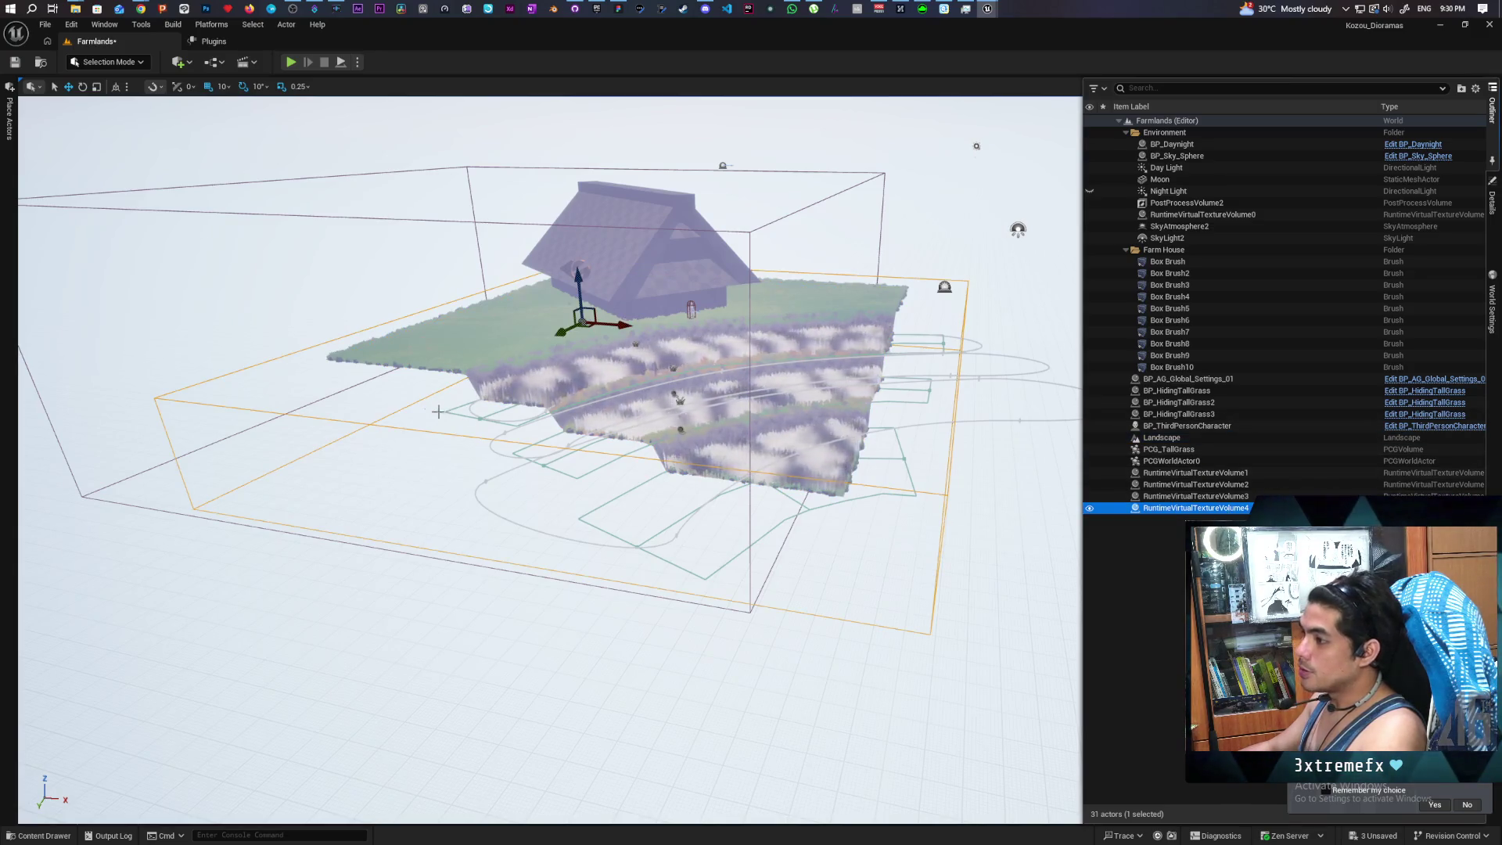
right_click(509, 340)
click(571, 732)
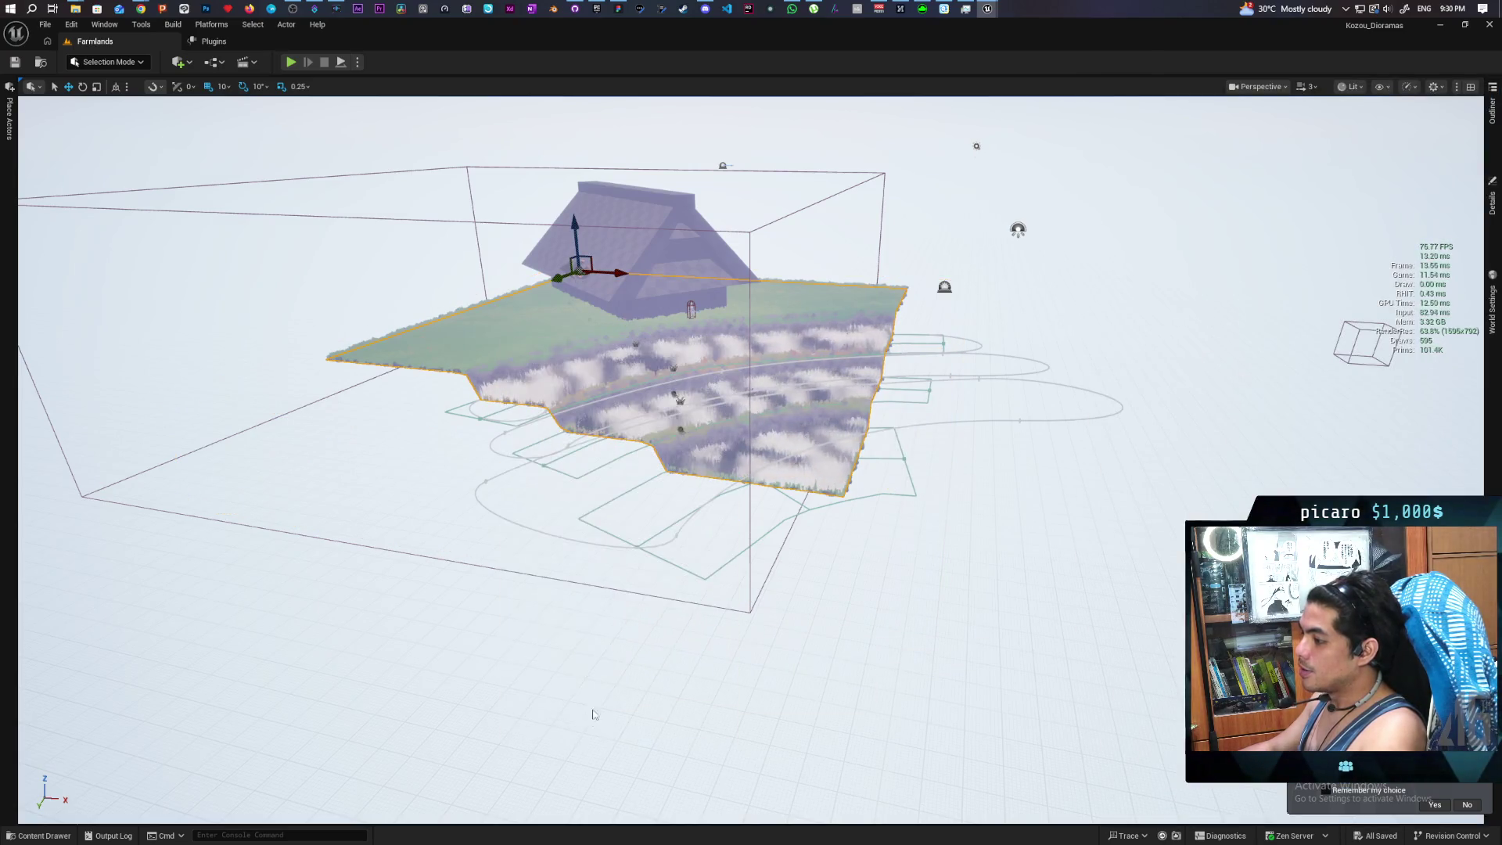
key(w)
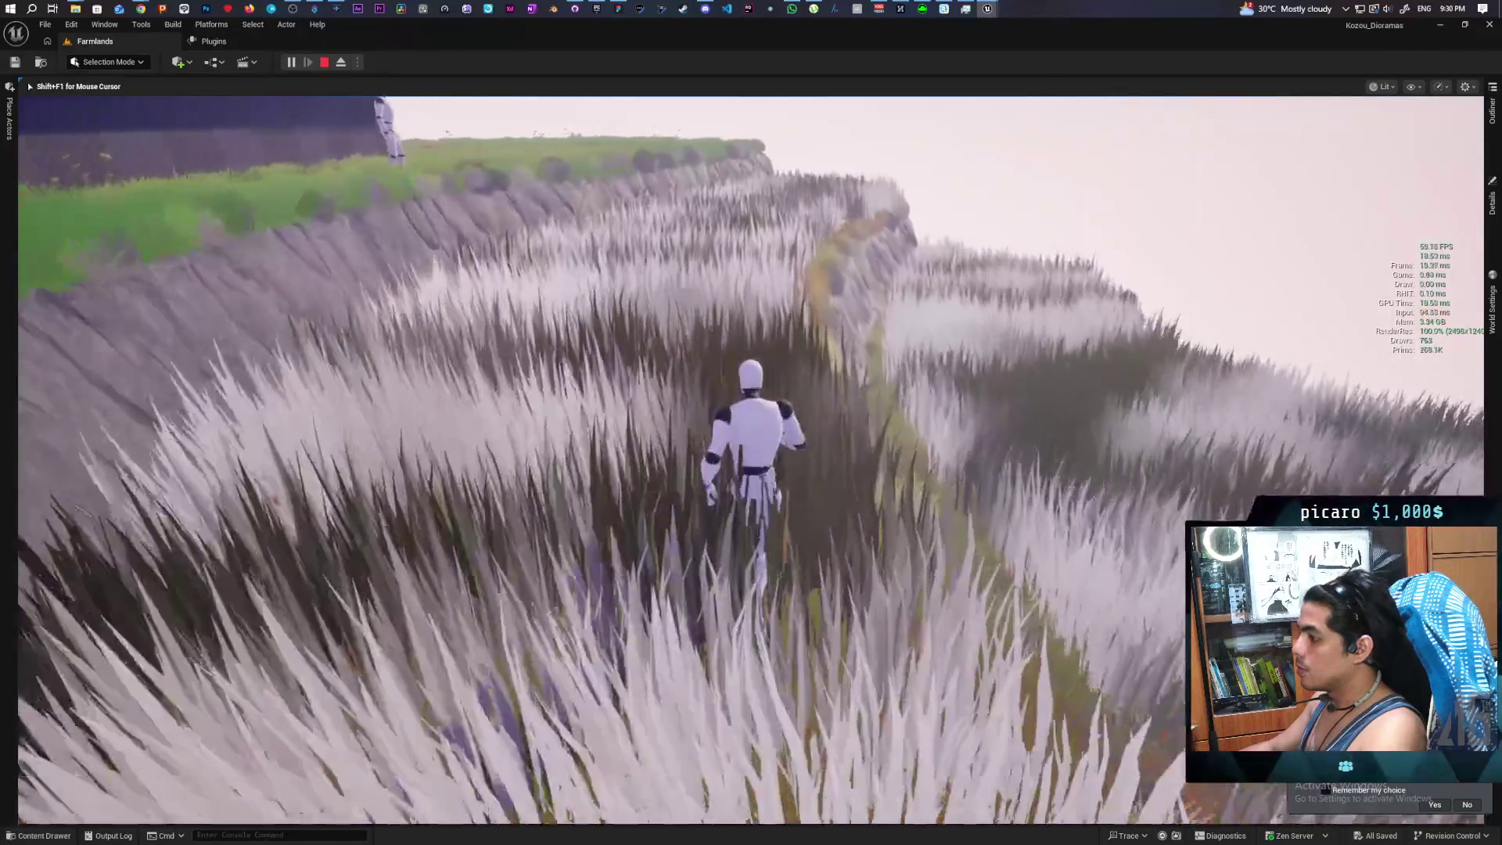
Walk the character through the tall grass up to the cliff edge and back, then stop playing
key(s)
key(w)
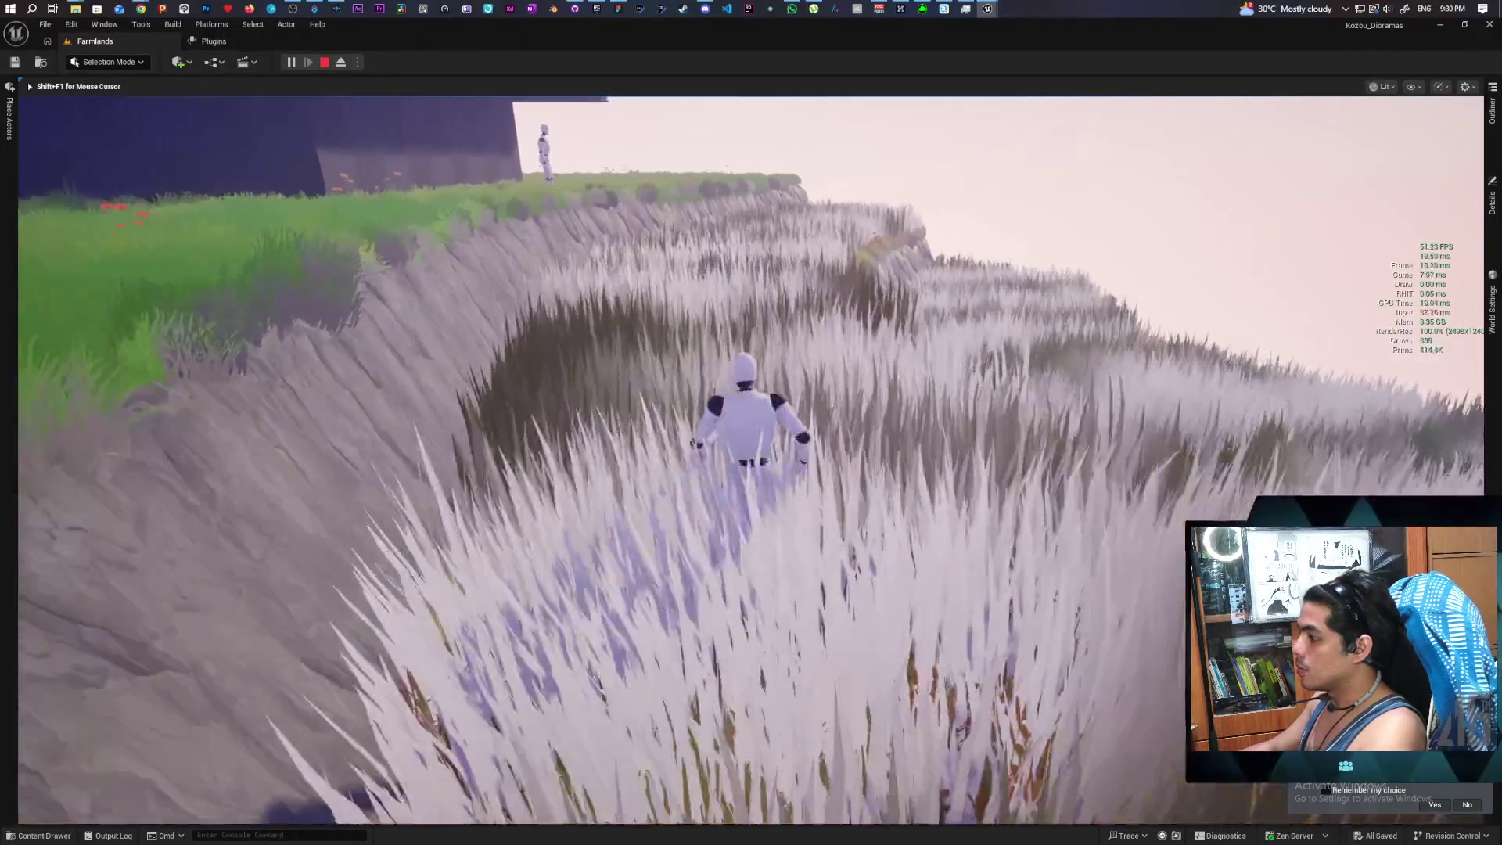
key(s)
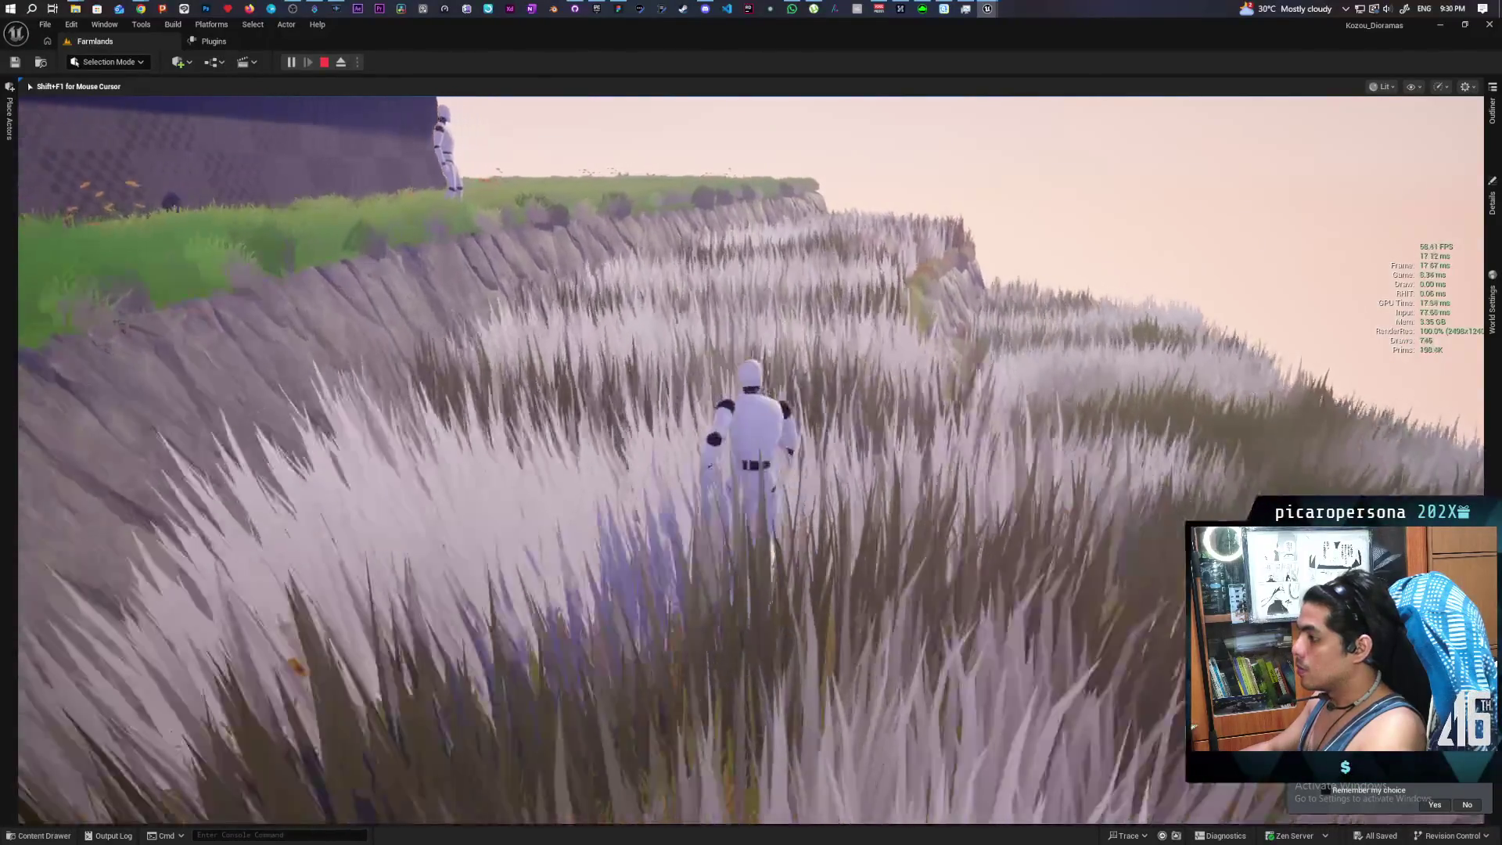
key(w)
key(w)
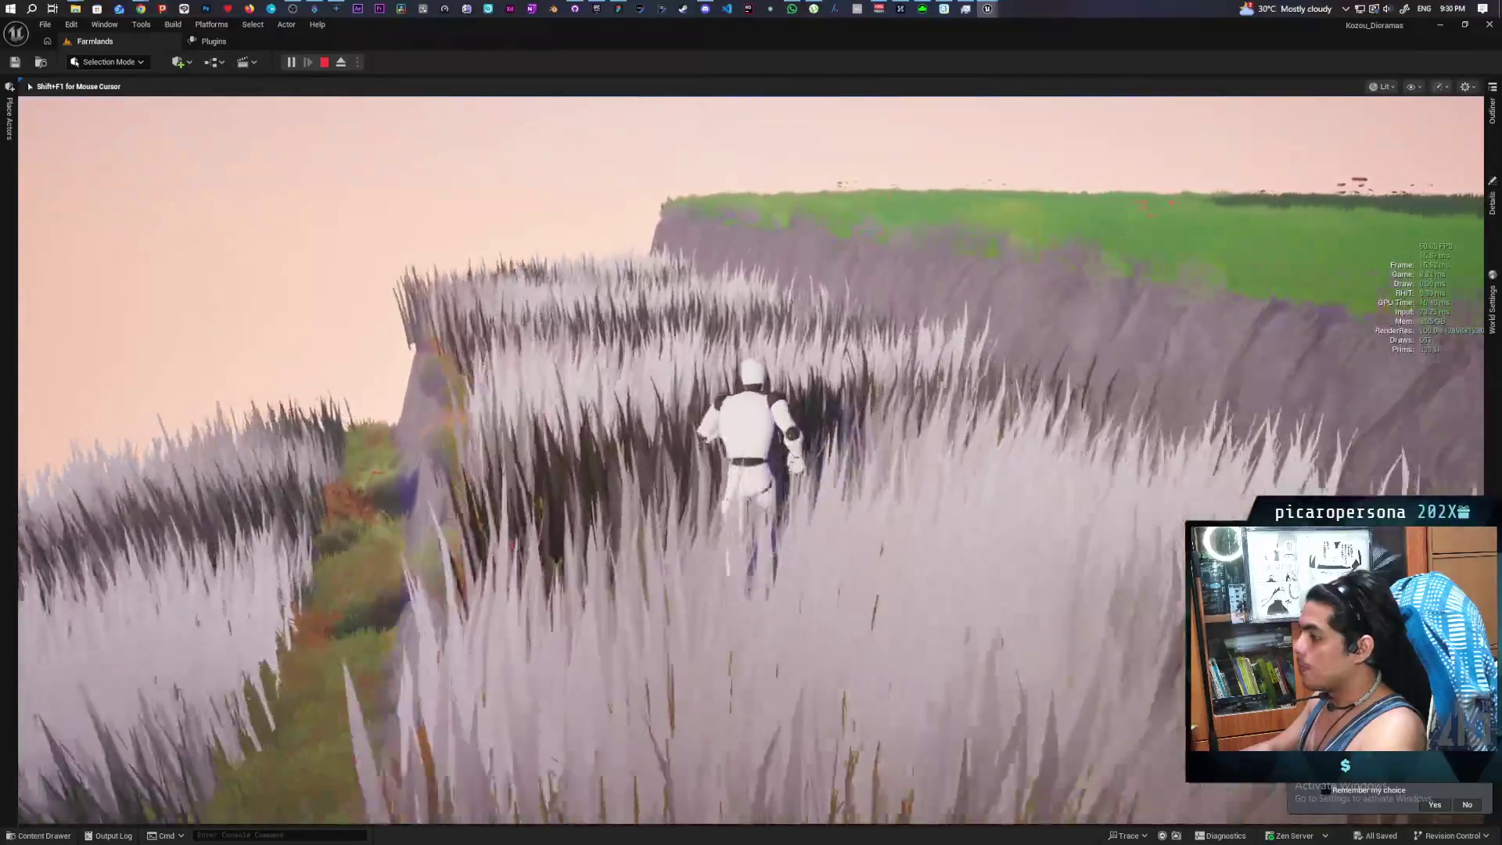
key(w)
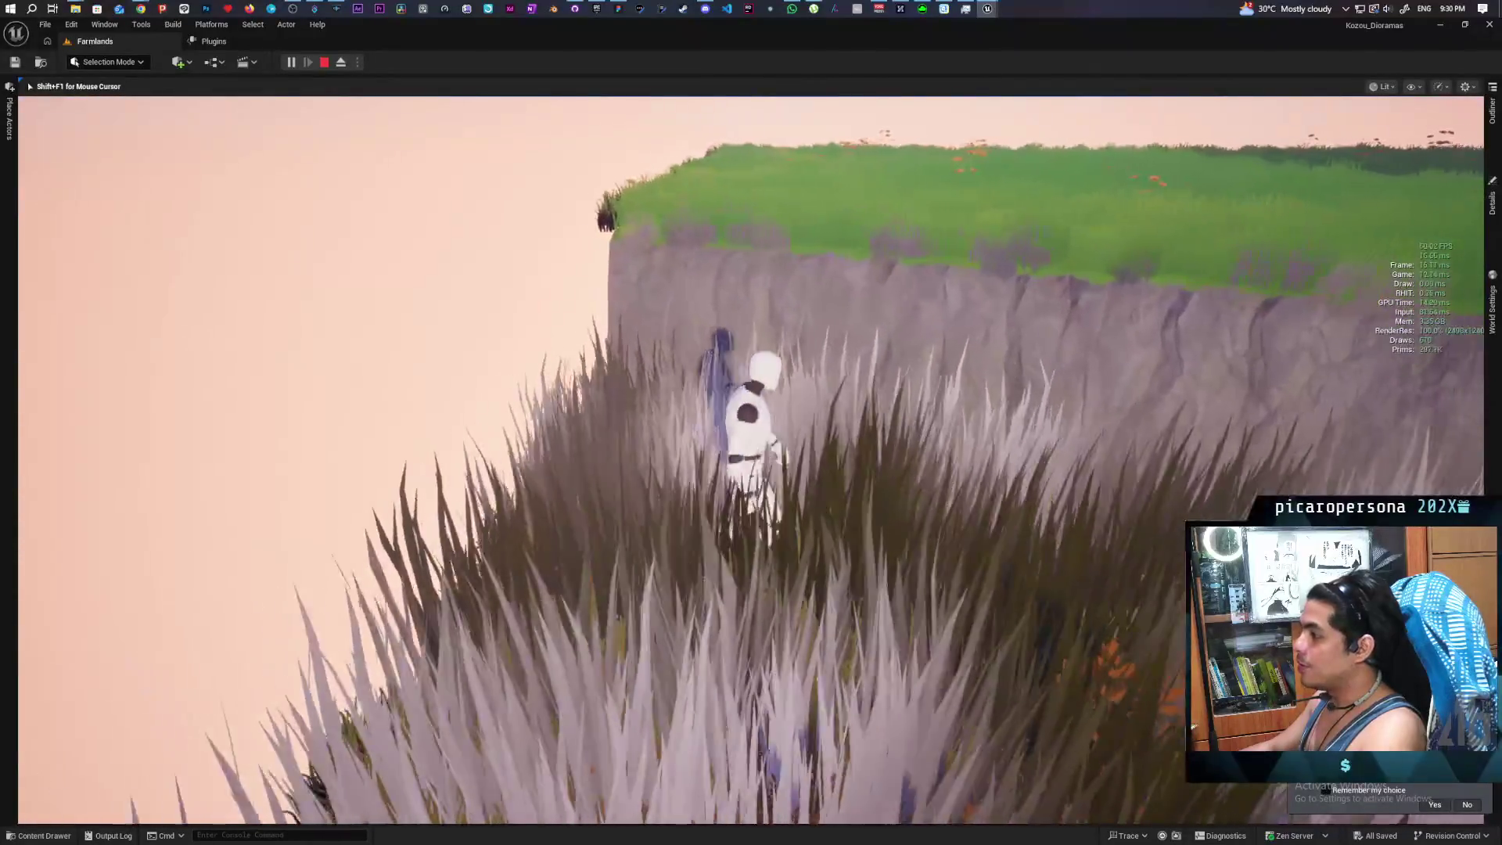
key(w)
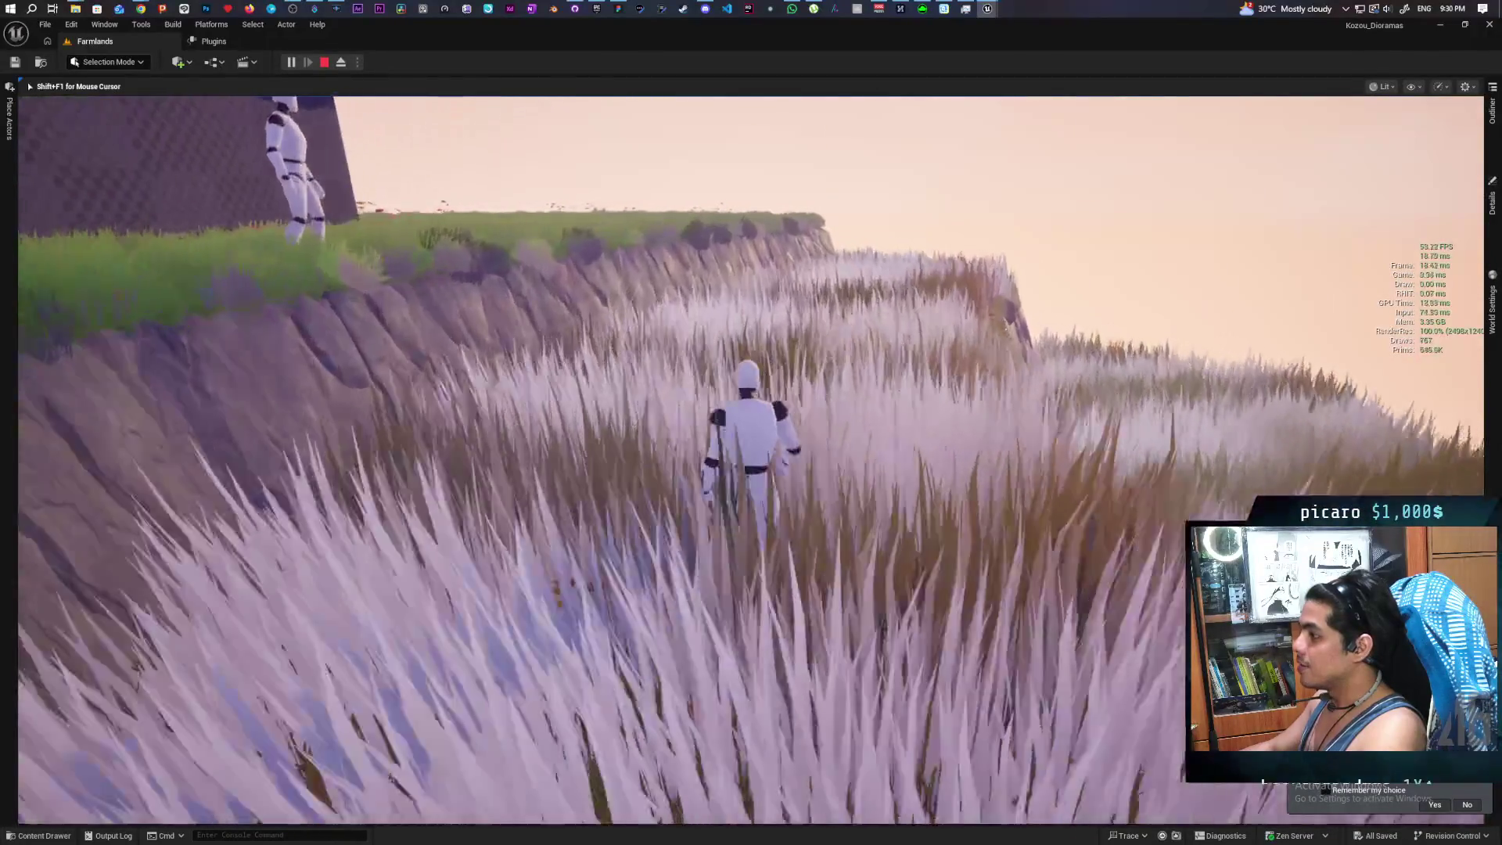
key(s)
key(w)
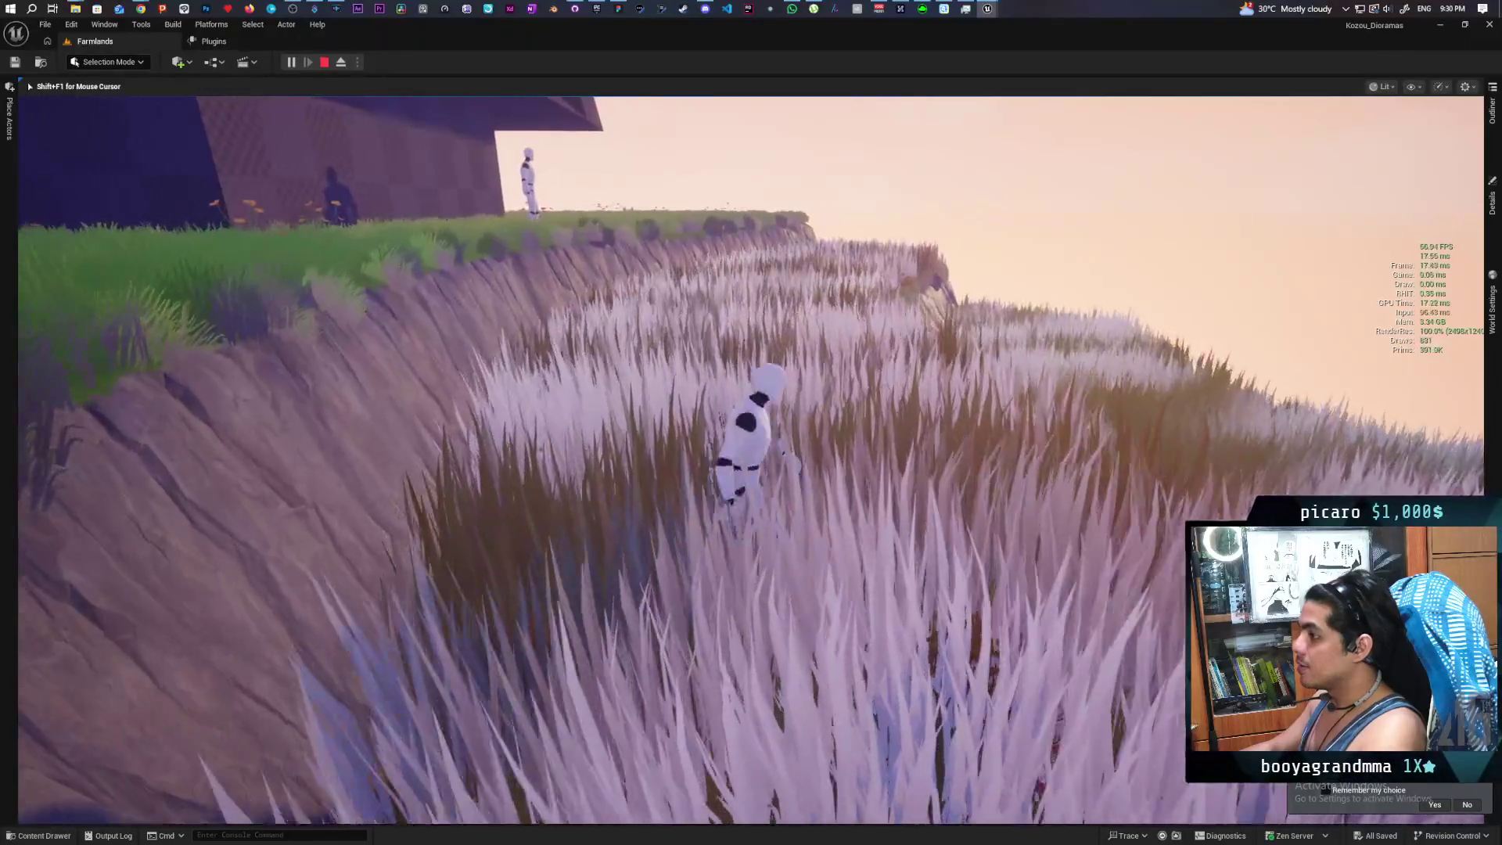
key(d)
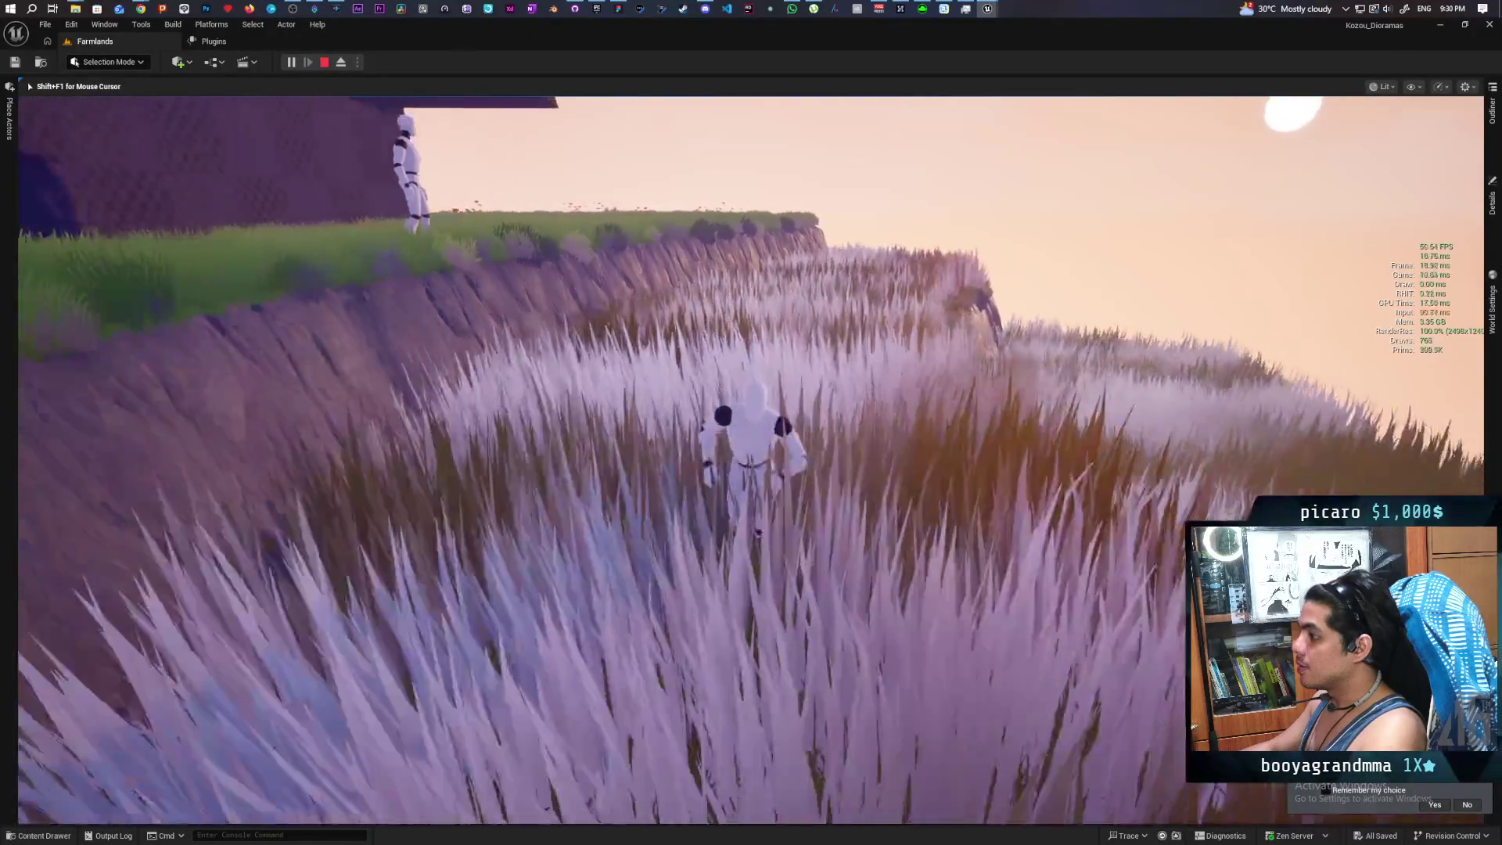
key(w)
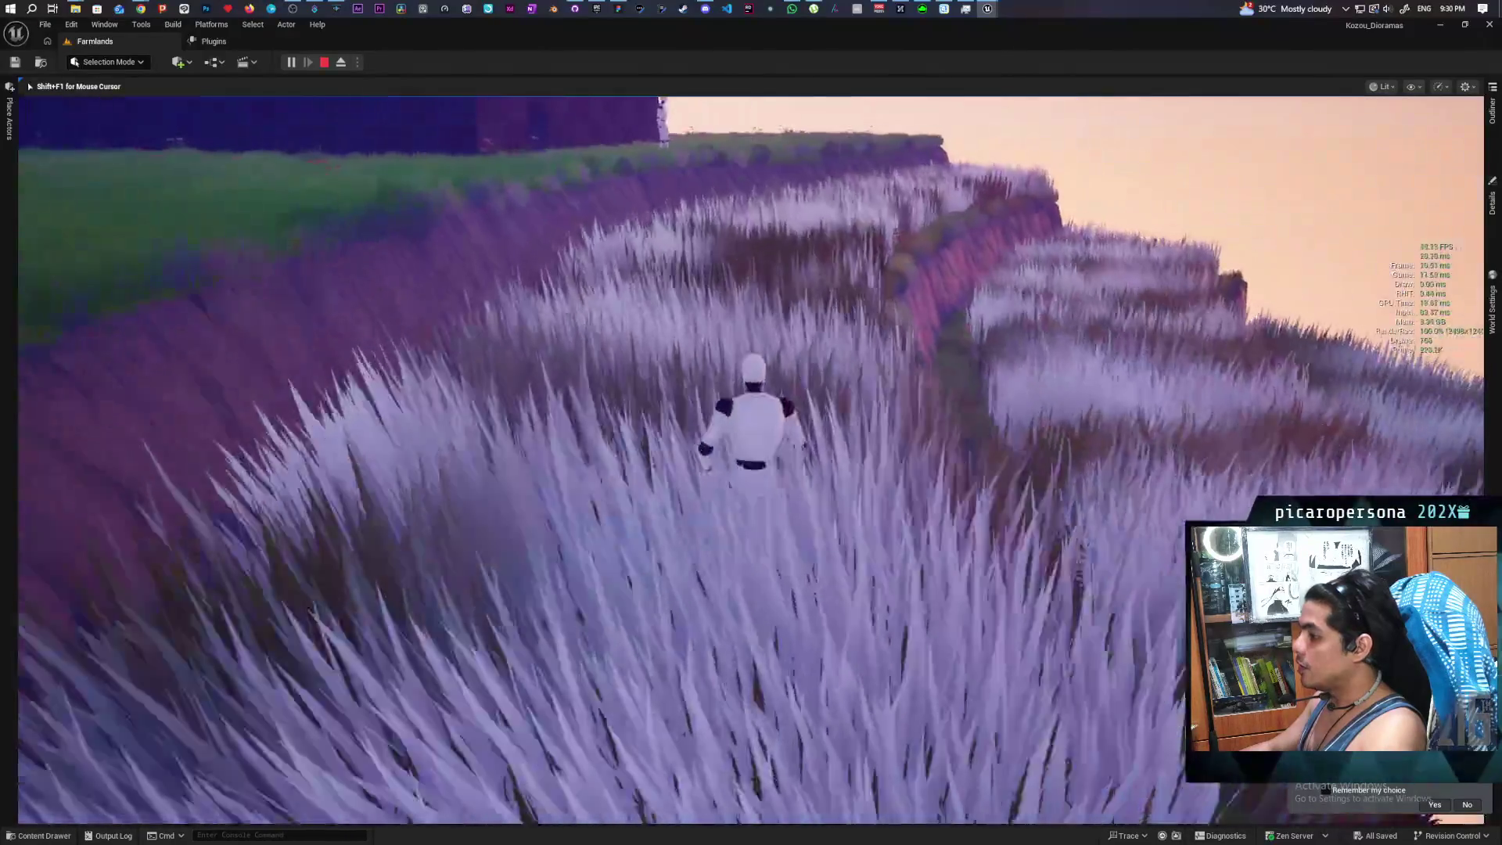
key(Escape)
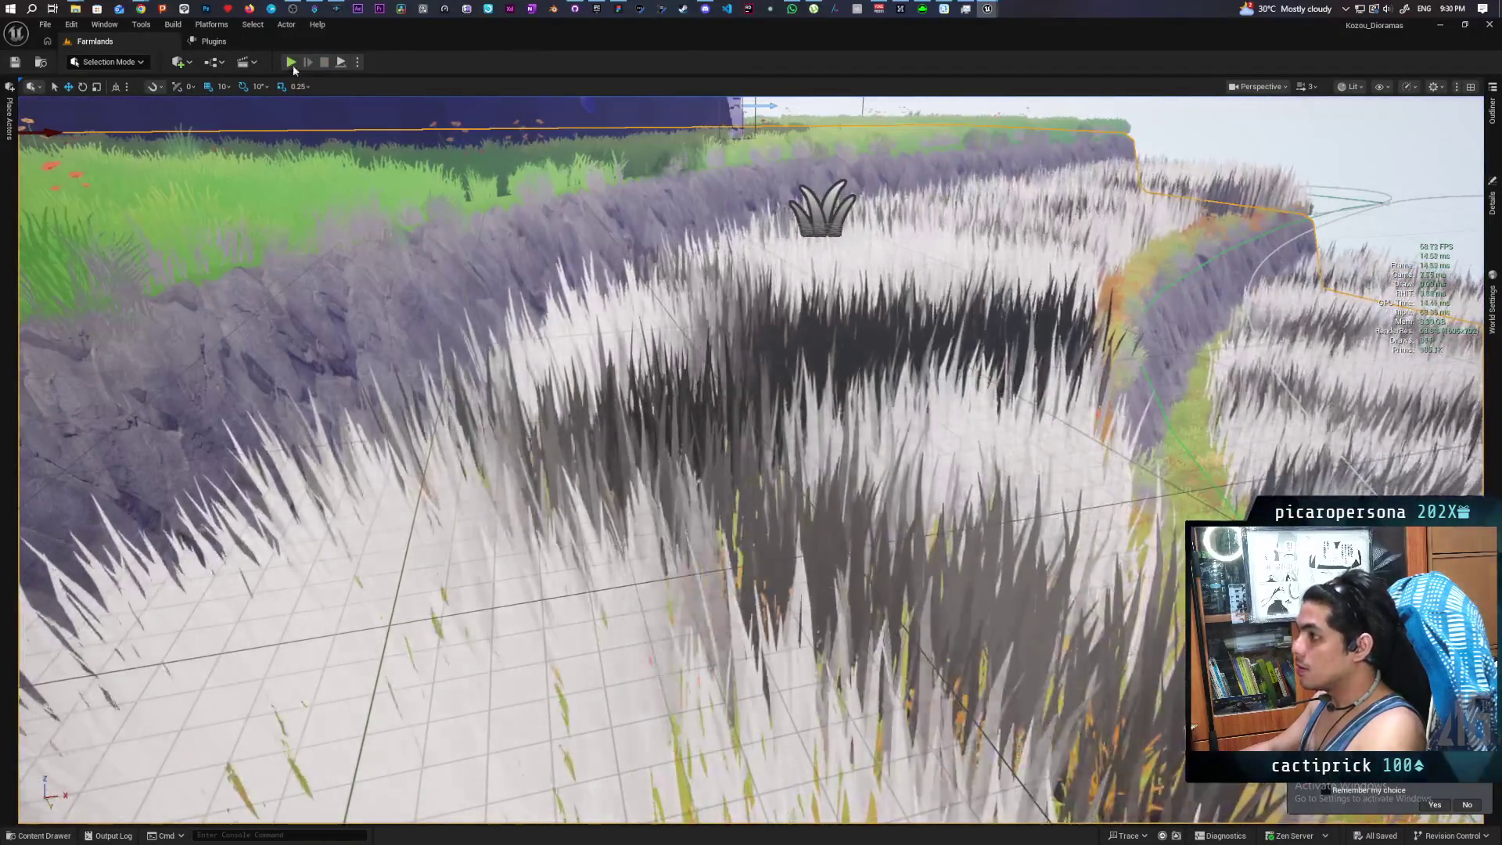
Start and immediately end another play session, then bring up the landscape's context menu
click(291, 61)
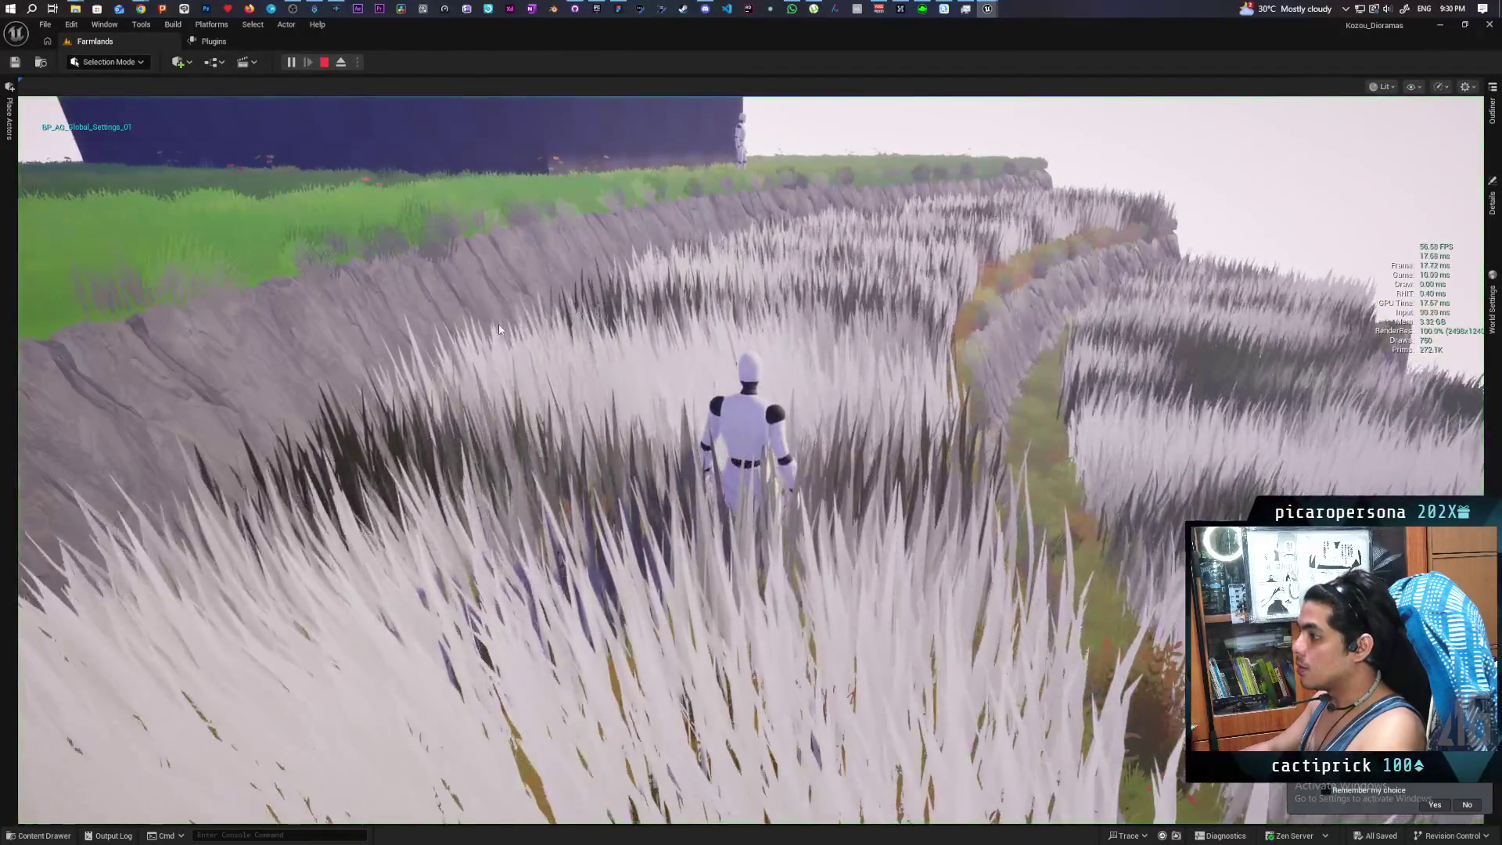
key(Escape)
right_click(614, 353)
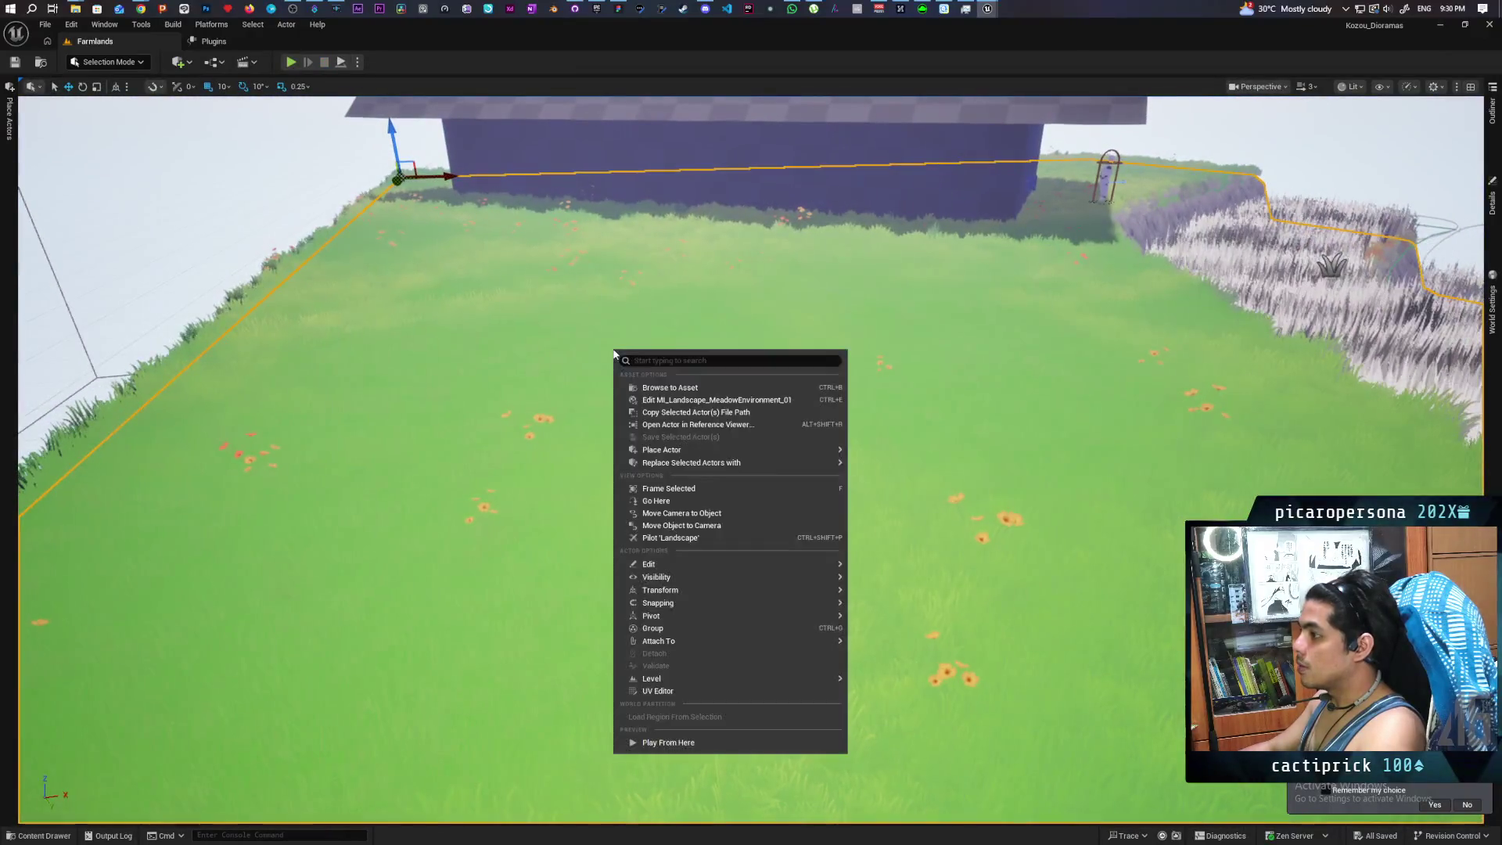
Play from the grass by the house and run the console command pris.DebugShapes 1
click(694, 743)
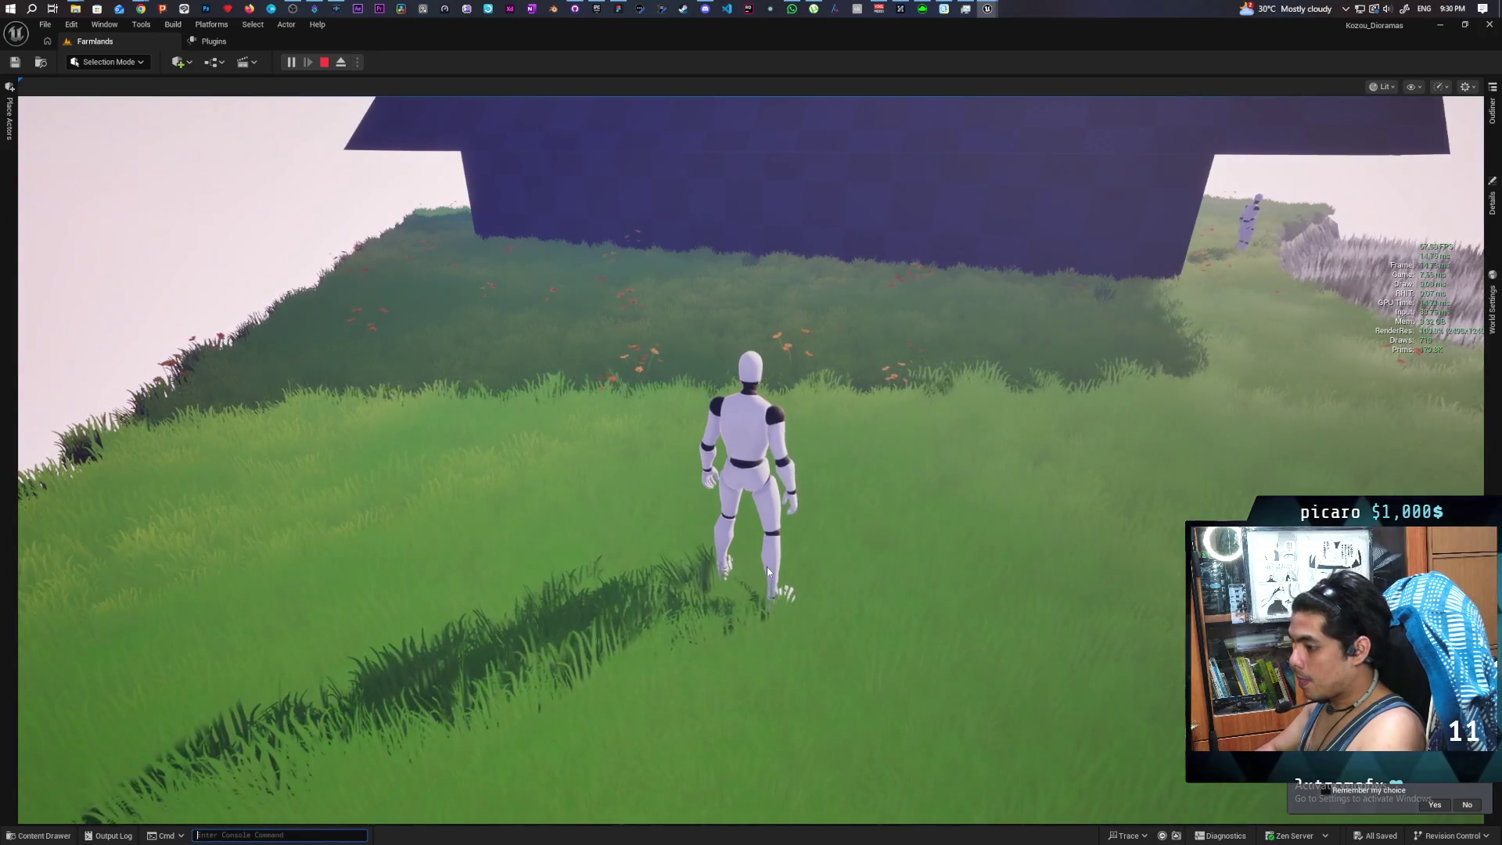
key(grave)
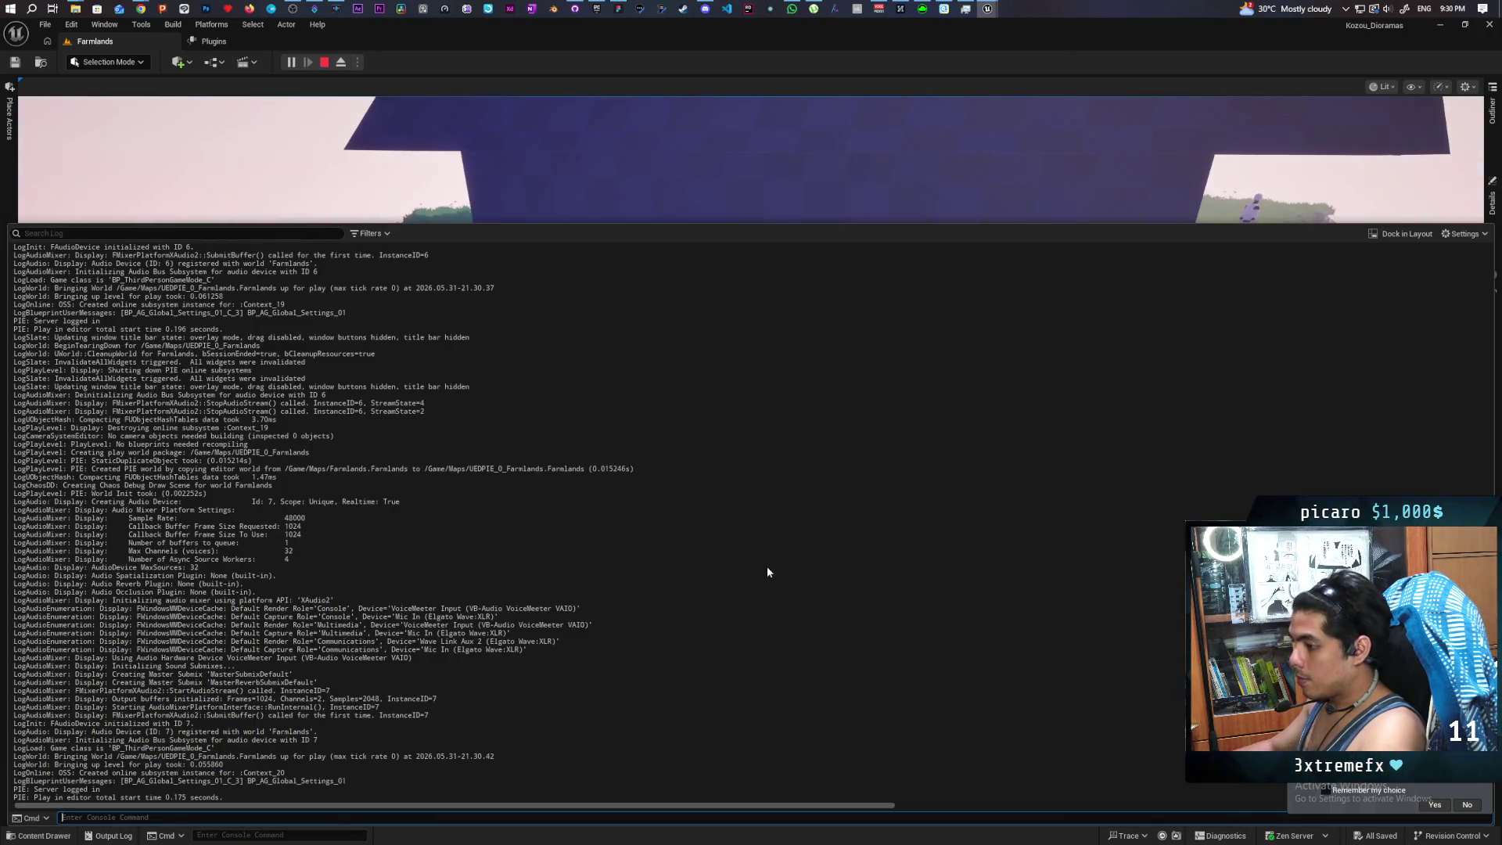
text(pris.DebugShapes)
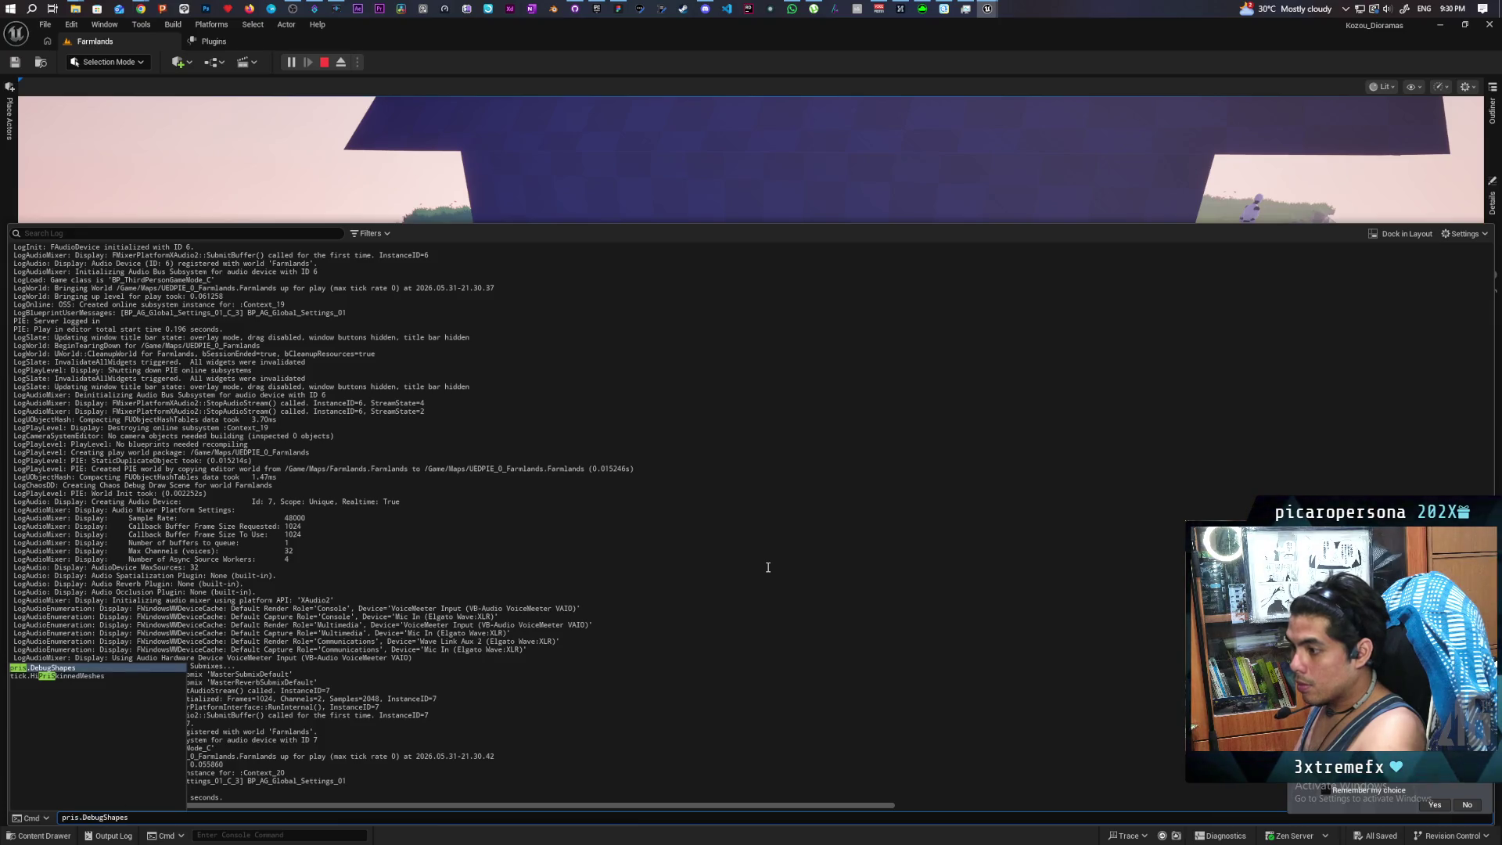
text( 1)
key(Return)
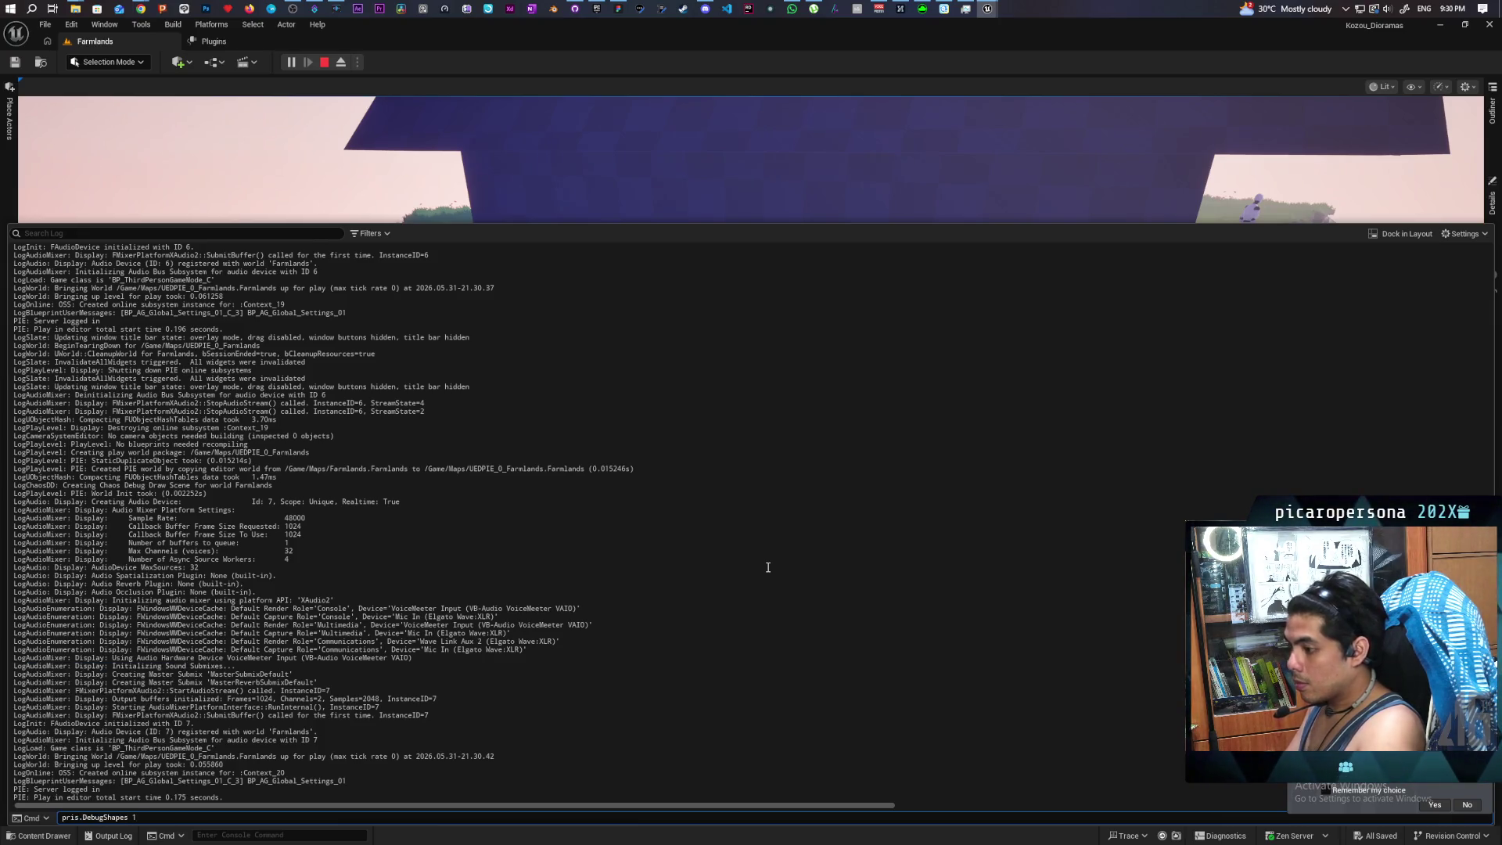
Run and jump the character along the grass path, then end the play session
click(828, 194)
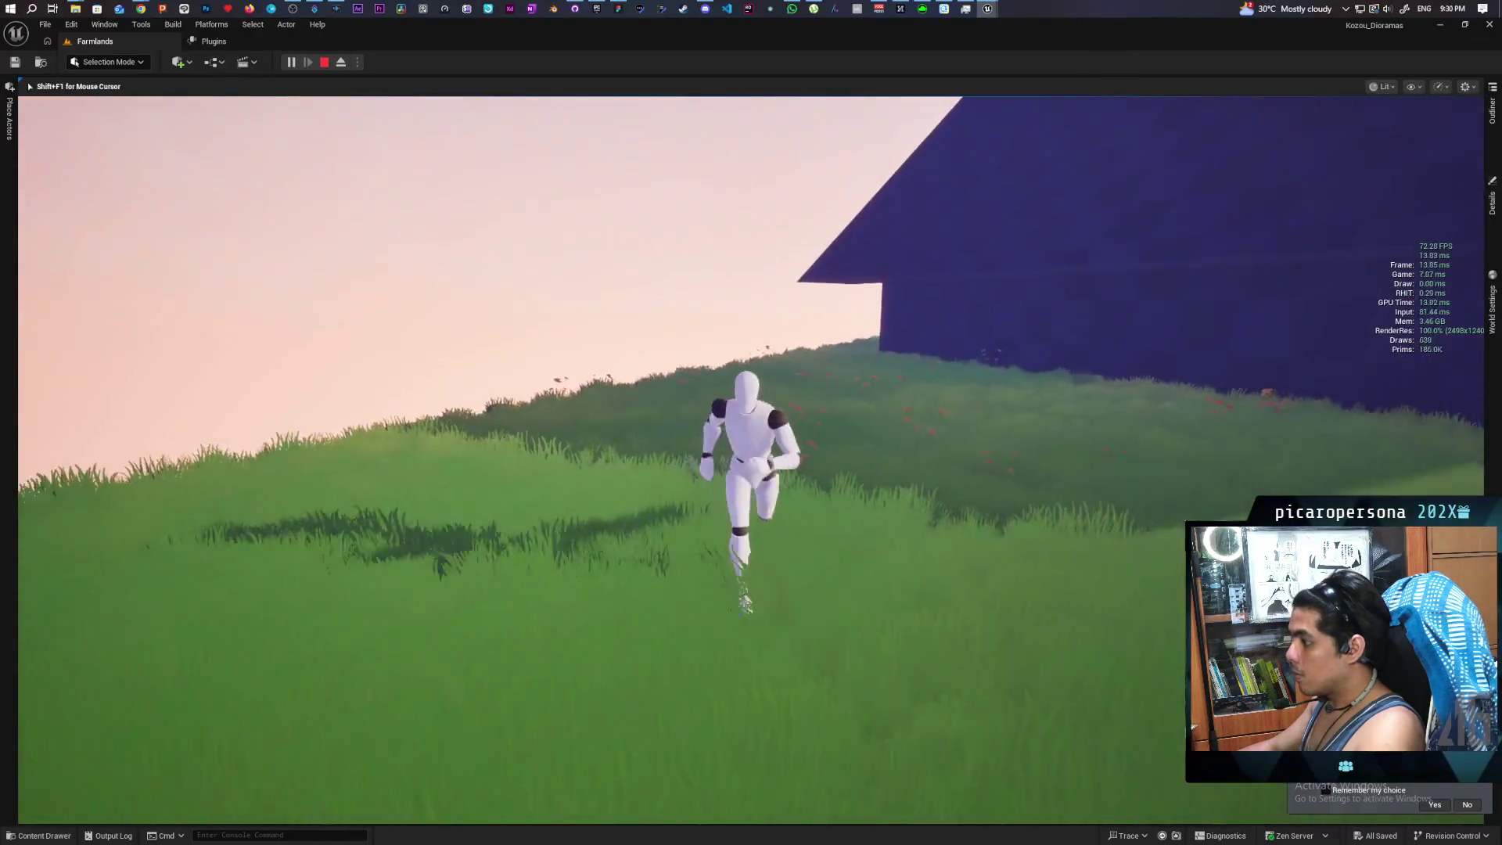
key(w)
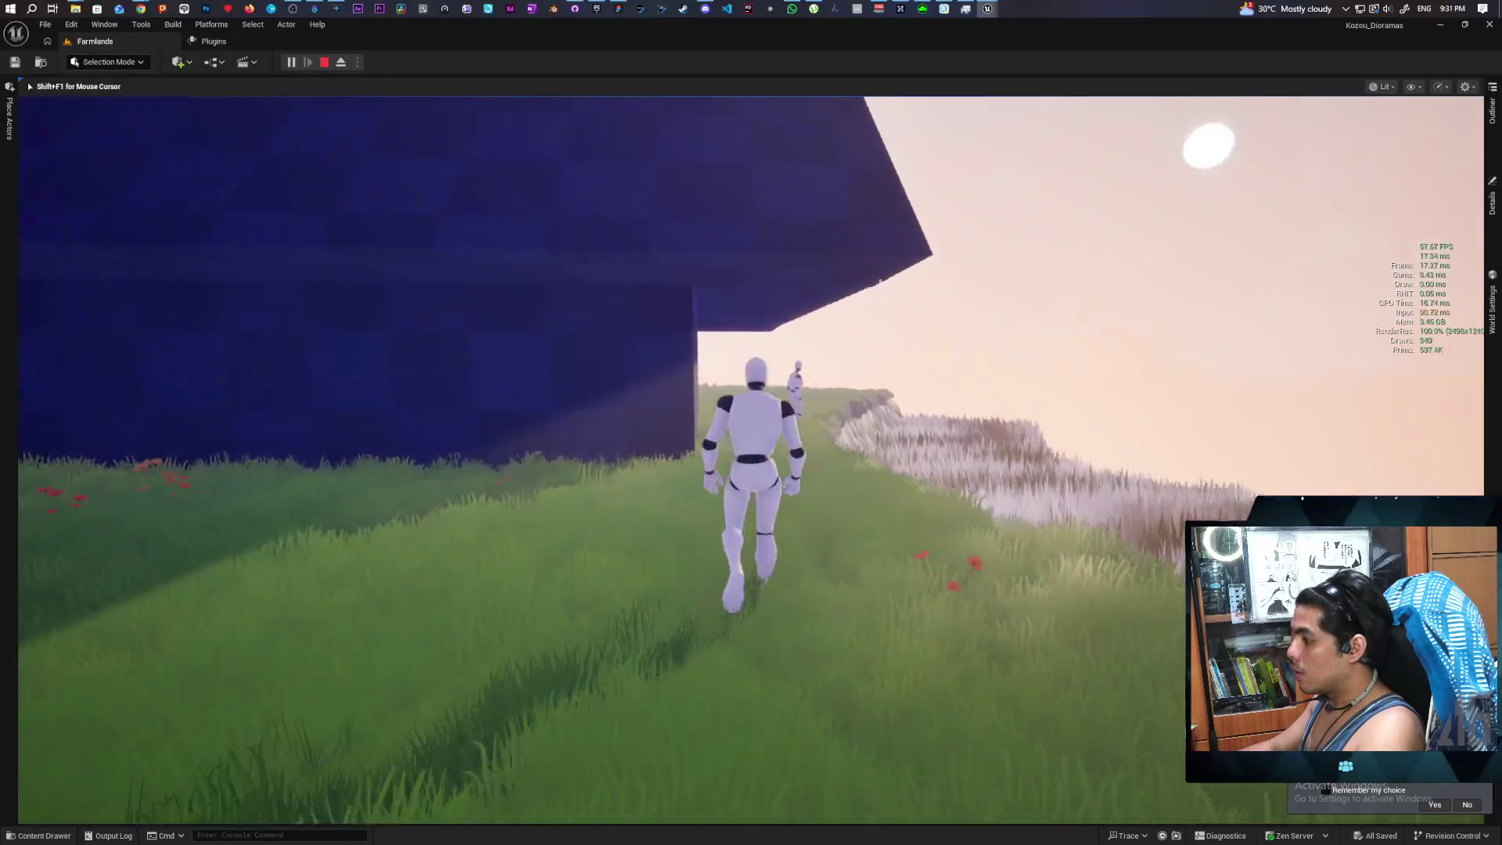
key(space)
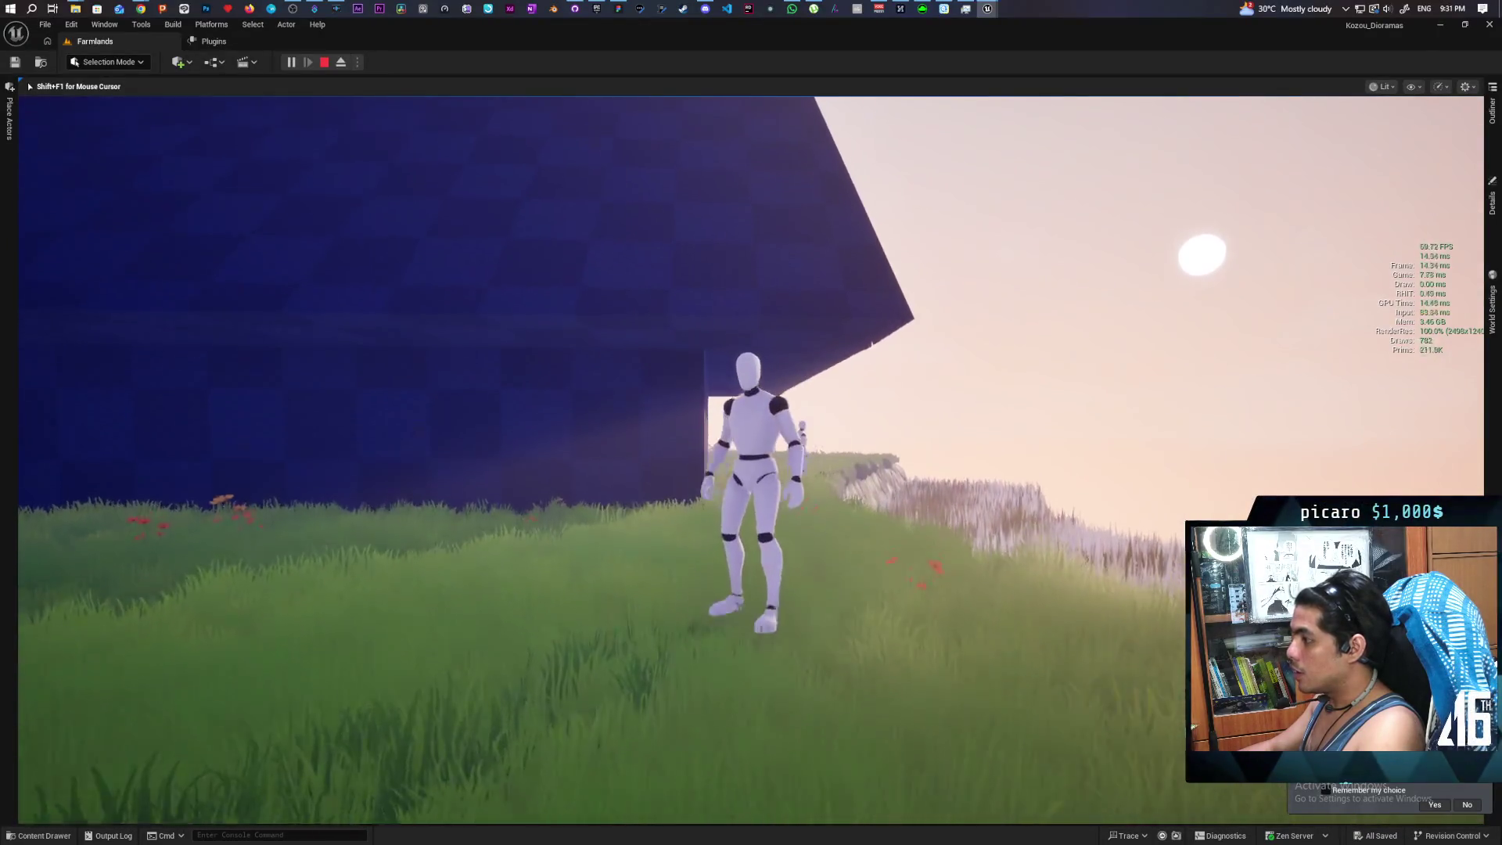
key(Escape)
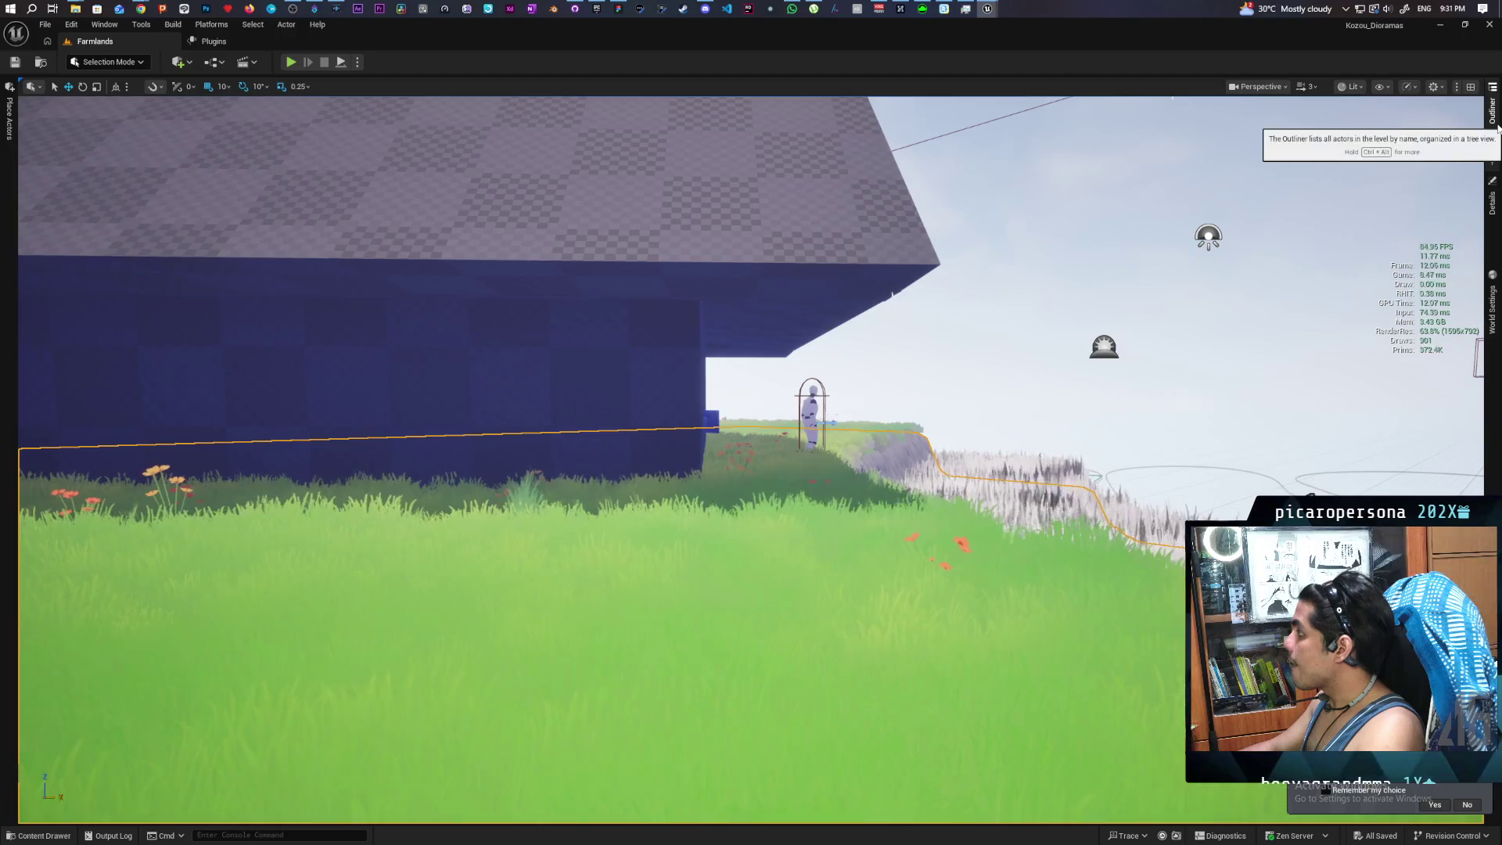
Select the third person character in the Outliner and open BP_ThirdPersonCharacter via Ctrl+B
click(1495, 125)
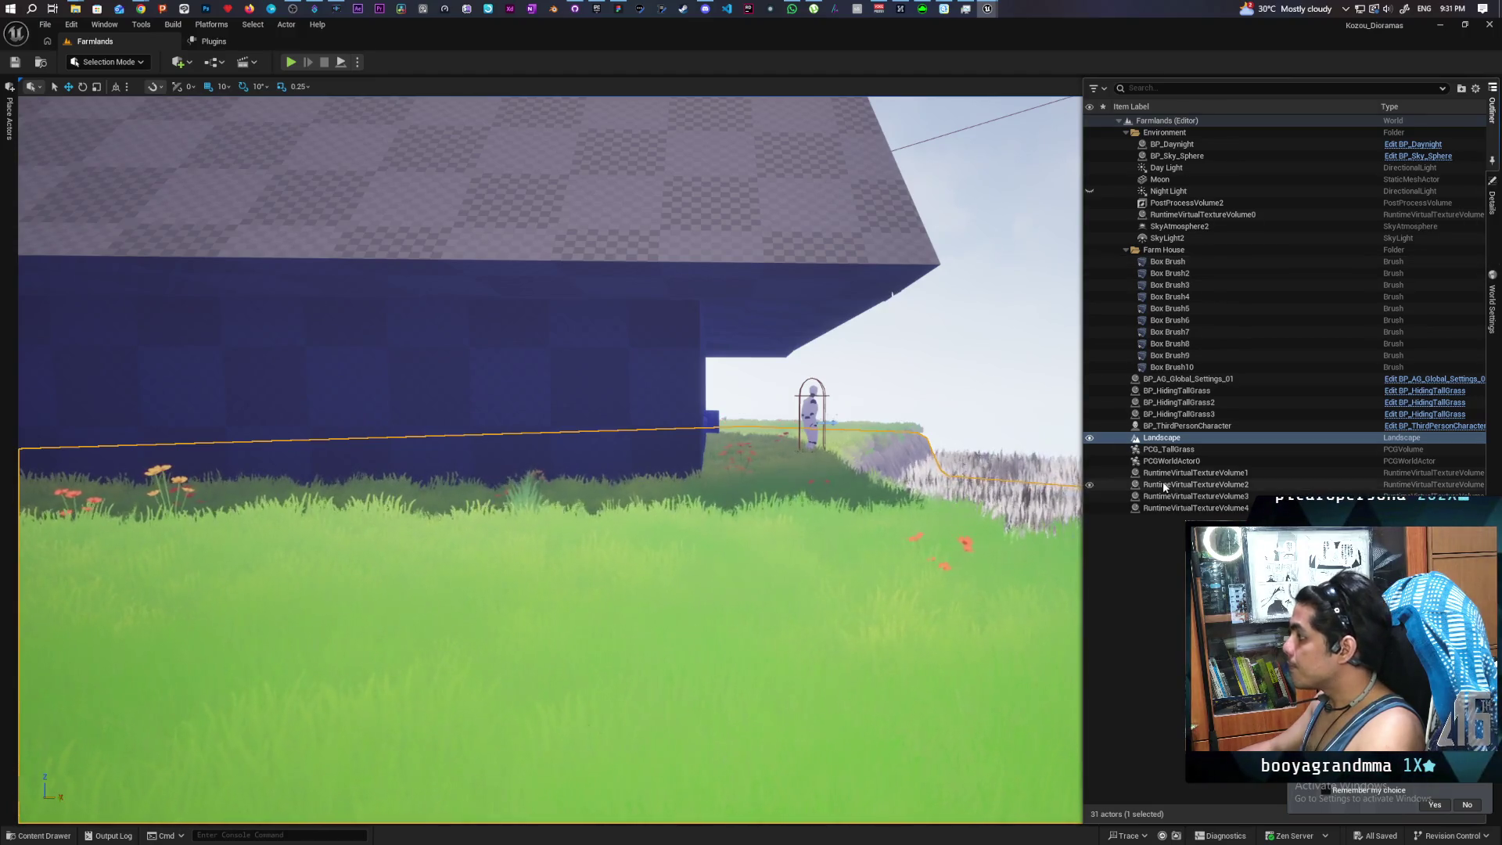
click(1187, 426)
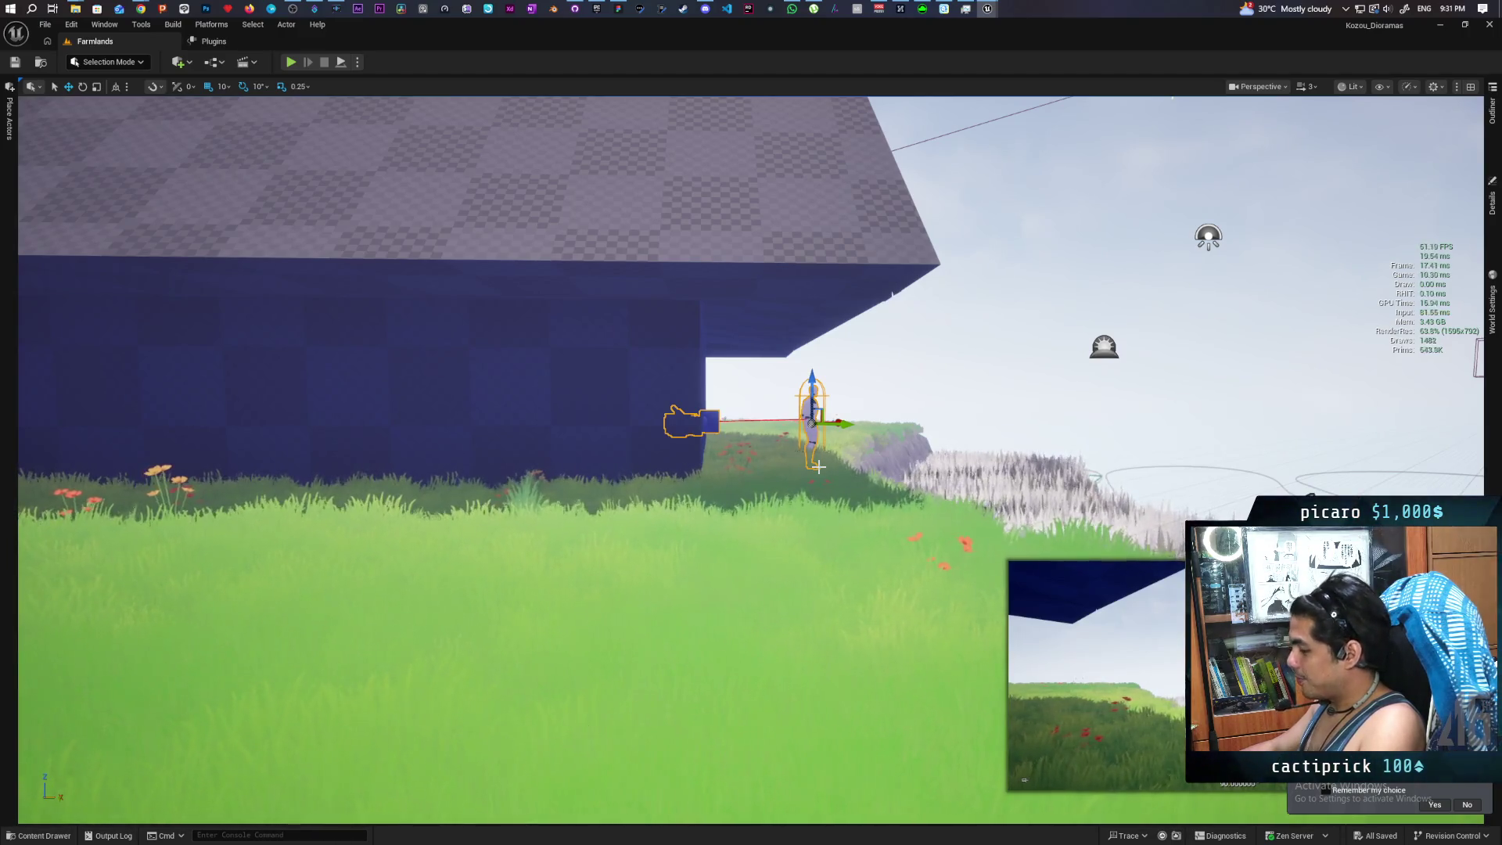
key(ctrl+b)
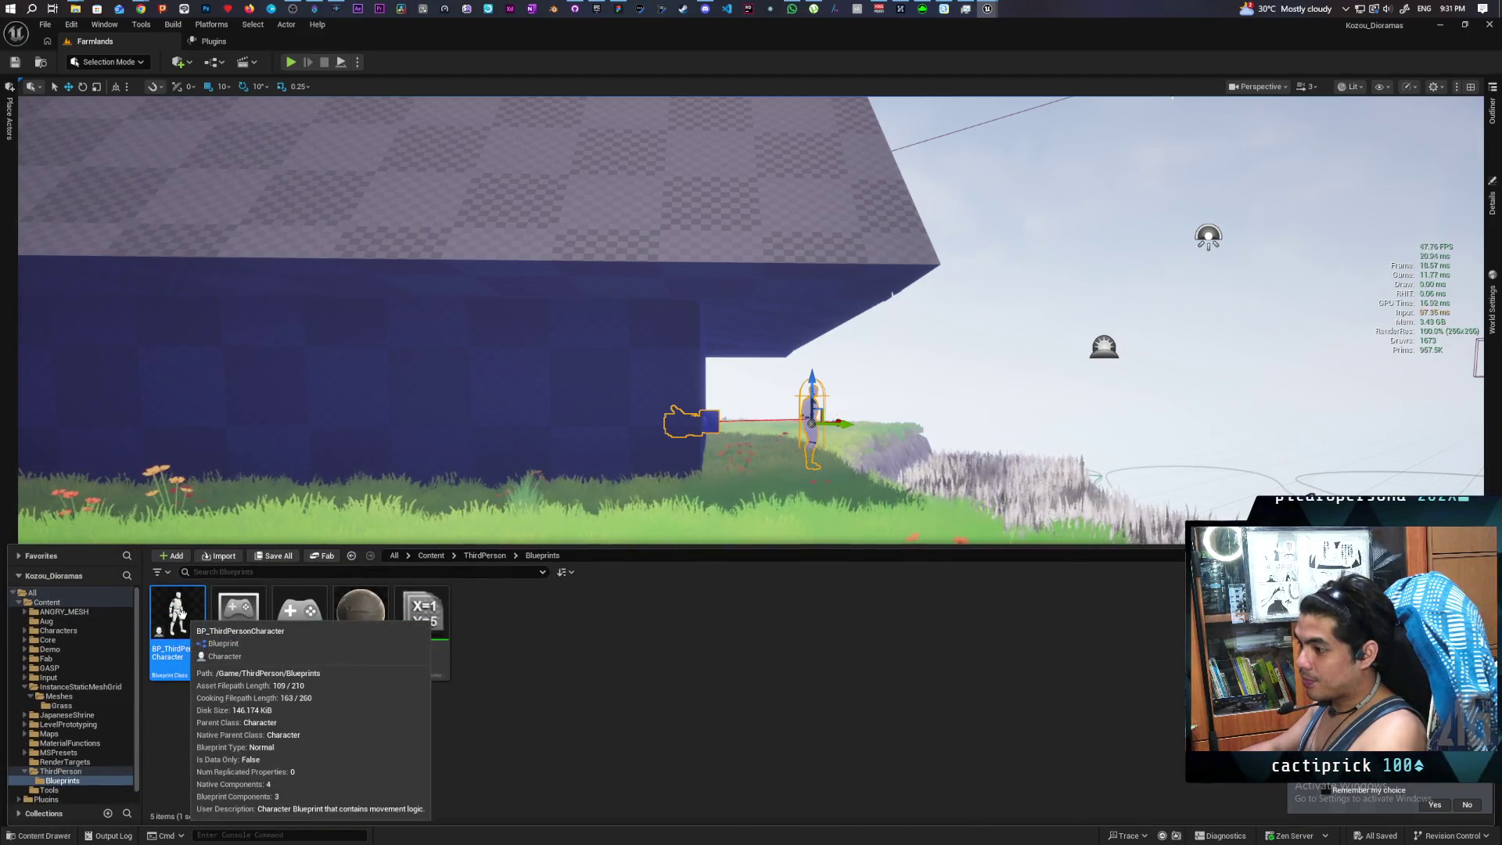
double_click(178, 614)
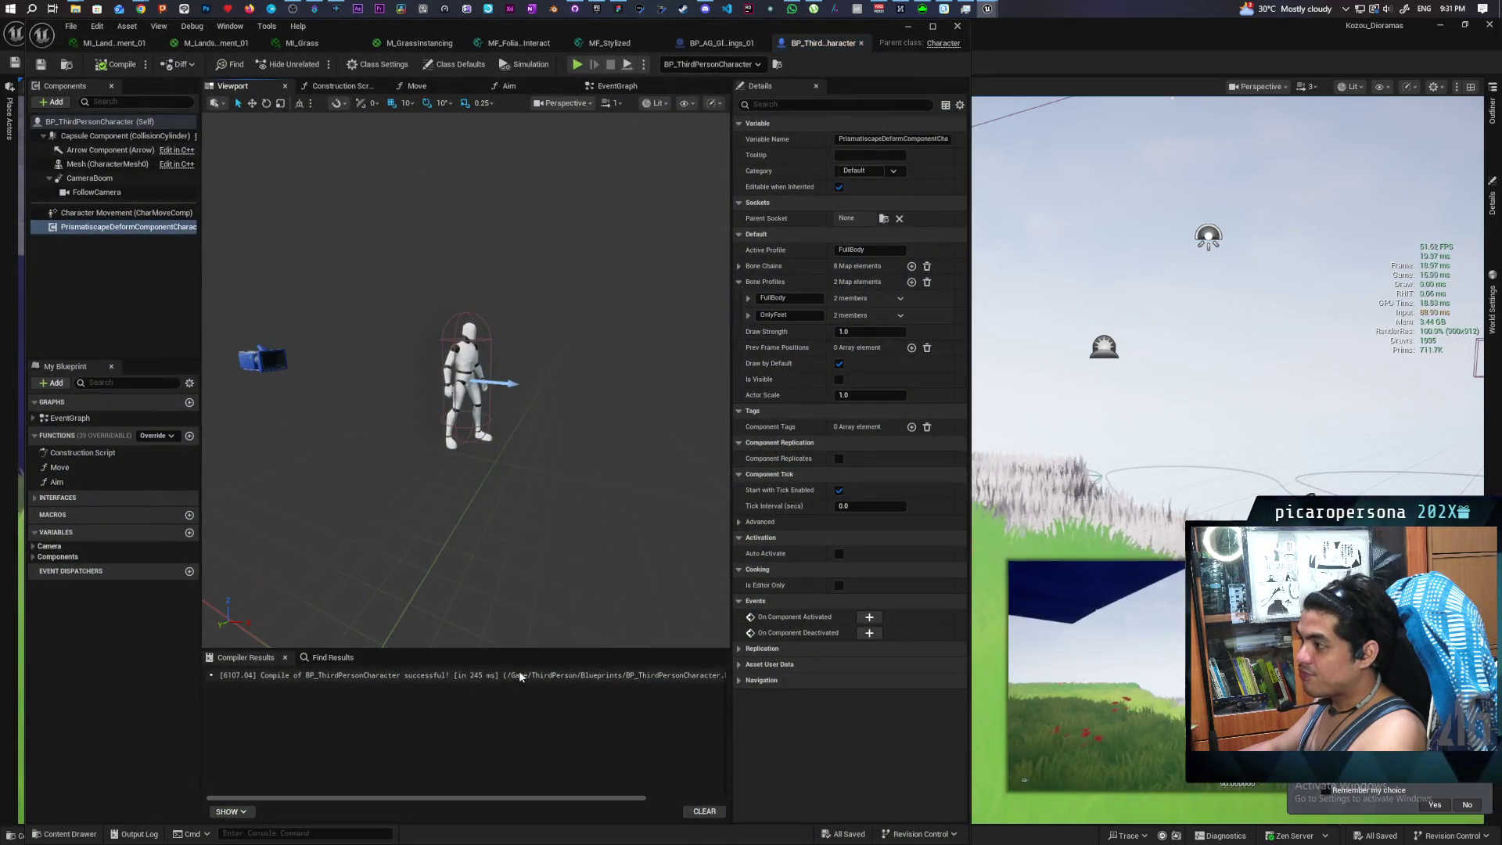
click(140, 226)
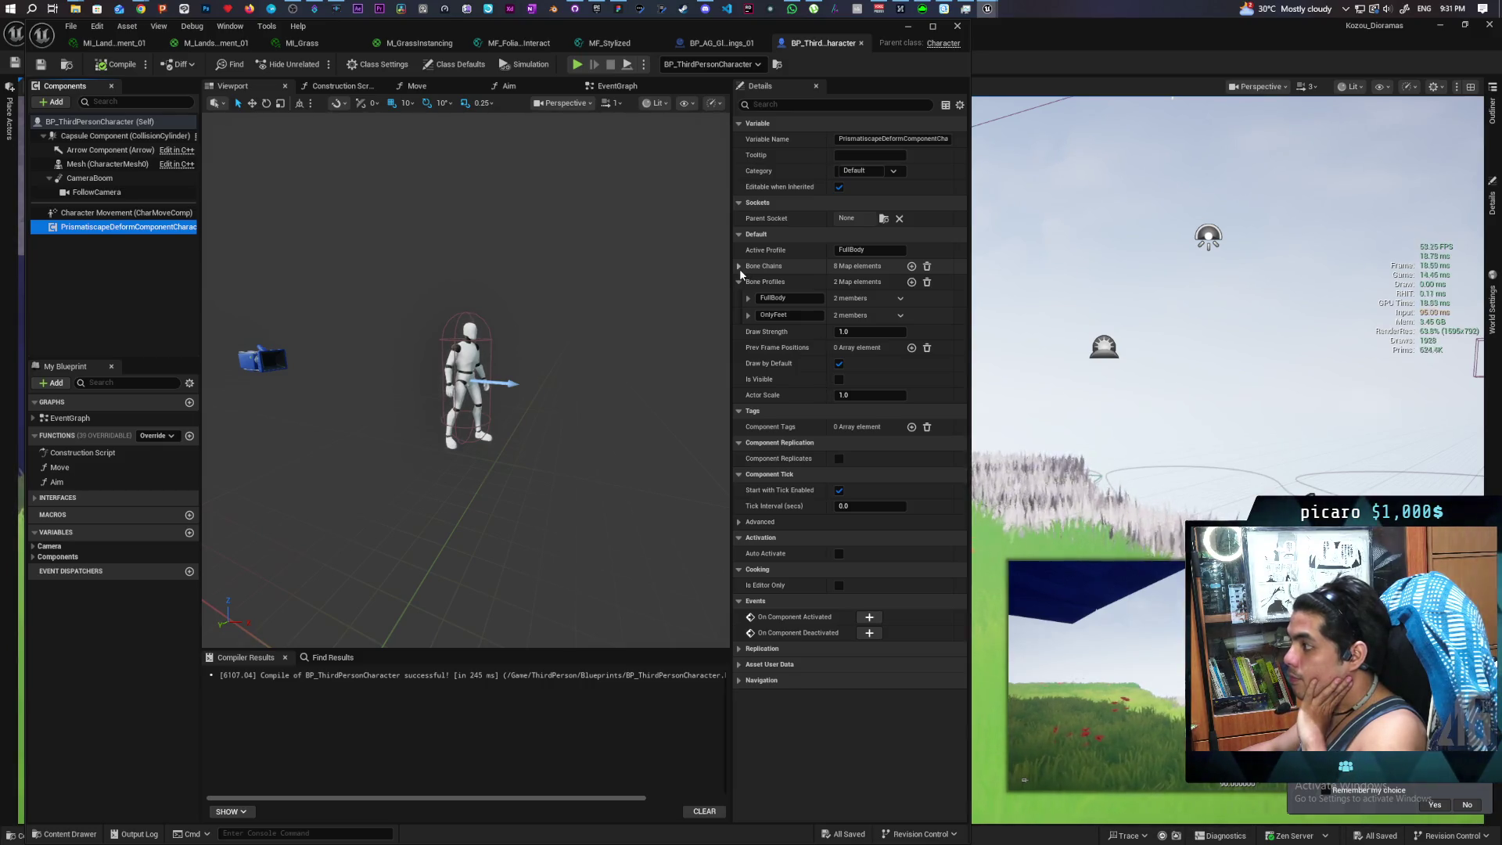
click(739, 267)
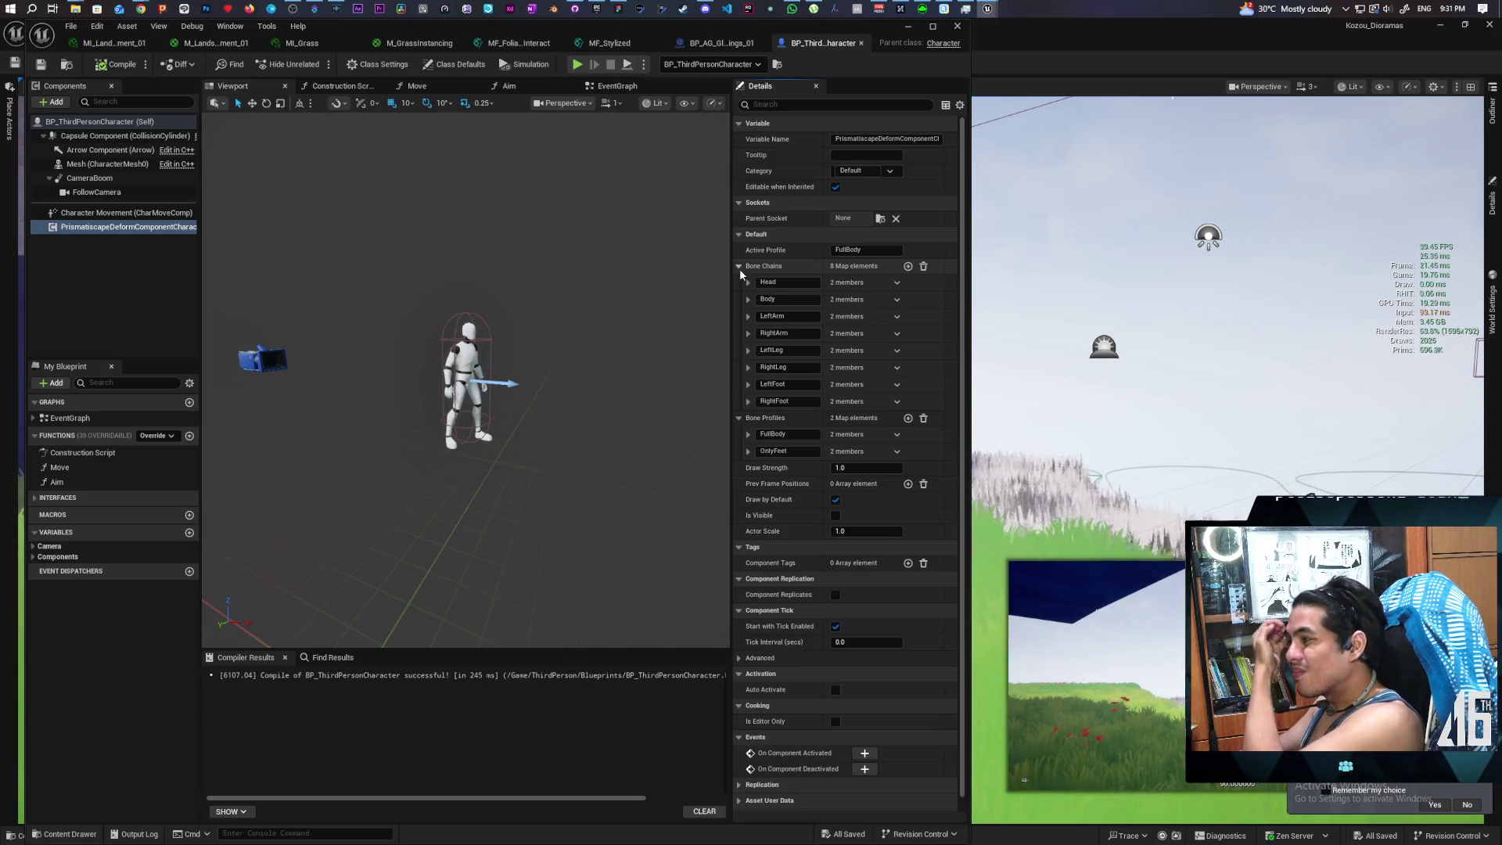
click(739, 267)
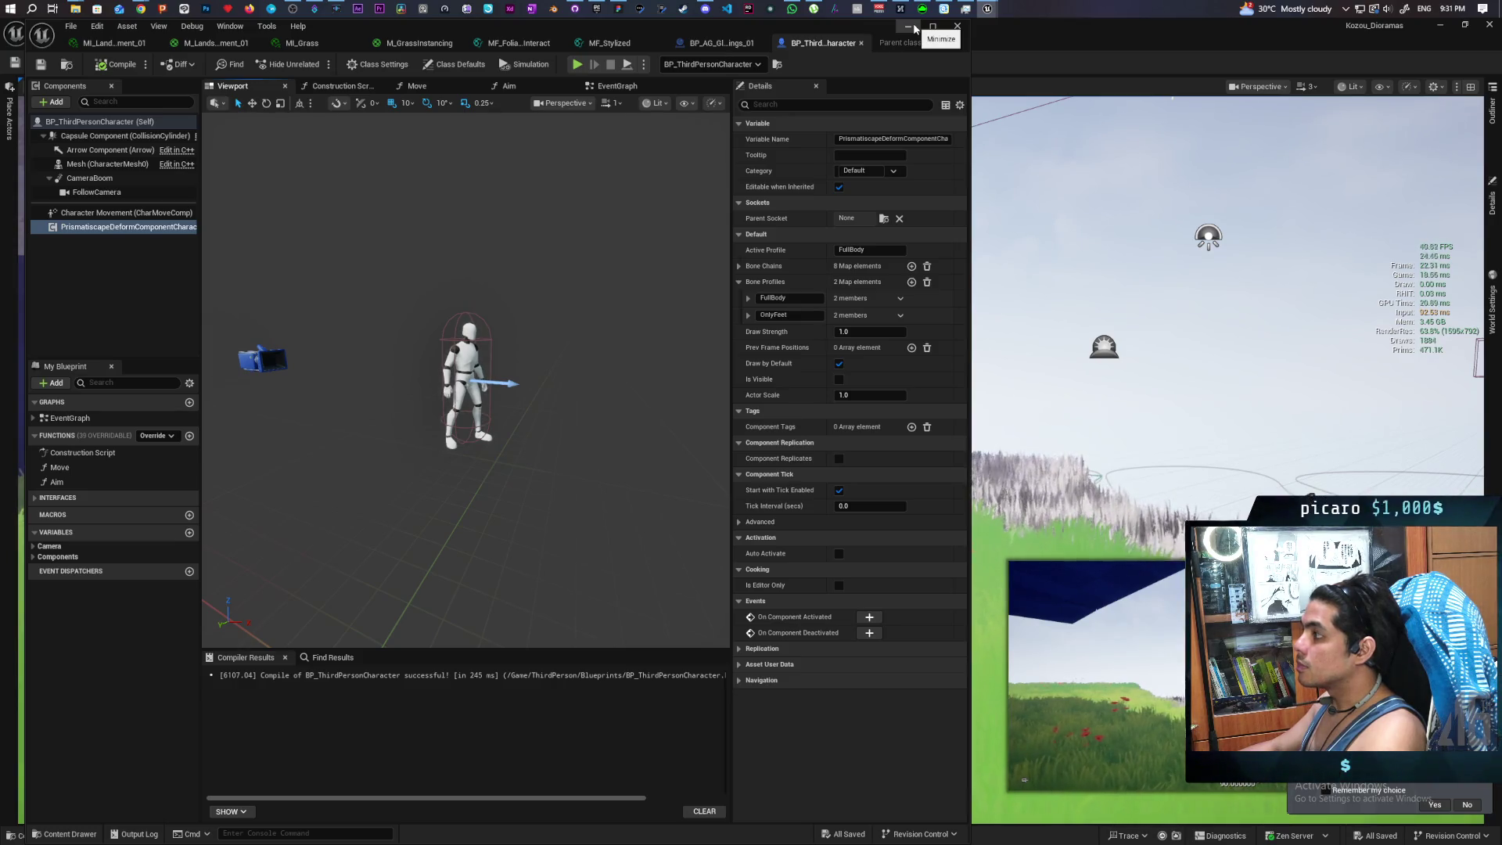
Minimize the Blueprint editor and search all content for 'bp prismati' in the Content Drawer
click(910, 27)
mouse_move(989, 9)
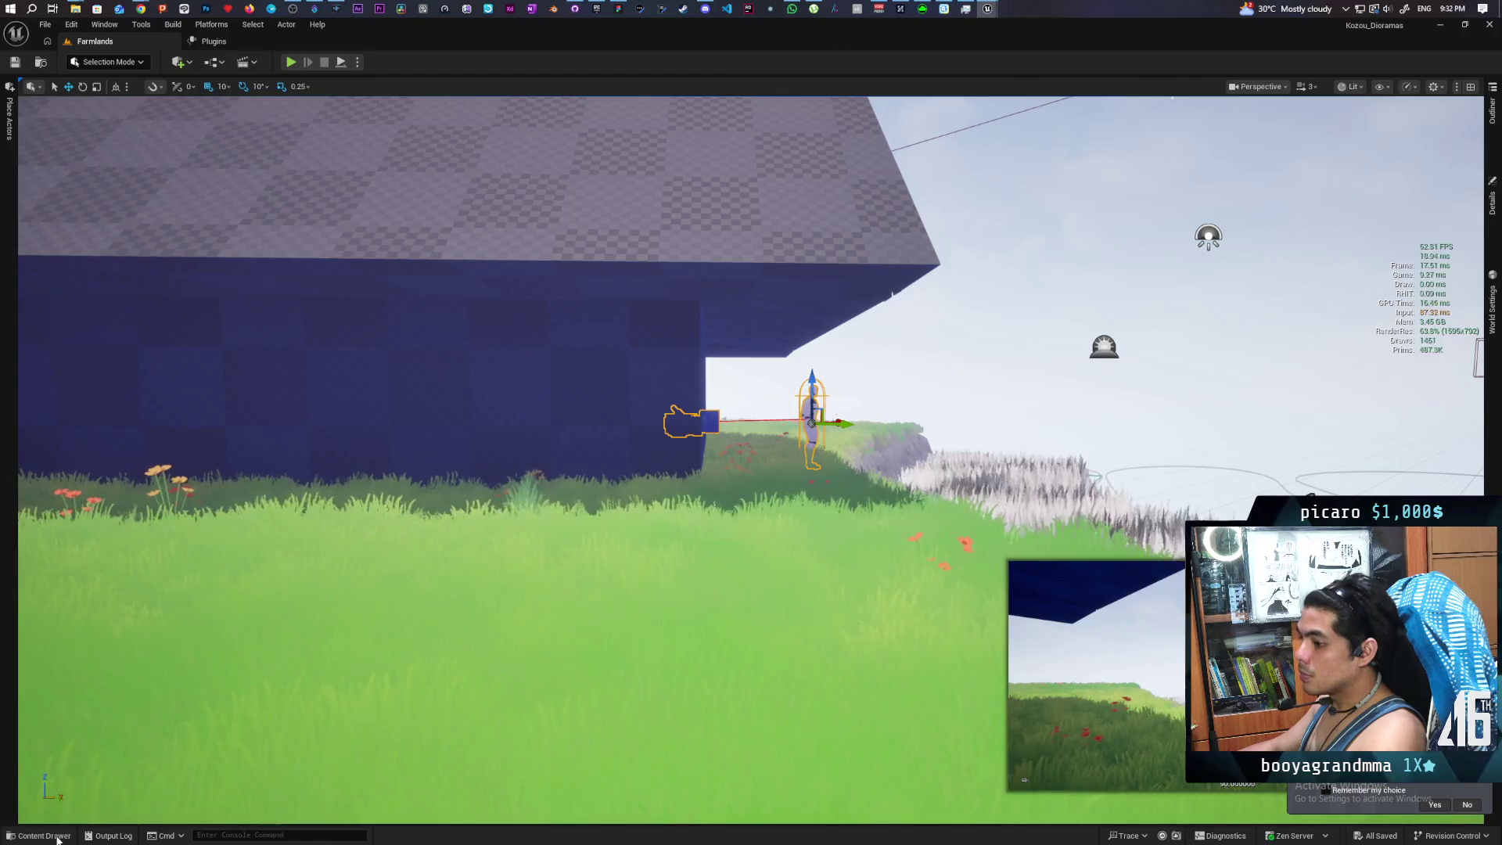
key(ctrl+space)
click(394, 555)
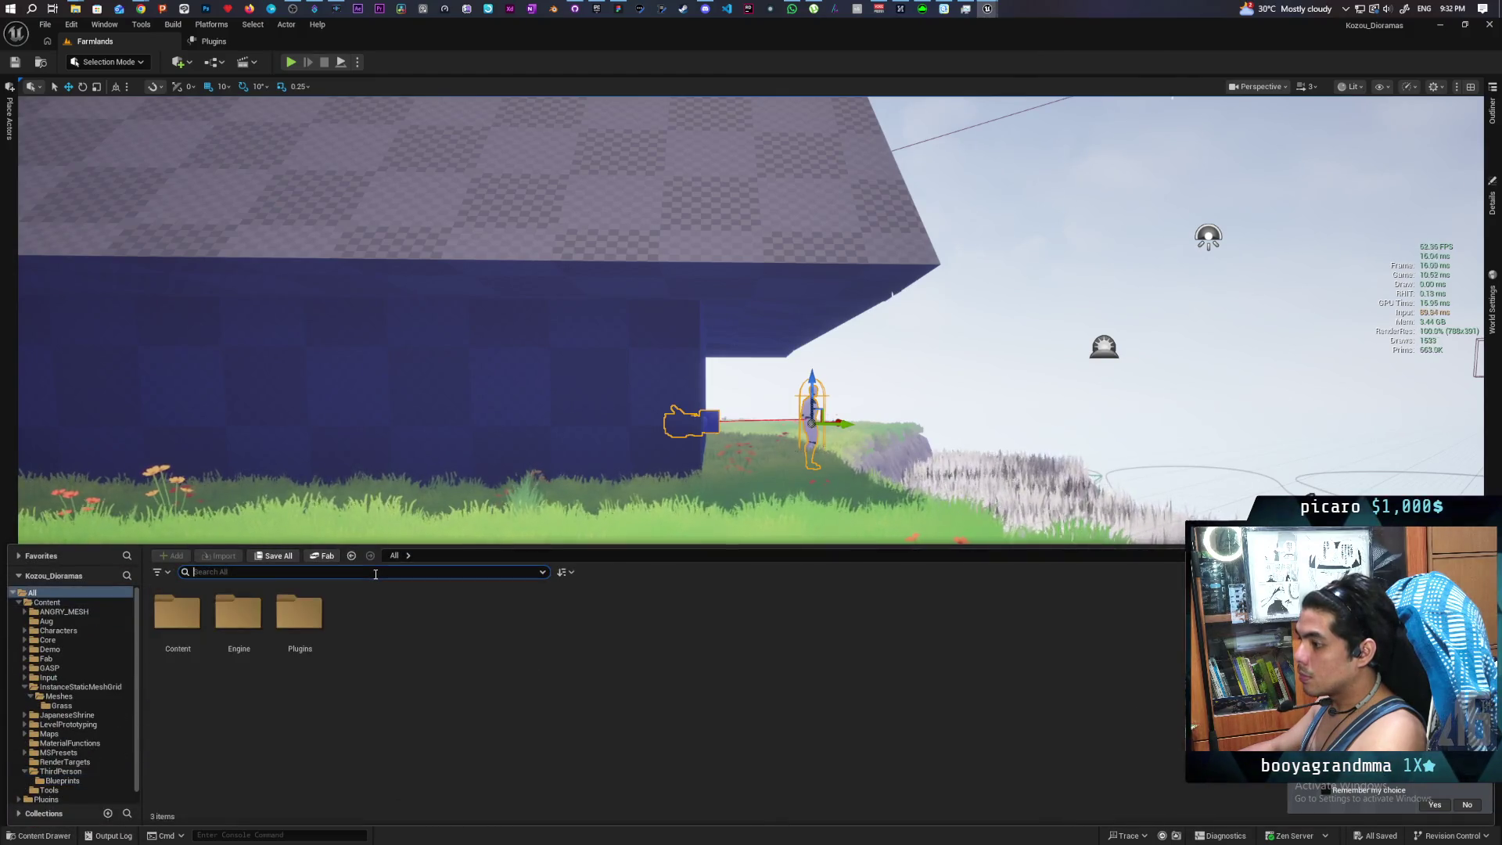
text(prismatisca)
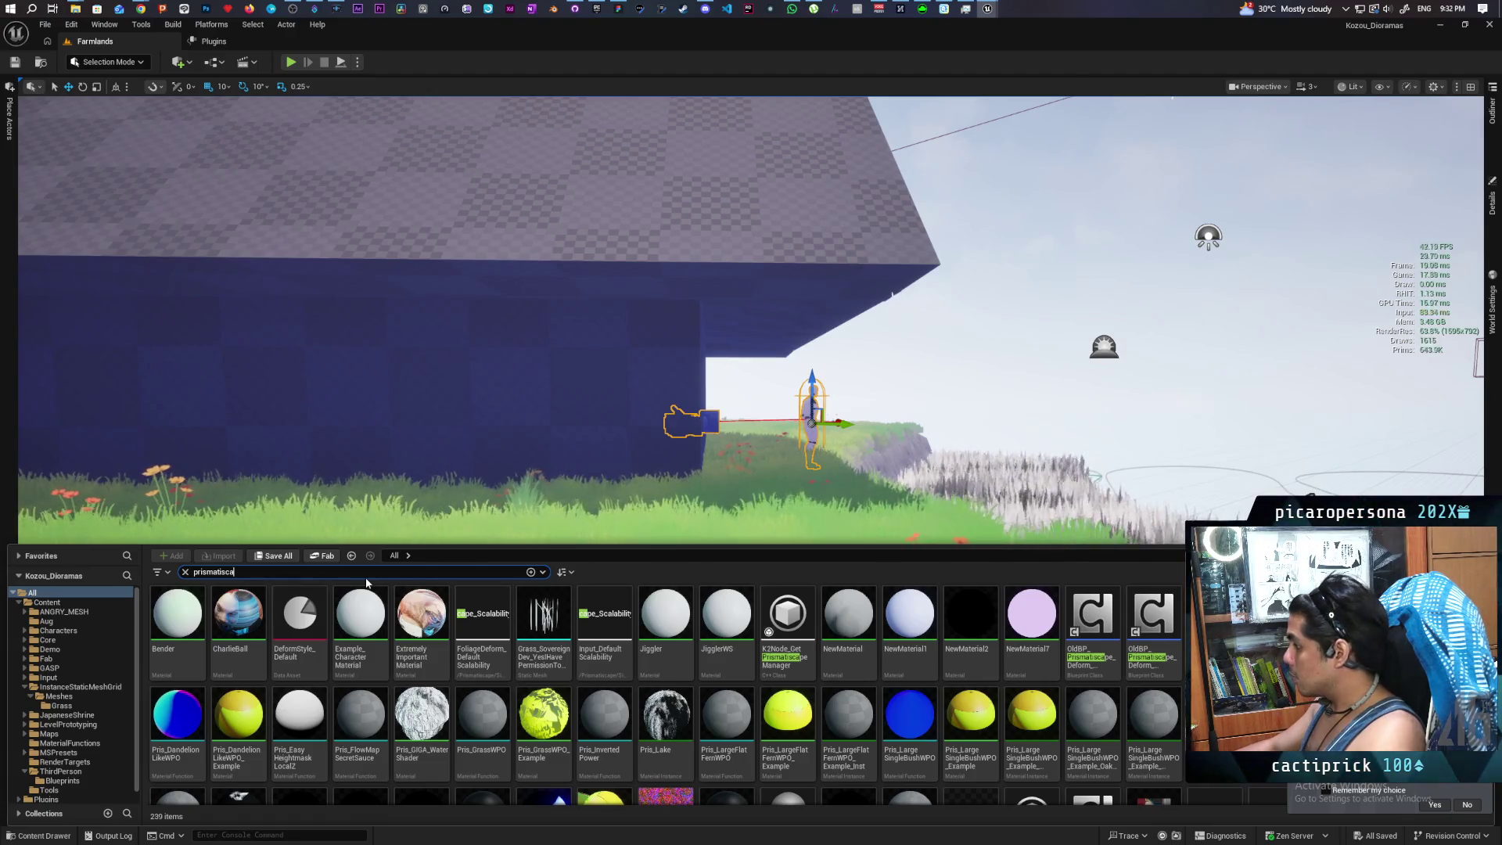
scroll(427, 709, down, 5)
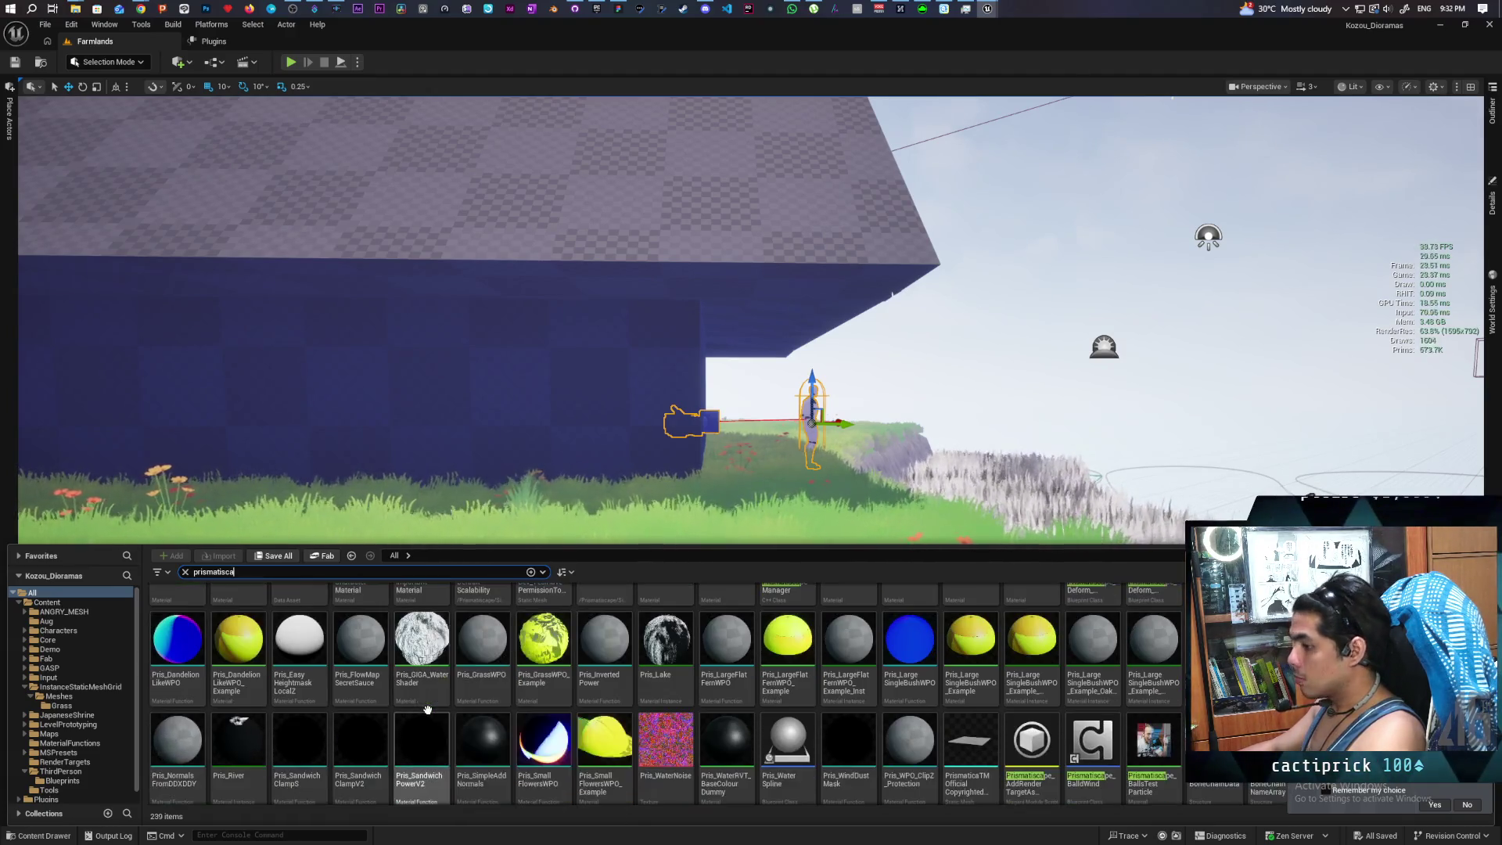
scroll(427, 709, up, 1)
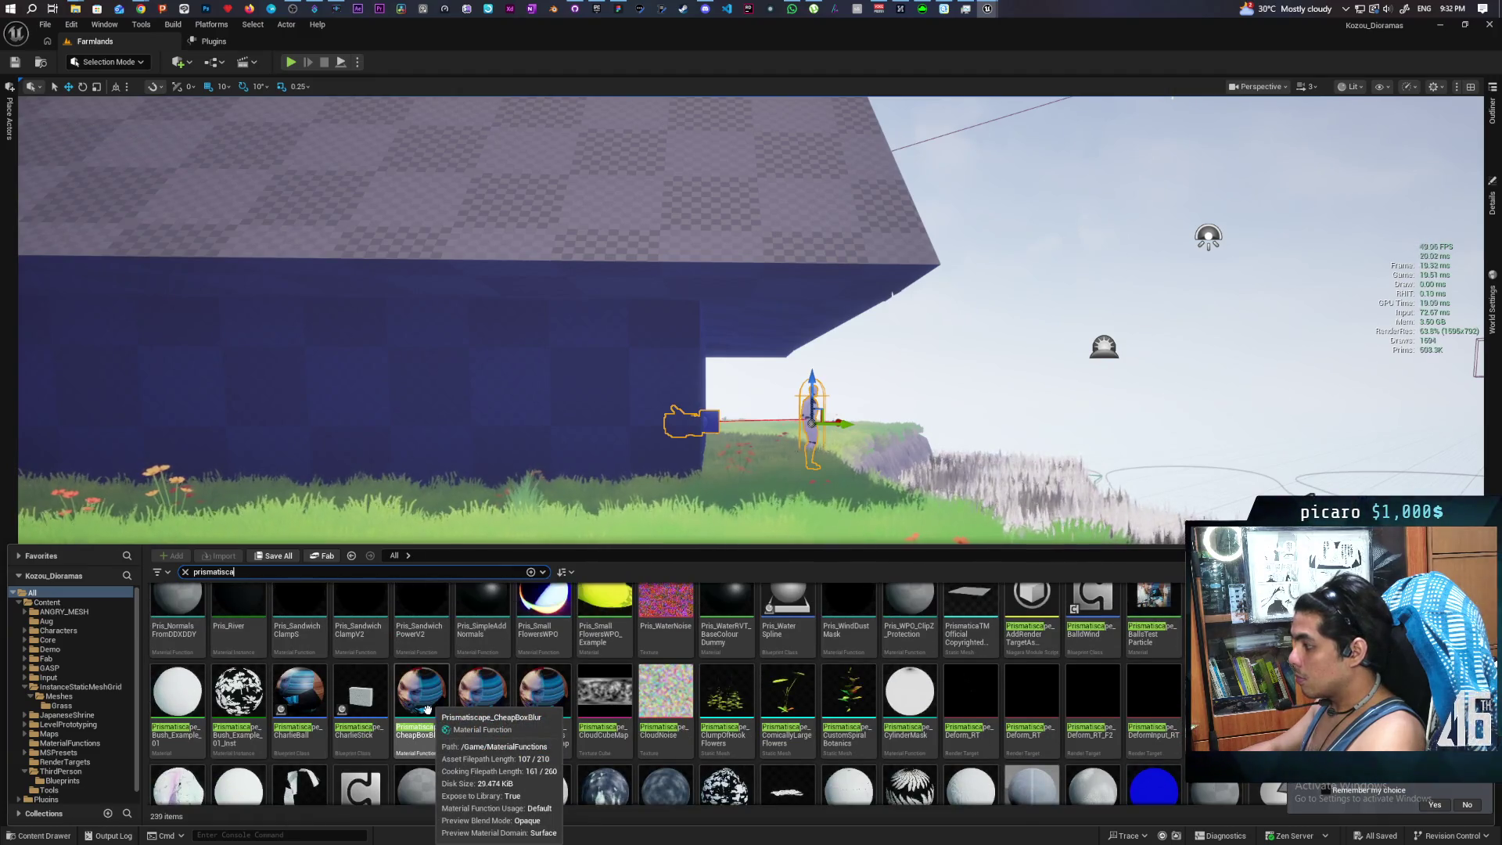
key(BackSpace)
key(BackSpace)
key(BackSpace)
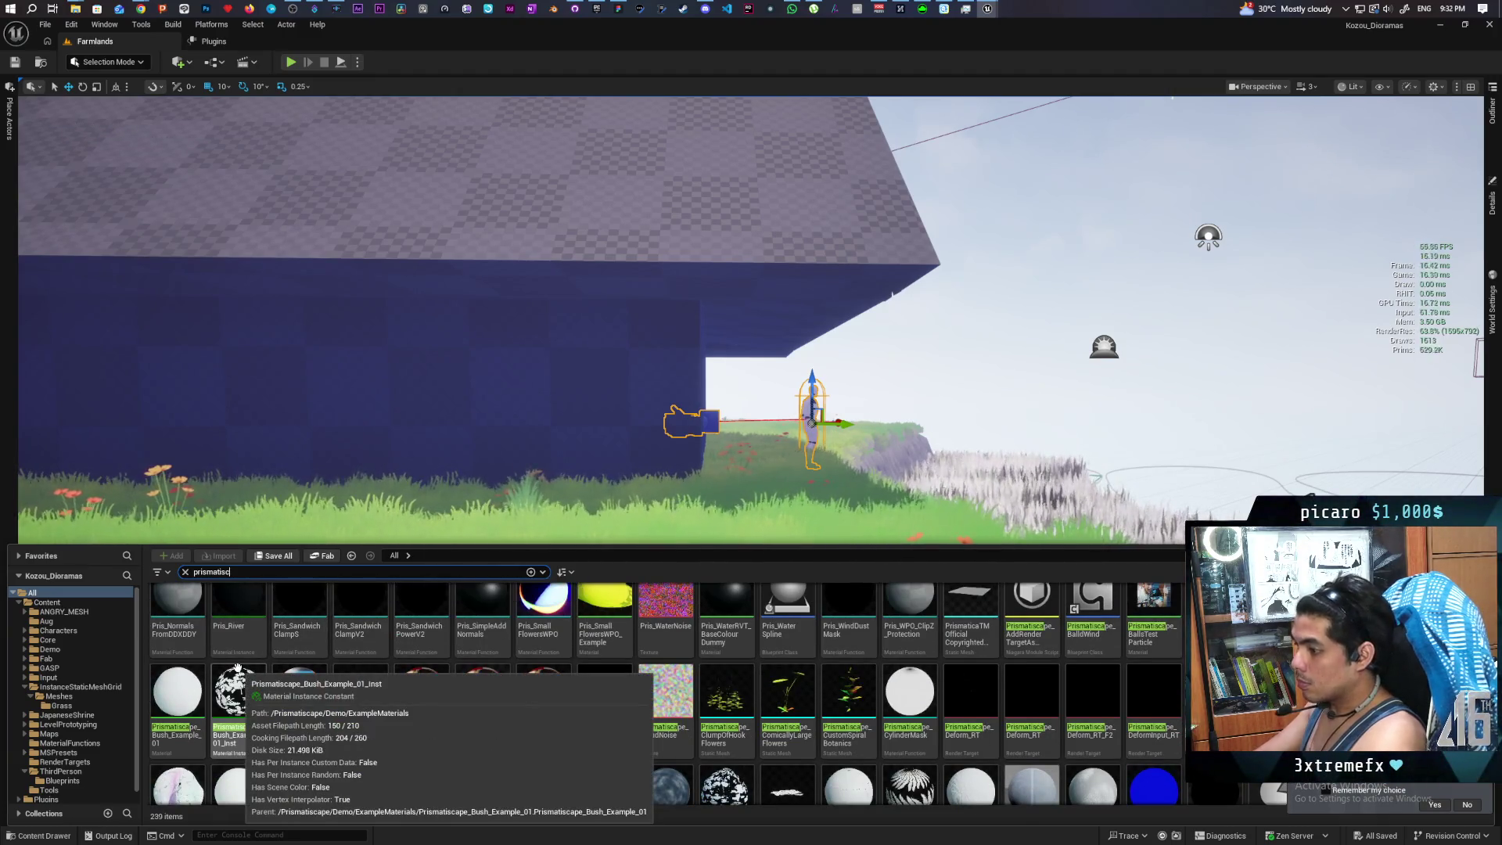
key(BackSpace)
key(BackSpace)
text(bp pr)
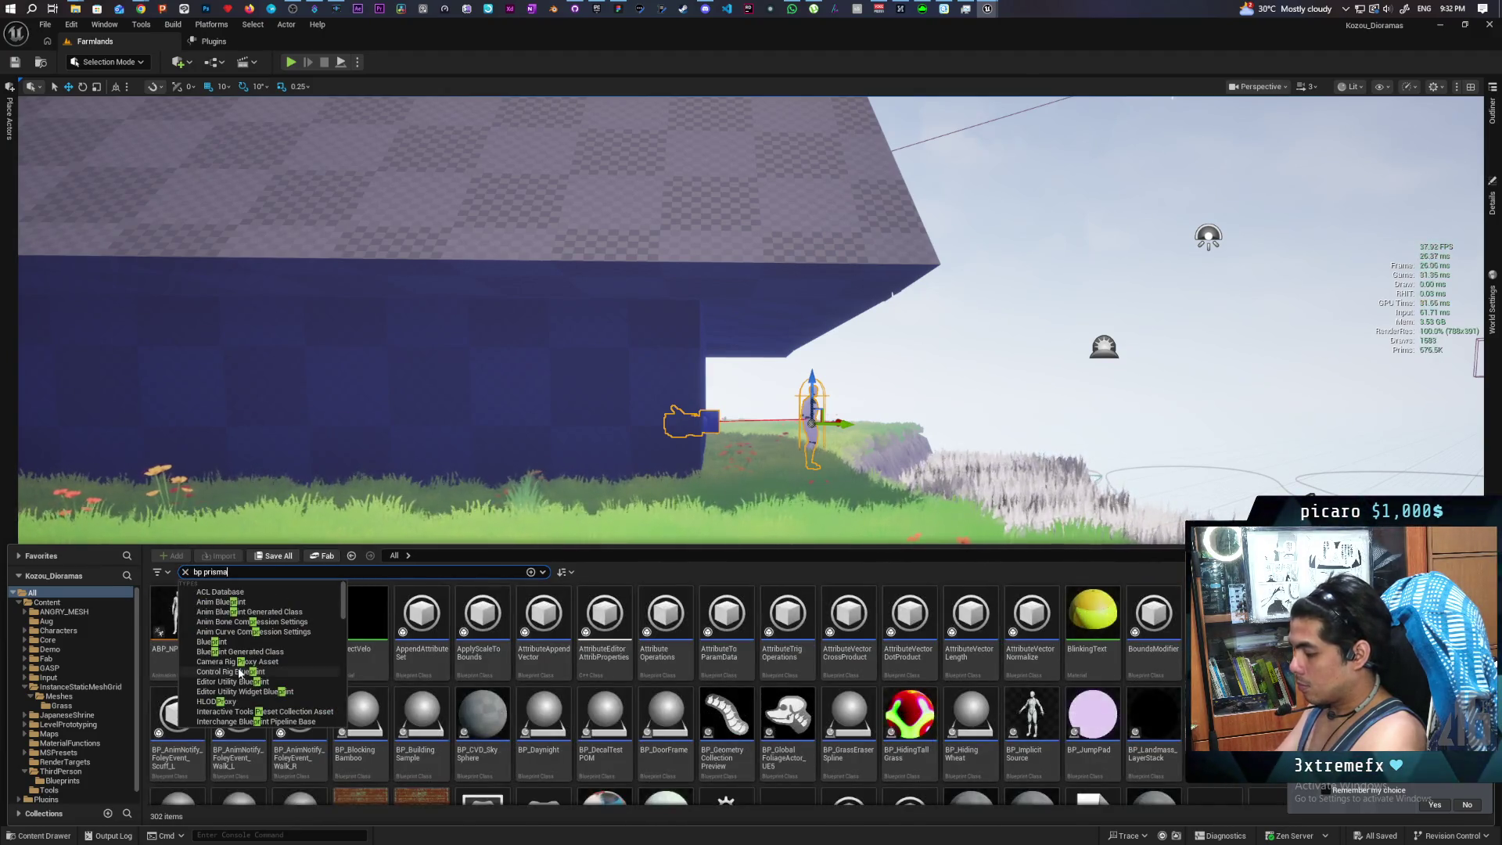
text(ismati)
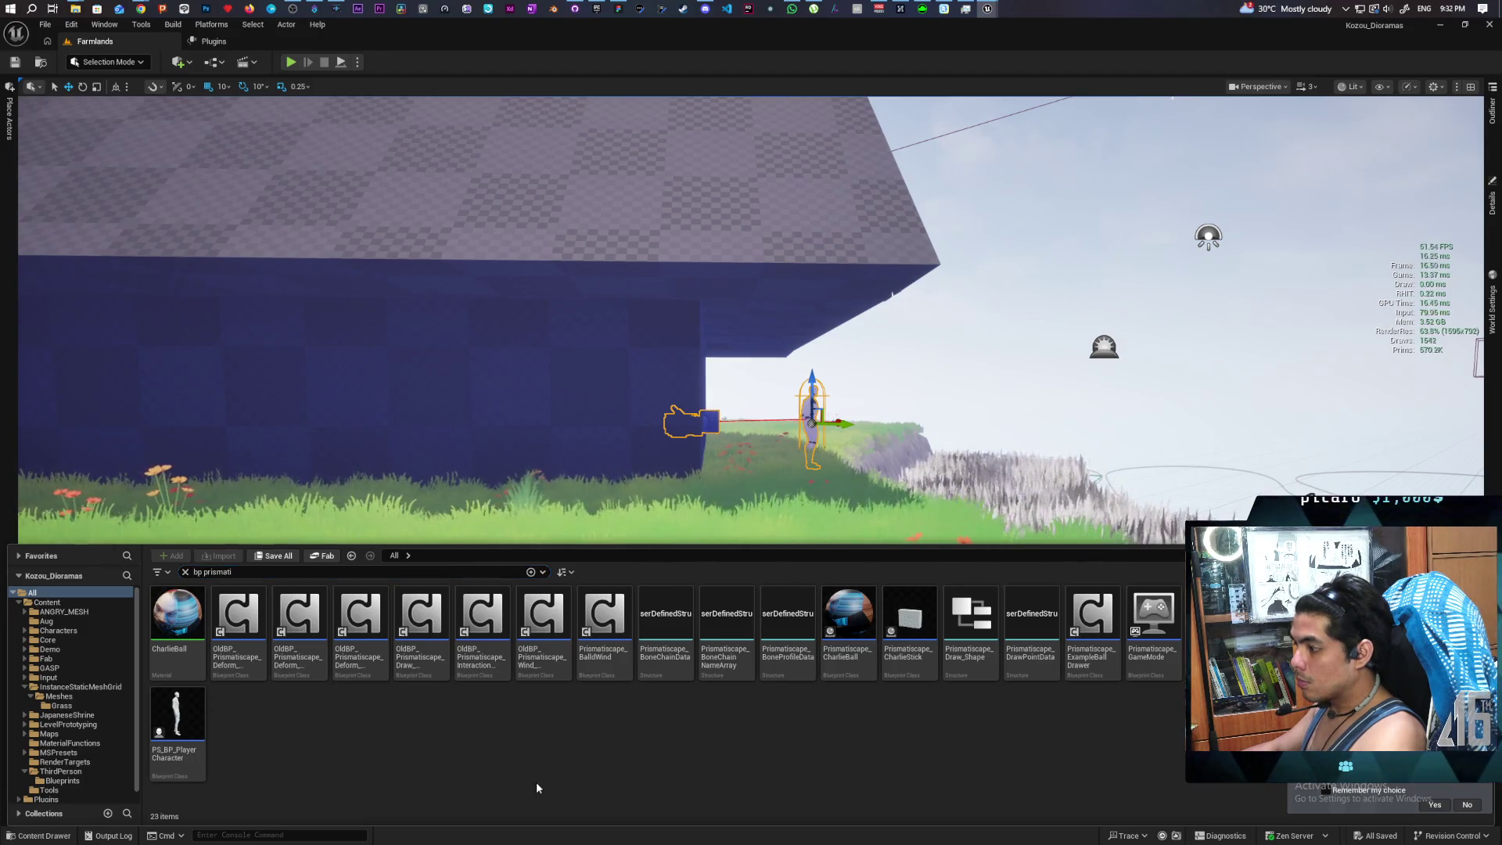
In the Paparazi project, search 'bp prismatisca' and browse to the Prismatiscape Content plugin folder
mouse_move(987, 16)
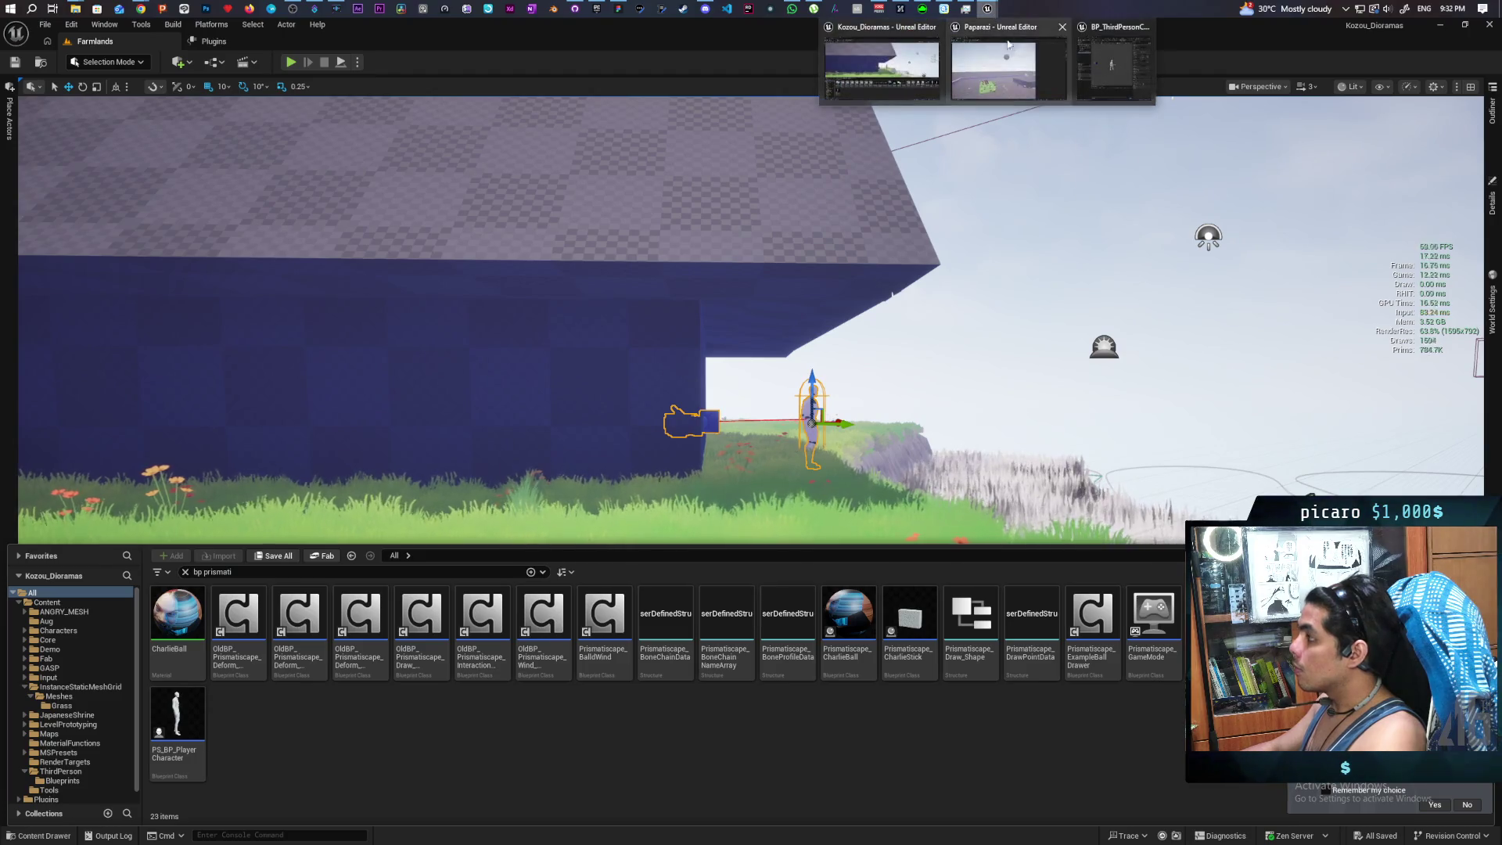
click(998, 63)
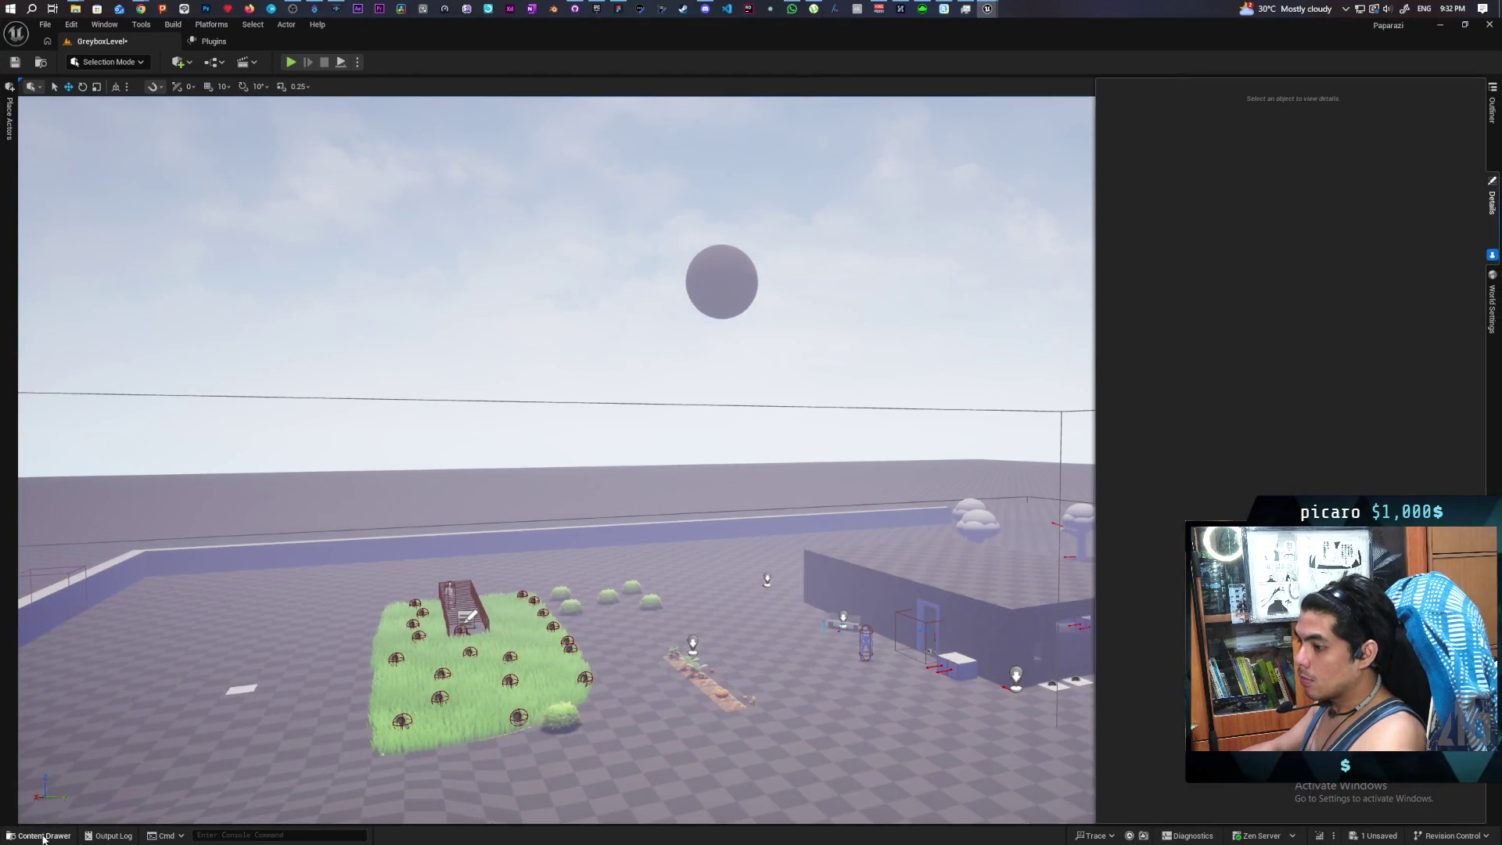
click(44, 836)
click(430, 555)
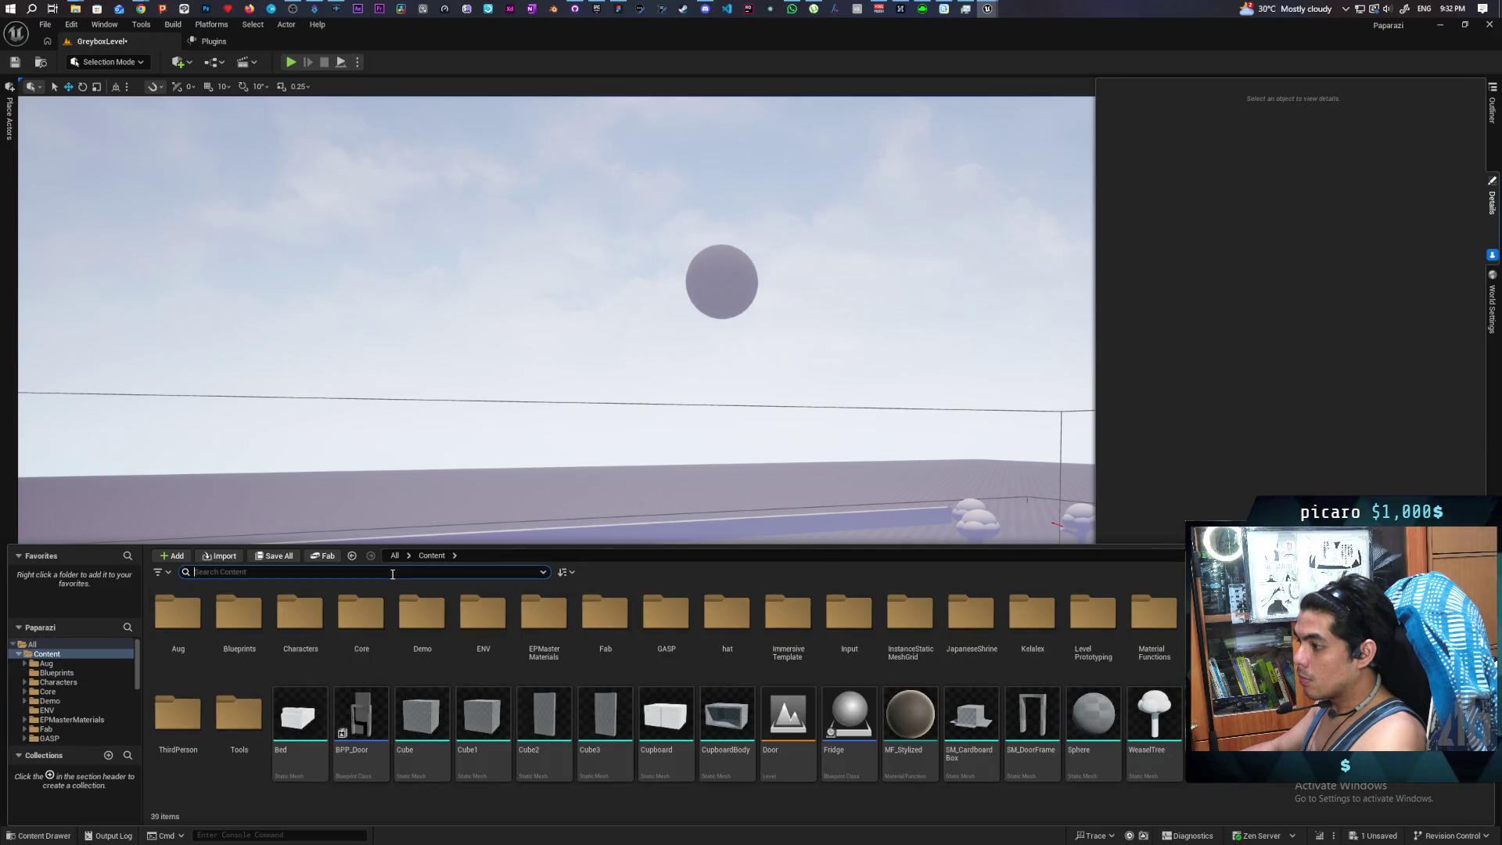
text(prismatisc)
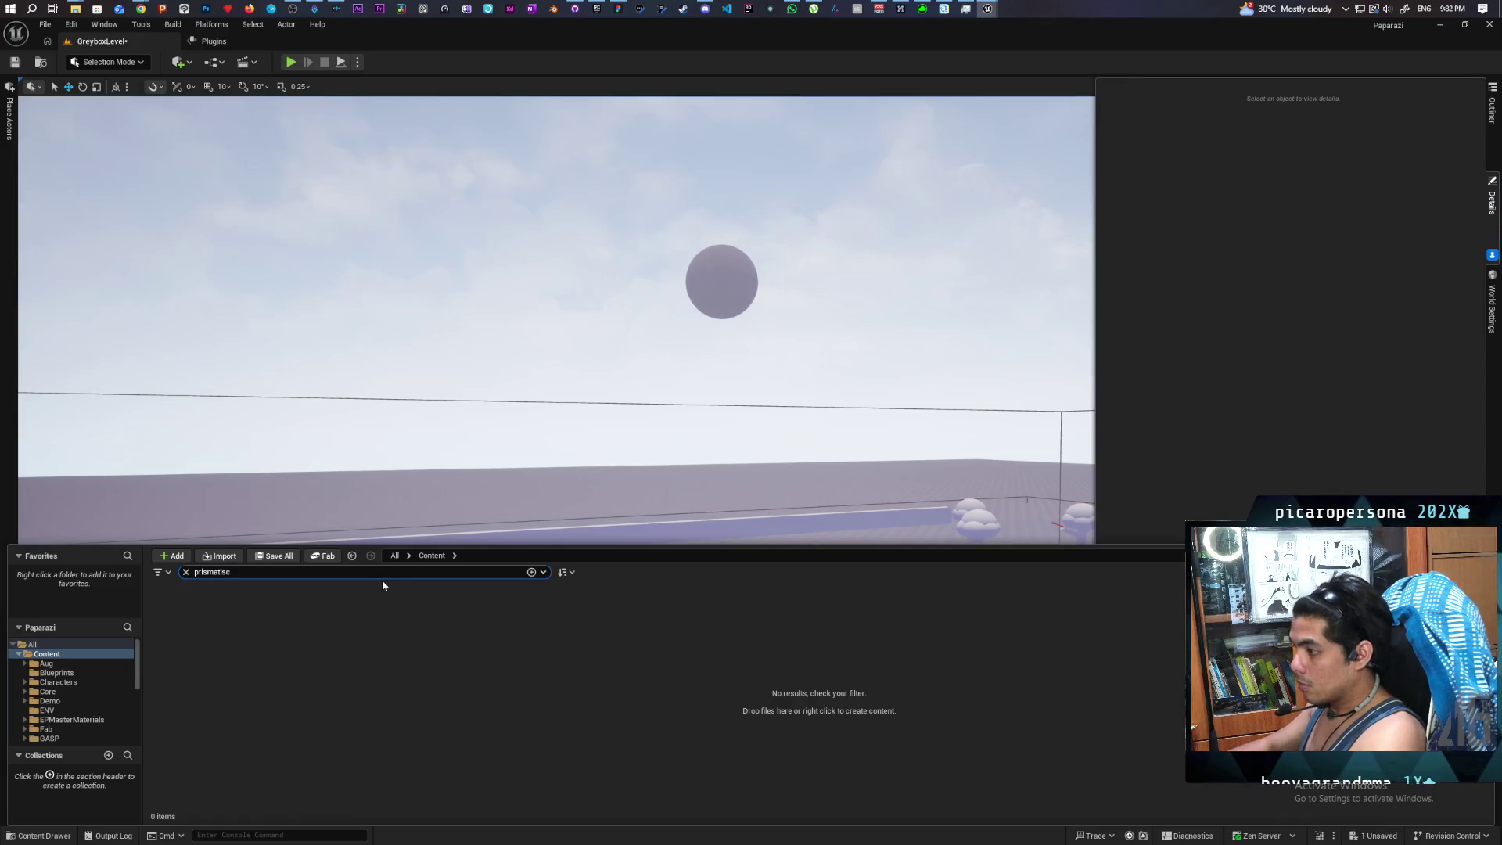
click(396, 555)
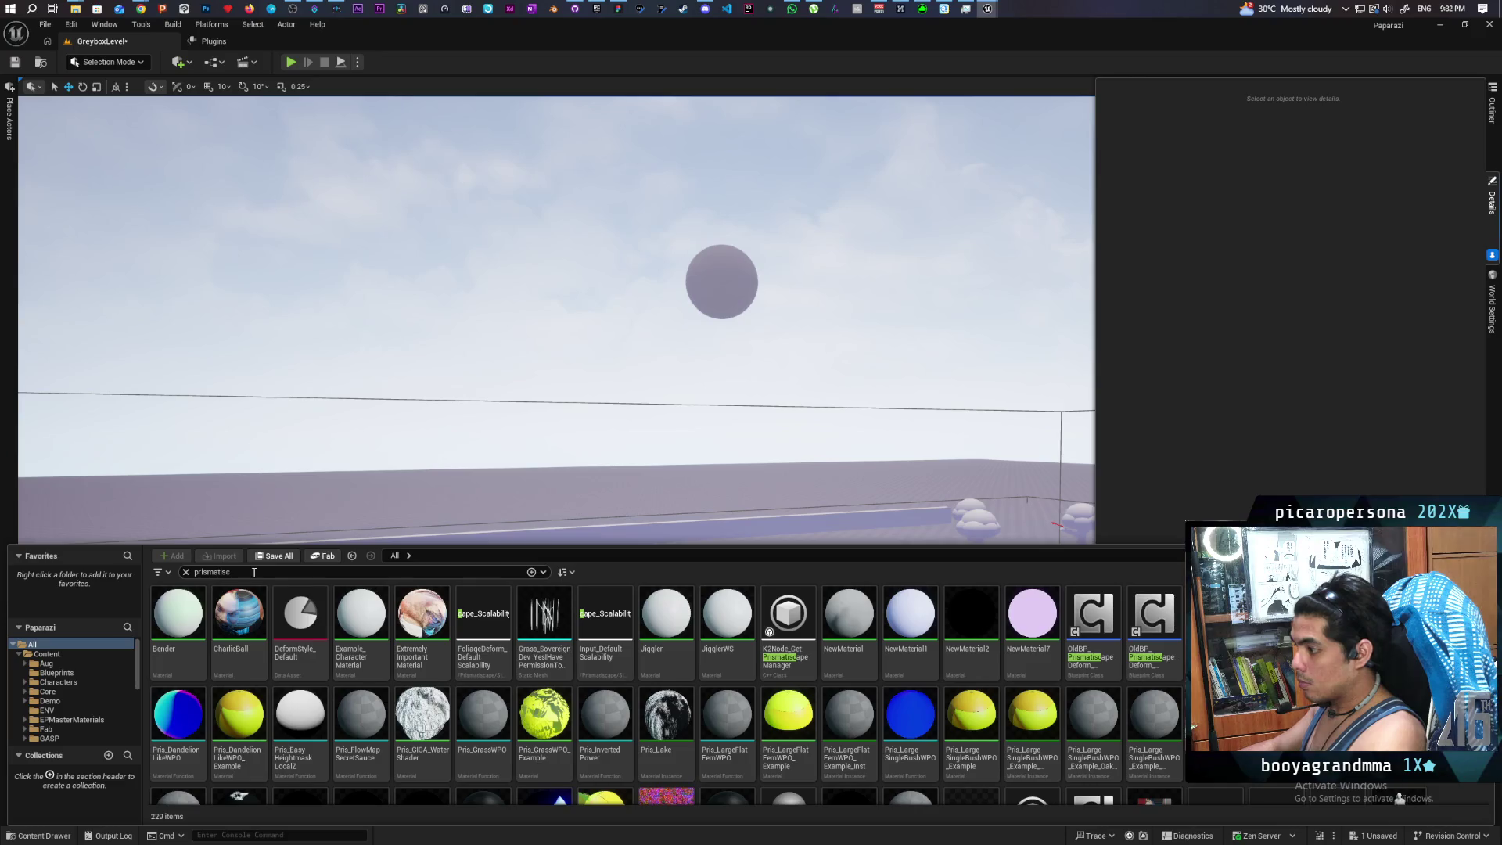
text(bp)
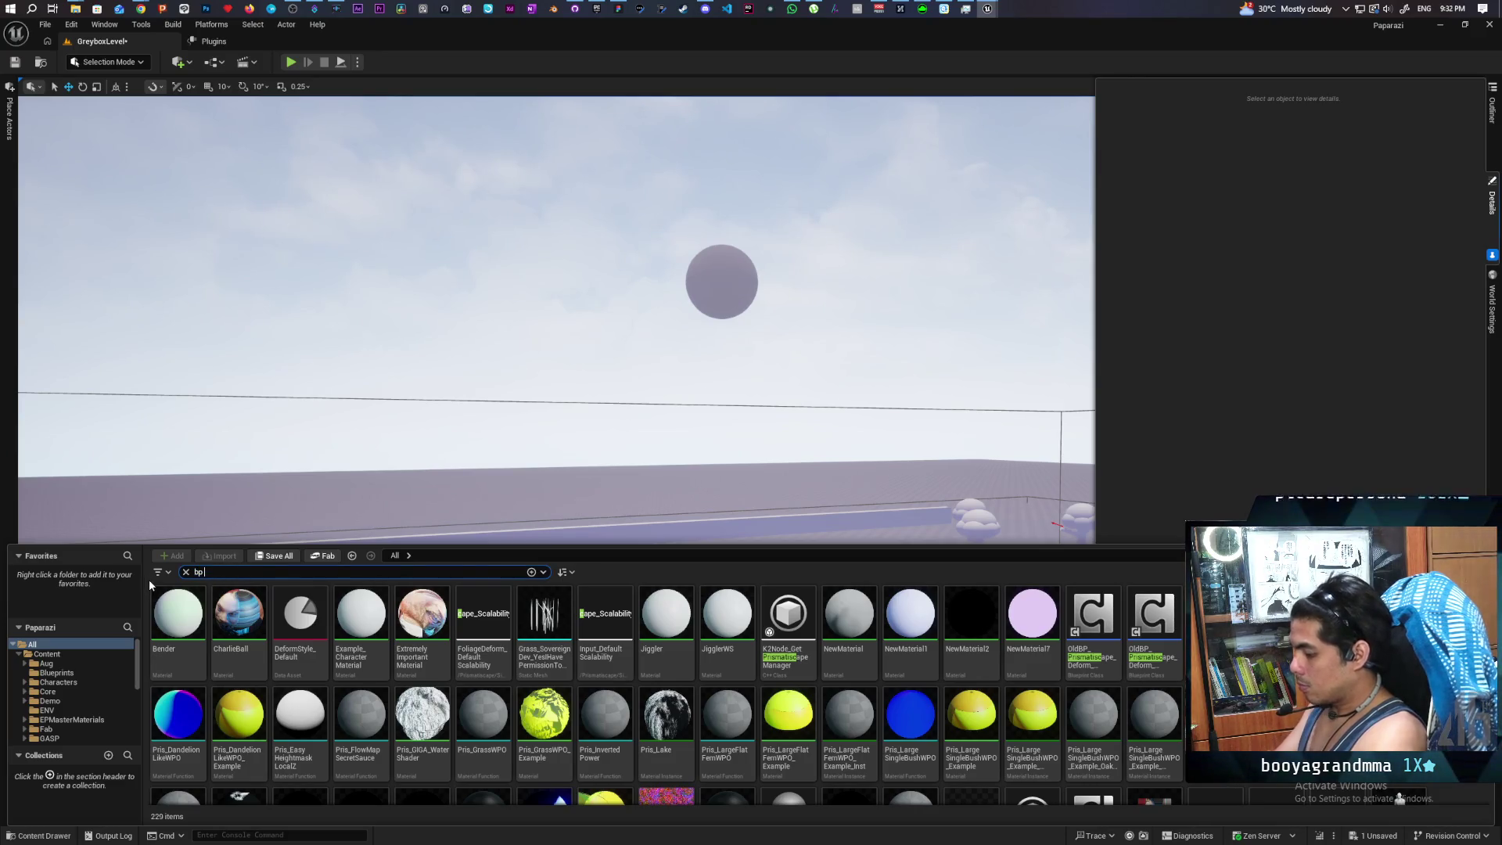
text( prisma)
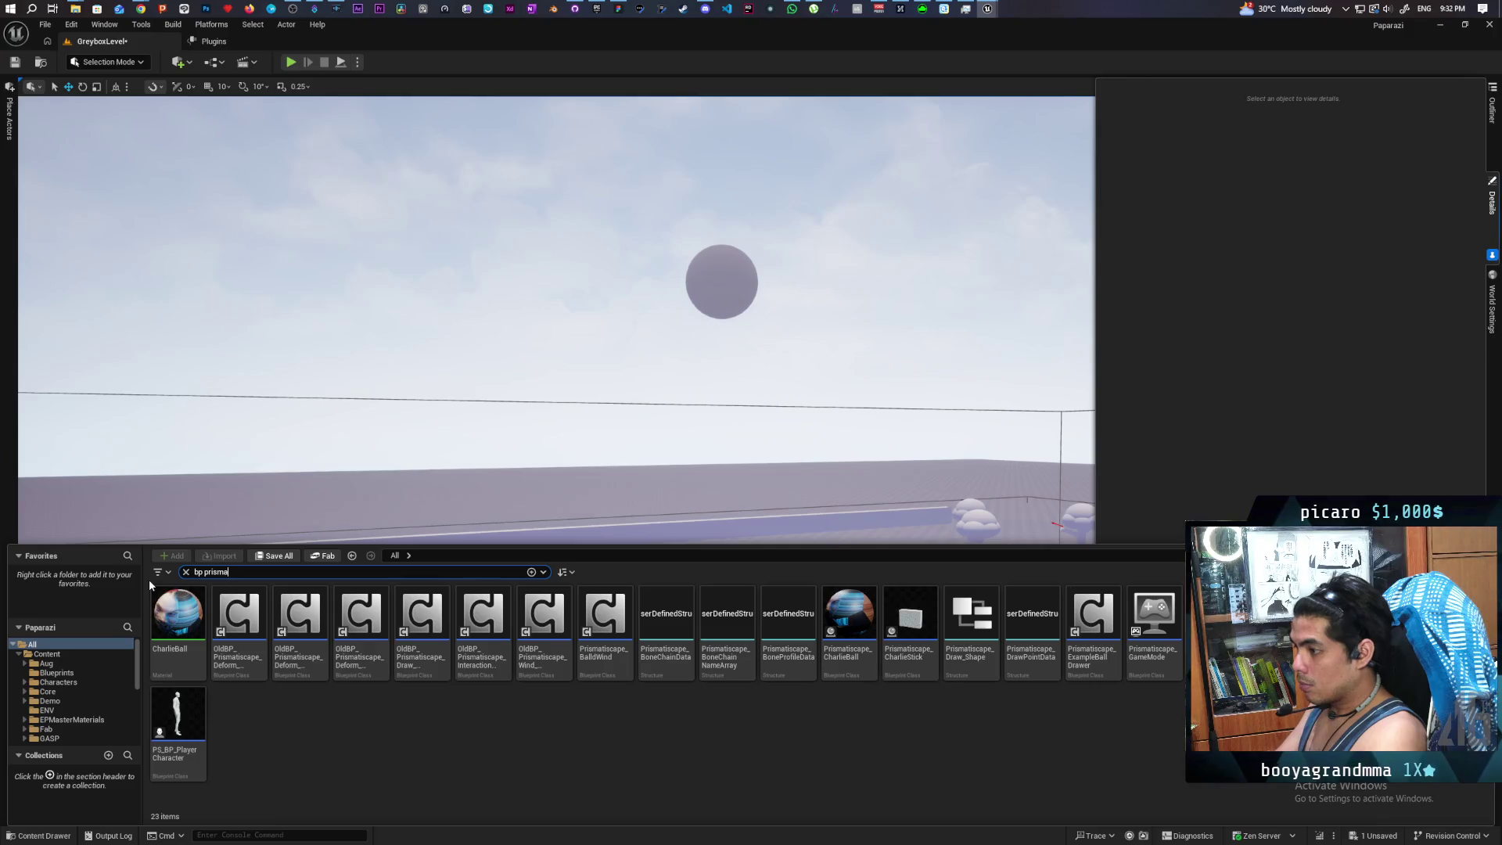
text(tisca)
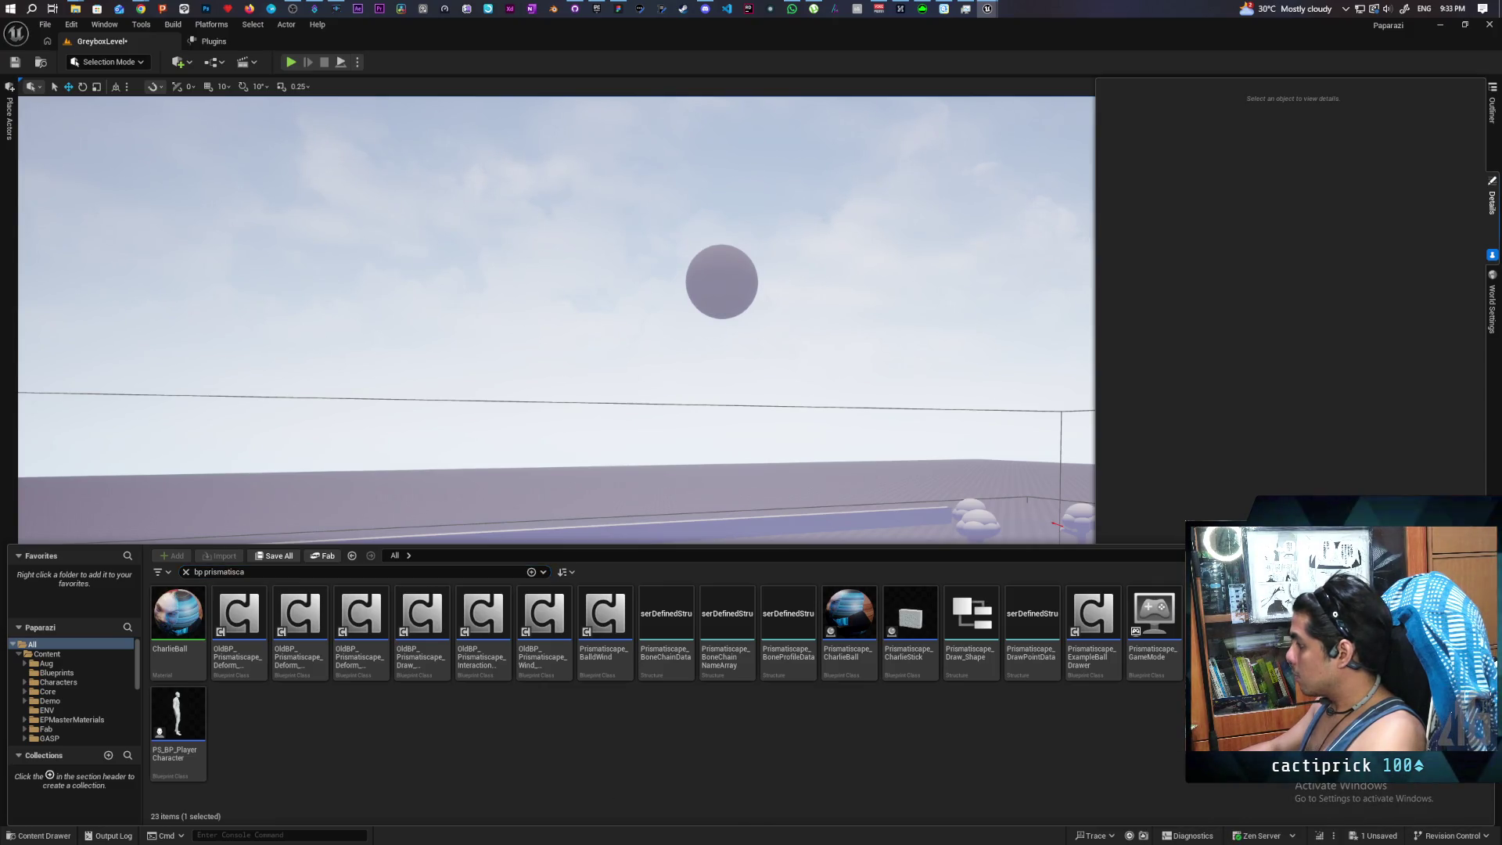
key(ctrl+b)
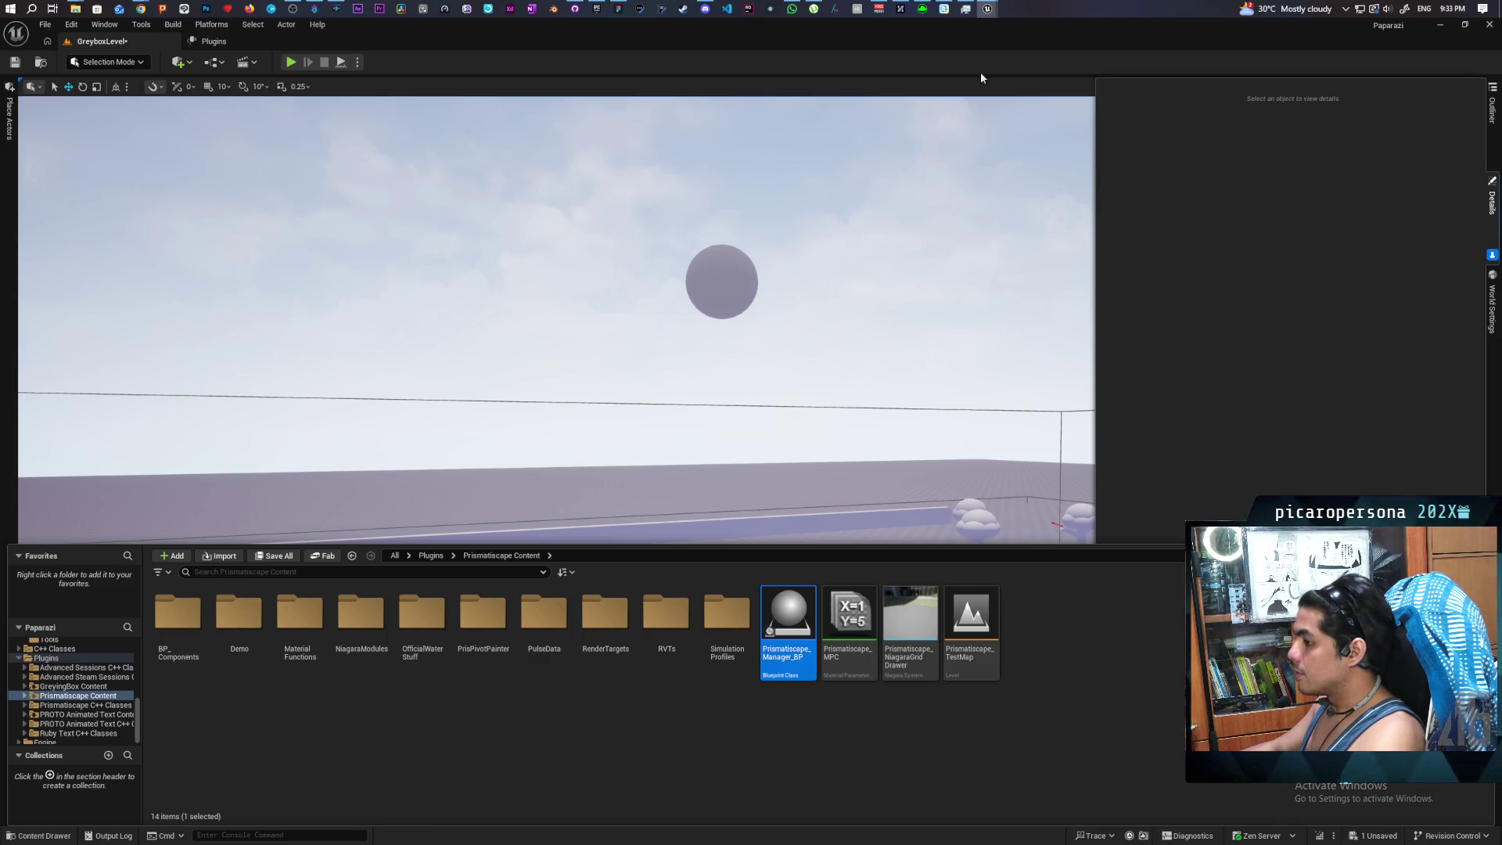
Switch back to the Kozou_Dioramas editor window
mouse_move(983, 9)
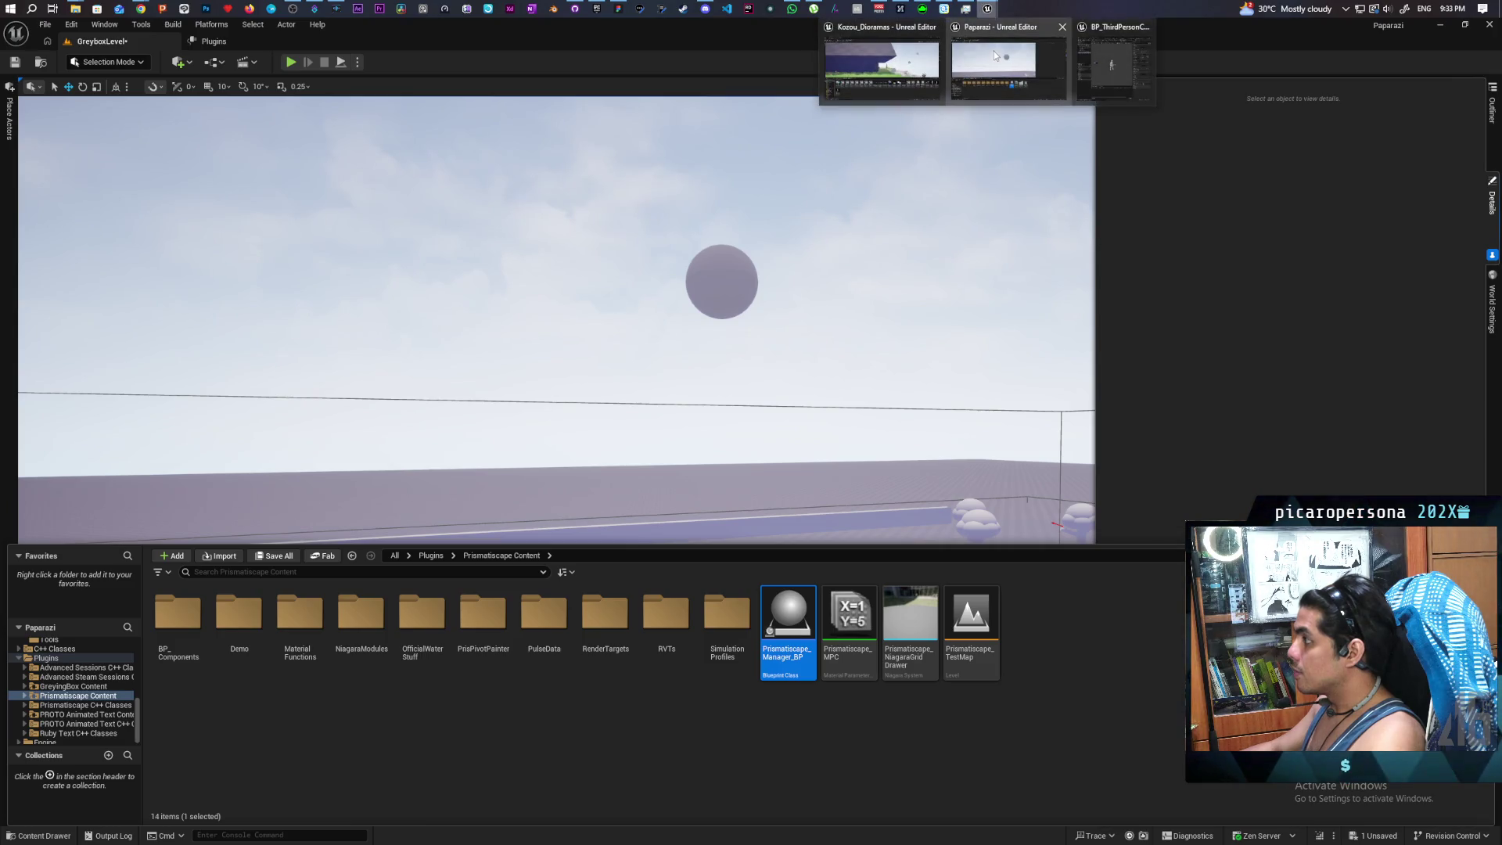
mouse_move(893, 75)
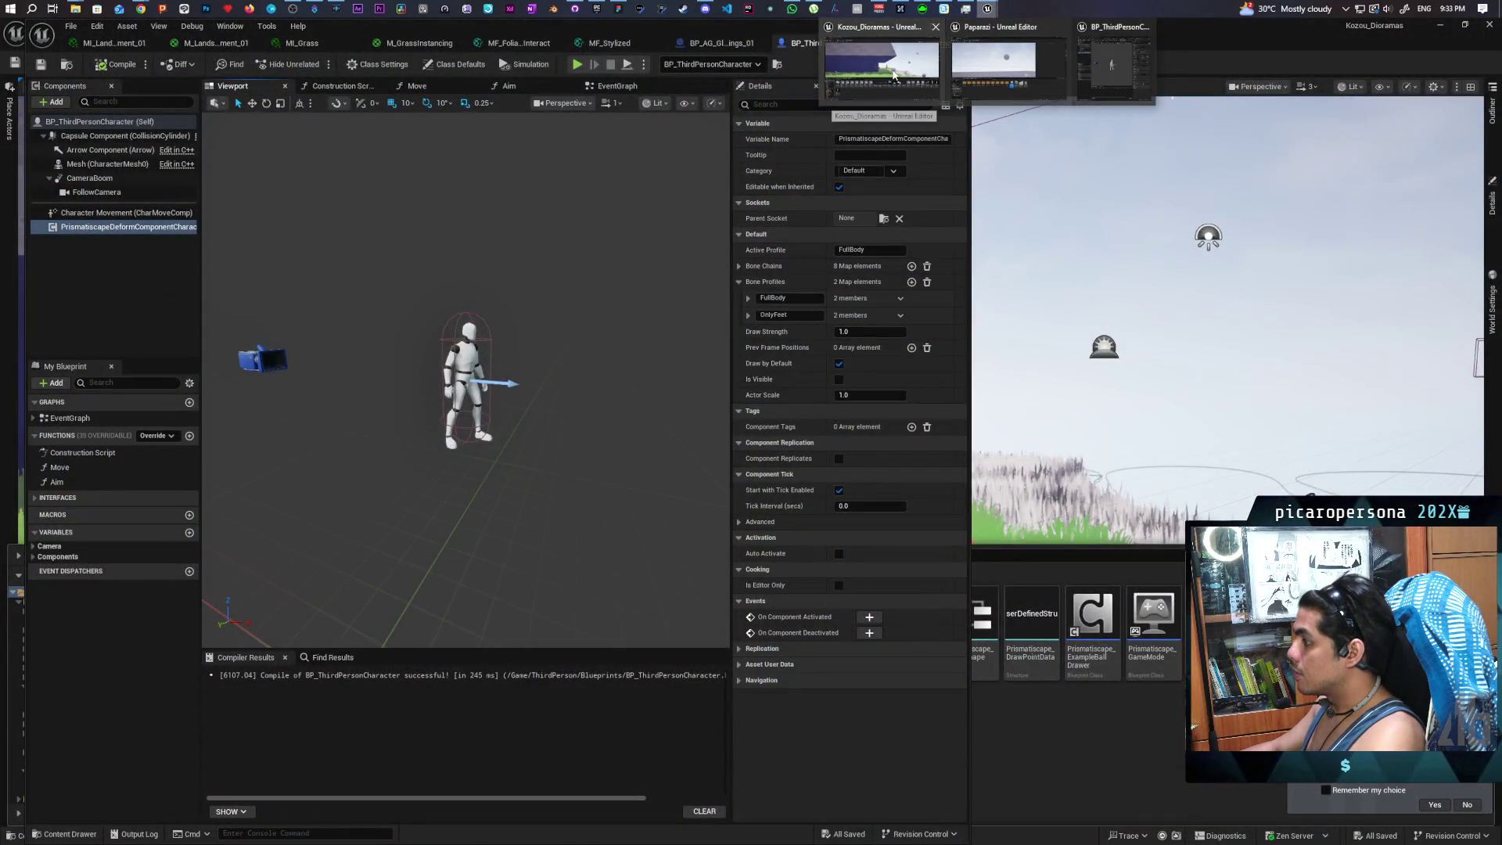
click(893, 75)
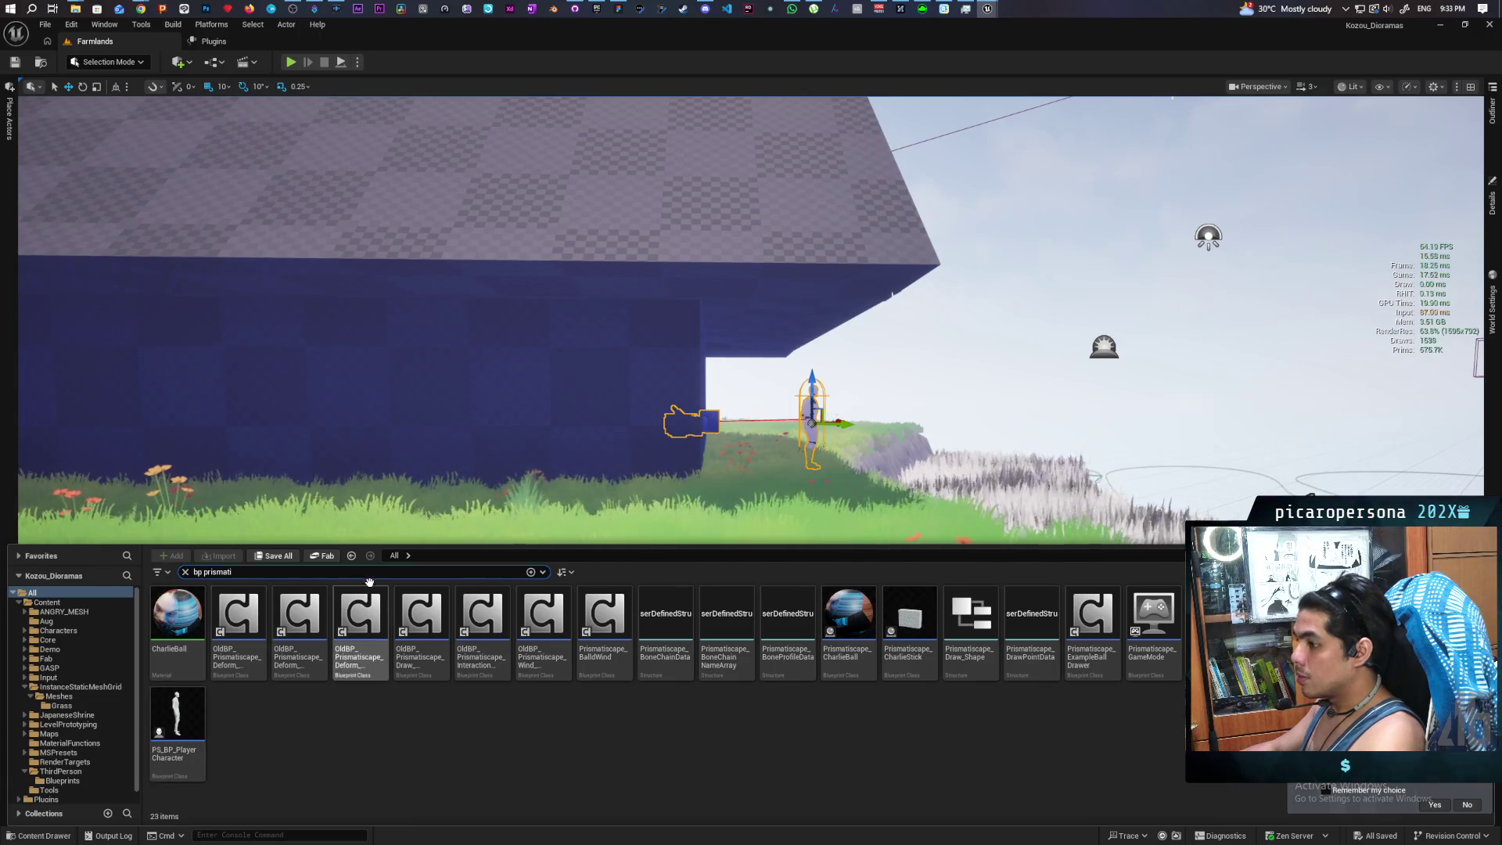
From CharlieBall's plugin folder, go up to Prismatiscape Content and open Prismatiscape_Manager_BP
click(177, 618)
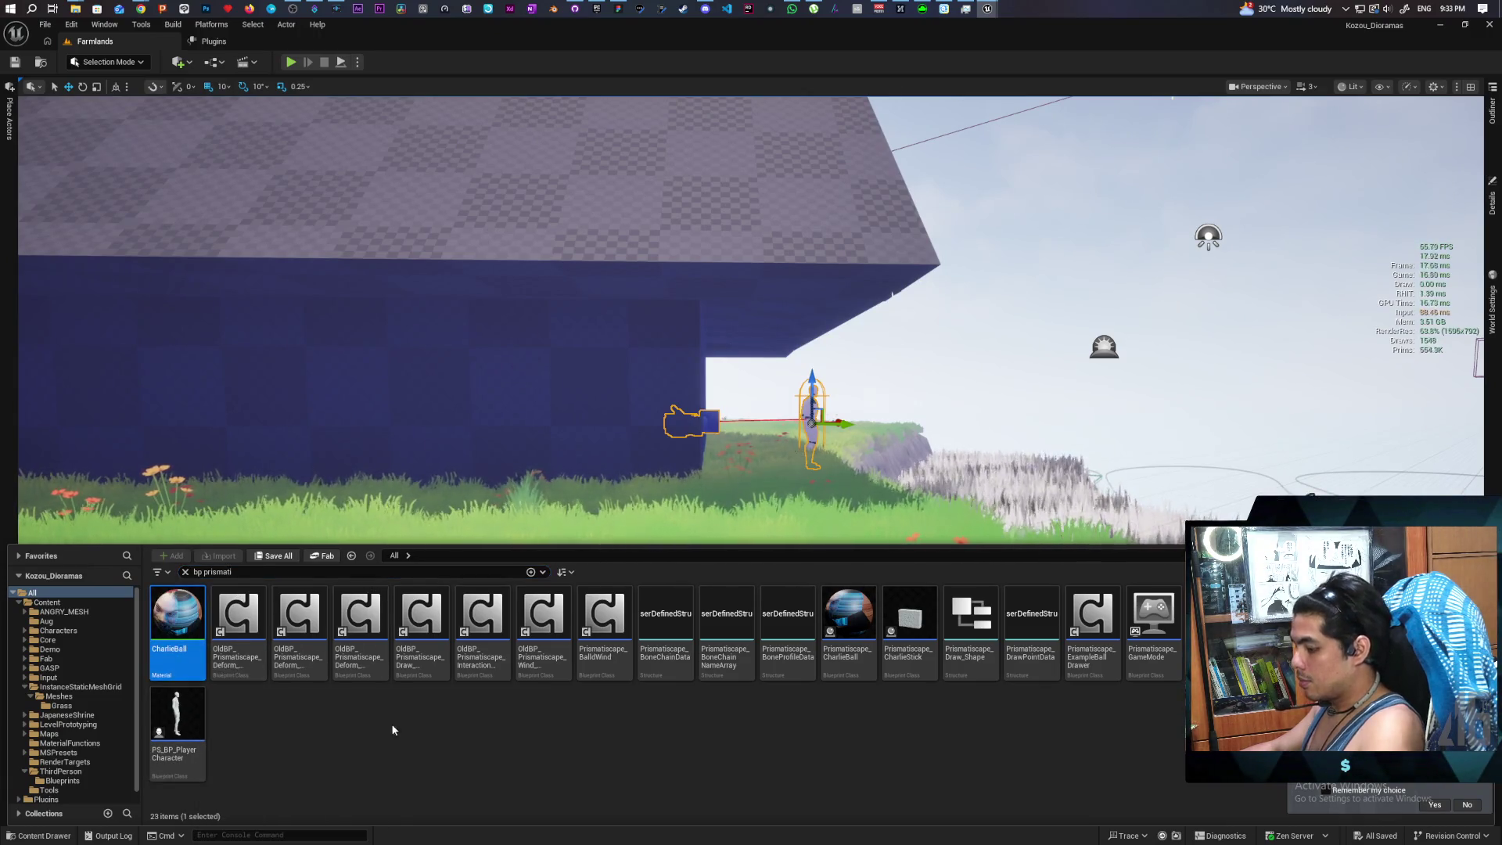
key(ctrl+b)
click(466, 555)
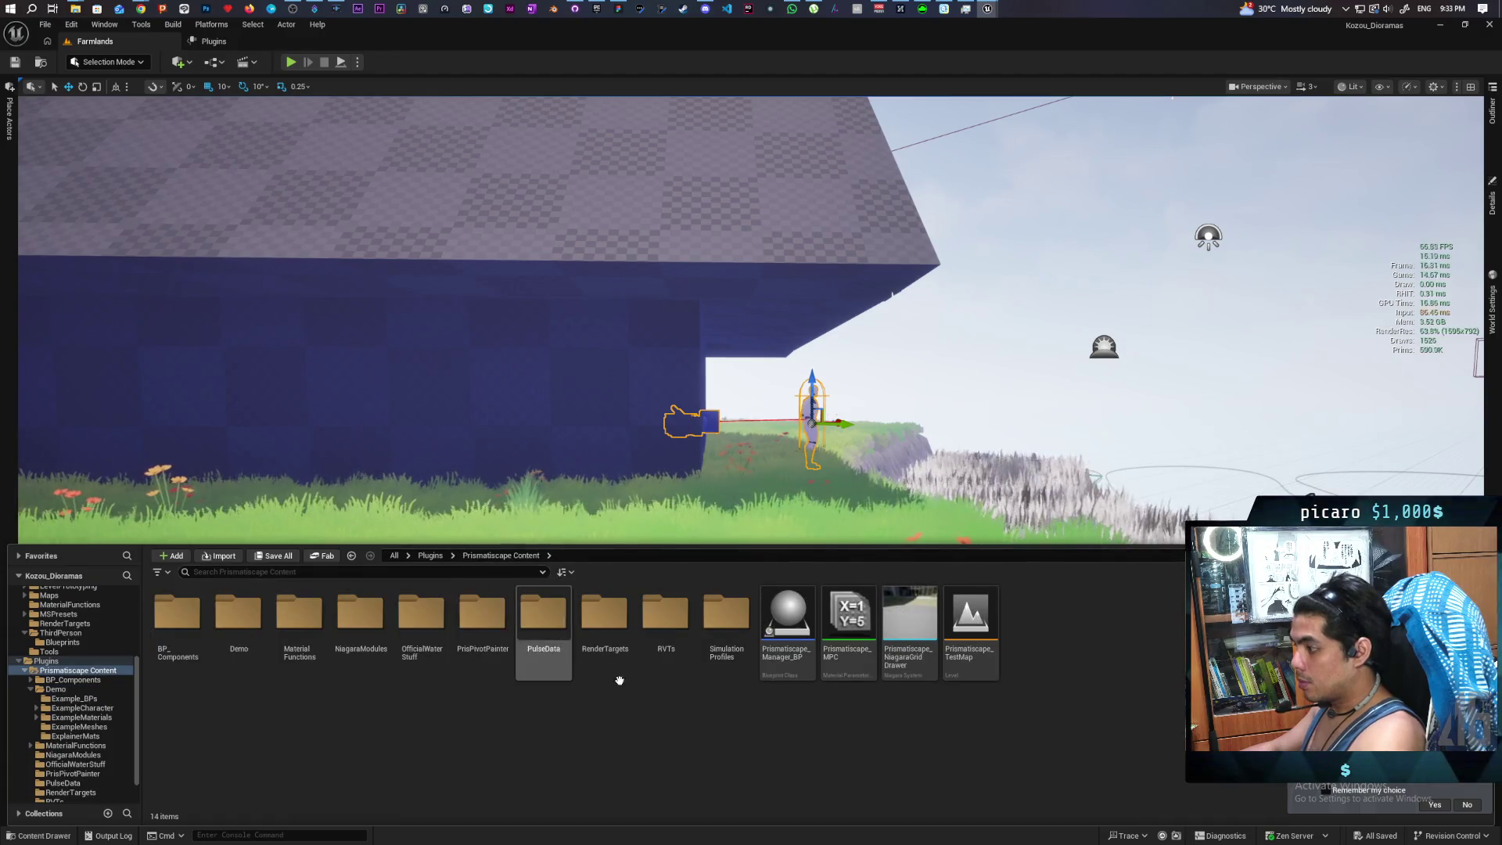
double_click(783, 665)
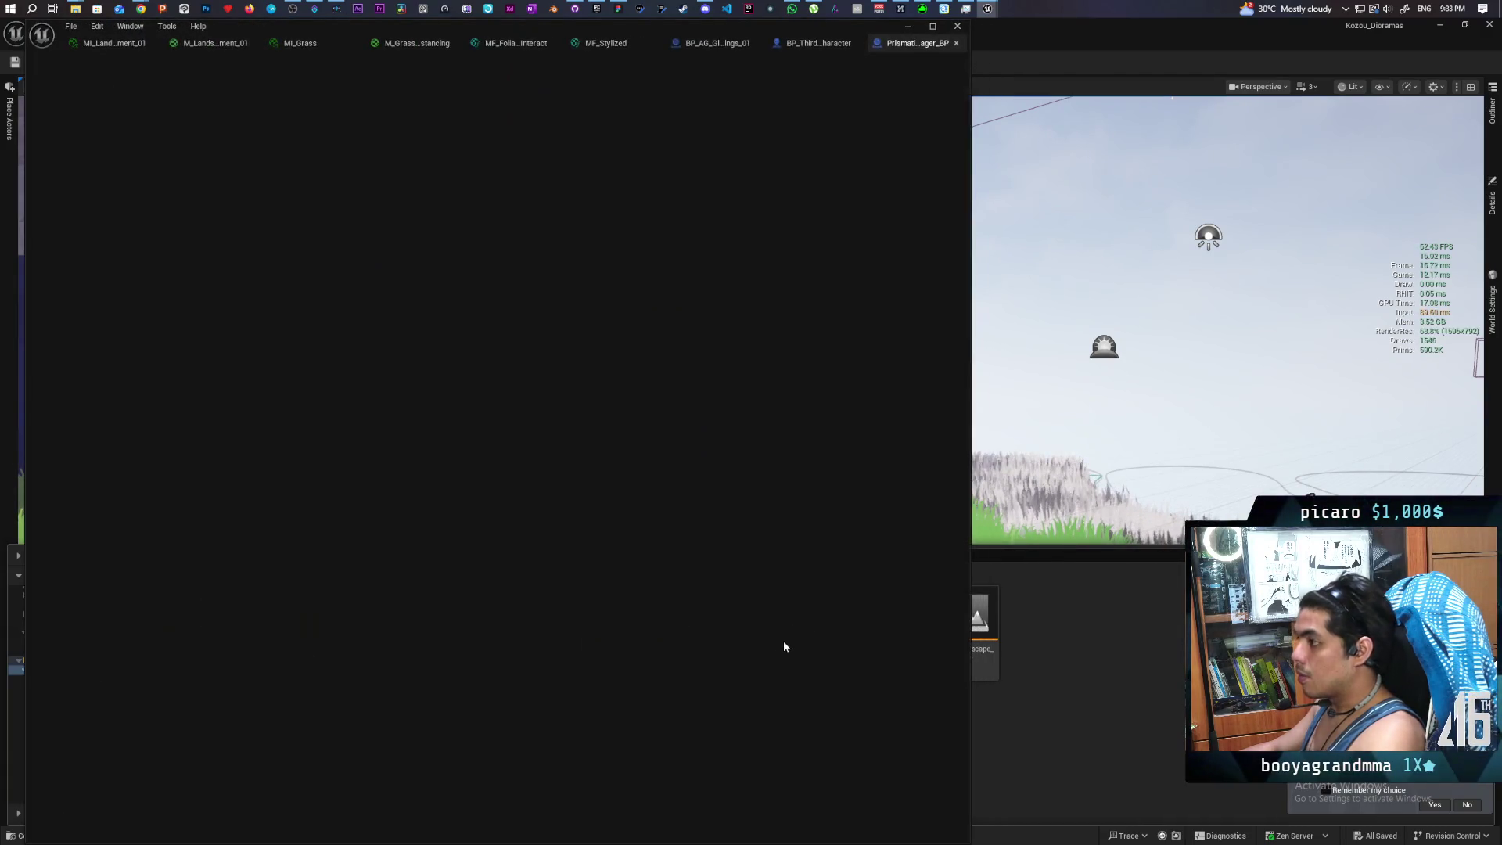
Pan the EventGraph to look over the initialization nodes, then minimize the Blueprint editor
scroll(427, 499, down, 5)
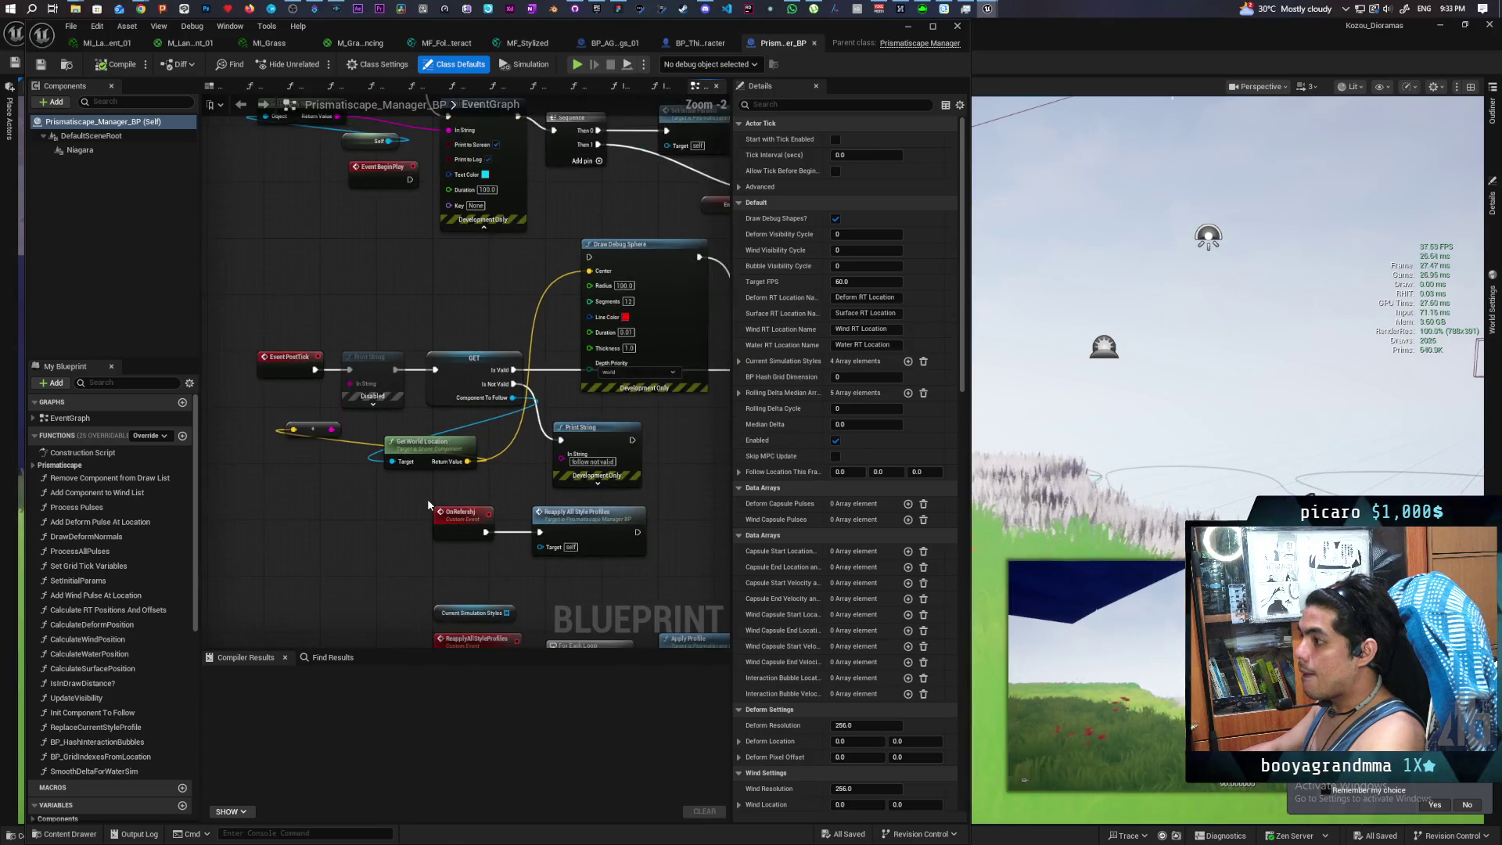
scroll(407, 461, up, 3)
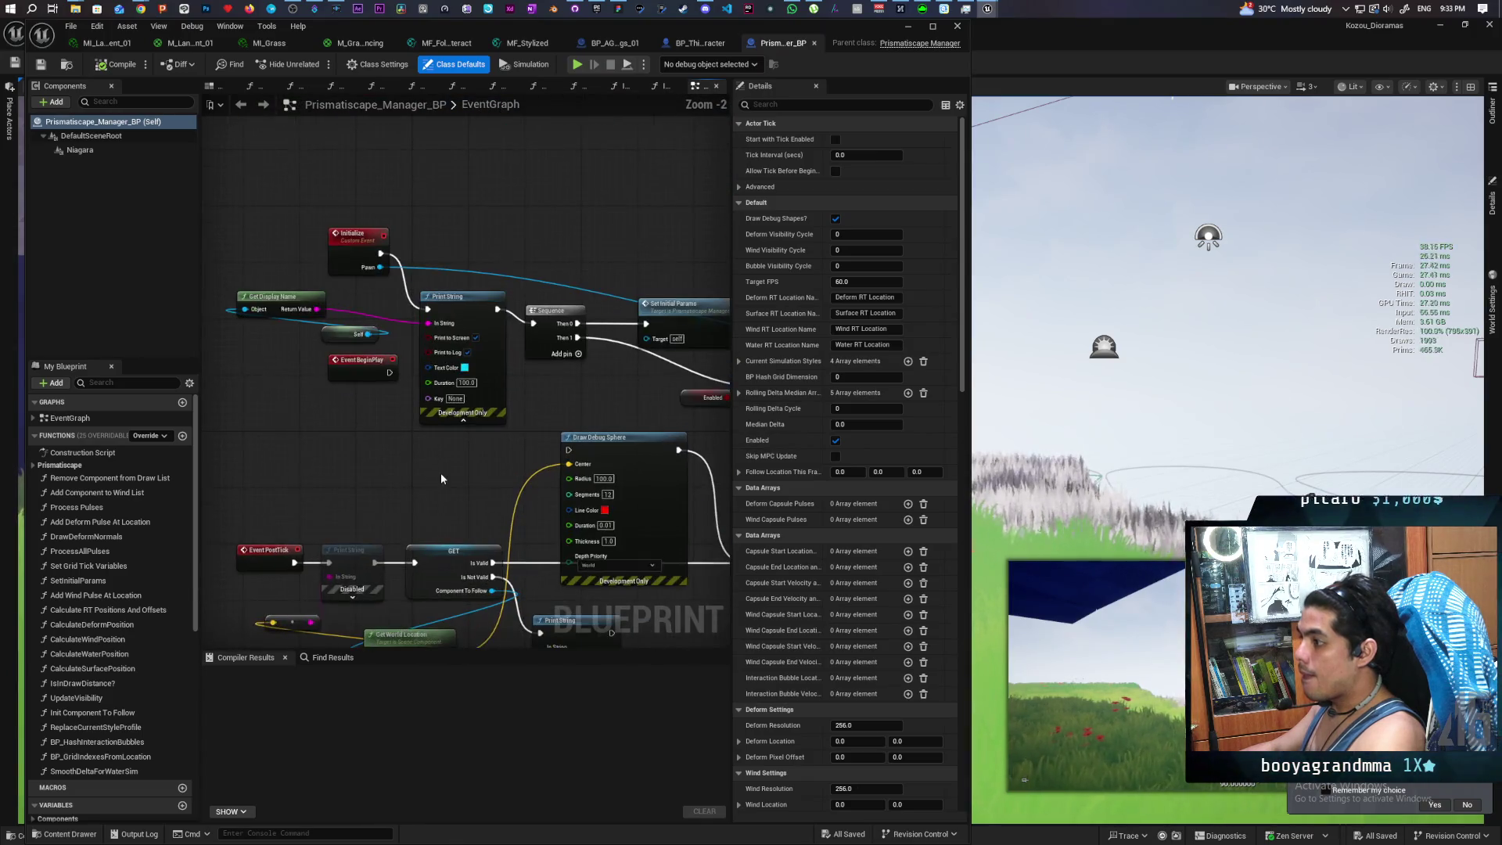
mouse_move(396, 494)
mouse_down()
mouse_move(313, 513)
mouse_move(359, 502)
mouse_up()
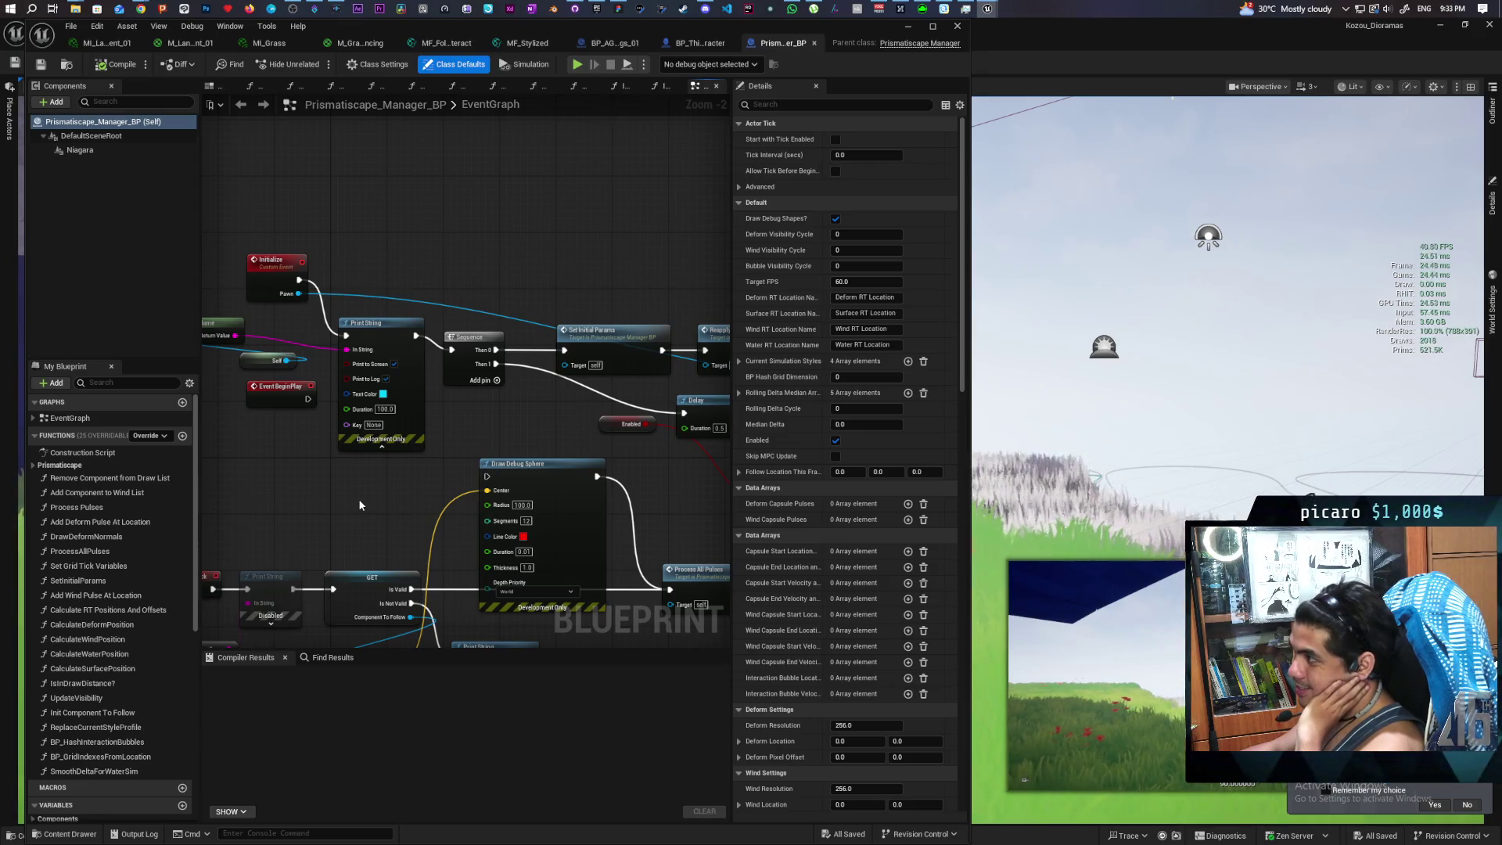
click(909, 27)
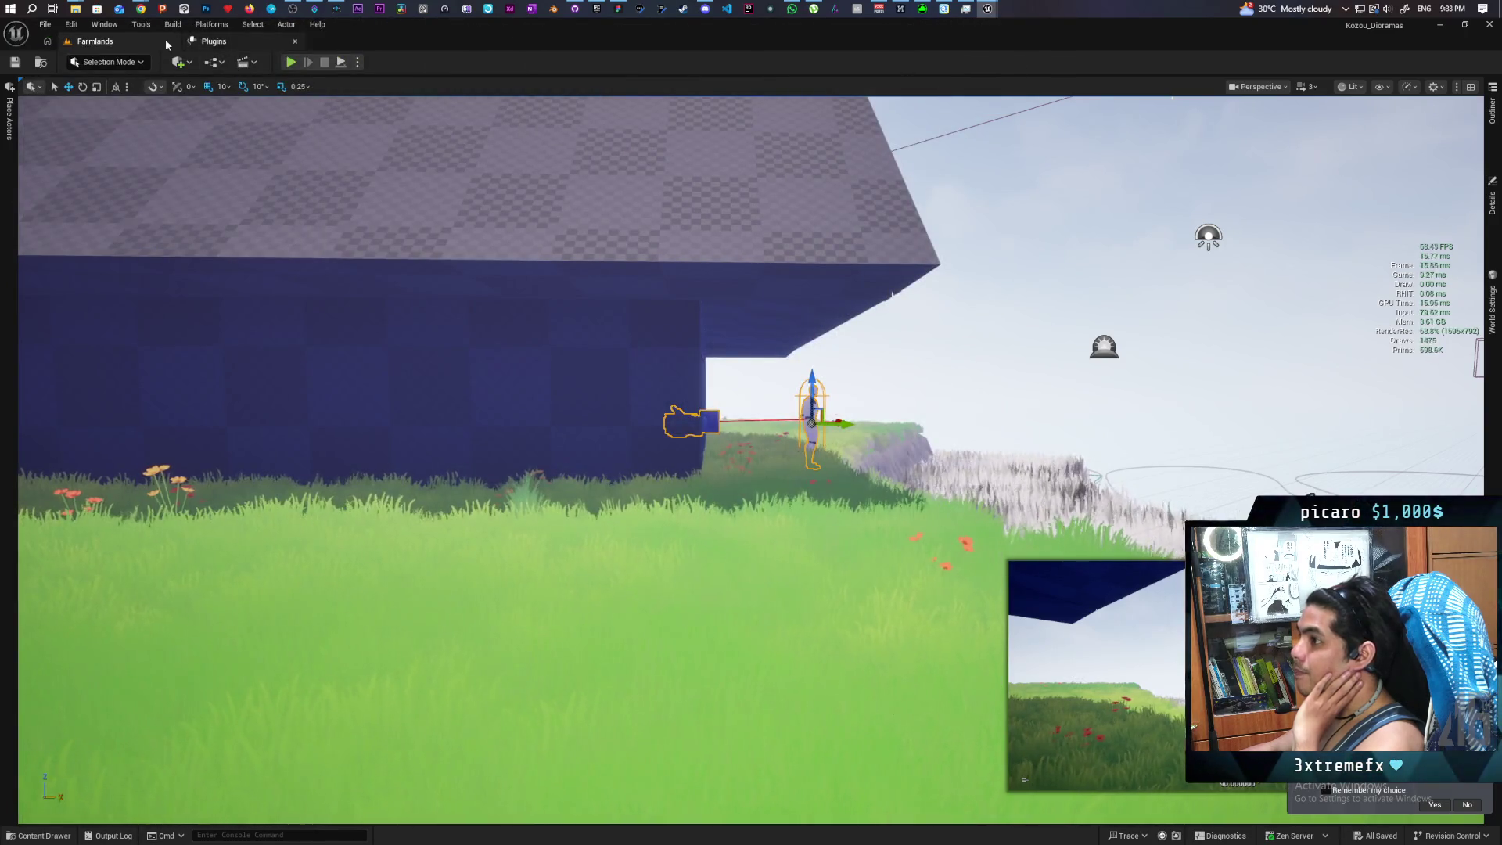
Open BP_ThirdPersonGameMode for editing from the Blueprints toolbar dropdown
click(212, 61)
mouse_move(297, 174)
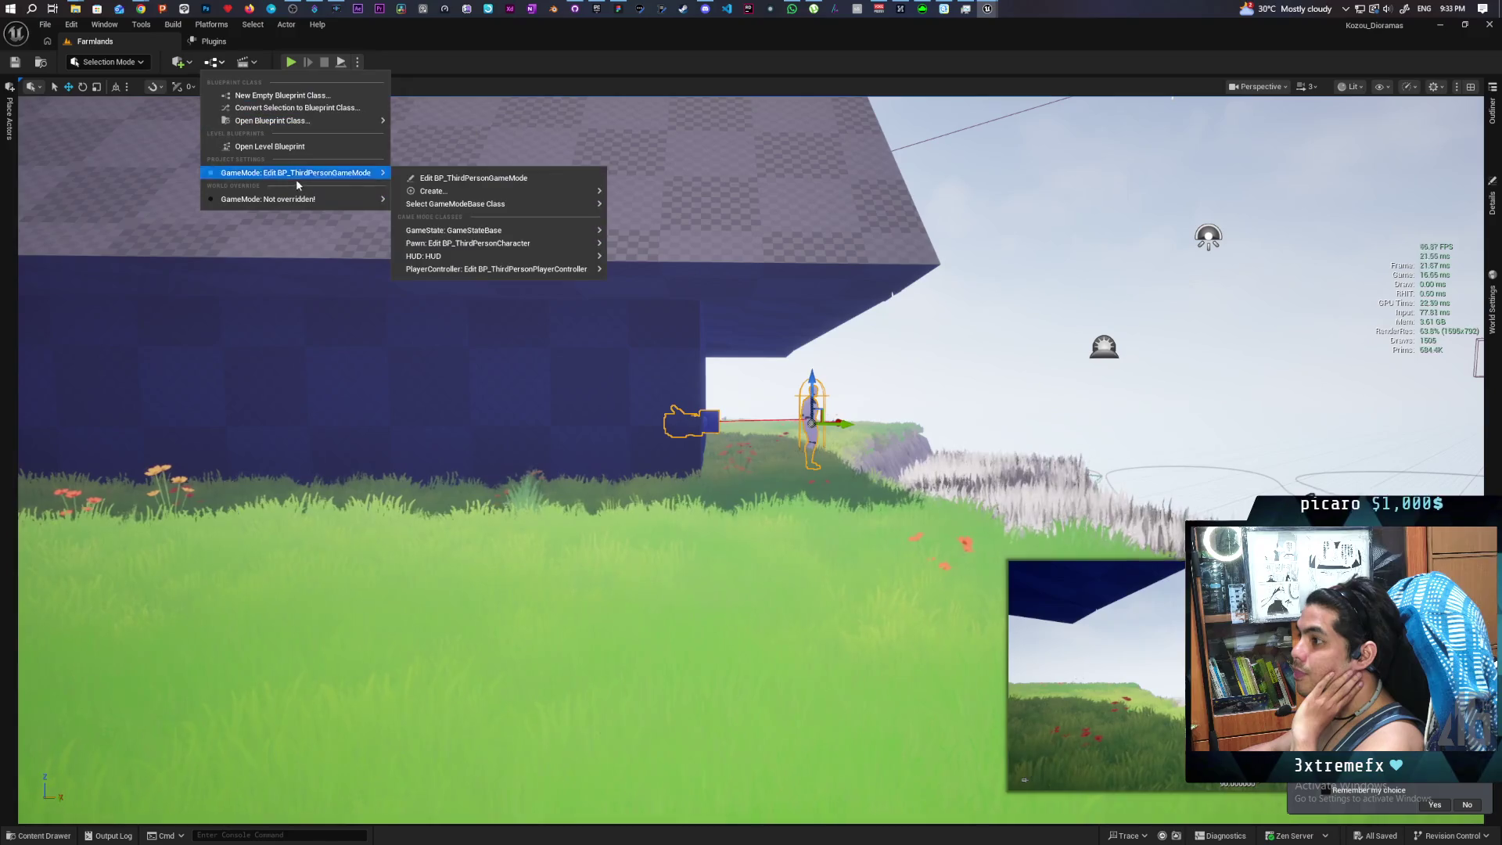
click(485, 178)
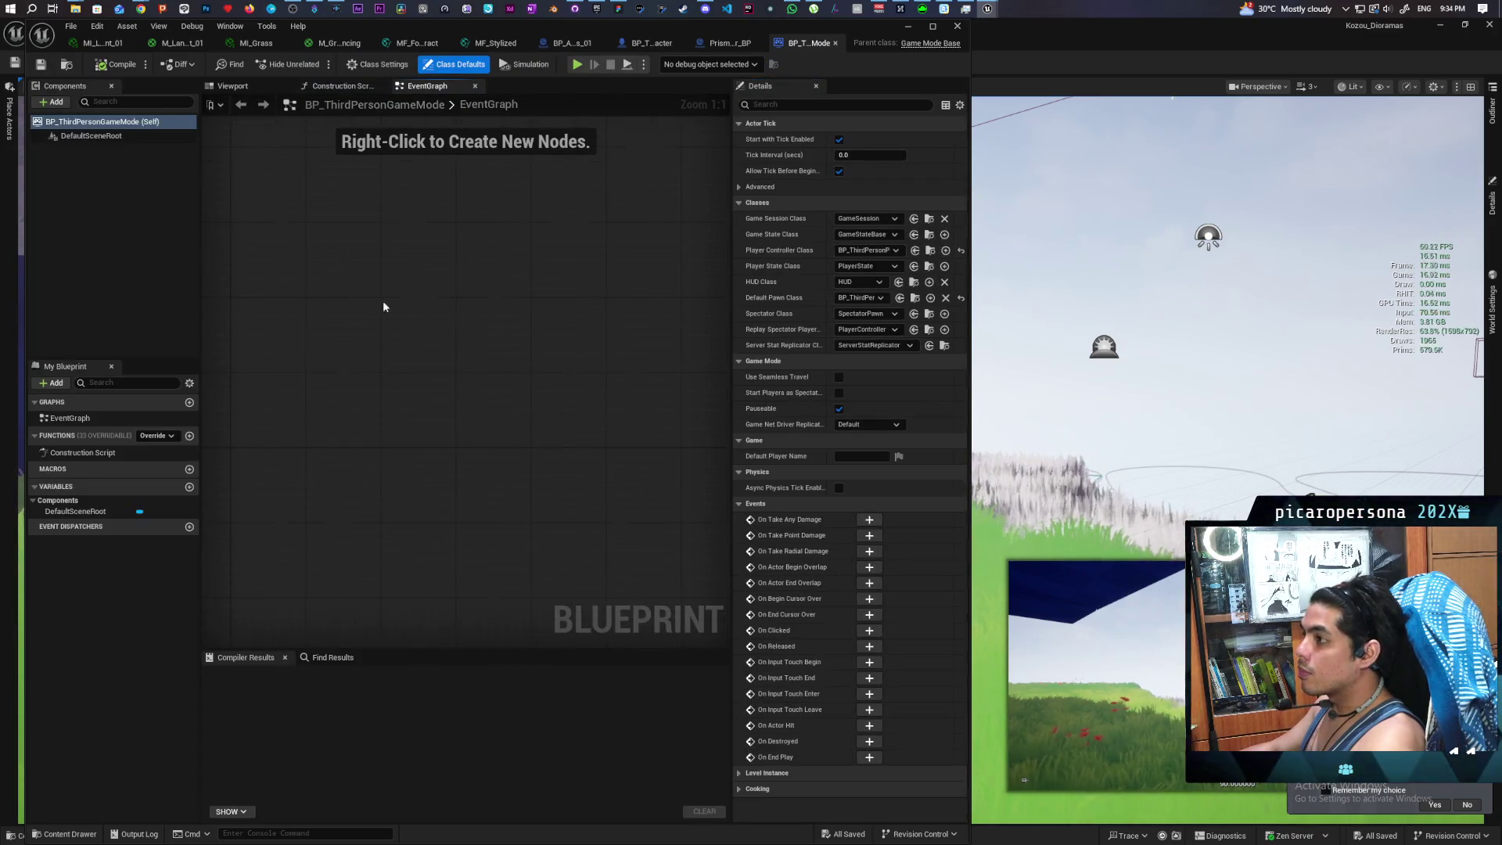
Place an Event BeginPlay node in the EventGraph and search for 'get prisma'
right_click(395, 325)
text(on begin)
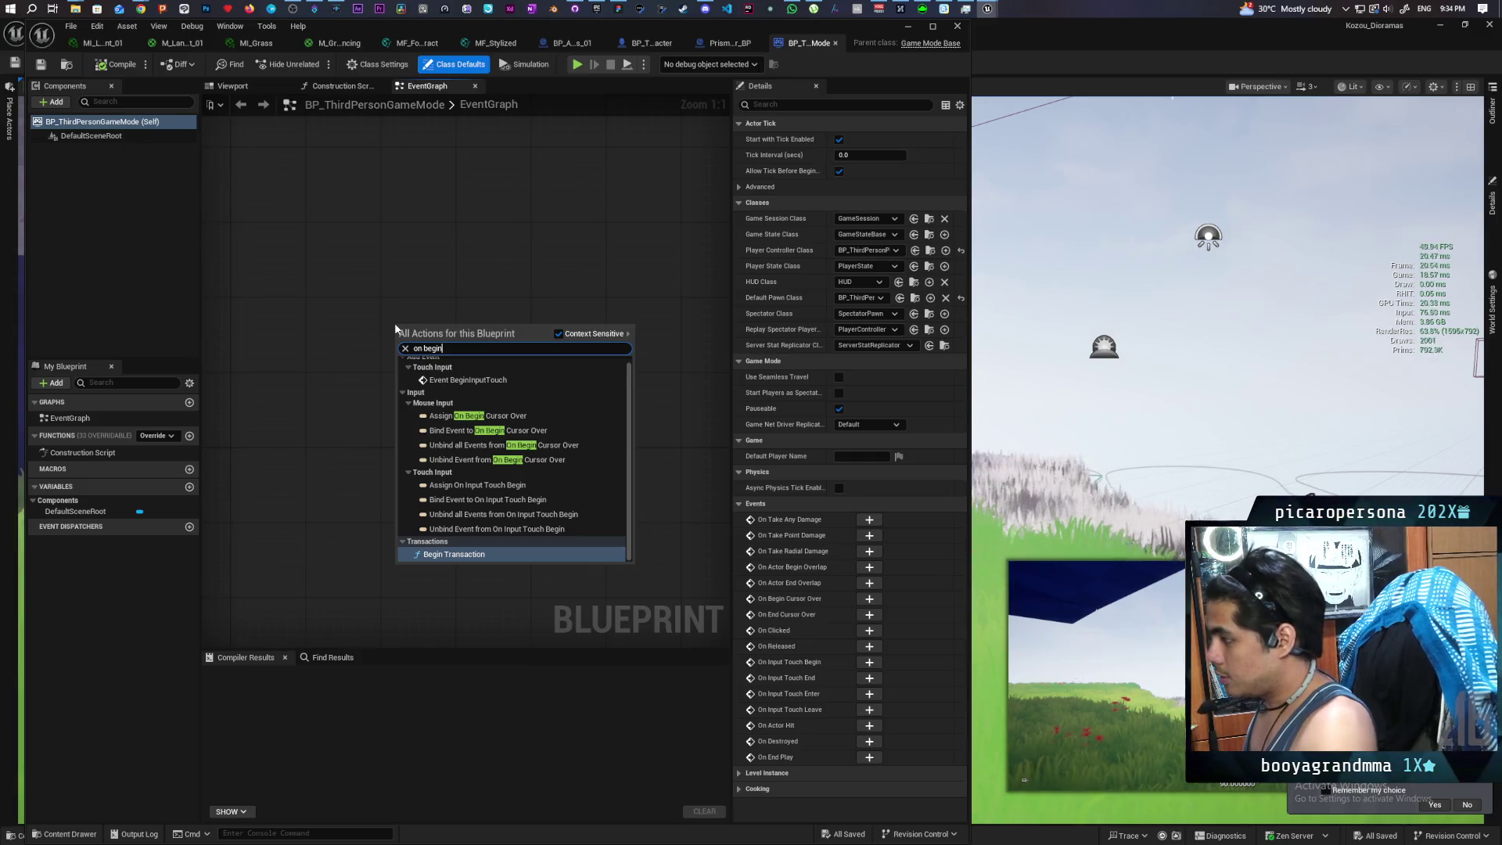
text( play)
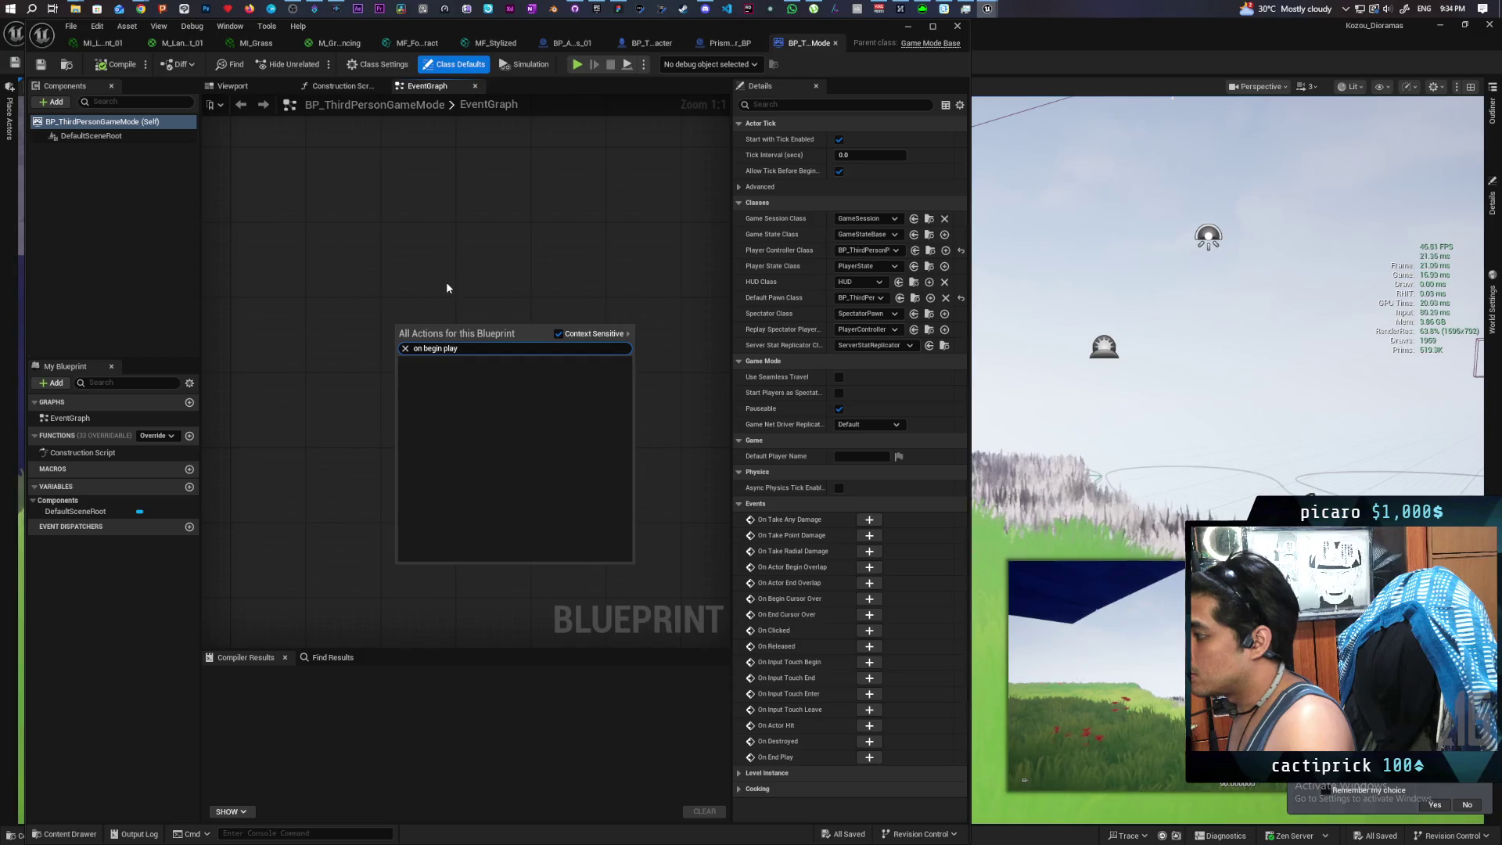
click(422, 251)
right_click(422, 251)
text(beginplay)
key(Return)
right_click(491, 322)
text(get prisma)
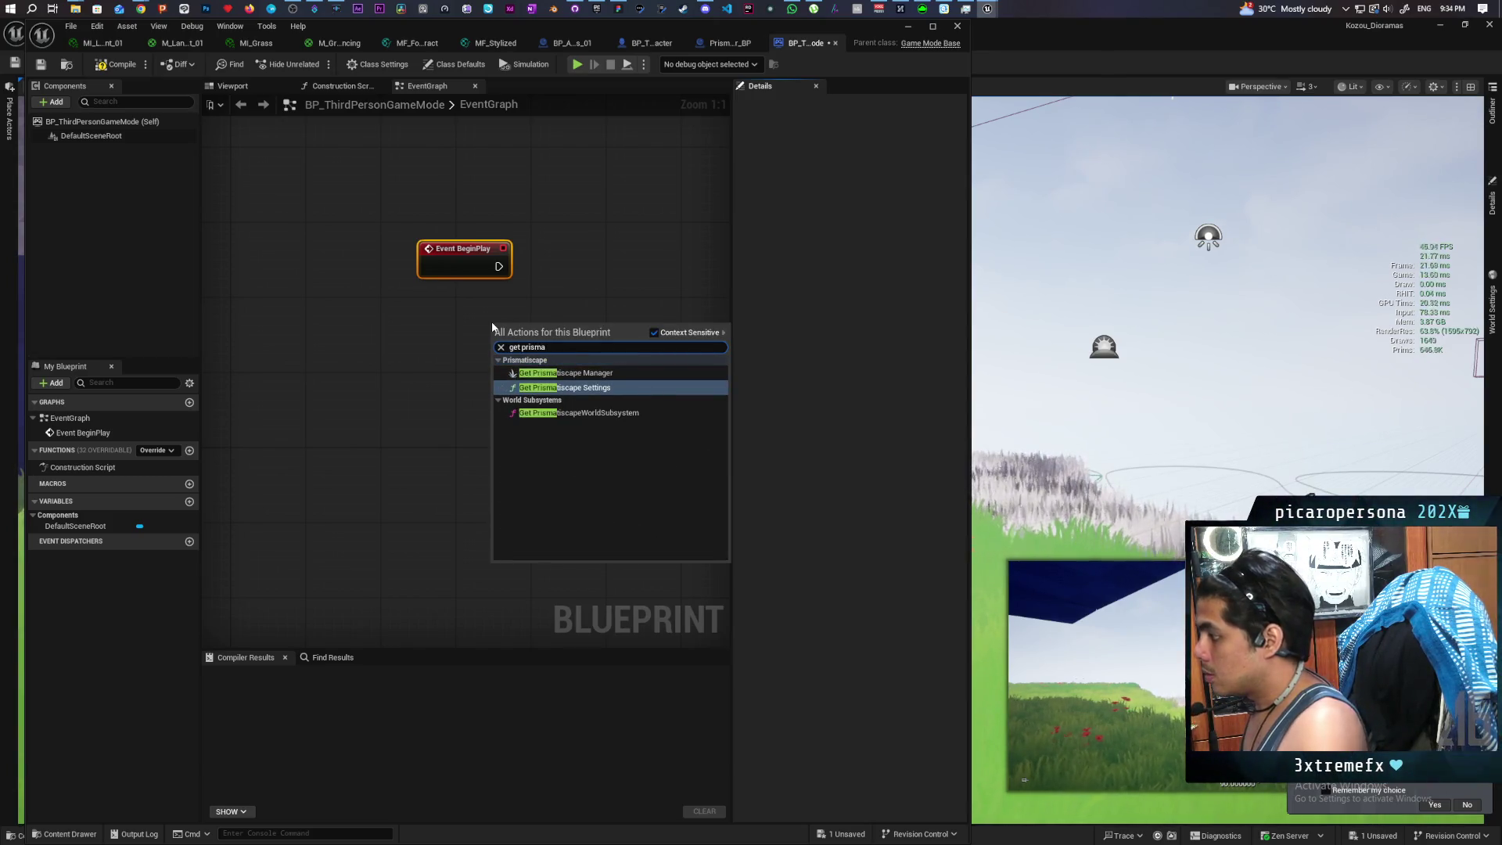
Add Get Prismatiscape Manager beside BeginPlay and wire its Return Value into a Cast To Prismatiscape_Manager_BP
key(Up)
key(Return)
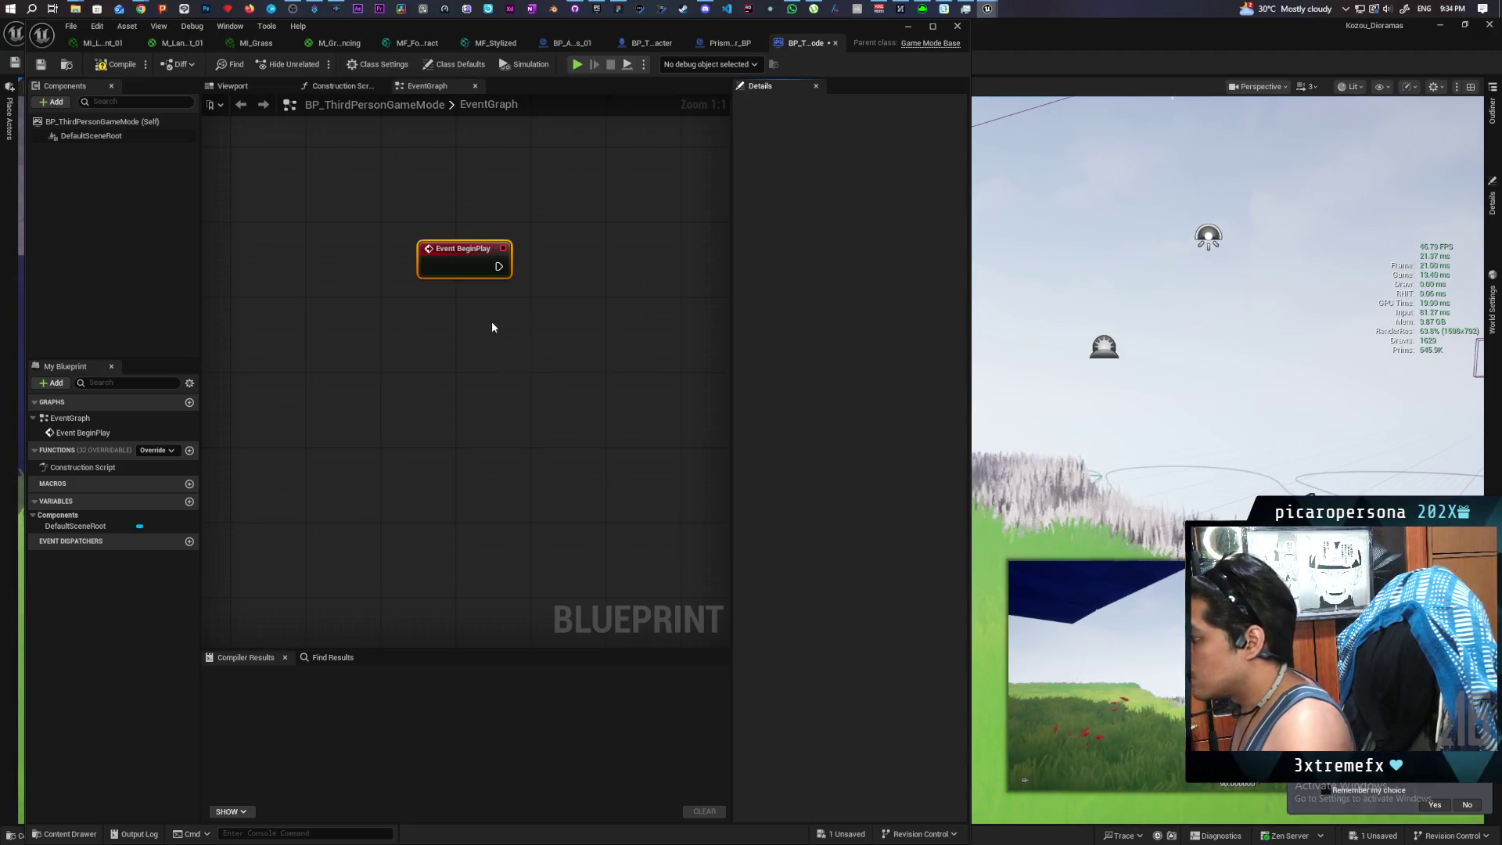
drag(491, 353, 533, 267)
drag(600, 312, 596, 311)
text(cast to bp)
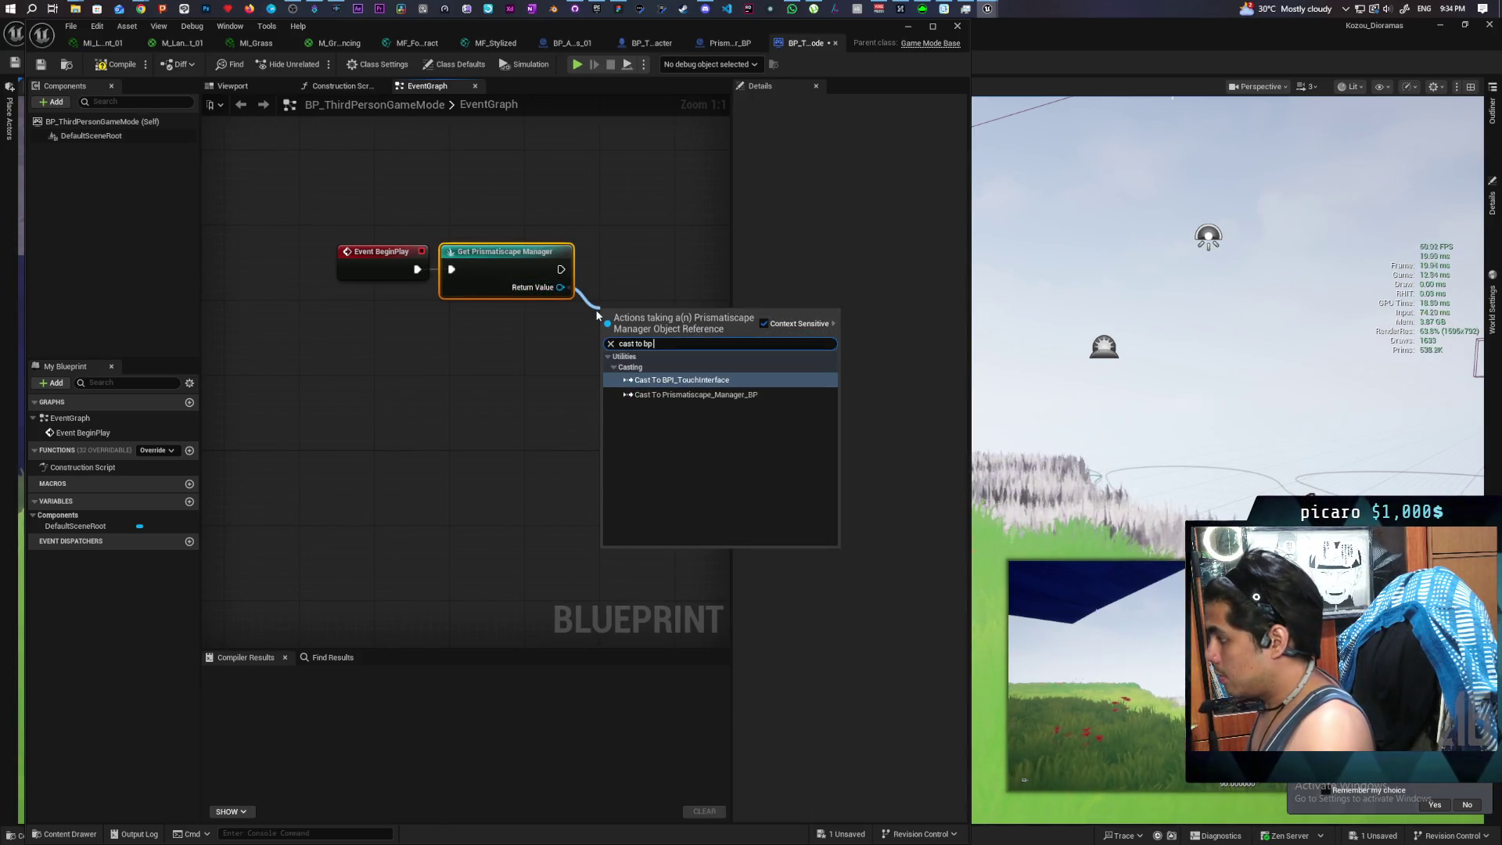
key(Down)
key(Return)
mouse_move(672, 336)
mouse_down()
mouse_move(457, 385)
mouse_move(465, 325)
mouse_move(467, 337)
mouse_up()
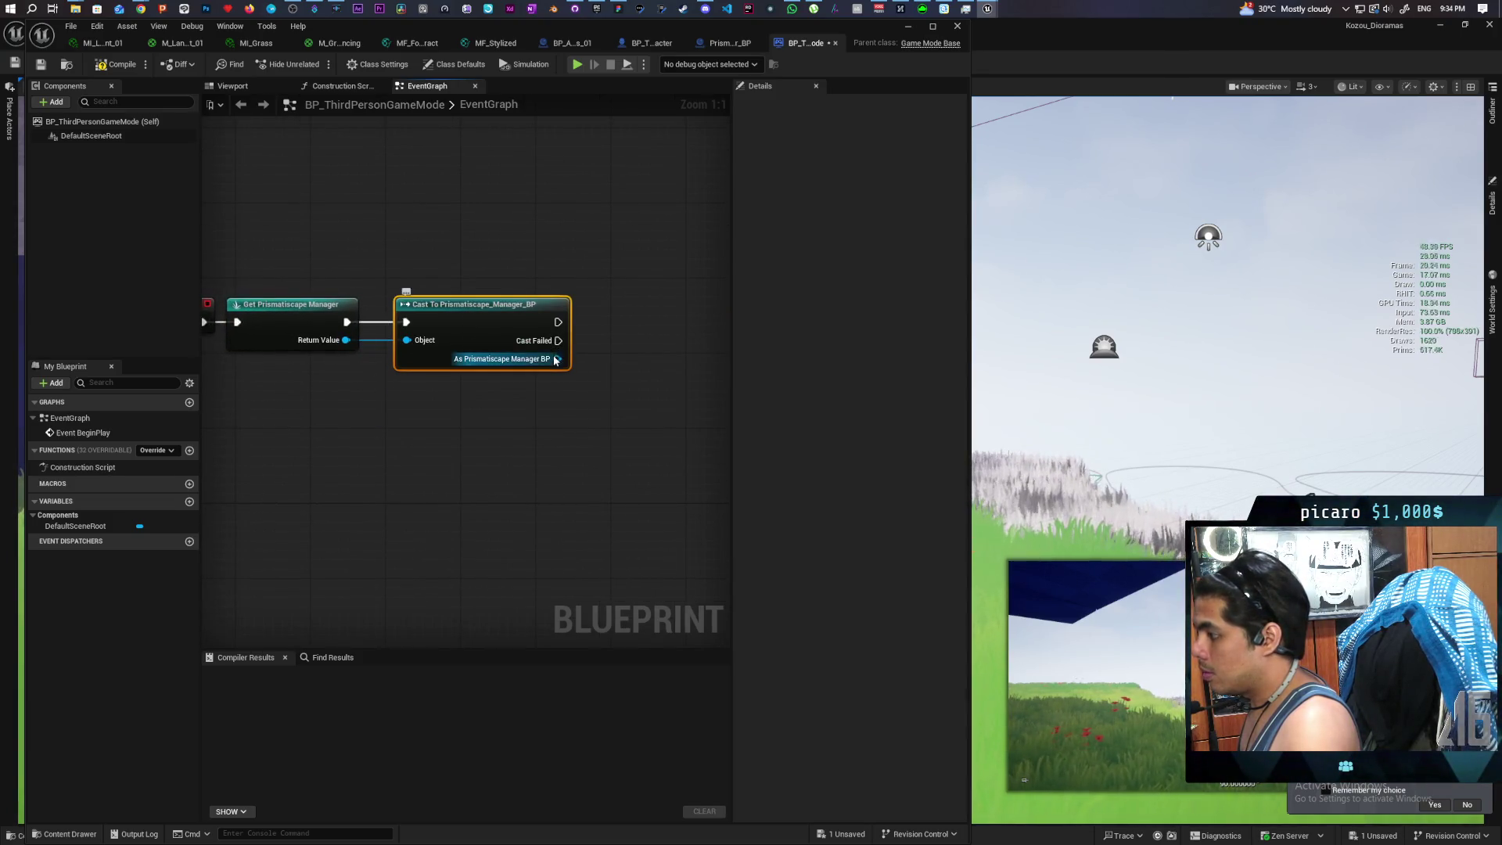
Call Initialize on the cast result, feeding Get Player Character into its Pawn input
drag(557, 358, 602, 404)
text(initial)
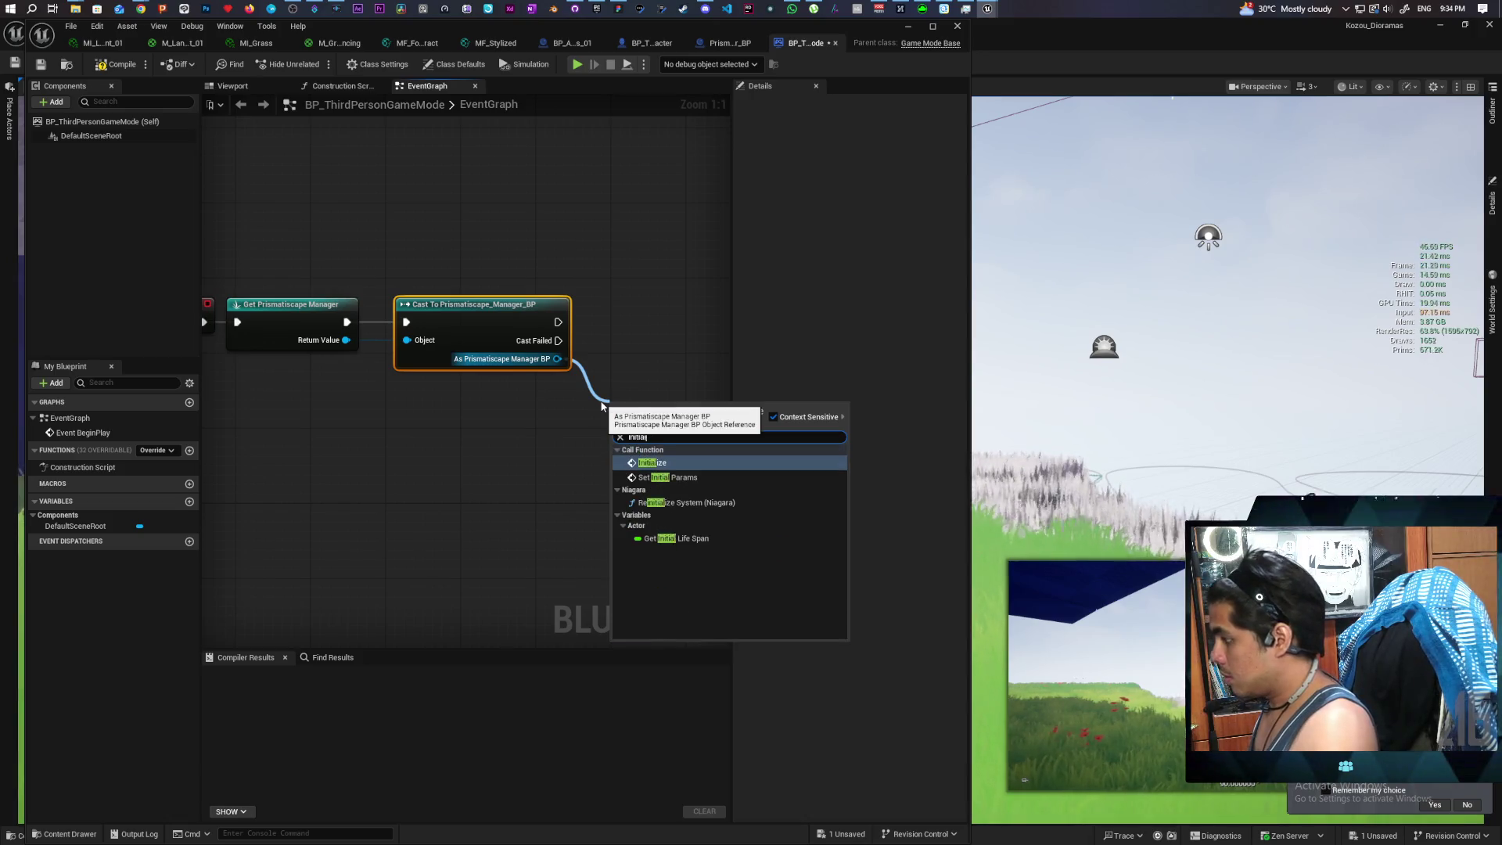
key(Return)
drag(650, 416, 655, 304)
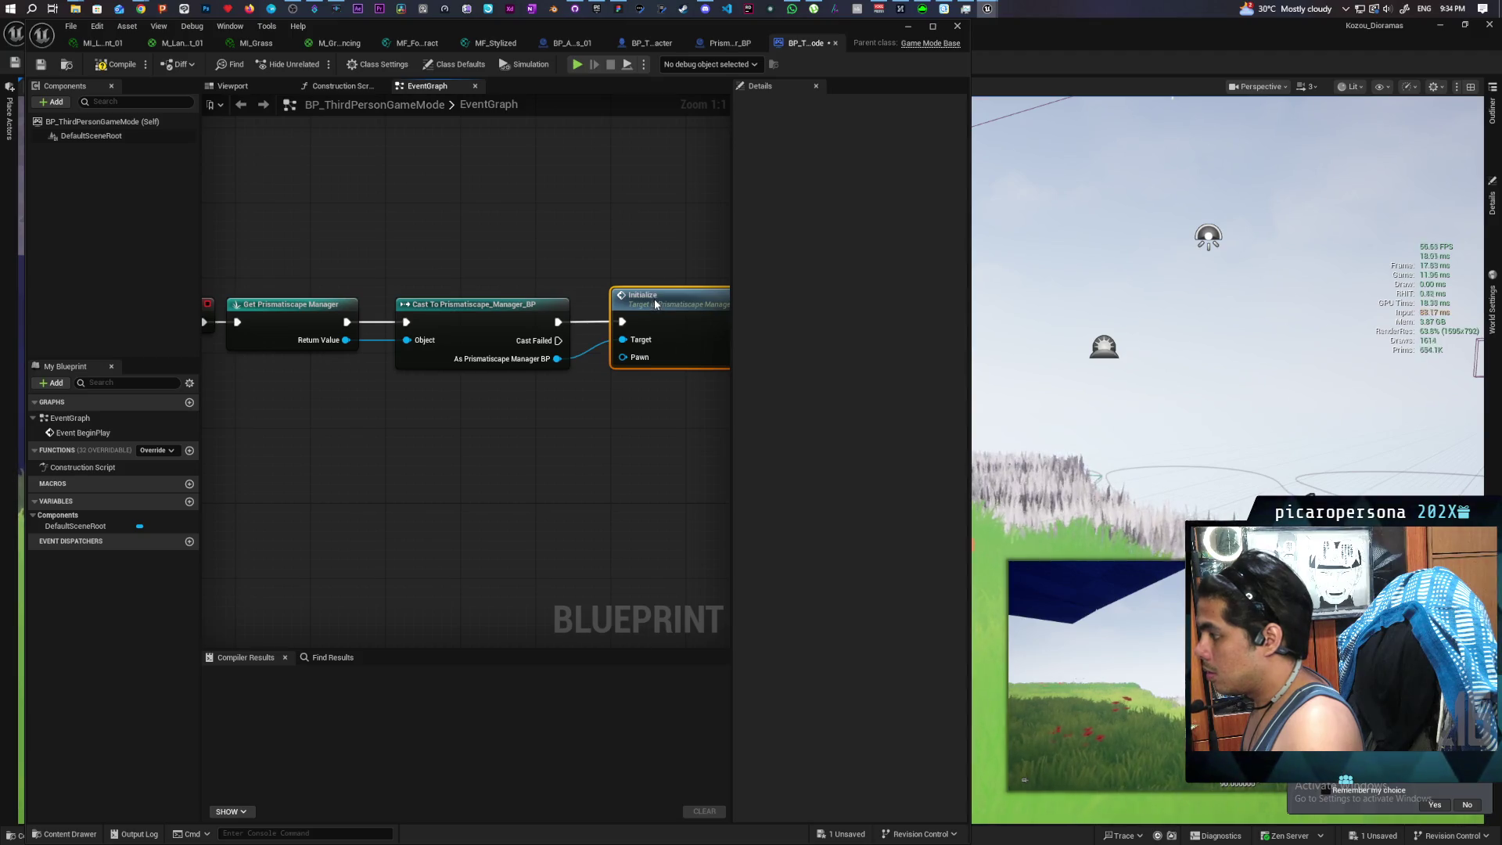
right_click(505, 447)
text(get player char)
key(Return)
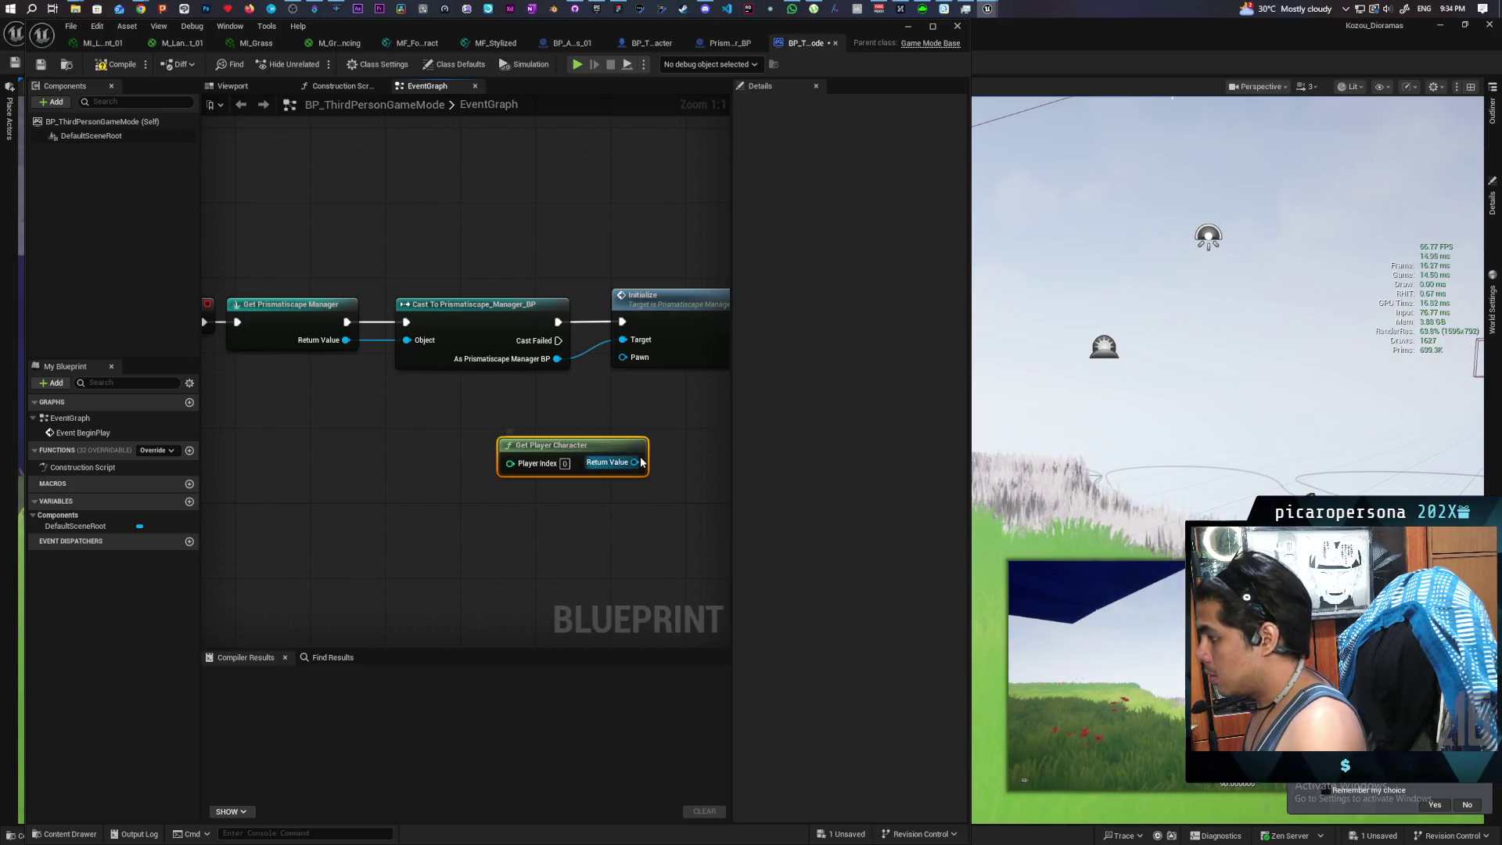
mouse_move(633, 462)
mouse_down()
mouse_move(623, 342)
mouse_move(623, 357)
mouse_up()
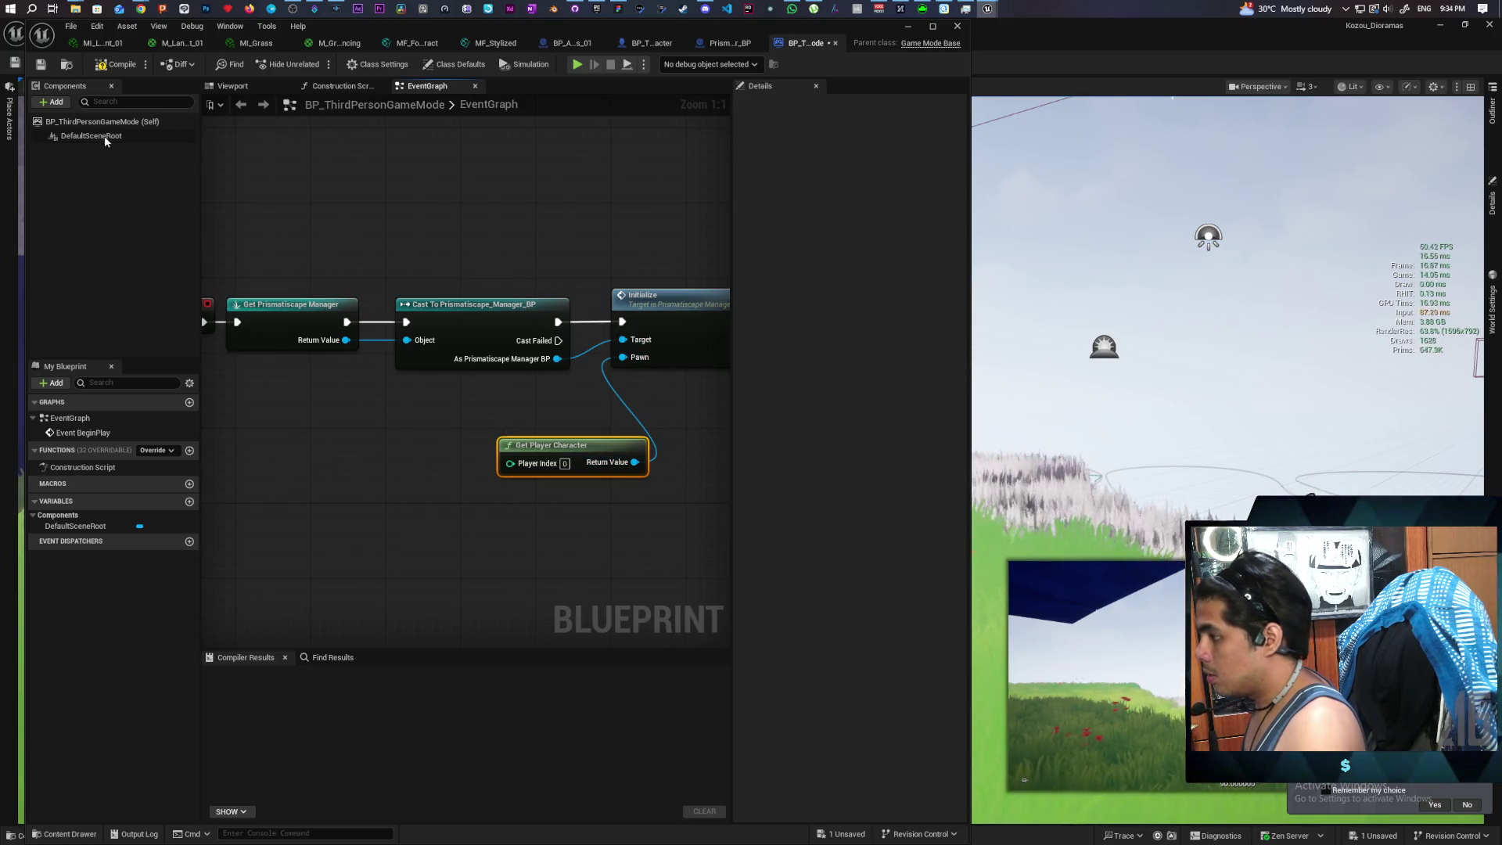
Compile the game mode Blueprint and start Play From Here in the level viewport
click(115, 65)
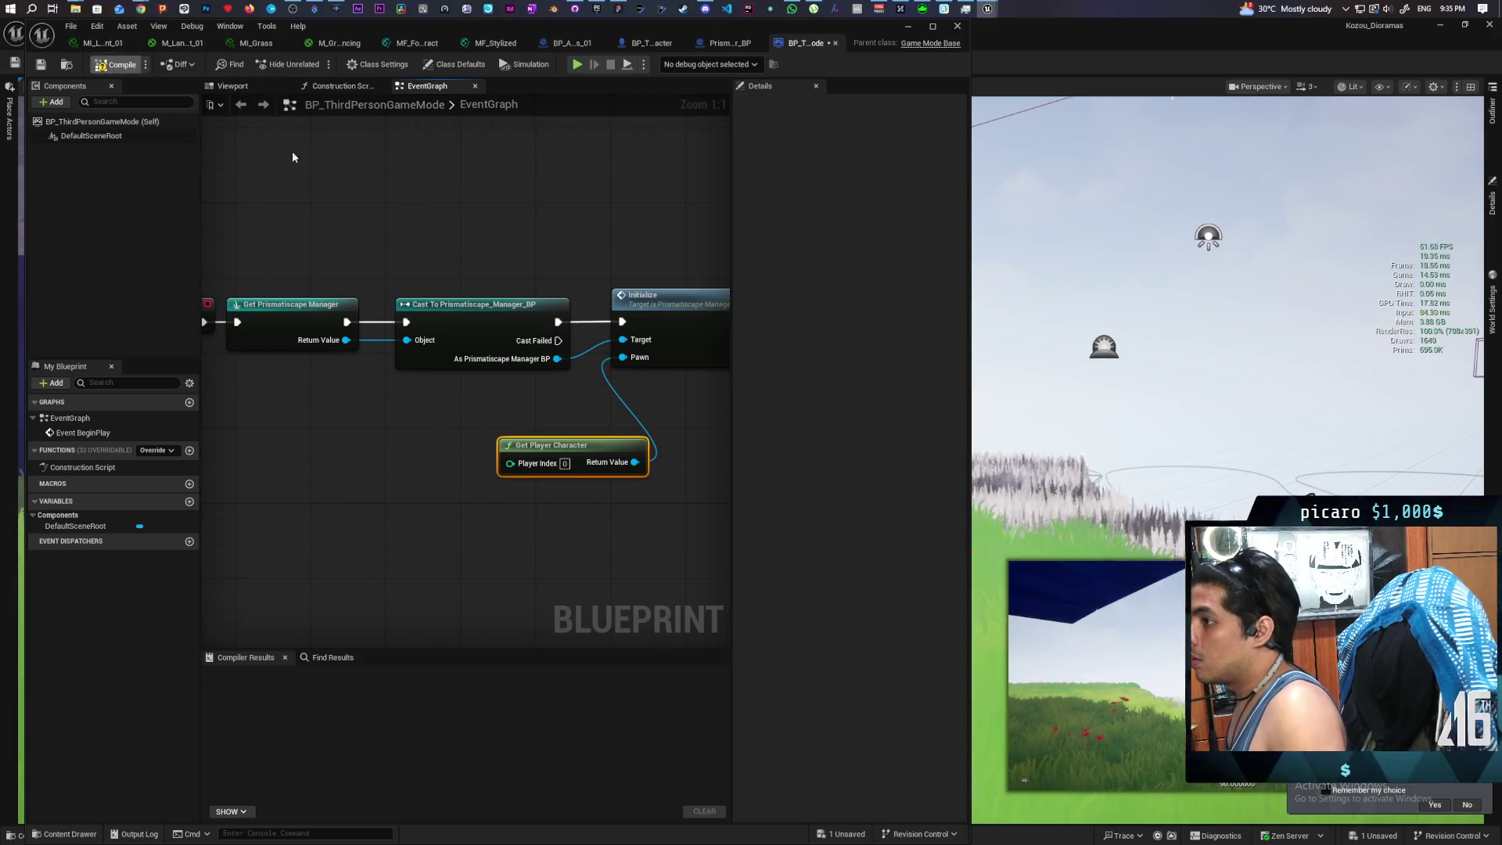
click(905, 26)
right_click(529, 160)
click(593, 550)
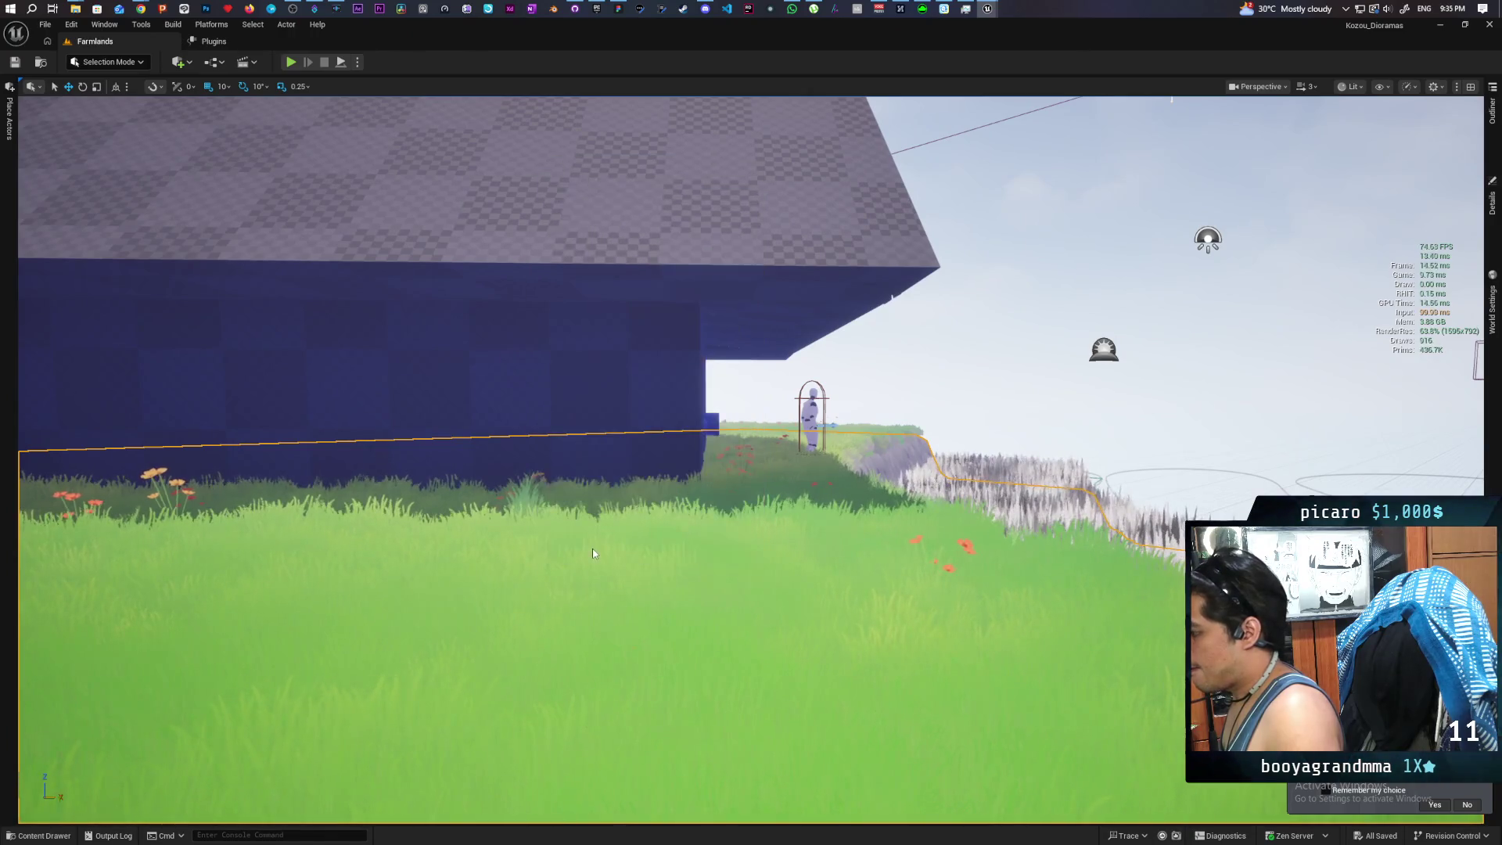
Run into the grass and turn off debug shapes with the console command pris.DebugShapes 0
key(w)
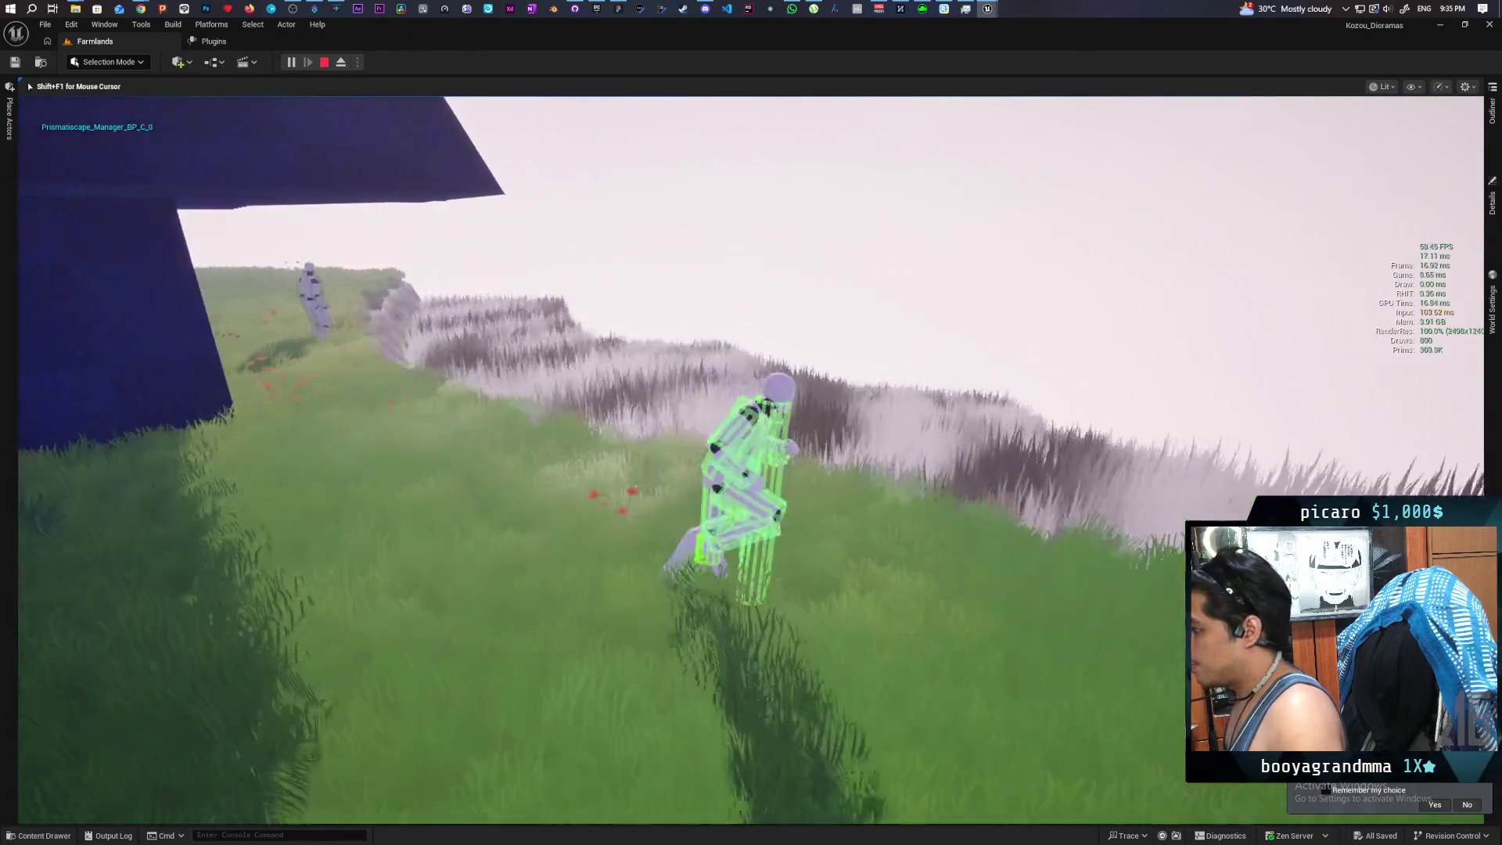
key(w)
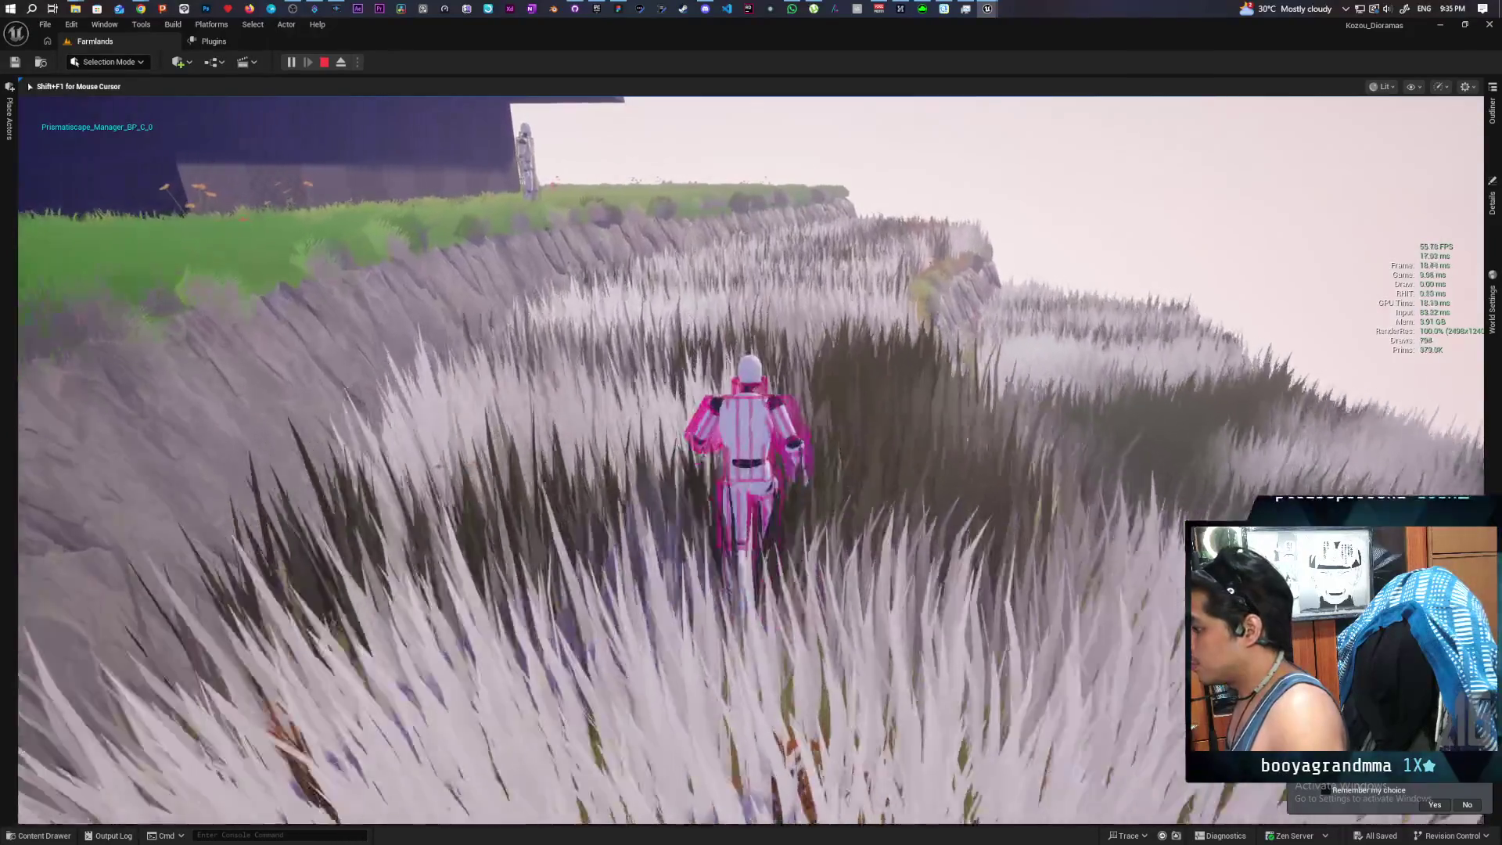
key(grave)
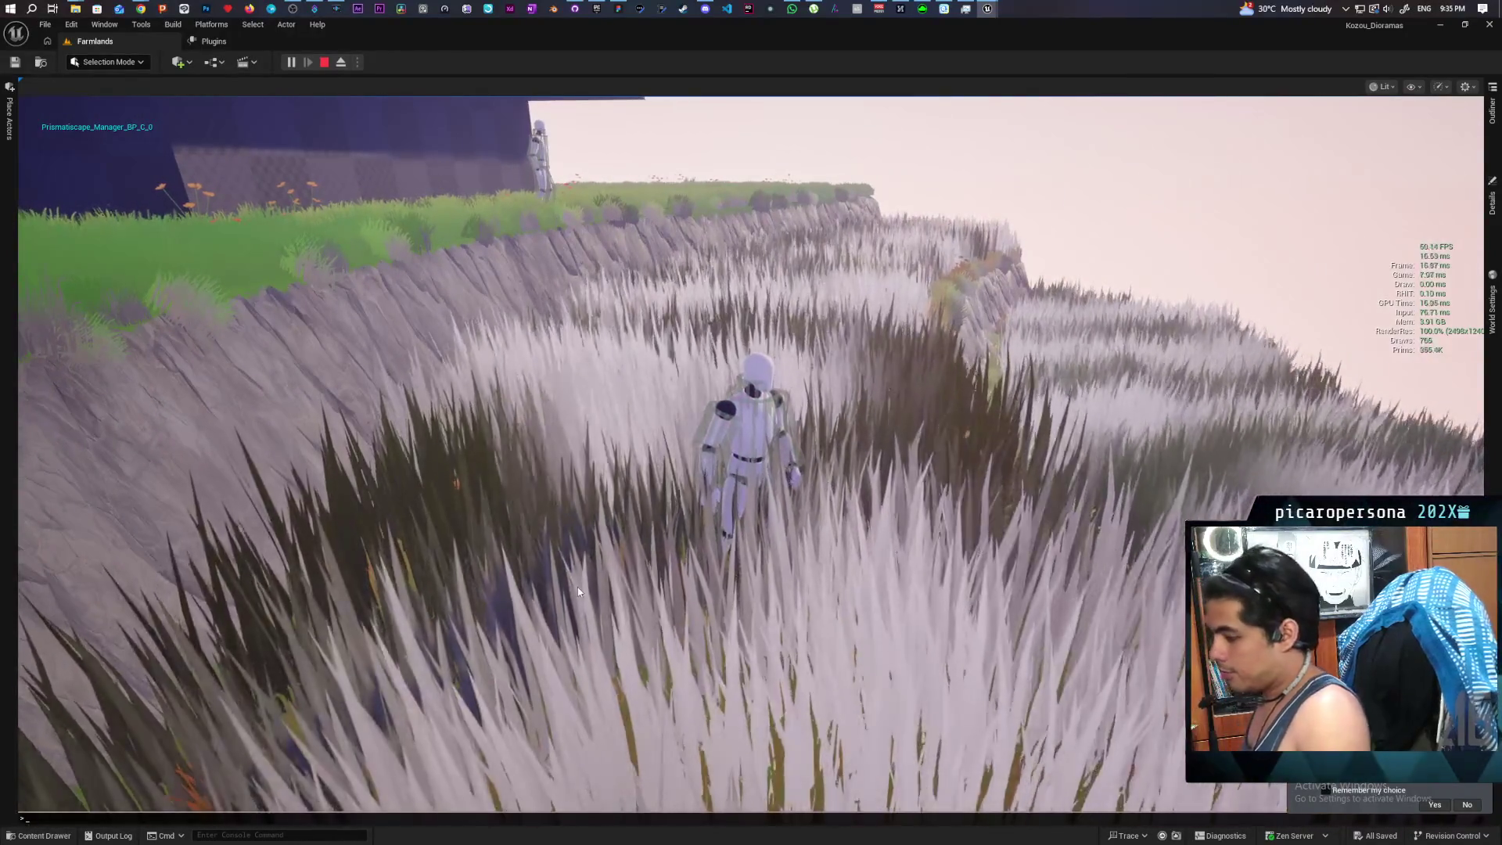
key(Up)
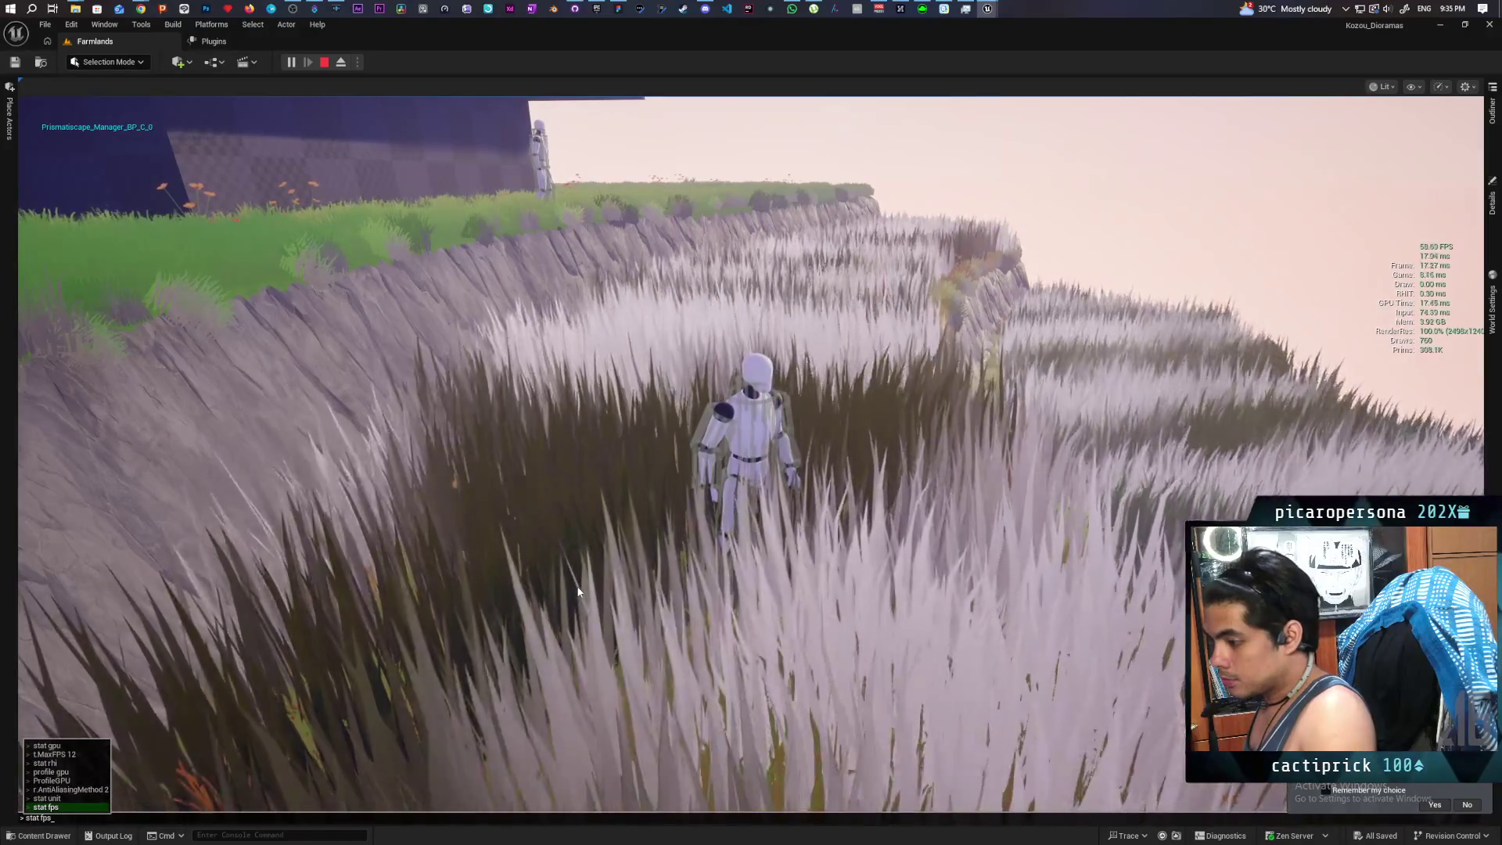
key(BackSpace)
key(BackSpace)
key(BackSpace)
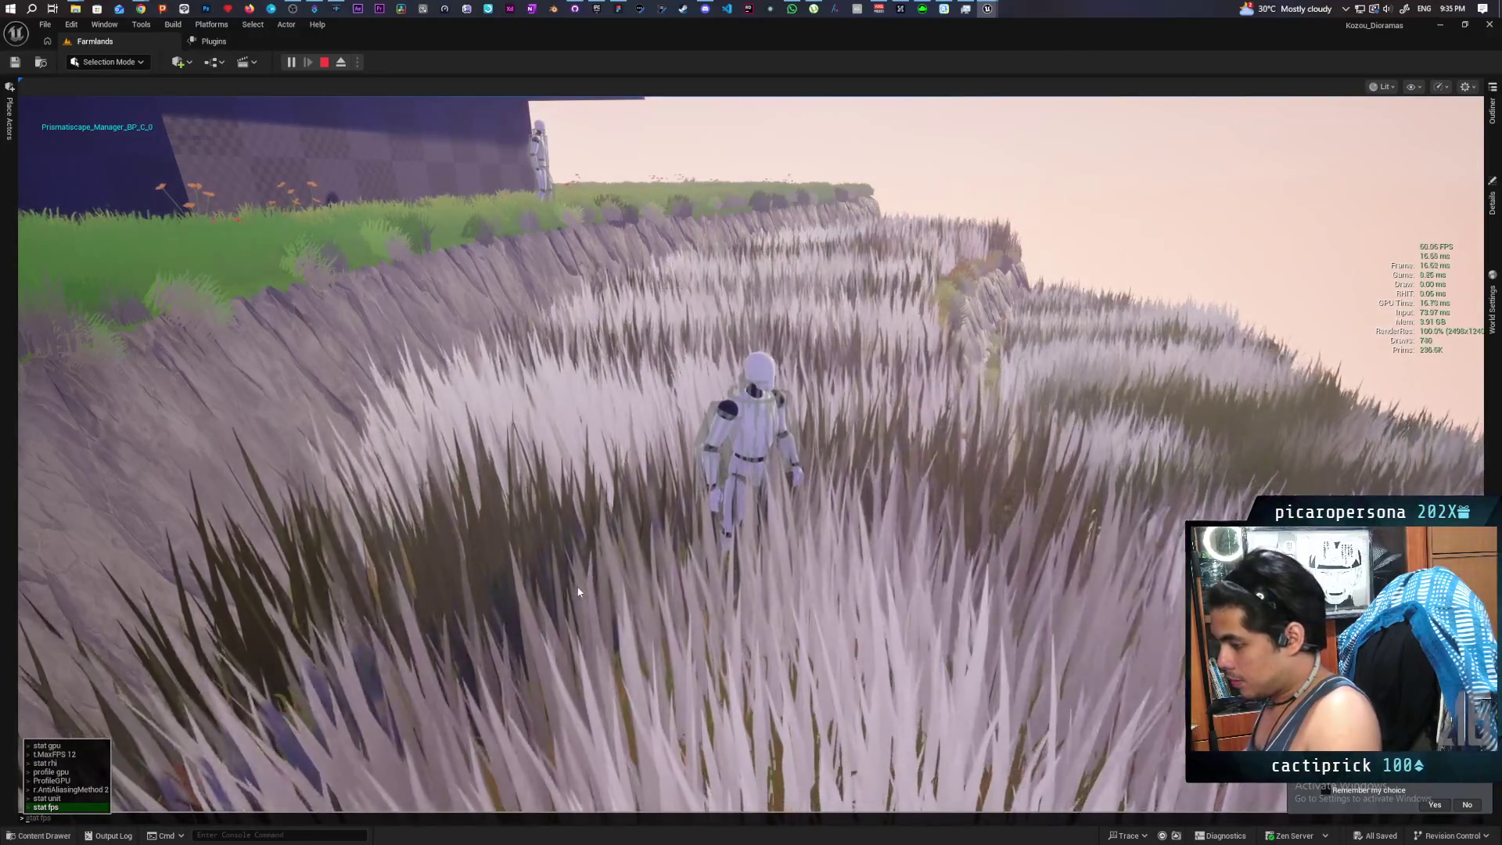
text(pris)
key(Tab)
text(0)
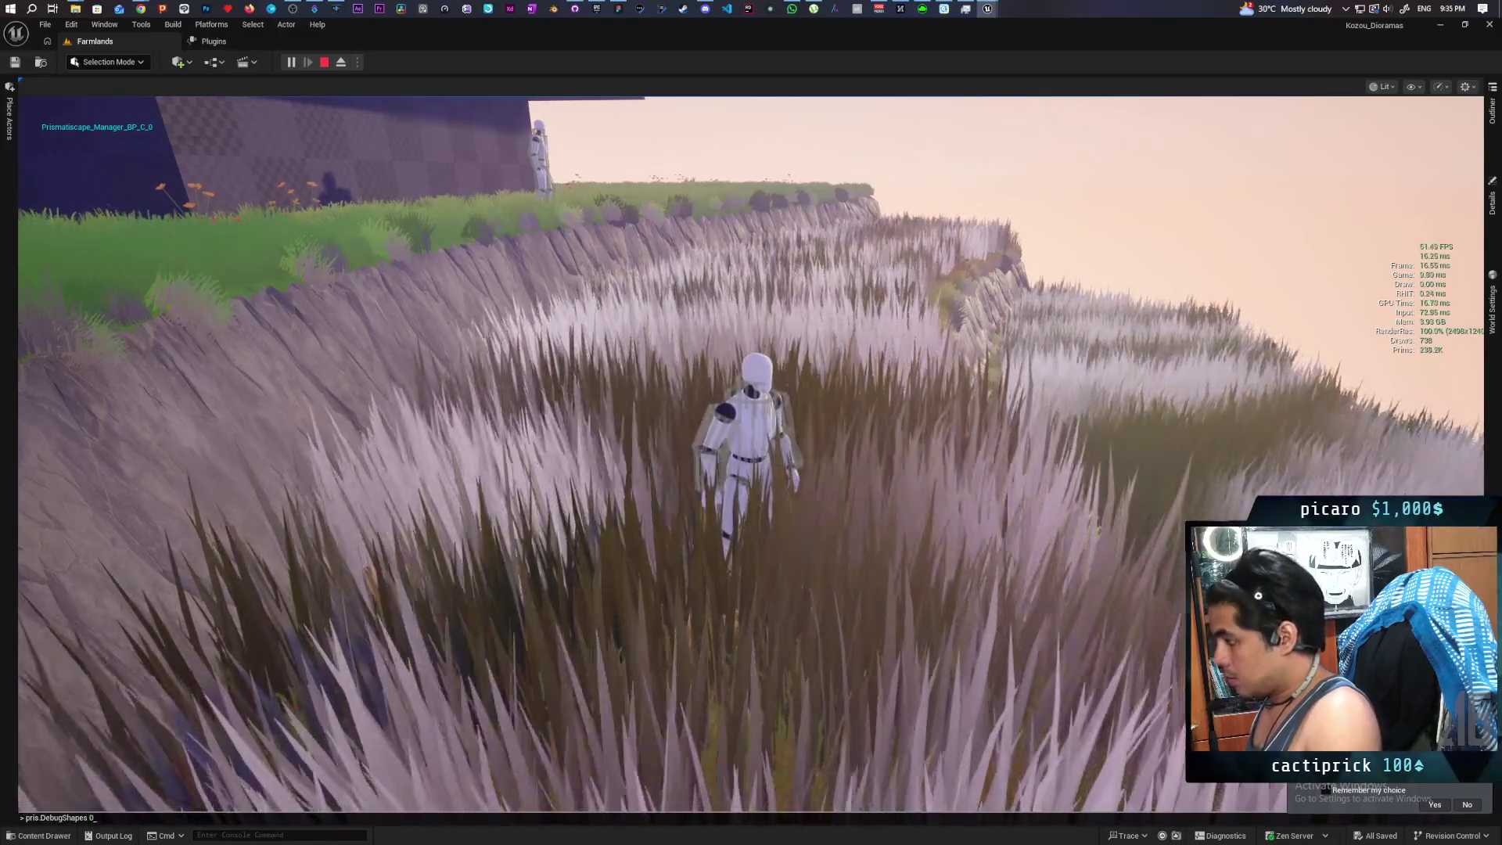
key(Return)
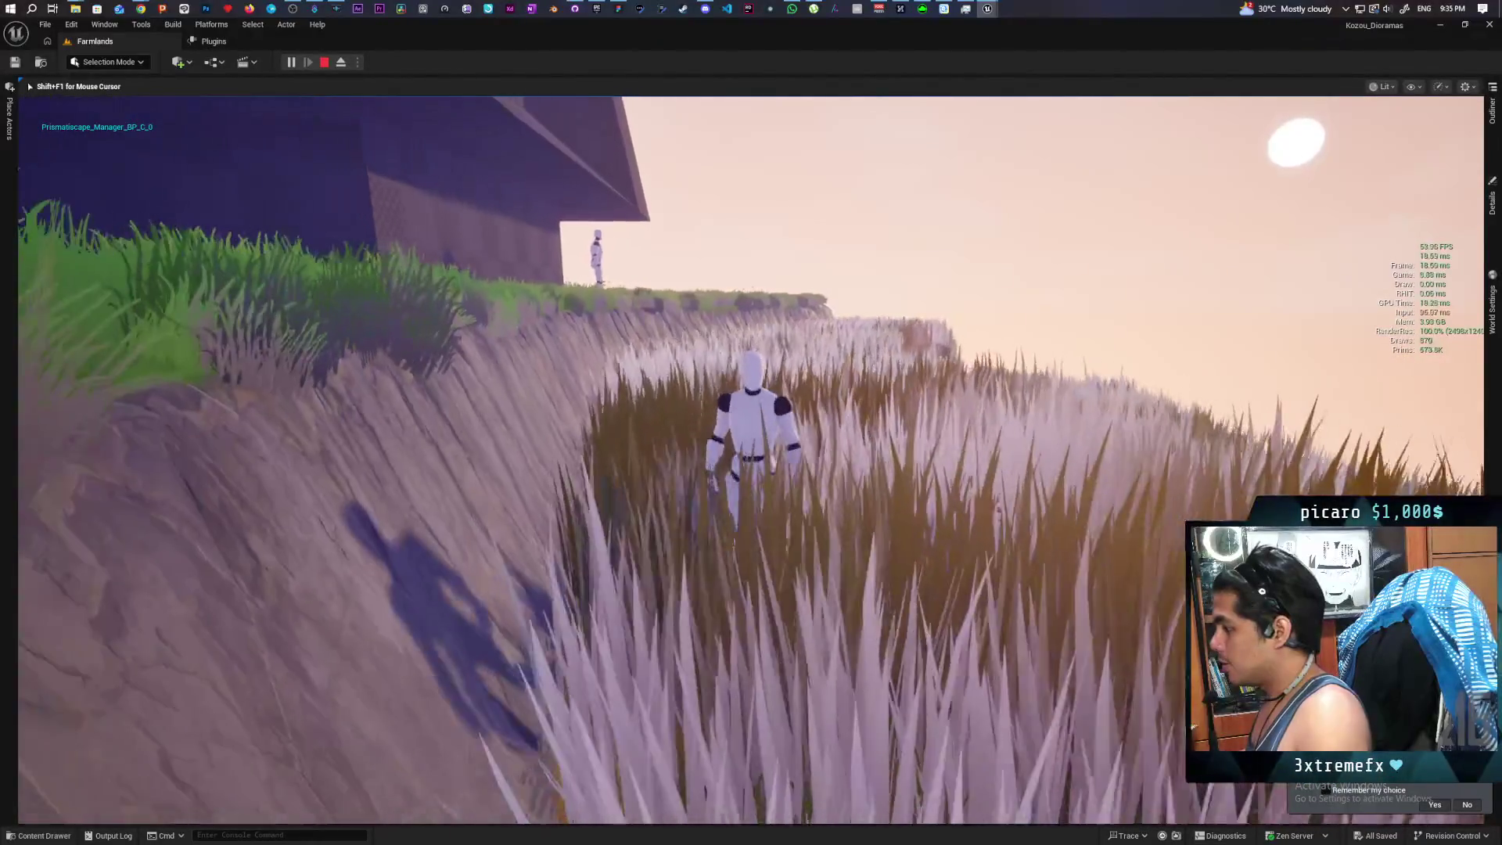
Run and jump the character through the tall grass toward the cliff, then end the session
key(w)
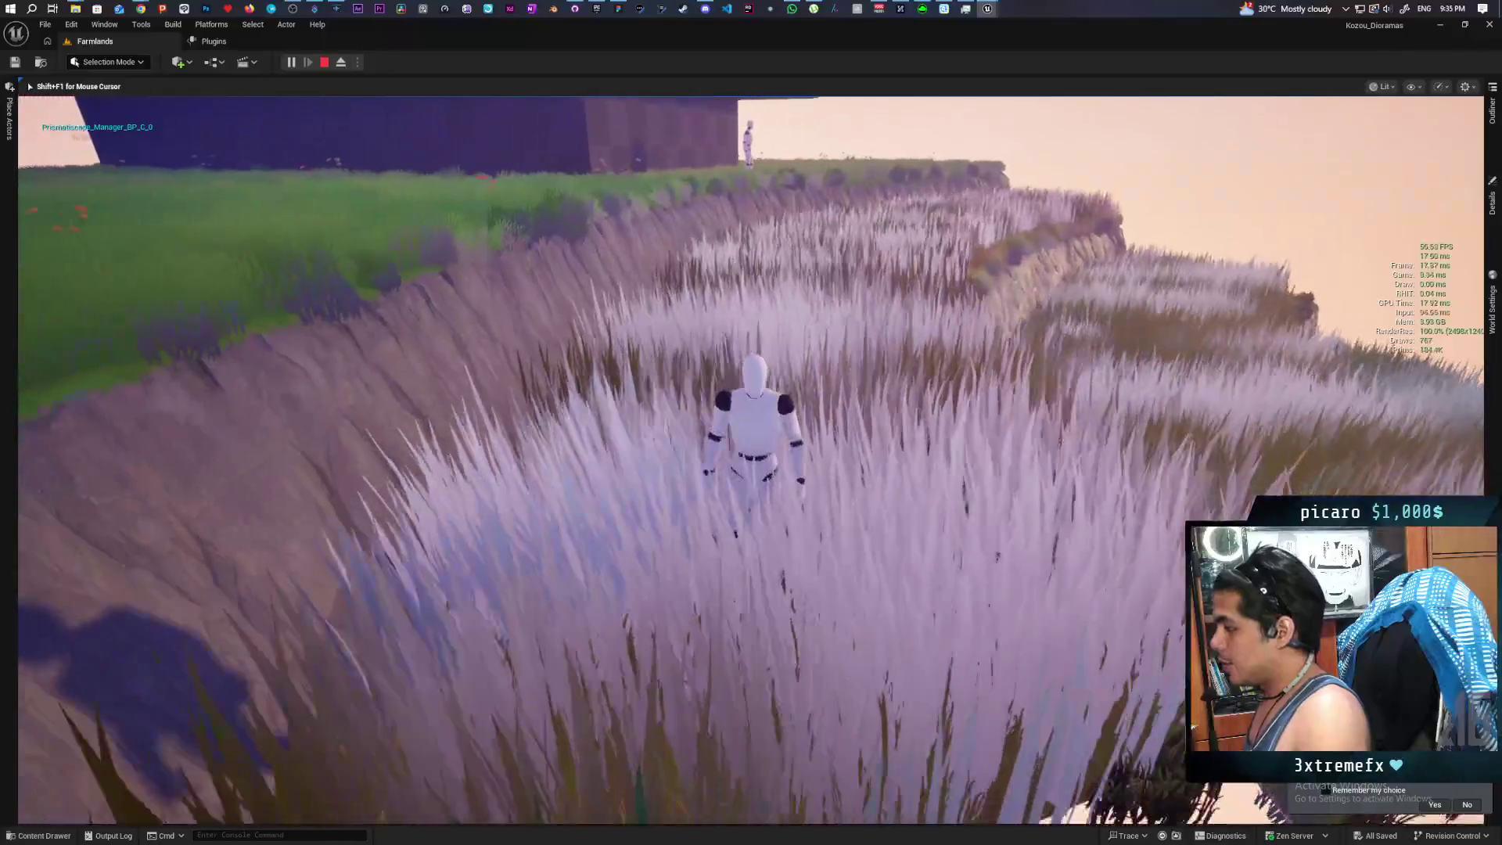
key(w)
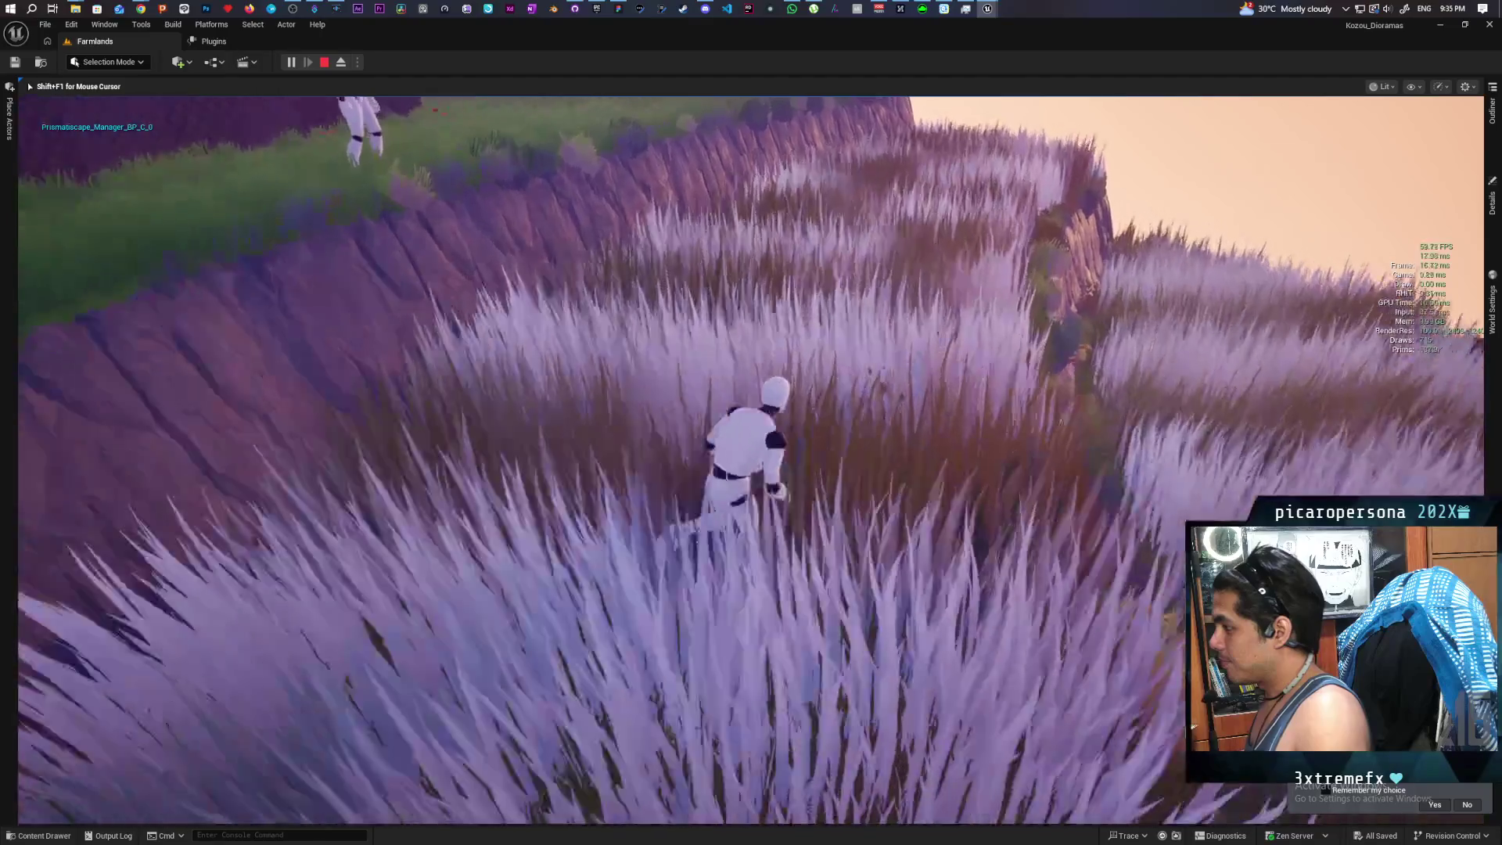
key(space)
key(w)
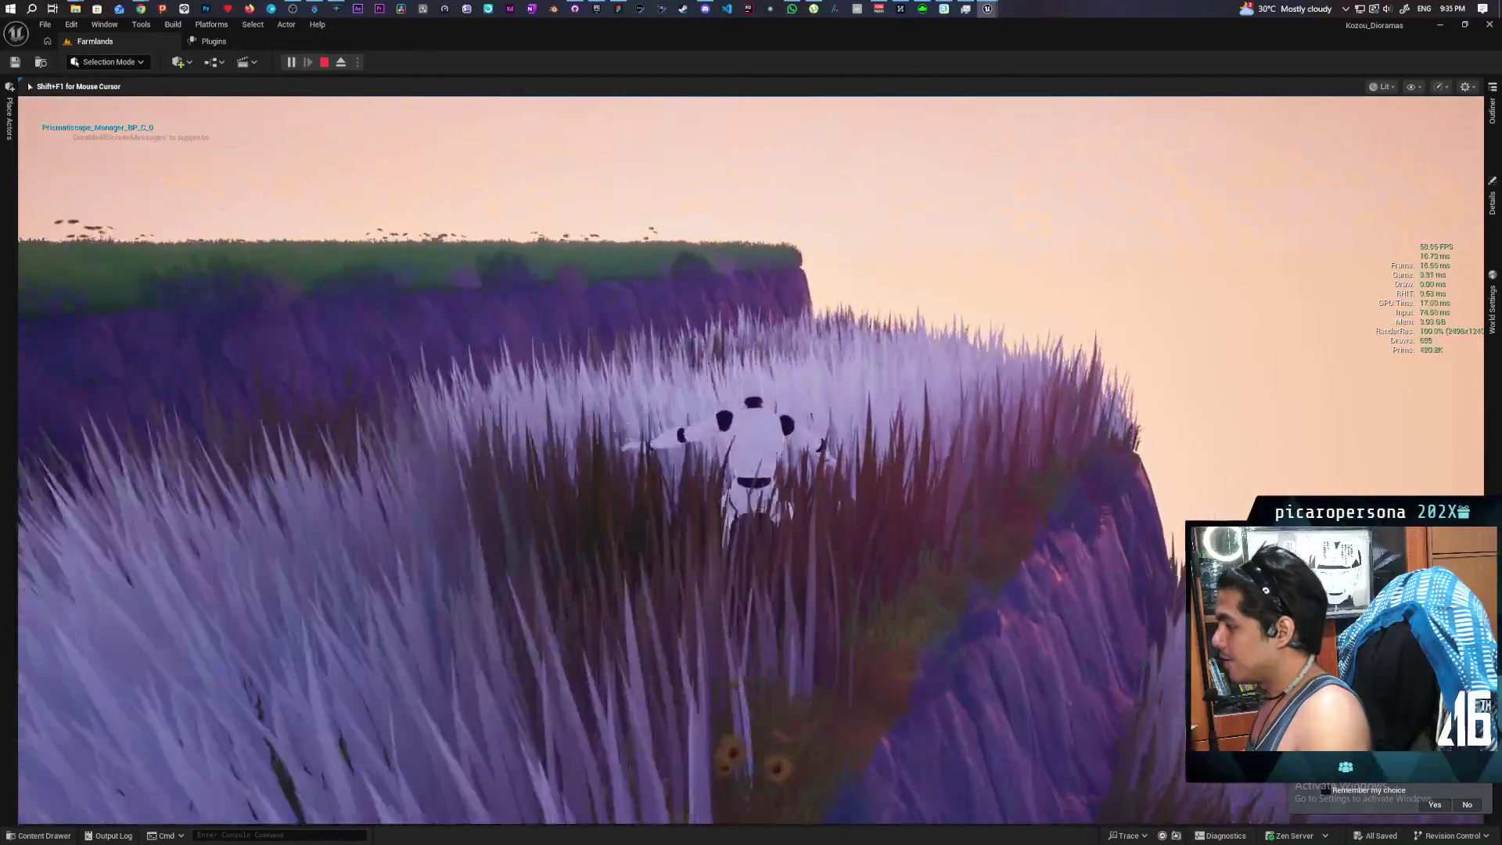
key(w)
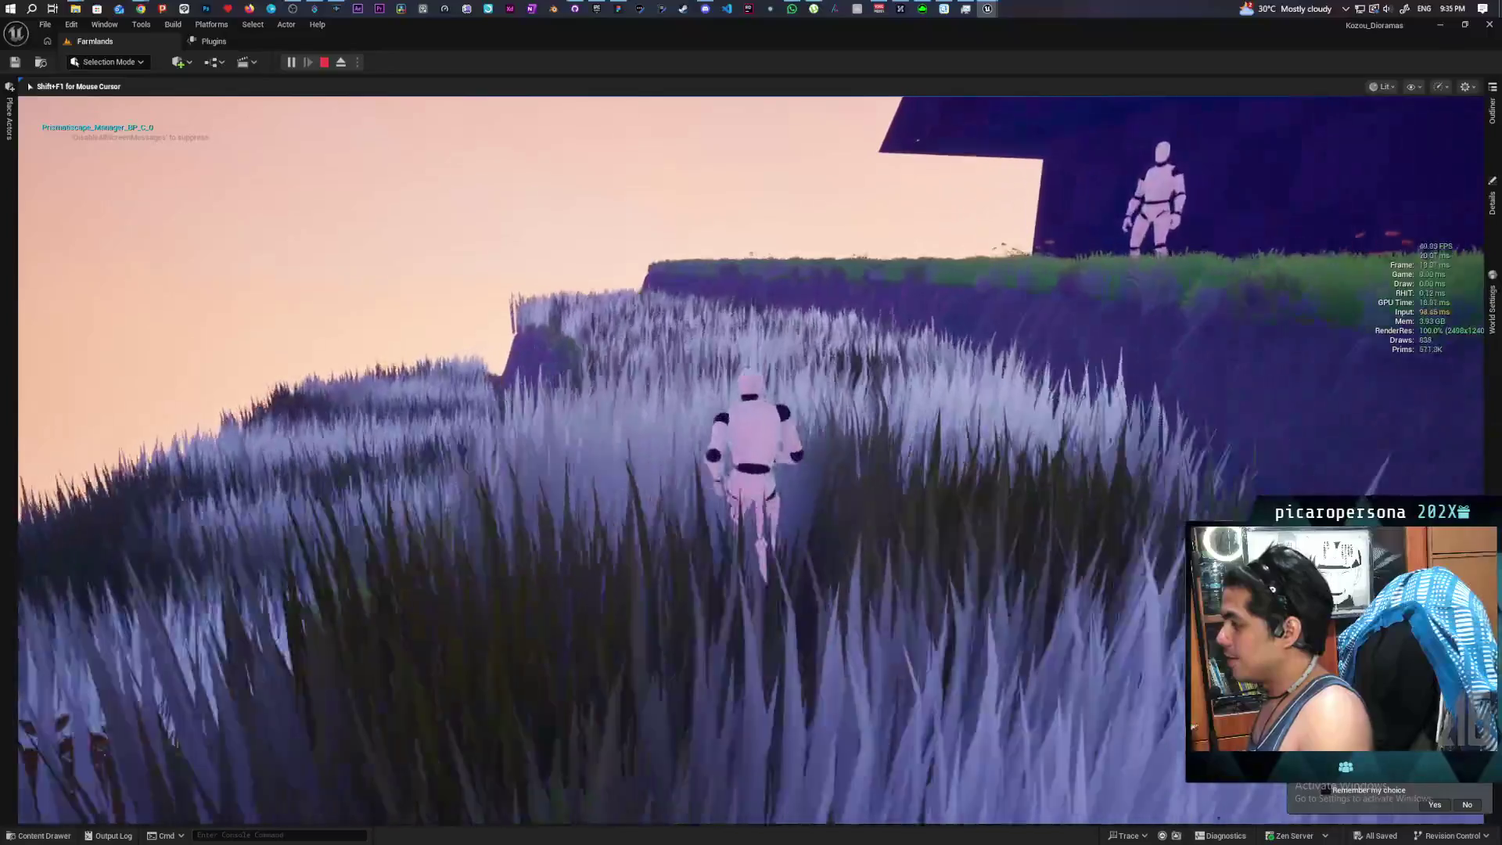
key(w)
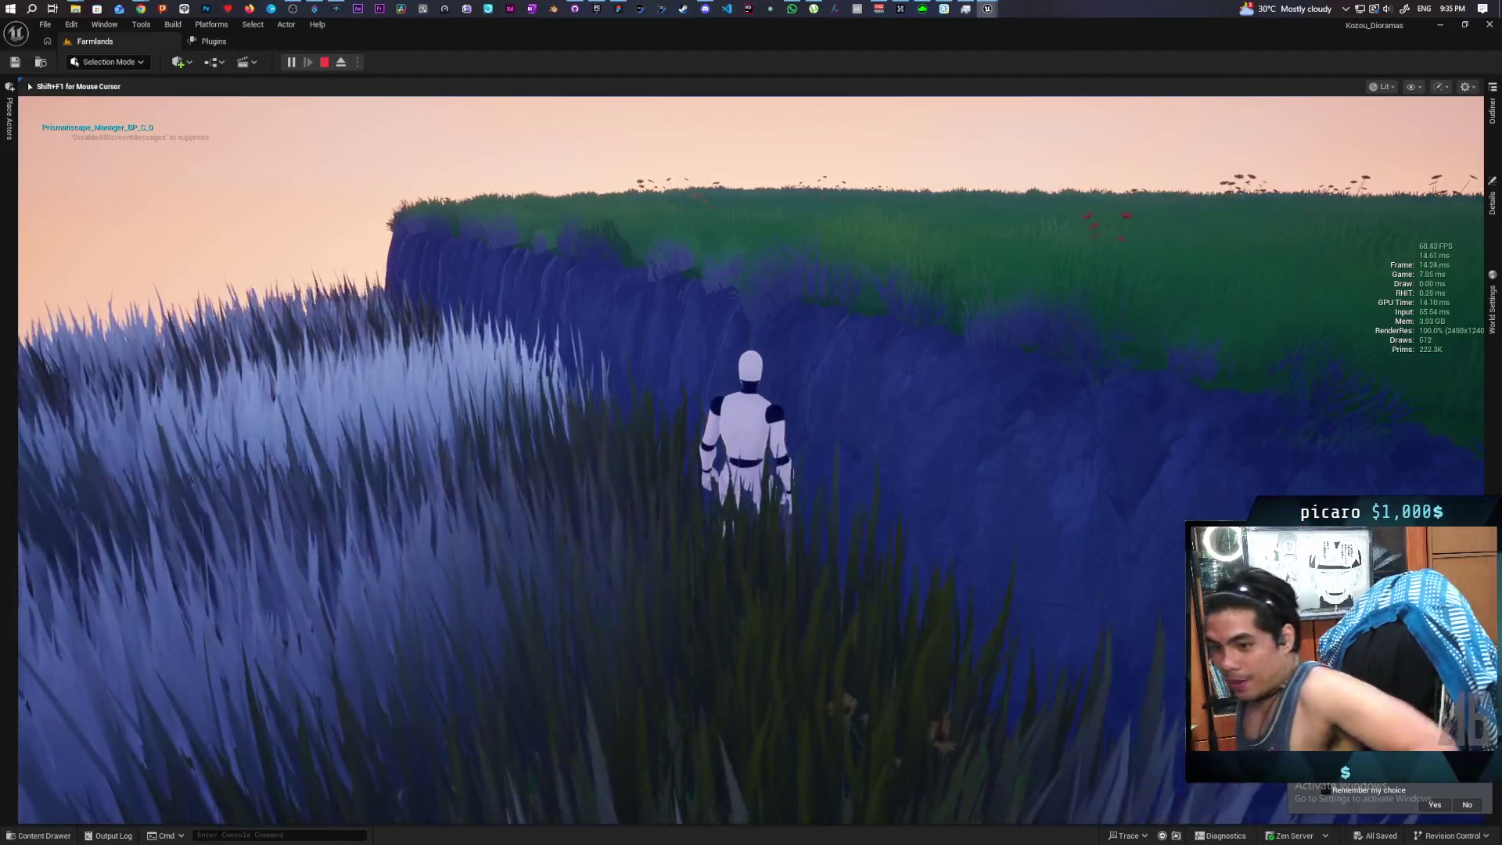
key(Escape)
Restart the play session with Play From Here on a spot in the grass field
scroll(289, 489, down, 10)
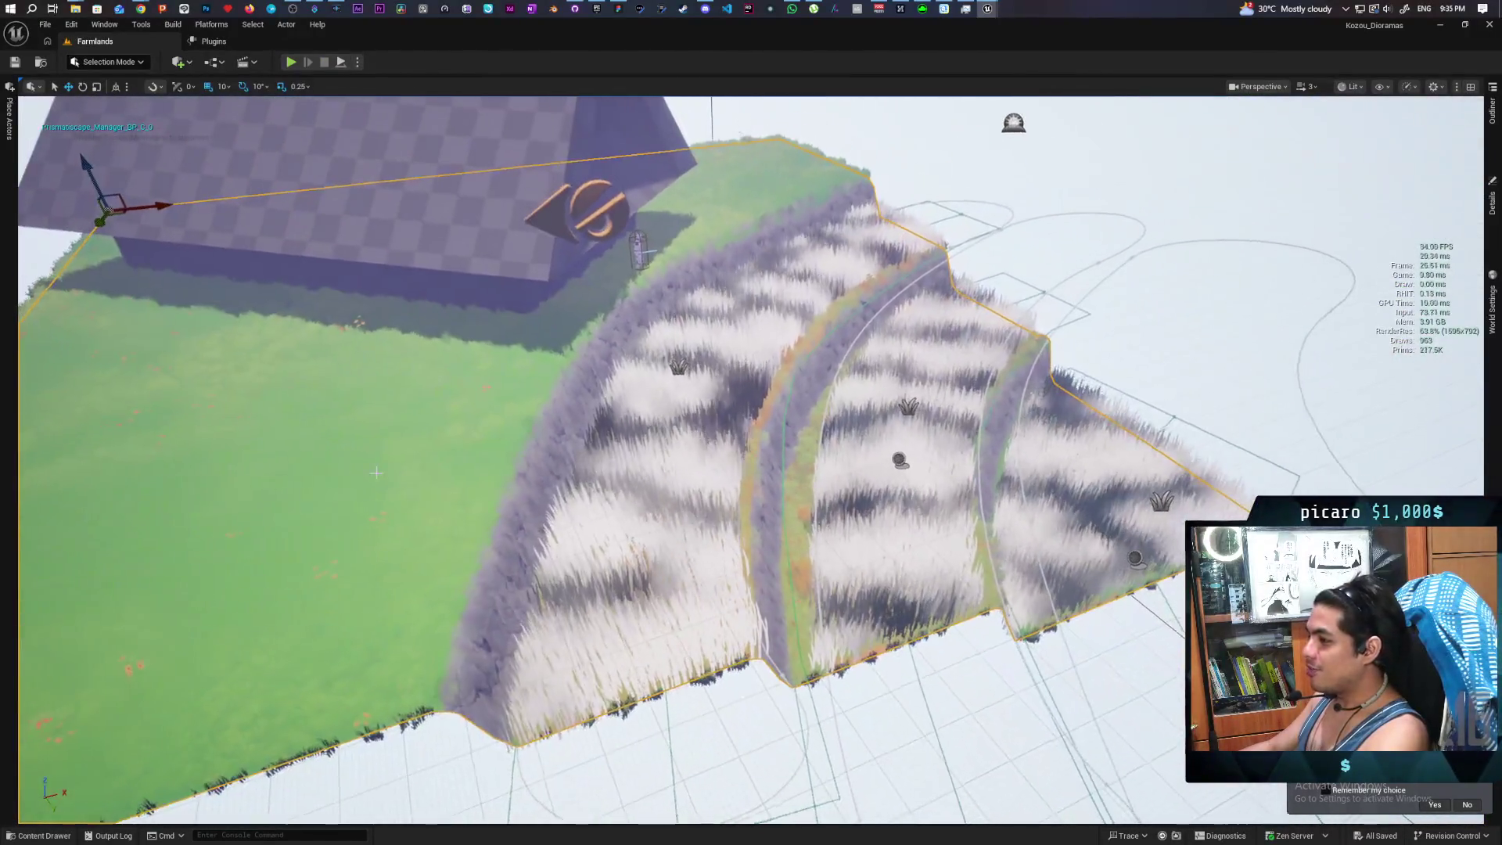
right_click(338, 477)
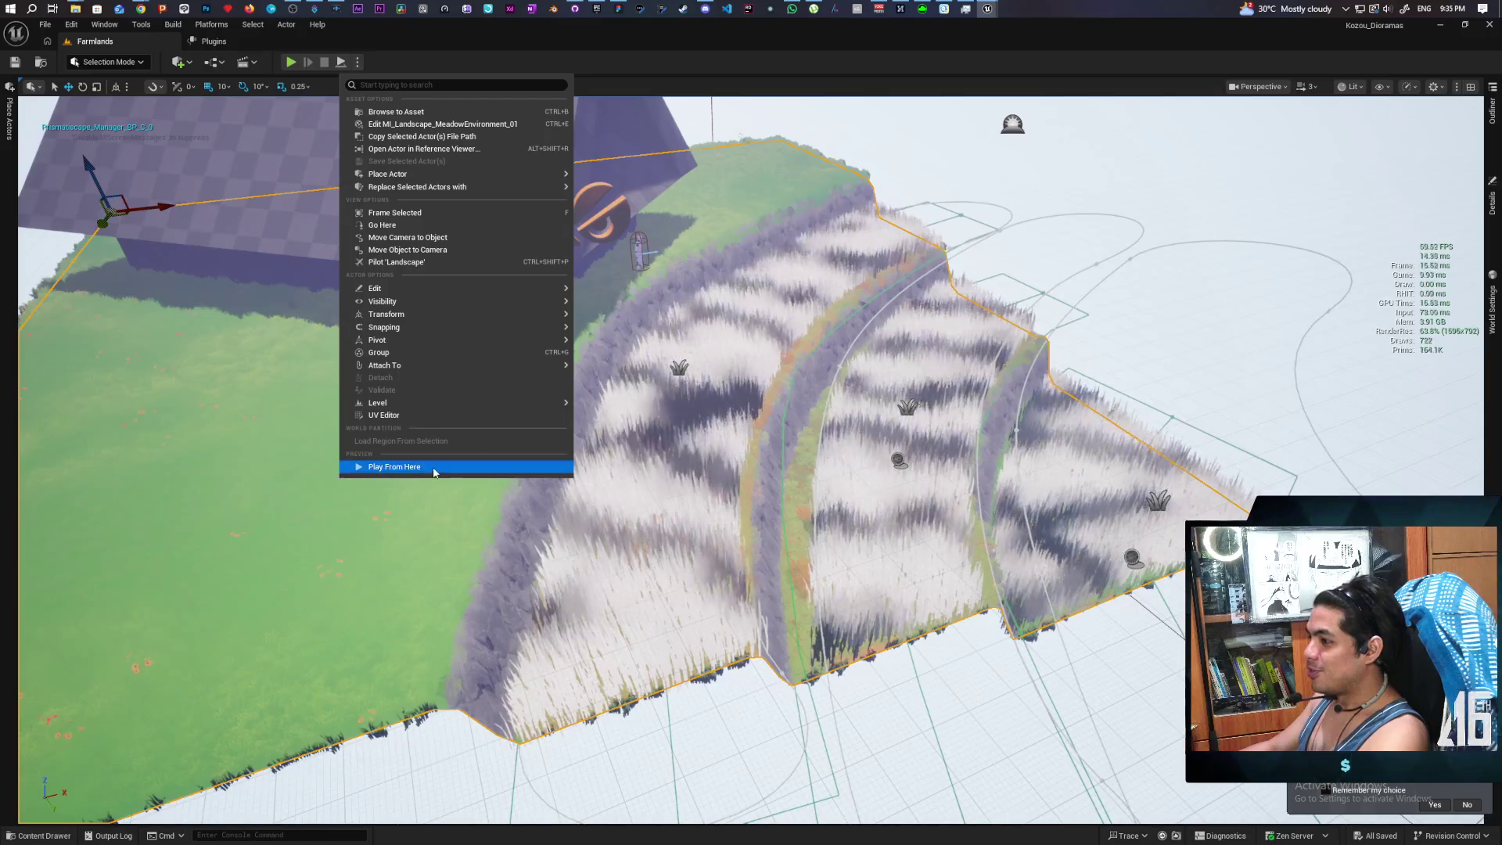
click(433, 468)
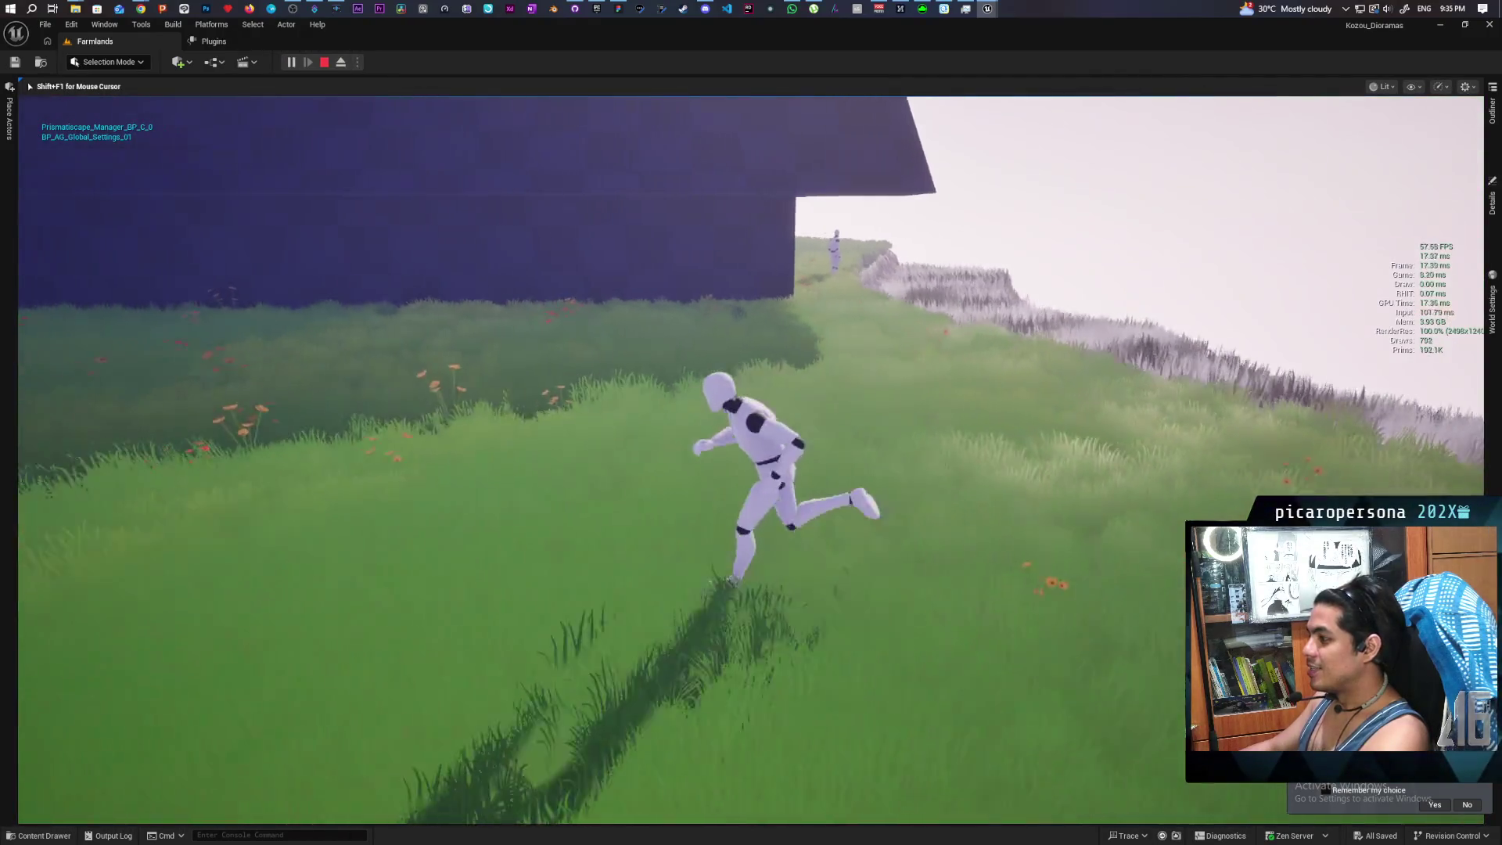
Walk the mannequin past the blue building into the tall pale grass toward the cliff
key(w)
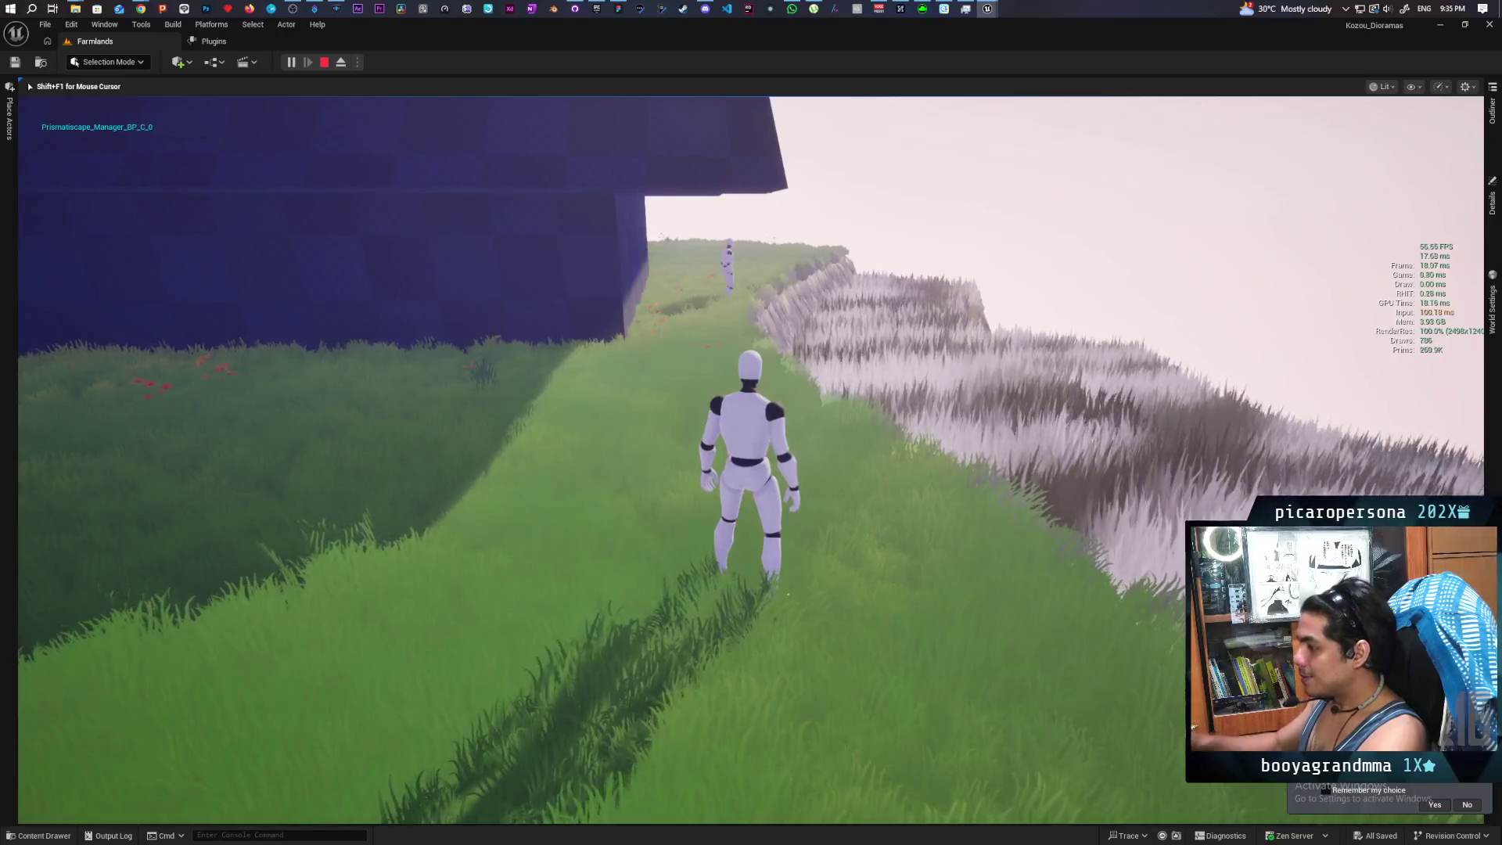
key(w)
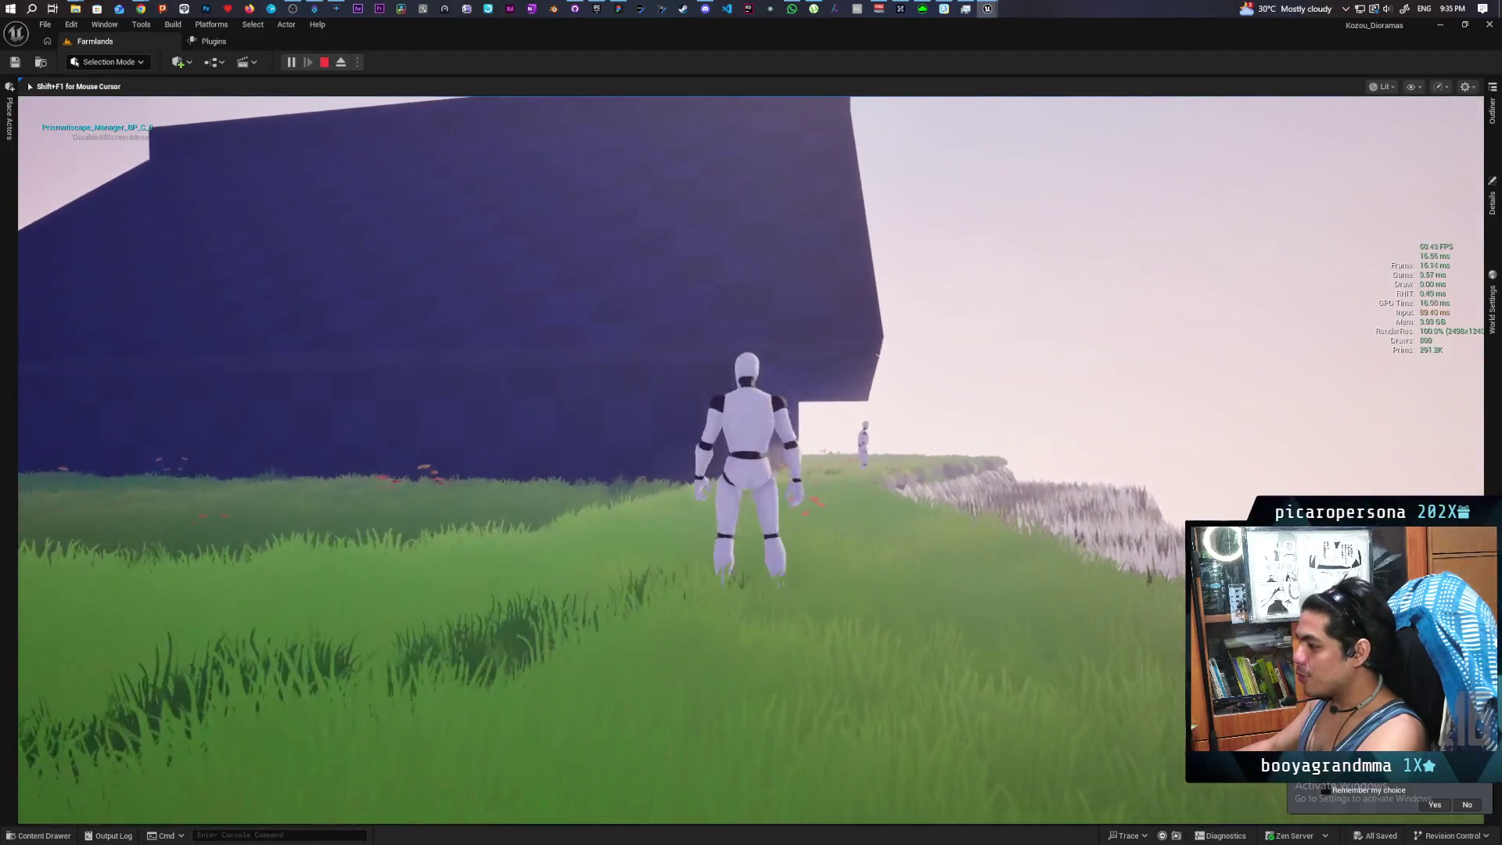
key(s)
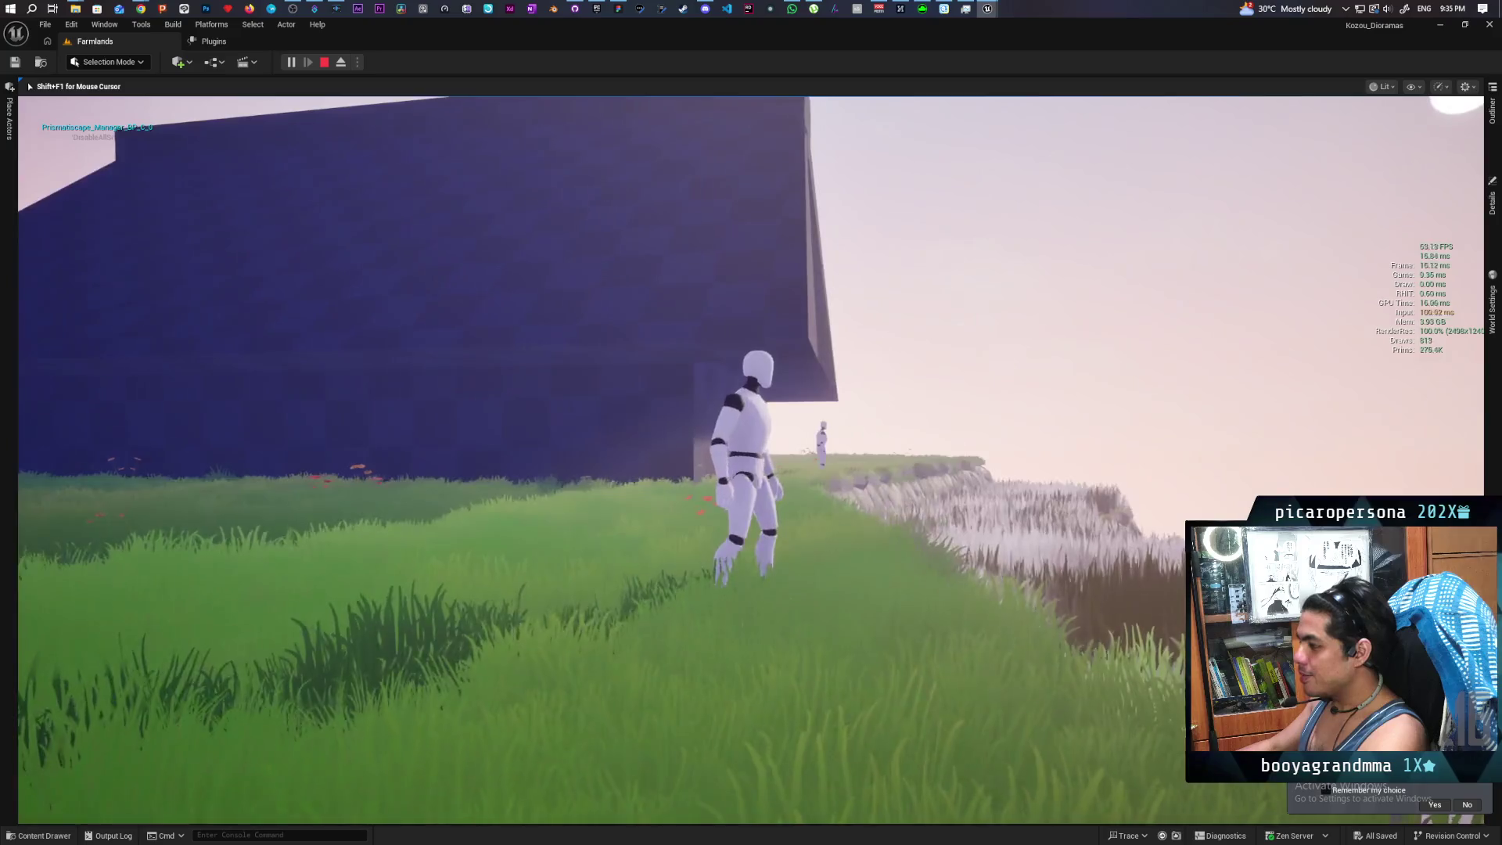
key(w)
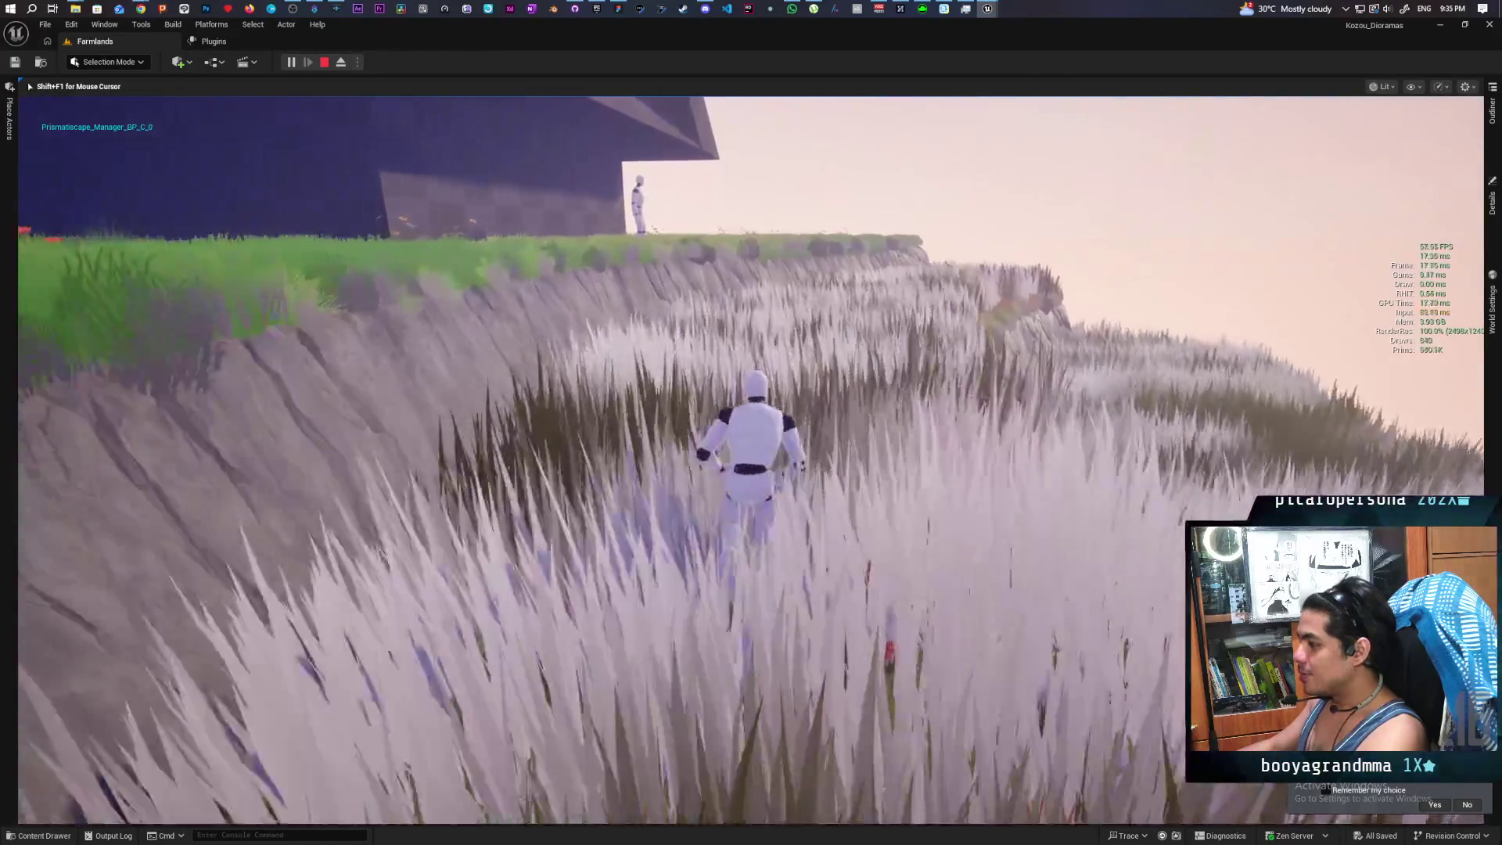
key(w)
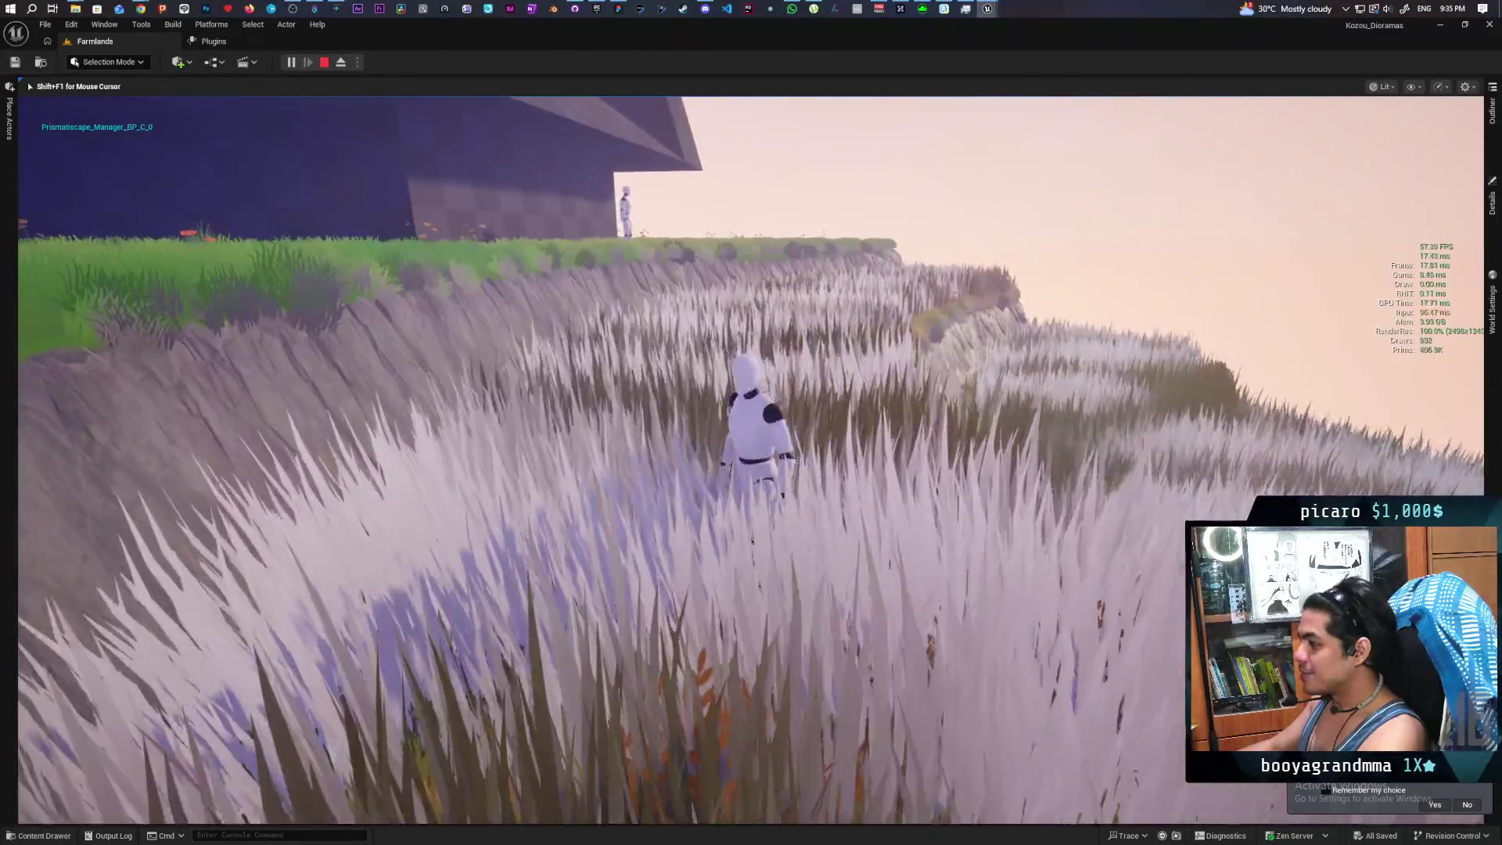
key(w)
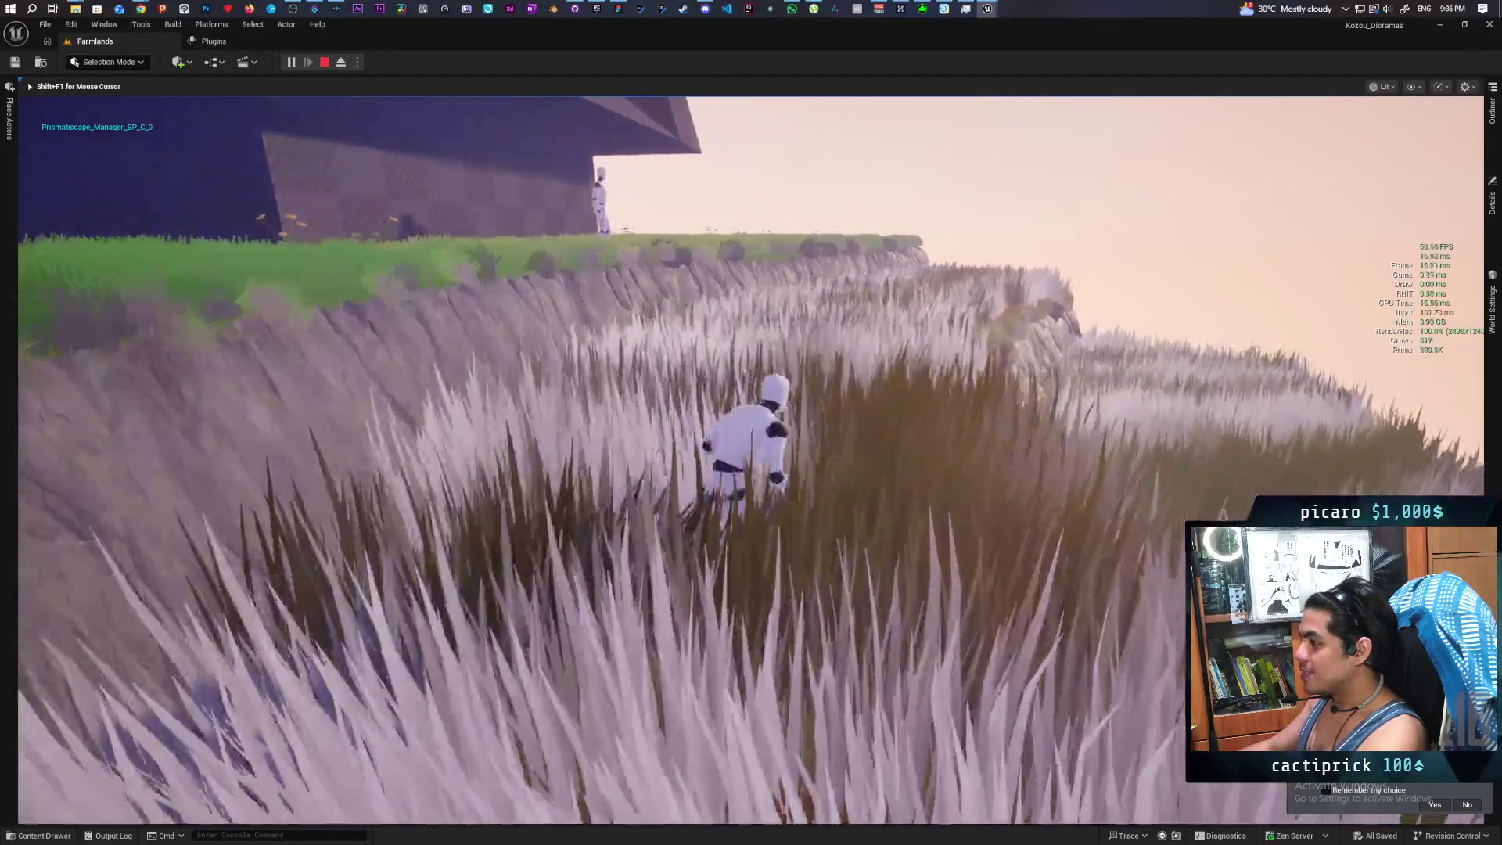
key(w)
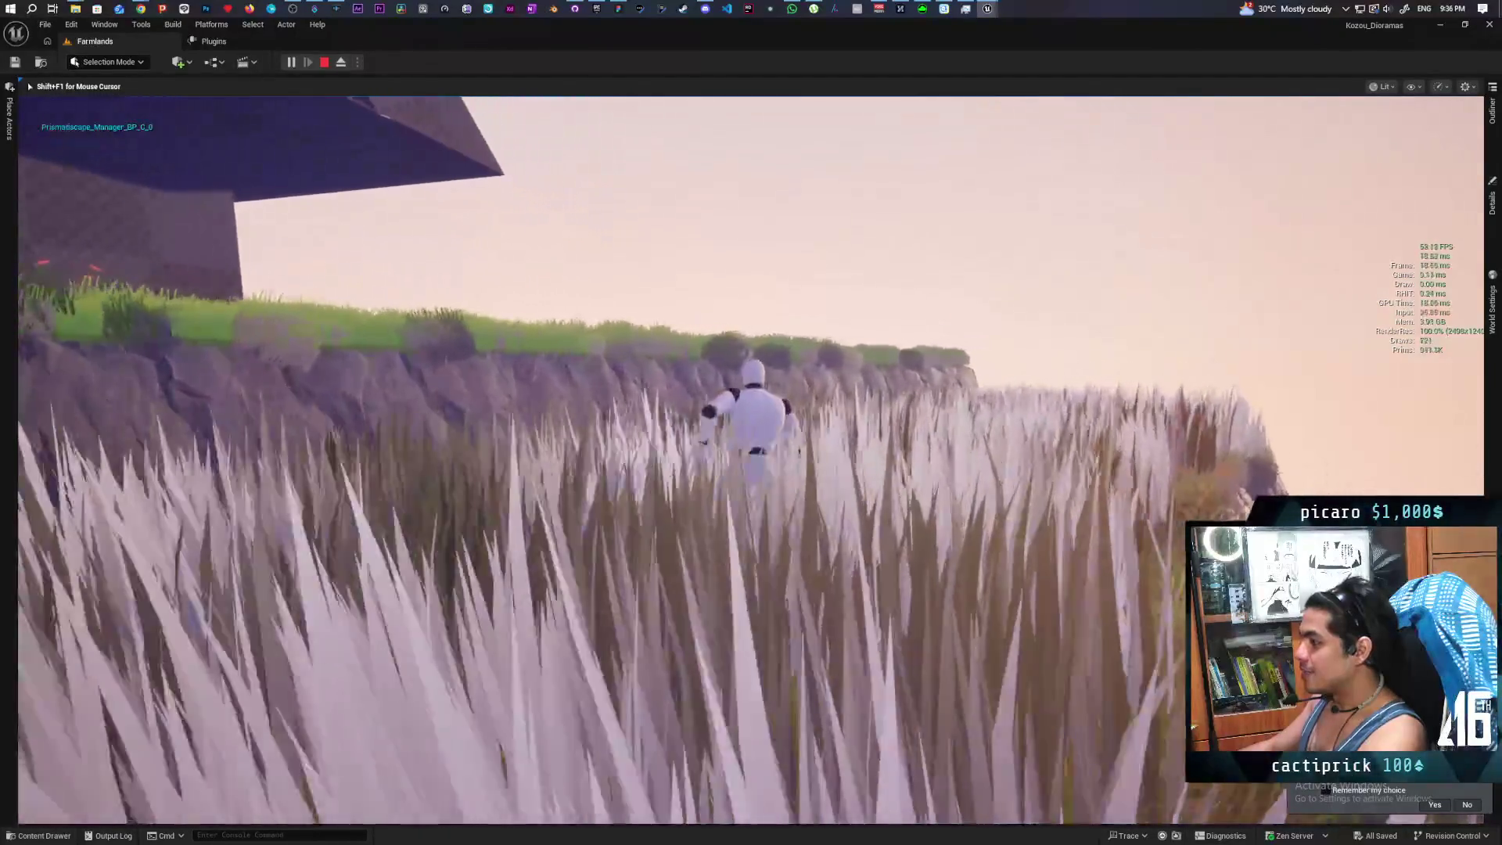
key(w)
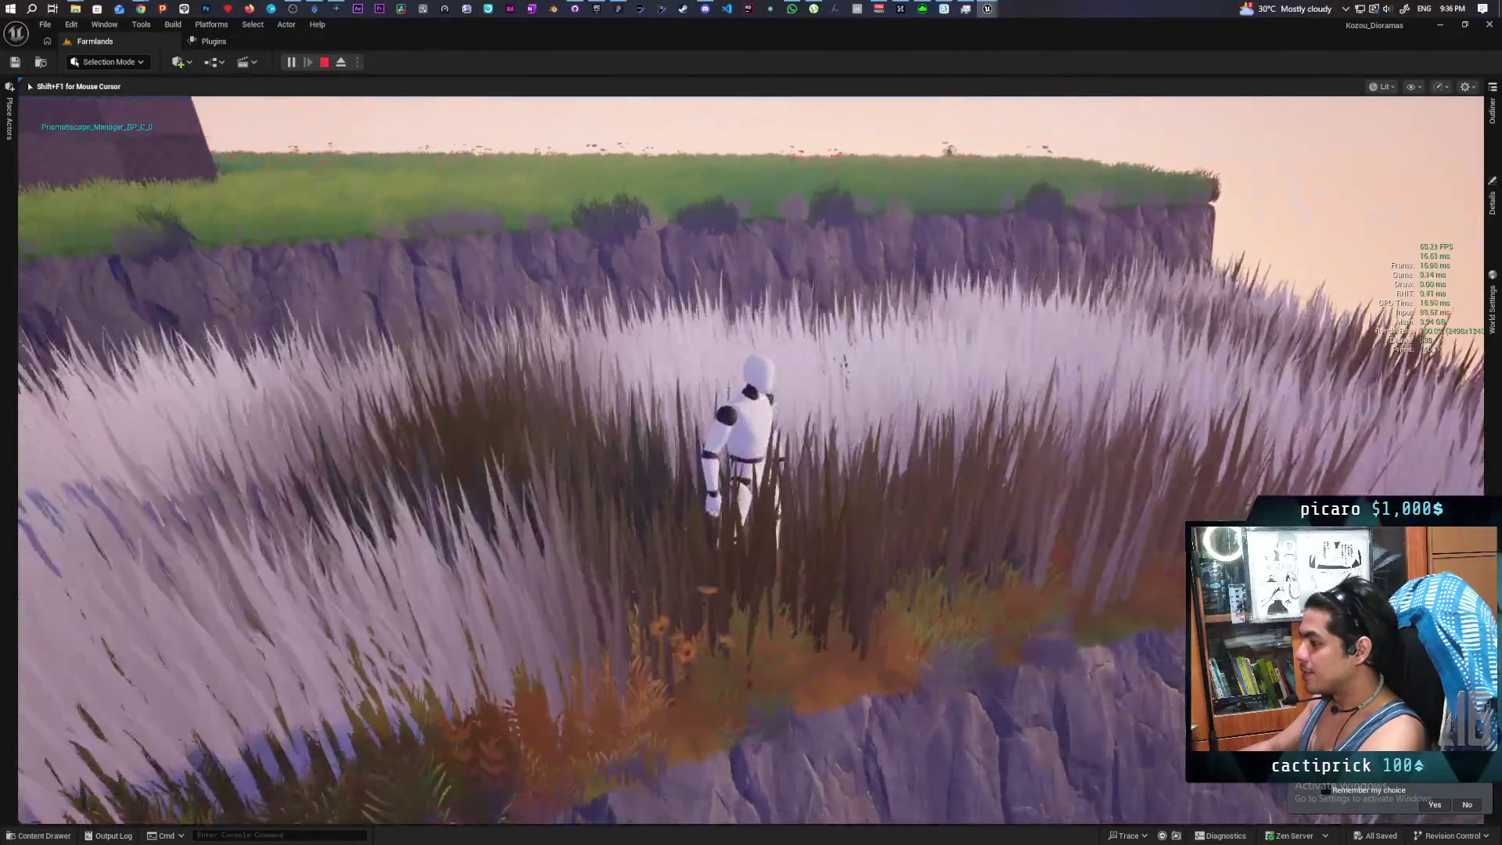
key(w)
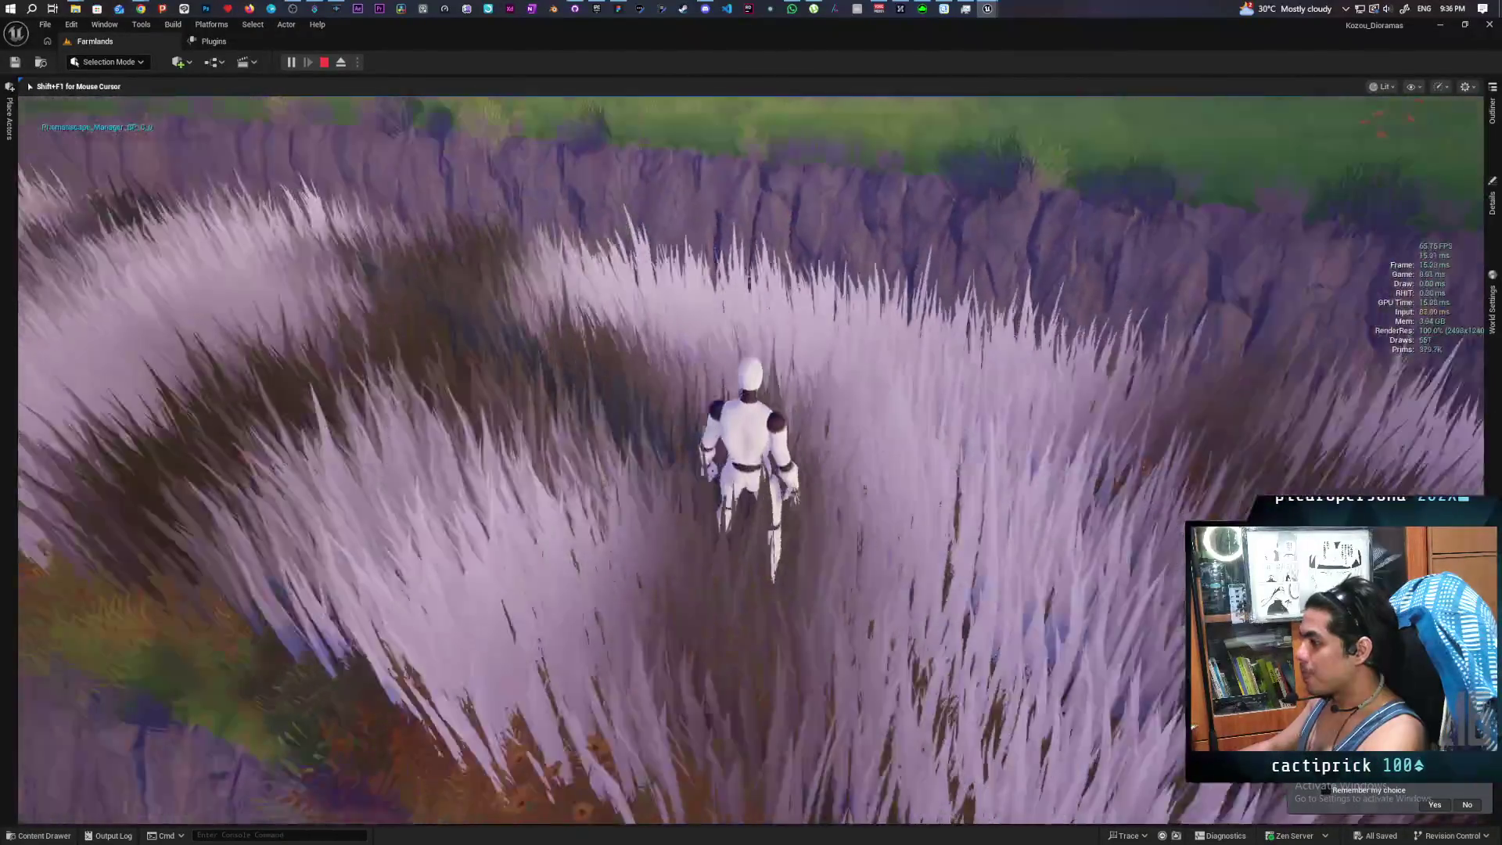
Run the mannequin along the grassy cliff edge toward the barn, then stop the test play
key(w)
key(w)
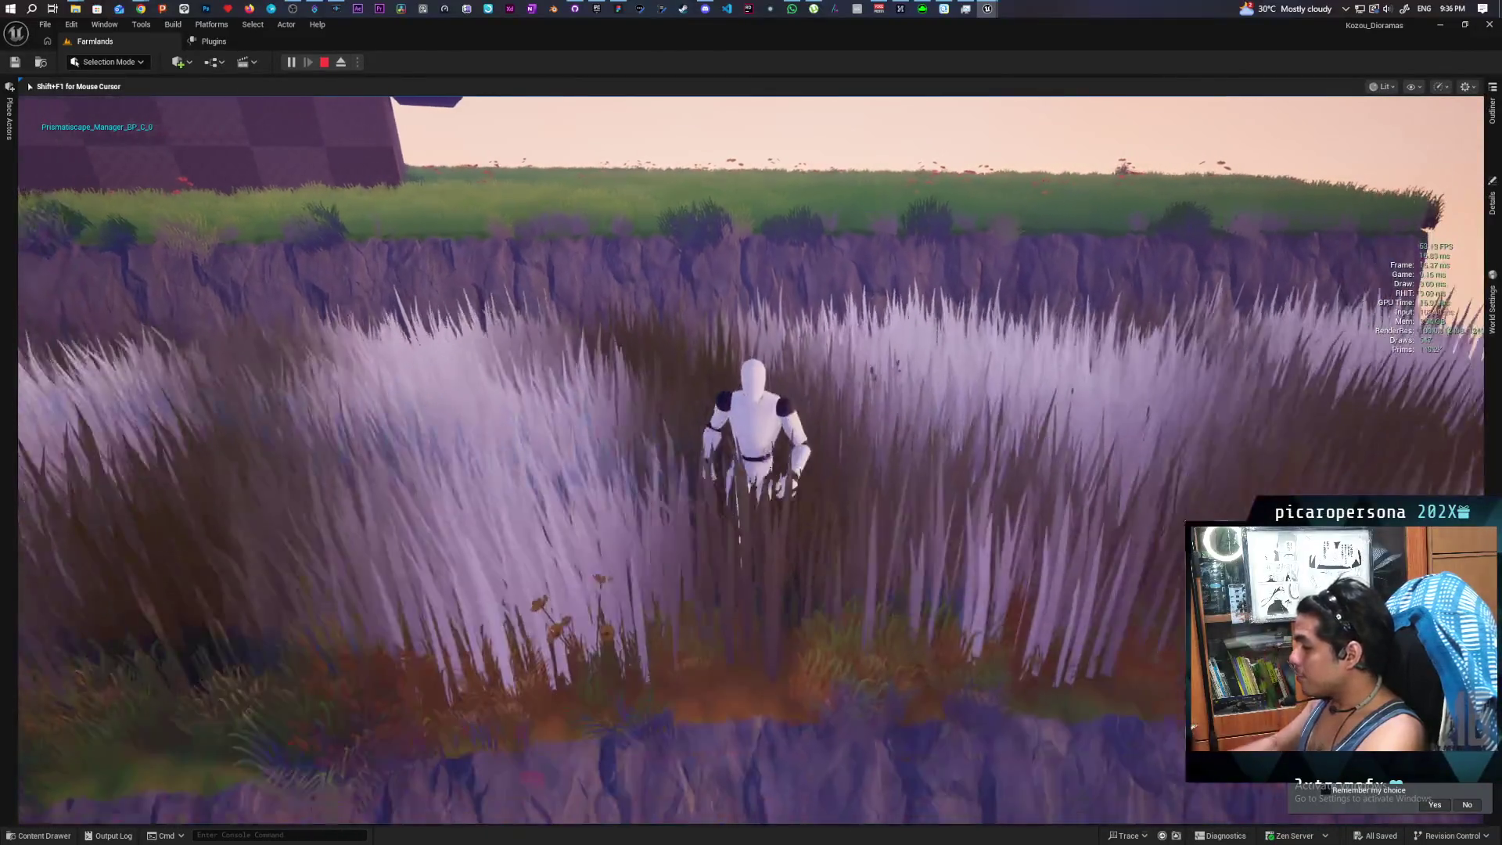
key(w)
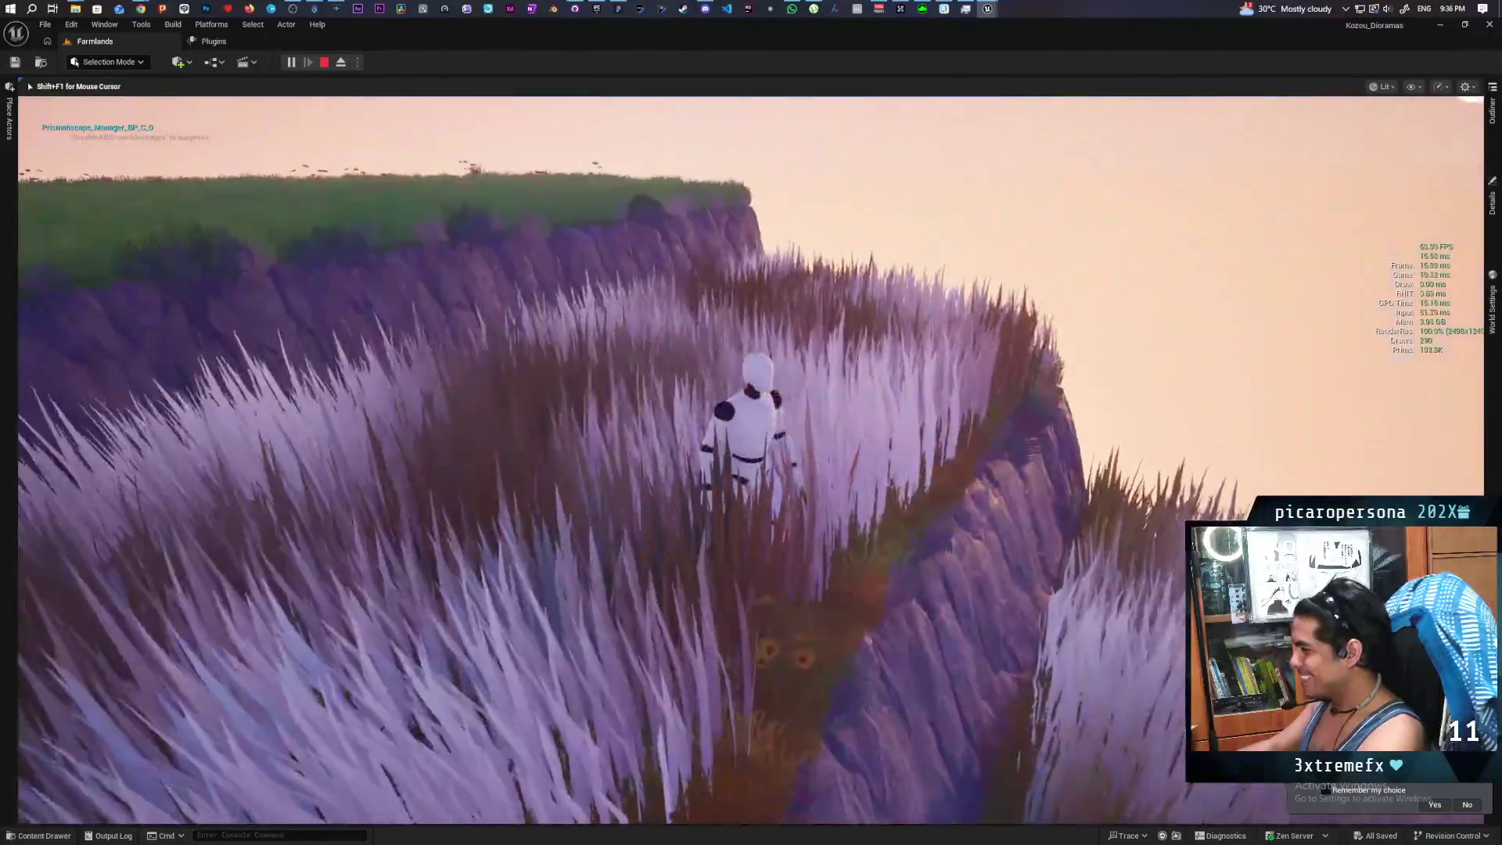
key(w)
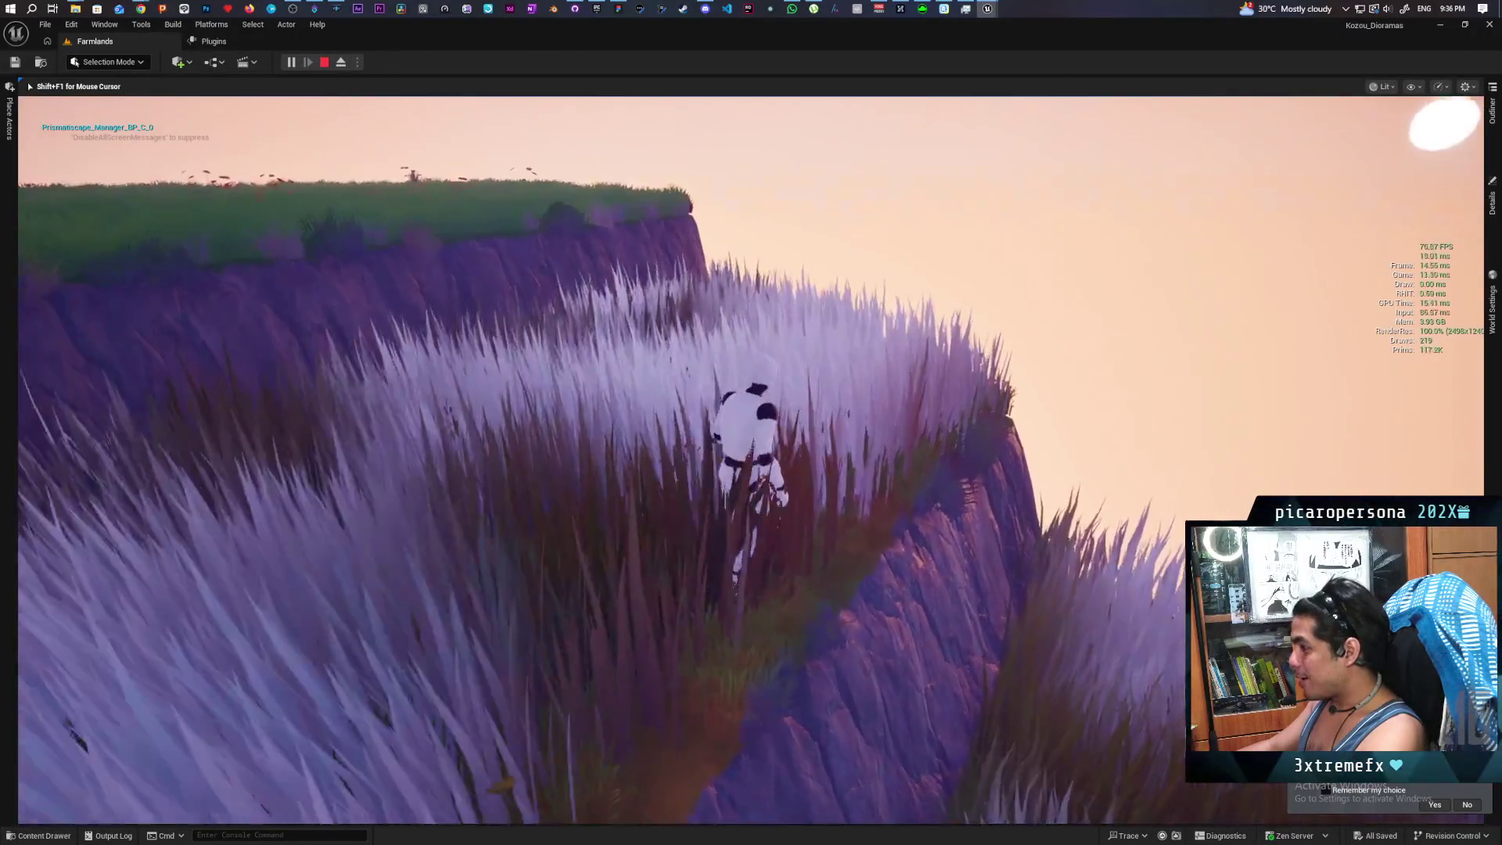
key(w)
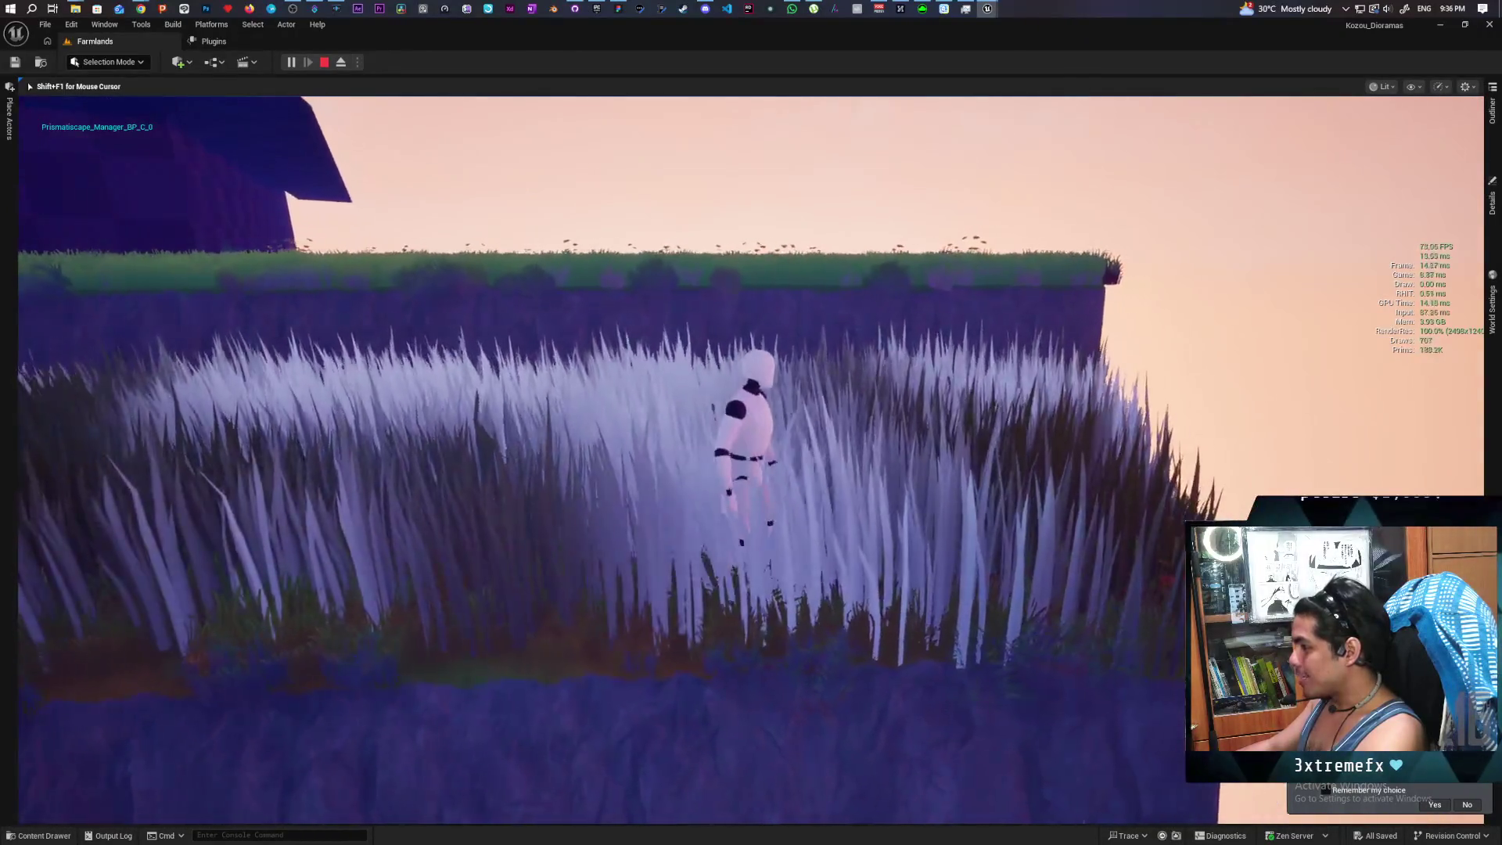
key(w)
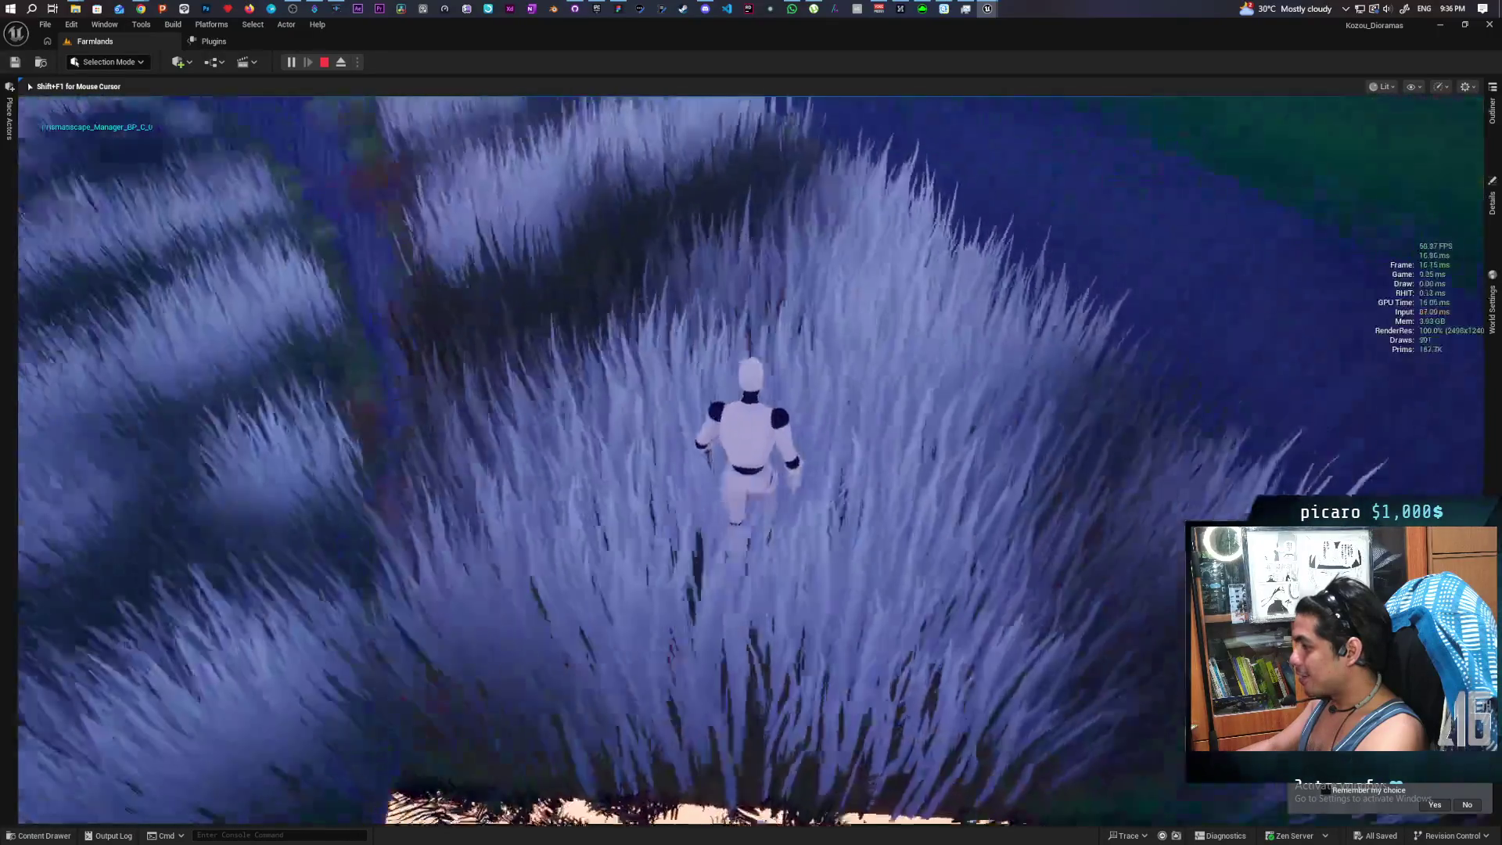
key(w)
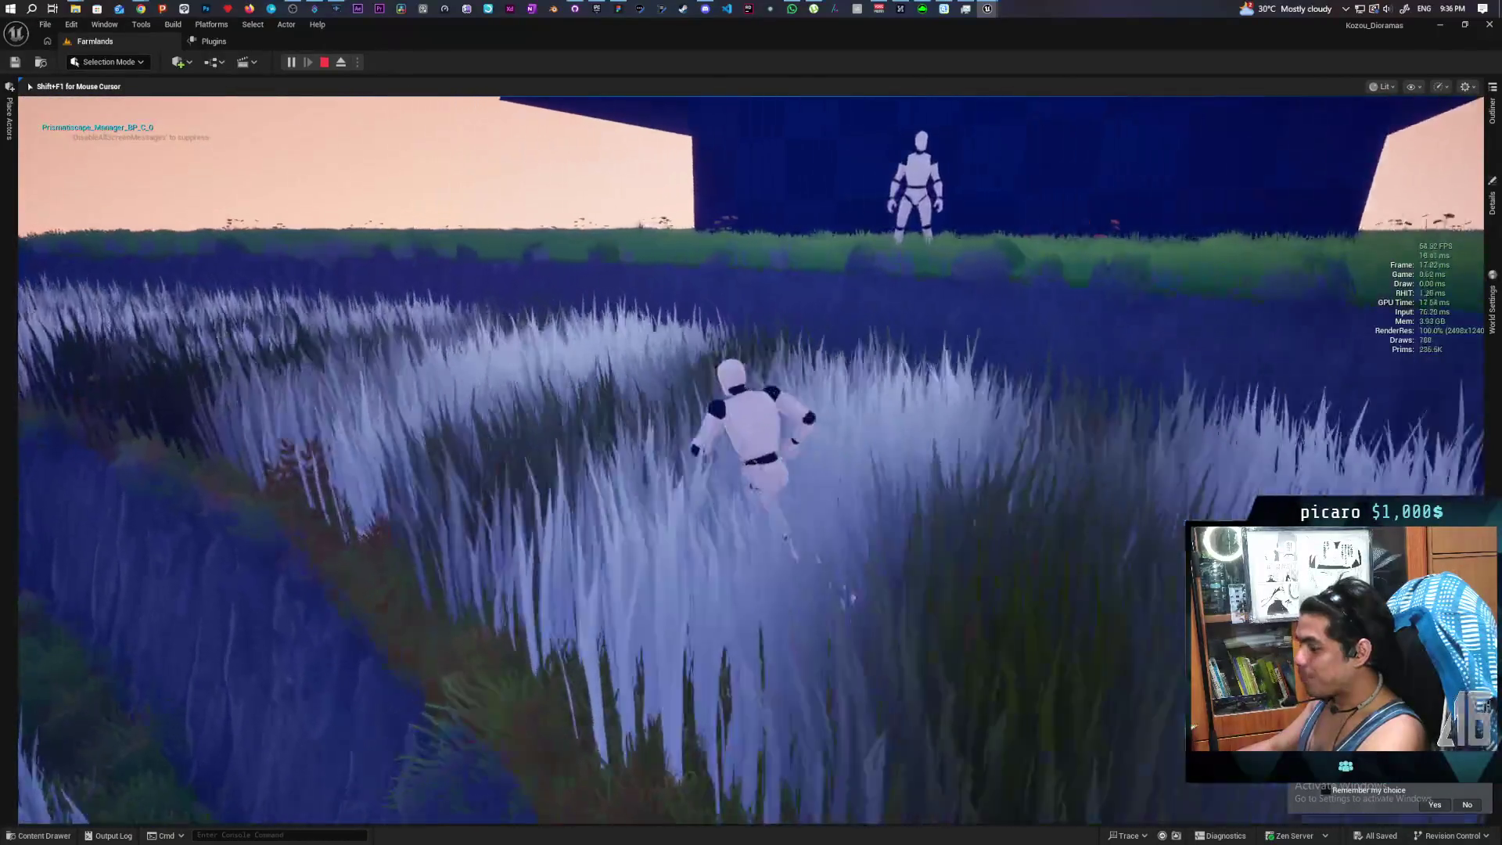
key(w)
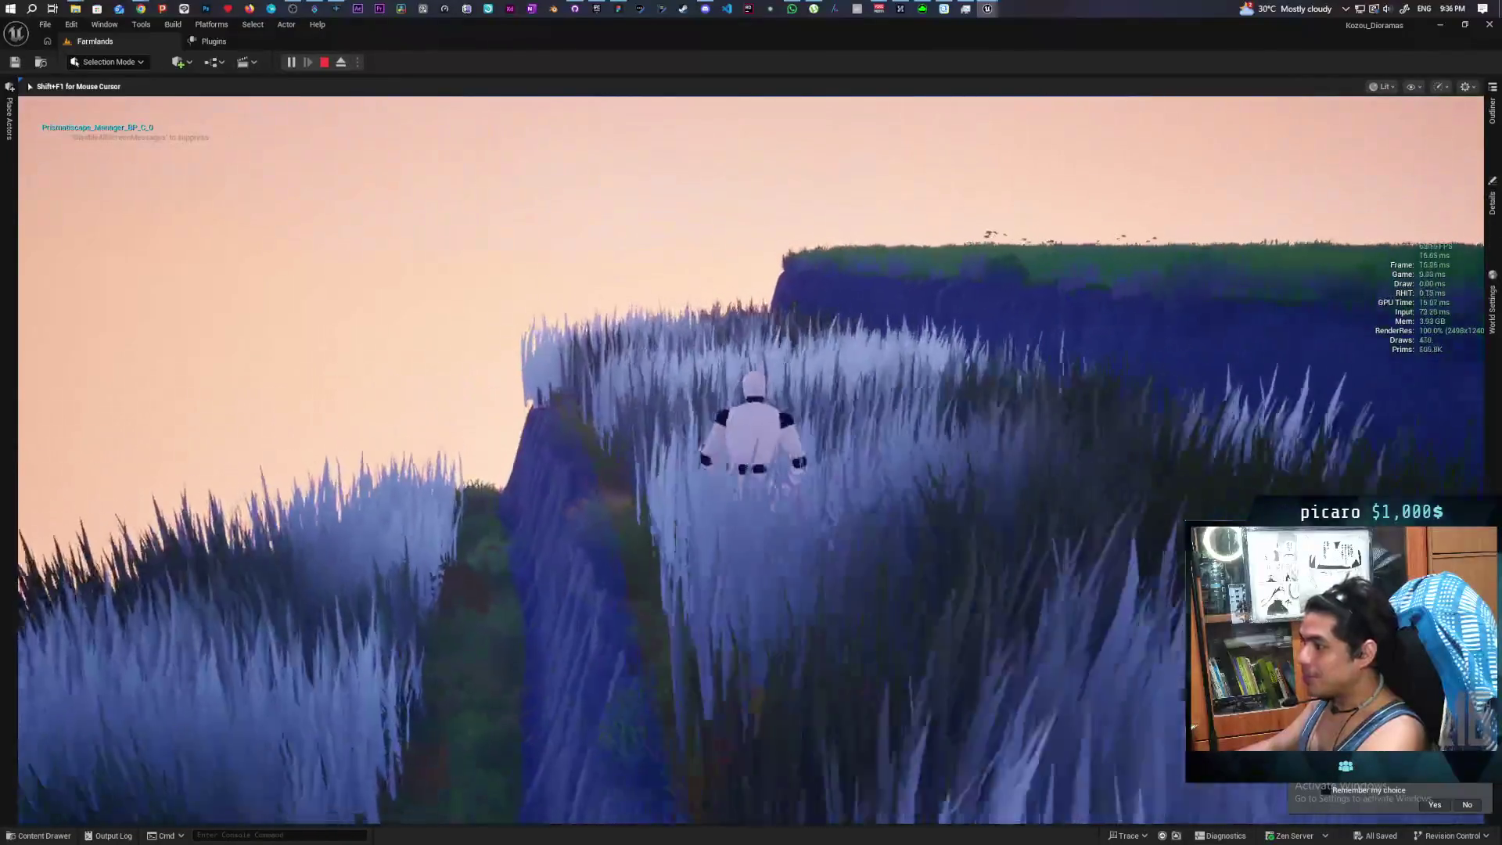
key(w)
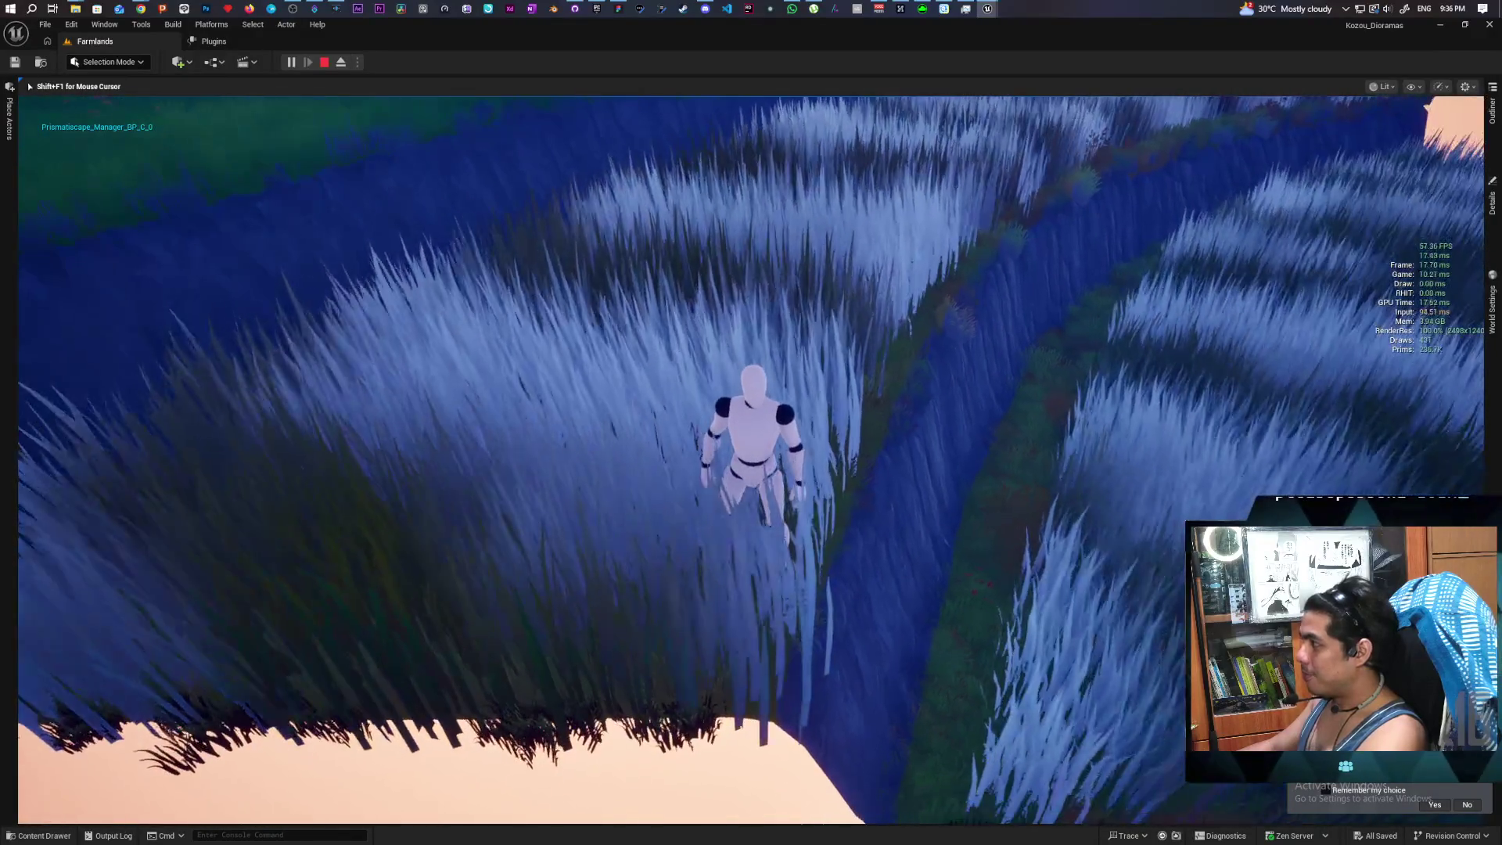
key(Escape)
Select a point on the grass strip's edge spline and drag it left to reshape the grass boundary
scroll(773, 533, down, 5)
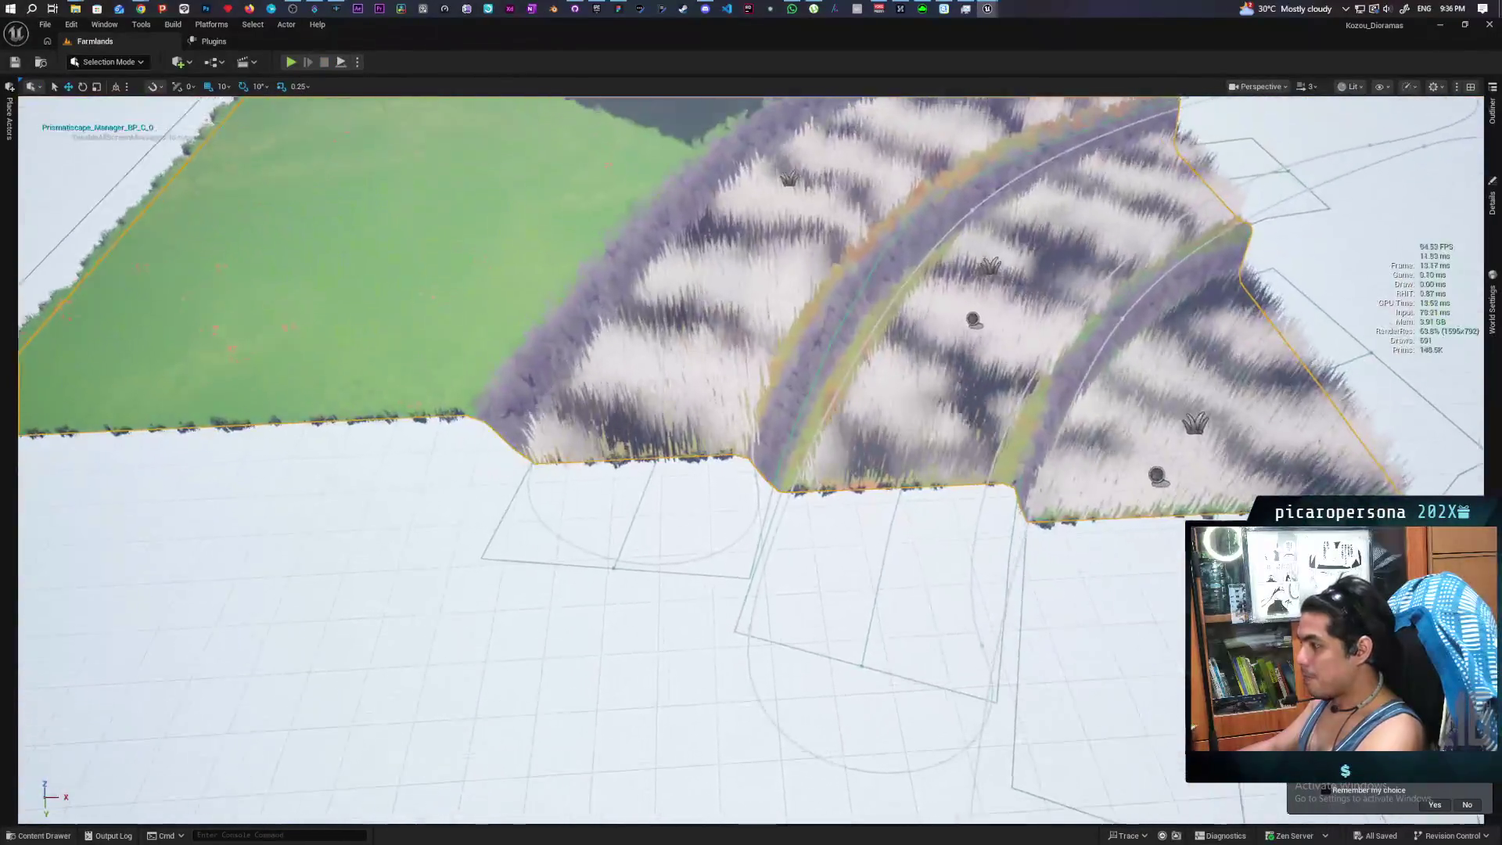
scroll(774, 533, up, 8)
click(778, 509)
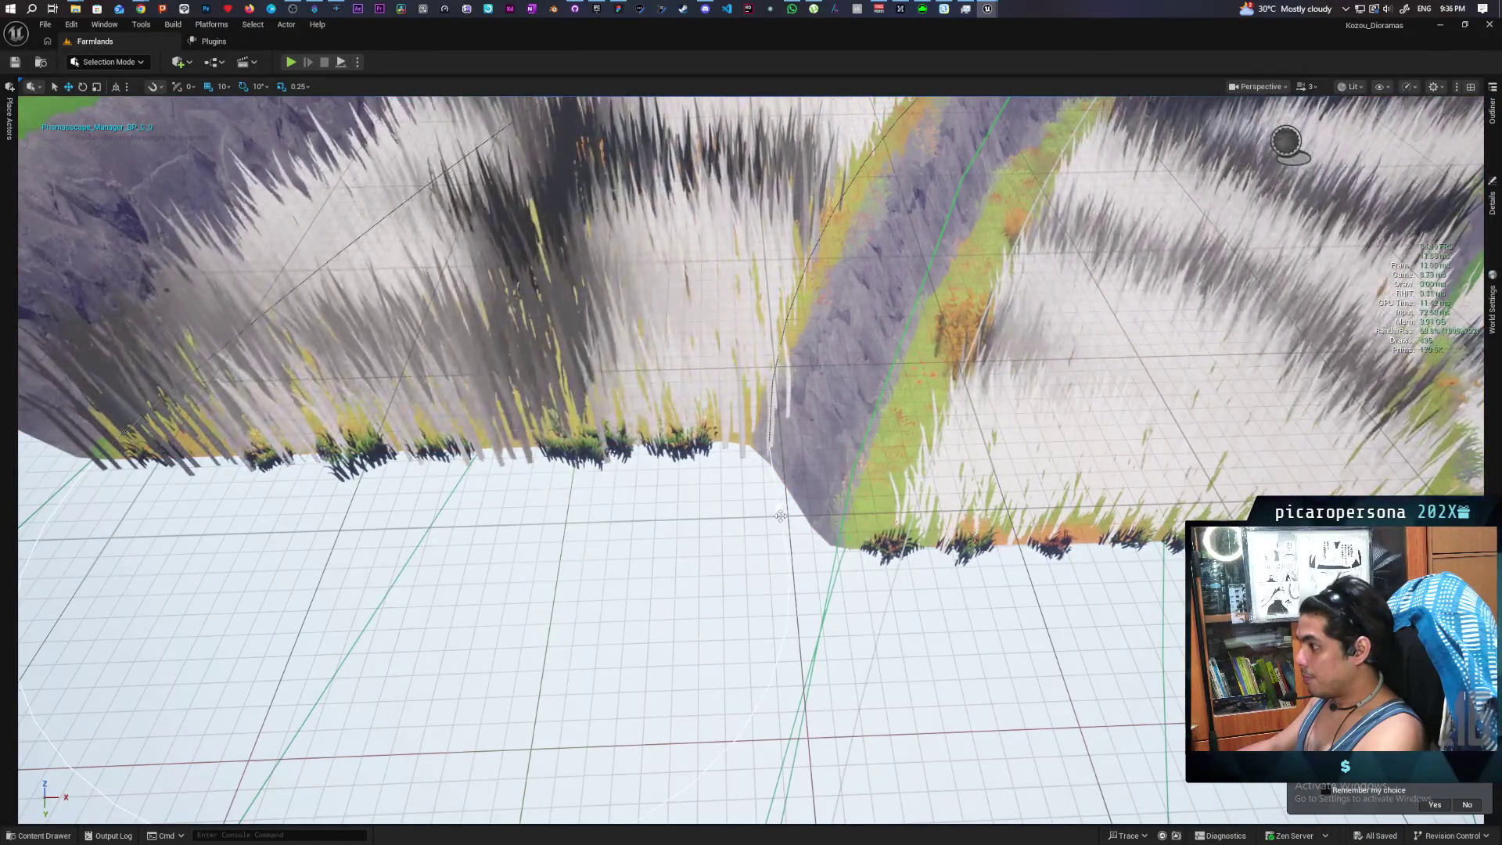
click(782, 498)
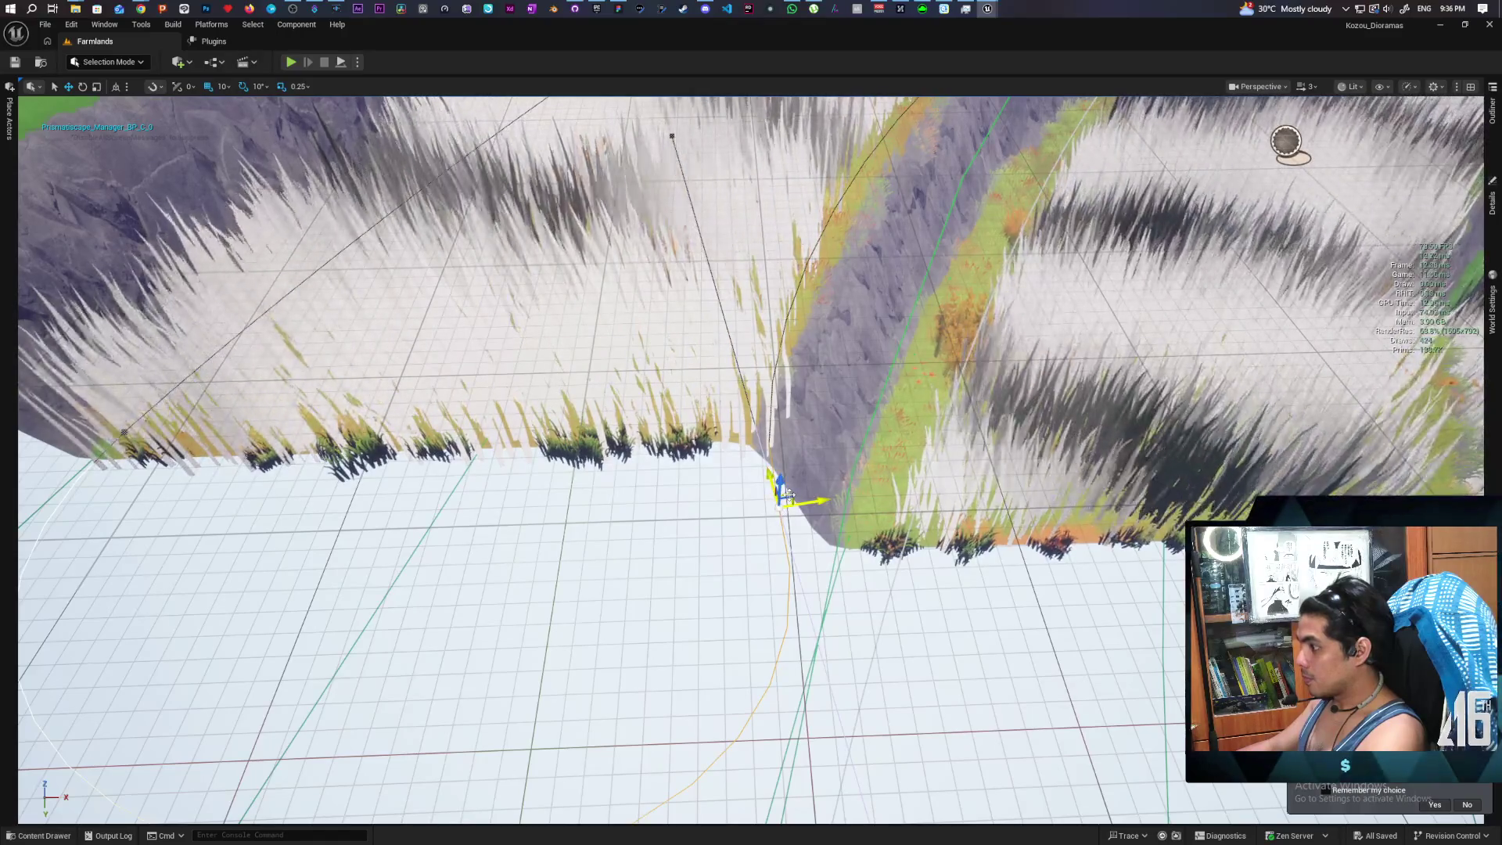
drag(786, 490, 759, 487)
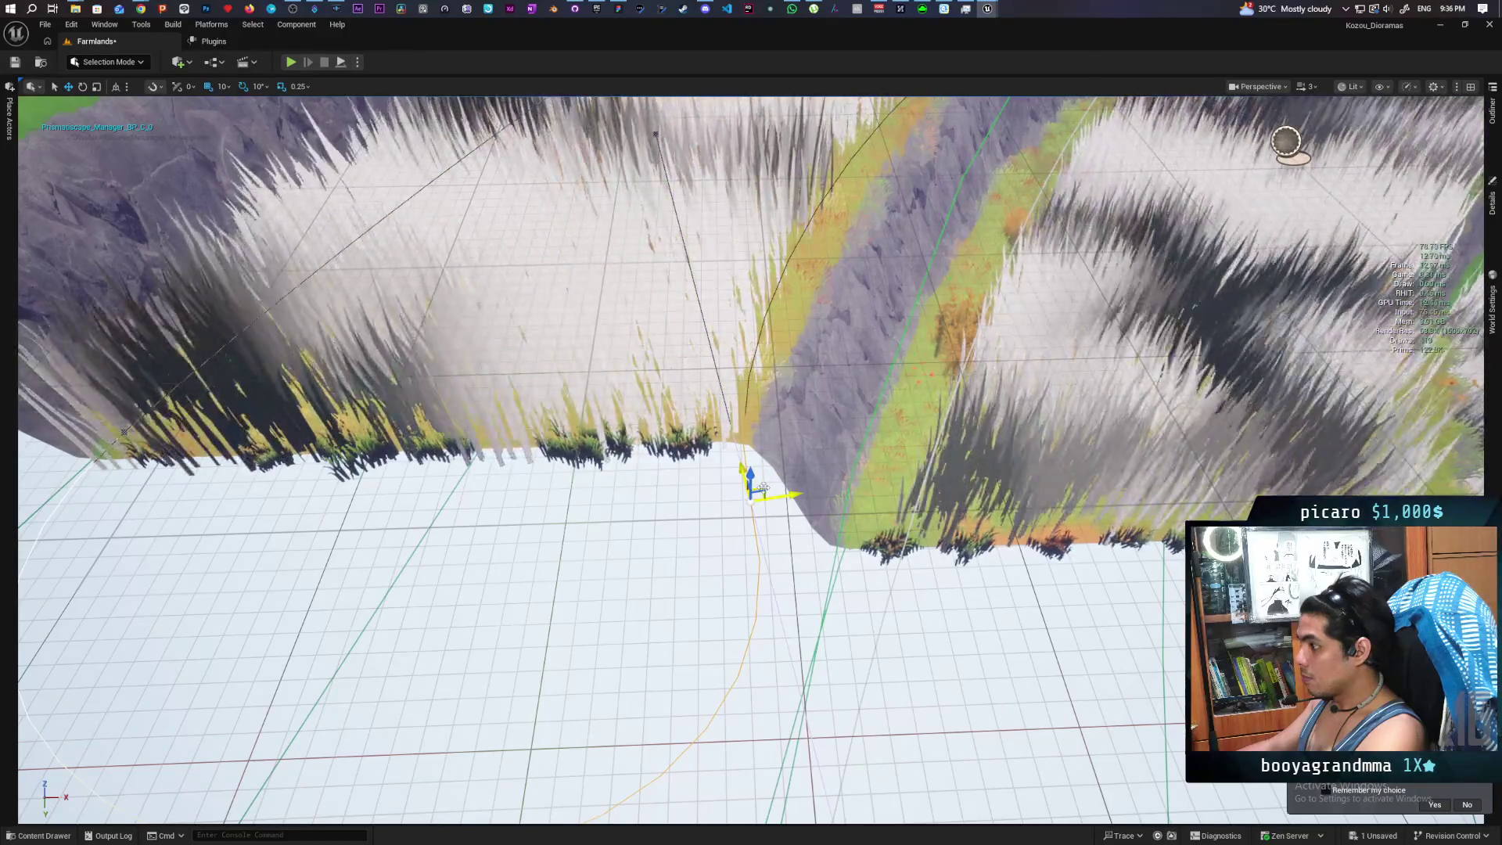
Zoom and fly the view in to inspect the reshaped grass field edge
scroll(760, 489, down, 10)
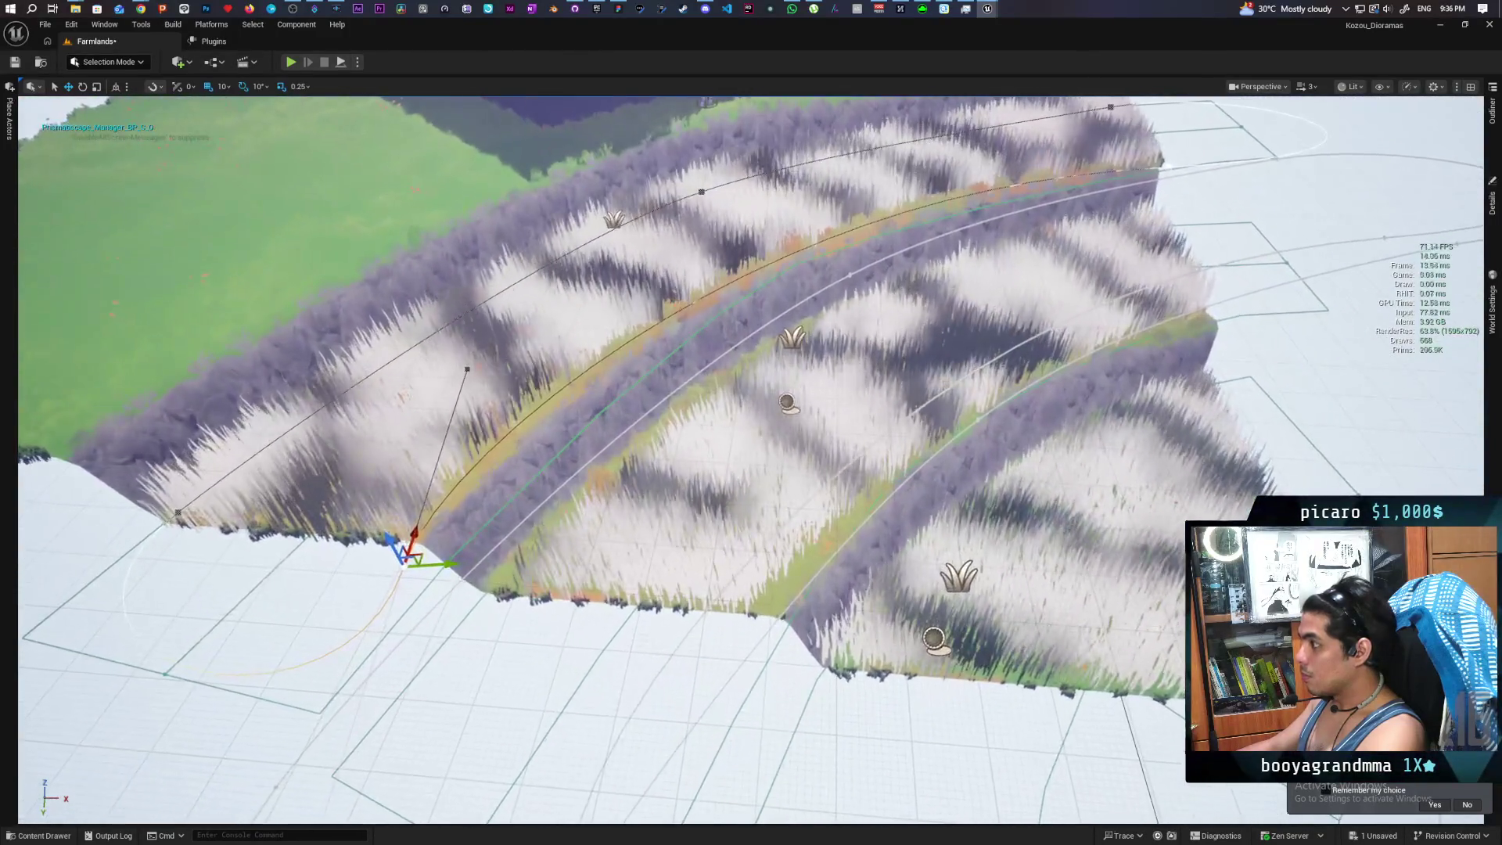
scroll(760, 489, up, 10)
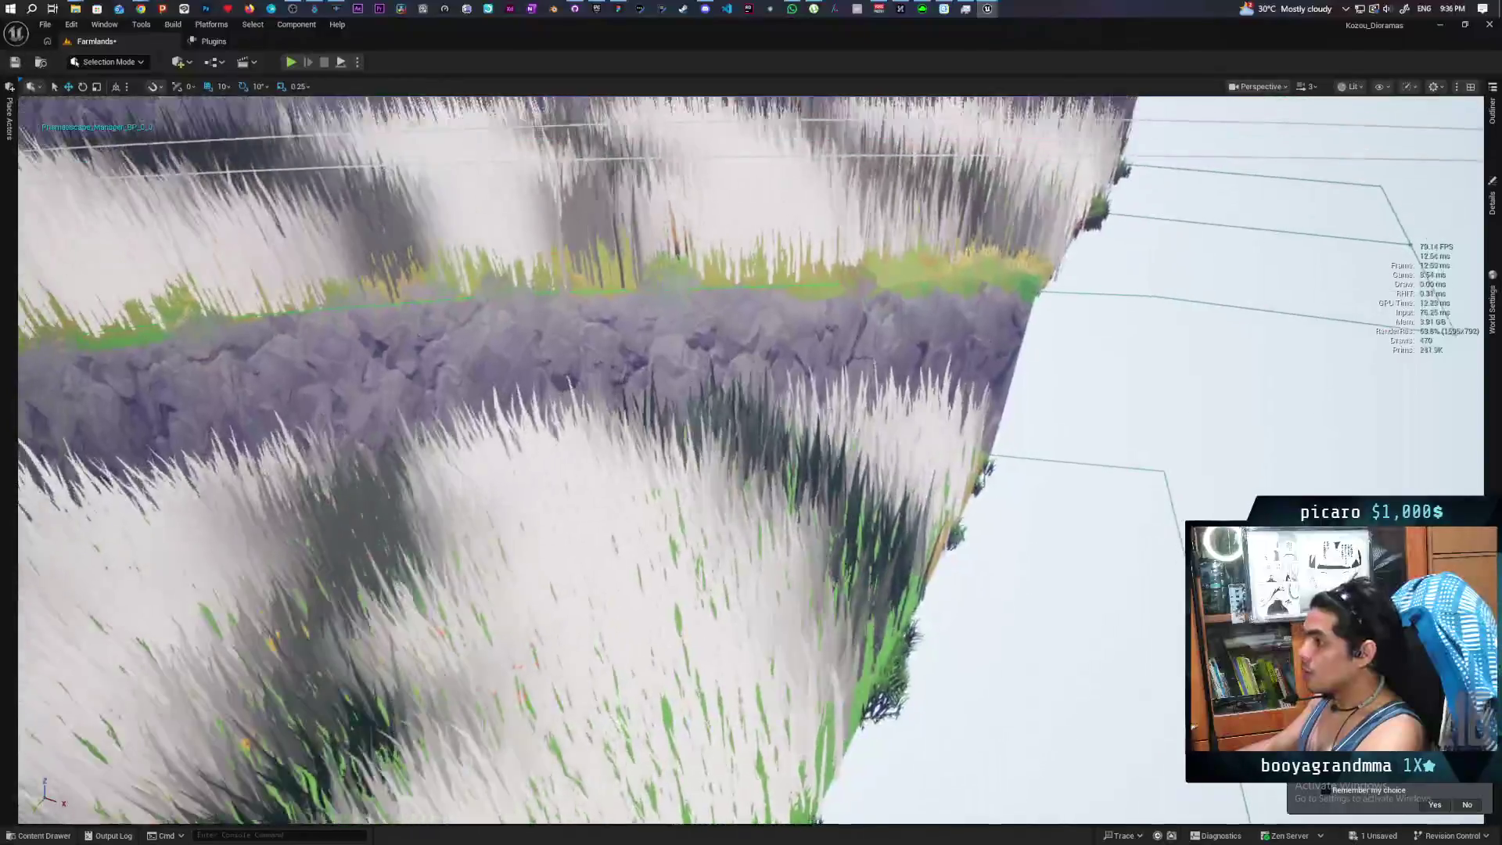
scroll(760, 489, down, 5)
scroll(760, 489, up, 5)
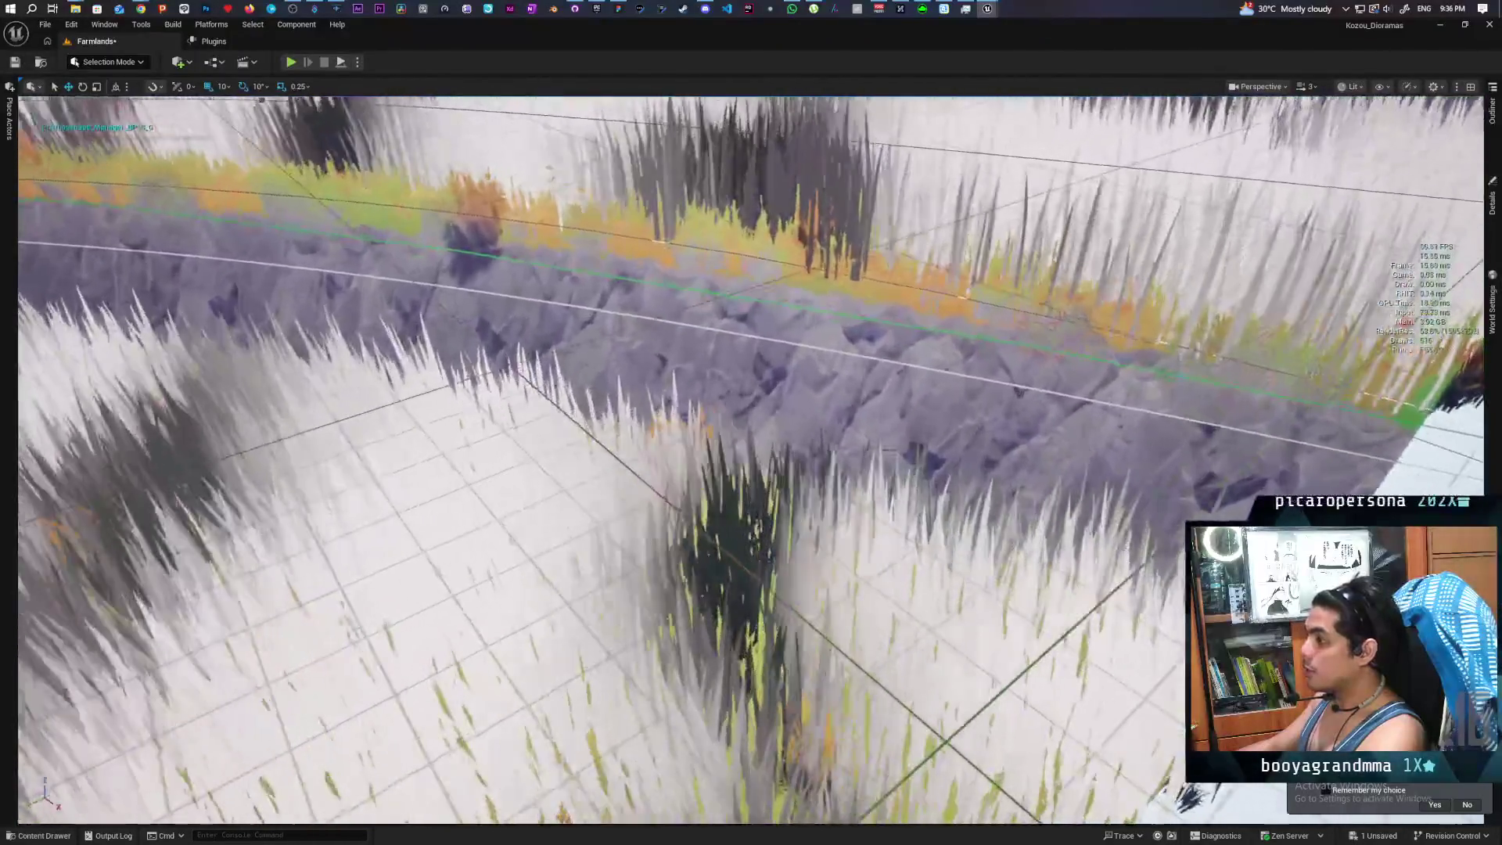
scroll(760, 489, down, 5)
scroll(760, 489, up, 5)
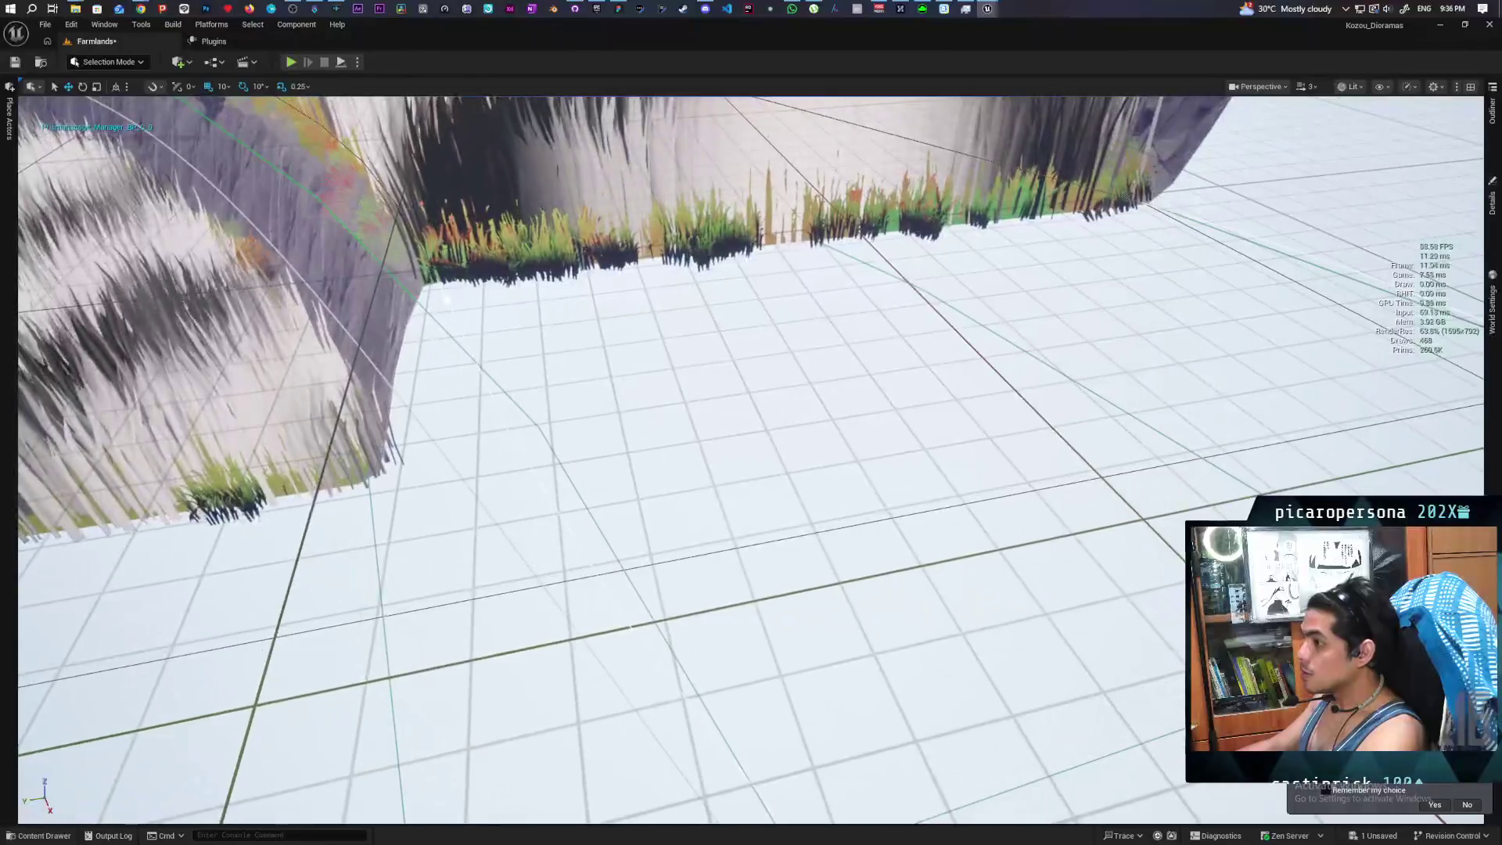
scroll(627, 585, down, 5)
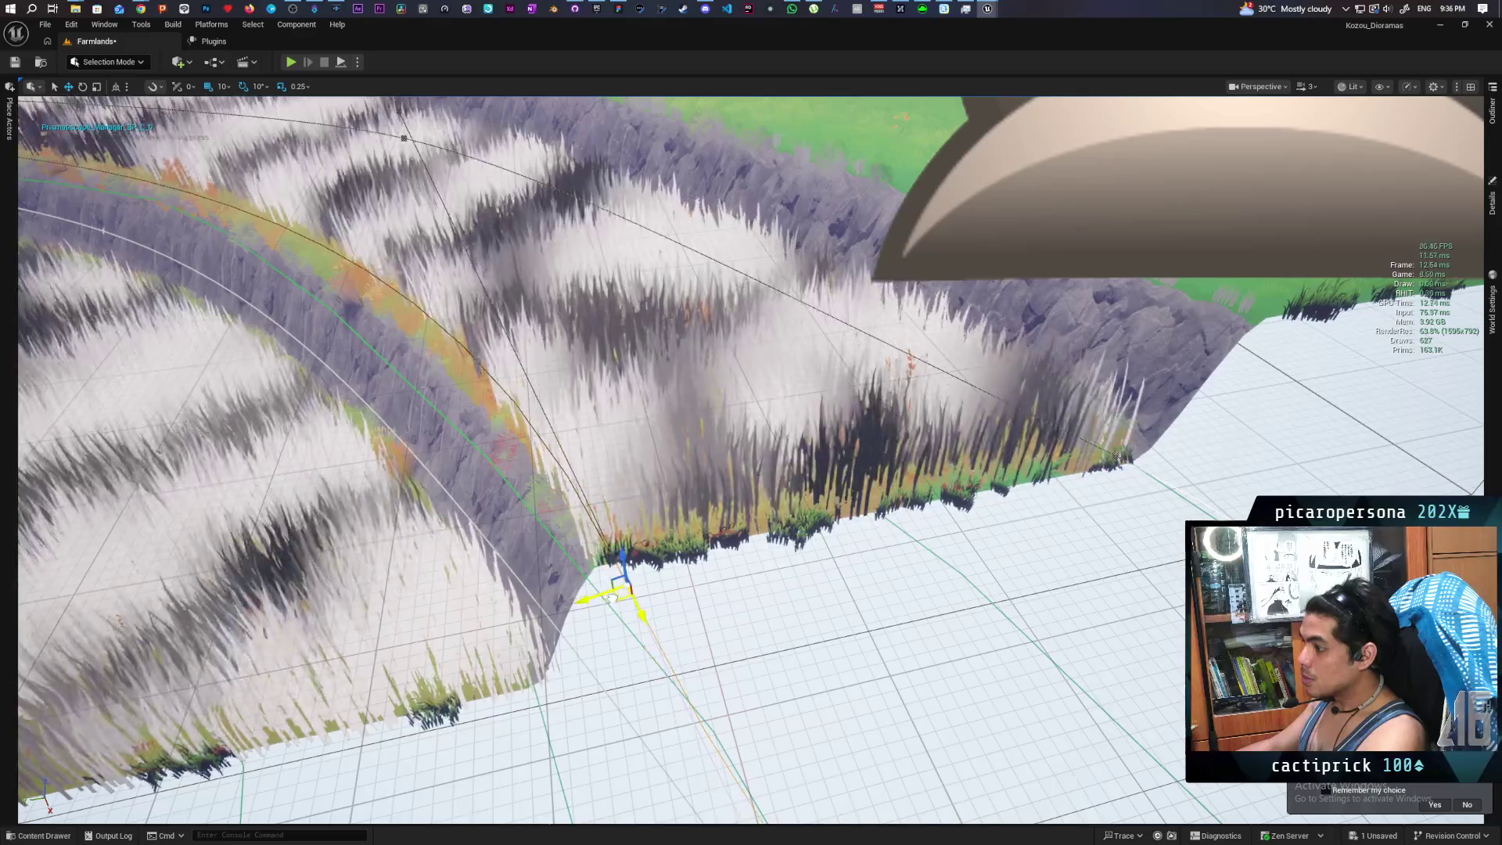
scroll(580, 632, down, 1)
scroll(581, 632, down, 10)
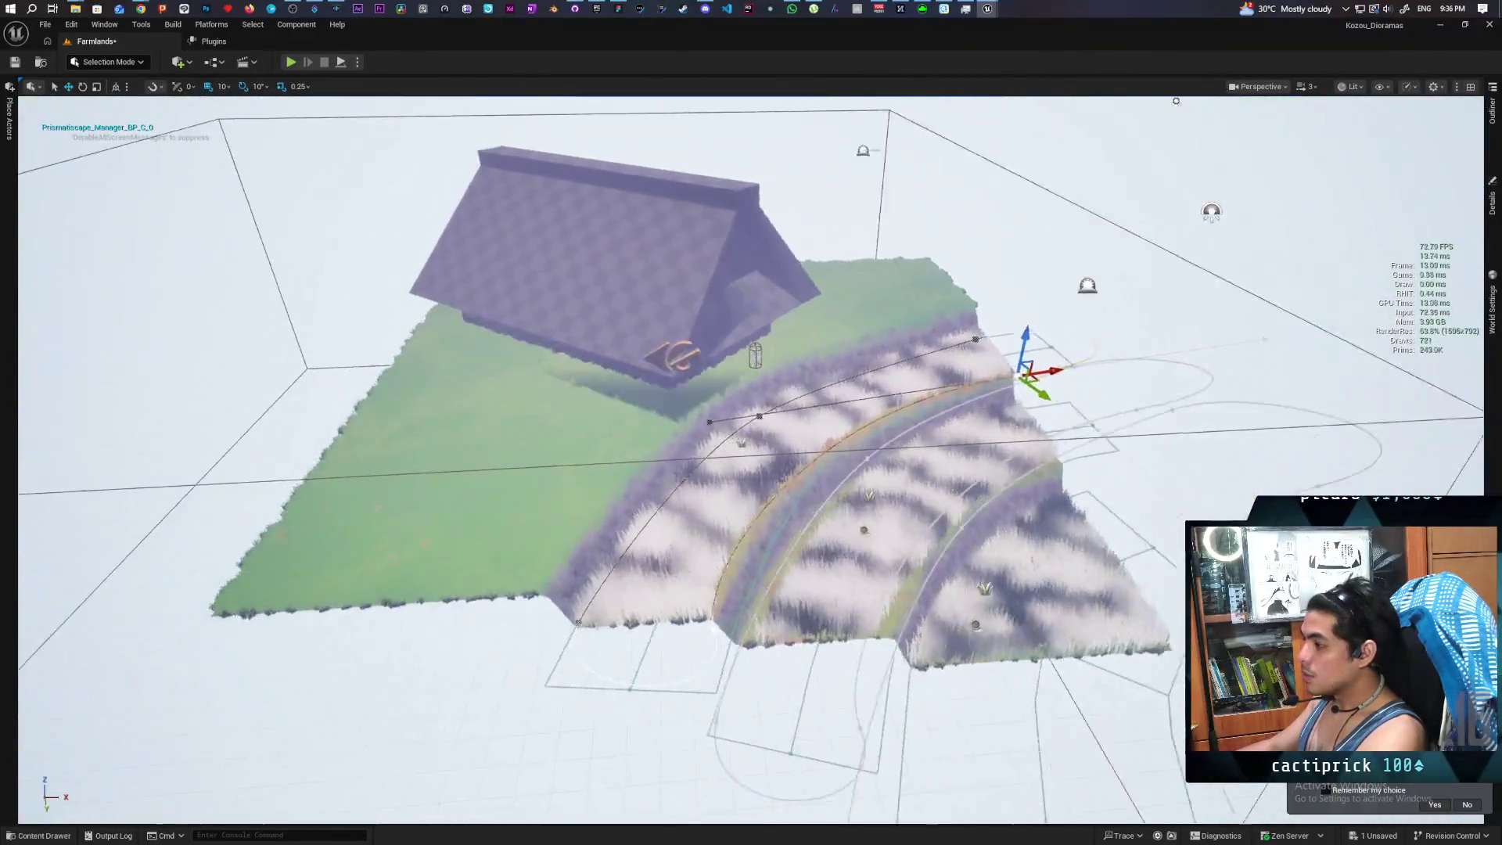
mouse_move(580, 632)
mouse_down()
mouse_move(454, 438)
mouse_move(563, 628)
mouse_up()
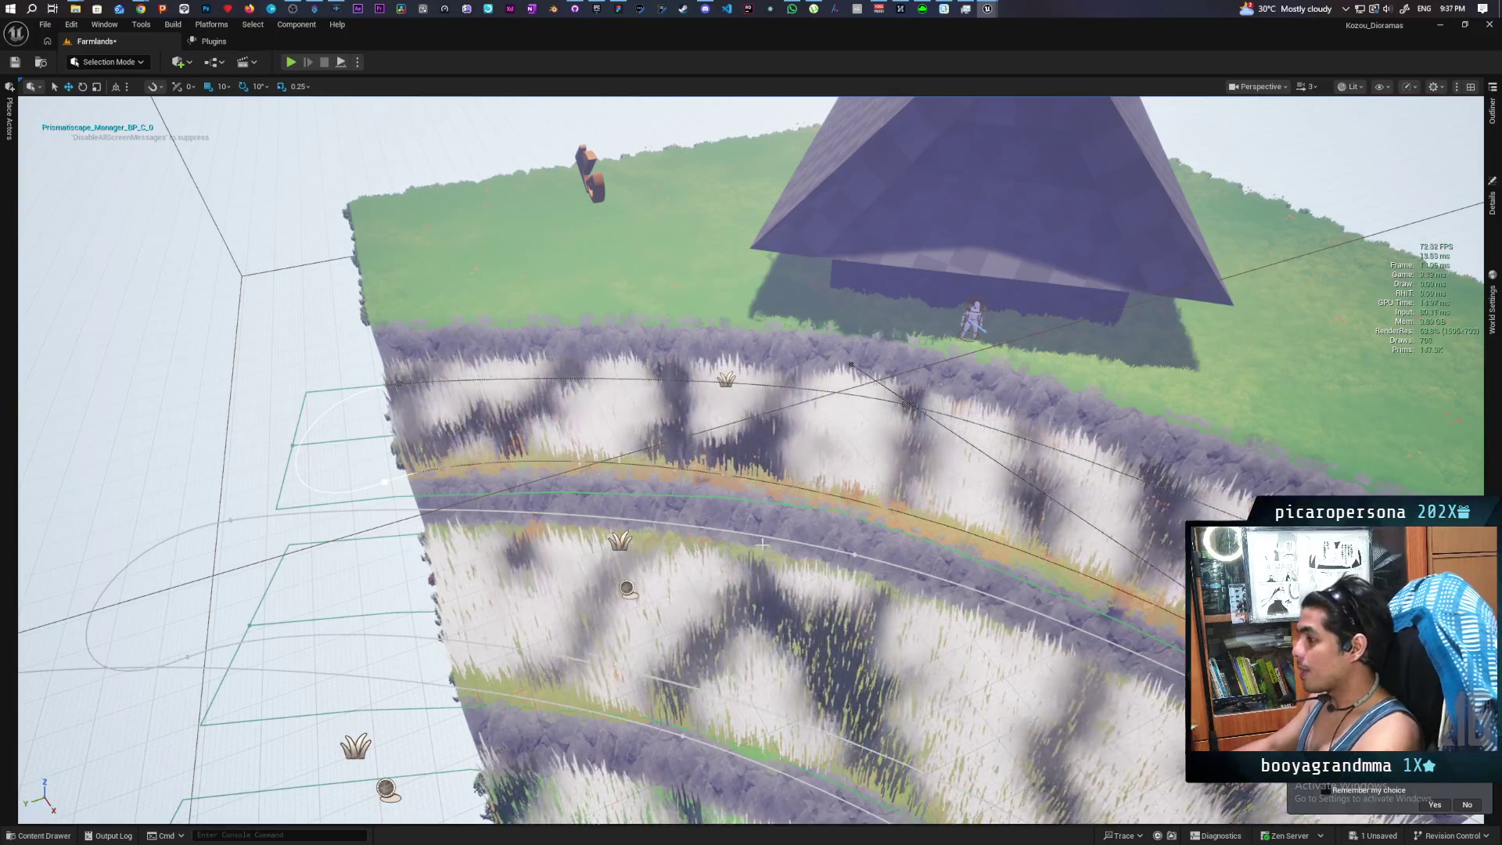
scroll(762, 543, up, 10)
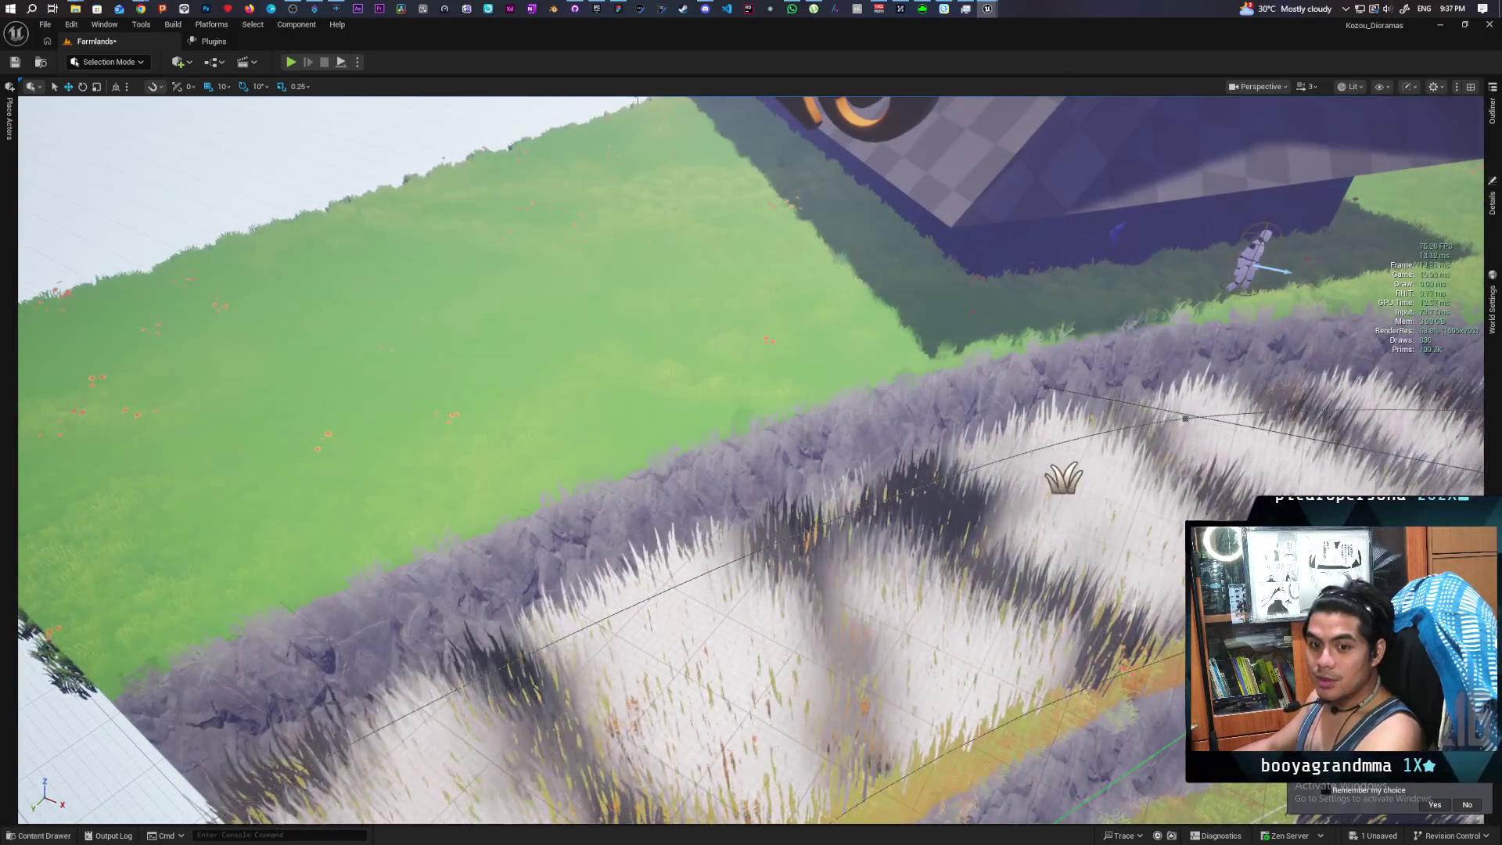
scroll(750, 462, down, 3)
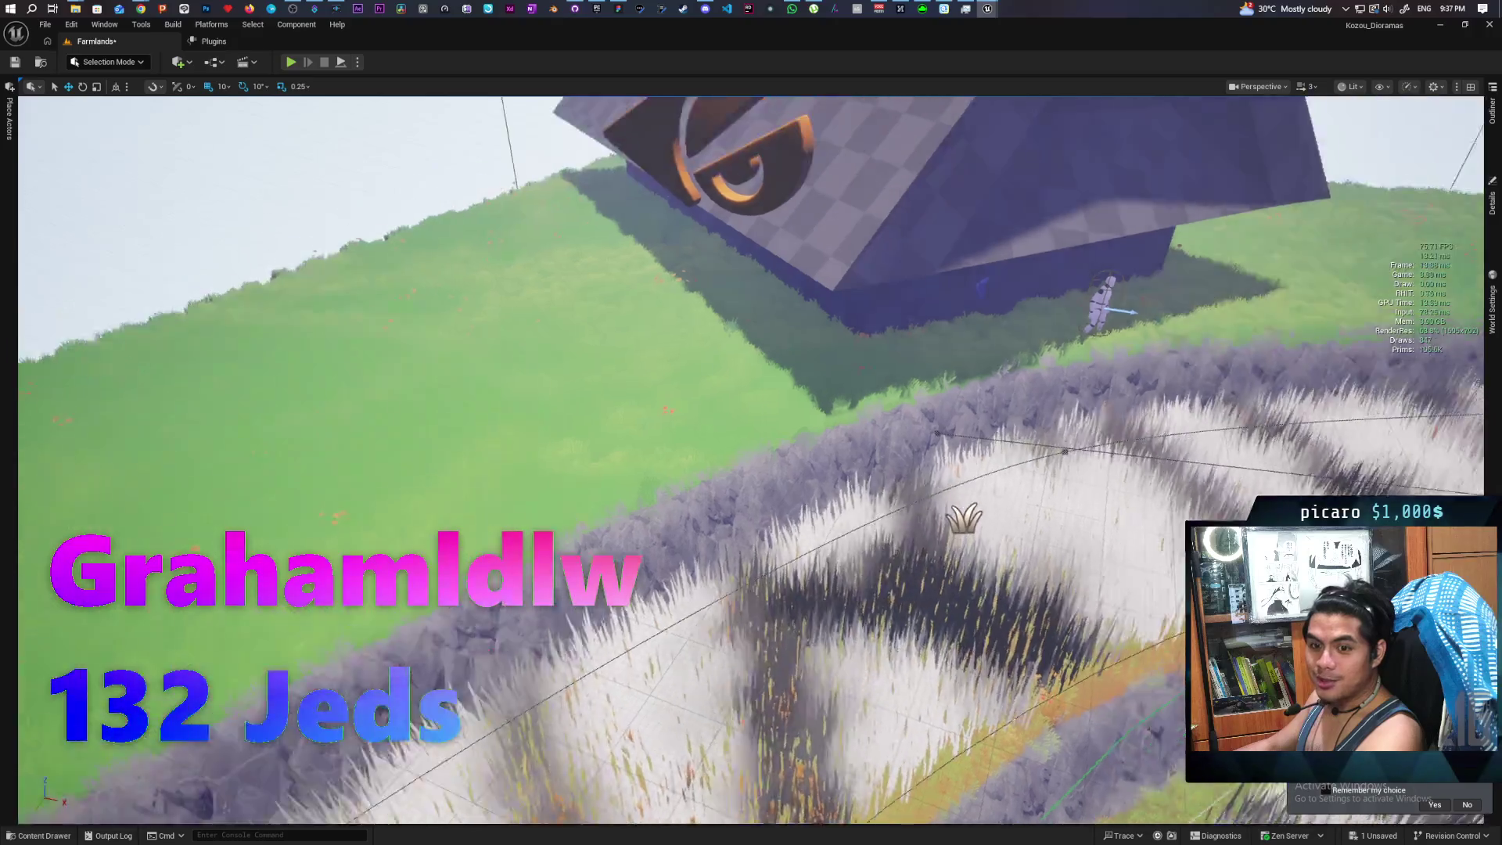
scroll(751, 461, down, 6)
scroll(751, 461, up, 5)
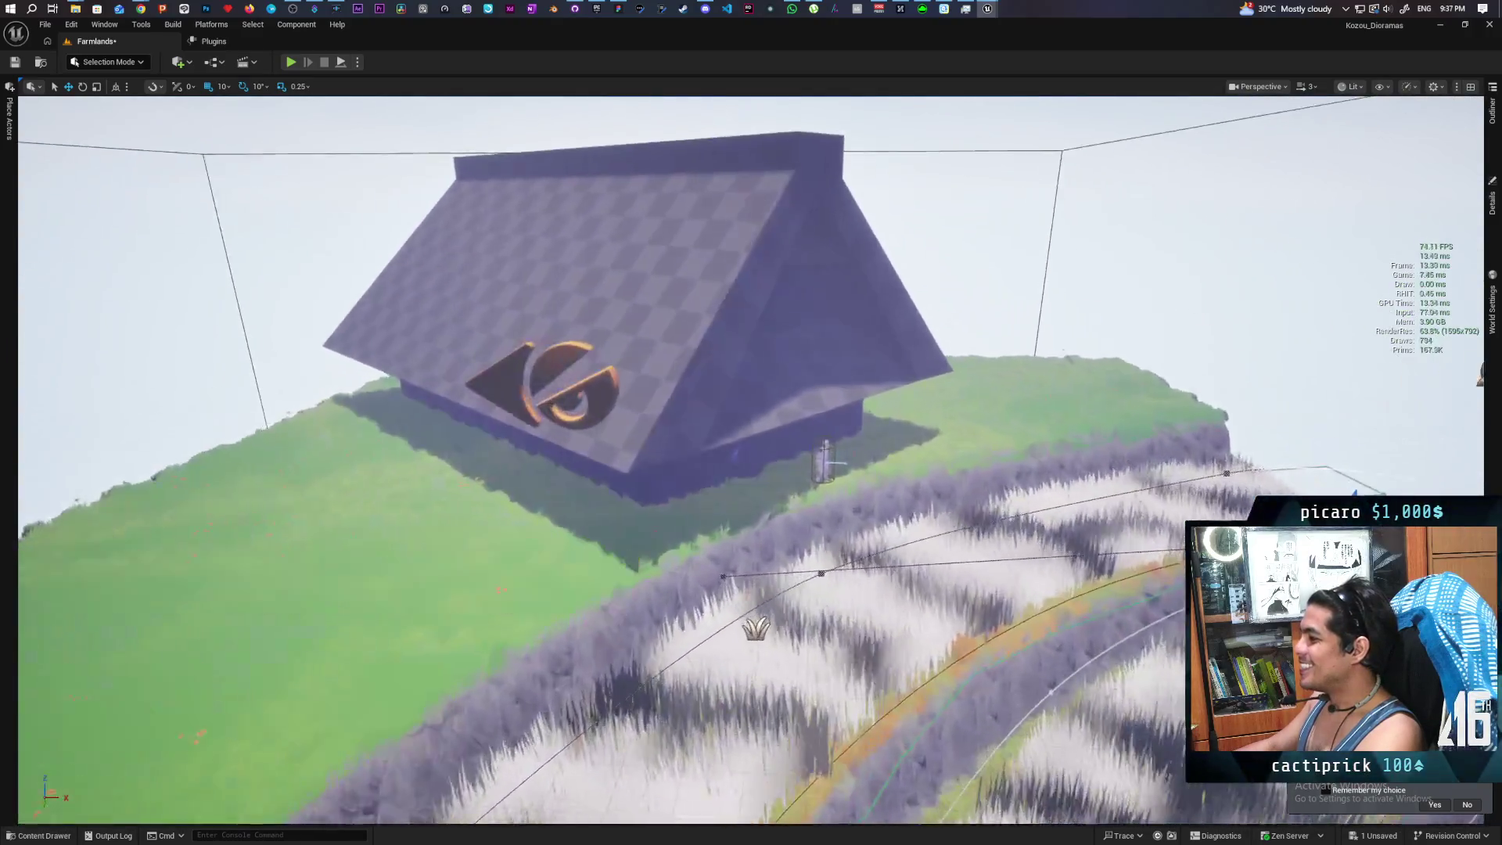
scroll(751, 461, up, 4)
scroll(751, 462, down, 6)
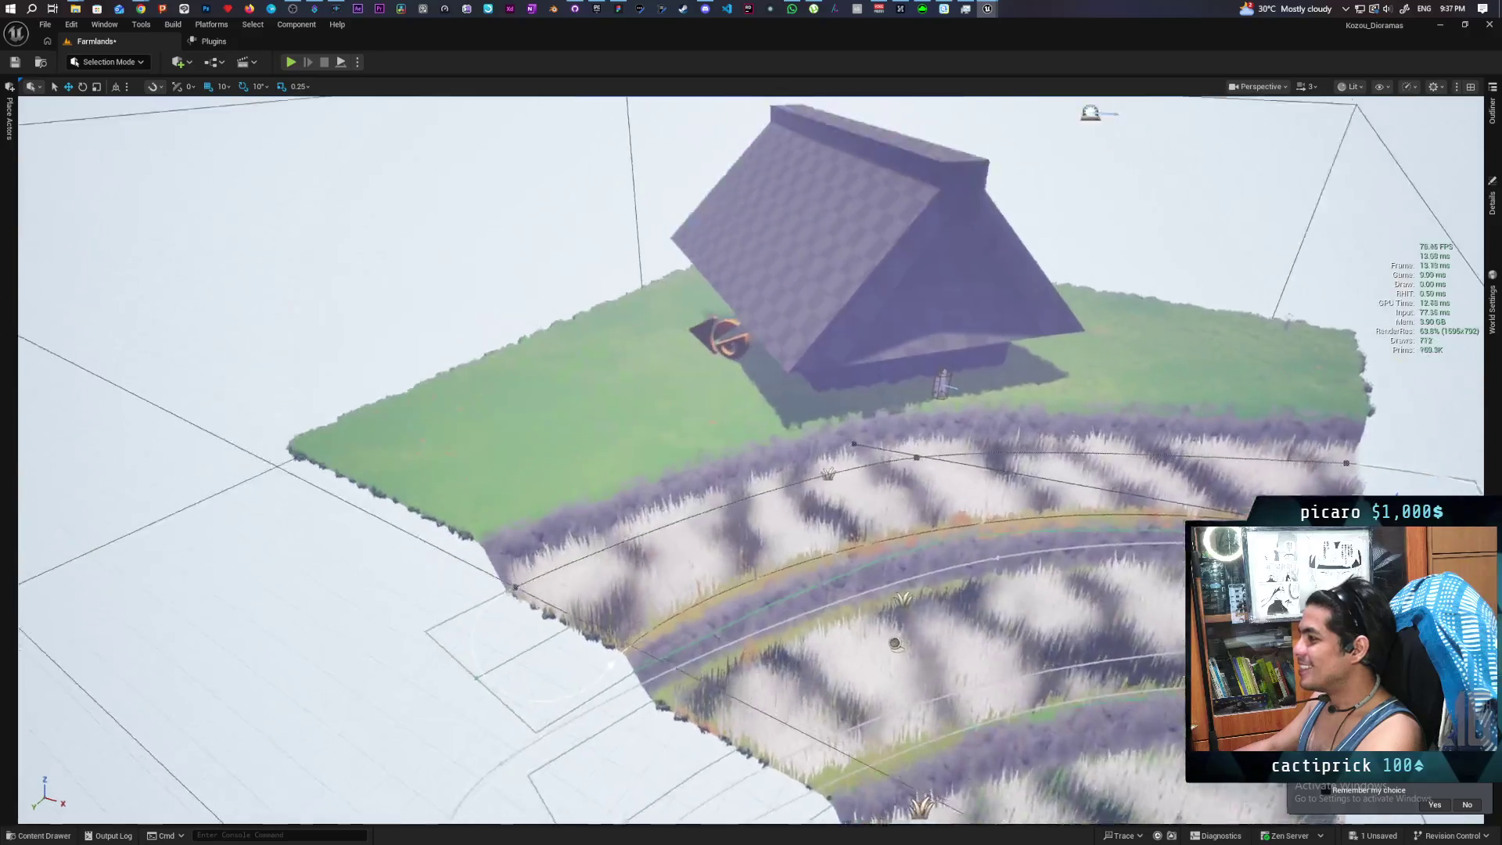
scroll(751, 462, down, 4)
scroll(750, 461, up, 5)
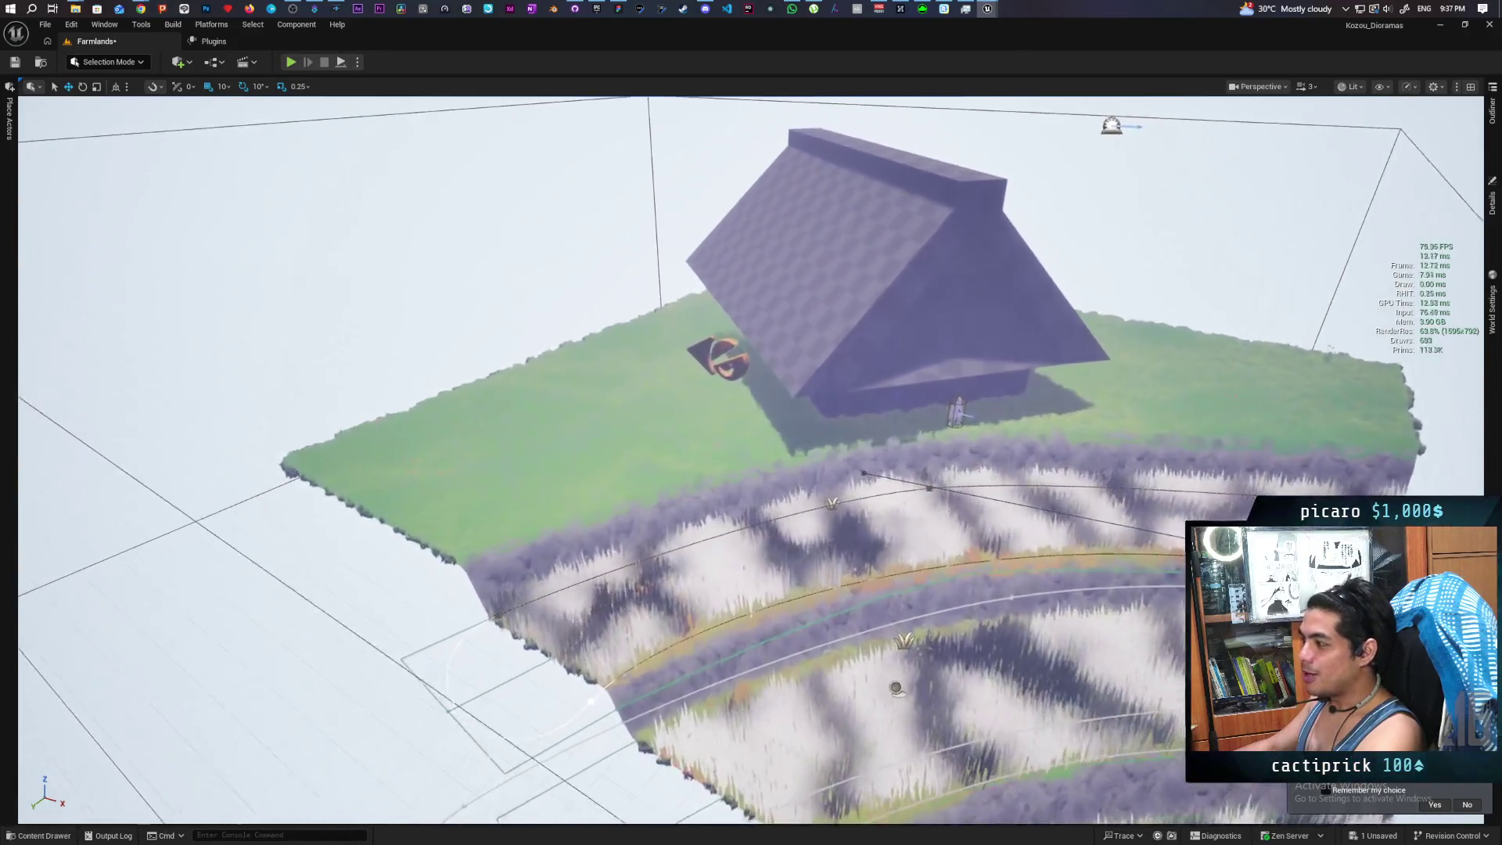
scroll(751, 461, up, 8)
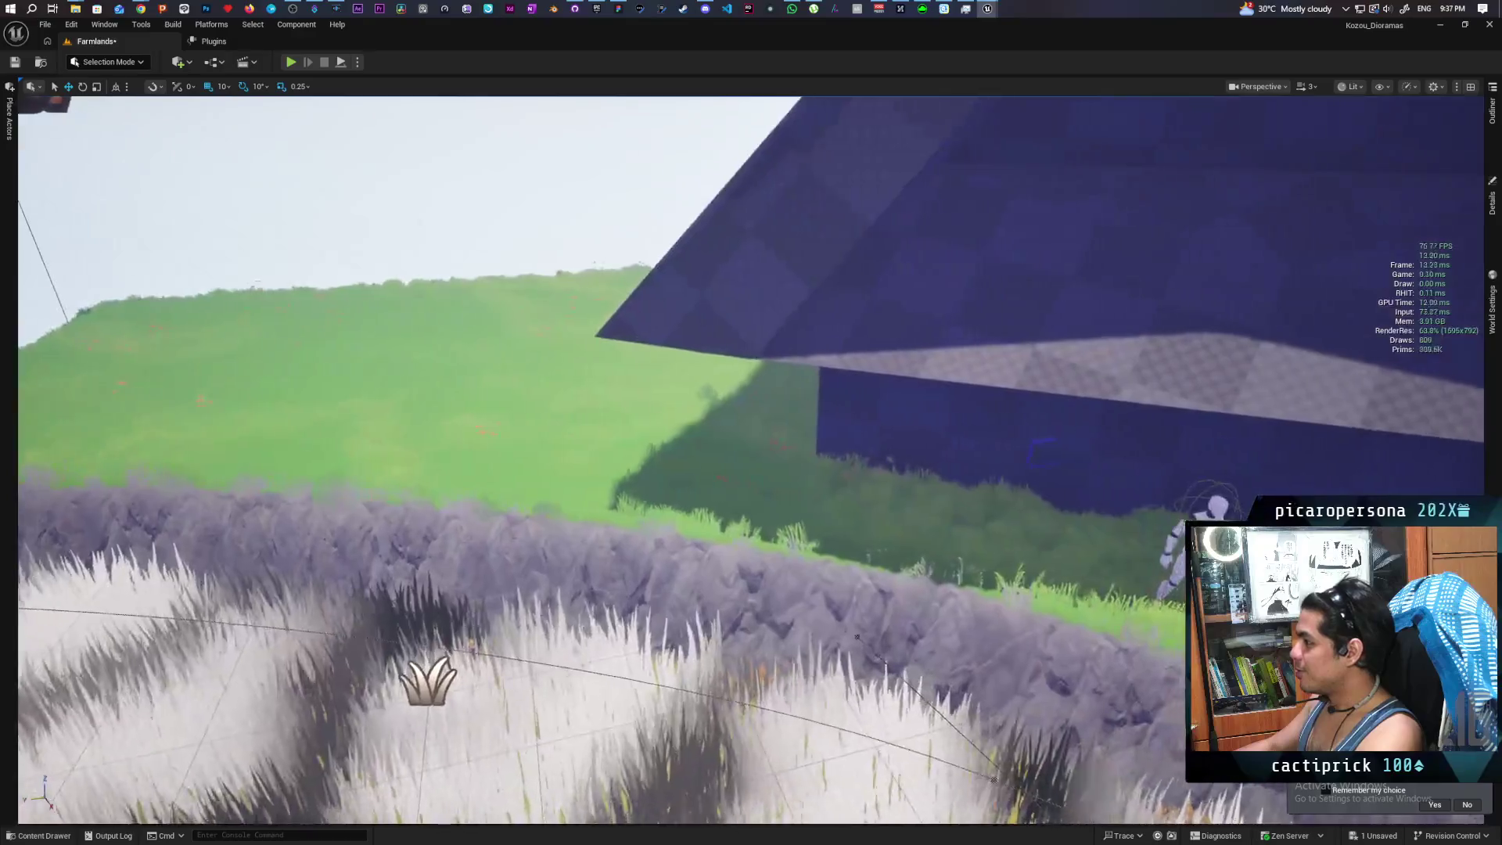
scroll(750, 462, down, 4)
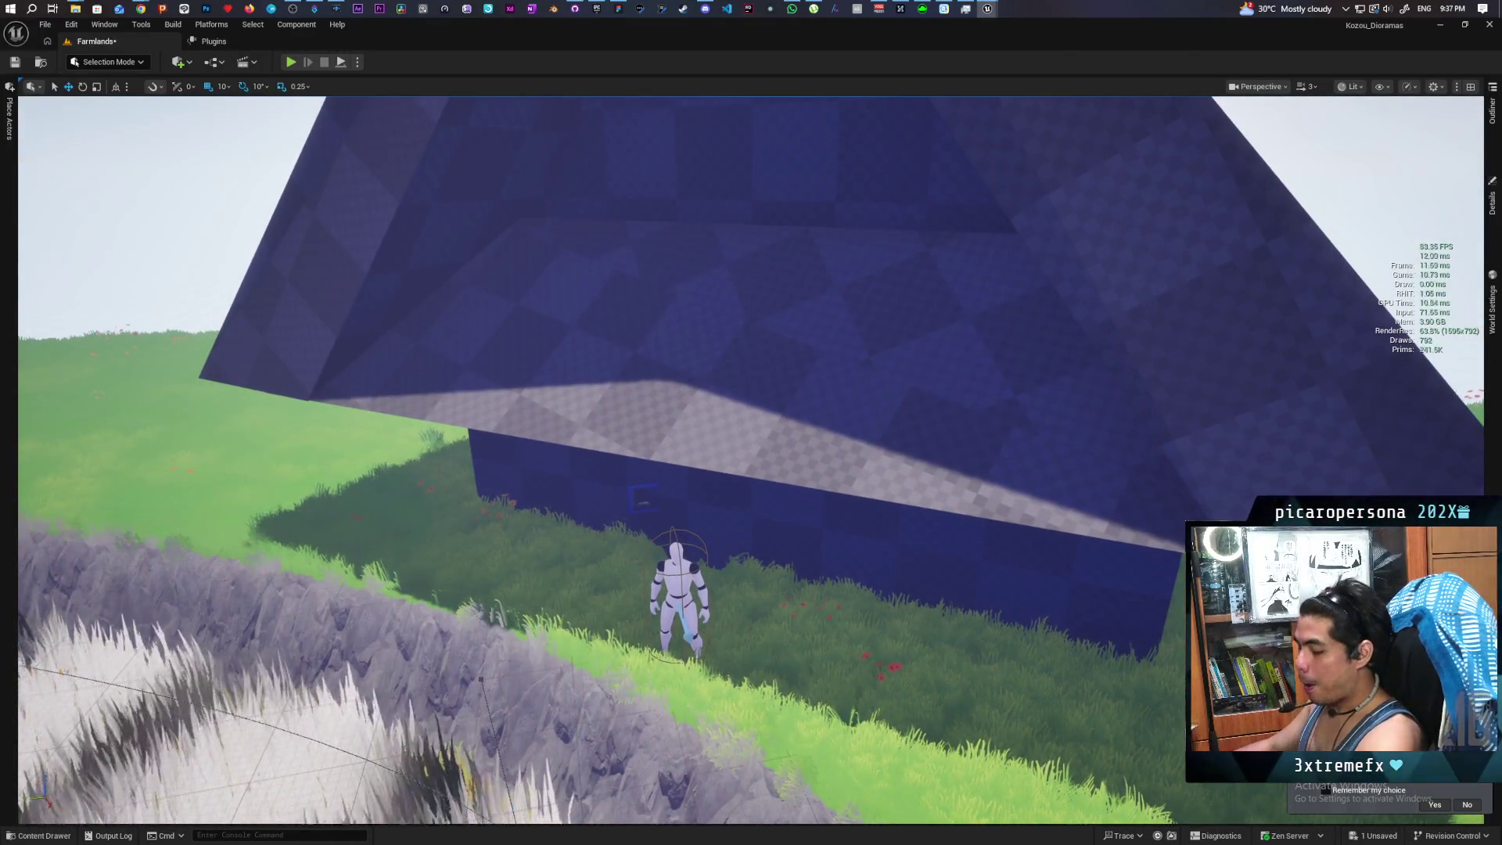
scroll(751, 461, up, 10)
scroll(751, 462, down, 10)
scroll(751, 462, up, 5)
scroll(751, 461, down, 5)
scroll(751, 461, up, 4)
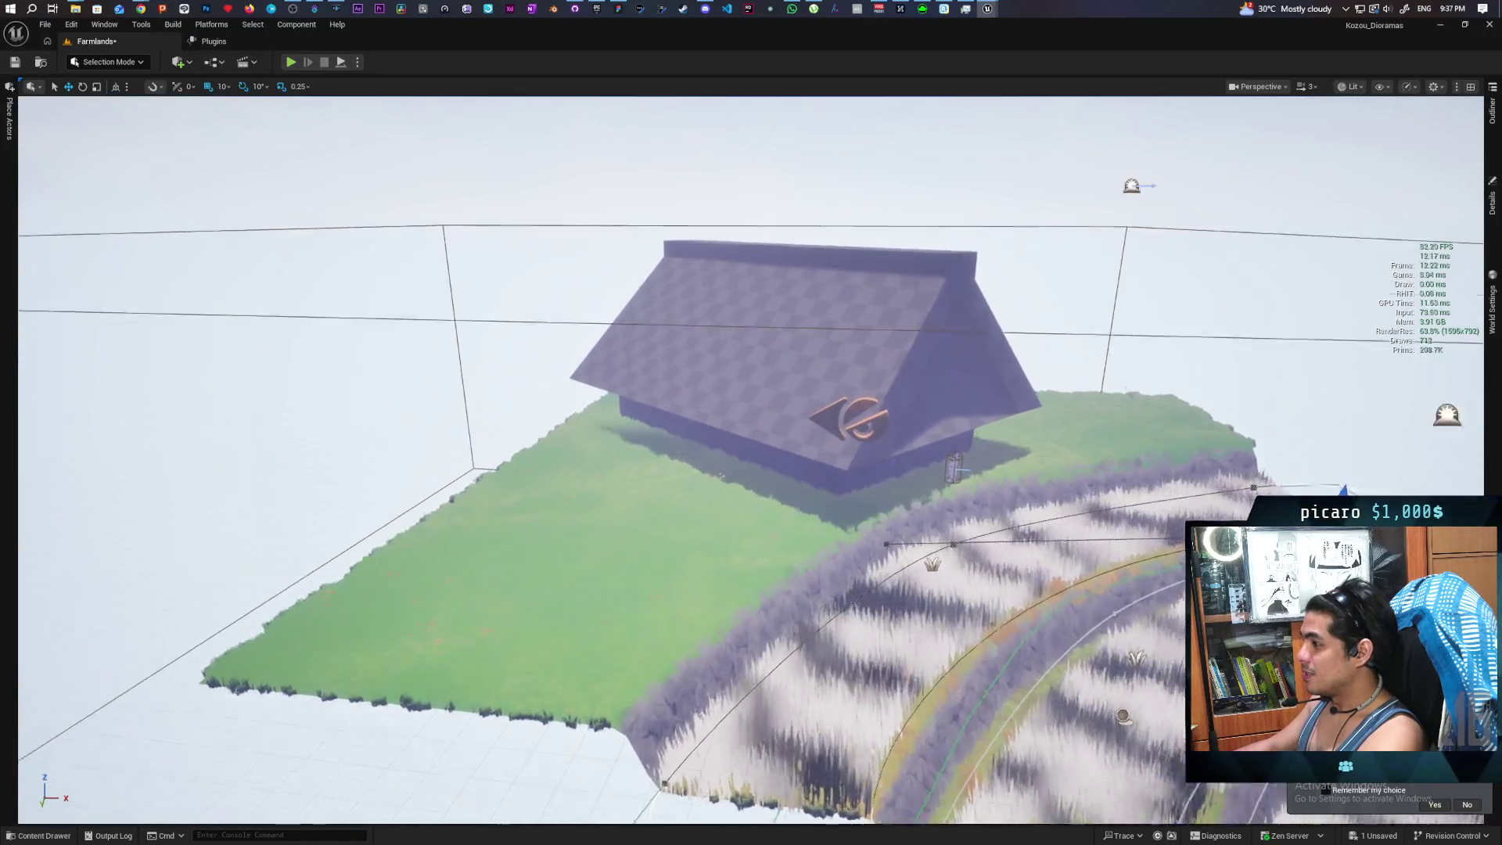
scroll(751, 461, up, 2)
scroll(751, 461, down, 4)
scroll(751, 462, up, 3)
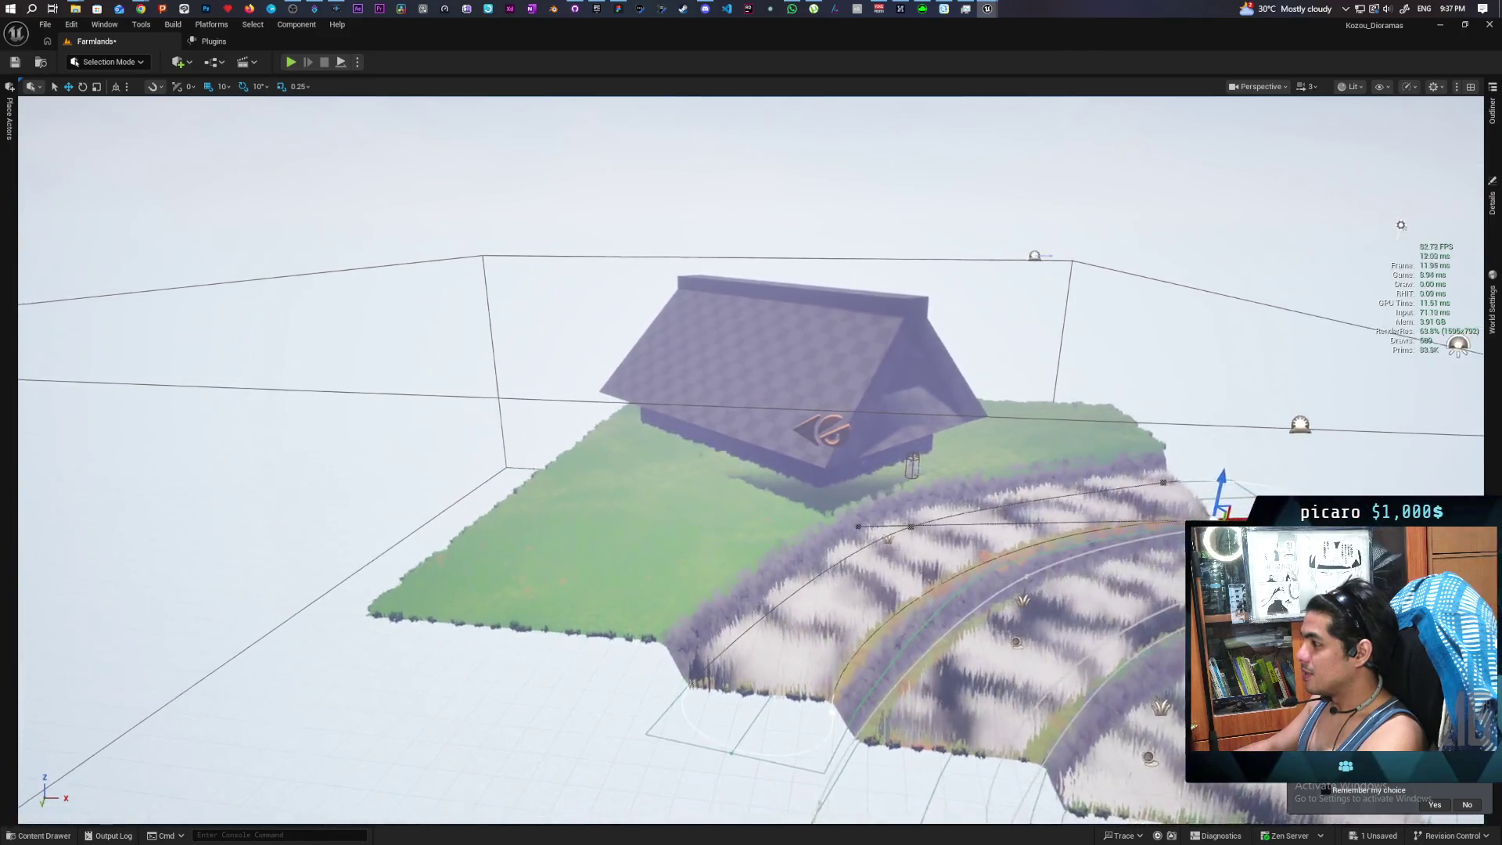
scroll(751, 461, up, 3)
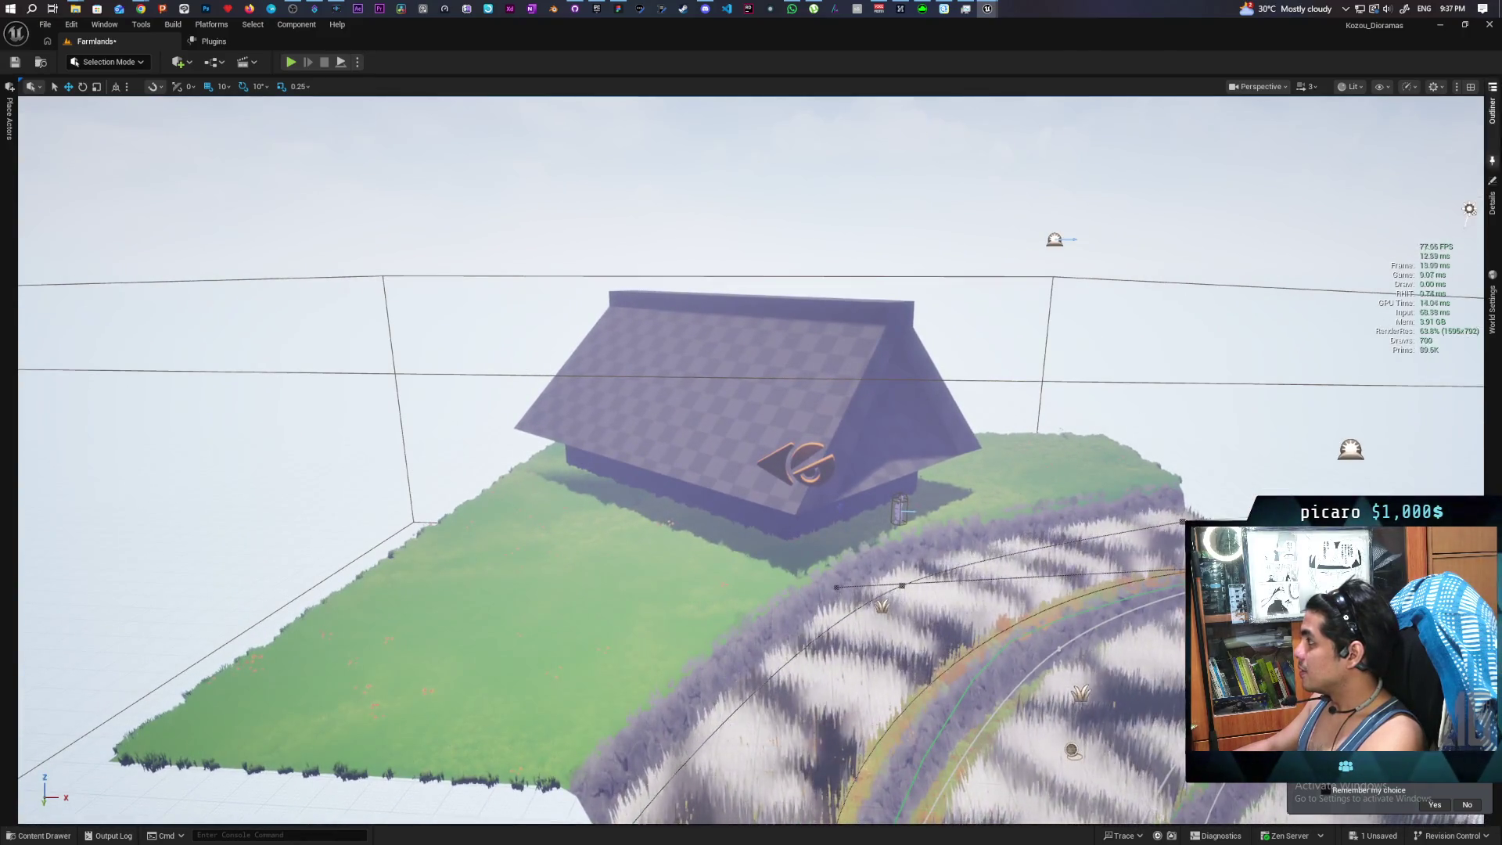
click(1491, 110)
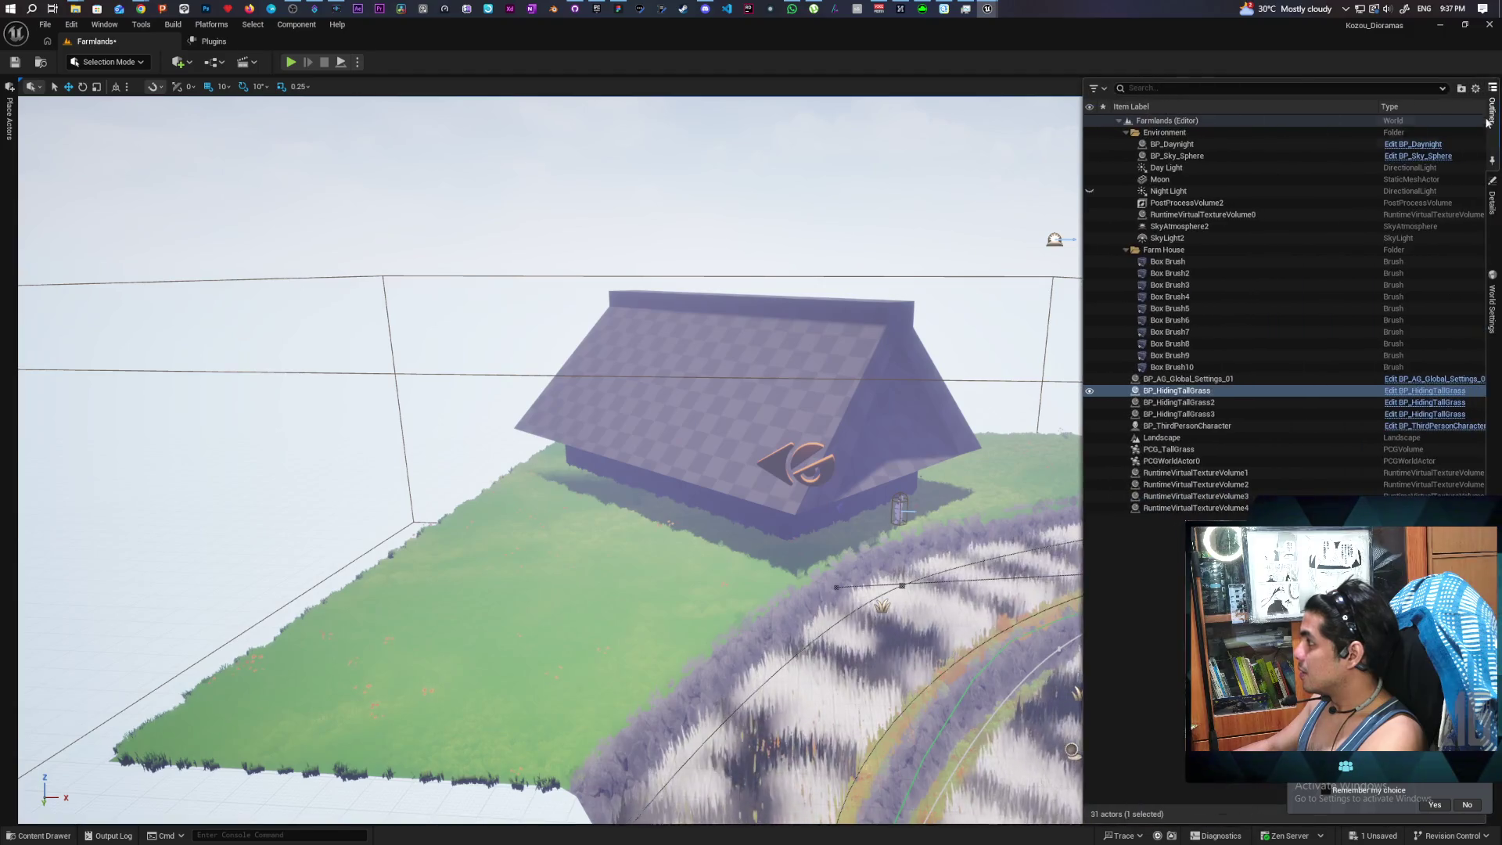
Select the Day Light actor and show its Details properties
click(1194, 167)
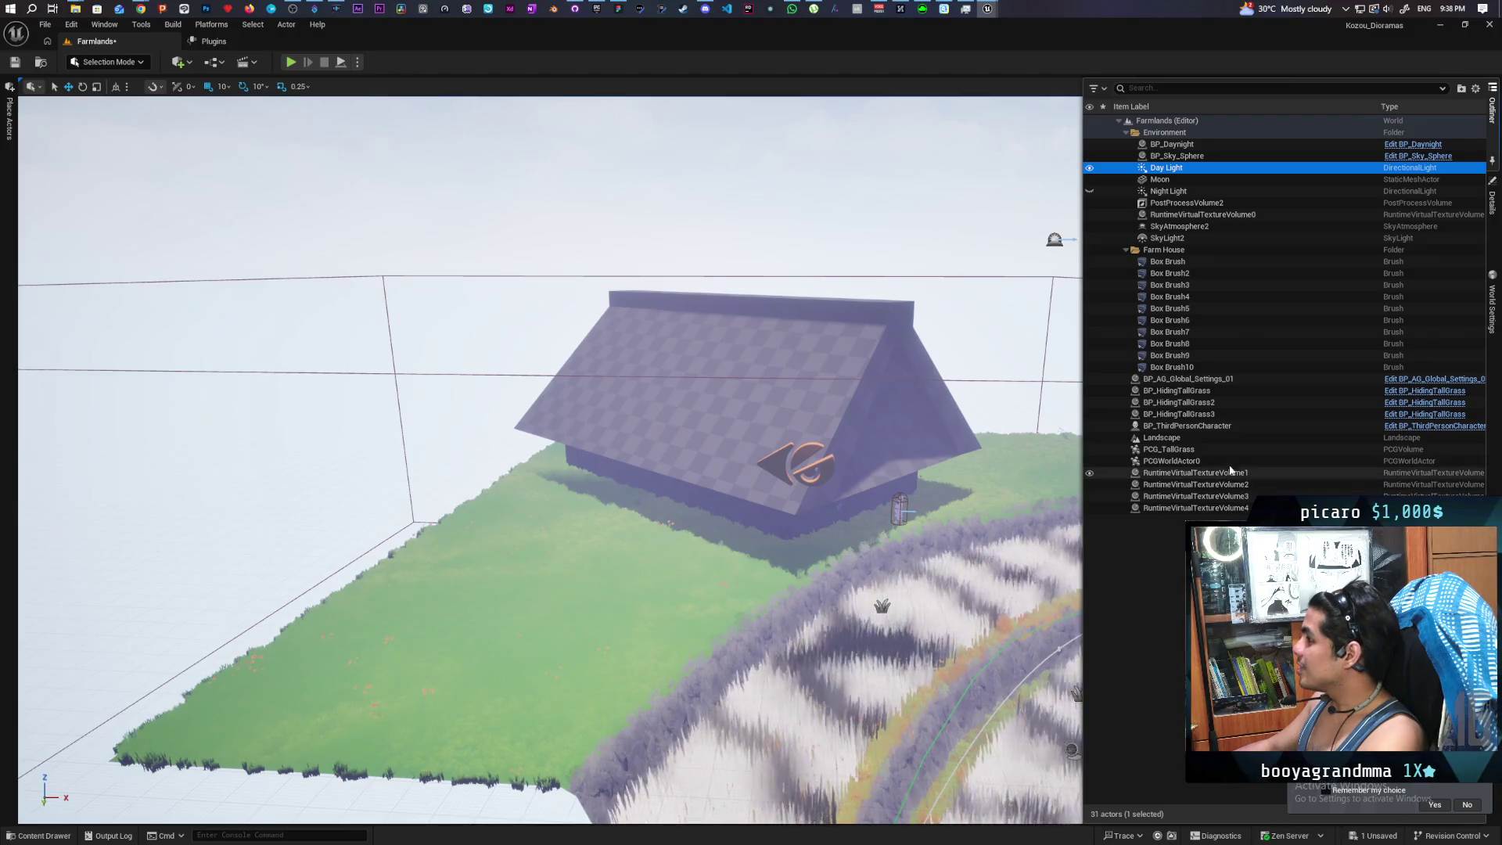
click(1492, 205)
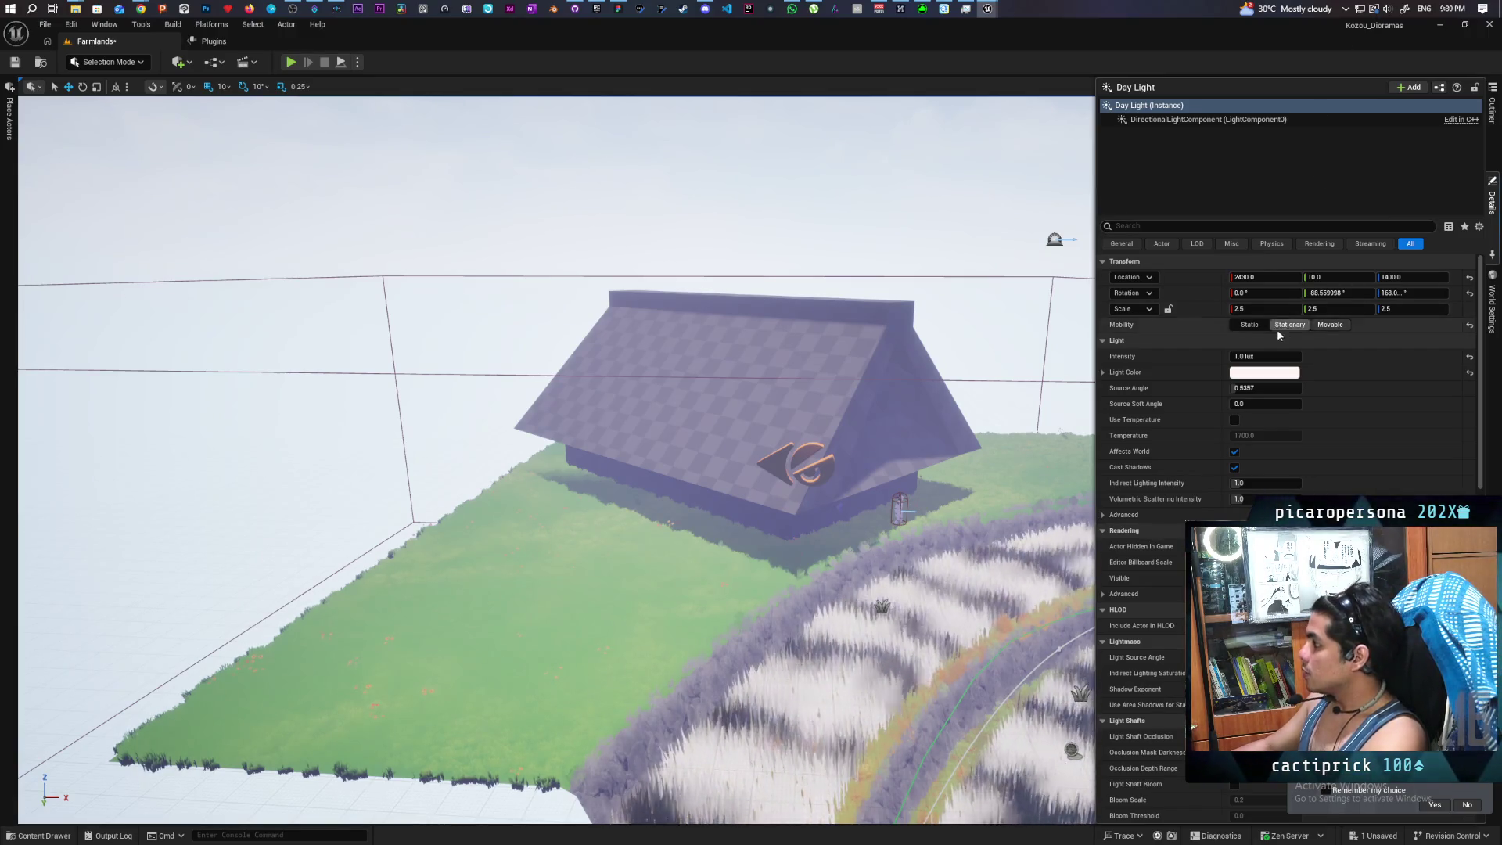
Filter the Day Light details and set DistanceField Shadow Distance to 4000, then view shadows near the house
click(1149, 227)
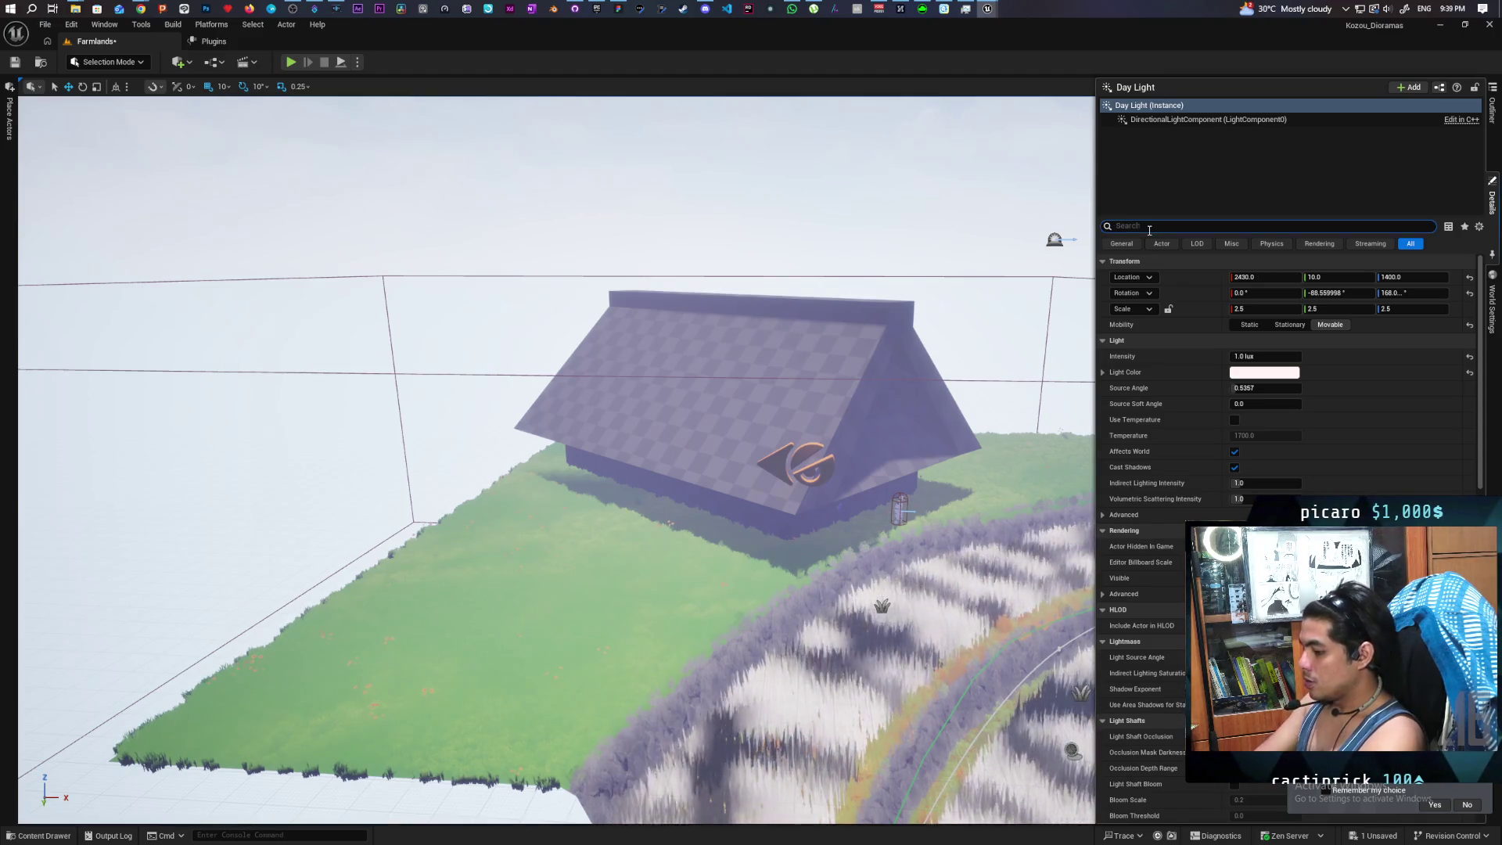
text(distance)
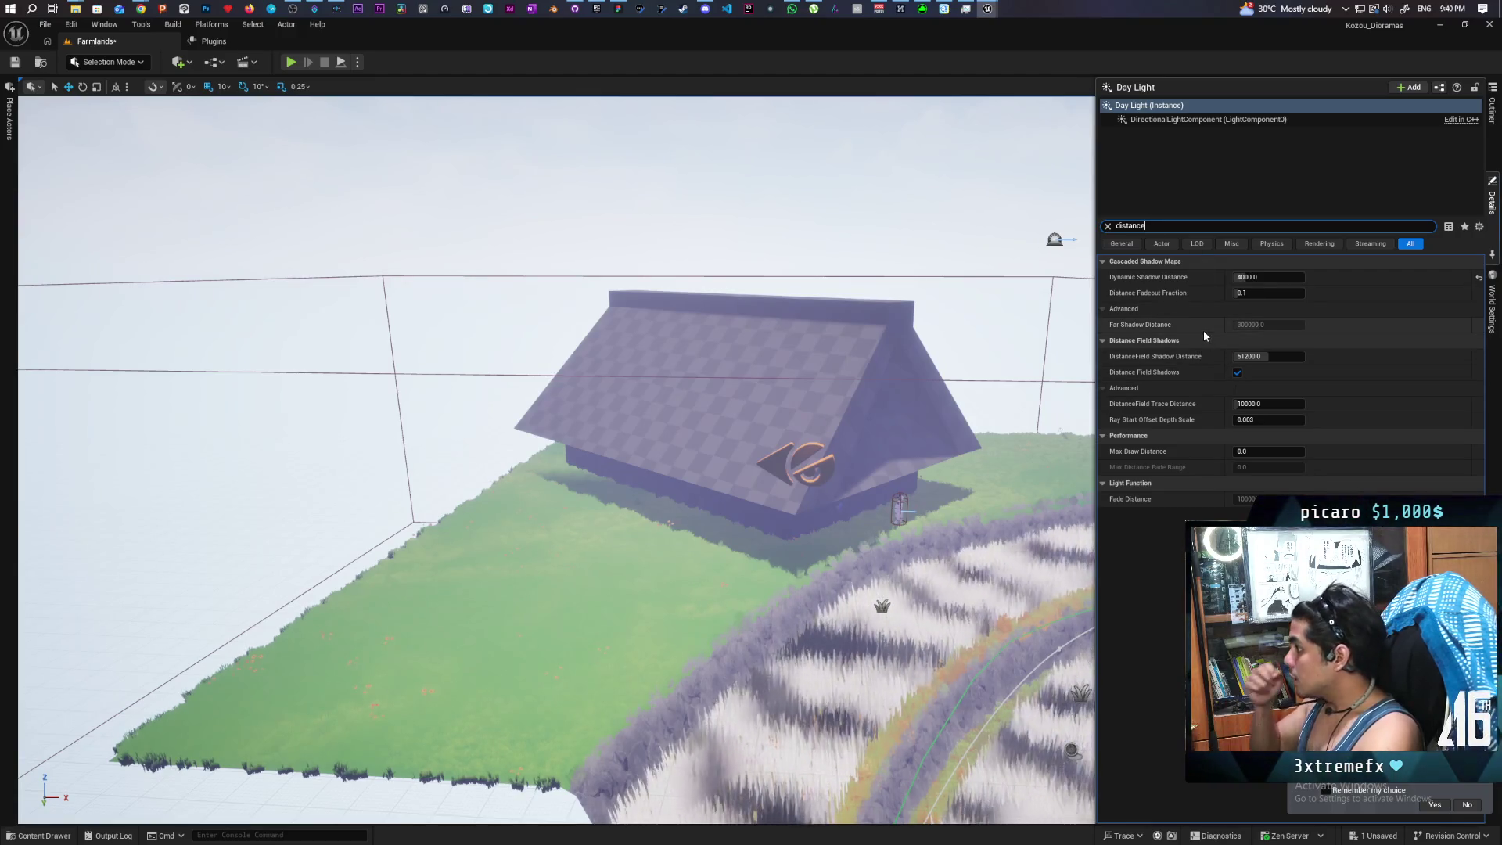
click(1243, 275)
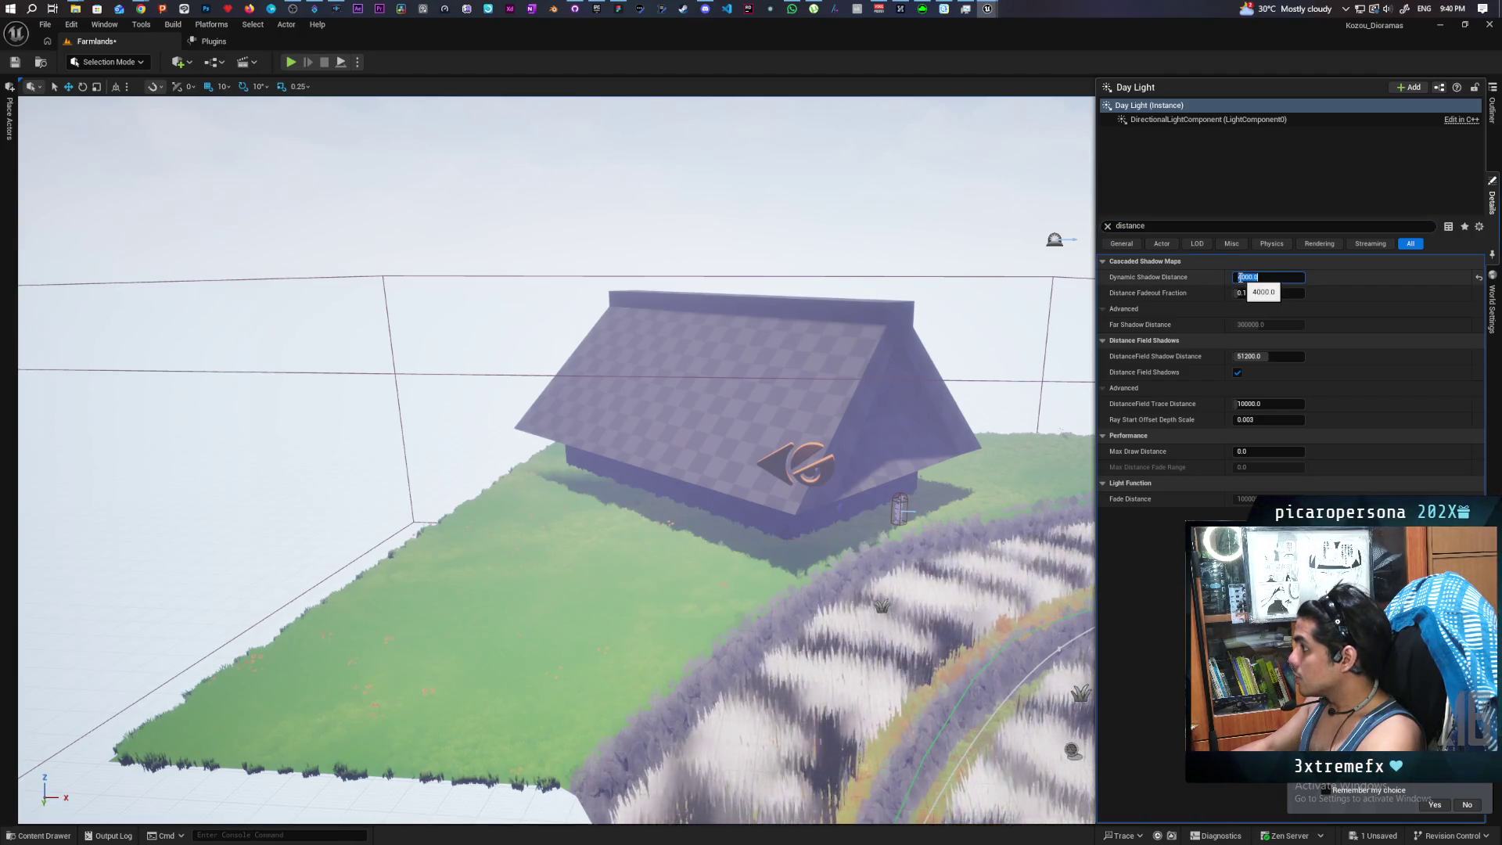
click(1241, 277)
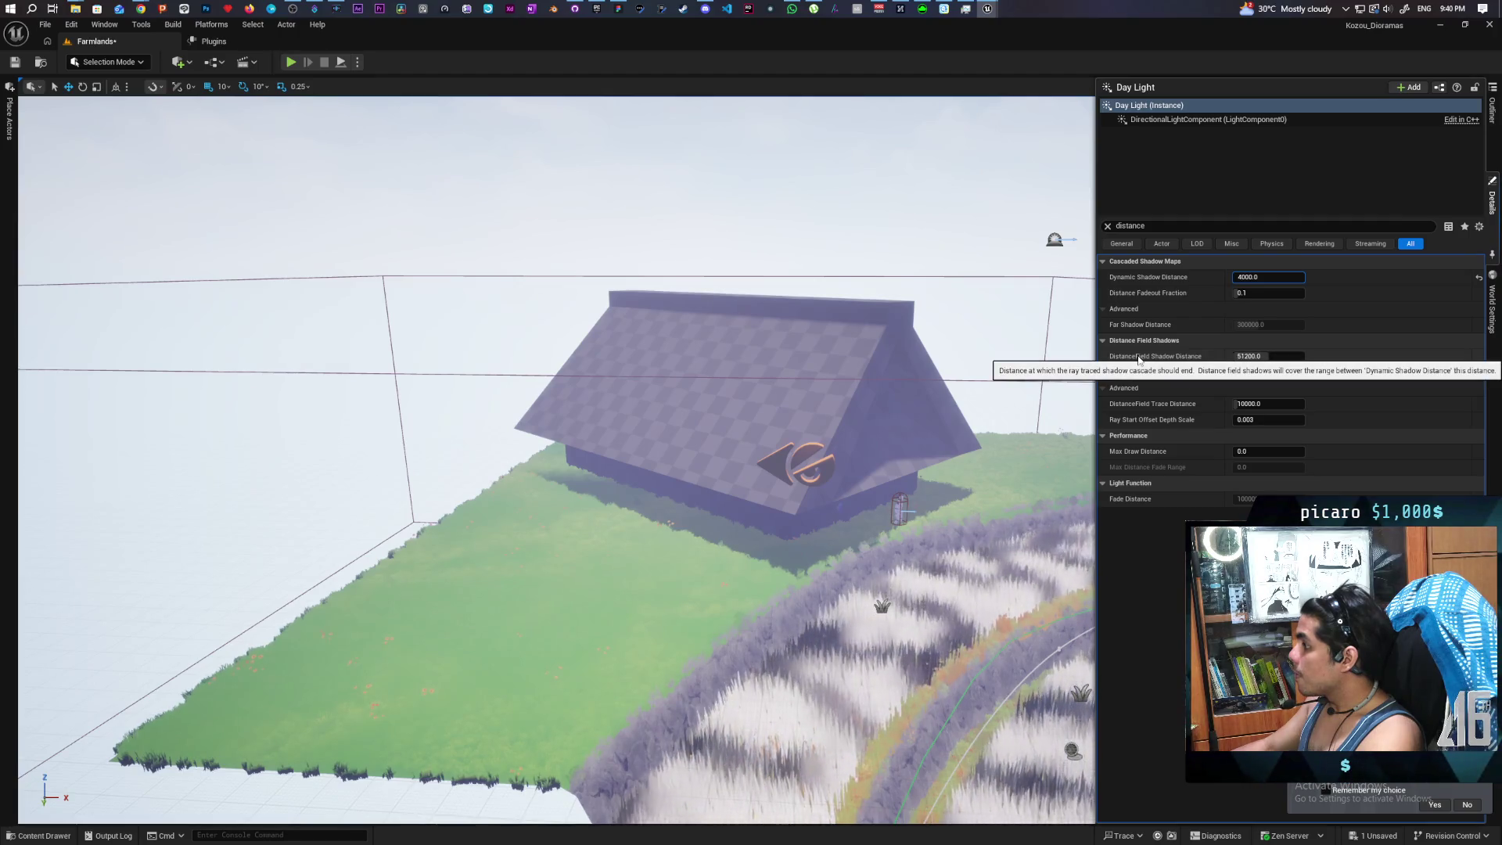
click(1243, 355)
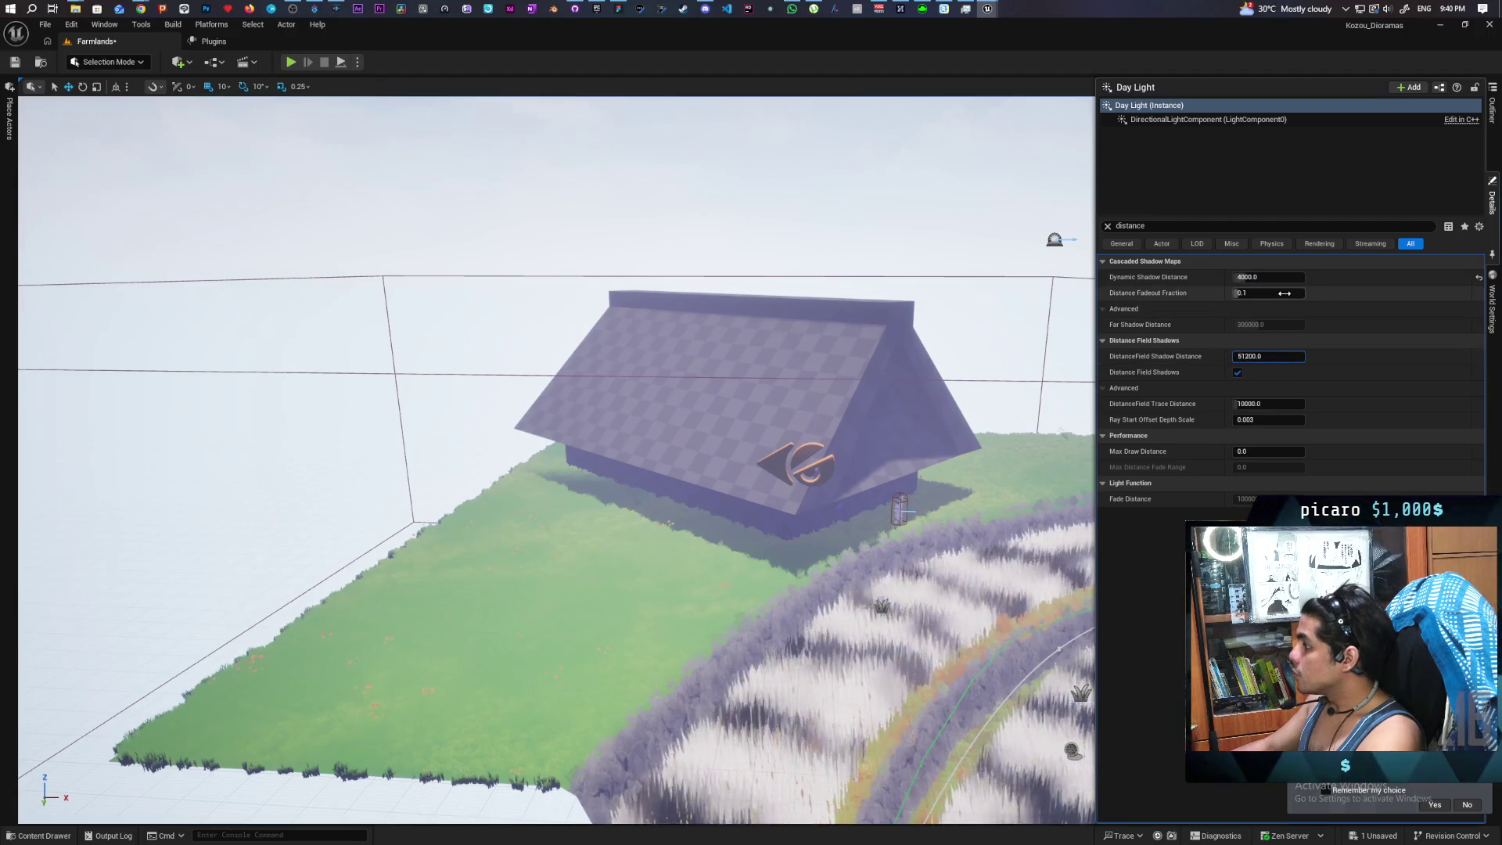
key(BackSpace)
key(BackSpace)
text(4)
key(Return)
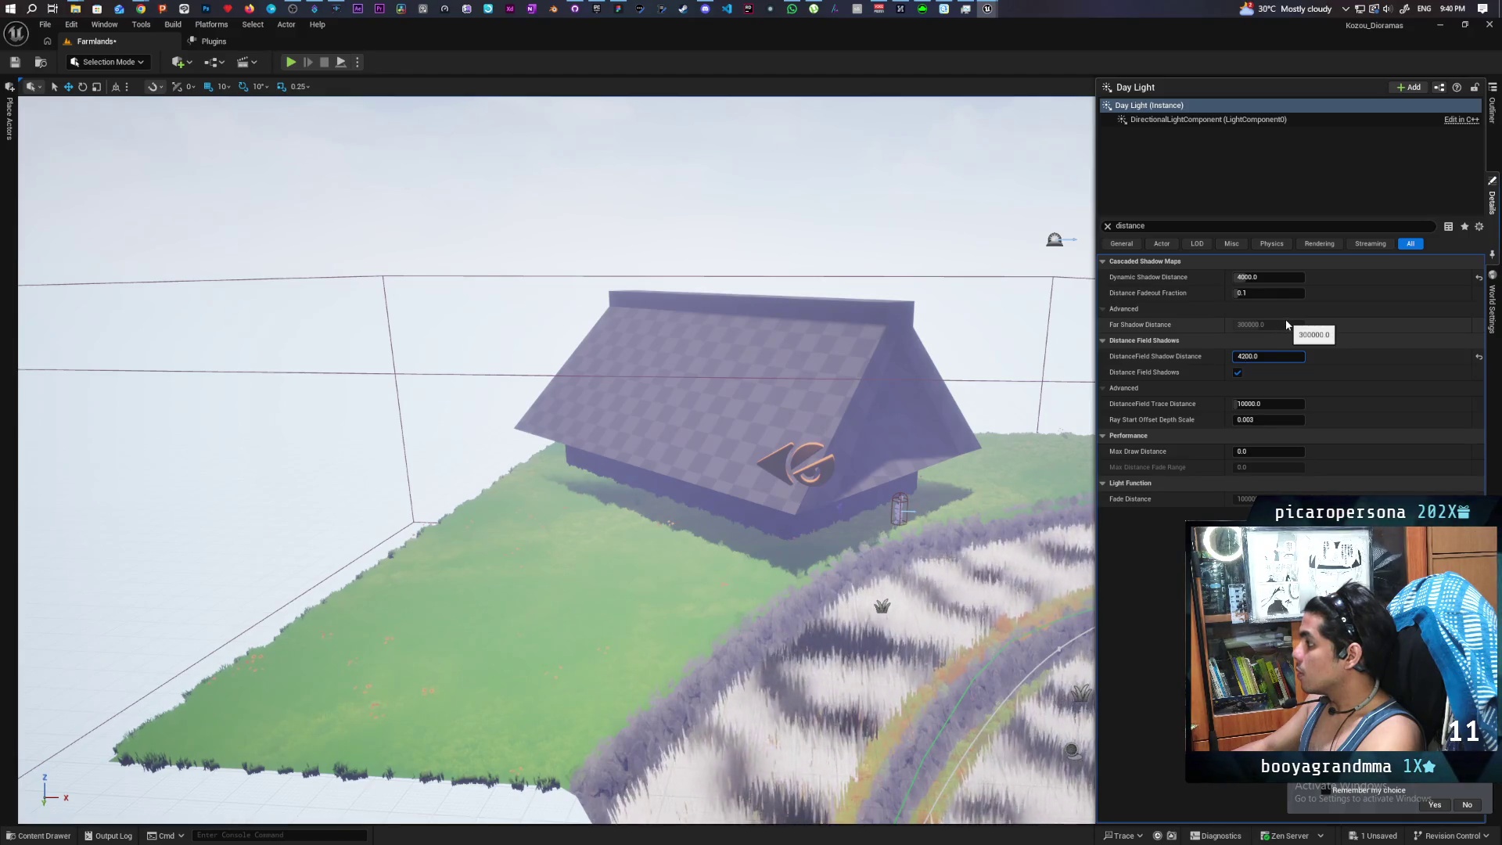
text(4000)
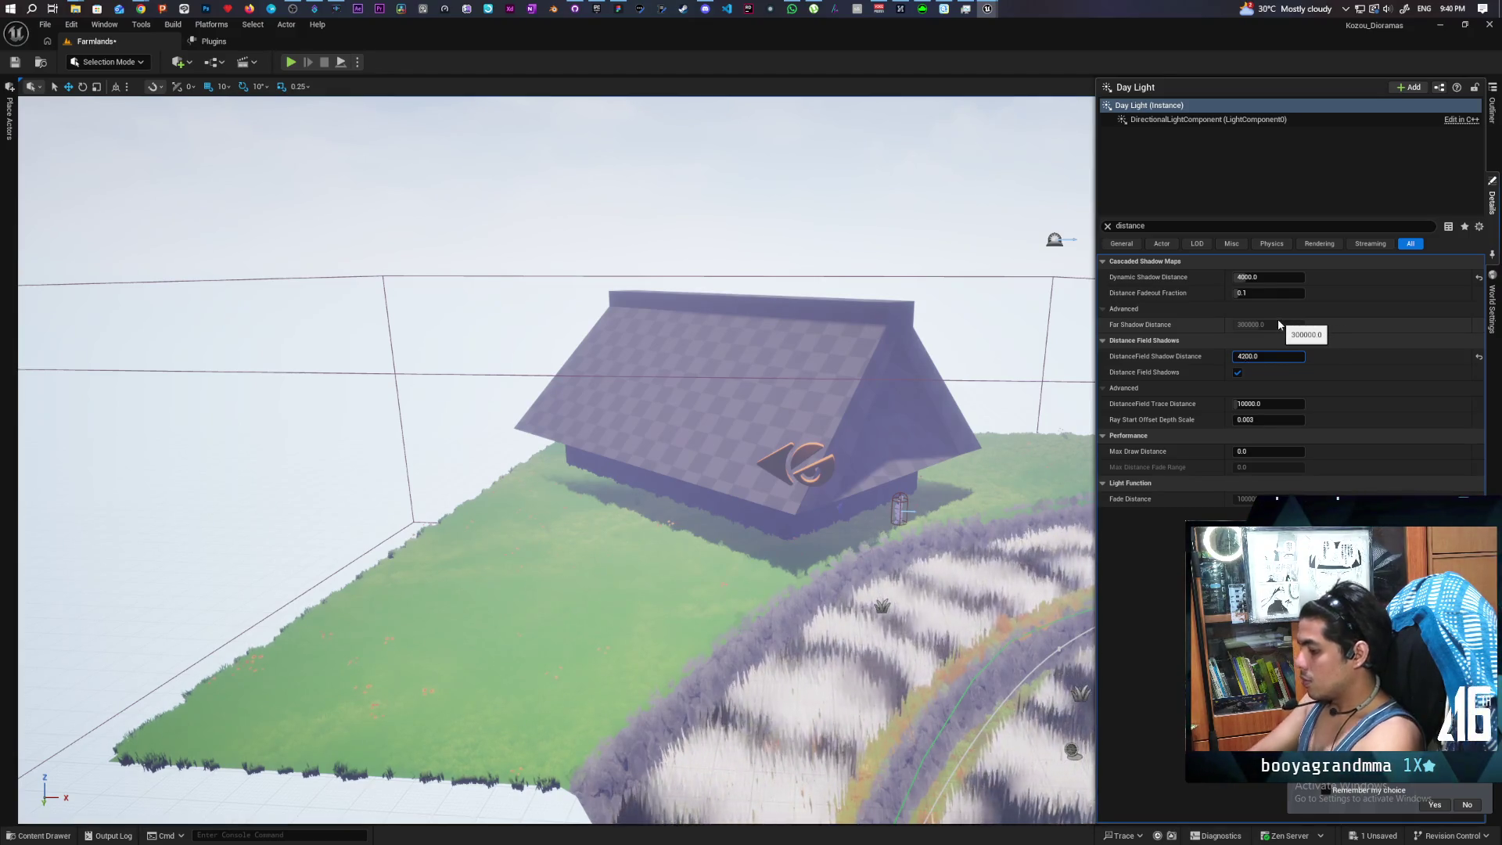
key(Return)
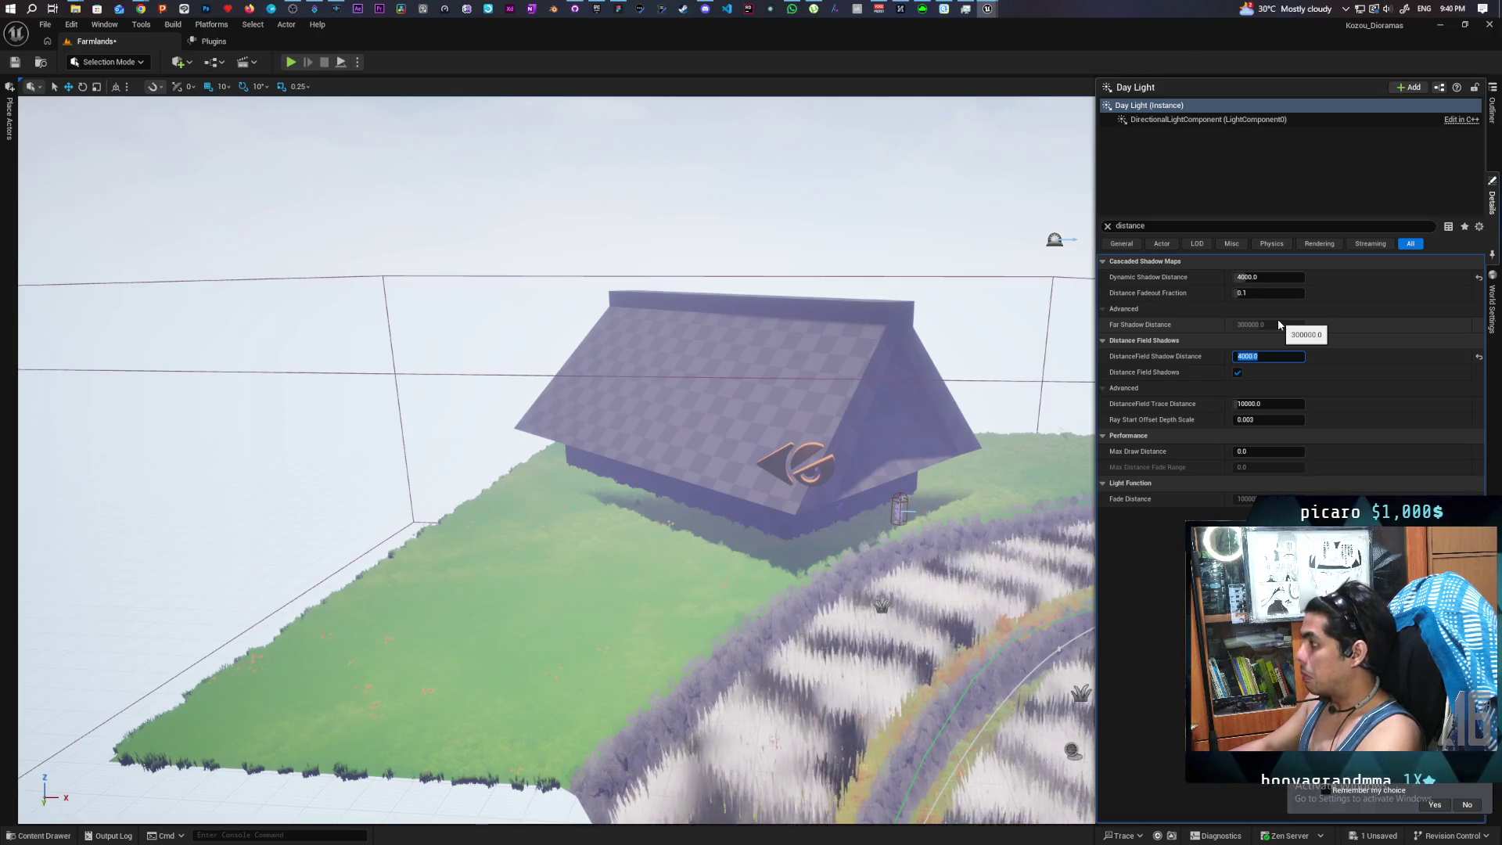
mouse_move(783, 391)
mouse_down()
mouse_move(688, 423)
mouse_move(751, 438)
mouse_move(751, 508)
mouse_move(751, 430)
mouse_up()
mouse_move(838, 469)
mouse_down()
mouse_move(838, 540)
mouse_move(838, 495)
mouse_up()
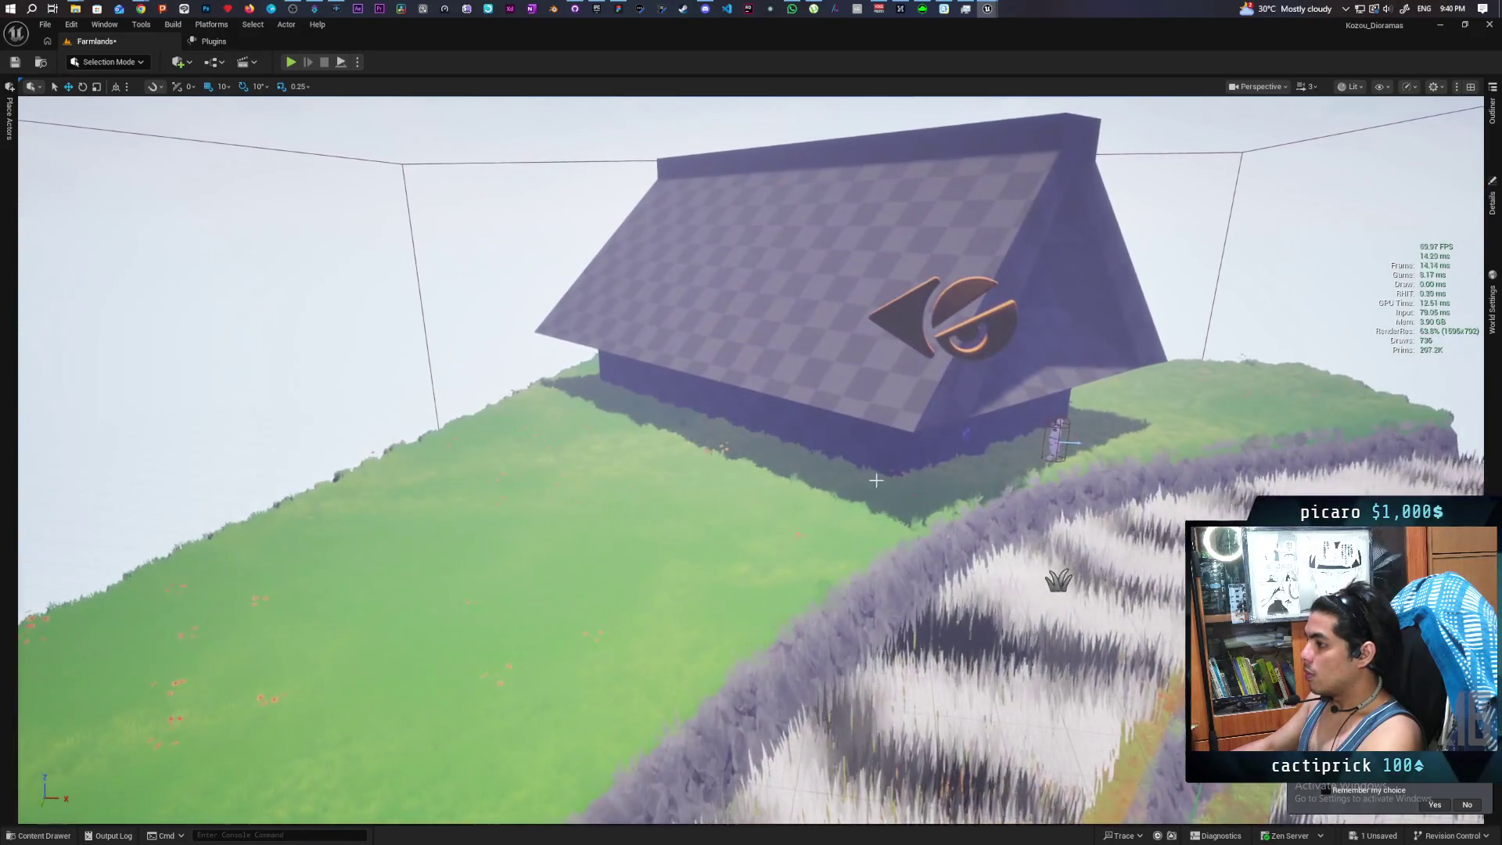
Uncheck Distance Field Shadows, adjust Dynamic Shadow Distance, and orbit to inspect the farmhouse's shadow
click(1491, 200)
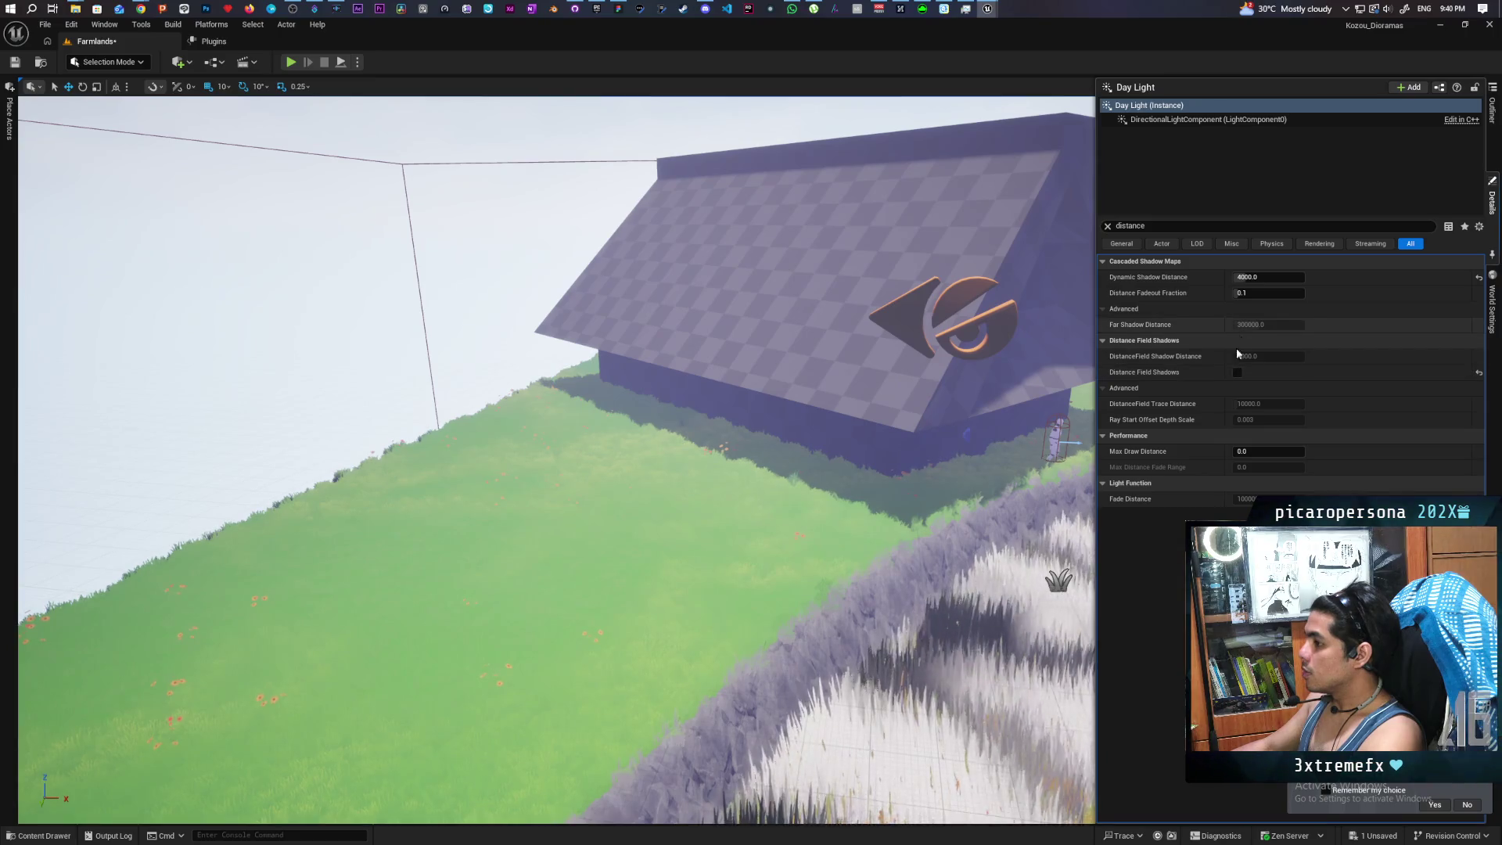
drag(1017, 344, 861, 391)
scroll(751, 423, up, 5)
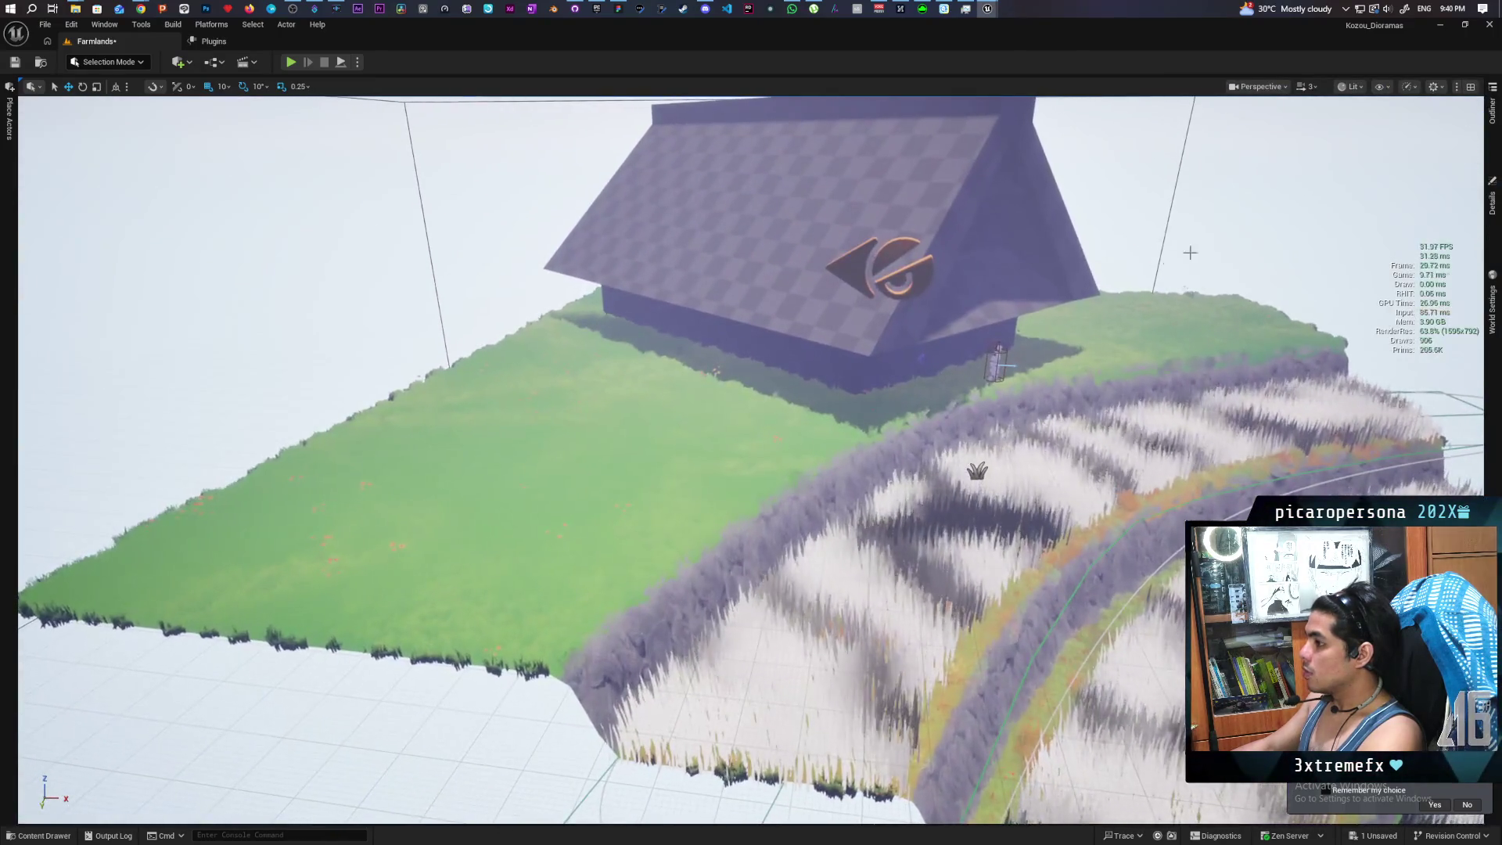
click(1494, 221)
click(1494, 221)
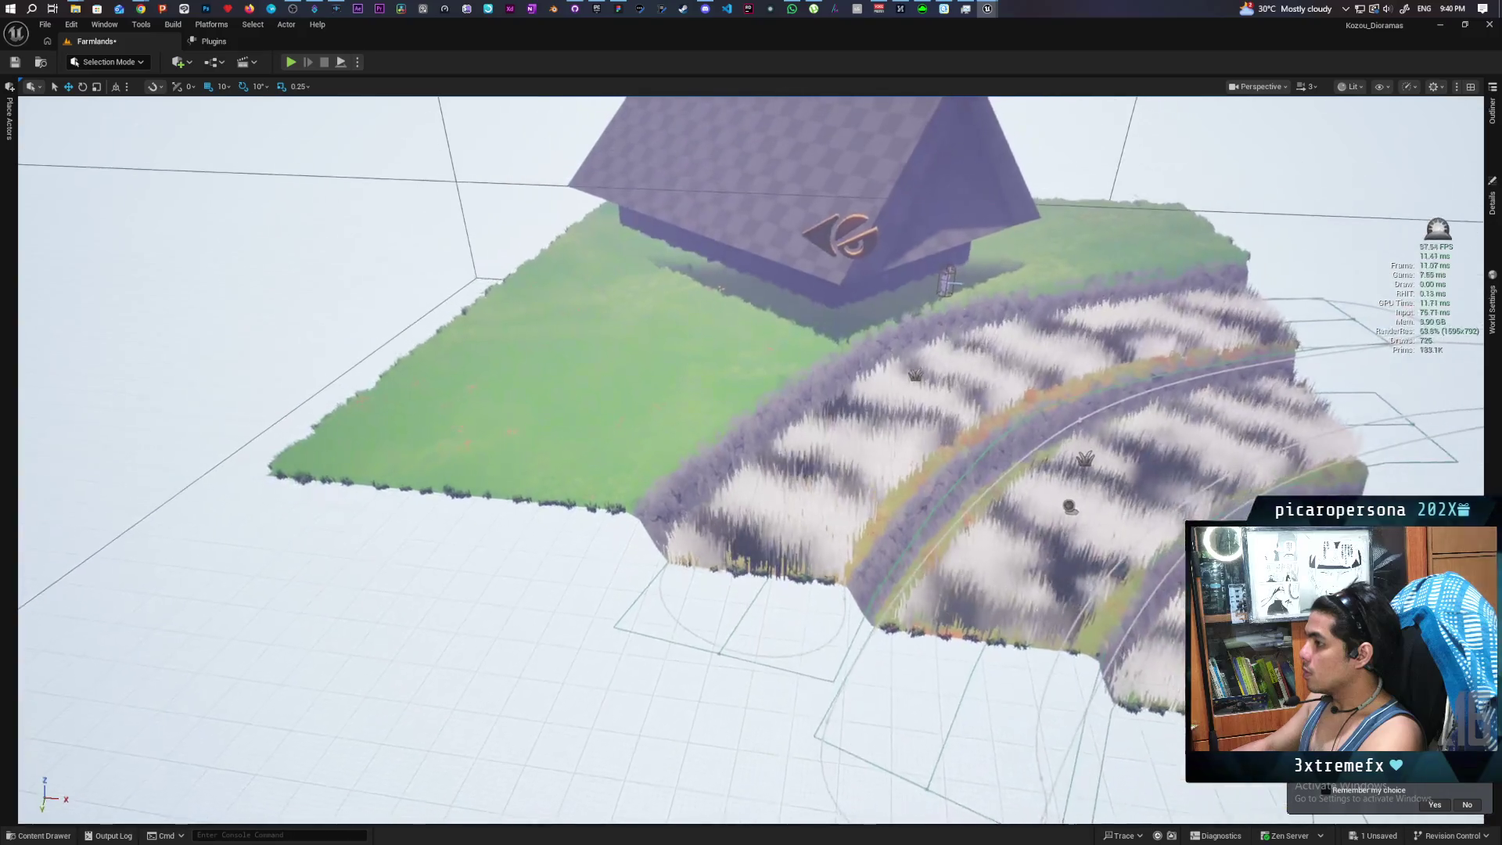
click(1493, 222)
click(1239, 277)
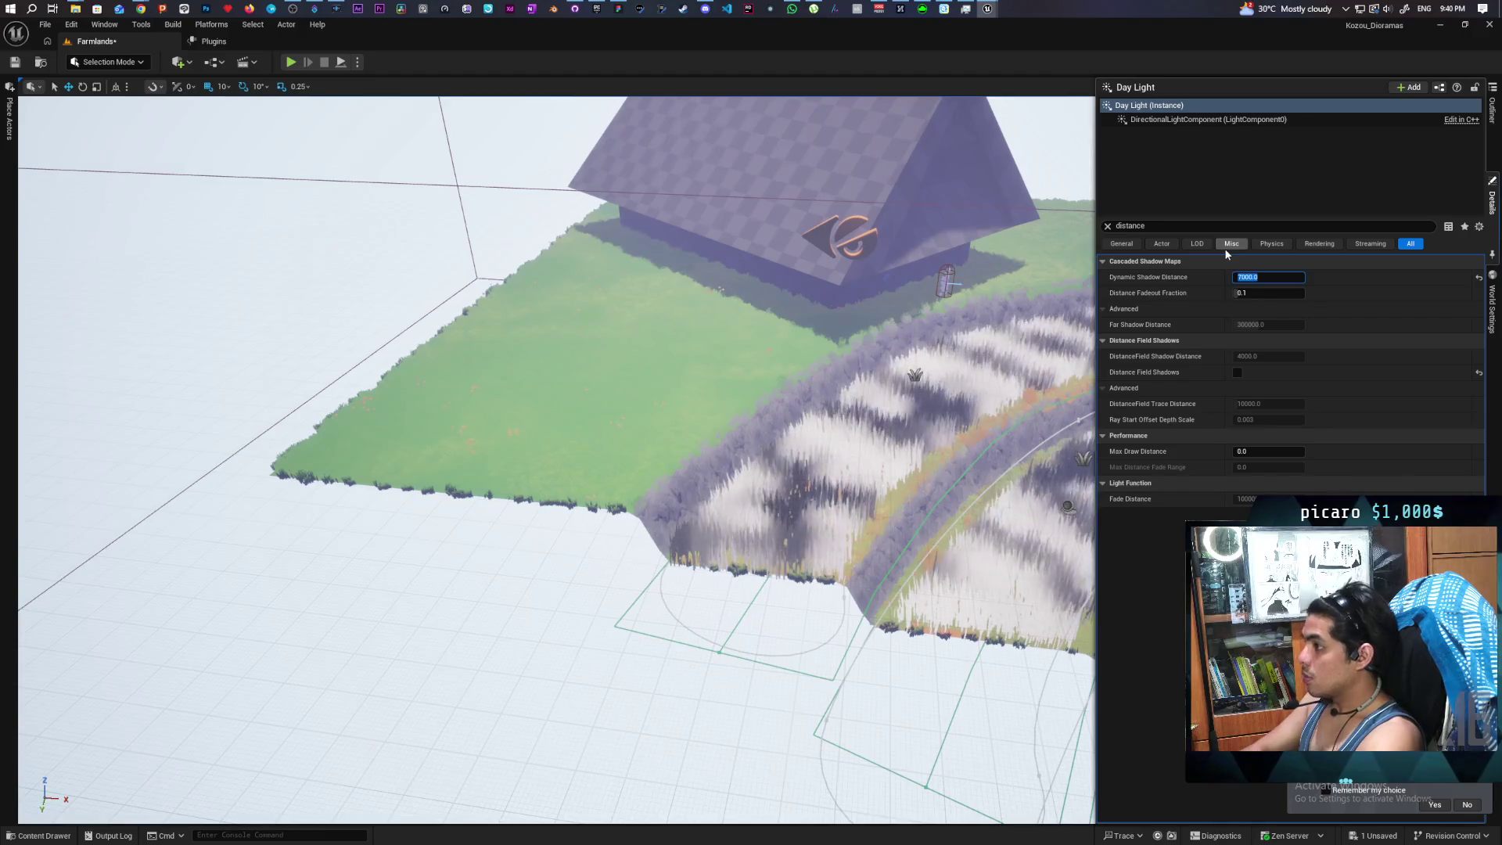
click(938, 391)
drag(793, 341, 775, 251)
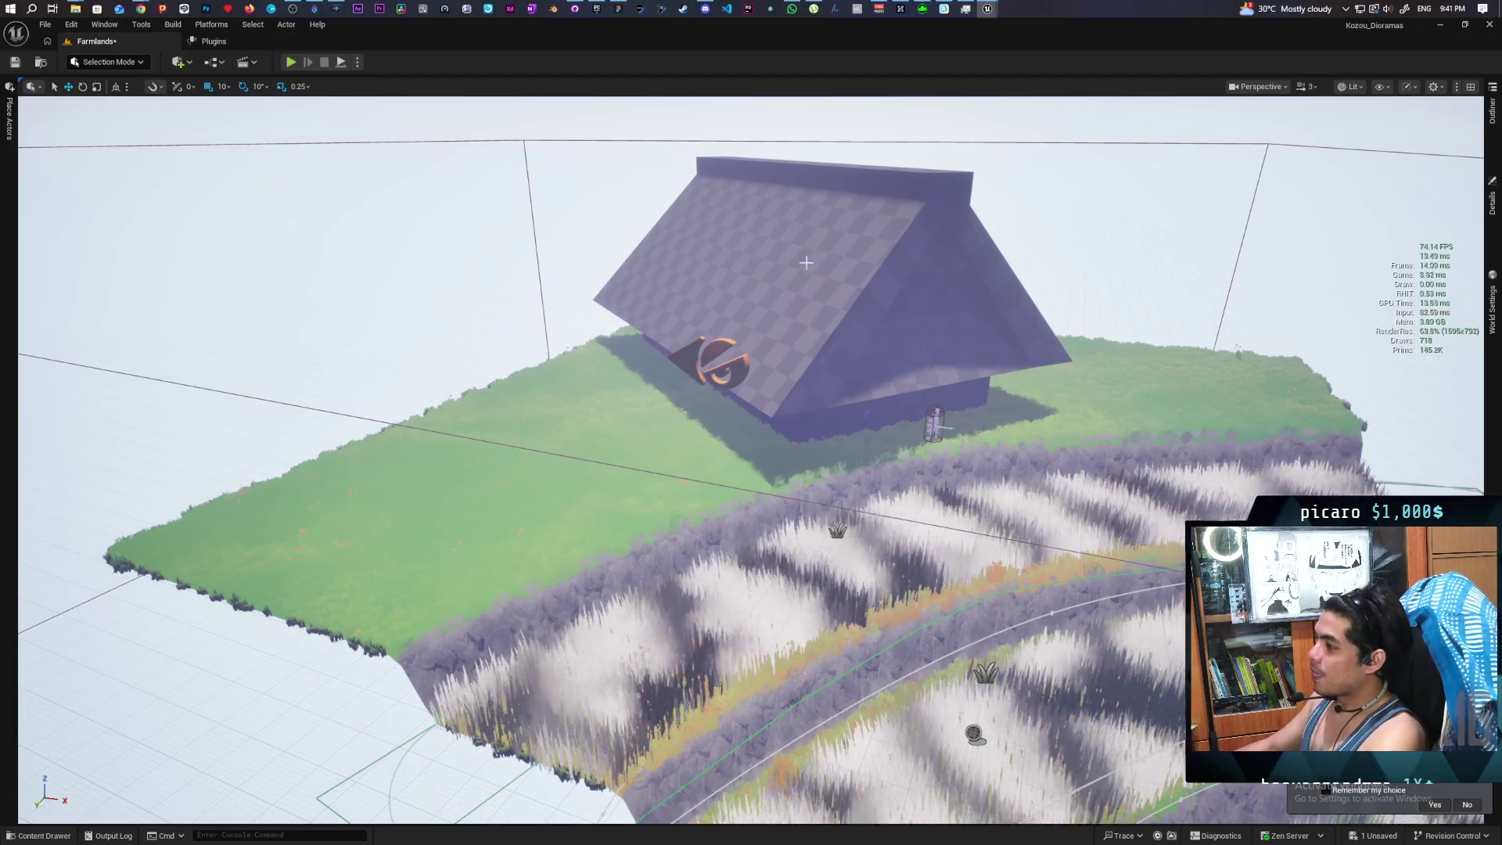
scroll(817, 267, up, 5)
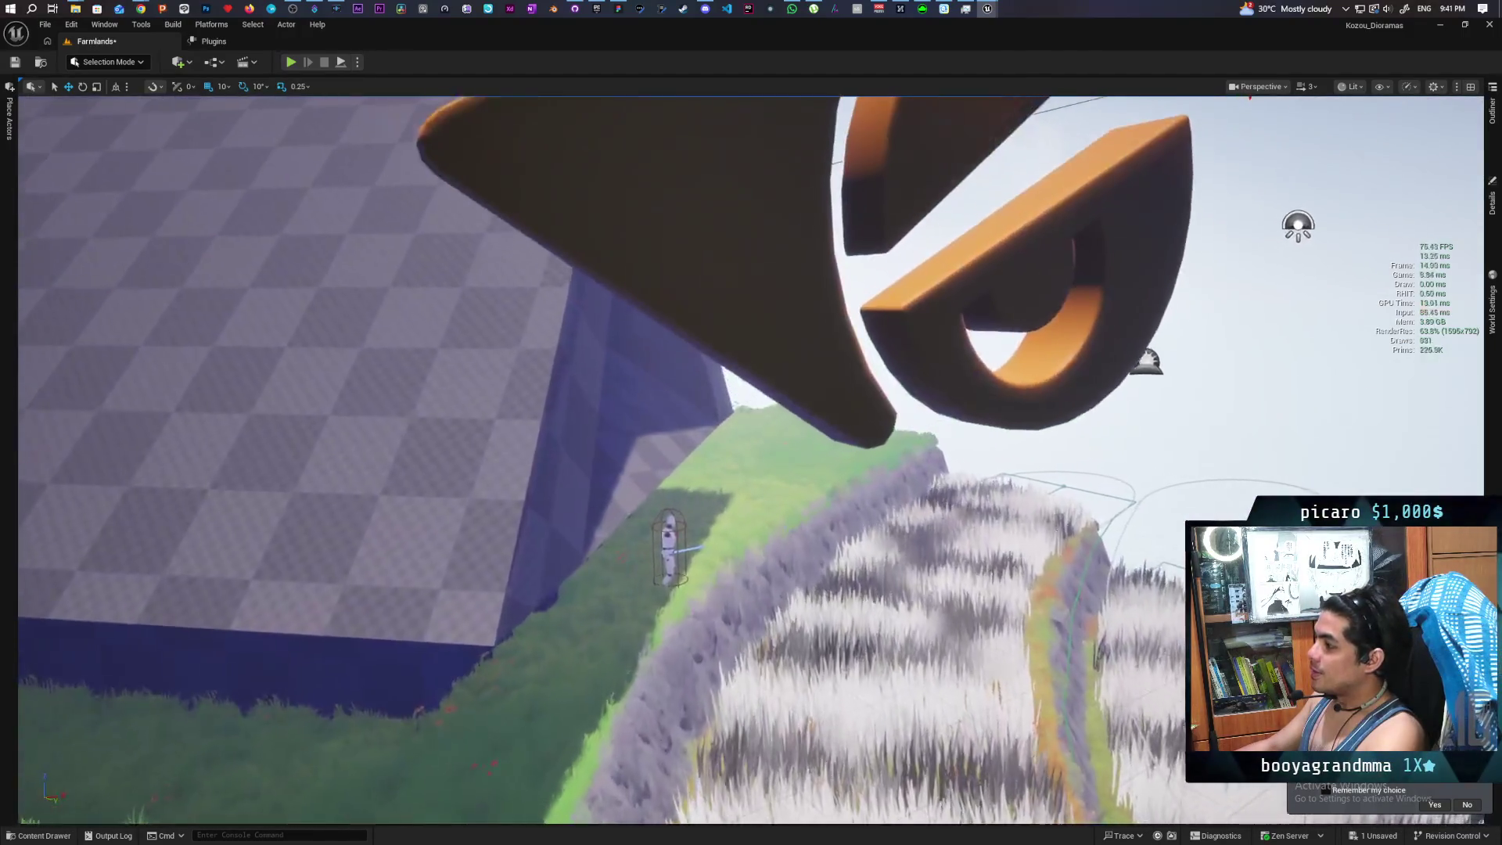
Select the roof's AG logo, pick its SM_AG_Global_Settings mesh, and open MI_AG_Global_Settings_01
key(f)
click(743, 407)
click(1492, 199)
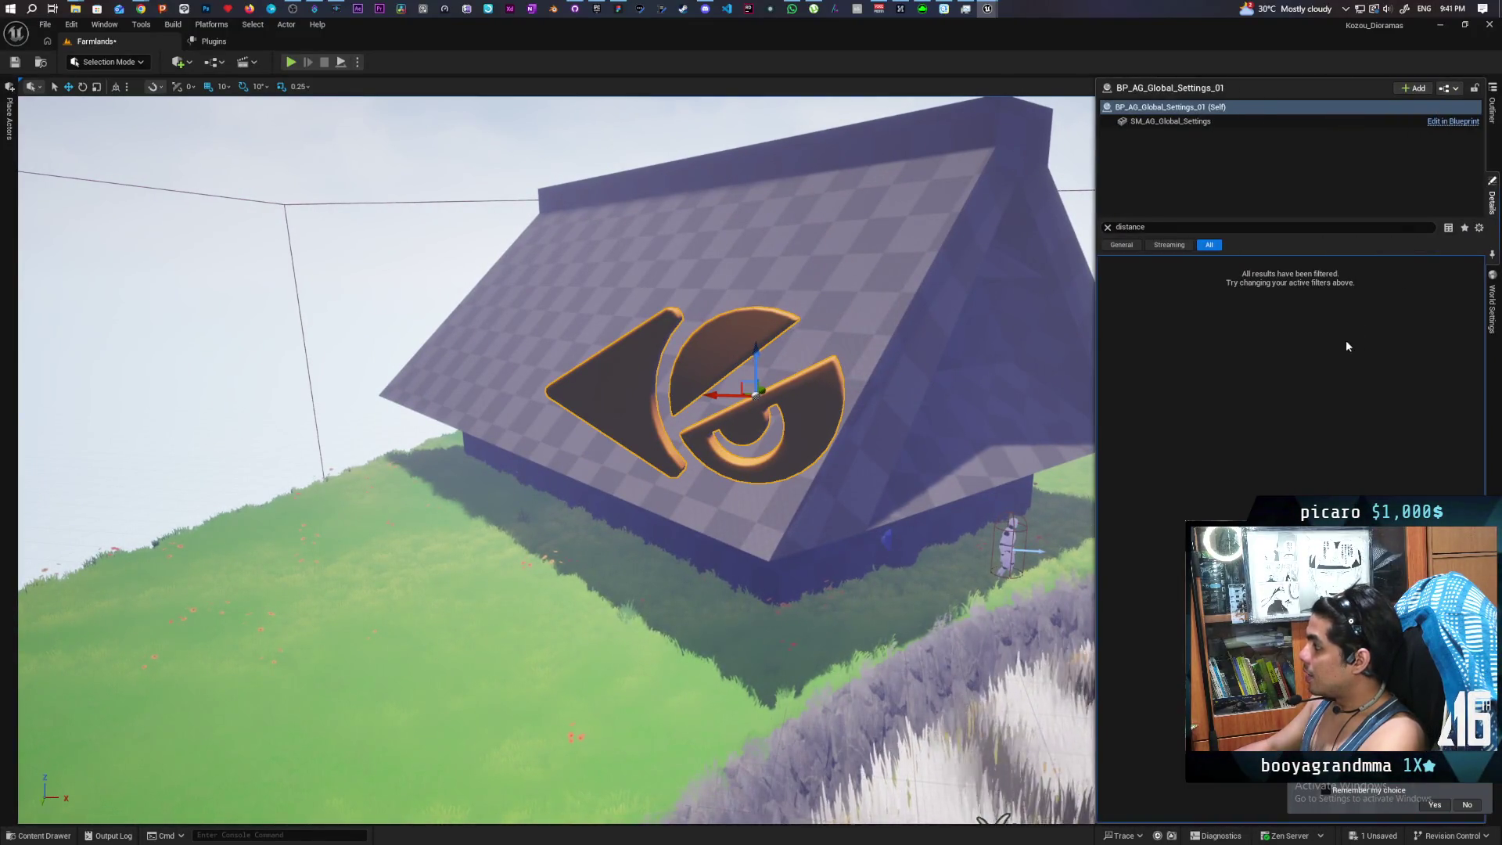
click(1109, 227)
click(1165, 122)
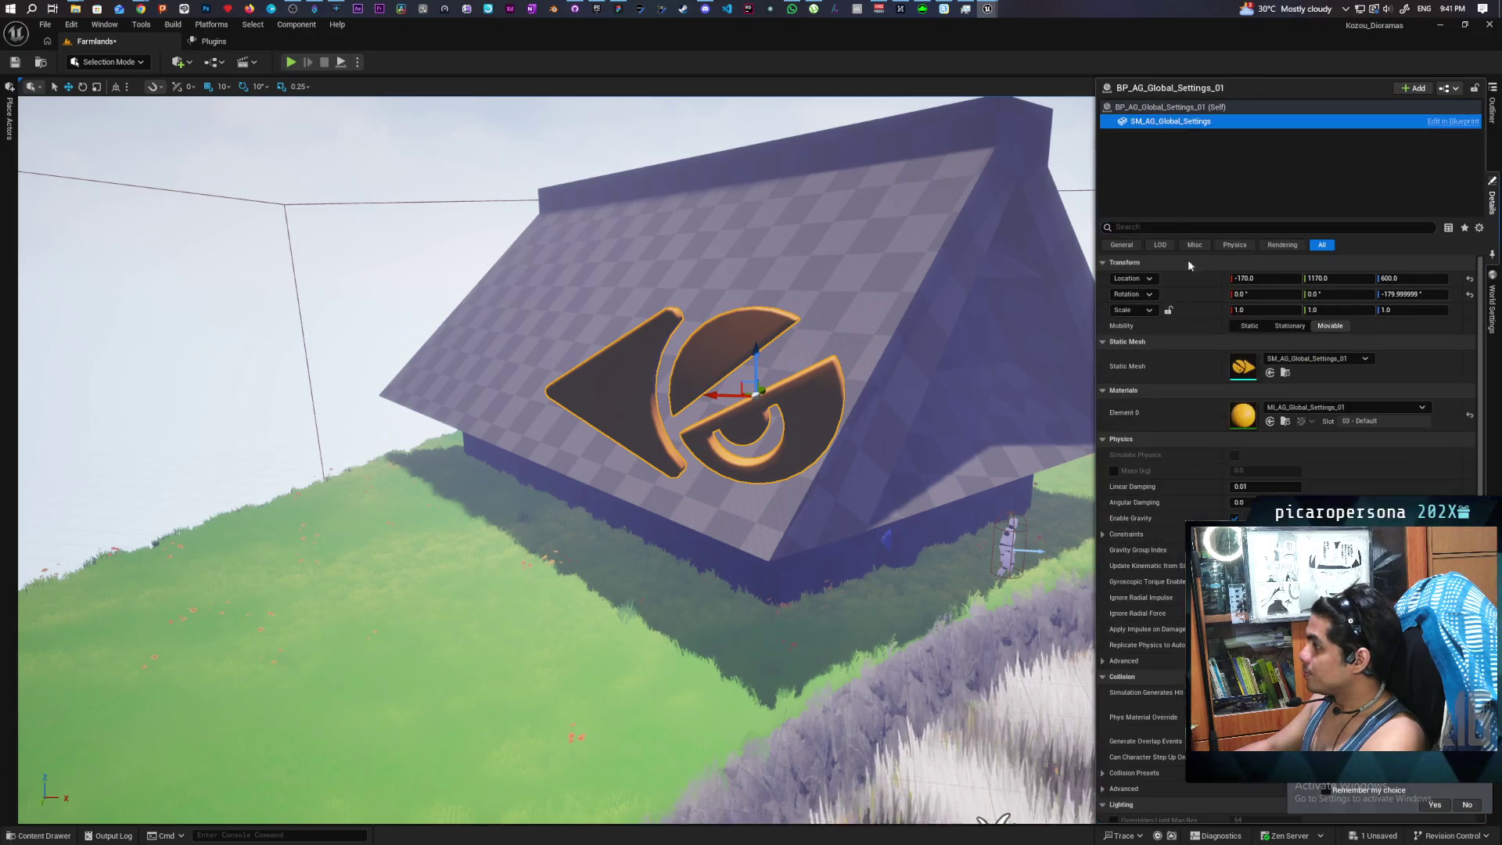
double_click(1243, 415)
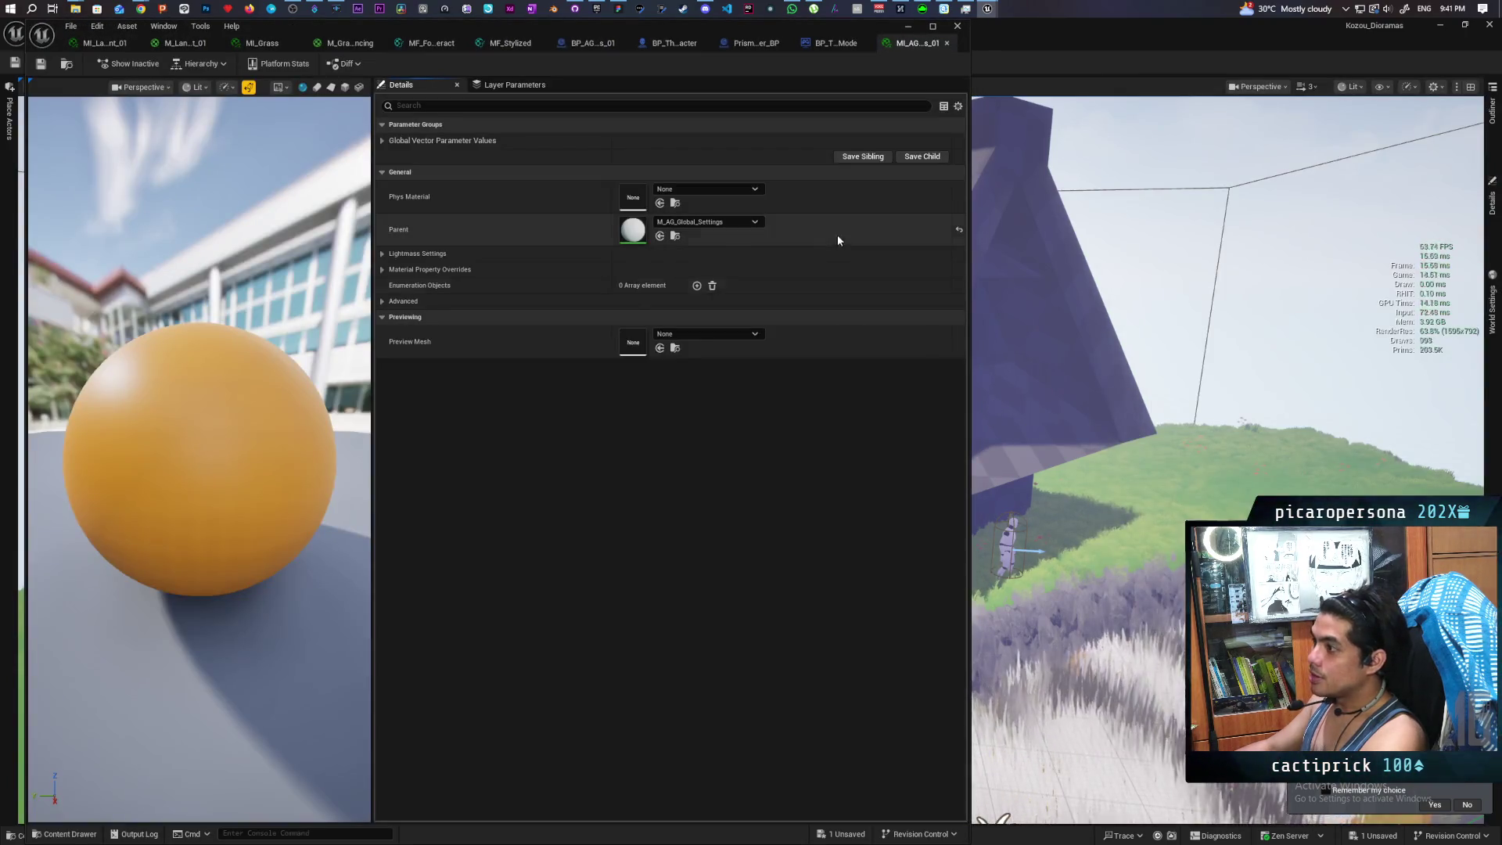
Check the parent material, then override the instance's Shading Model to Unlit
double_click(632, 232)
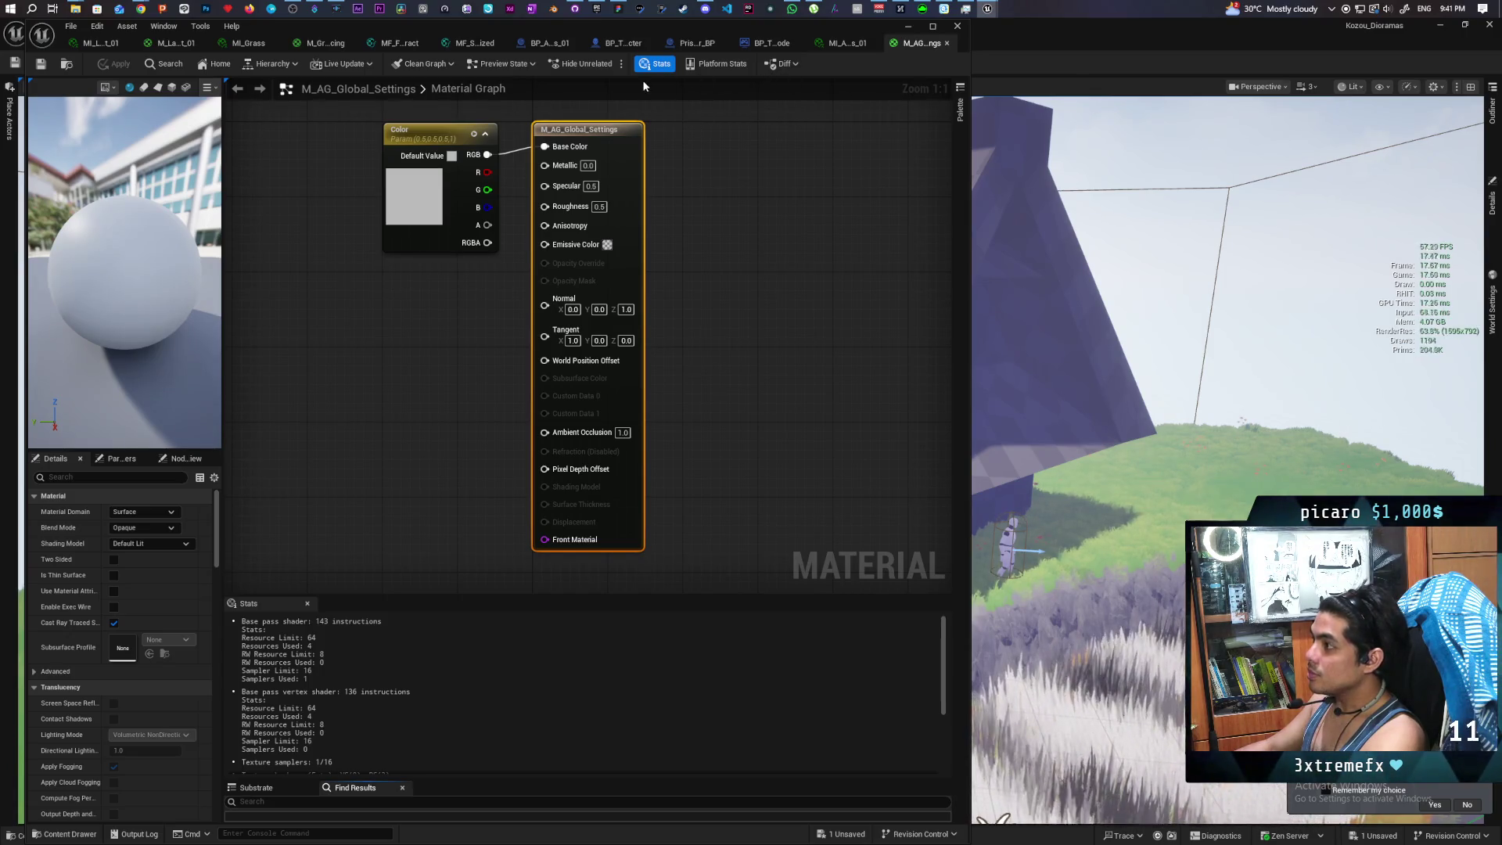
click(945, 44)
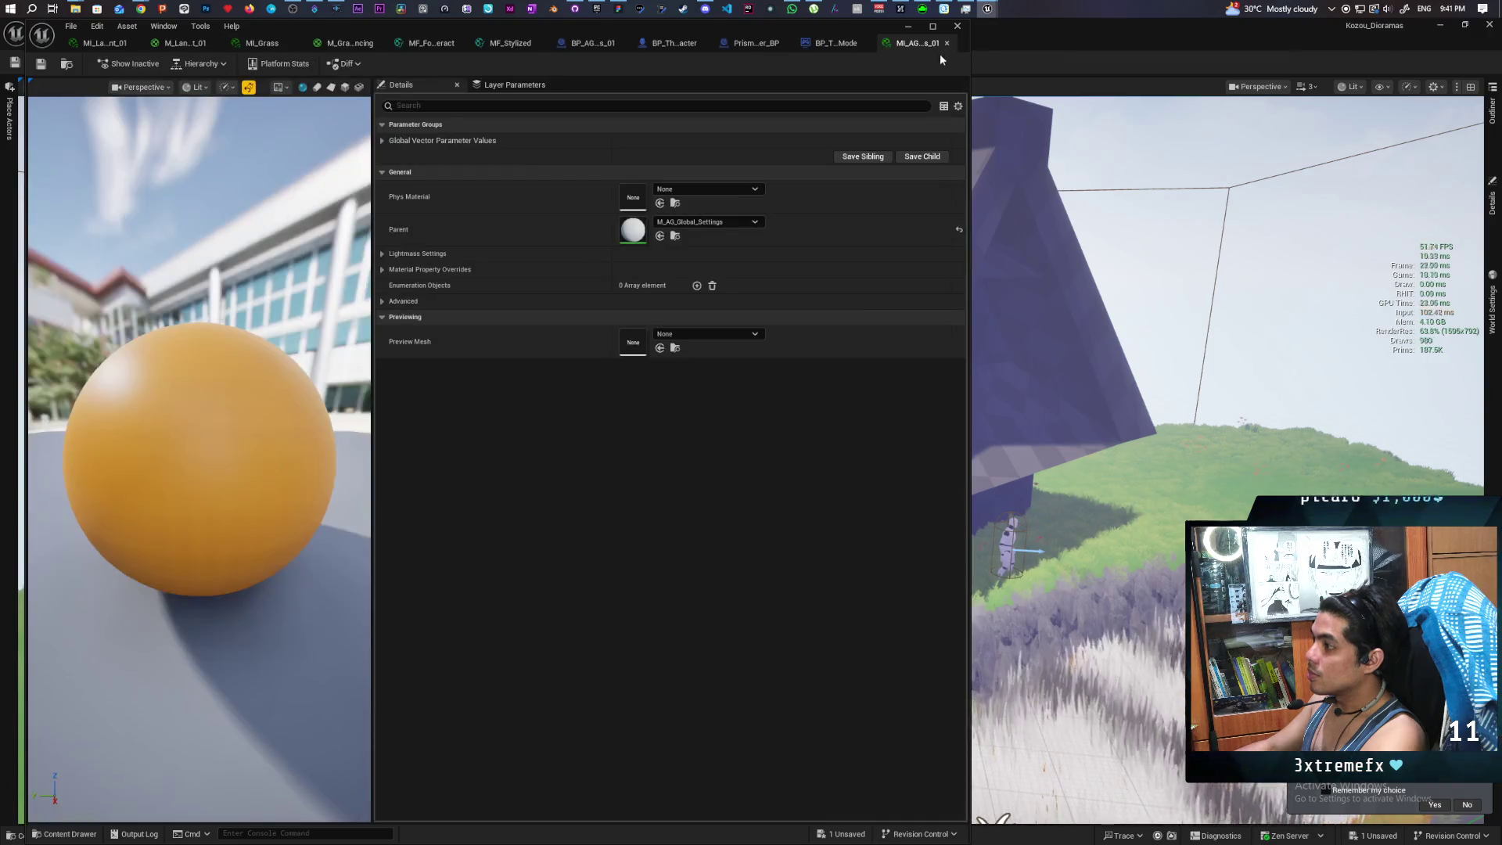
click(383, 269)
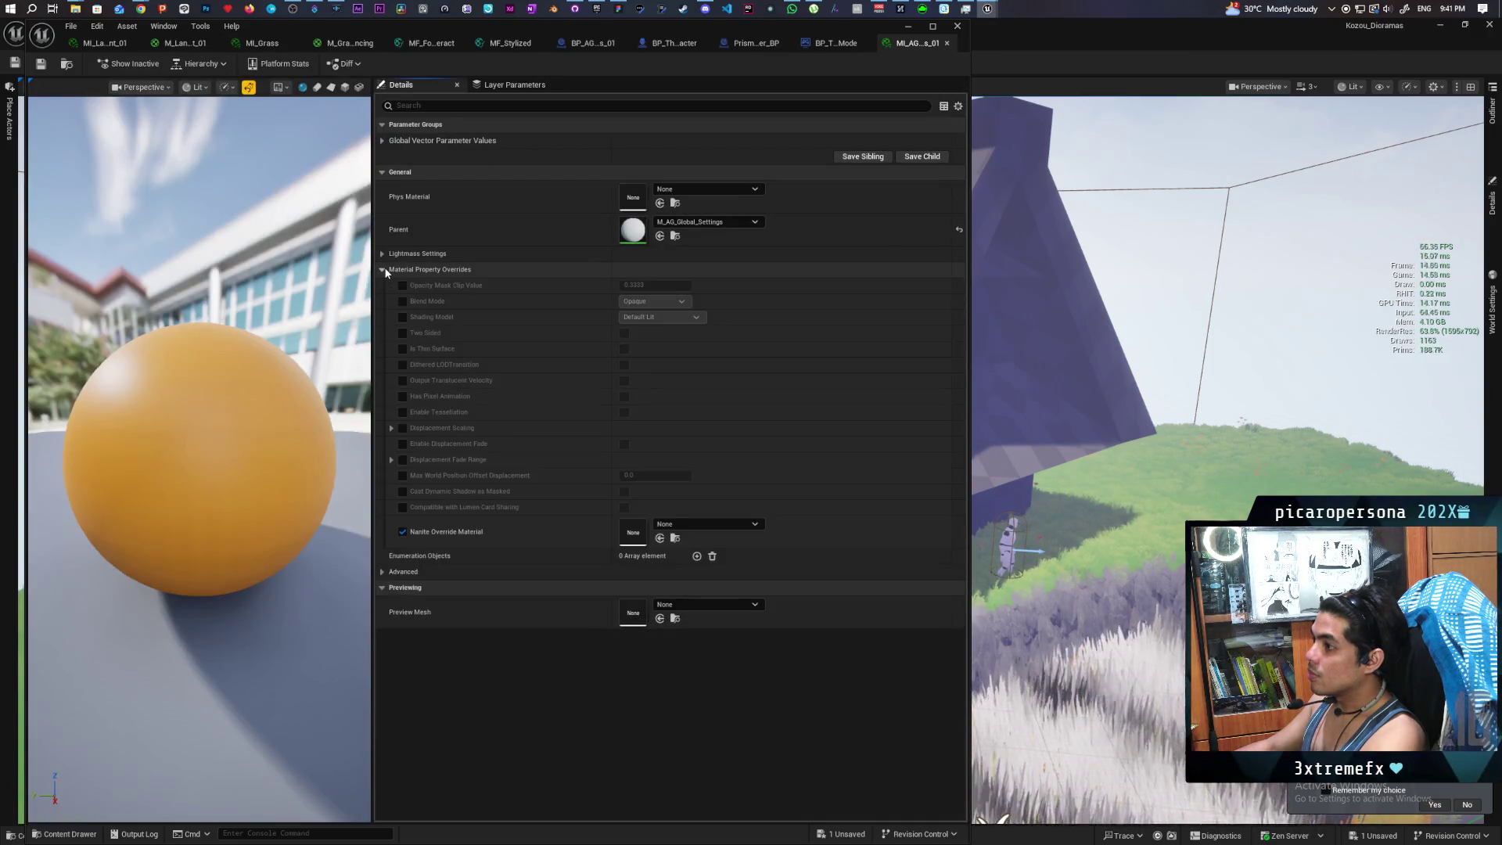
click(402, 316)
click(661, 317)
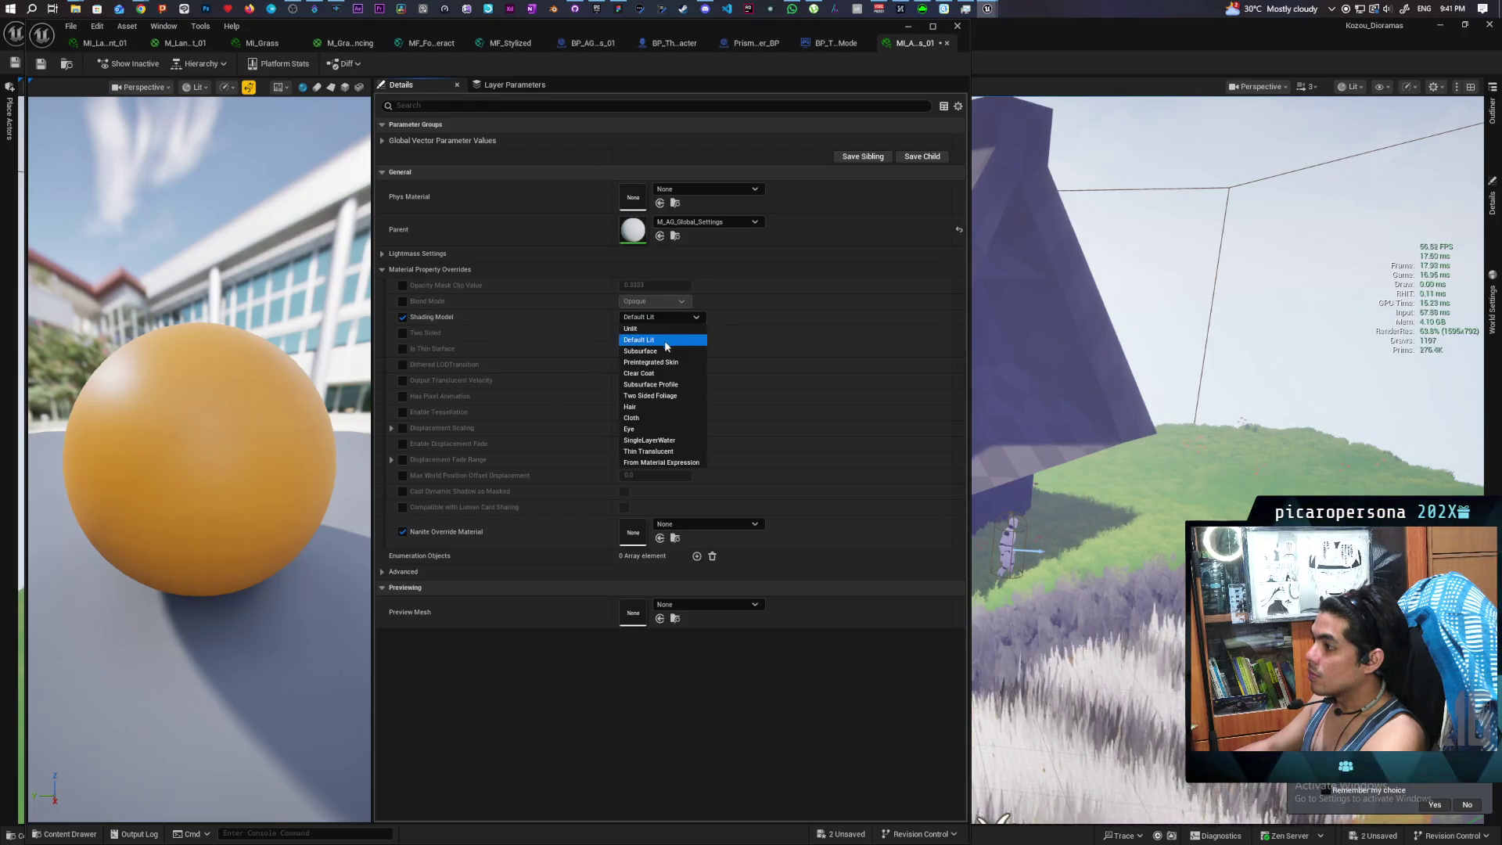
click(665, 328)
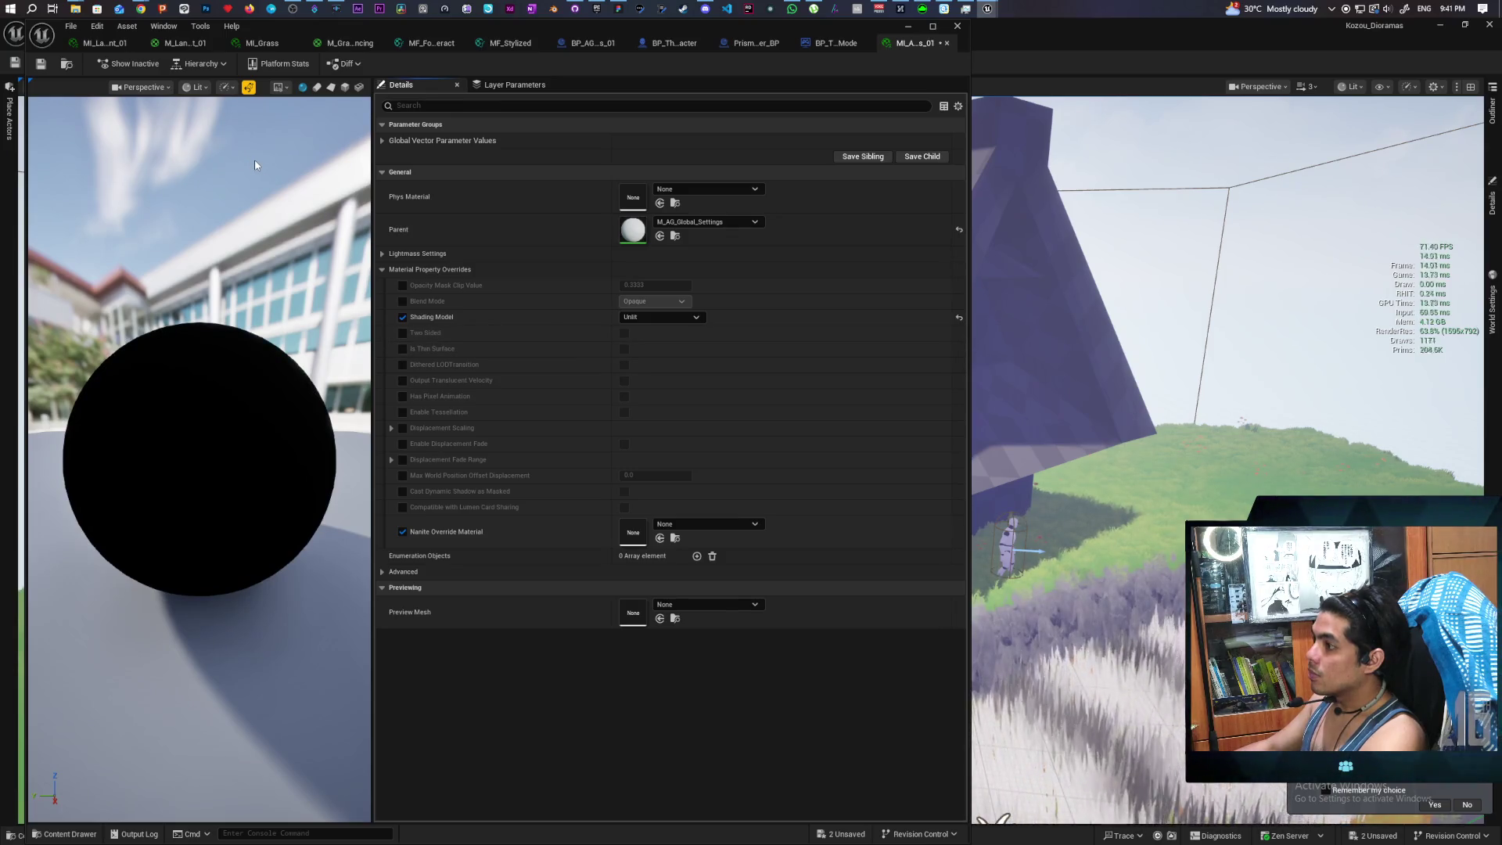
Save MI_AG_Global_Settings_01 and open the parent M_AG_Global_Settings graph
click(381, 140)
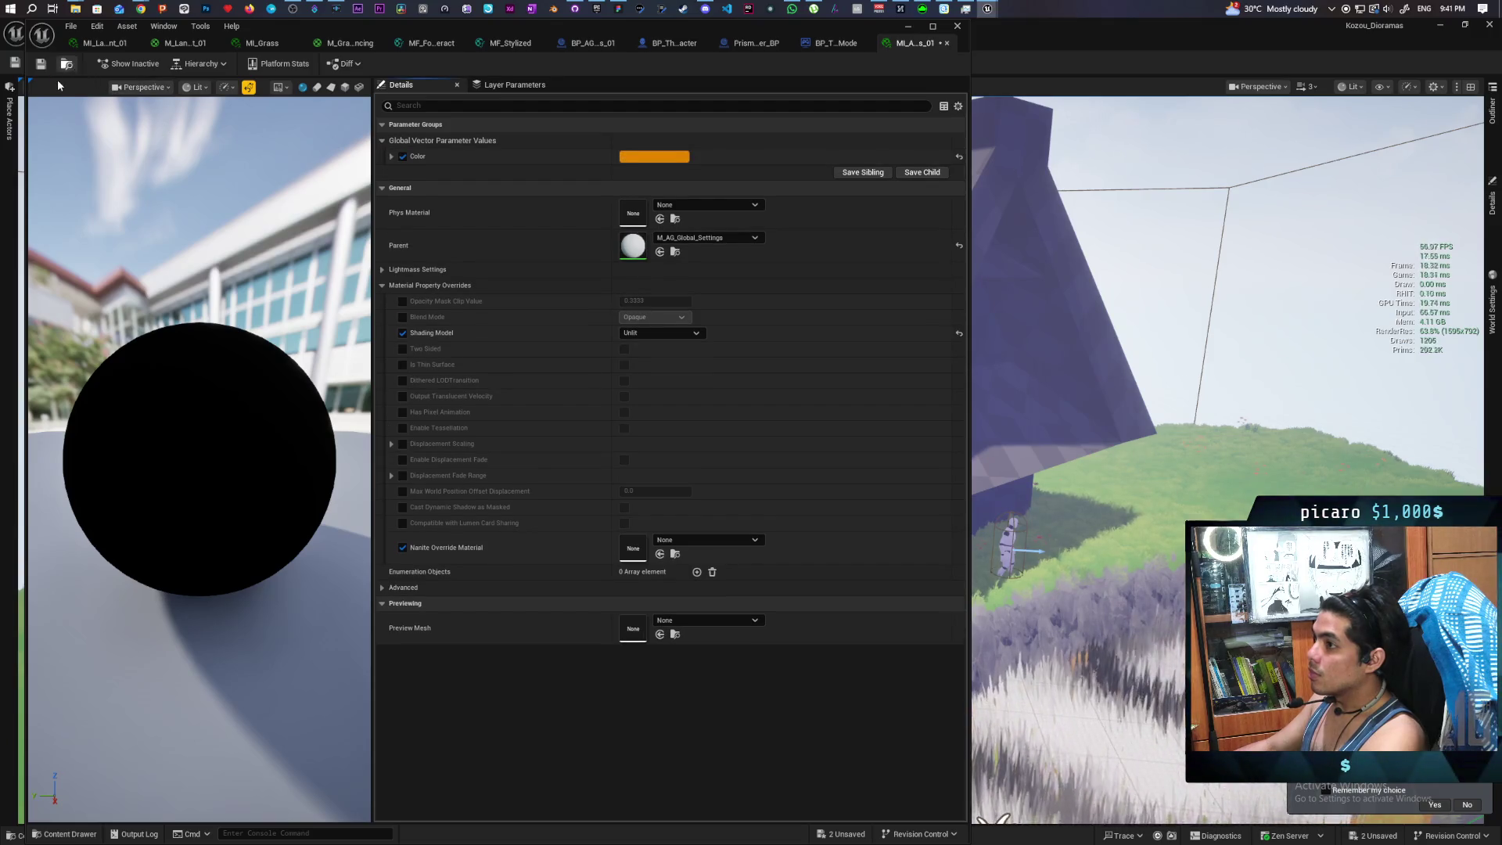
click(40, 63)
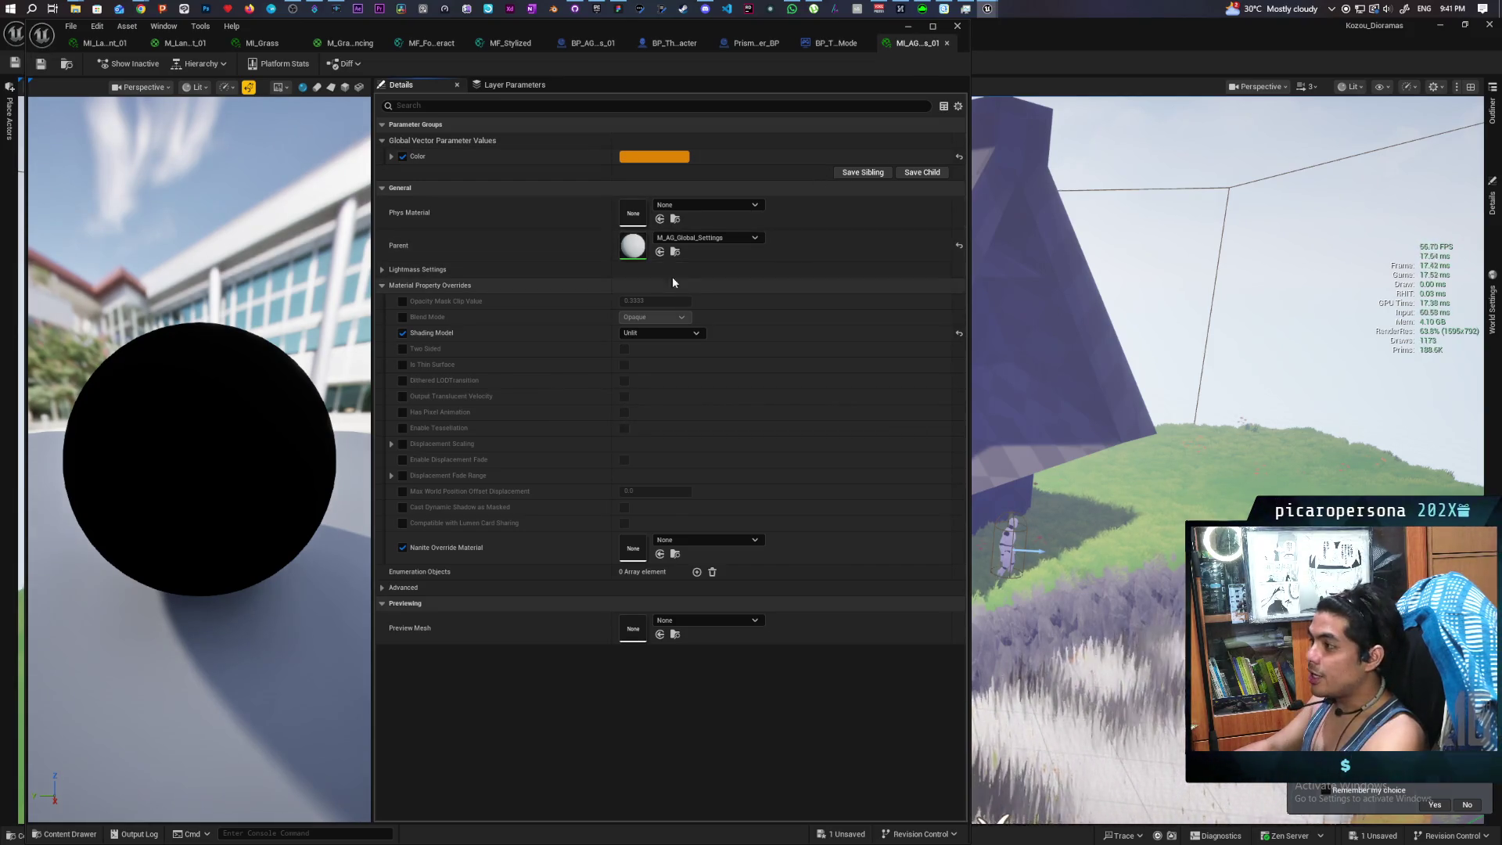
double_click(633, 246)
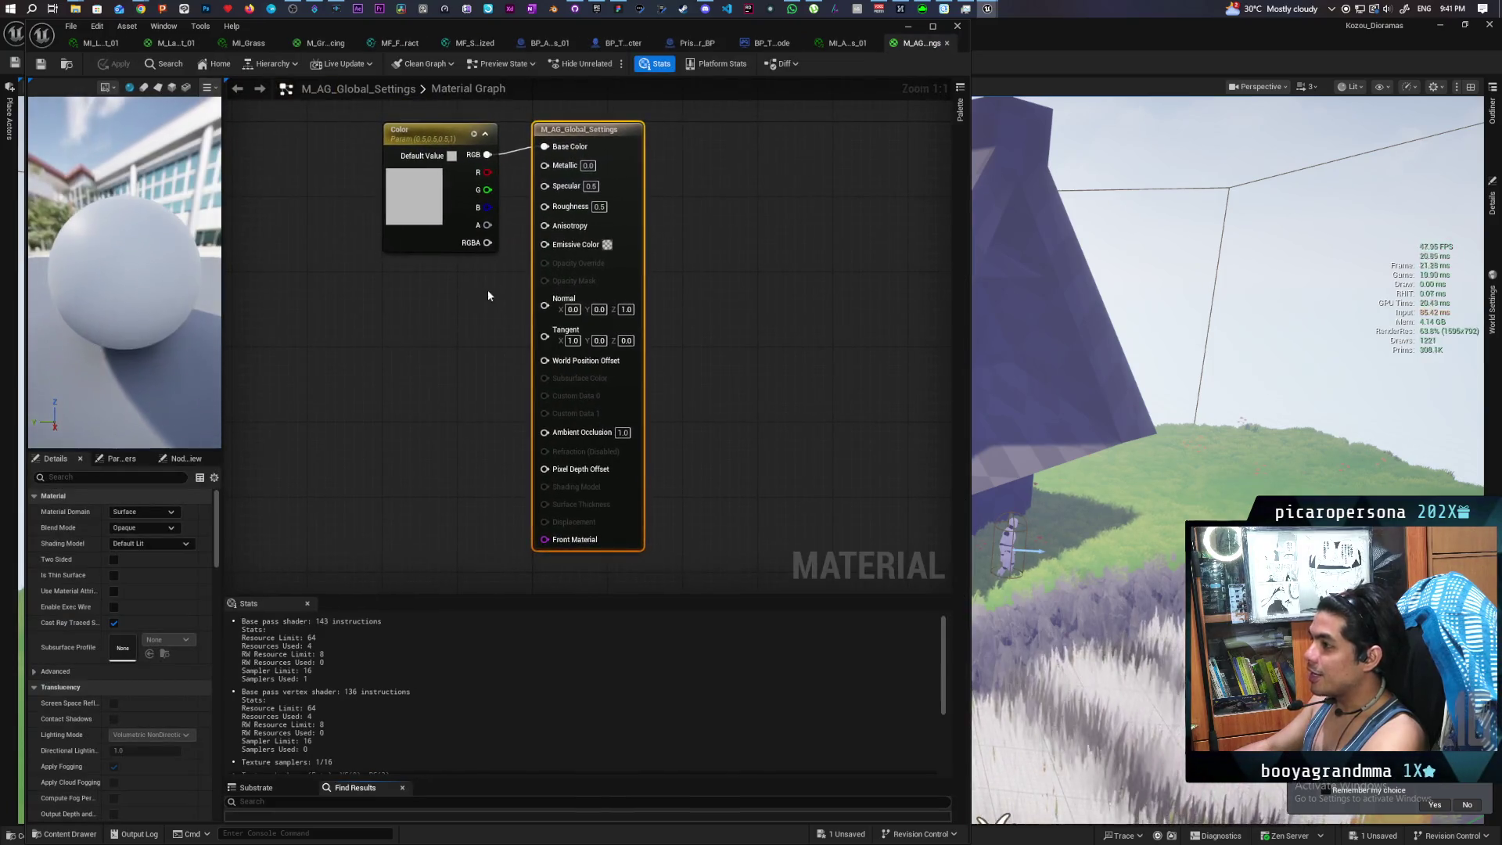
Wire the Color parameter's RGB into Emissive Color and apply the parent material
mouse_move(487, 154)
mouse_down()
mouse_move(548, 188)
mouse_move(545, 243)
mouse_up()
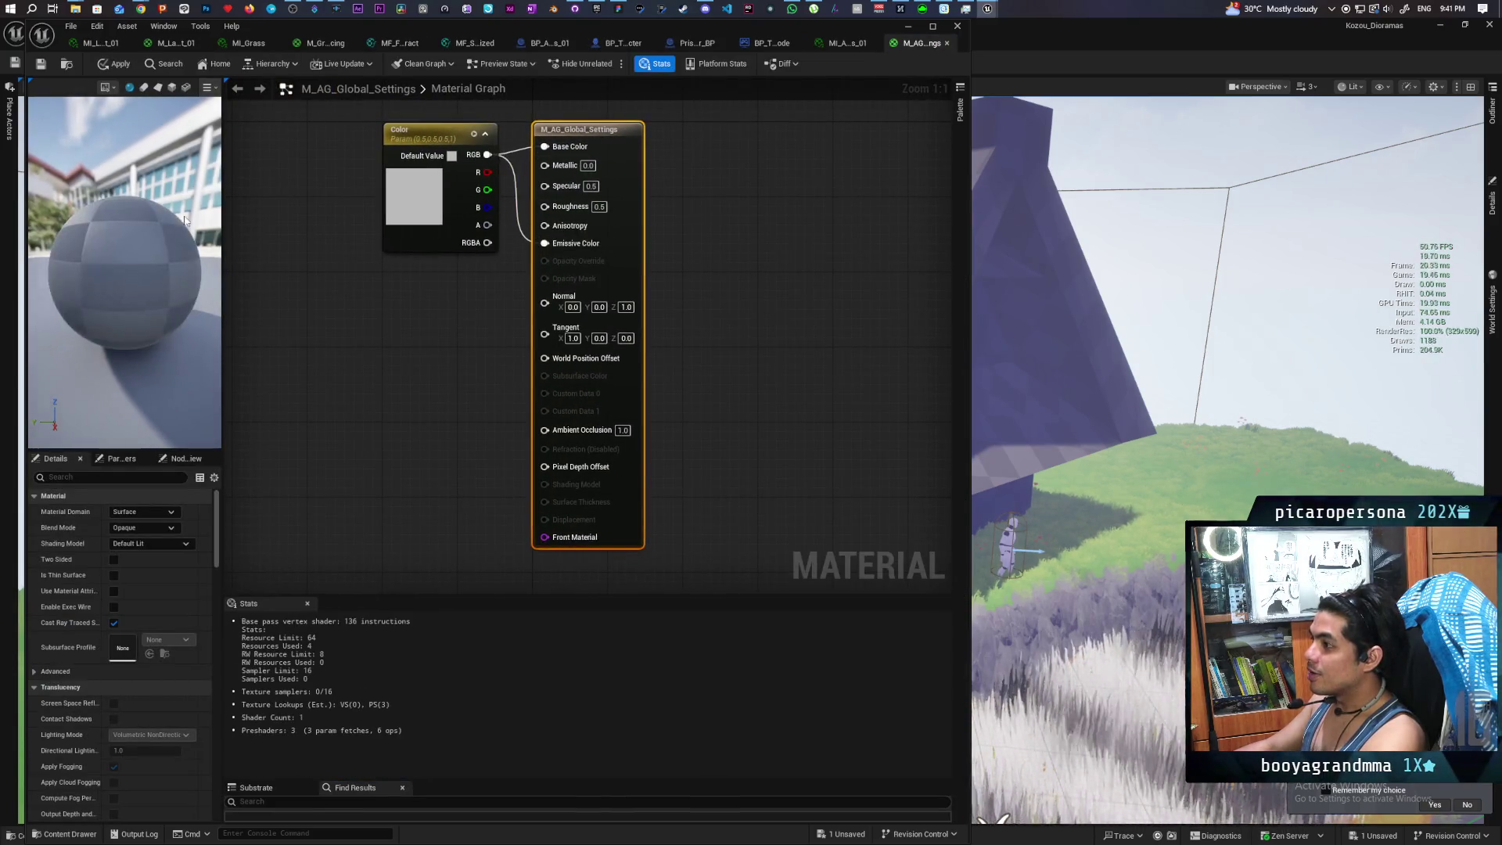
click(115, 63)
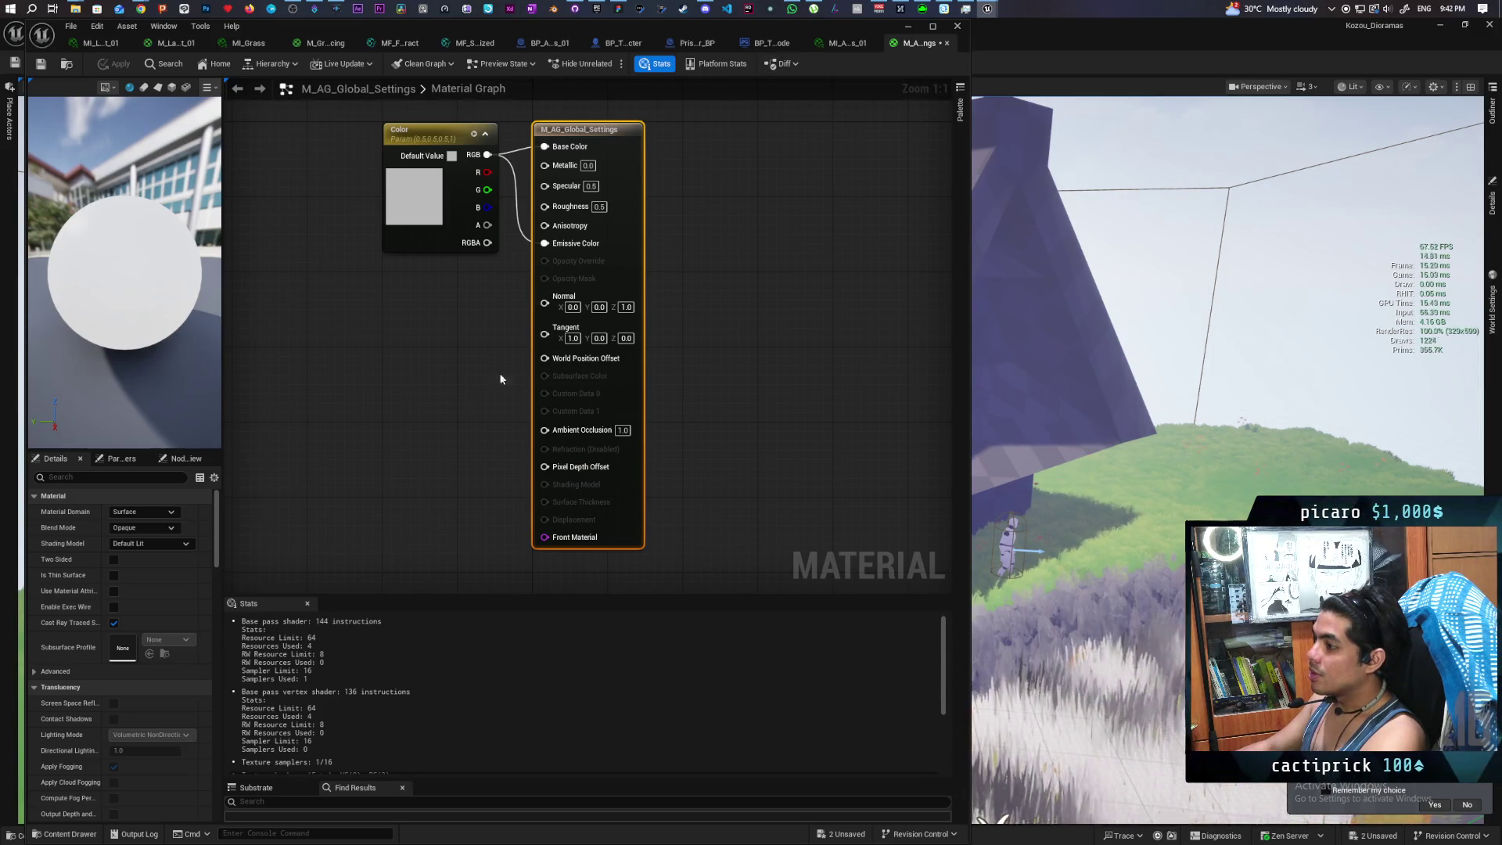
mouse_move(487, 340)
mouse_down()
mouse_move(594, 349)
mouse_move(599, 430)
mouse_up()
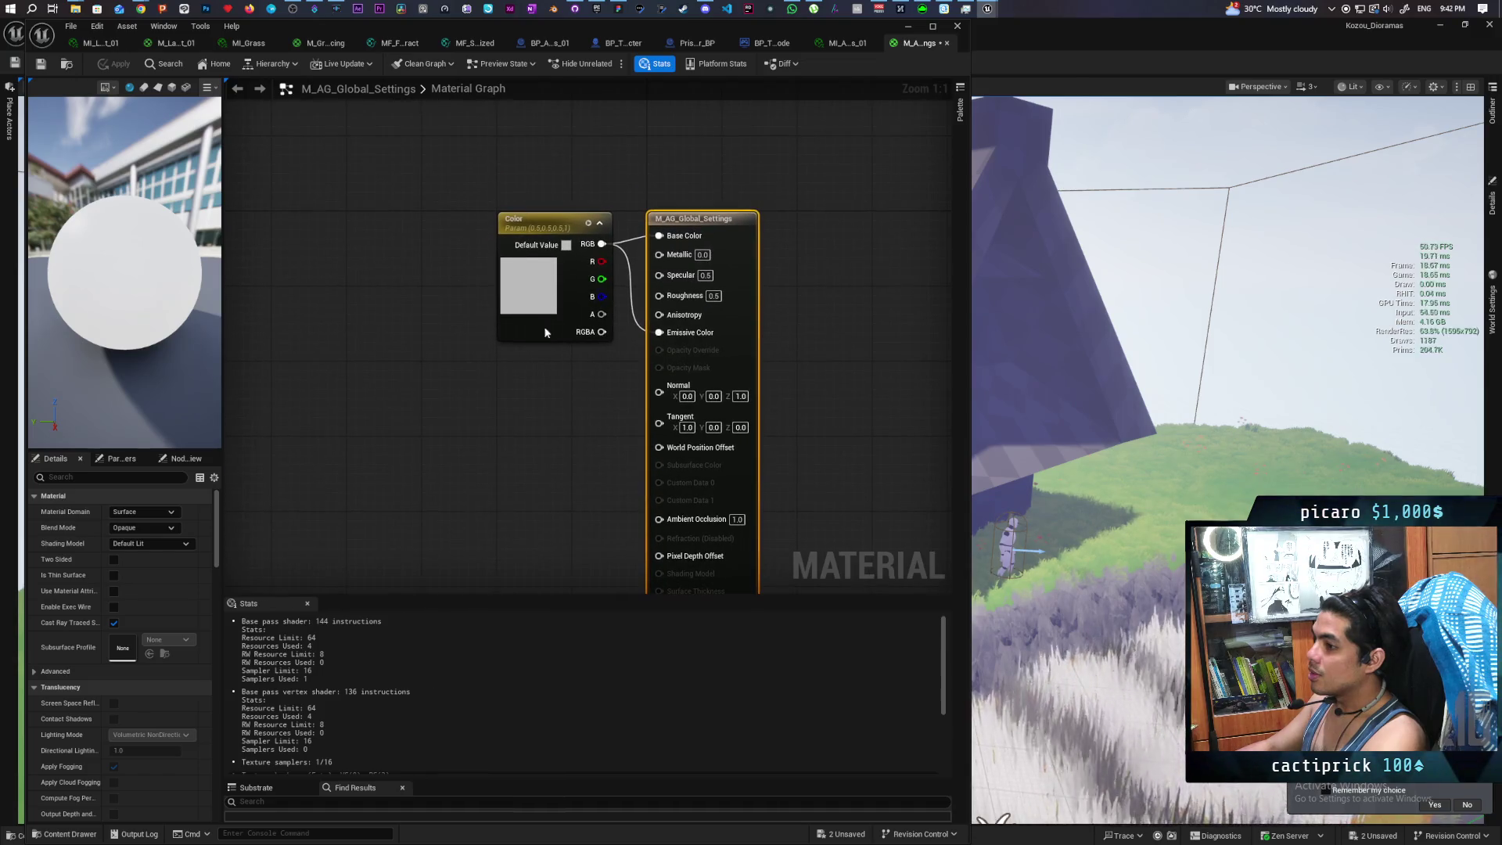
drag(561, 230, 525, 220)
click(593, 388)
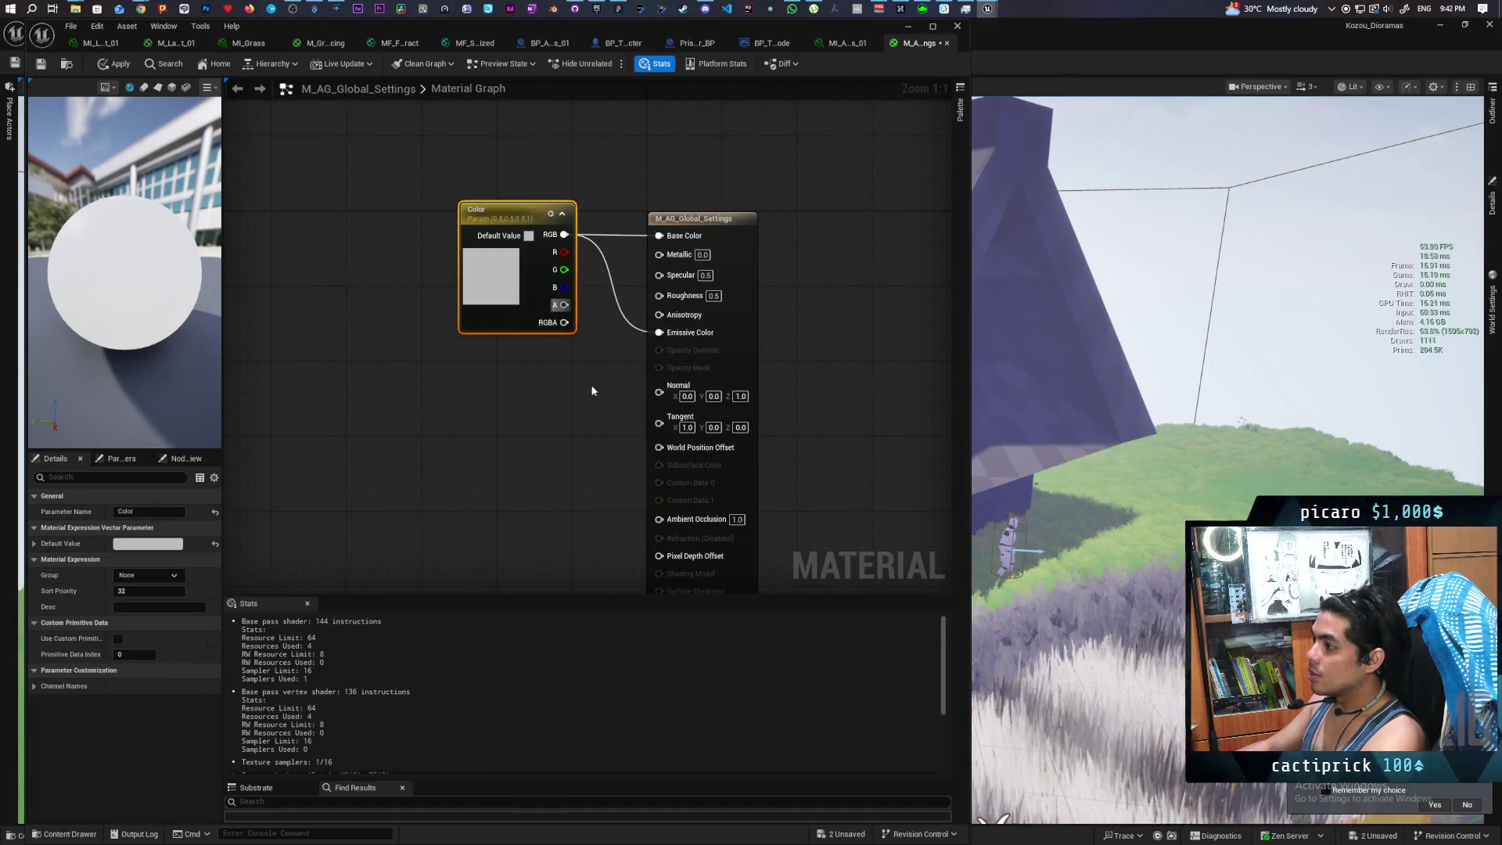
Search for a 'shading model' node from Emissive Color, add nothing, then save all from the instance
drag(661, 336, 614, 375)
text(shade)
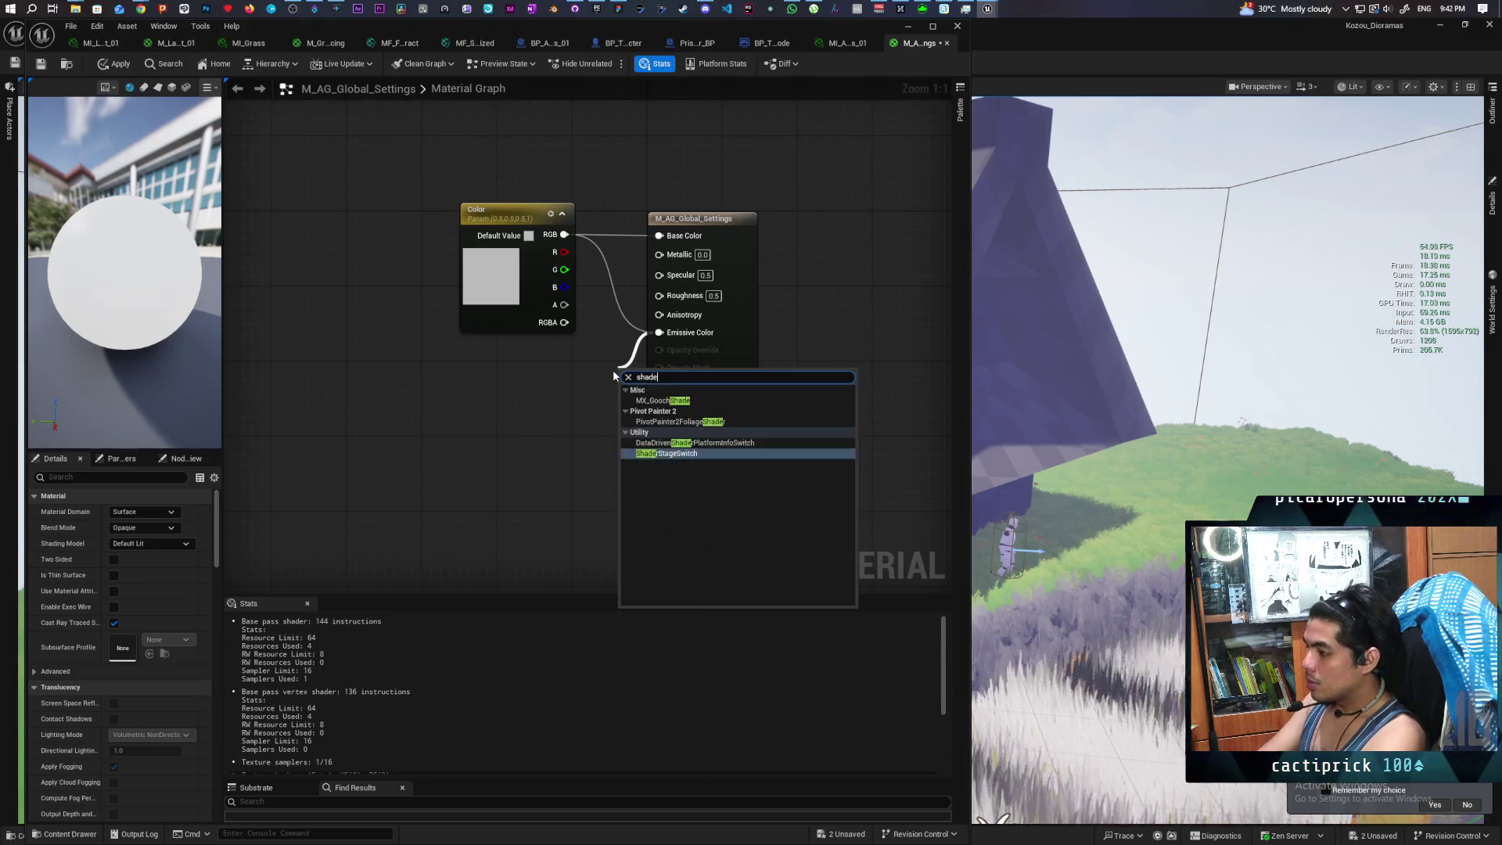
text(r mo)
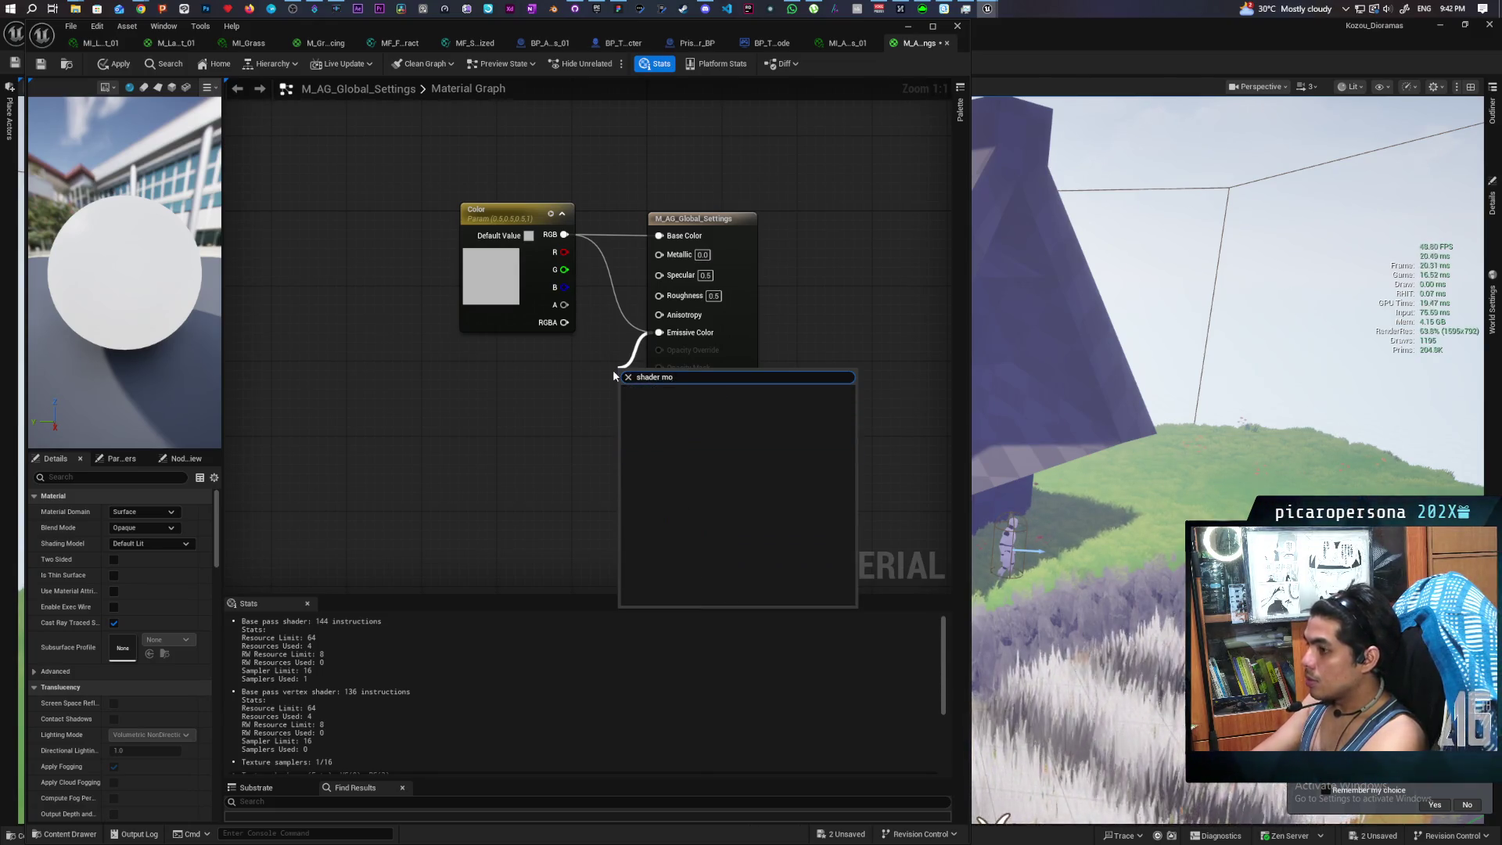
key(Escape)
drag(653, 337, 614, 381)
text(shading mo)
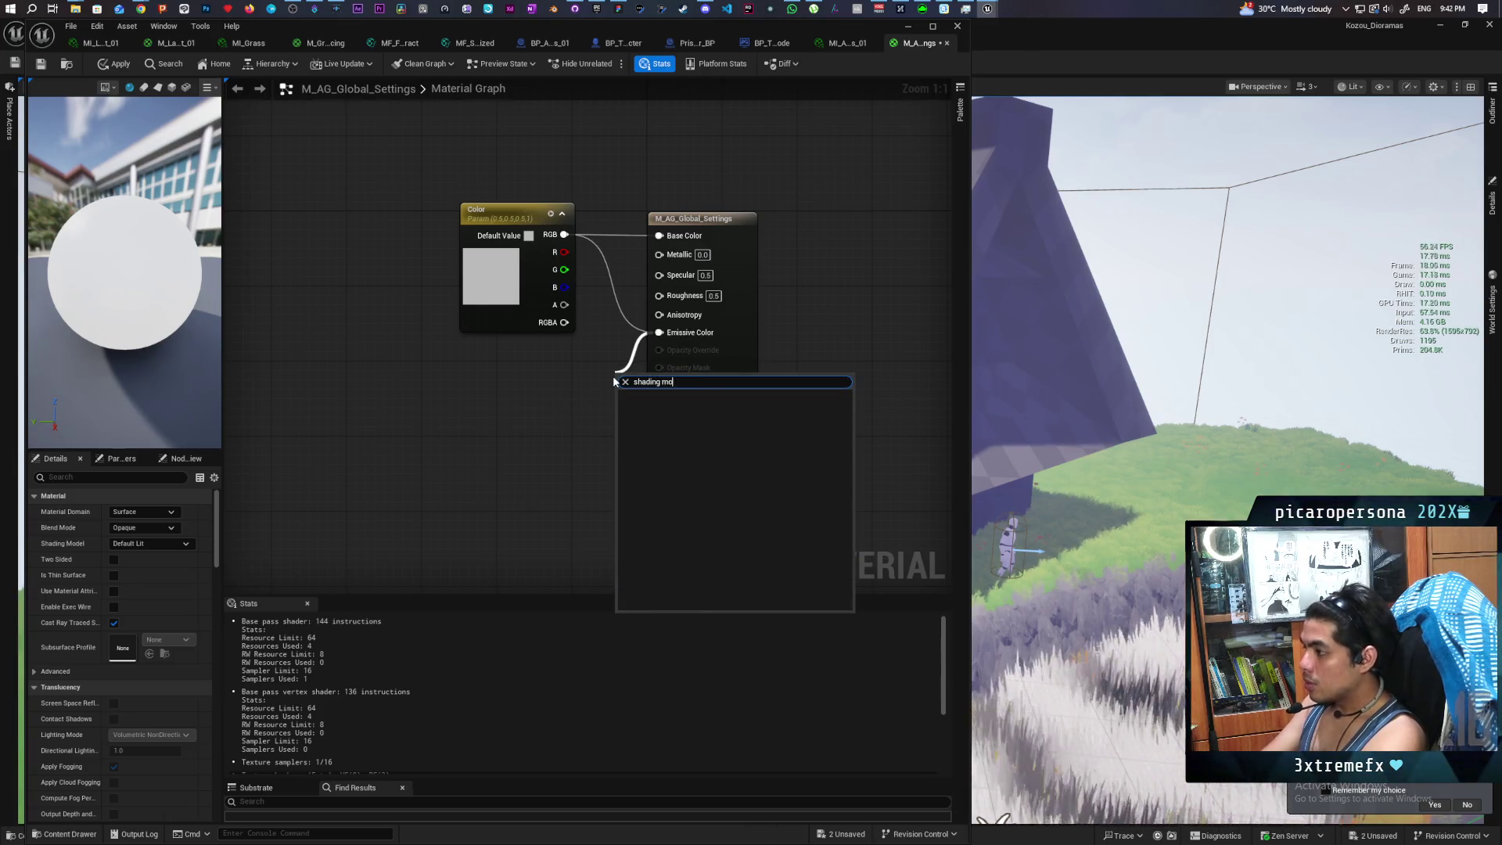
key(BackSpace)
key(BackSpace)
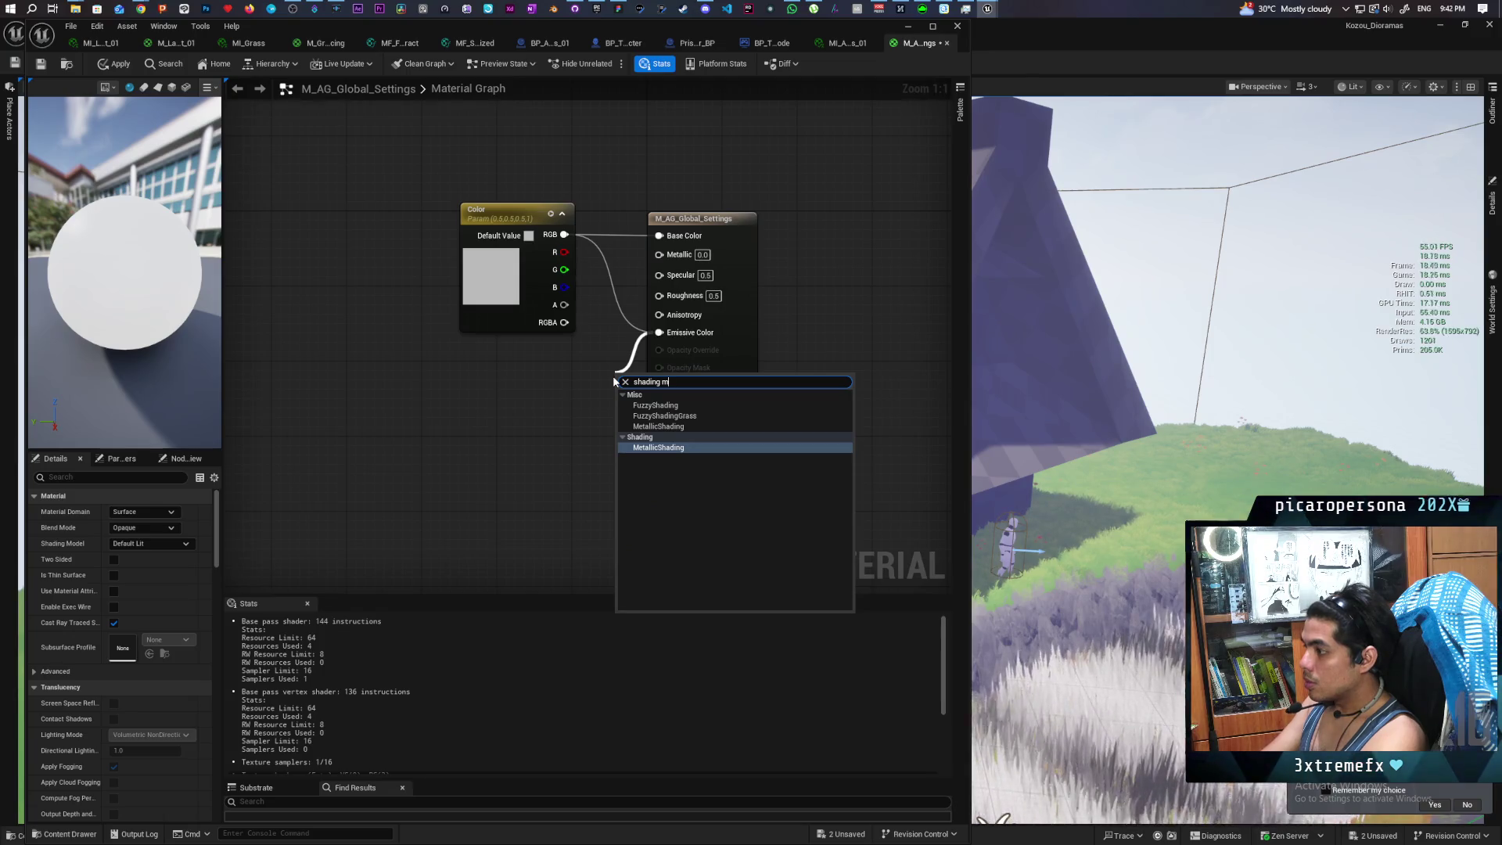
key(BackSpace)
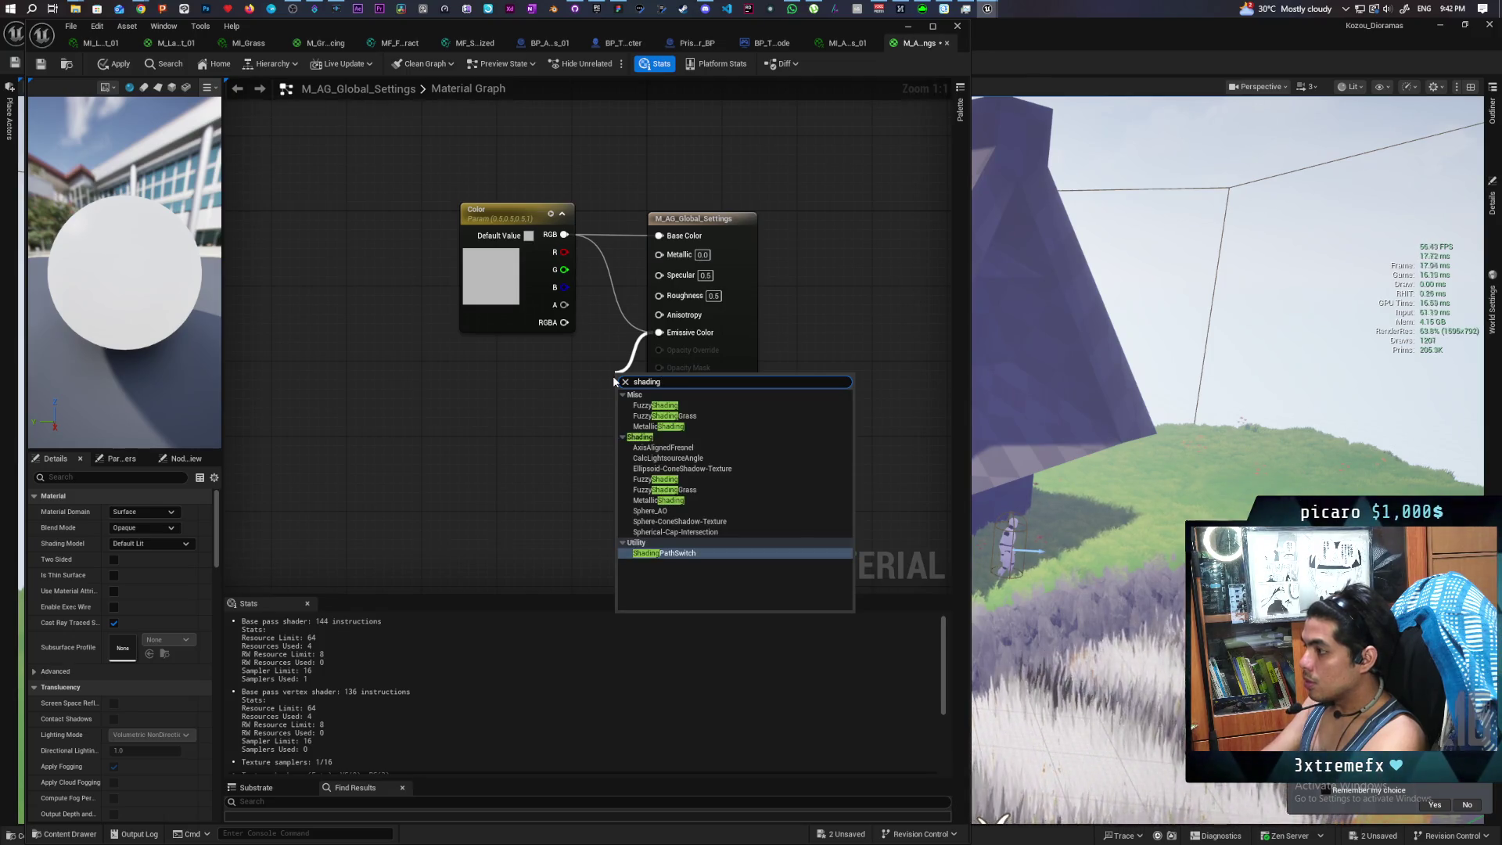
key(BackSpace)
key(BackSpace)
key(BackSpace)
text(model)
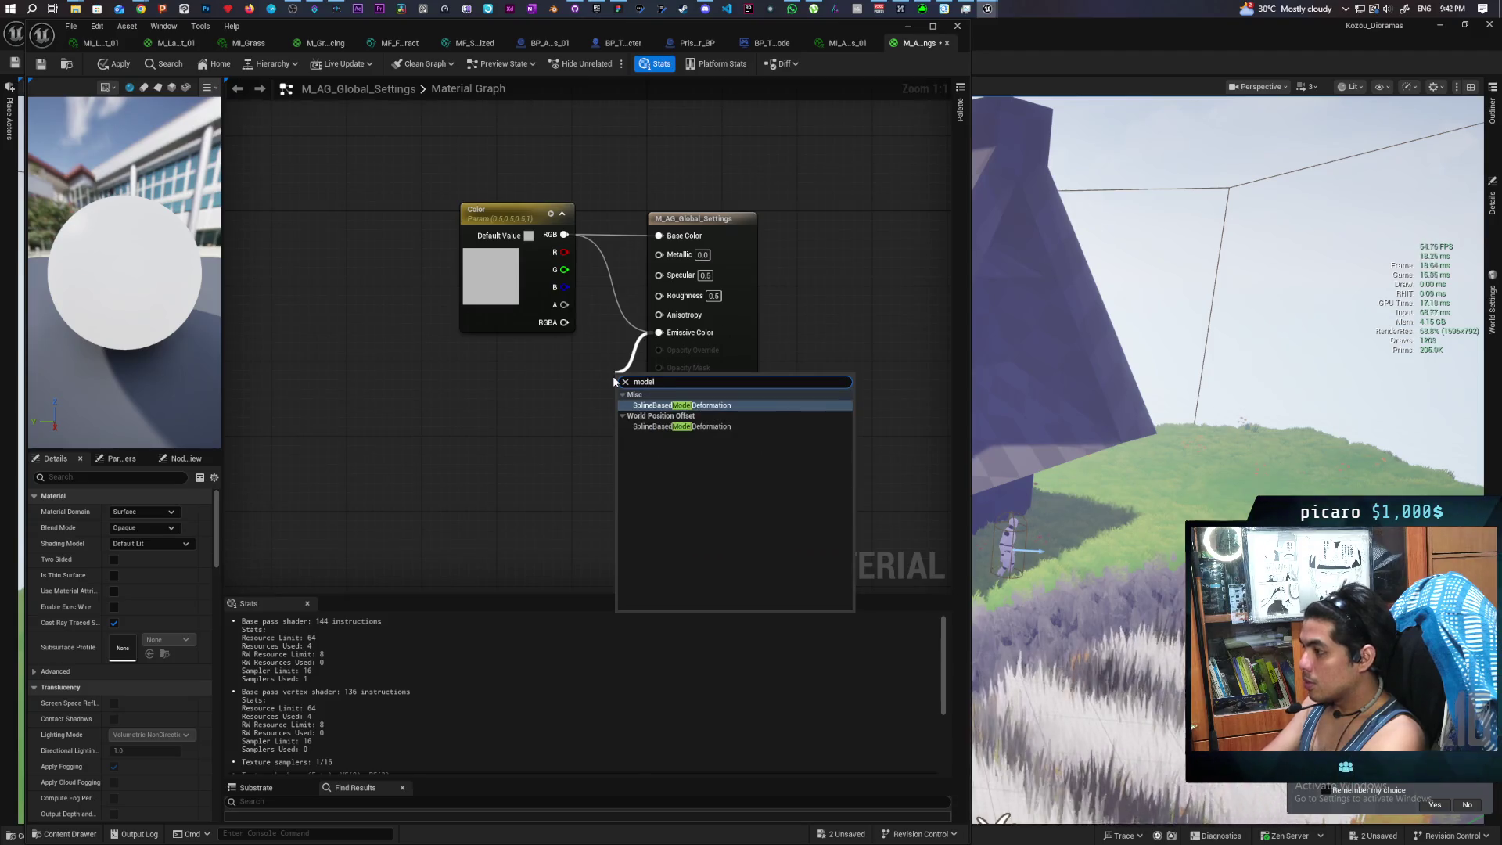
key(Escape)
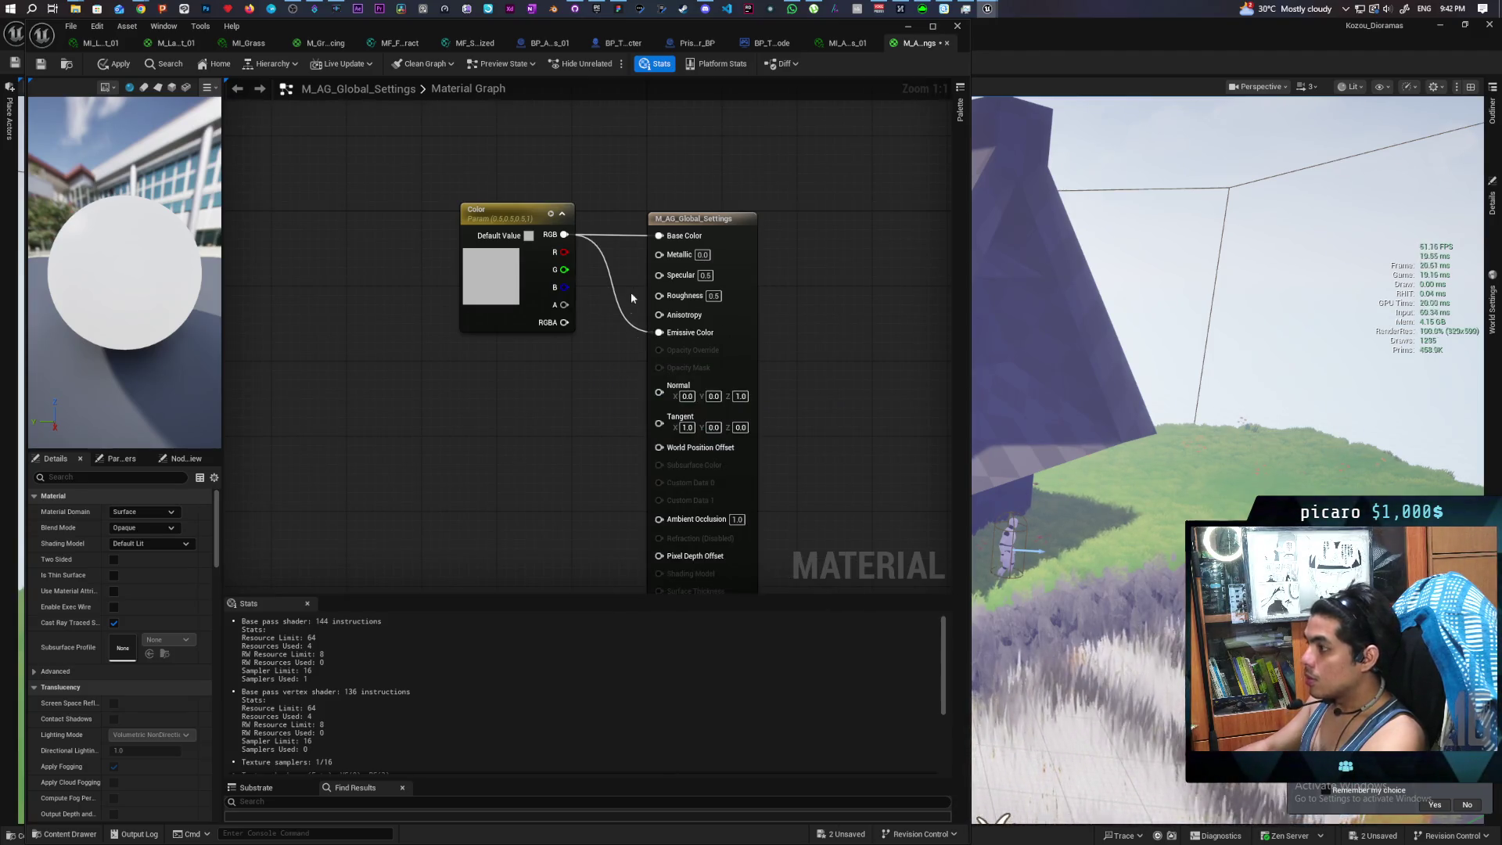
click(843, 43)
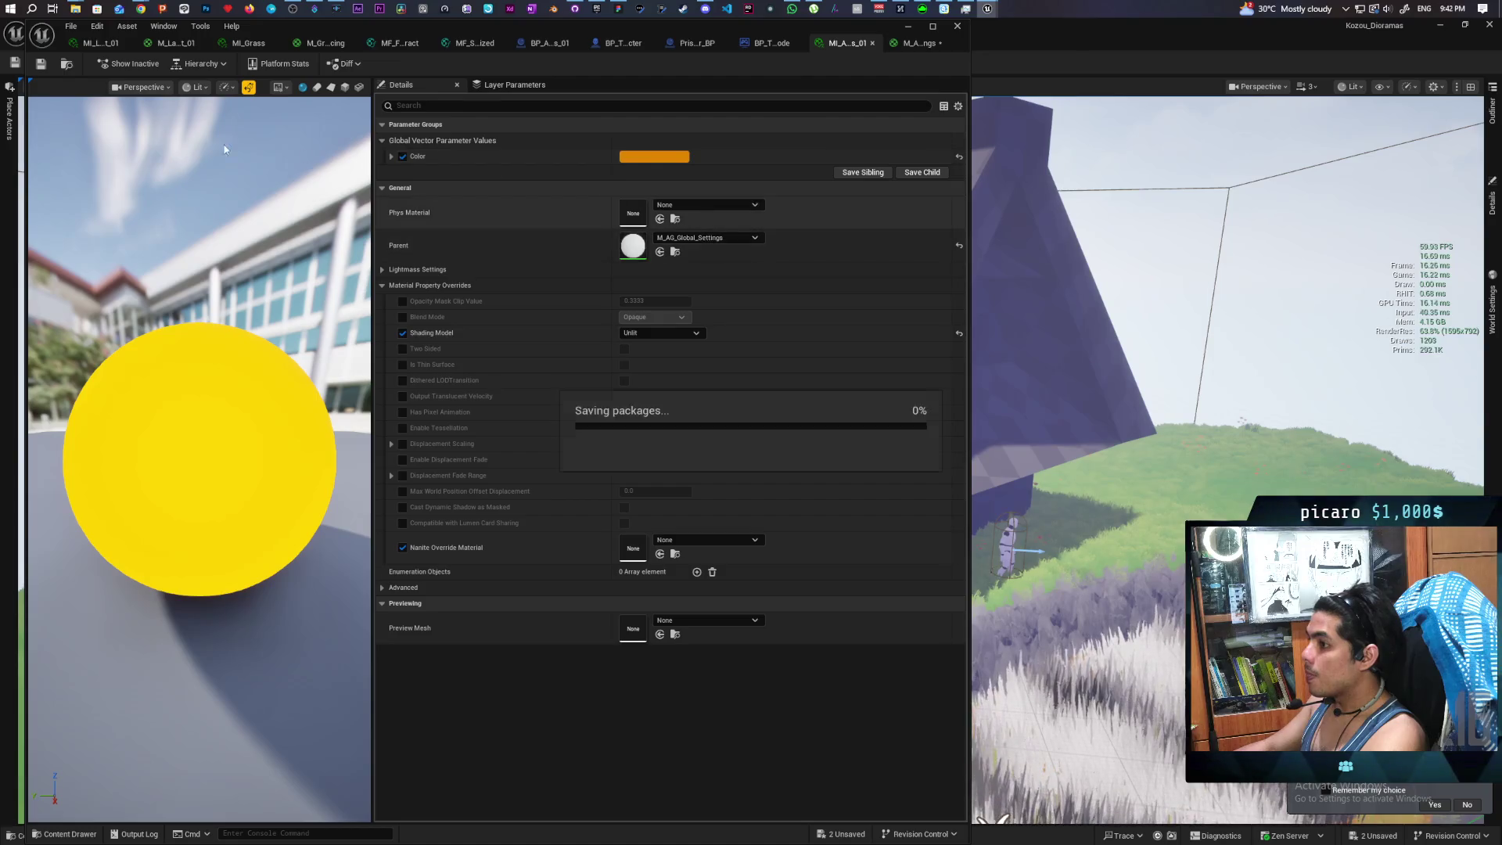
key(ctrl+shift+s)
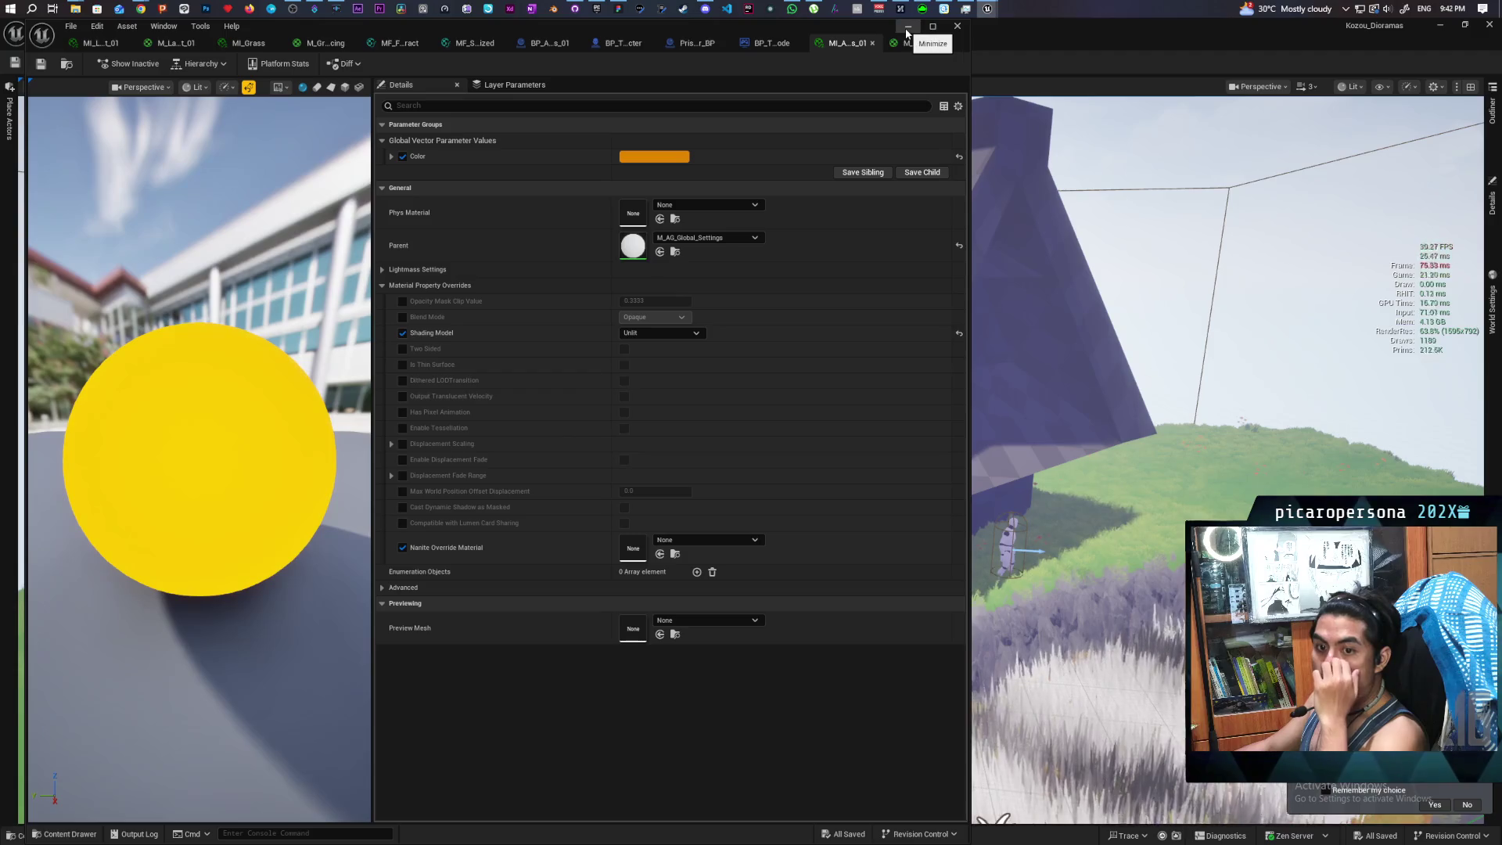
click(908, 30)
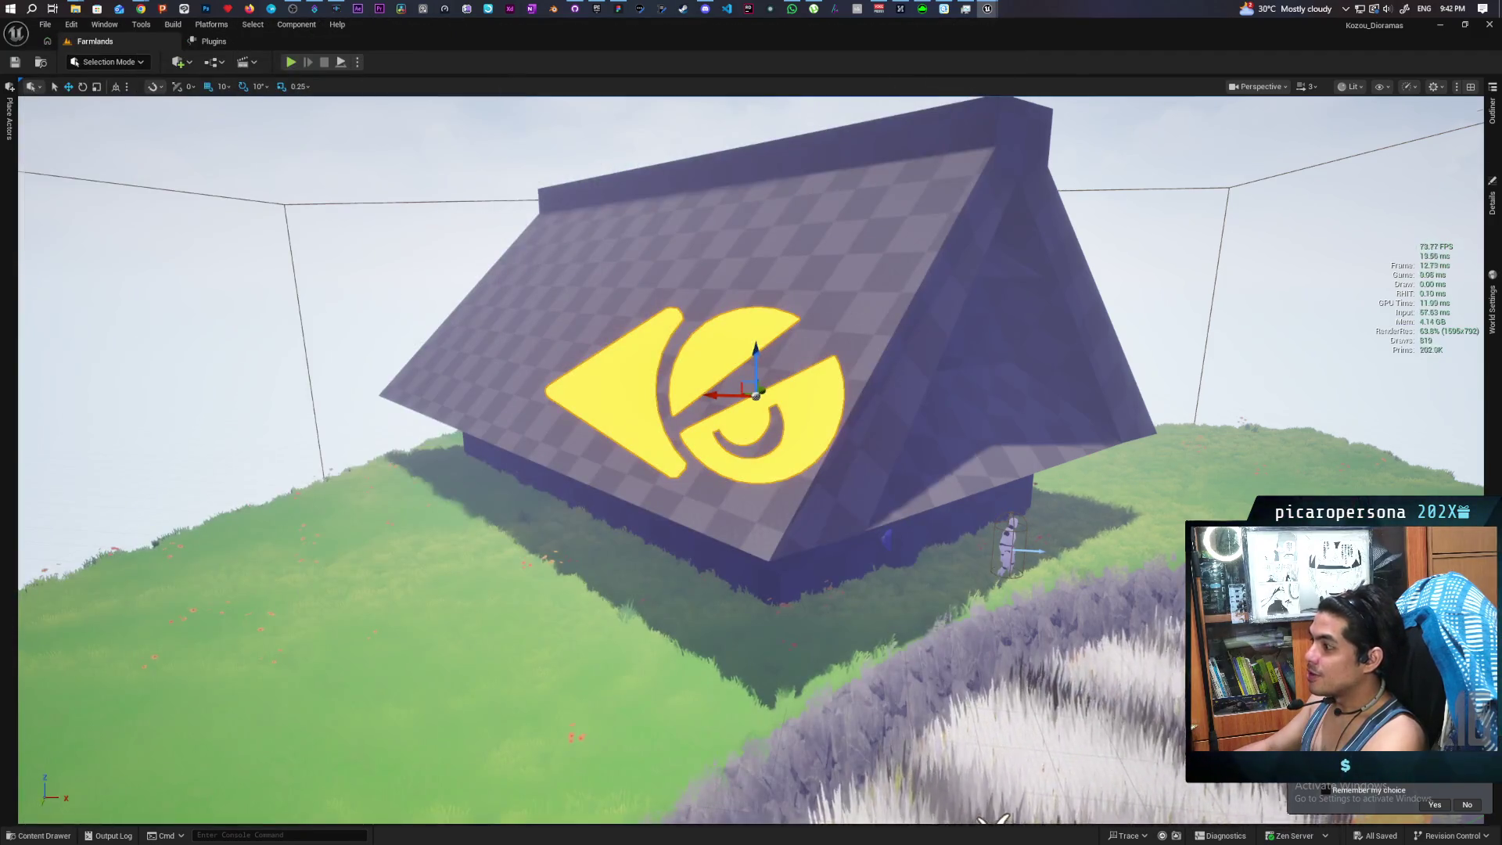
scroll(751, 422, down, 5)
drag(751, 422, 860, 423)
scroll(751, 423, up, 5)
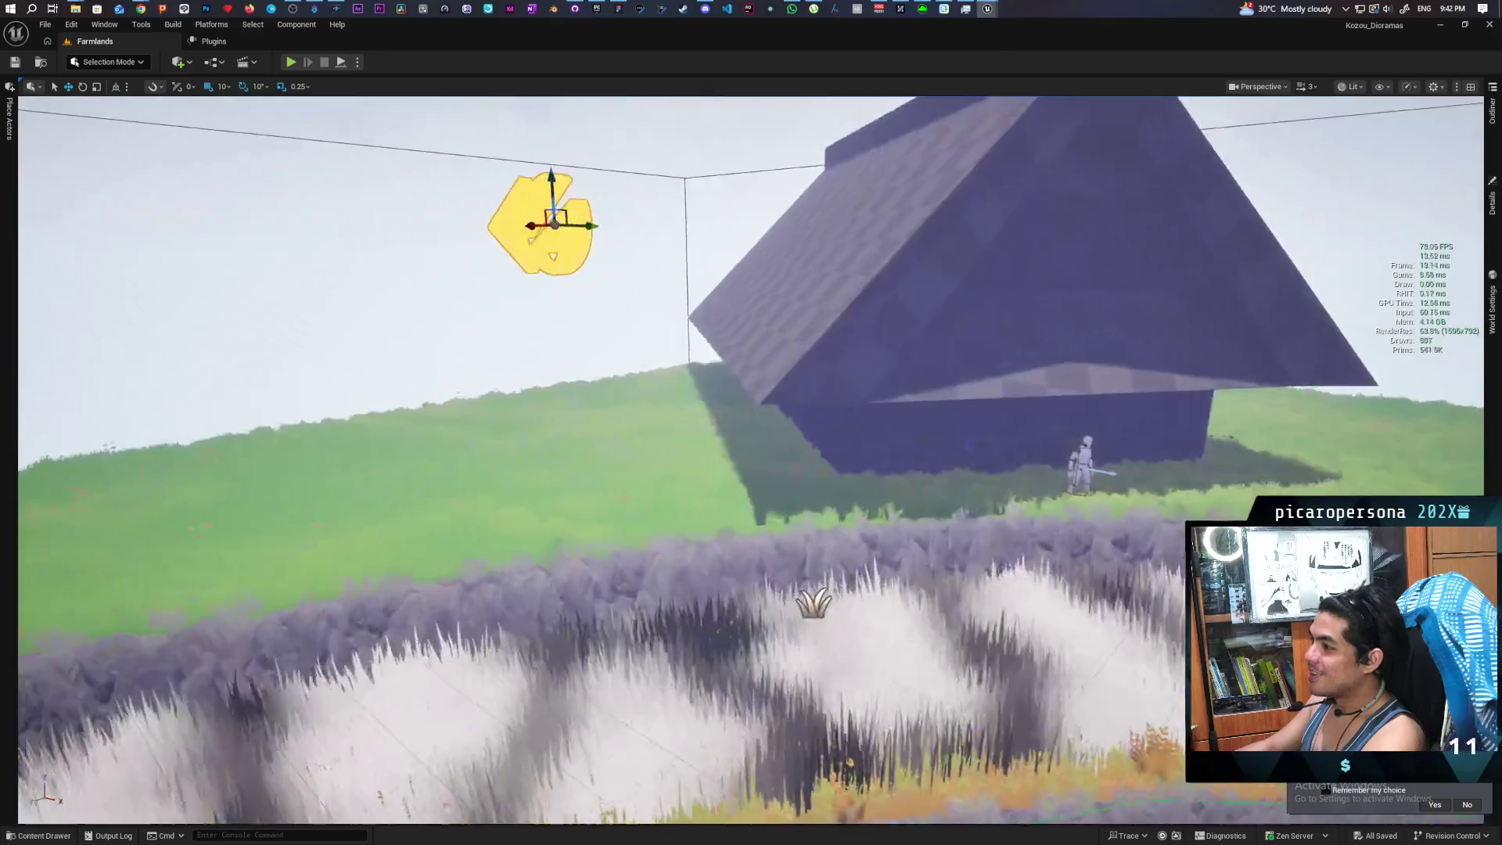
scroll(870, 354, down, 6)
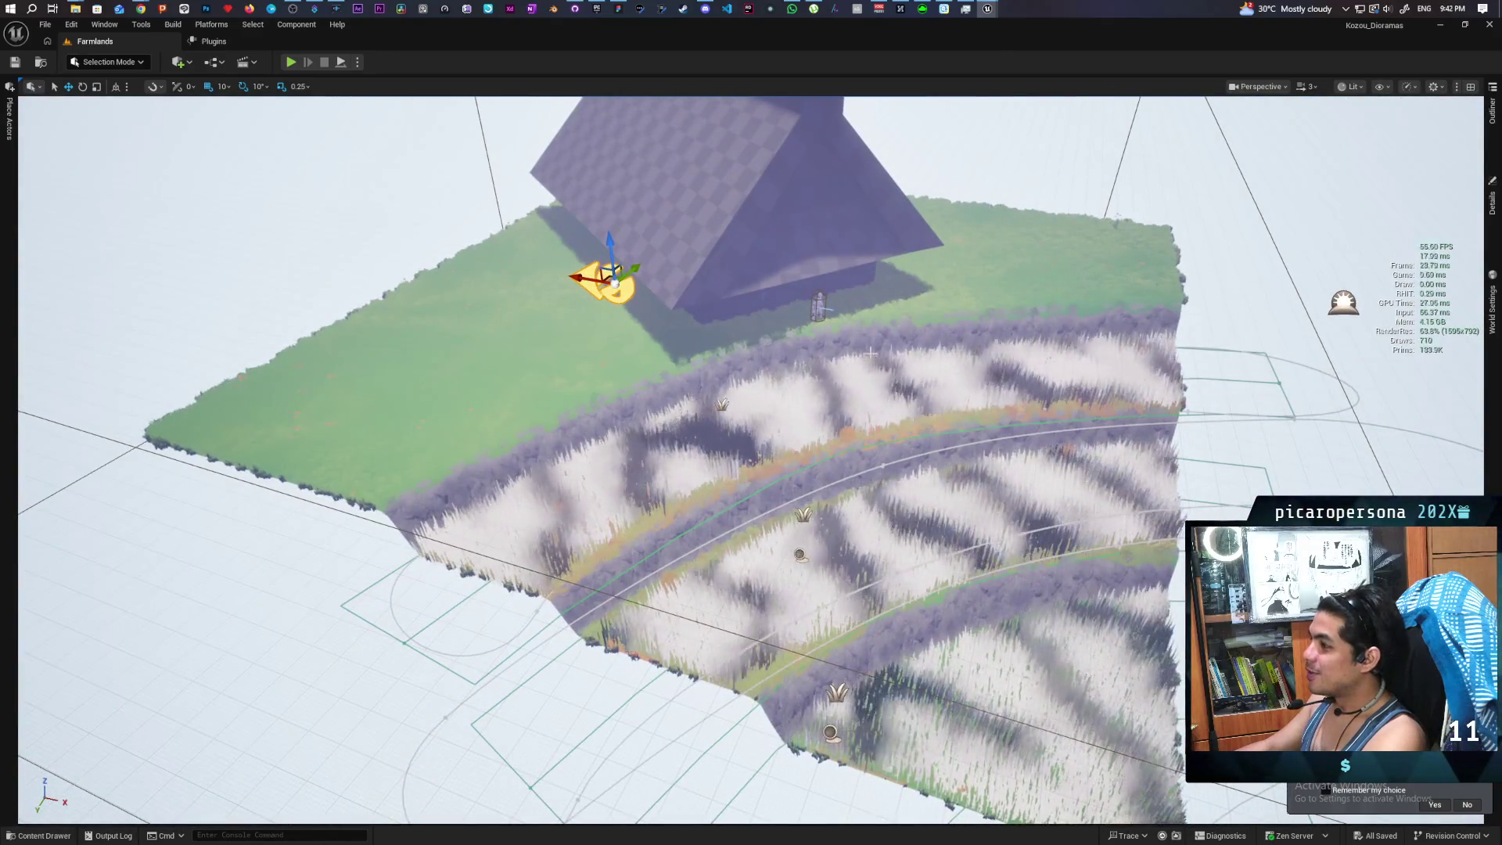
scroll(870, 354, up, 8)
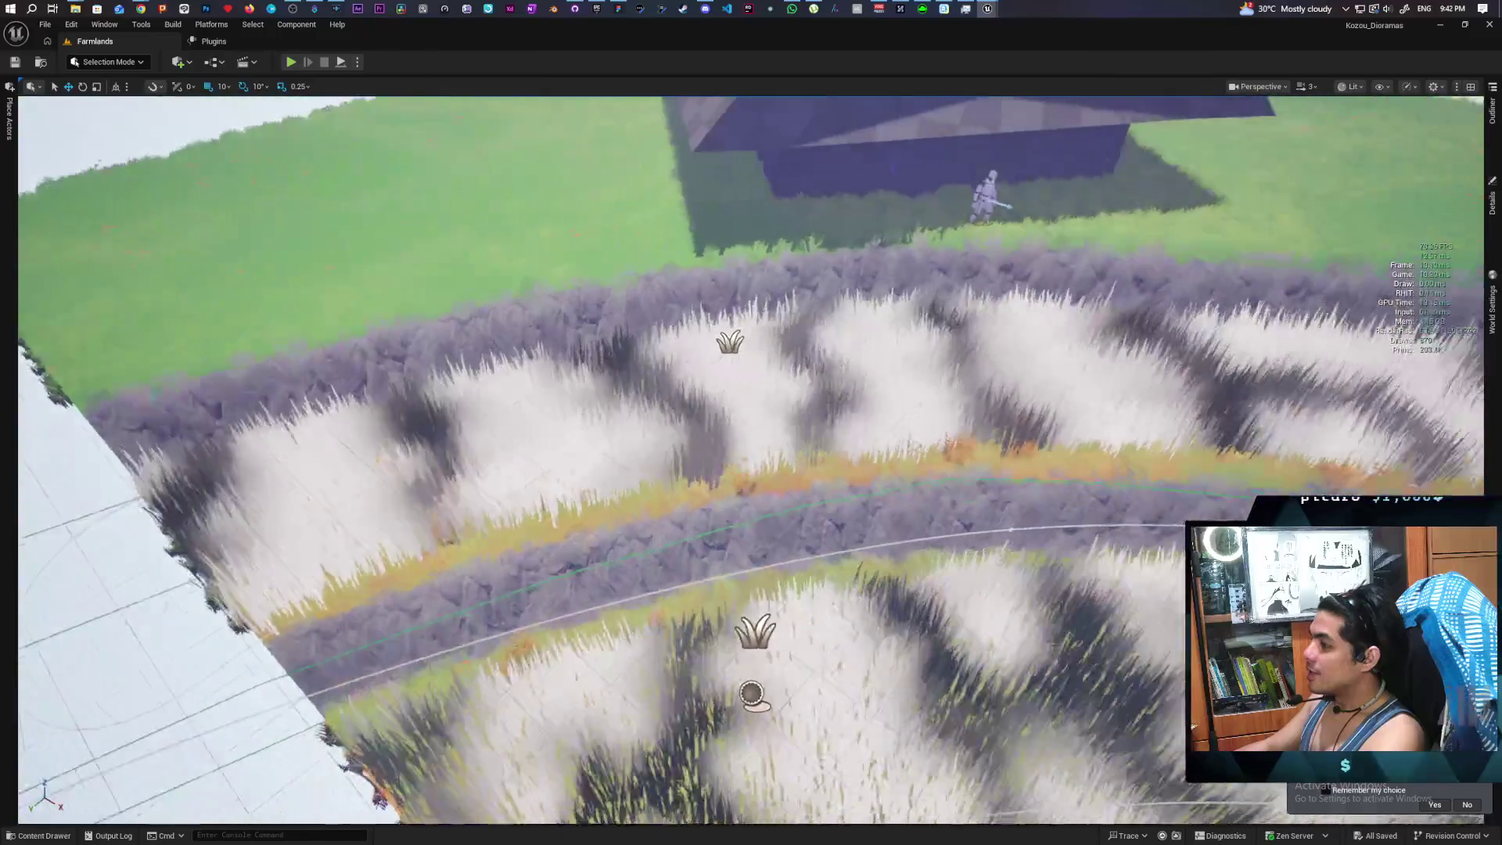
scroll(750, 422, down, 3)
drag(751, 423, 860, 422)
scroll(750, 423, down, 3)
scroll(750, 422, up, 10)
scroll(751, 422, up, 10)
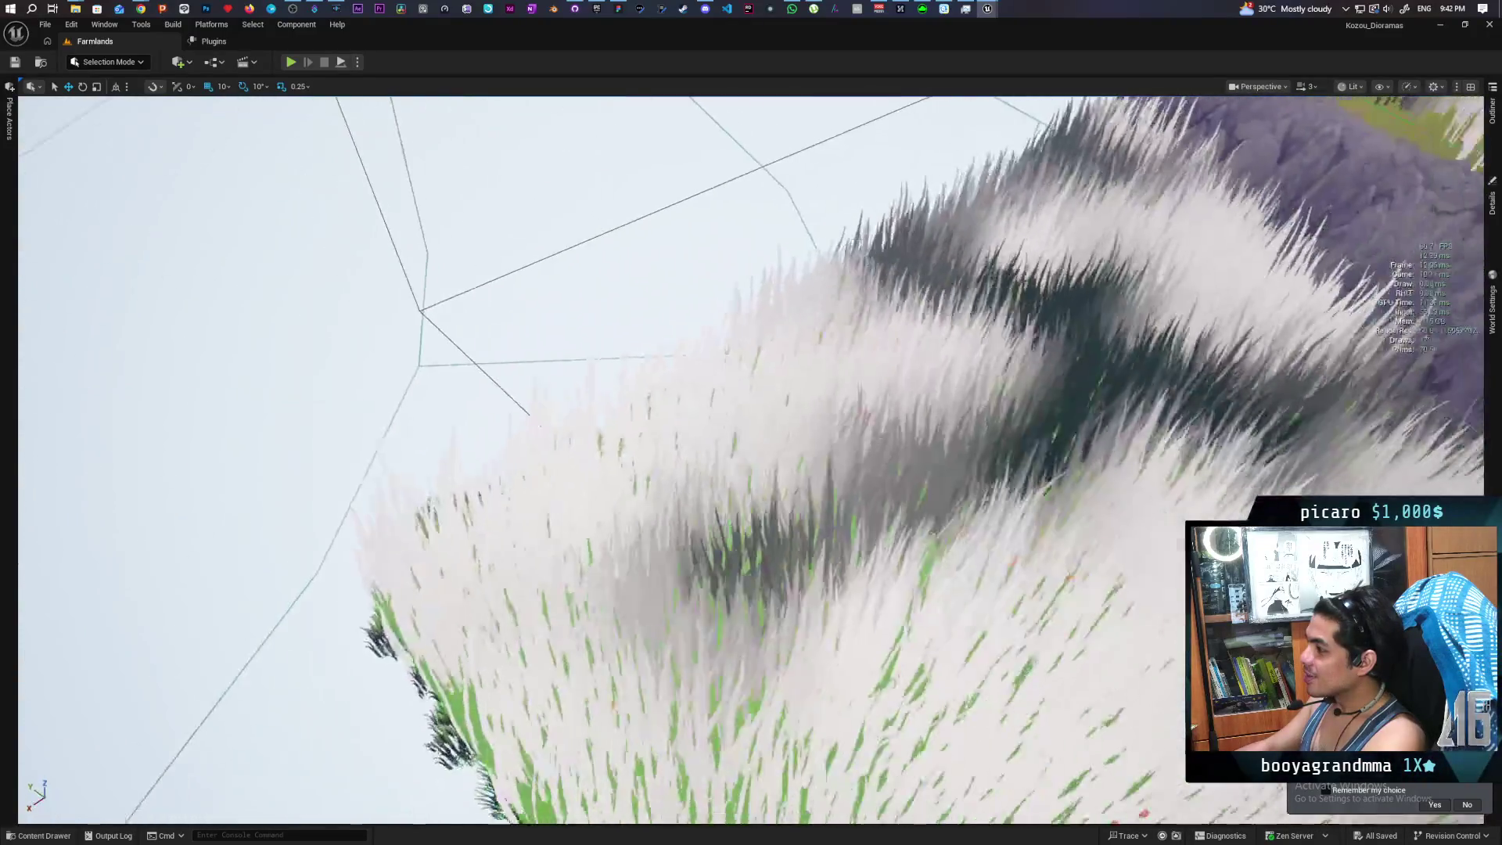
scroll(750, 422, down, 5)
scroll(751, 422, up, 5)
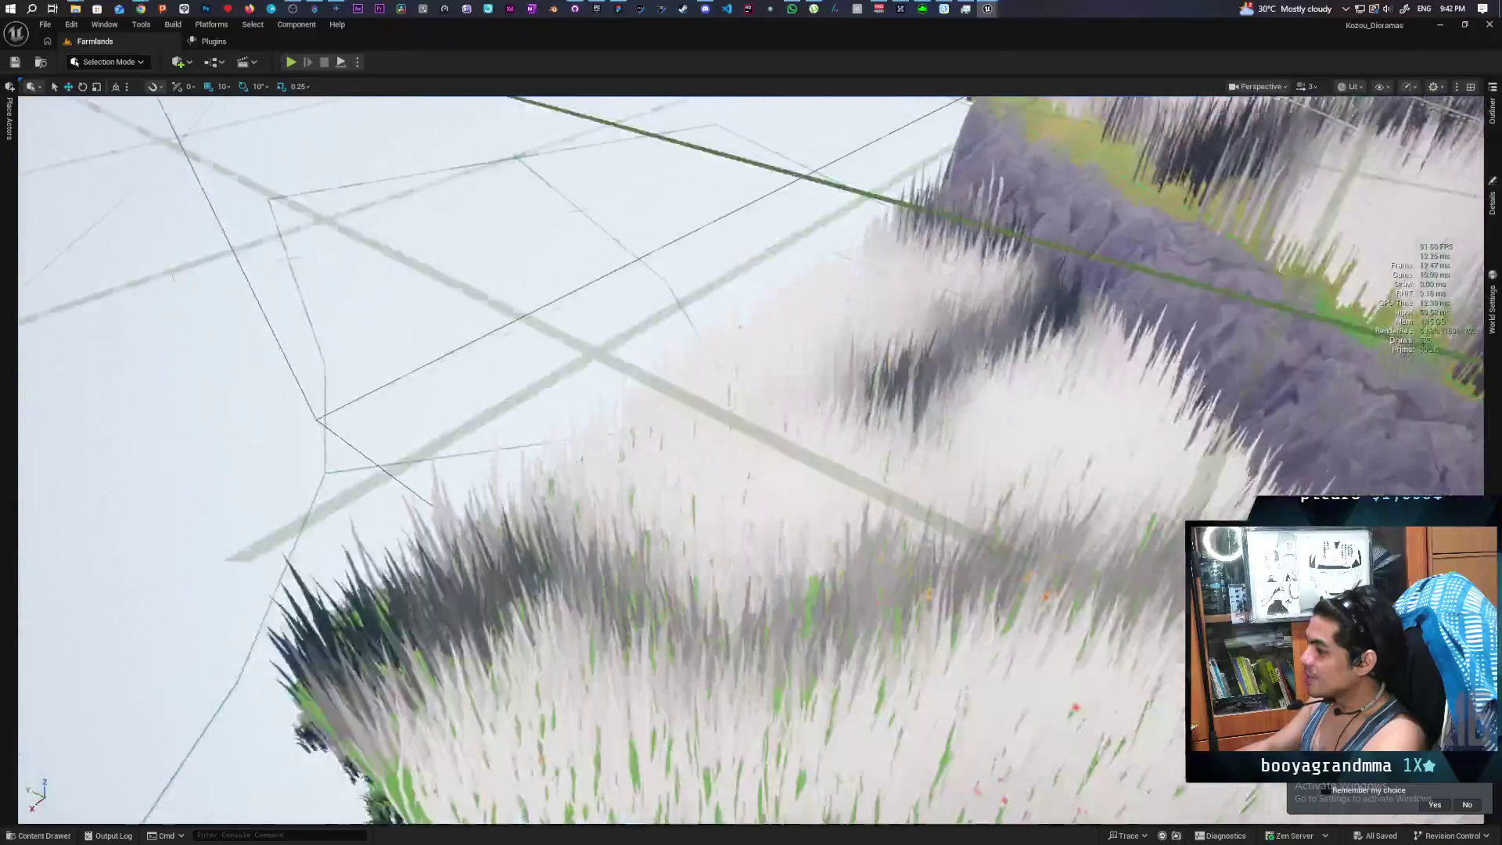
scroll(751, 422, down, 5)
scroll(751, 422, up, 5)
scroll(751, 422, down, 5)
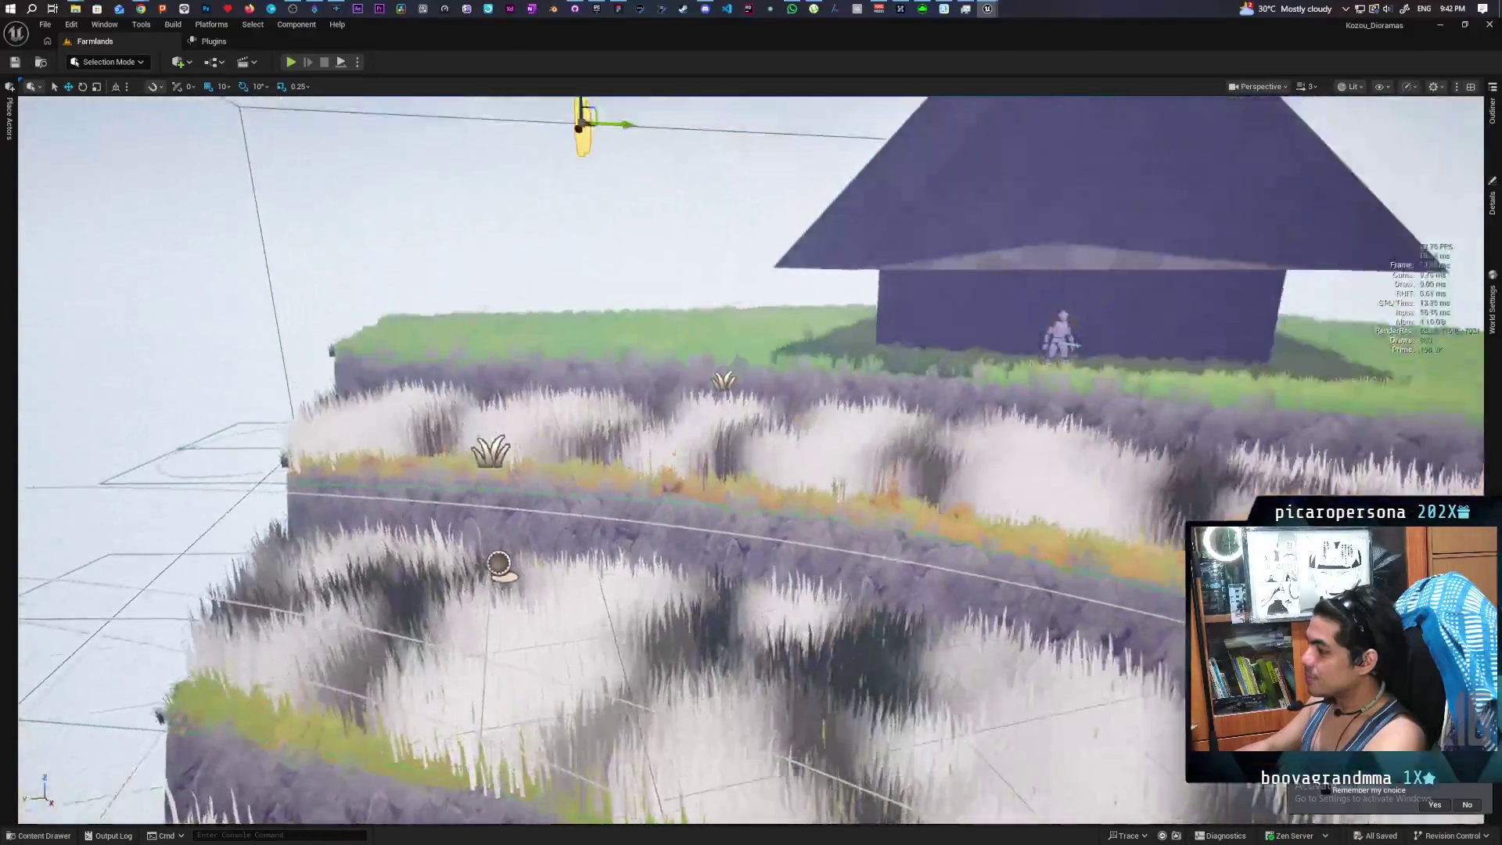
scroll(751, 422, down, 2)
scroll(751, 423, up, 3)
scroll(751, 423, down, 6)
scroll(947, 377, down, 5)
scroll(947, 377, up, 4)
scroll(947, 377, down, 1)
scroll(946, 377, up, 1)
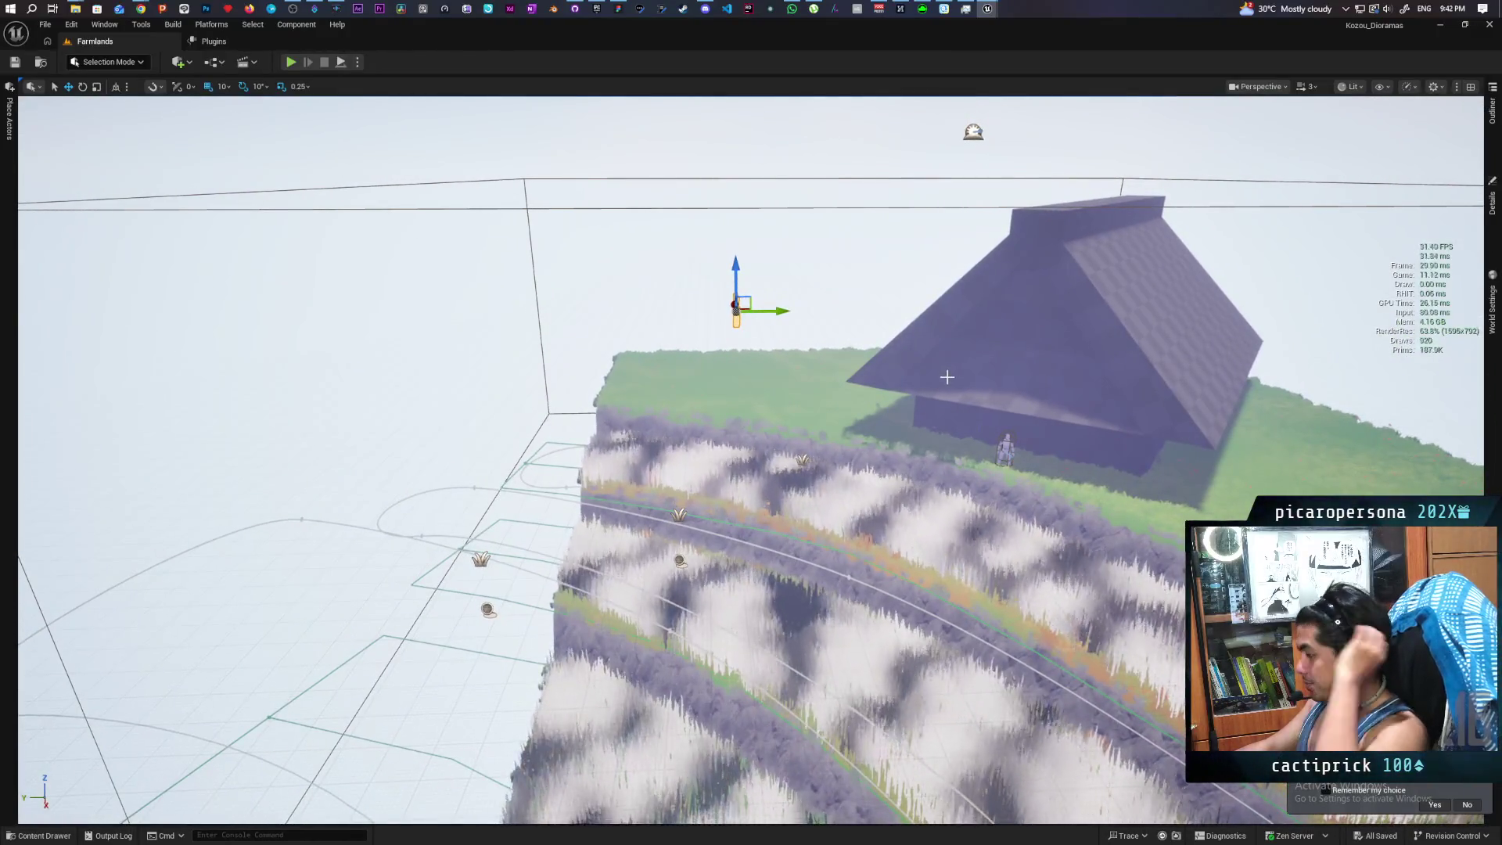
scroll(947, 377, down, 3)
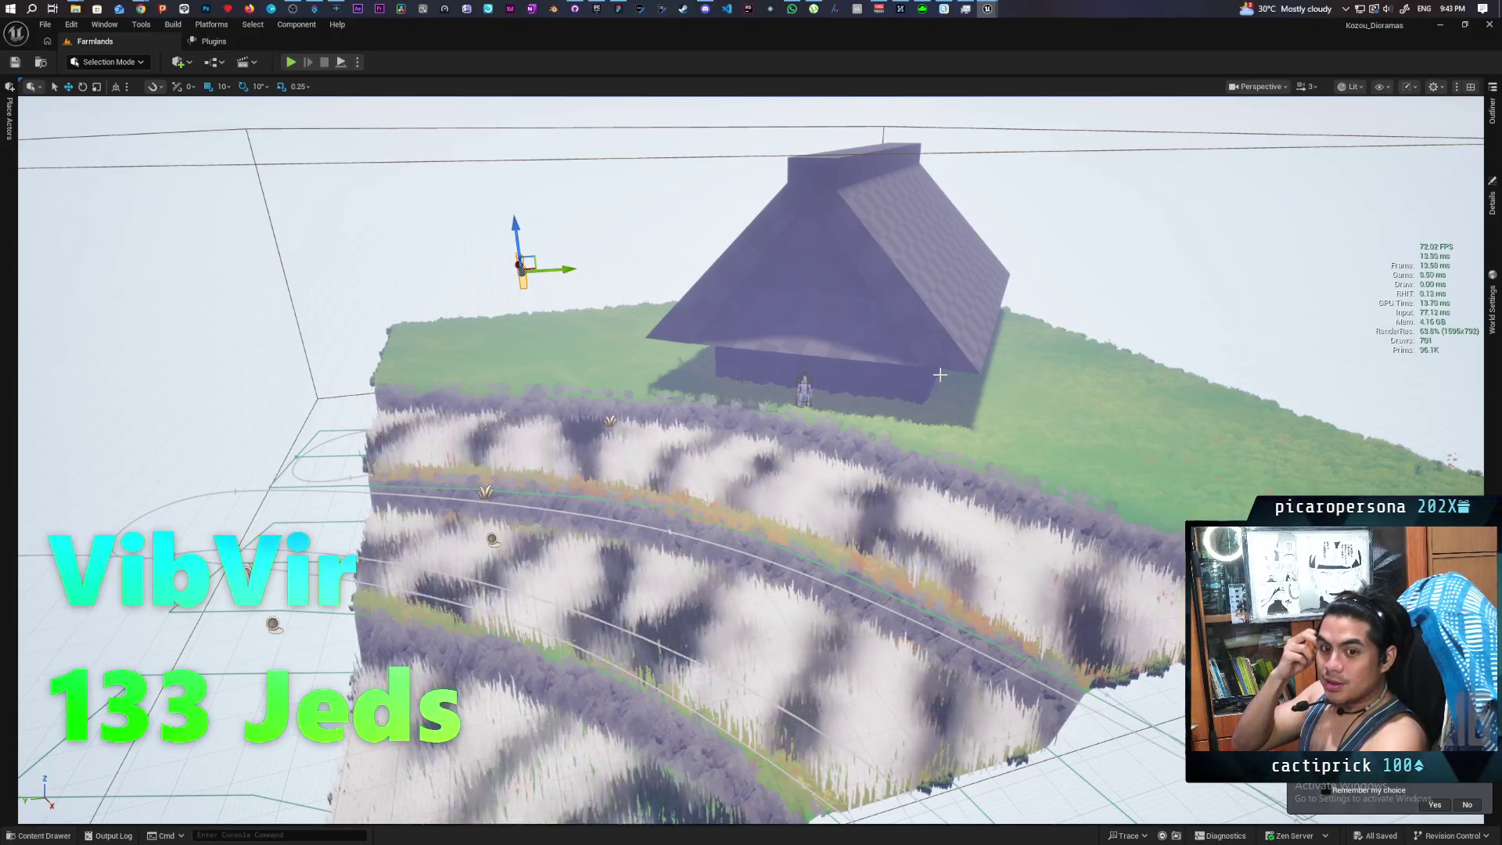
scroll(751, 422, down, 2)
scroll(750, 423, up, 3)
scroll(751, 422, down, 3)
scroll(751, 422, up, 3)
scroll(751, 422, down, 2)
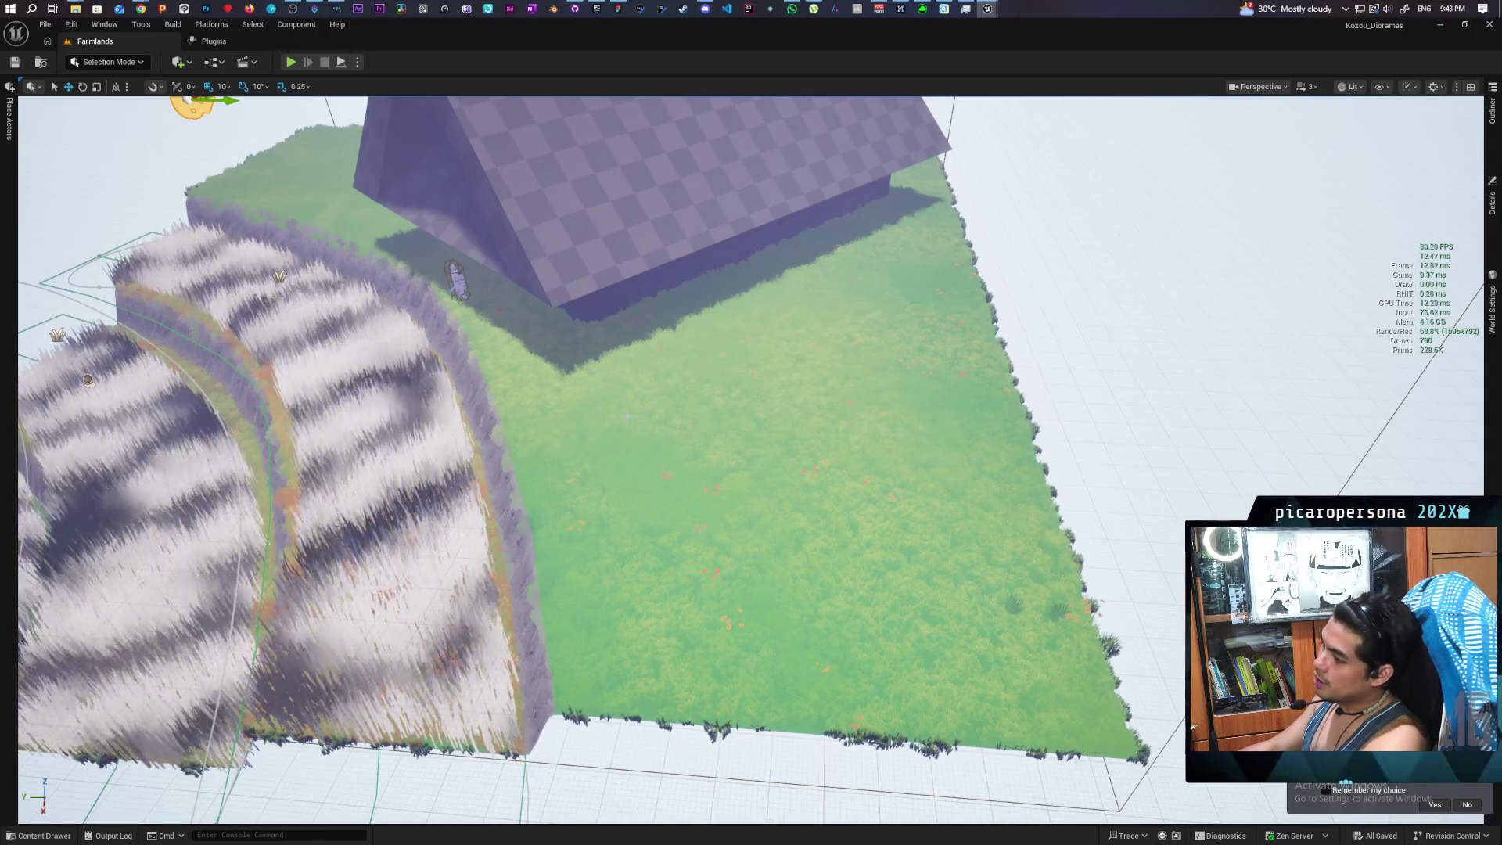
scroll(525, 355, down, 5)
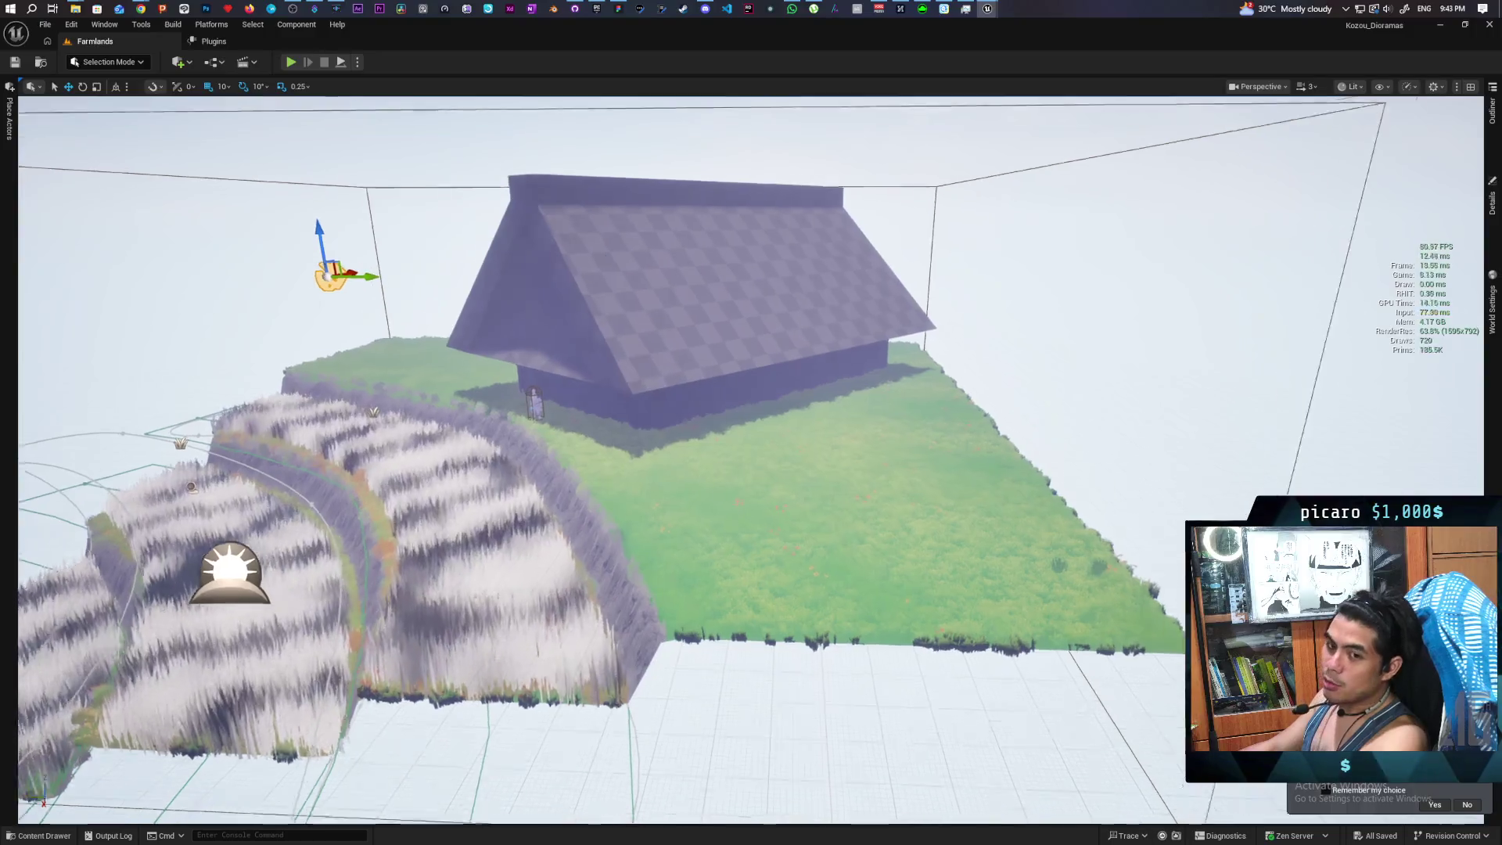
scroll(524, 356, up, 3)
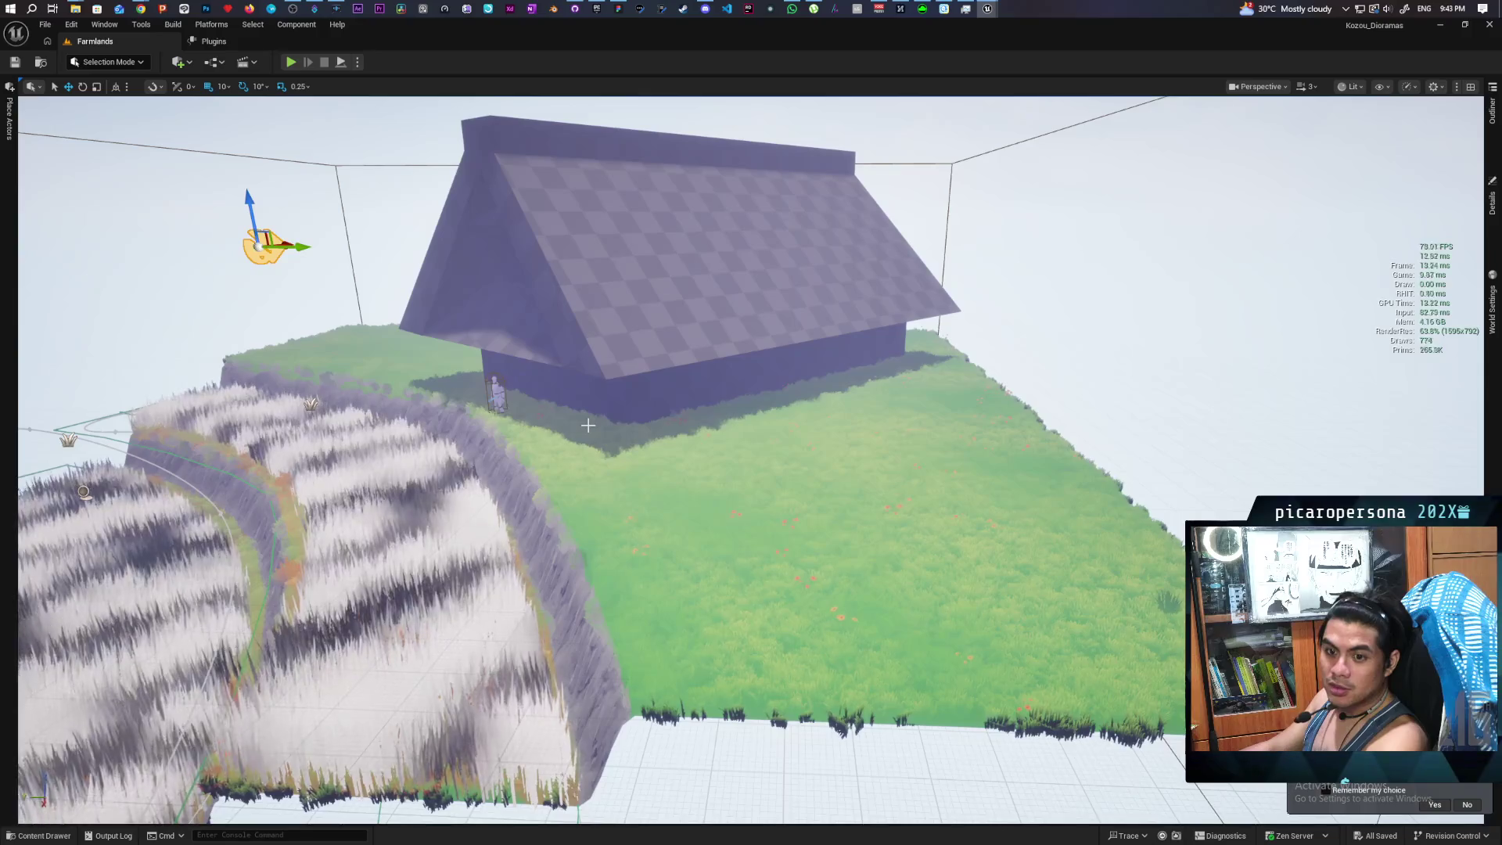
drag(626, 410, 571, 375)
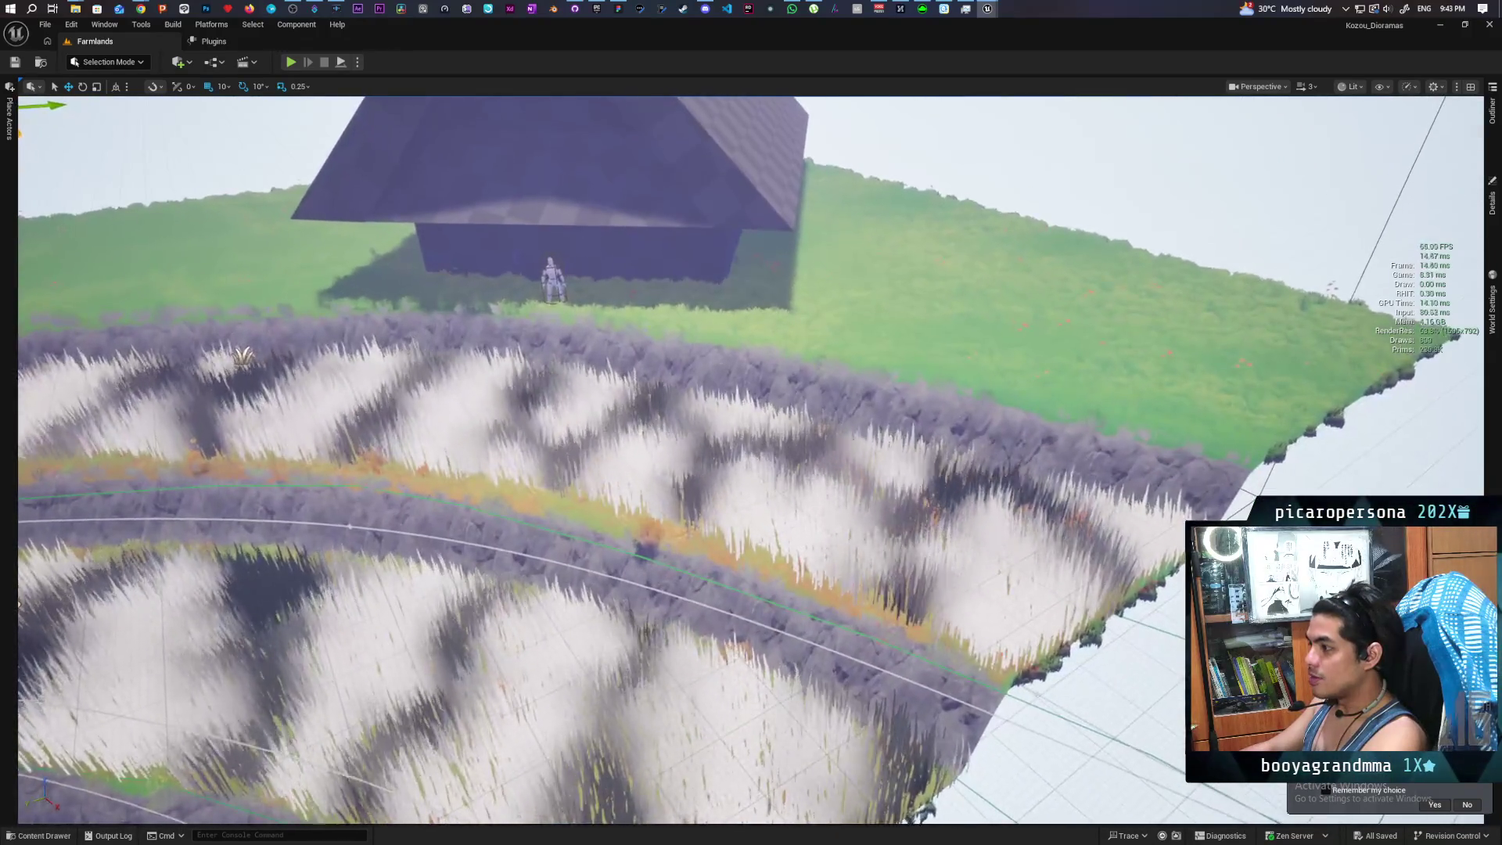
scroll(751, 461, down, 10)
scroll(751, 461, up, 10)
scroll(751, 461, down, 10)
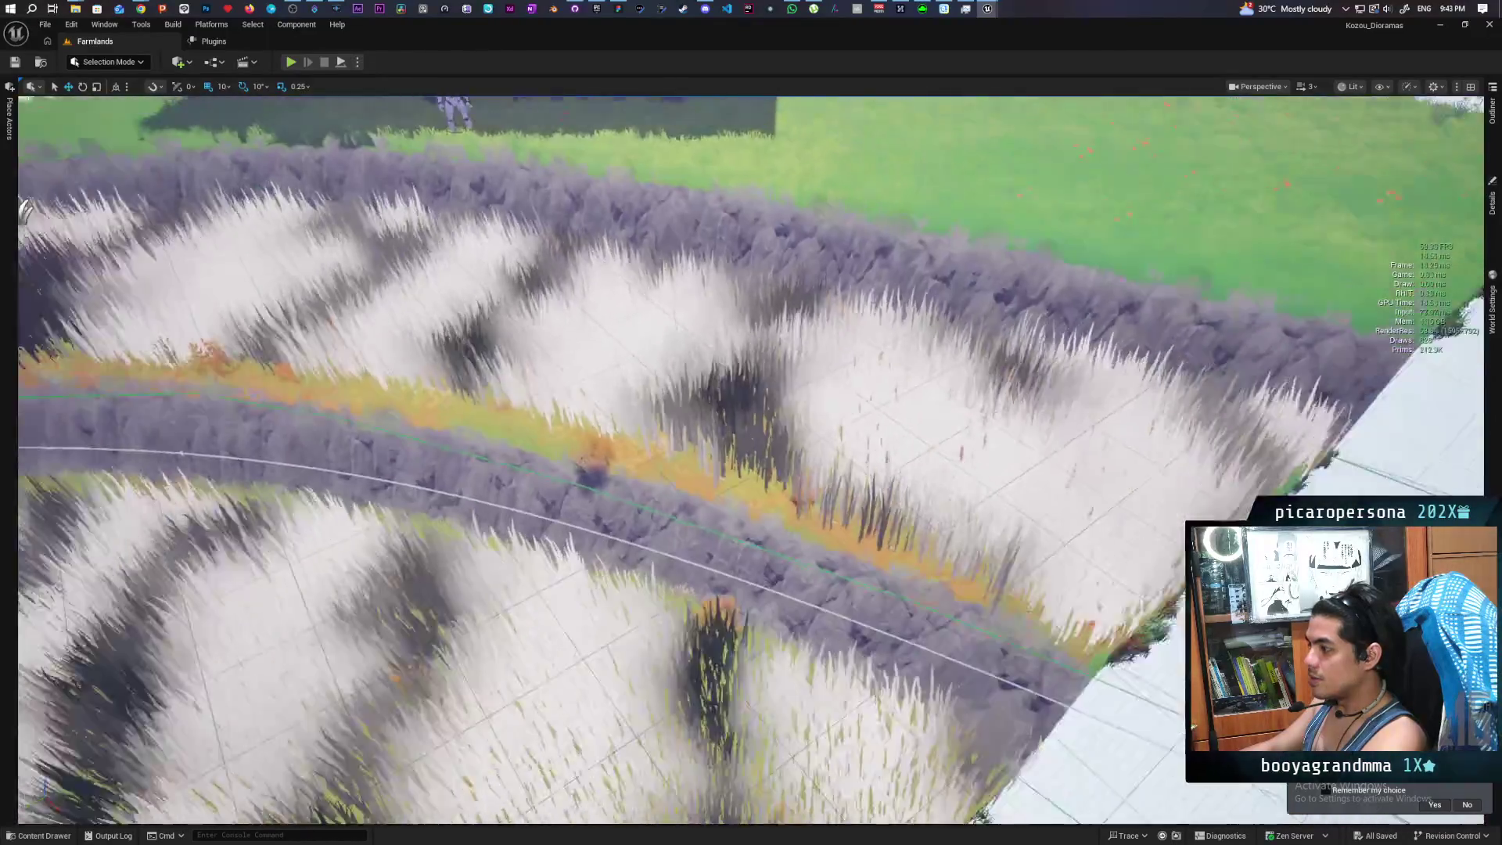
key(d)
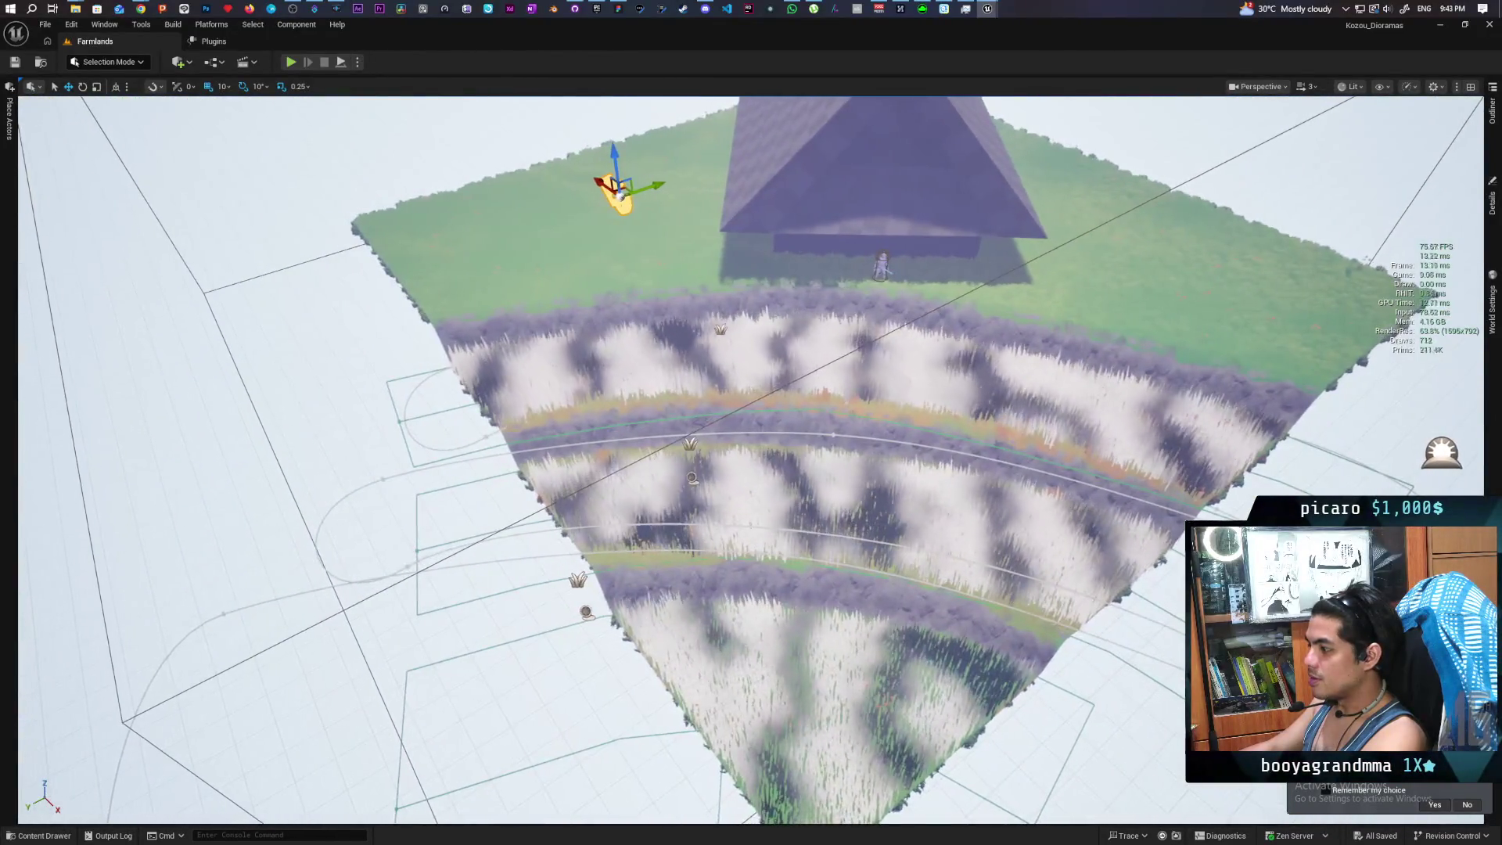
key(a)
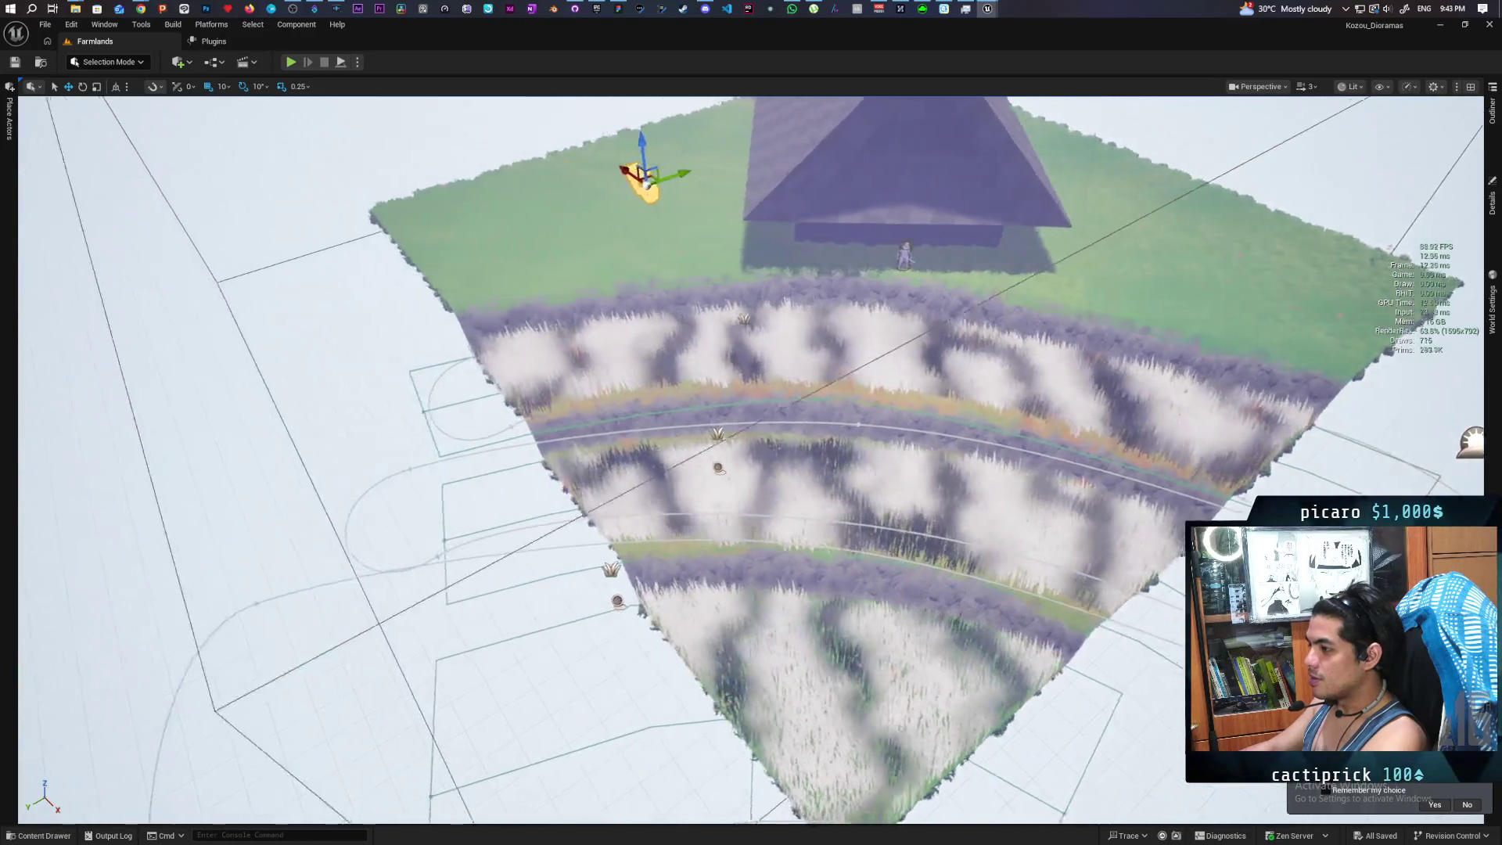
key(s)
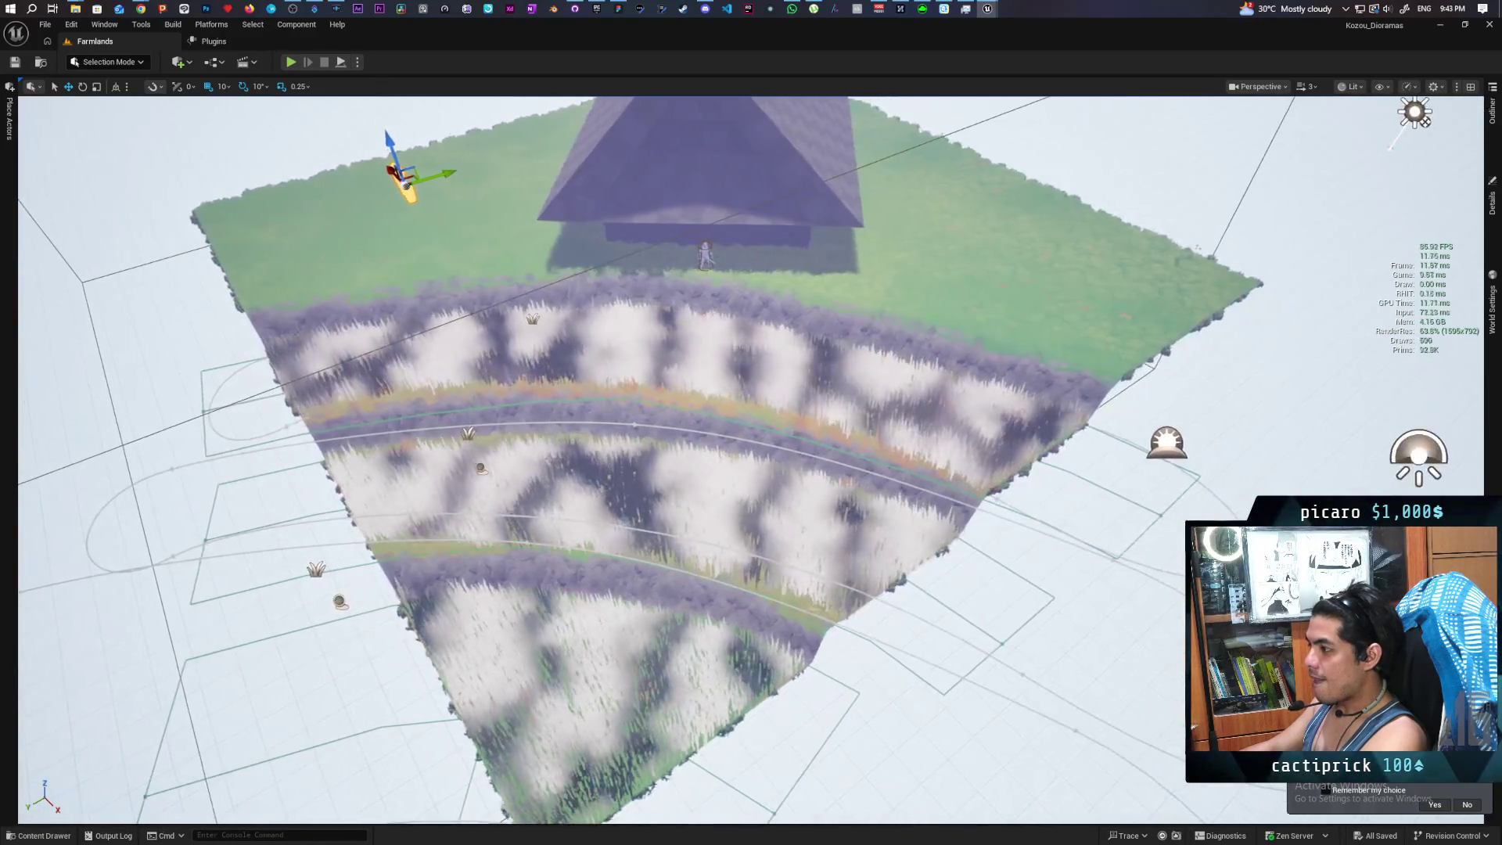
key(w)
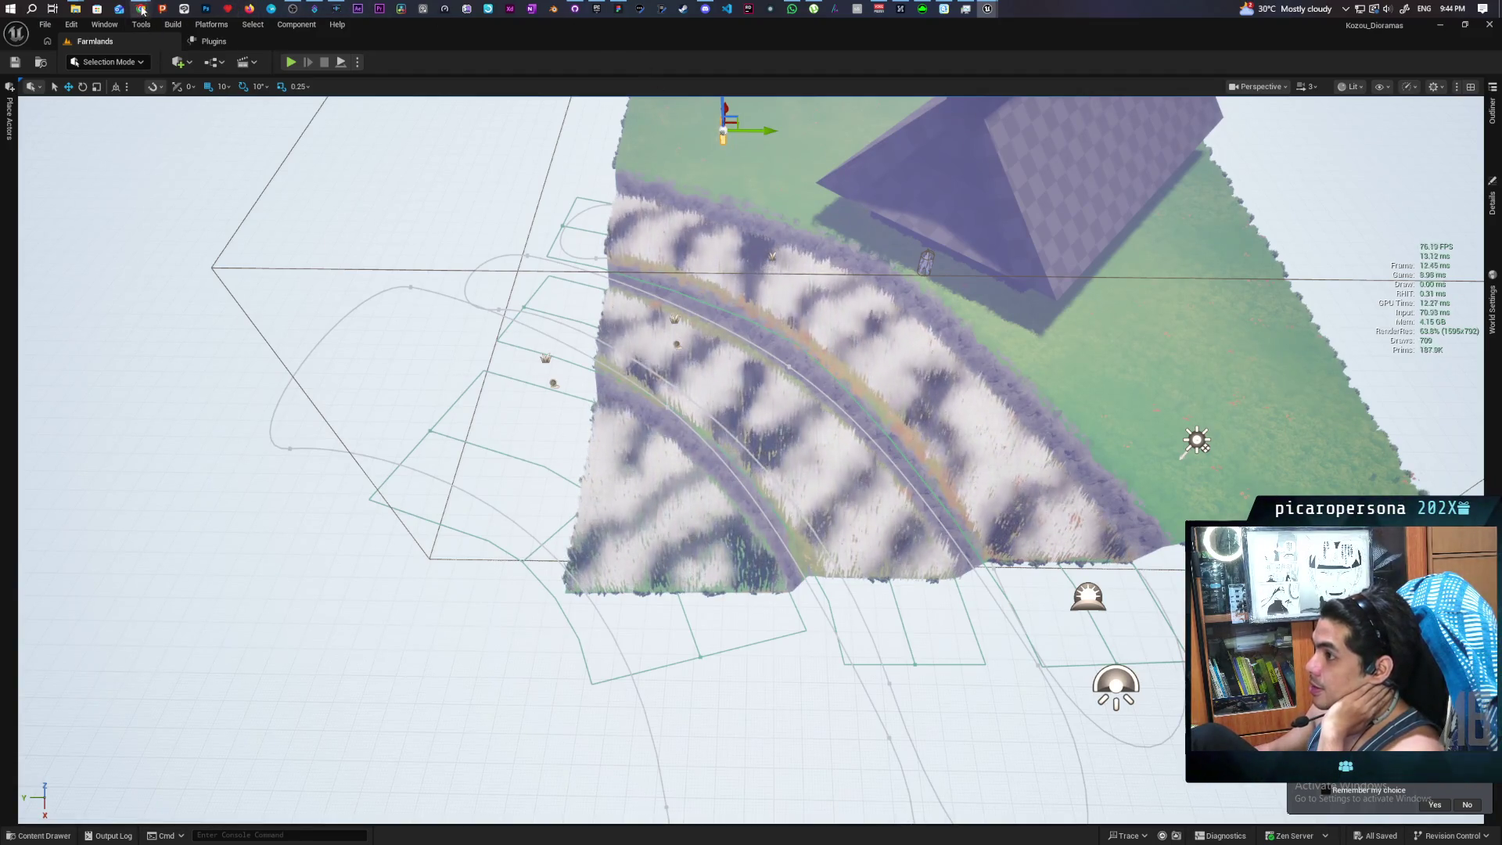
key(super+4)
Add a 'scale: 20' line under 3 x 3 on the Miro size sticky note
click(583, 74)
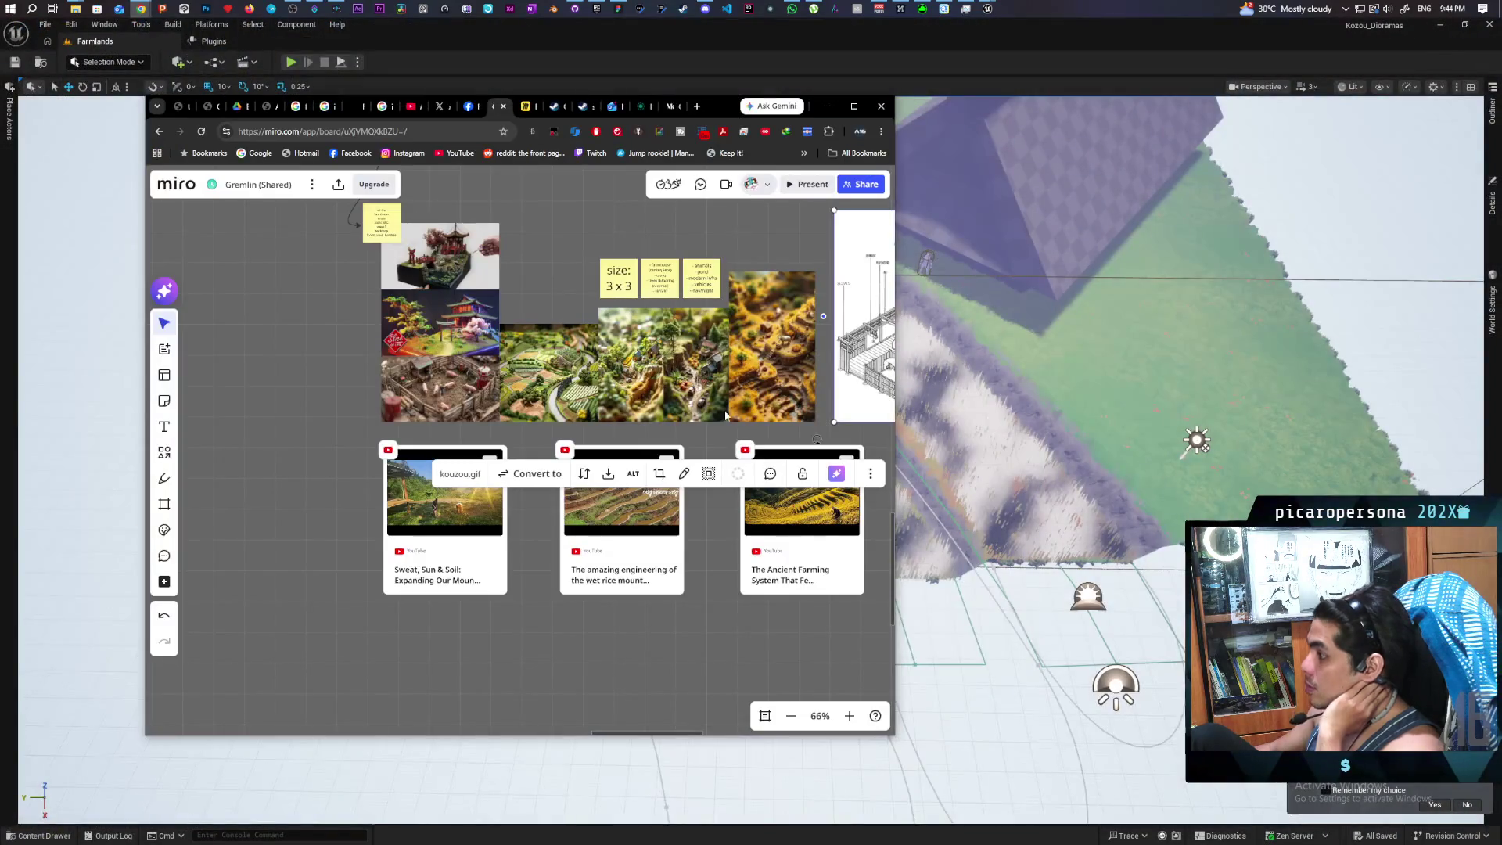
mouse_move(494, 257)
mouse_down()
mouse_move(486, 373)
mouse_move(589, 277)
mouse_move(578, 256)
mouse_up()
scroll(486, 372, up, 3)
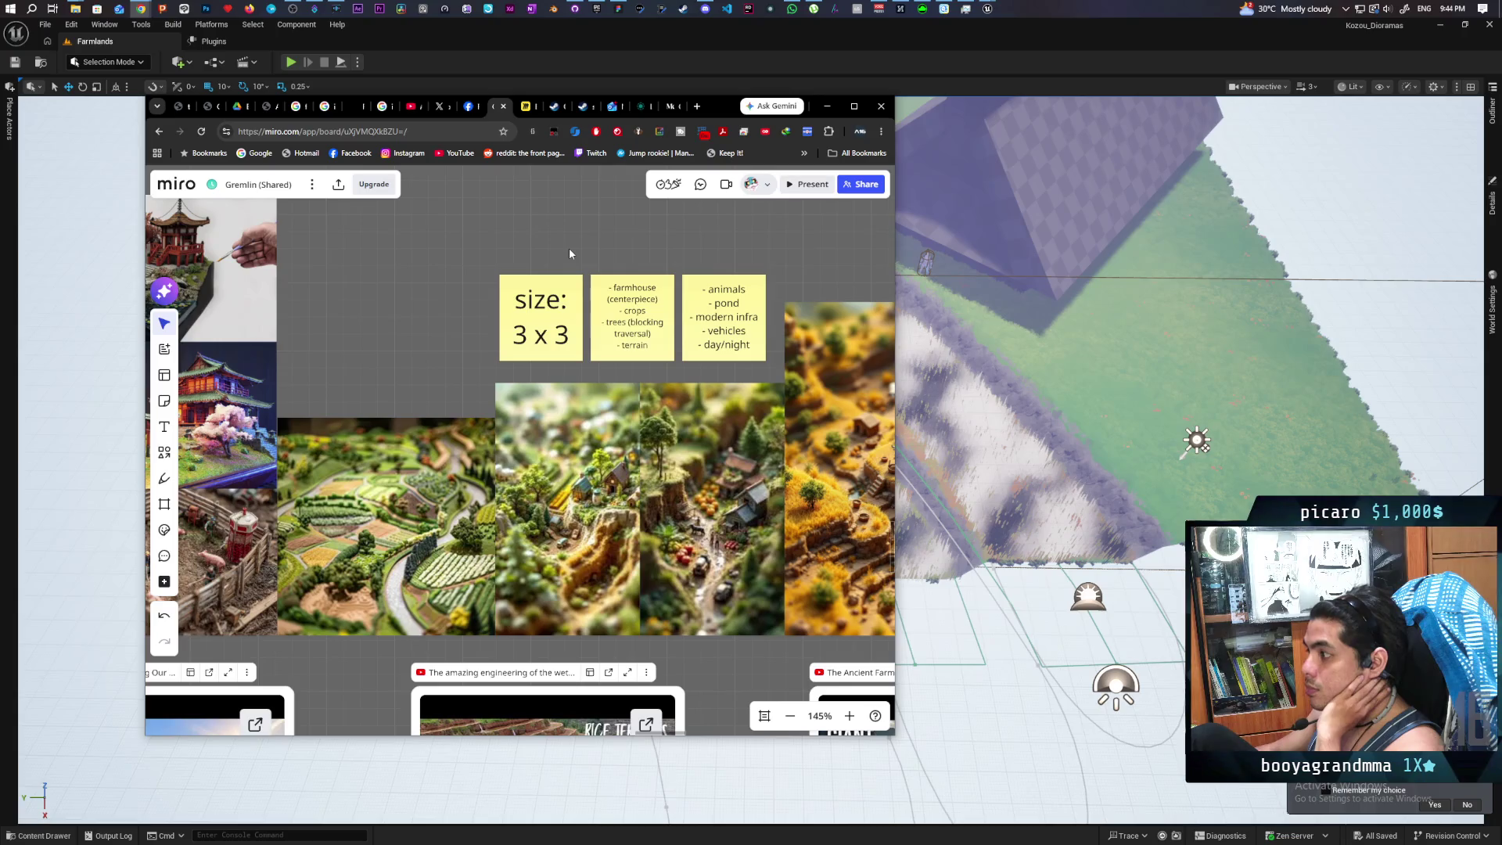
double_click(572, 336)
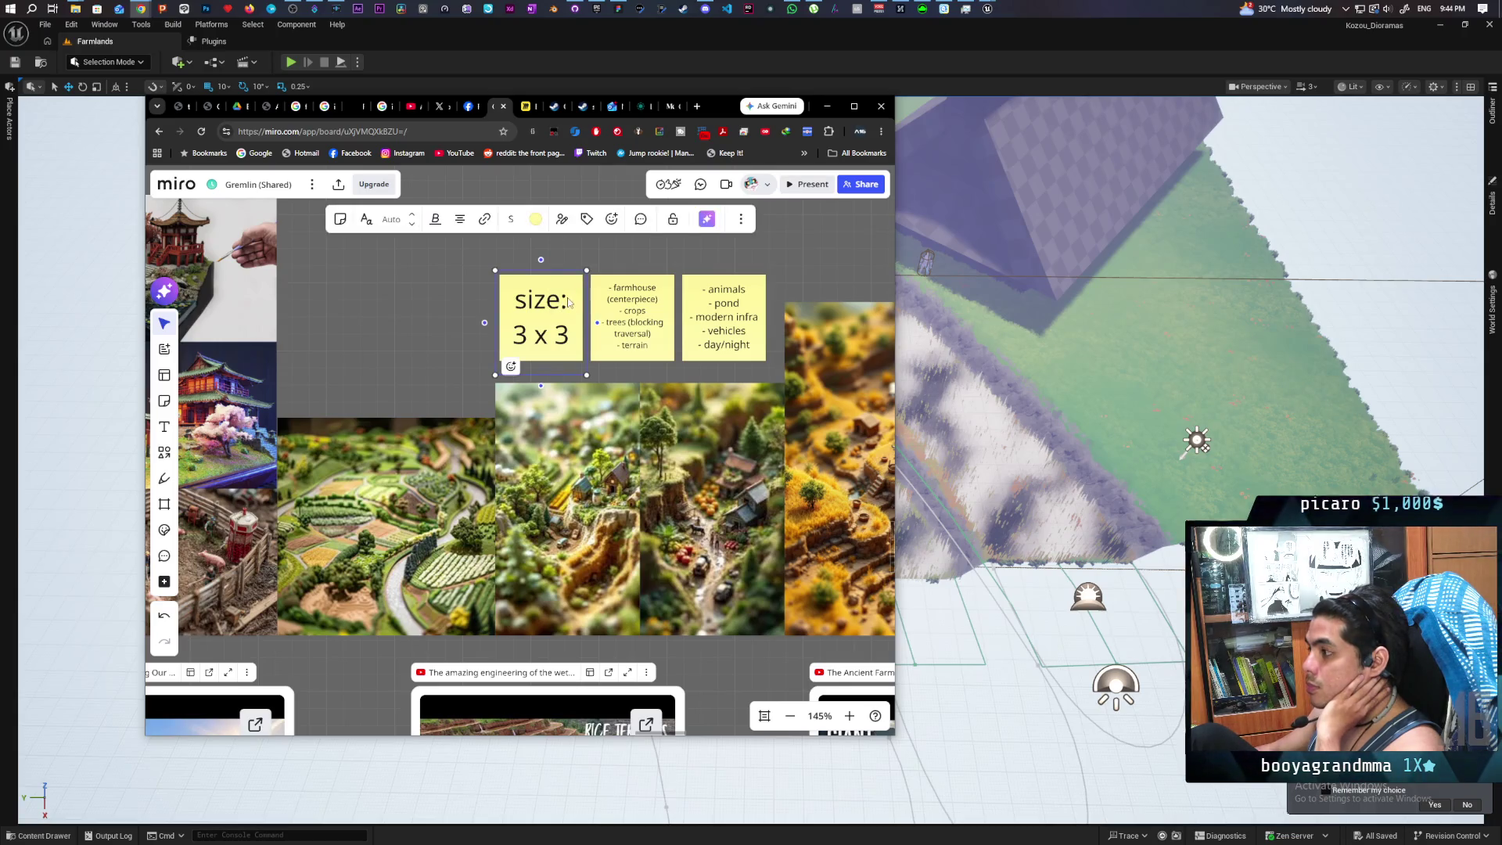
key(Return)
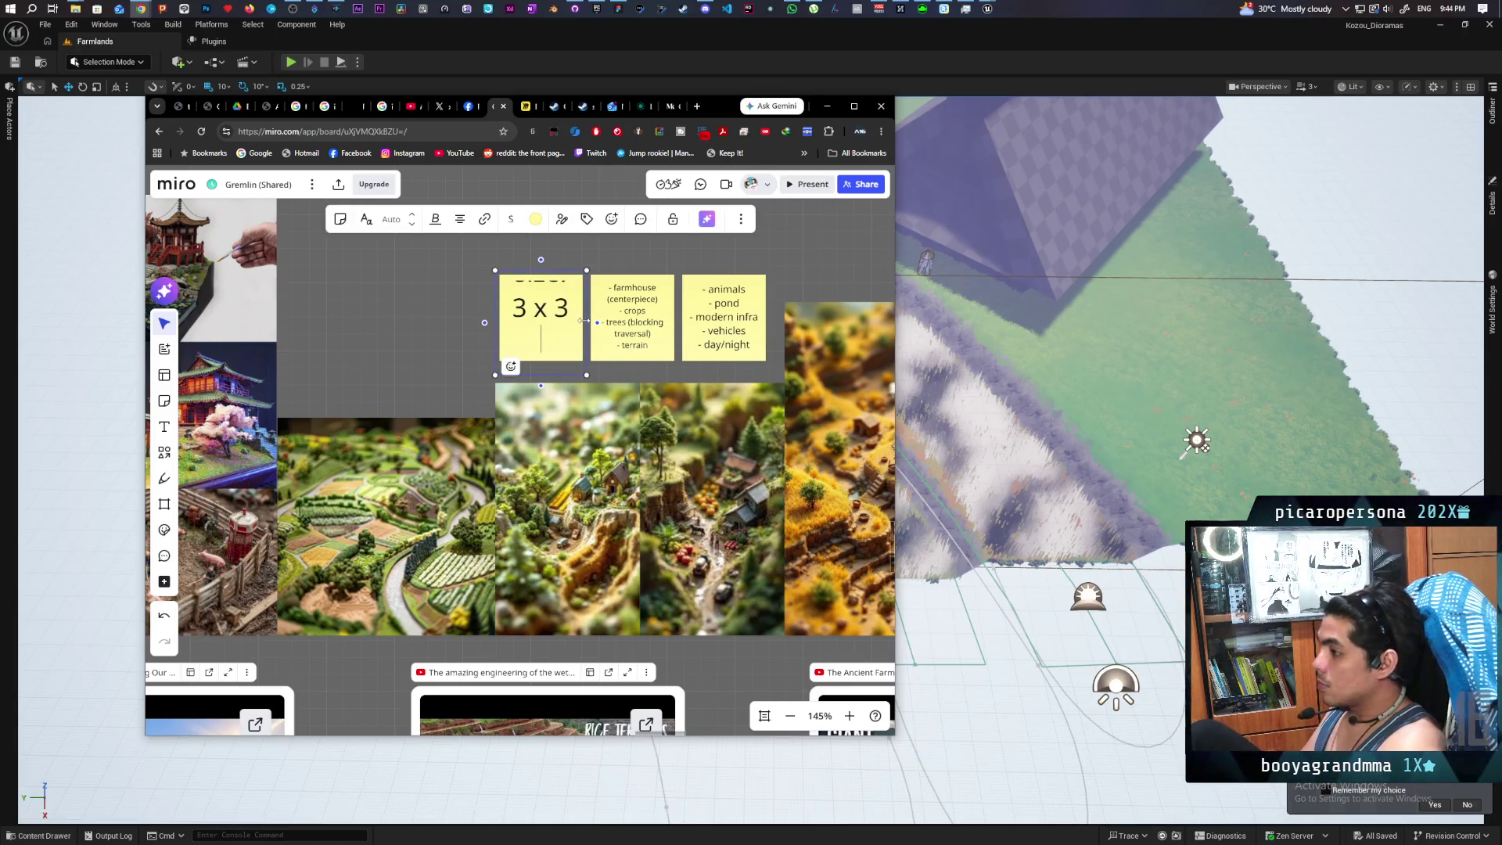
text(scale)
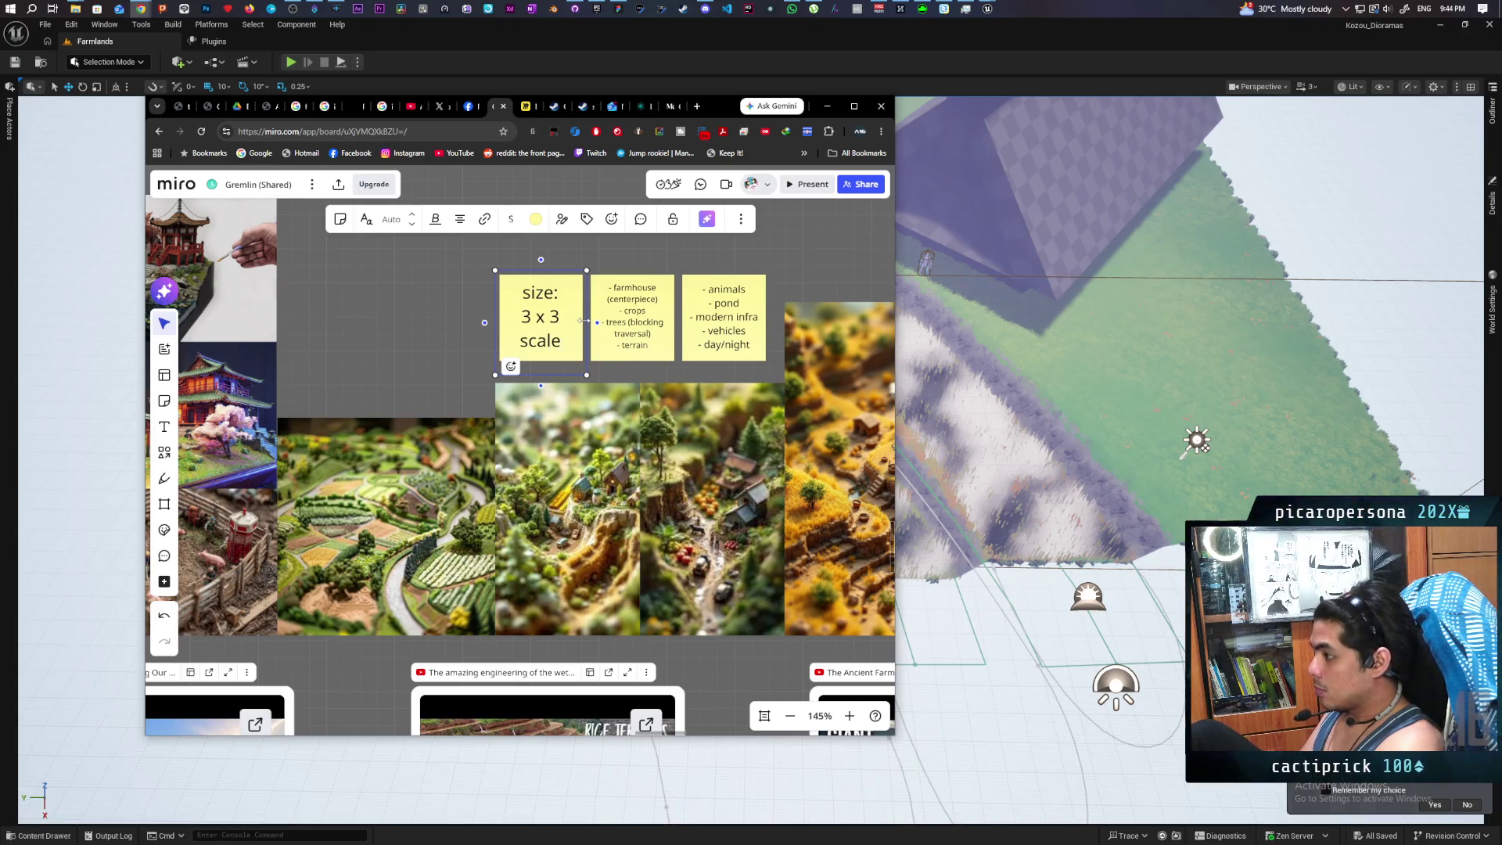
text(: 20)
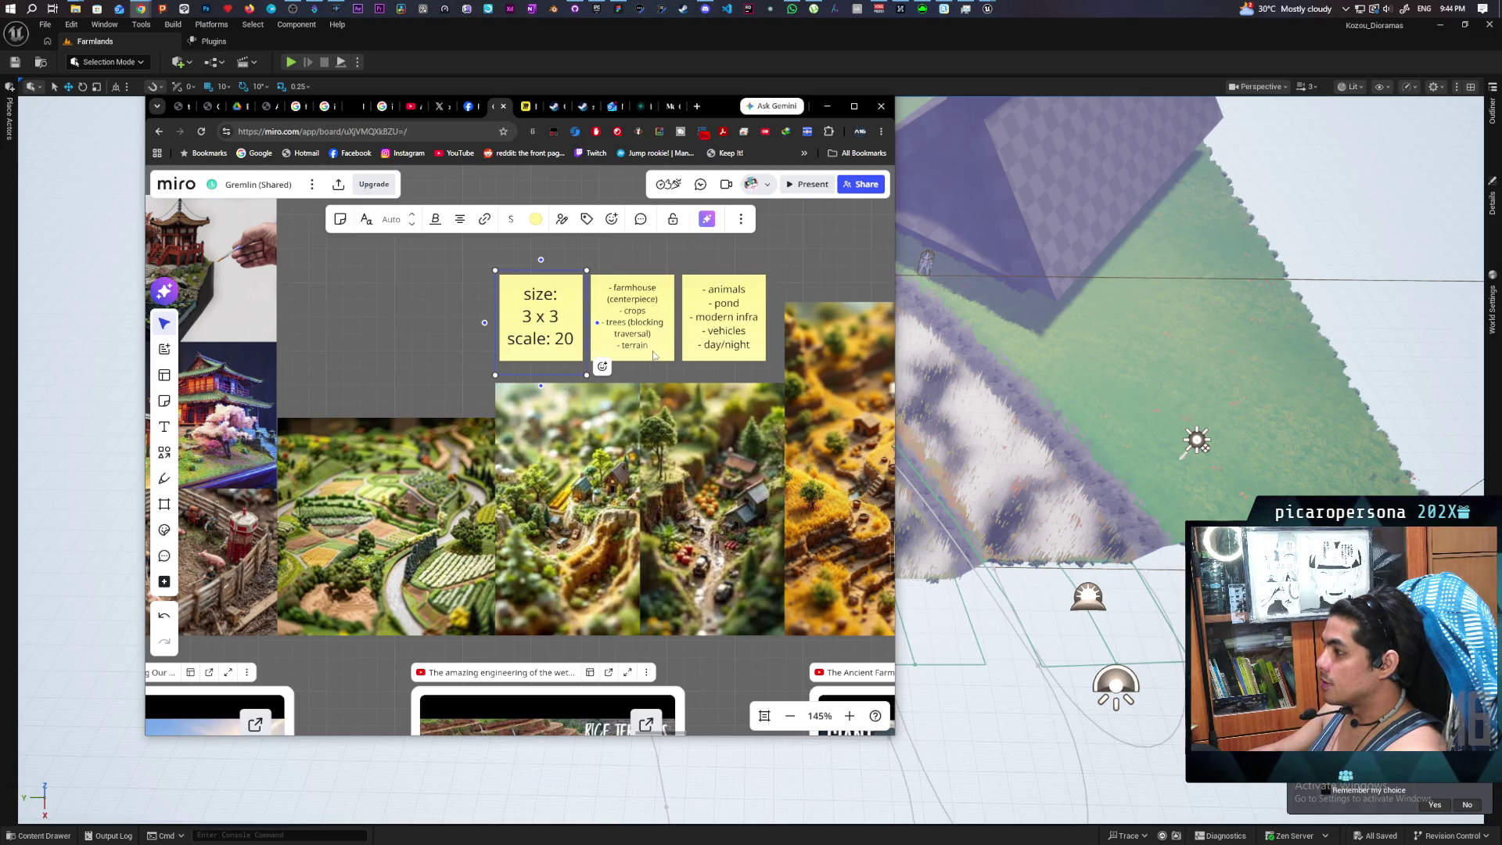
click(925, 380)
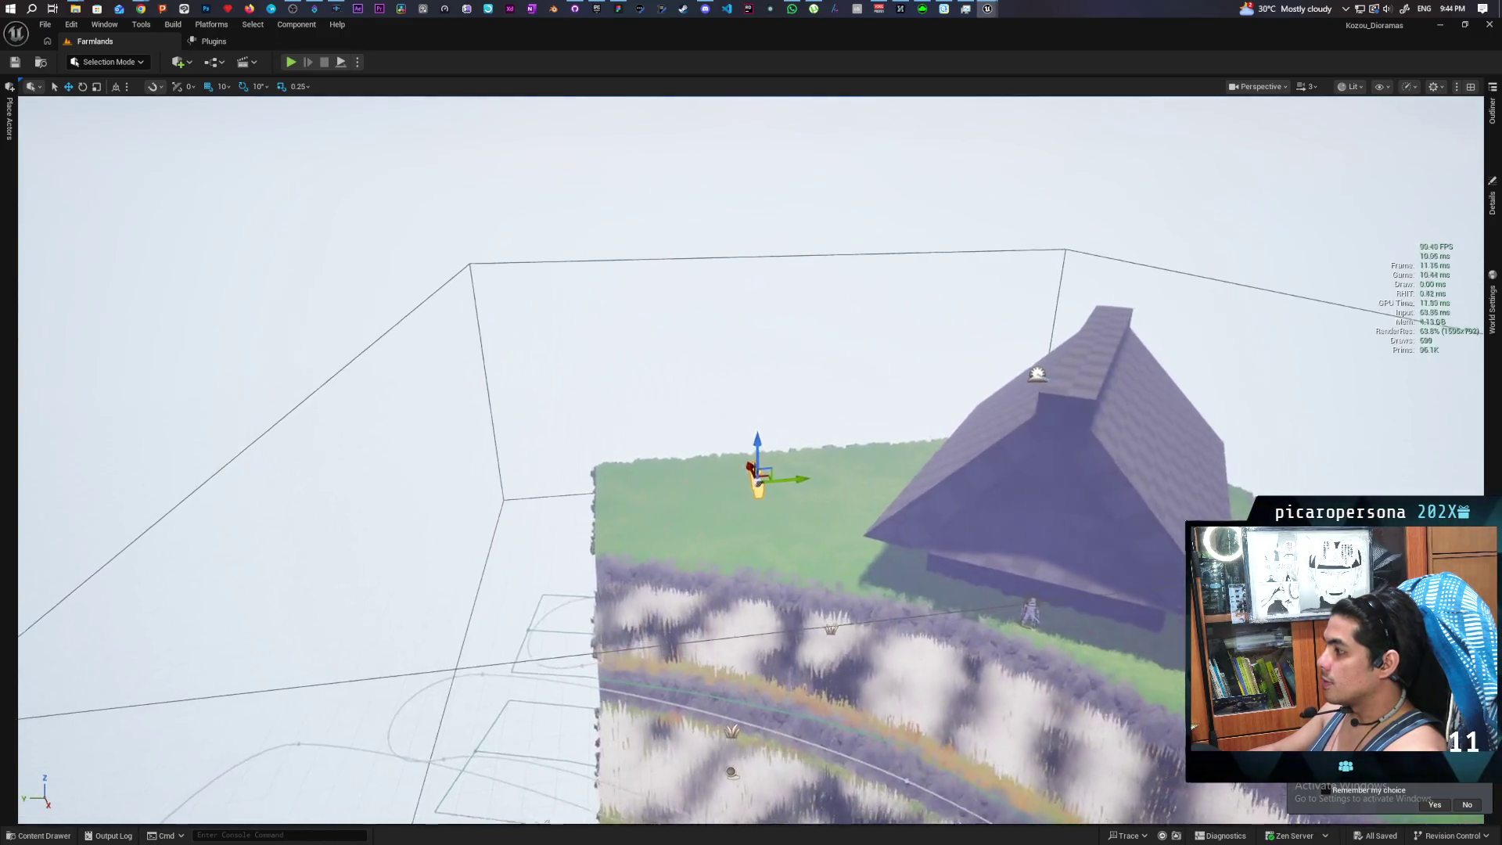
Shift the diorama view, then launch the Imports5_6 project from the Epic Games Launcher
key(d)
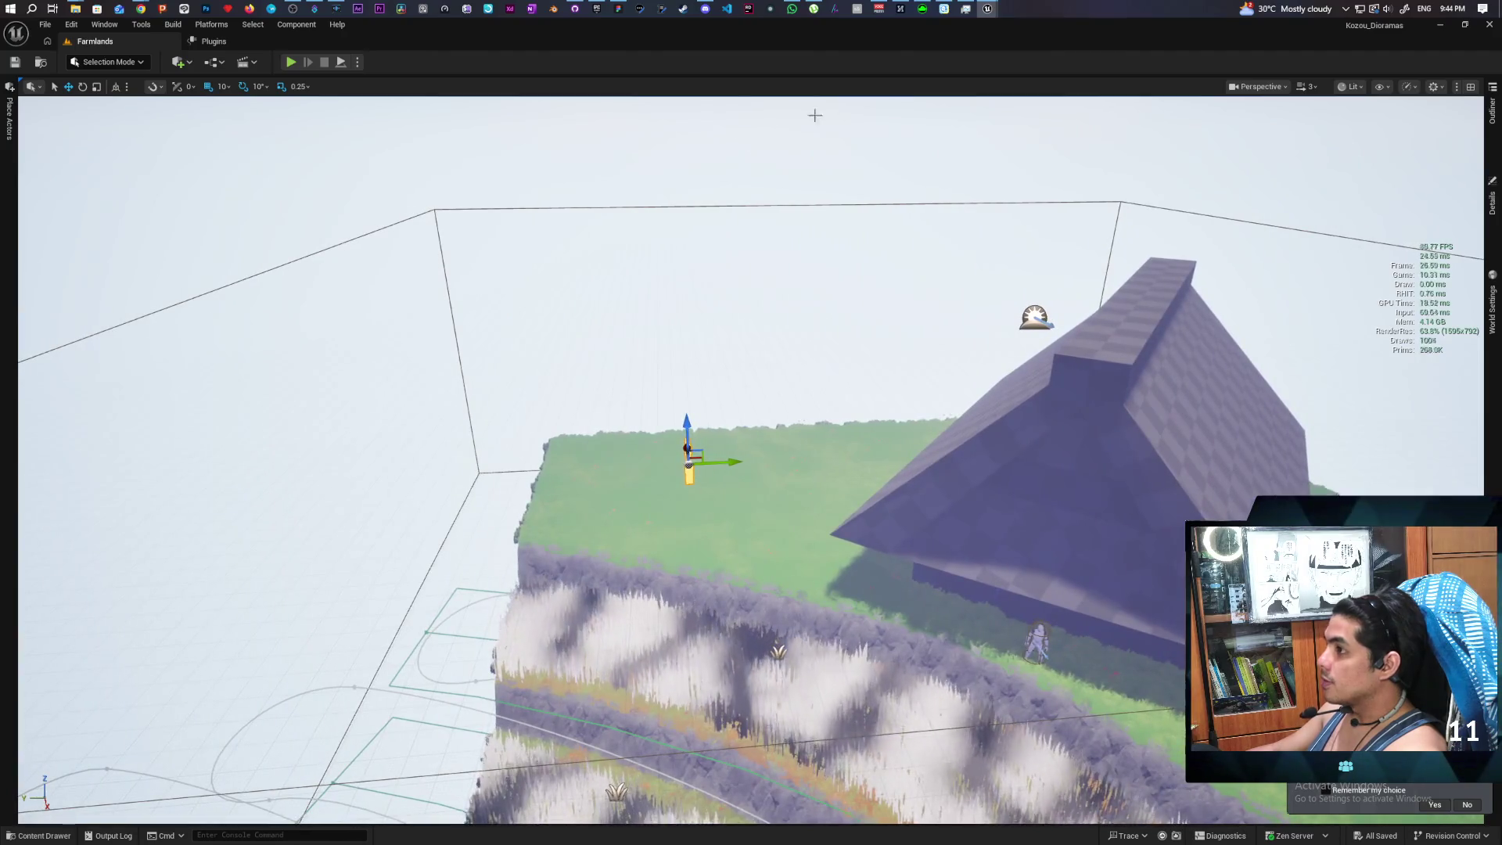
mouse_move(987, 9)
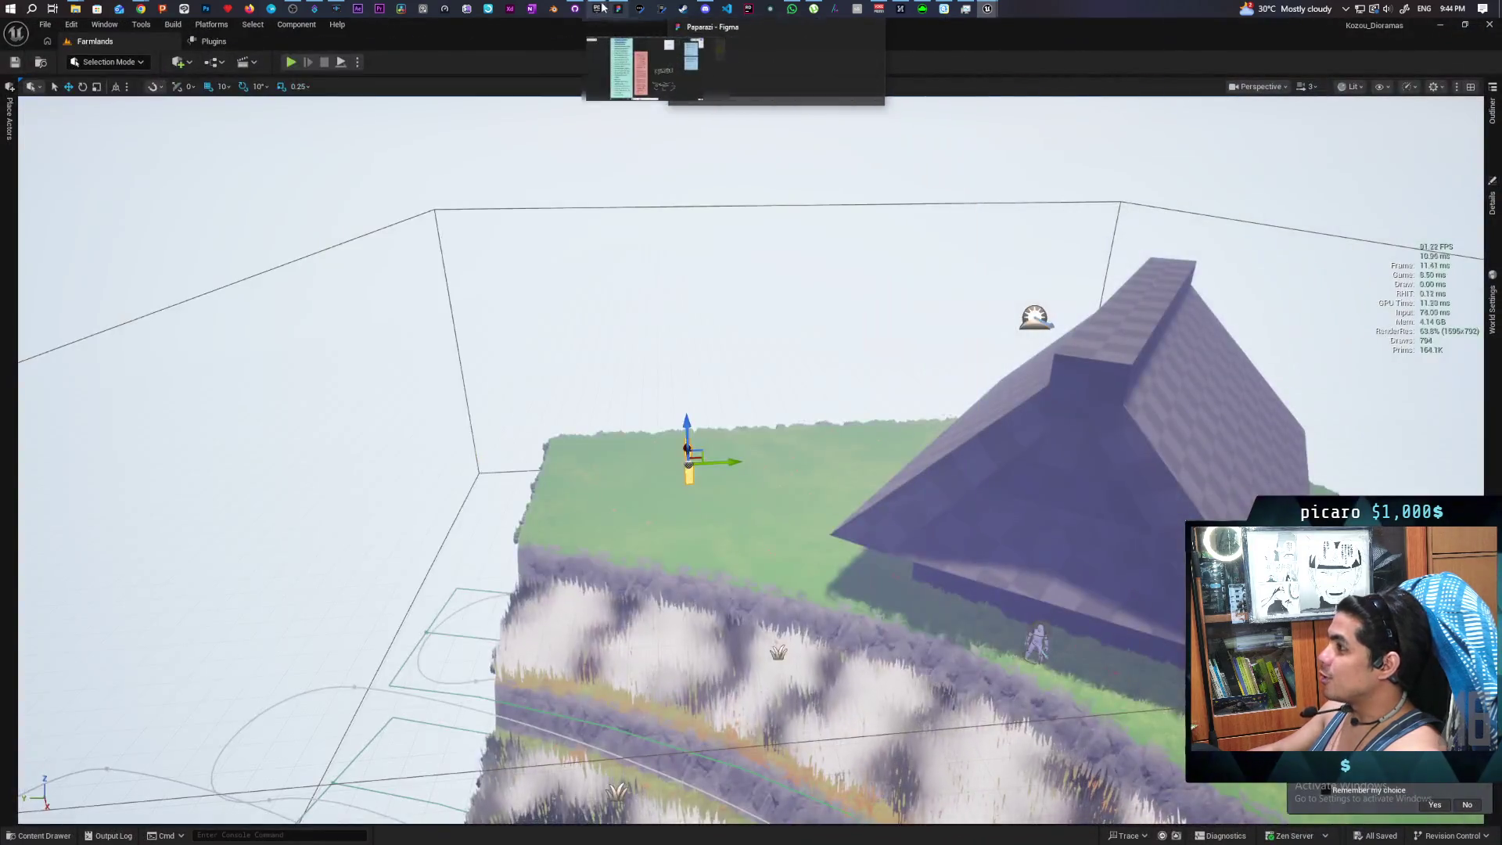
click(599, 7)
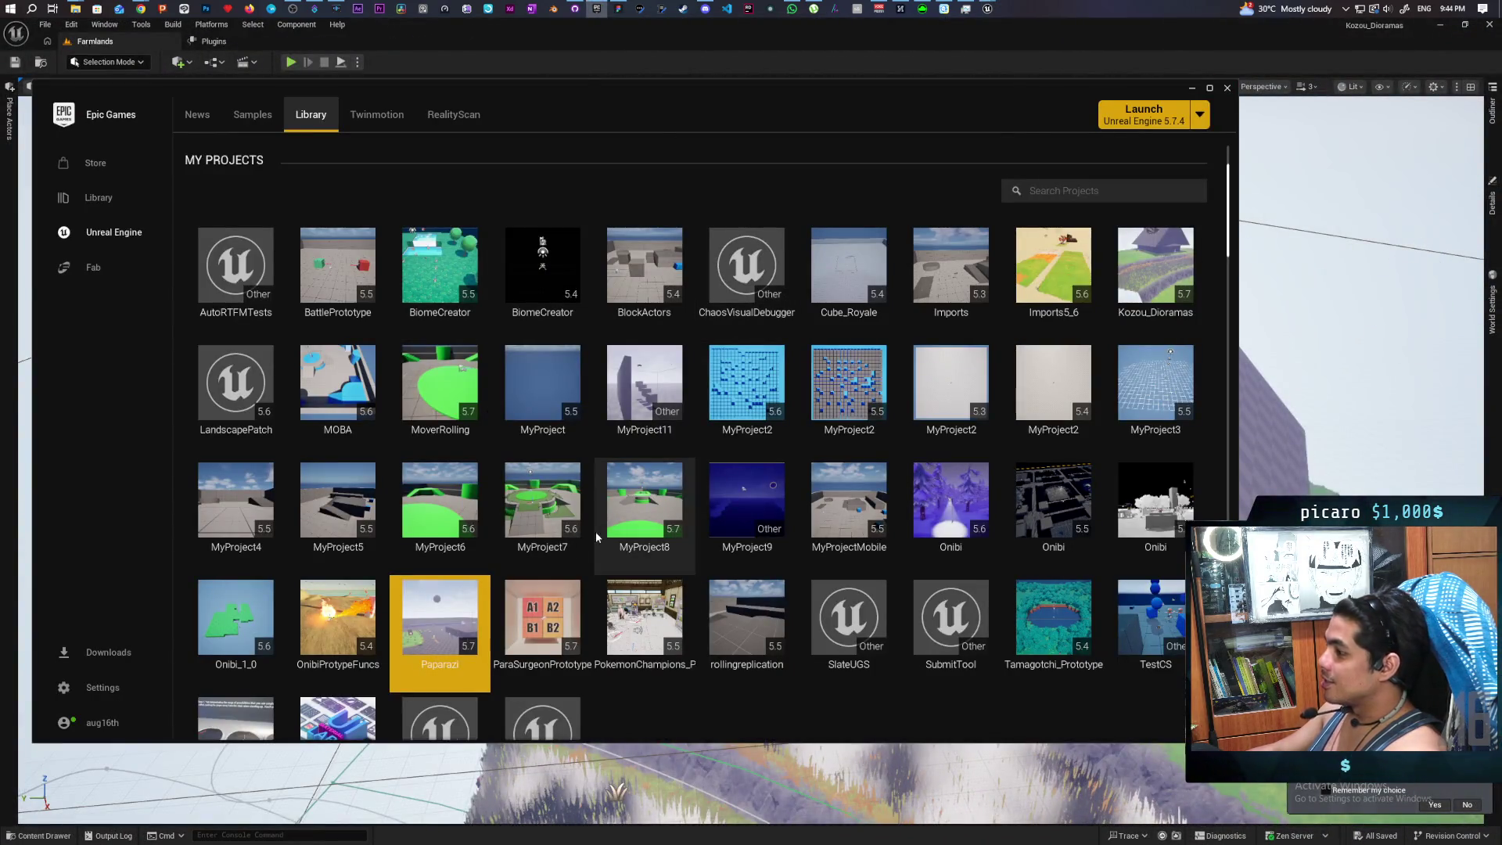
double_click(1042, 334)
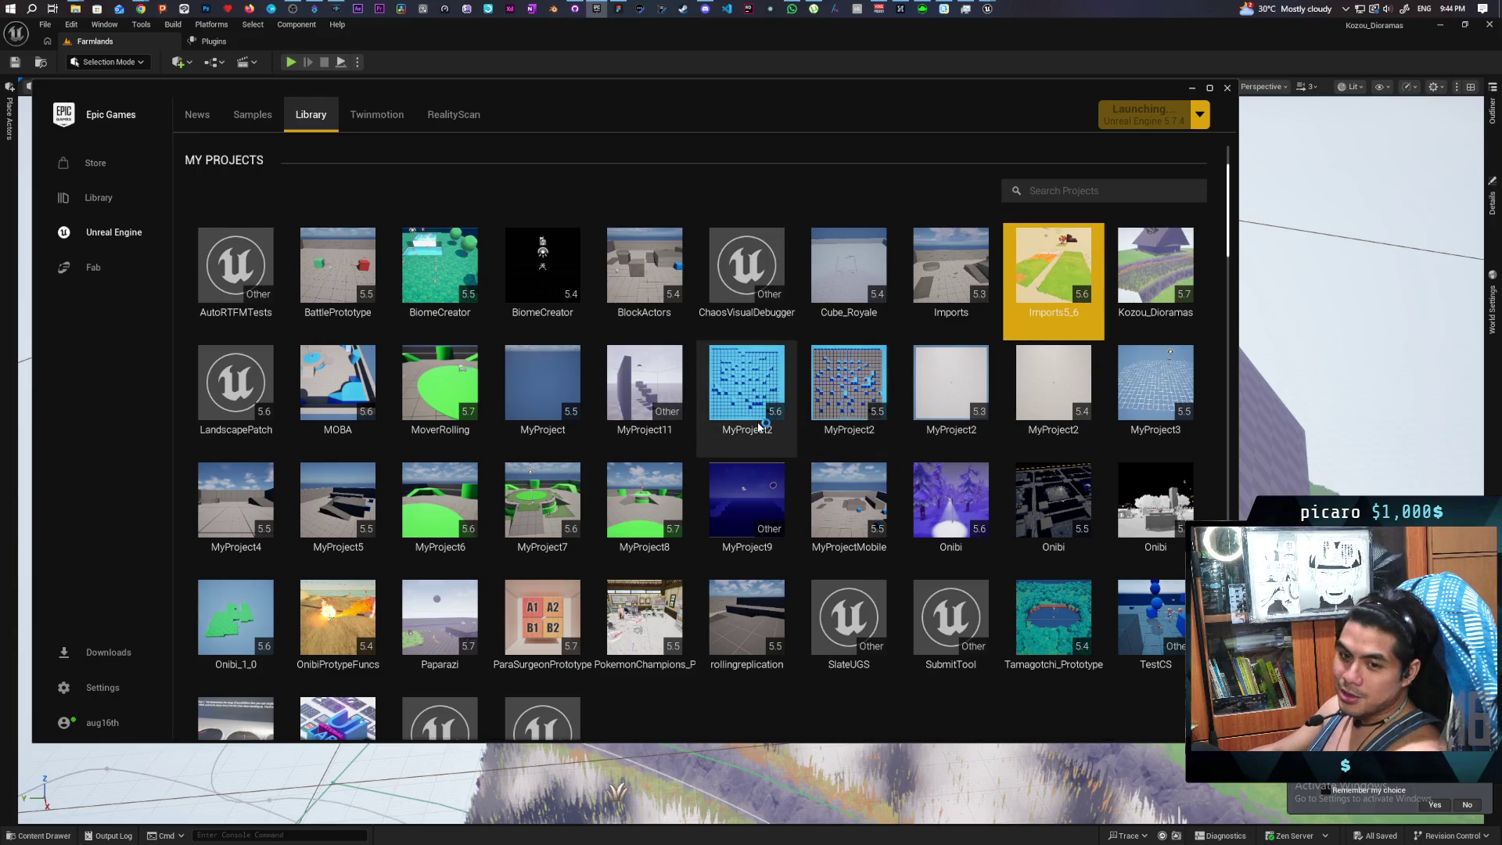
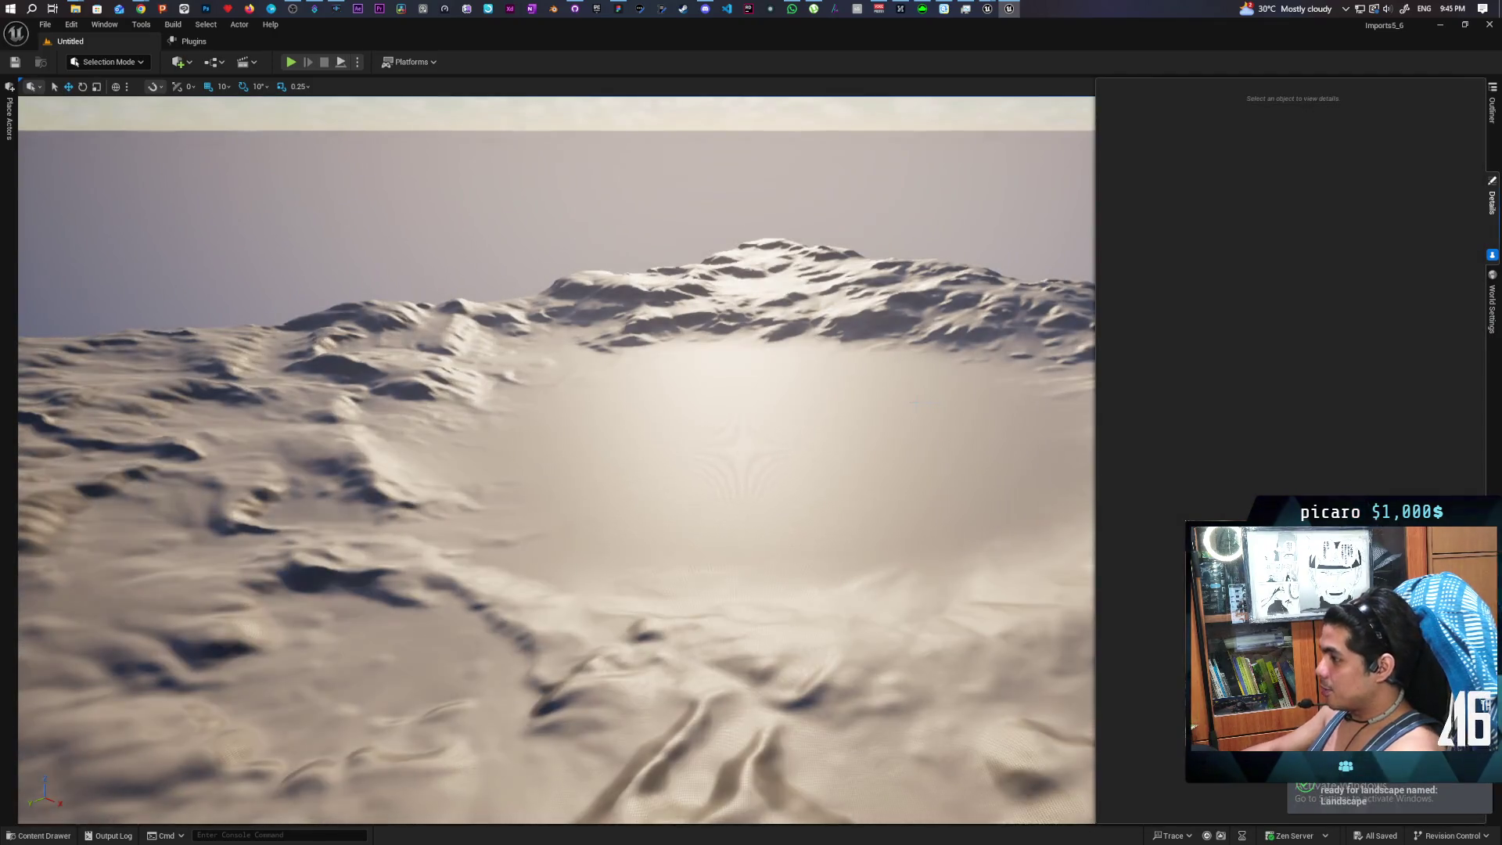
Load Map_MeadowEnvironment_05_Overview from ANGRY_MESH > StylizedPack_MeadowEnvironment > Maps
key(ctrl+space)
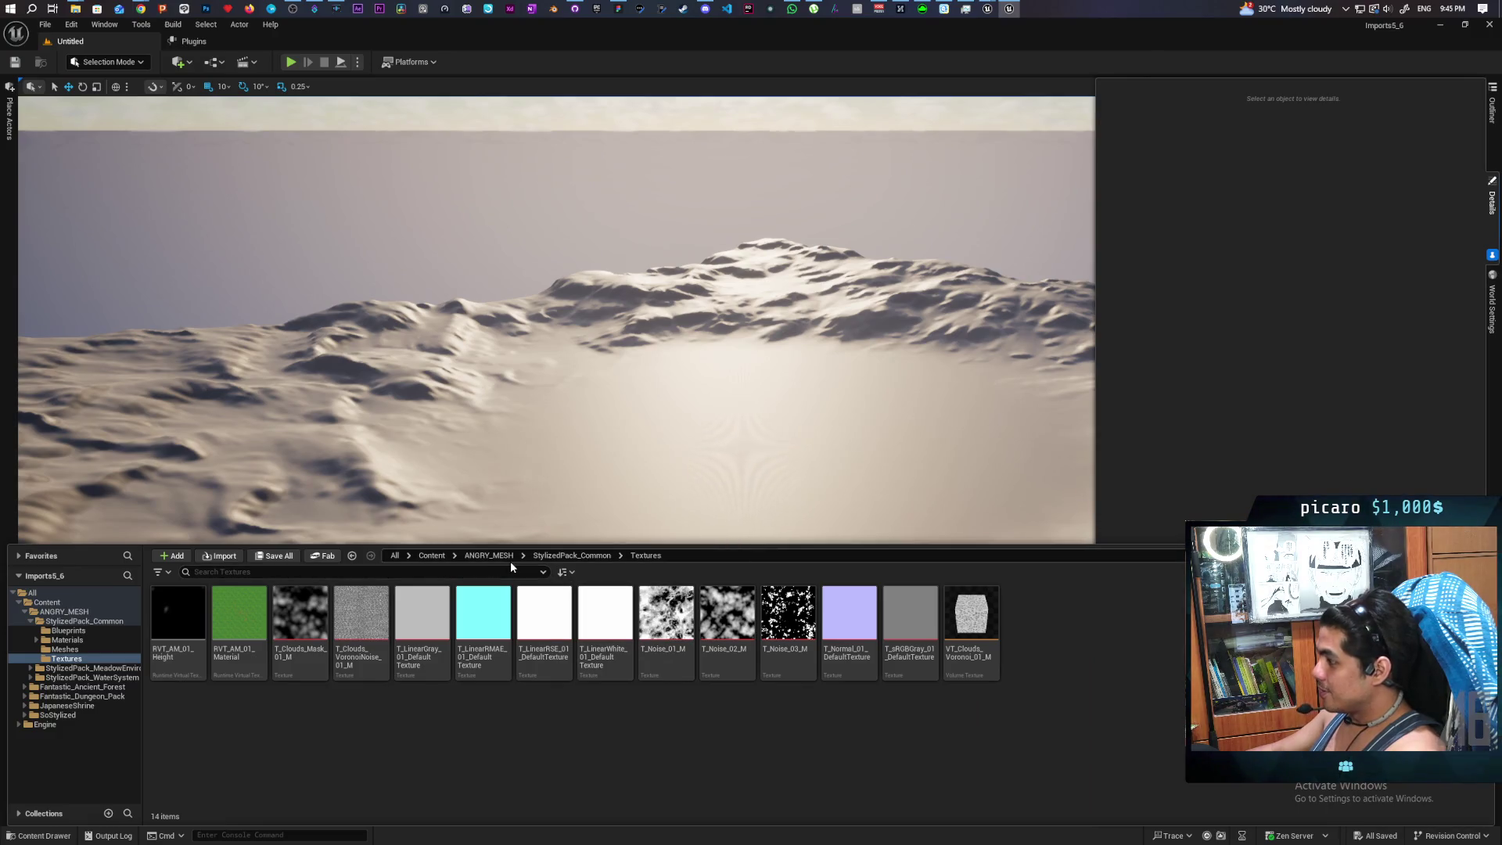
click(484, 556)
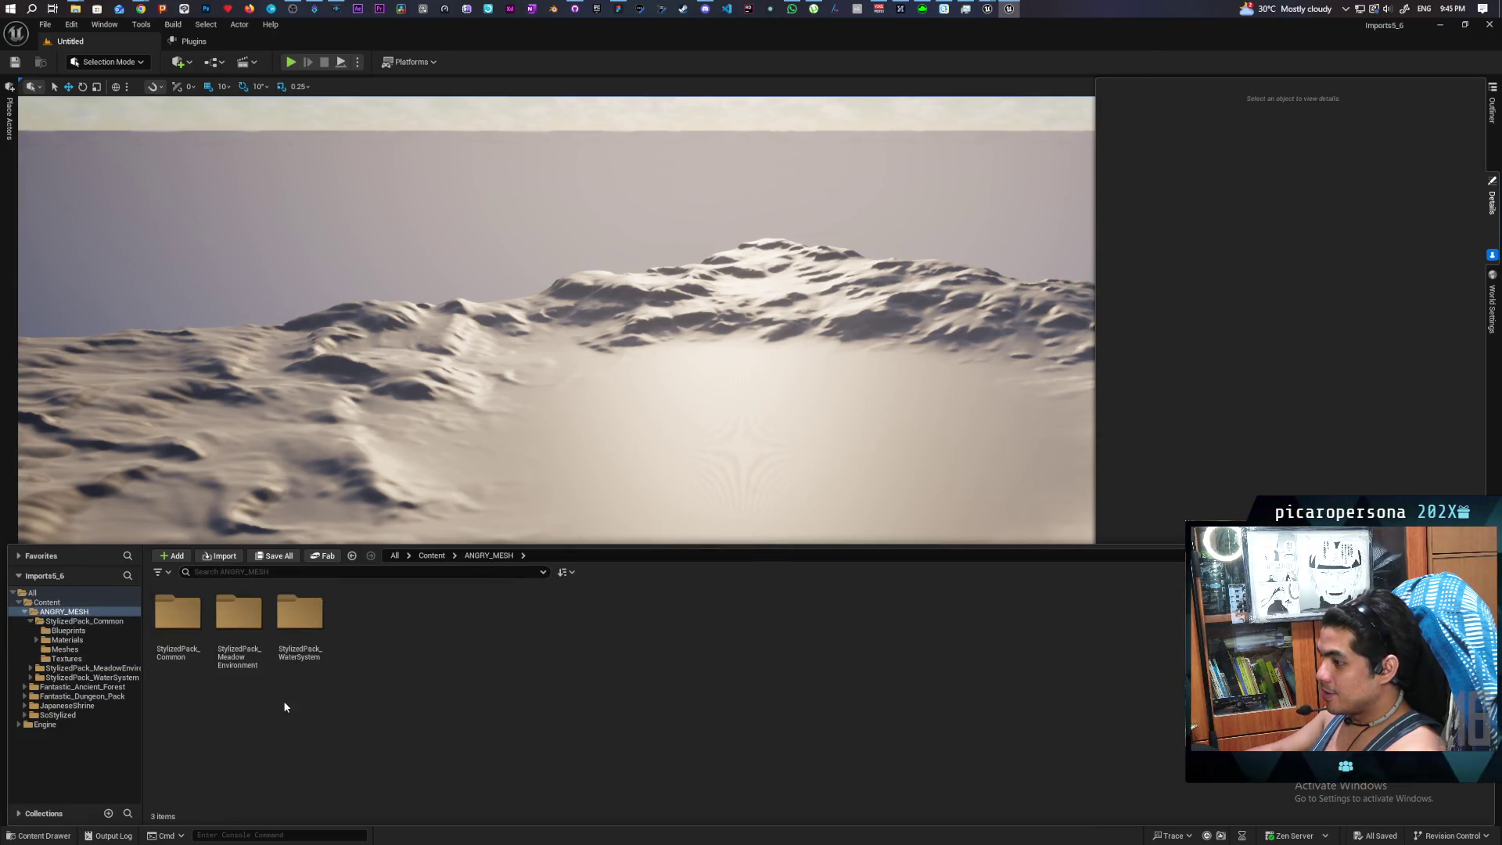
double_click(245, 626)
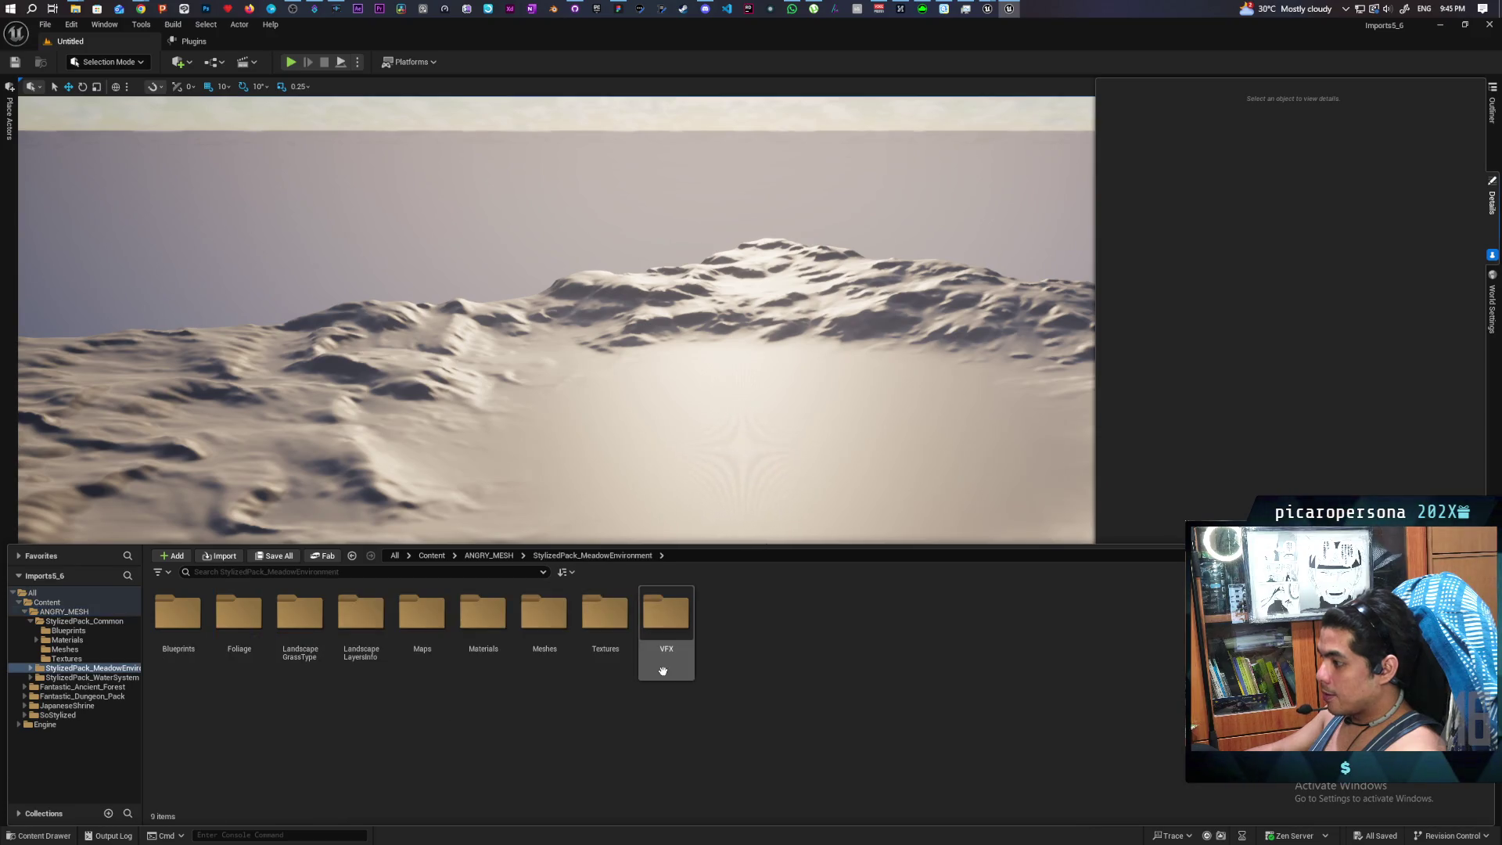
double_click(438, 623)
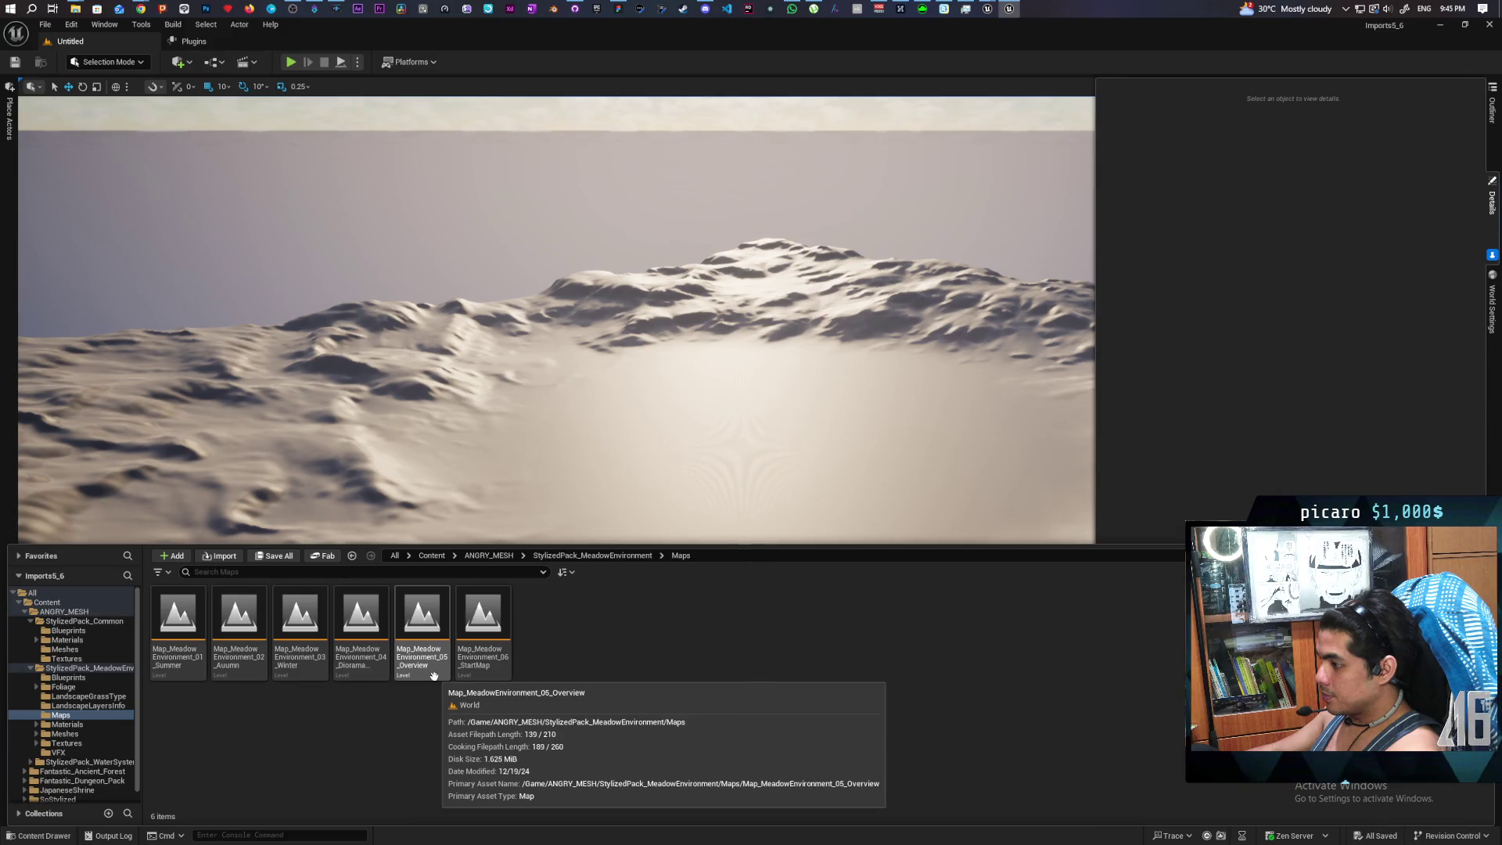
click(436, 626)
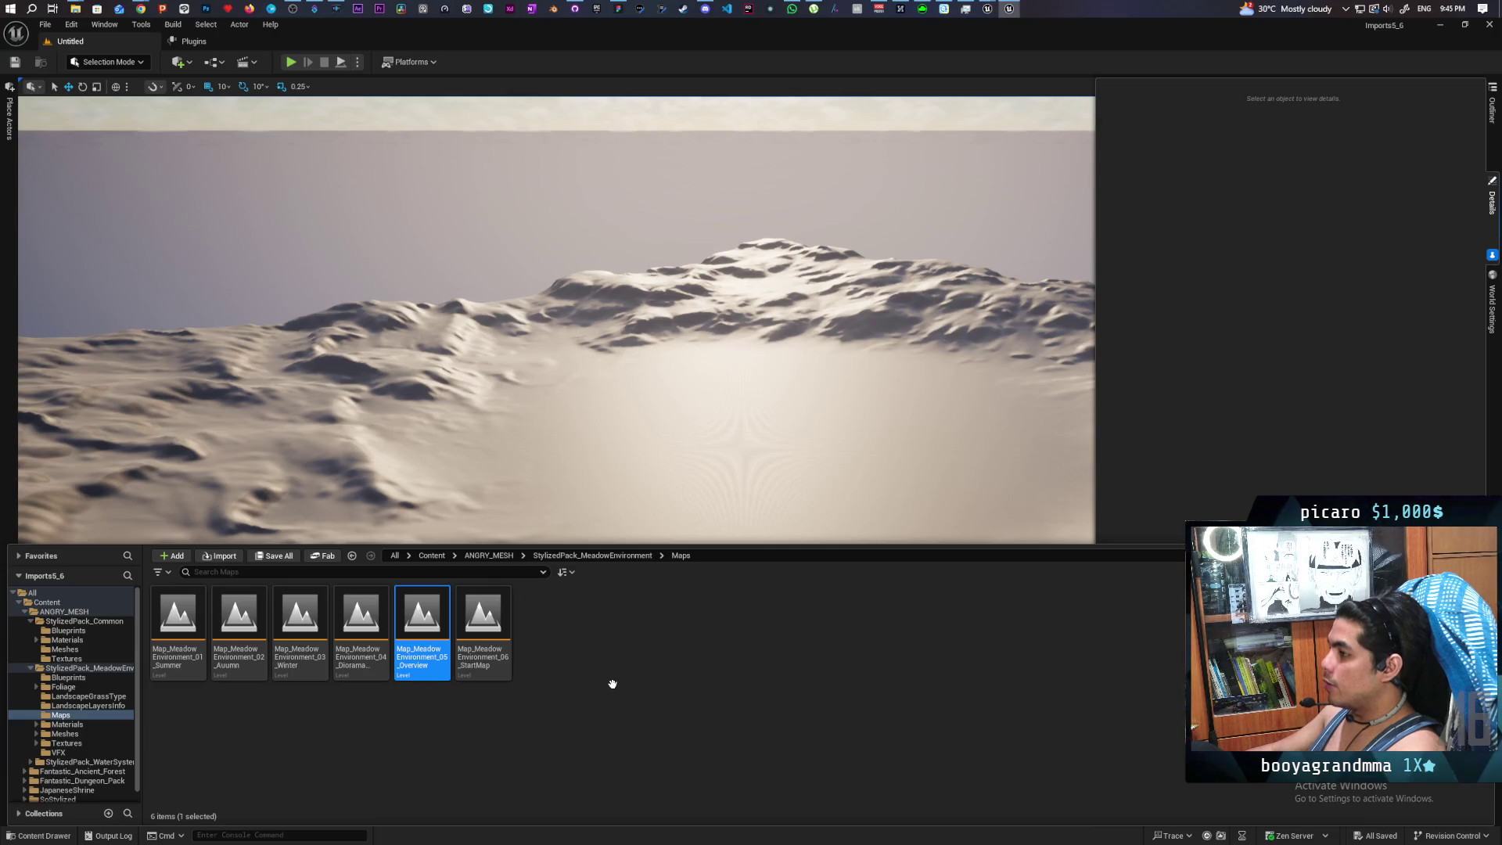
key(Return)
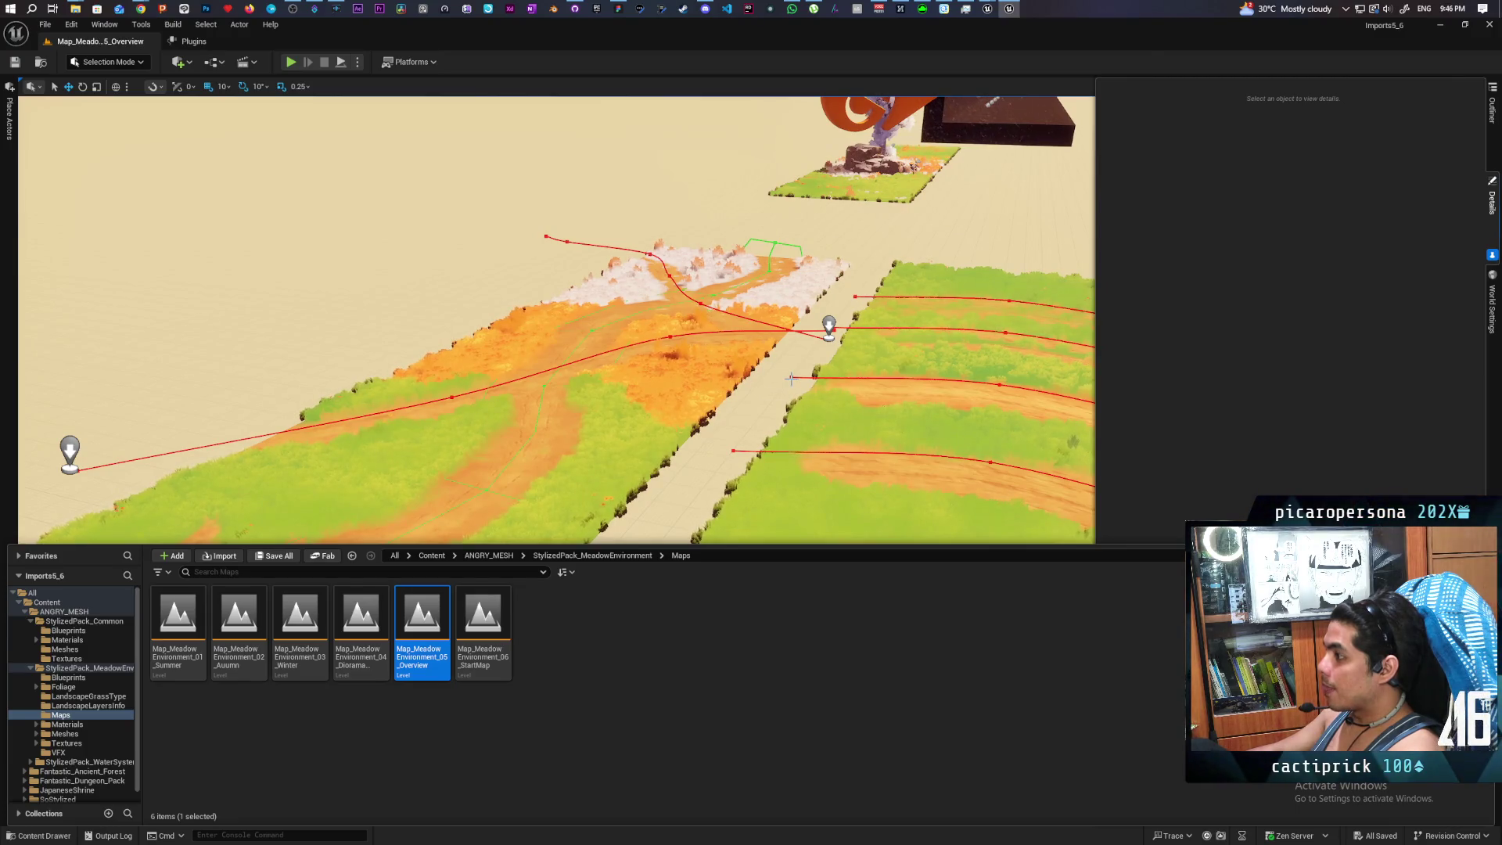
Fly the viewport to the SUMMER MESHES showcase and select an oak tree there
mouse_move(802, 396)
mouse_down()
mouse_move(739, 532)
mouse_move(696, 375)
mouse_move(688, 415)
mouse_move(642, 422)
mouse_move(602, 413)
mouse_move(594, 368)
mouse_move(532, 422)
mouse_move(433, 468)
mouse_up()
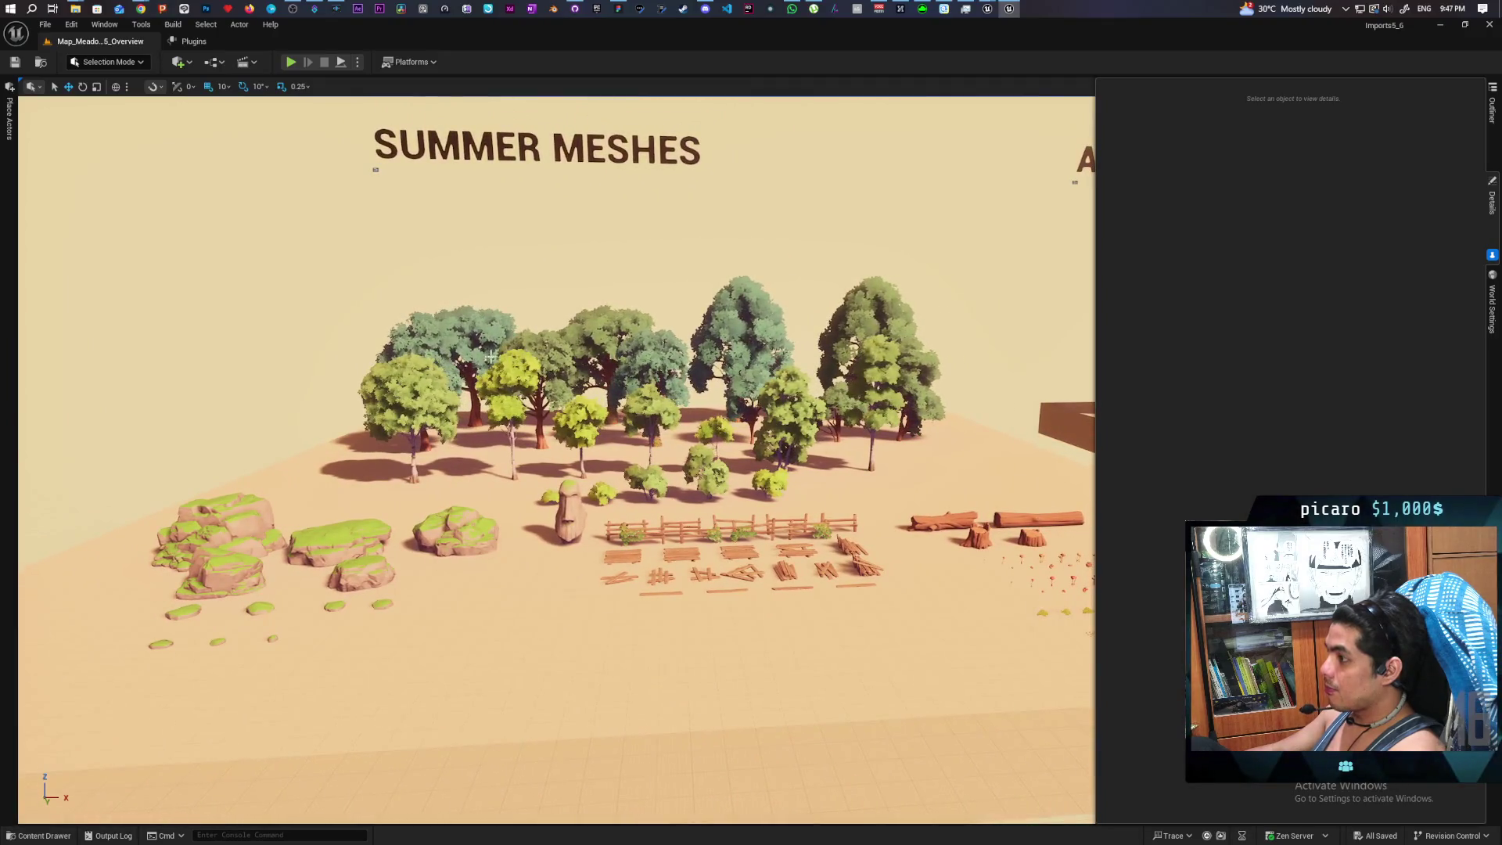
click(436, 349)
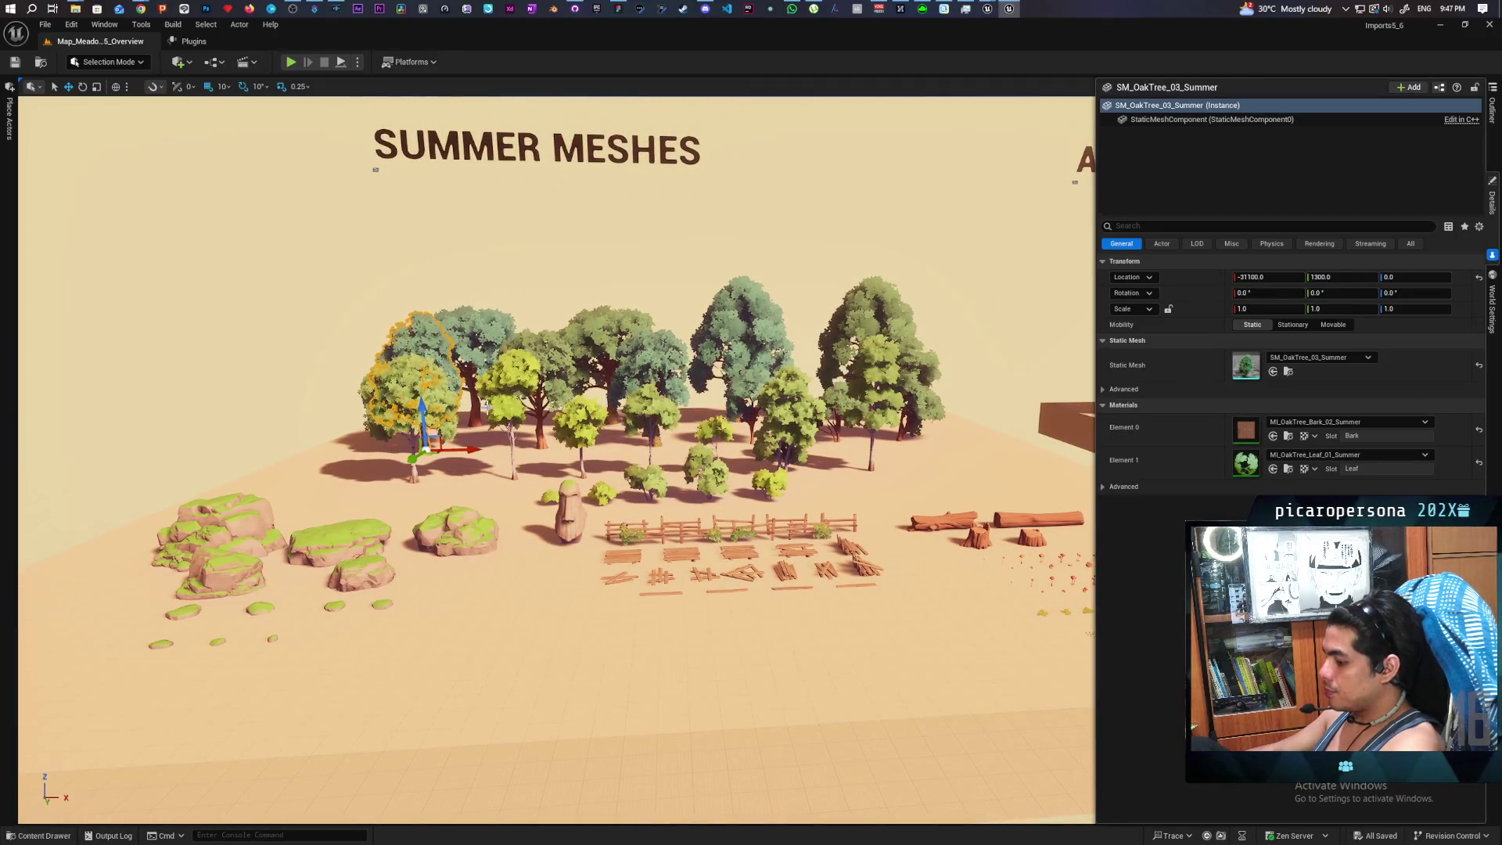
Jump to the oak's mesh asset, then browse the Background, CoverPlants and CoverPlants_Summer folders
key(ctrl+b)
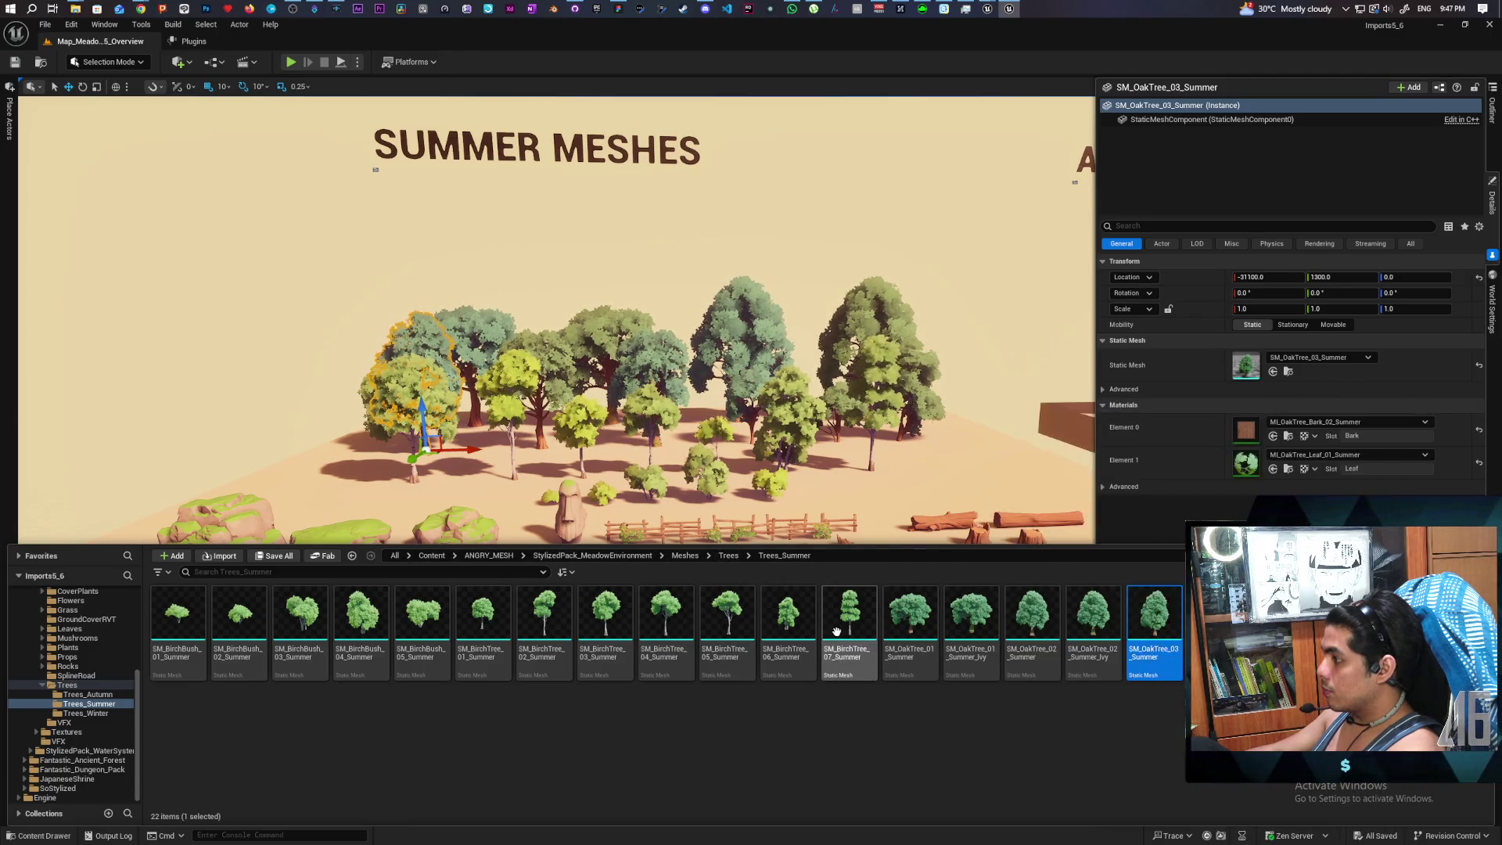
click(728, 556)
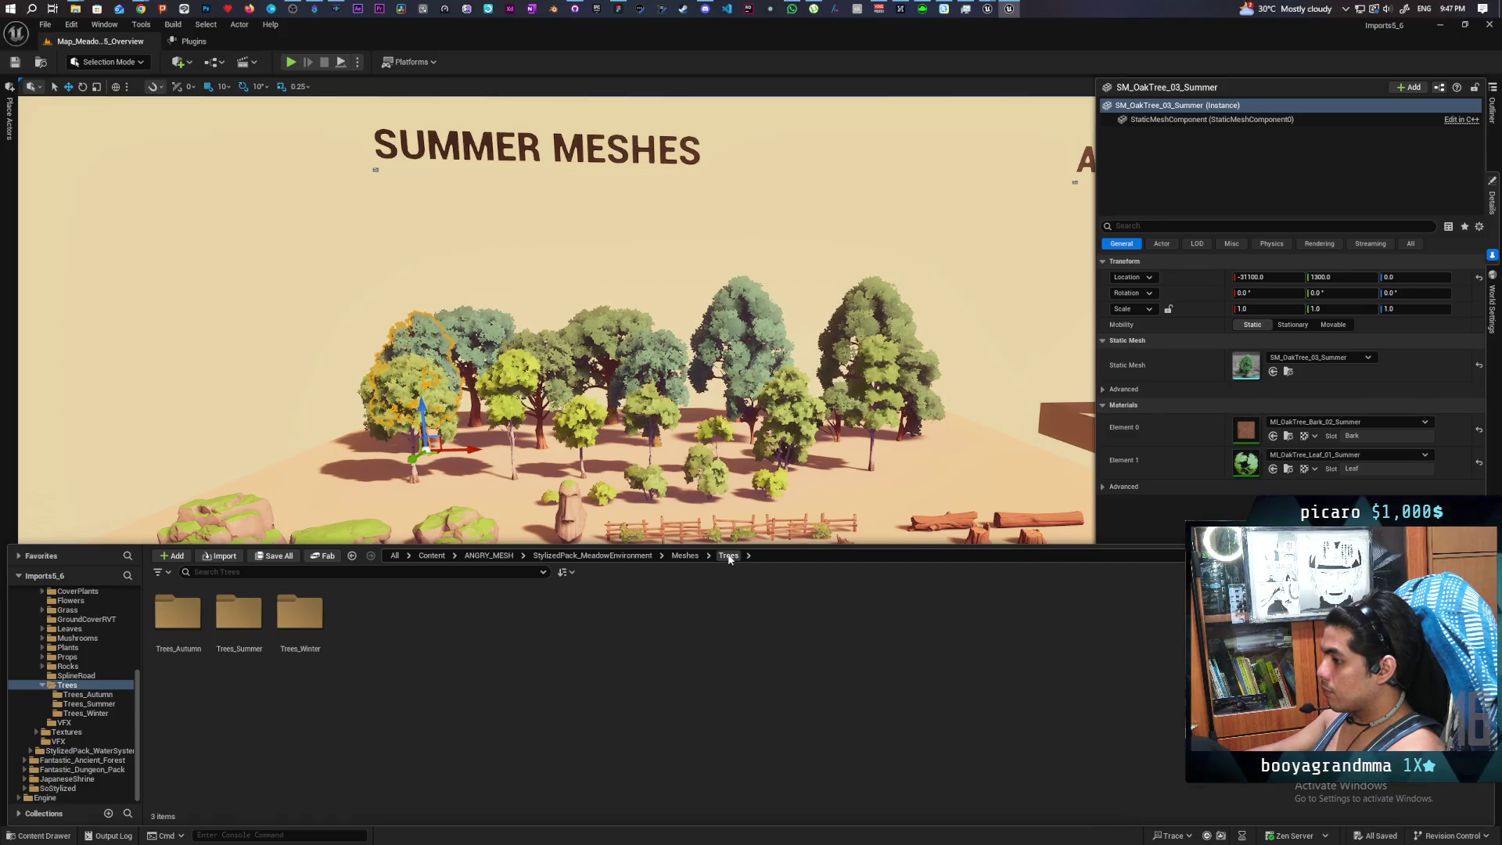
click(686, 556)
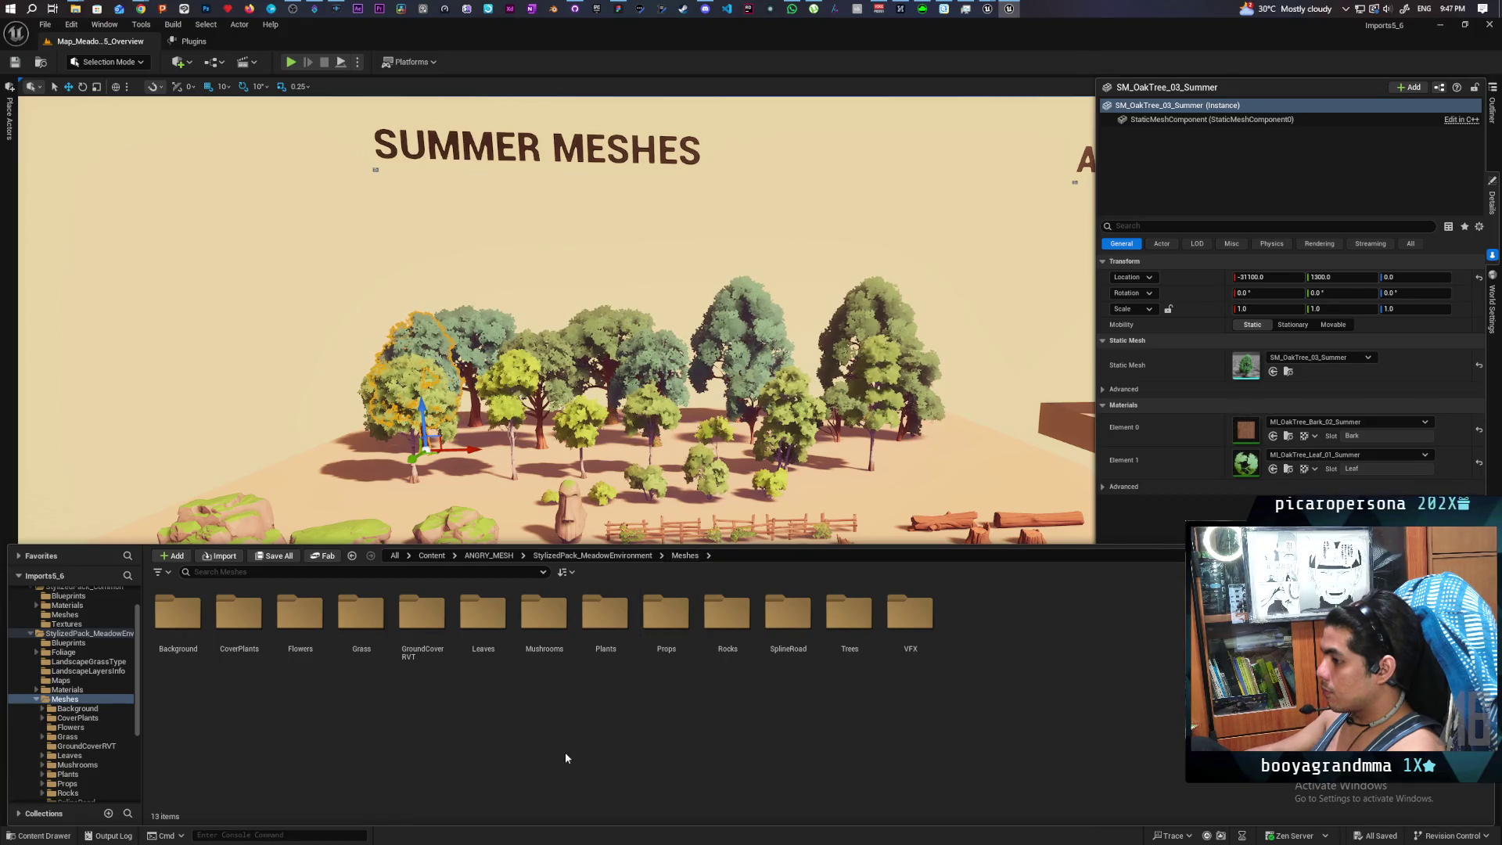
double_click(195, 625)
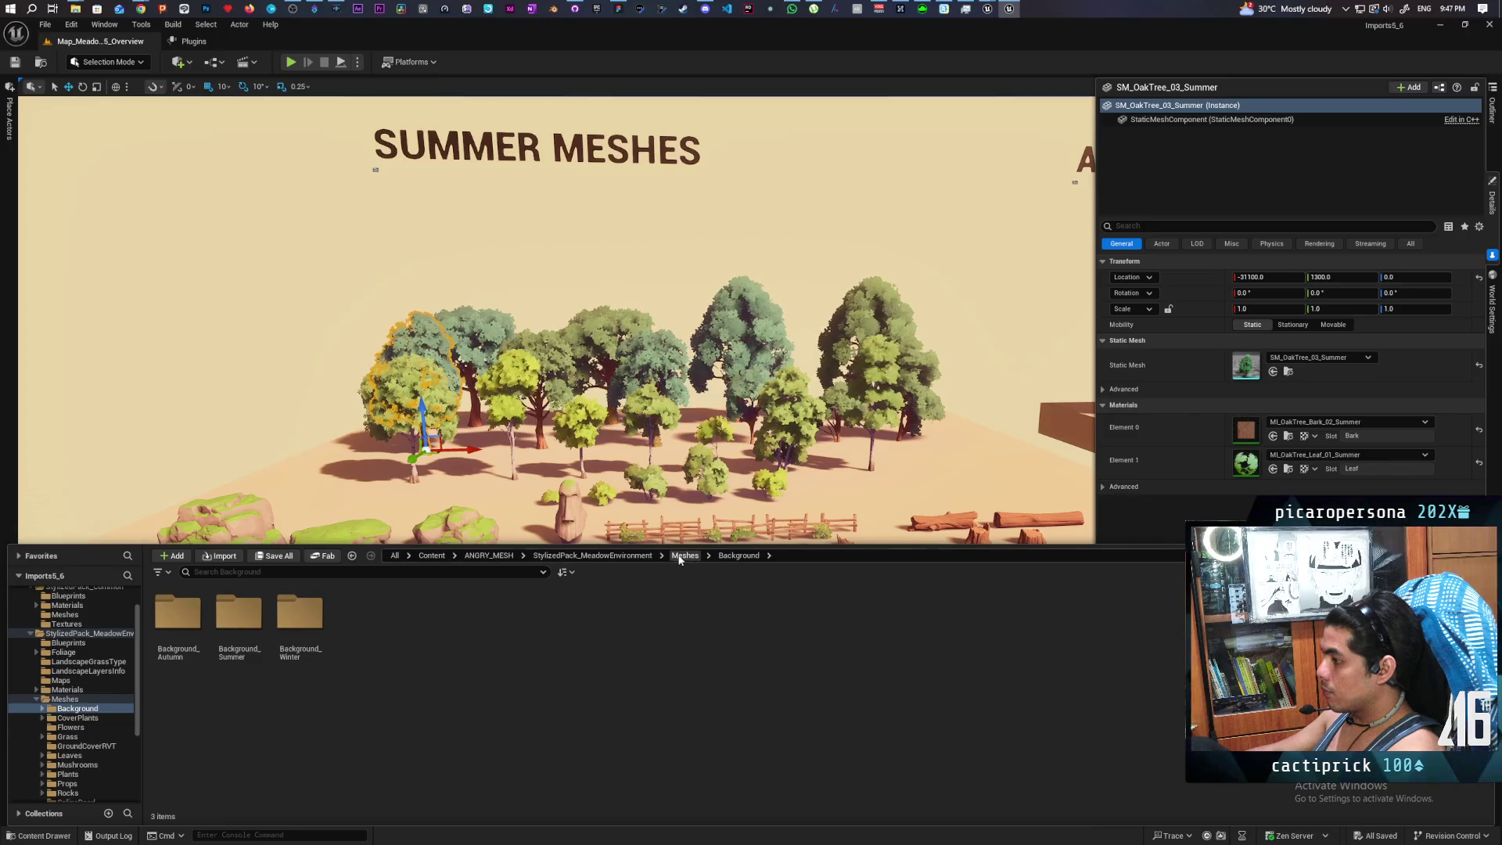
click(684, 556)
double_click(239, 618)
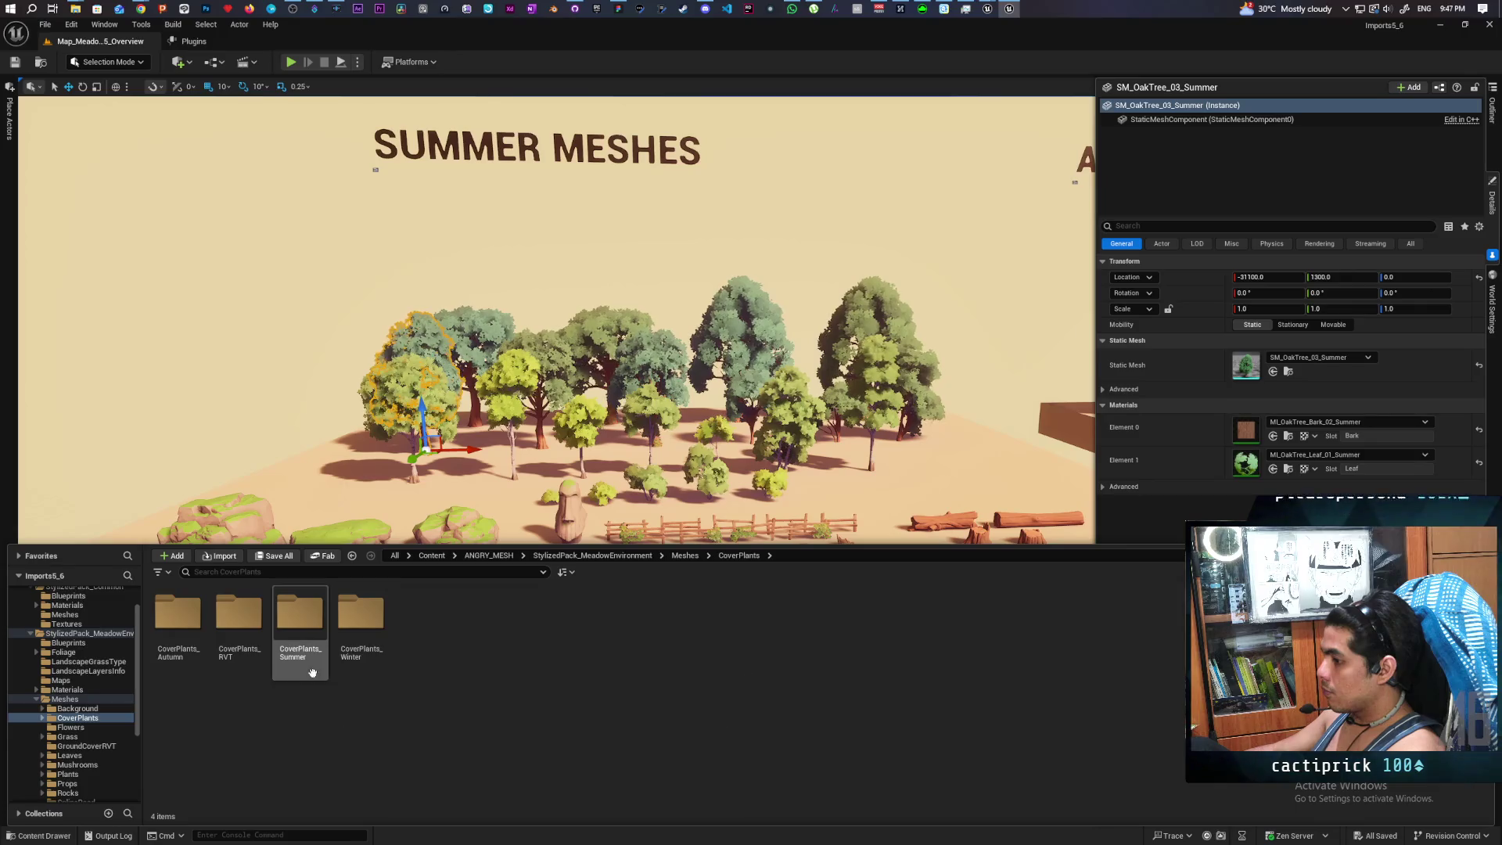
double_click(294, 626)
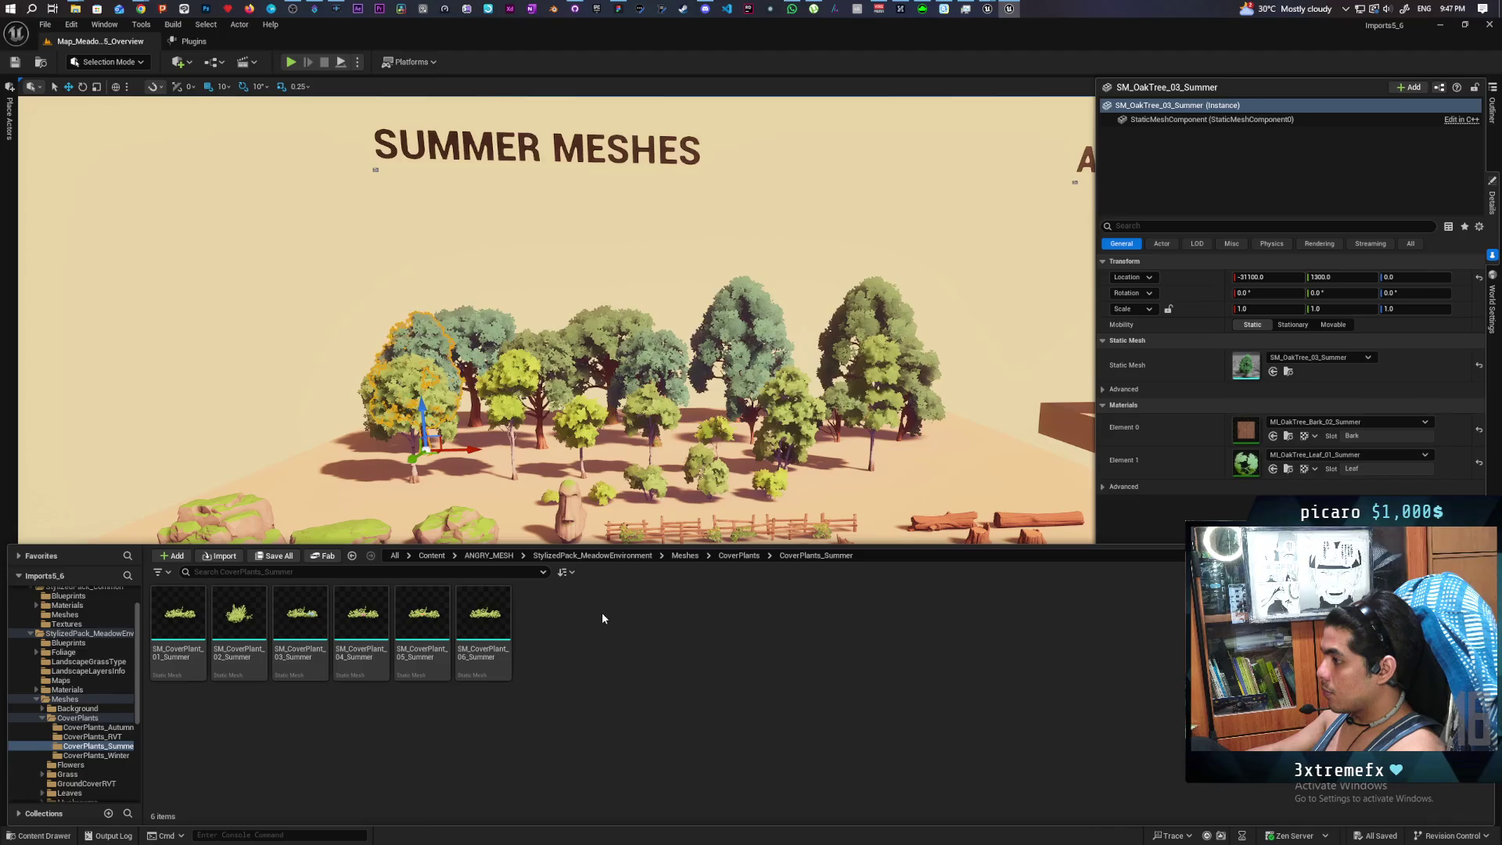
scroll(738, 489, up, 10)
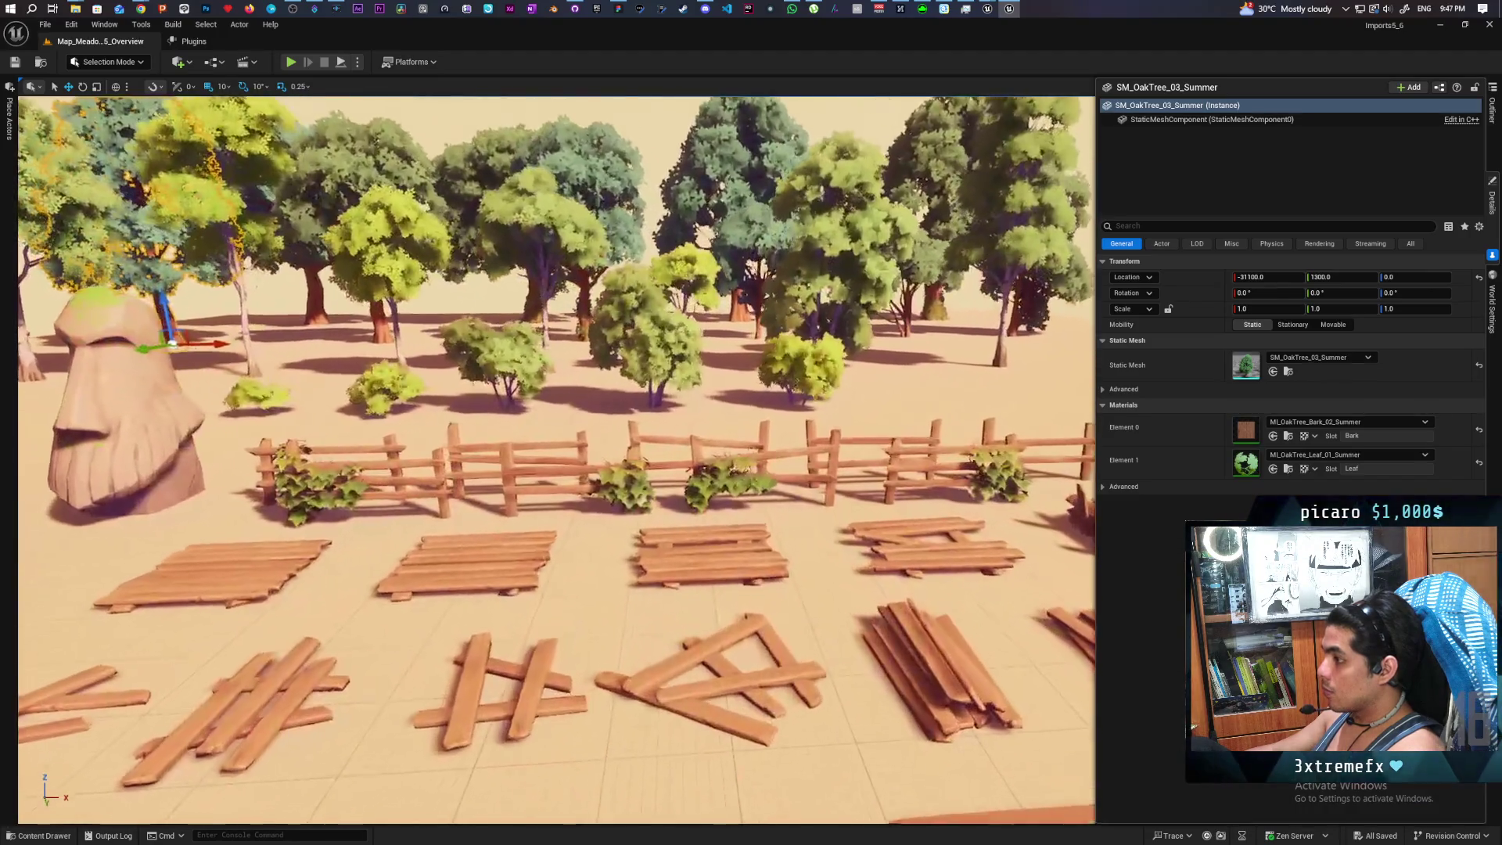
Inspect the ivy-covered fence, a grass clump and the scattered oak leaves up close
click(627, 493)
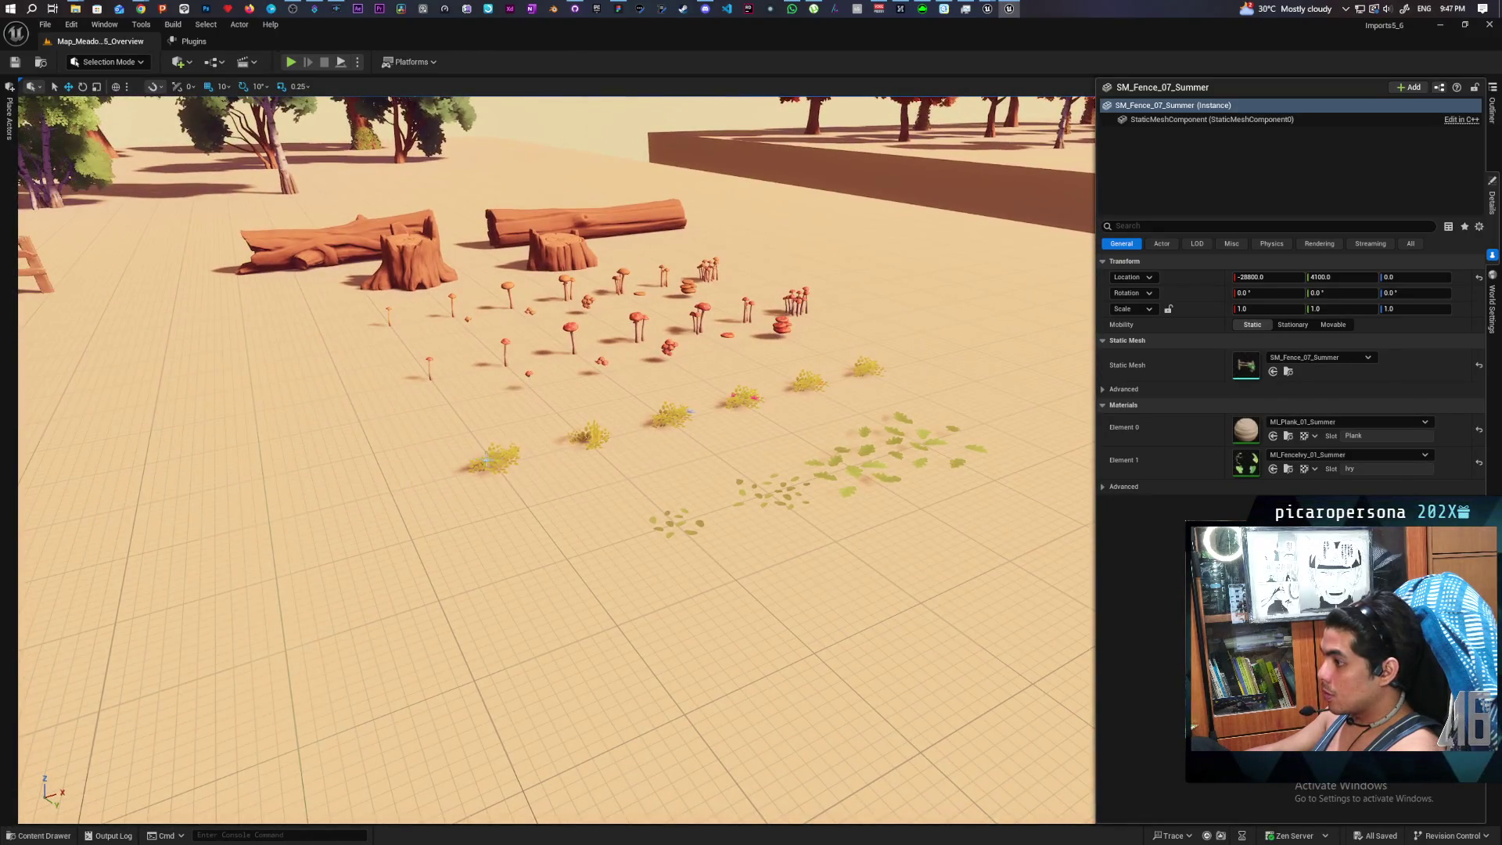
click(488, 460)
key(f)
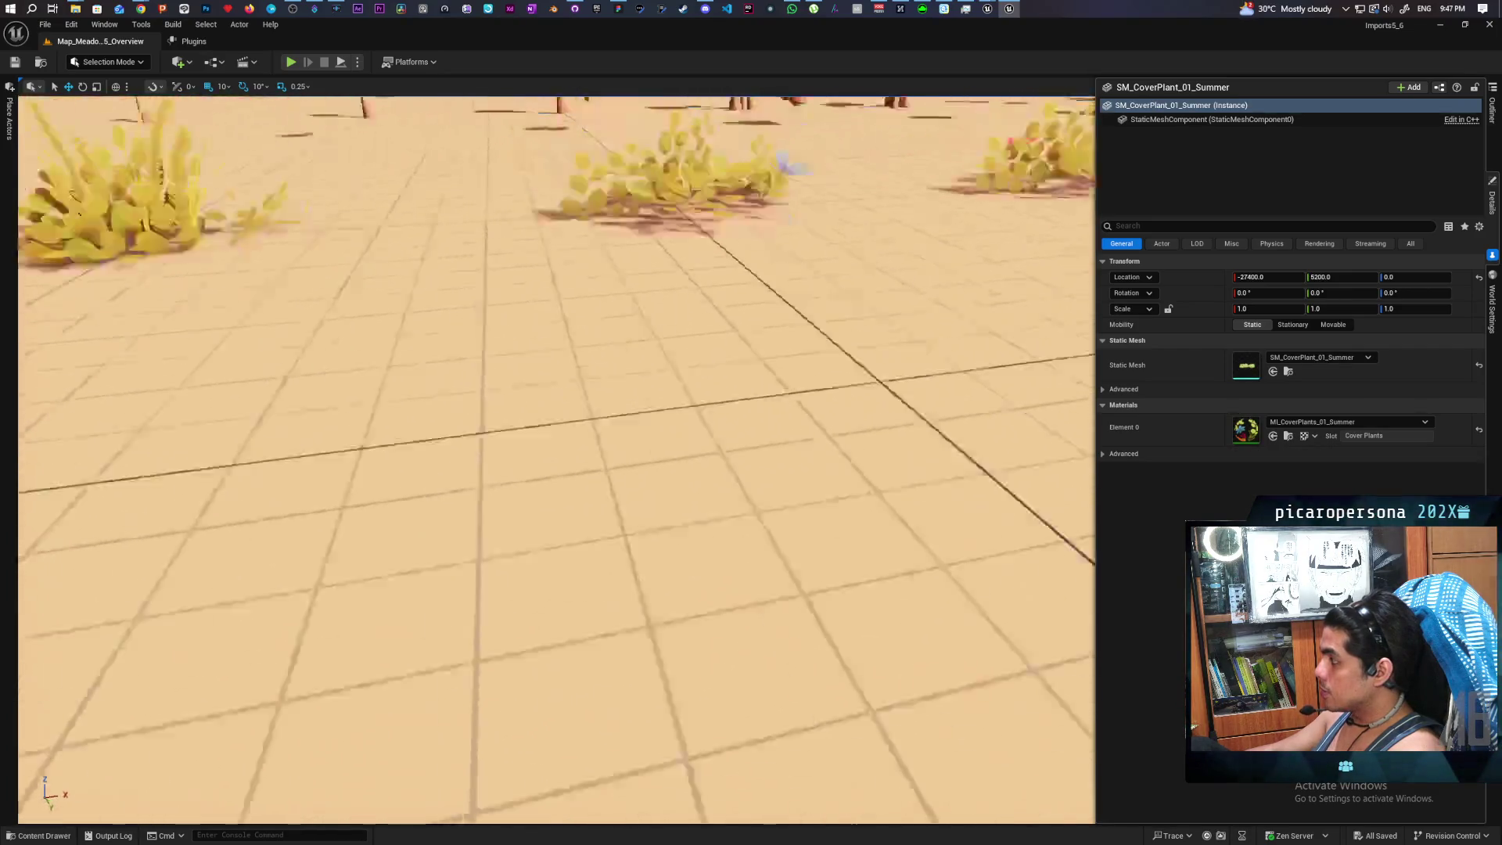
key(d)
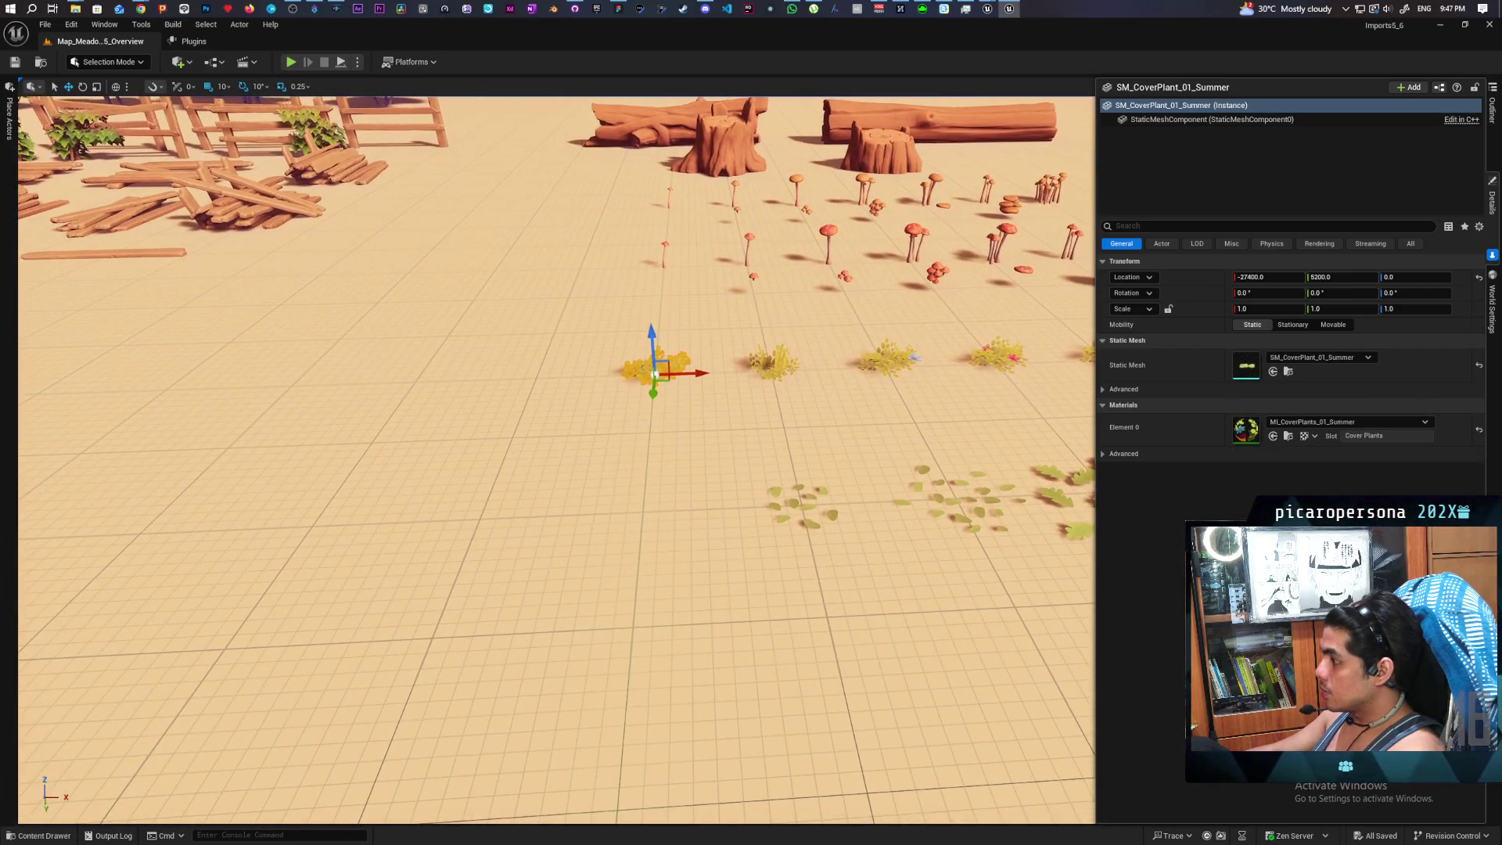
key(a)
click(671, 539)
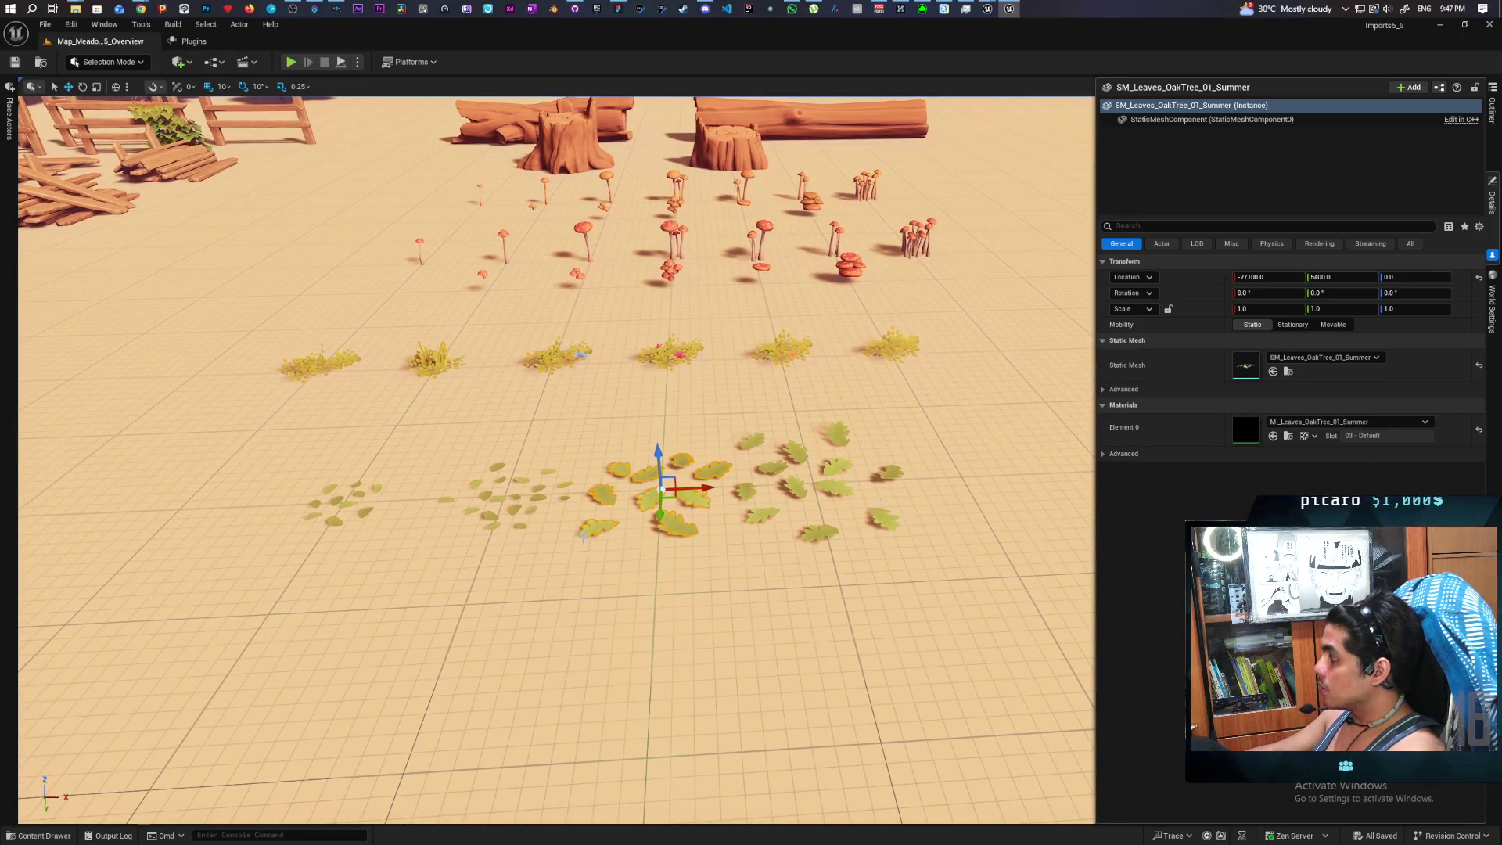
key(s)
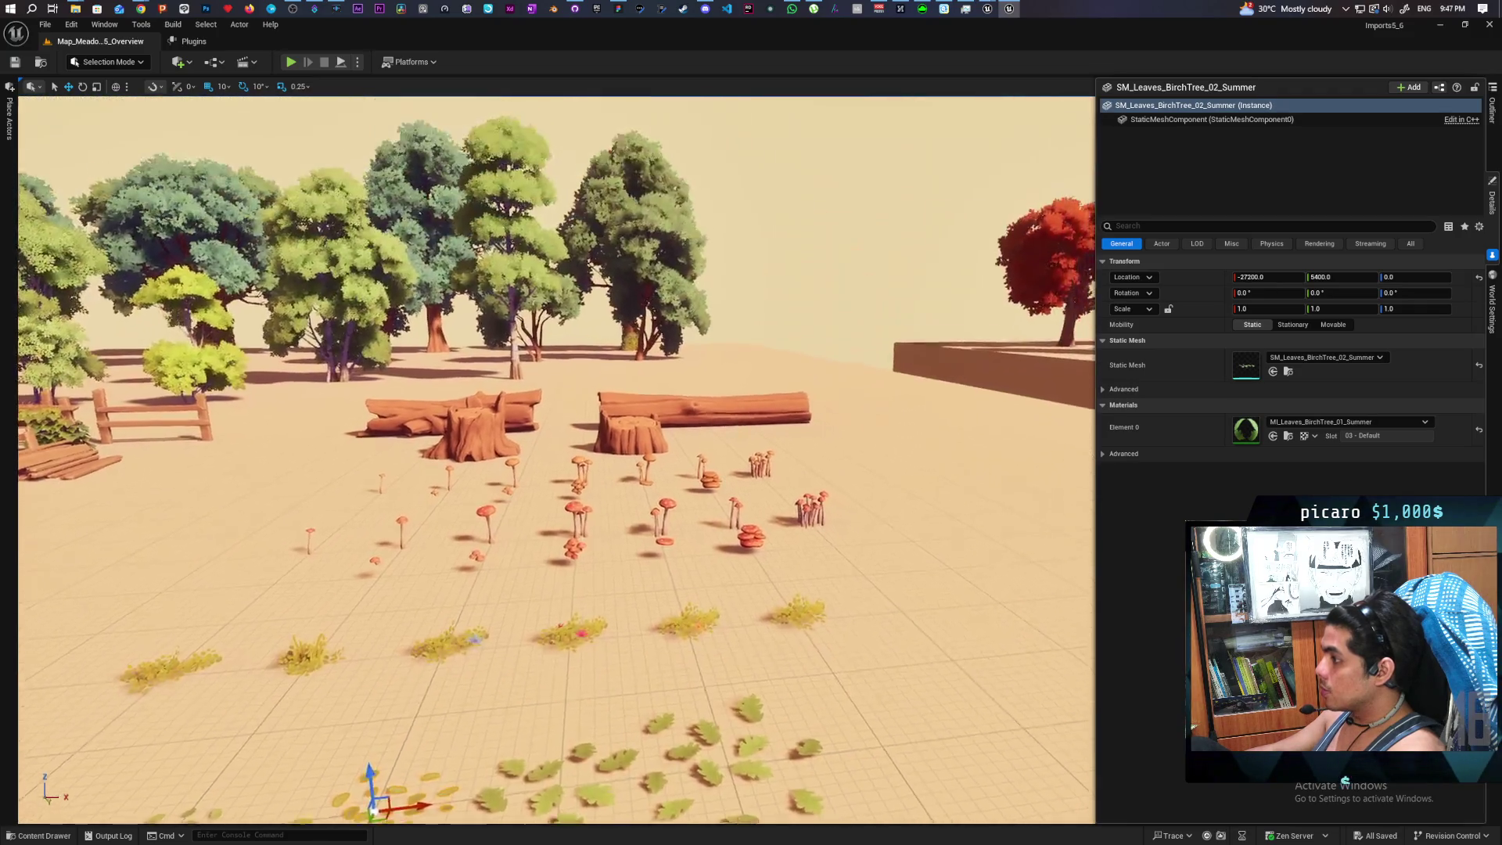
key(f)
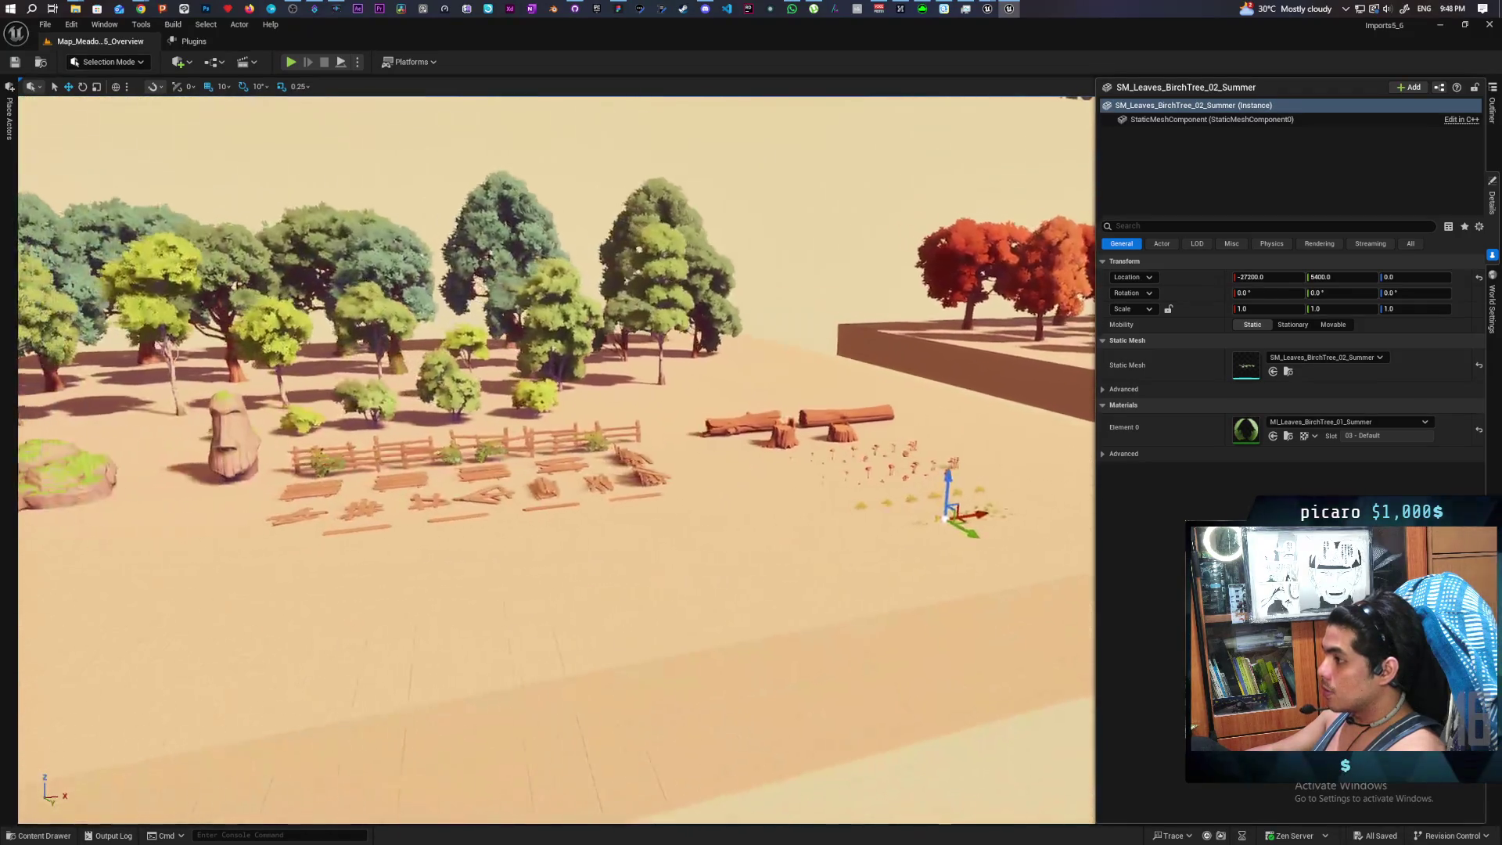
key(s)
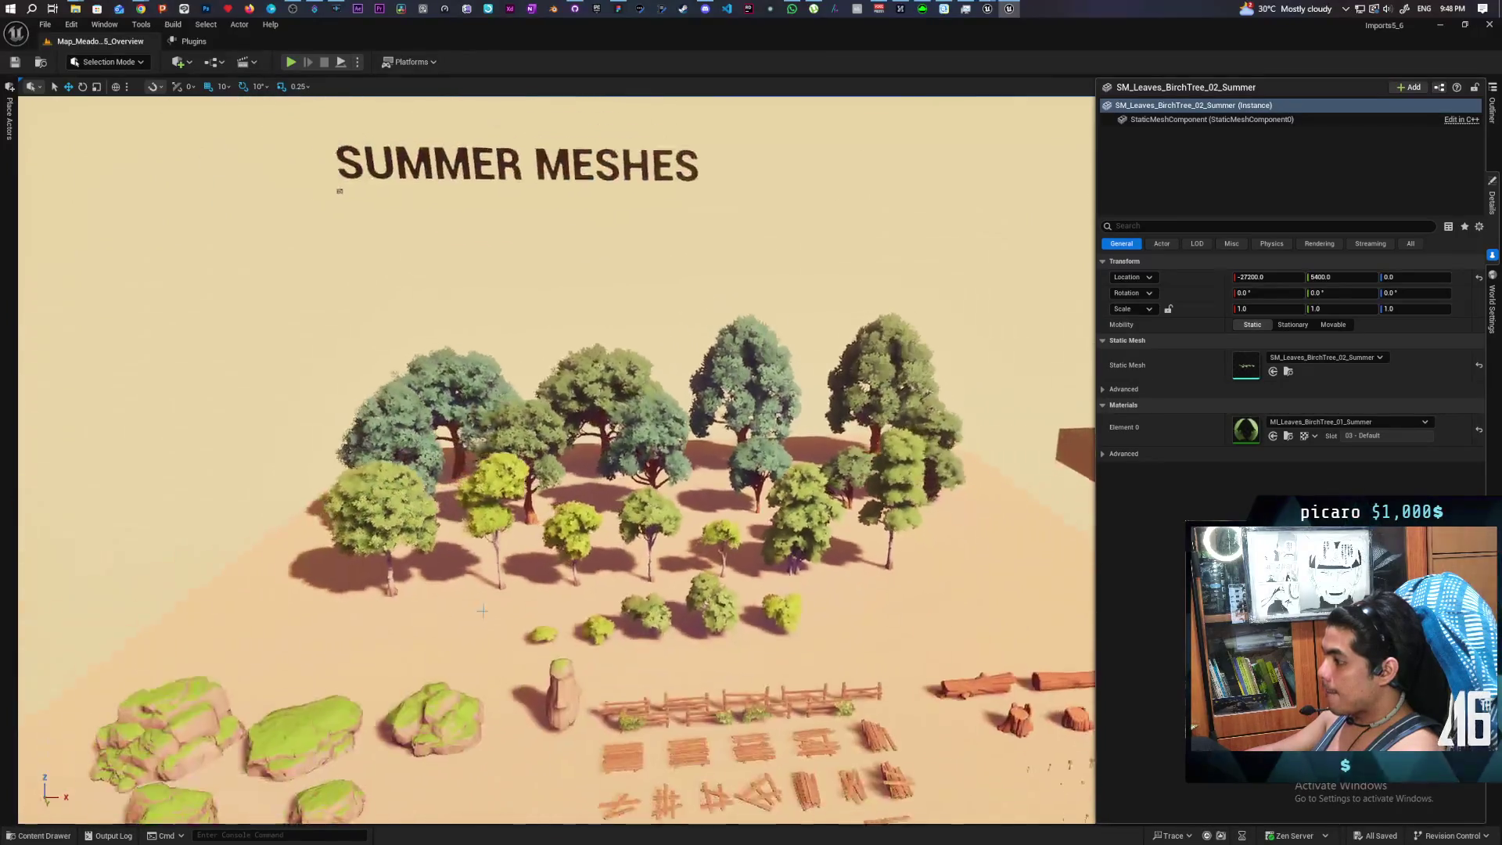
Show a birch tree's mesh in Trees_Summer and select all the summer tree meshes
click(512, 485)
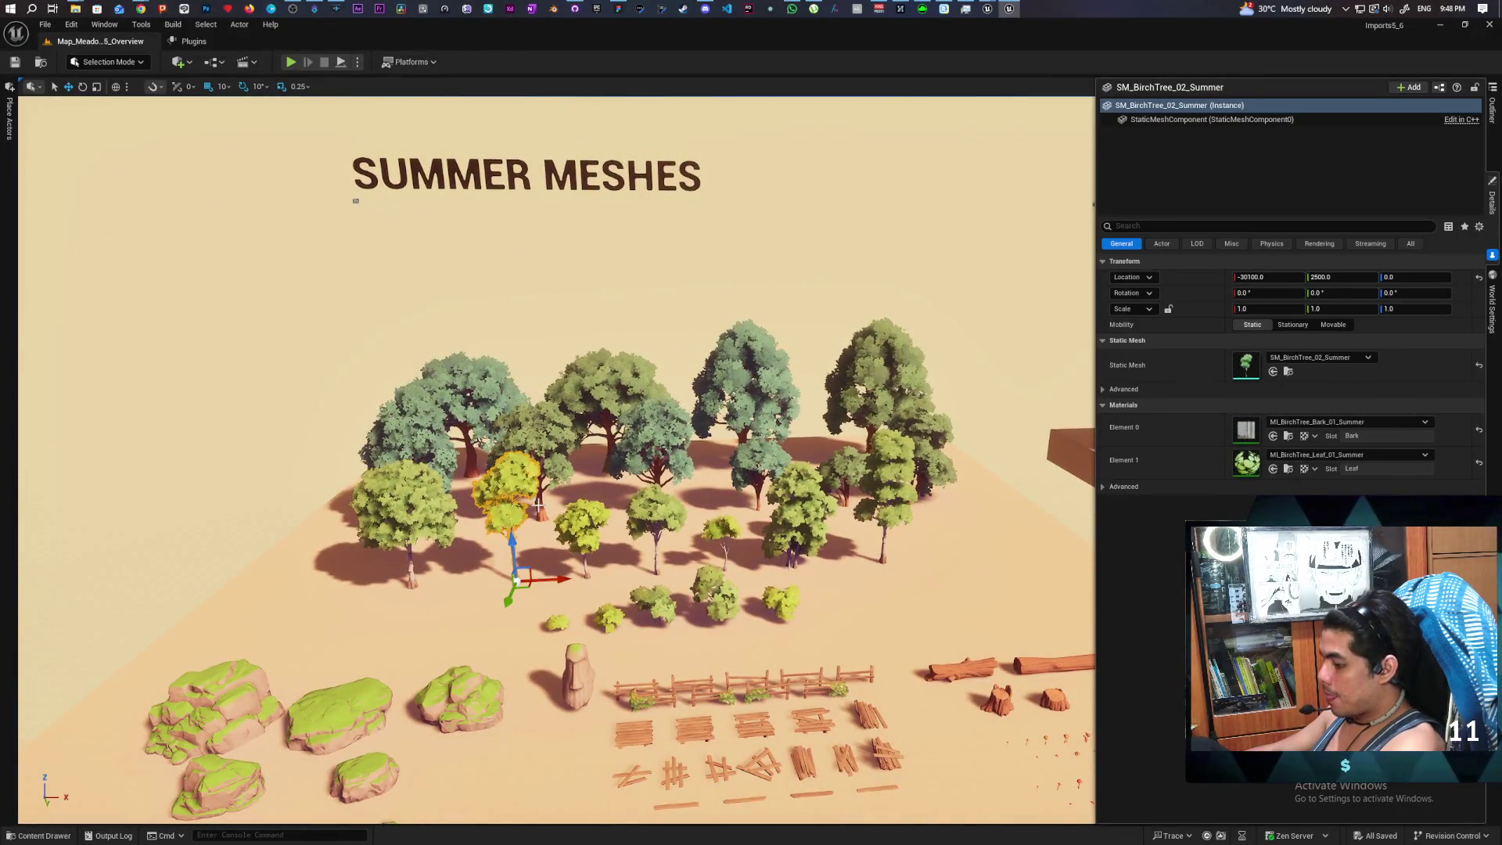
key(ctrl+b)
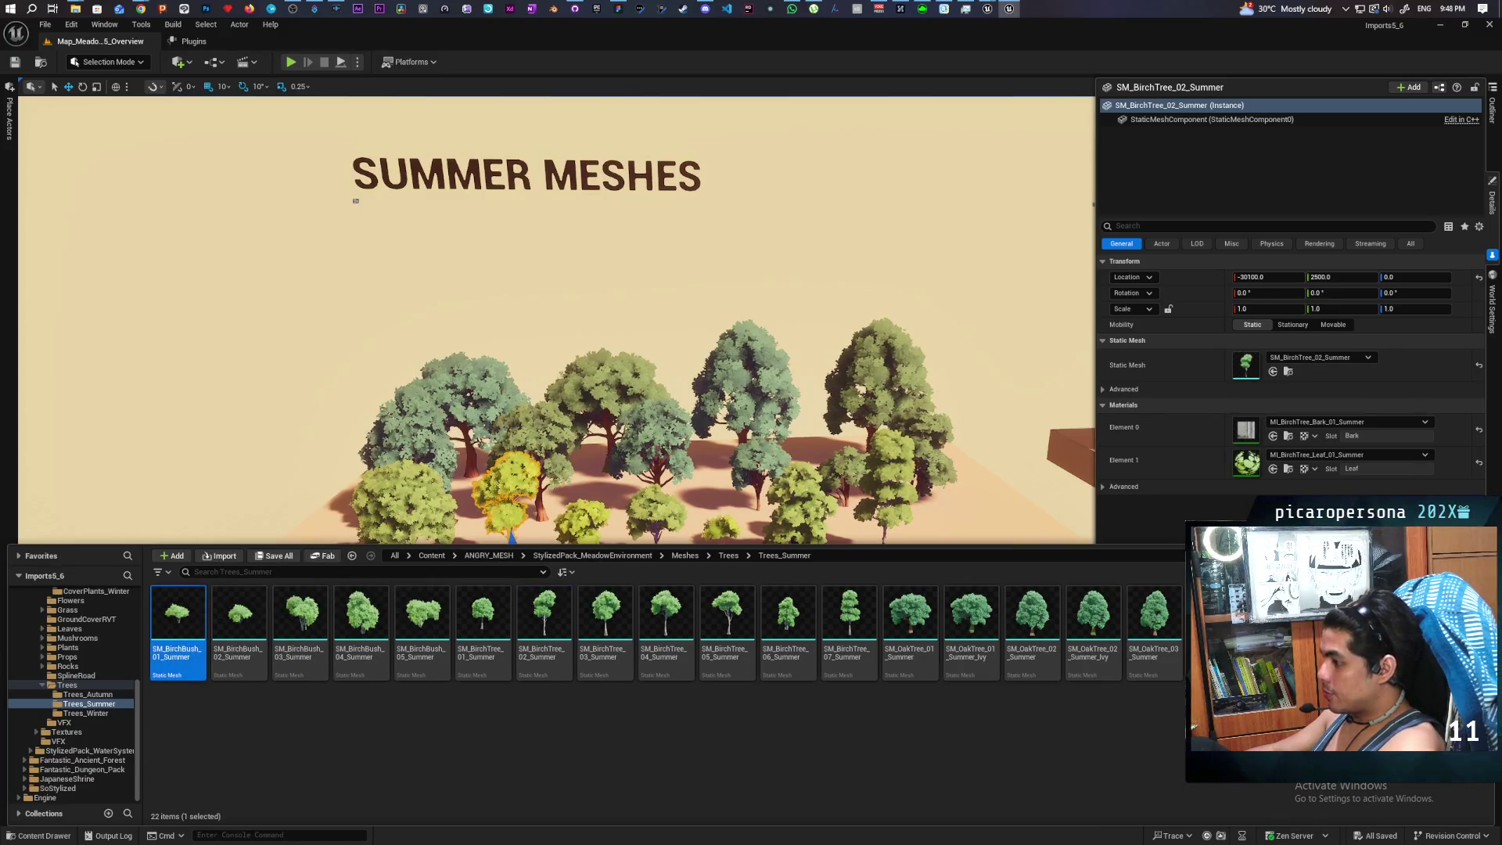
key(ctrl+a)
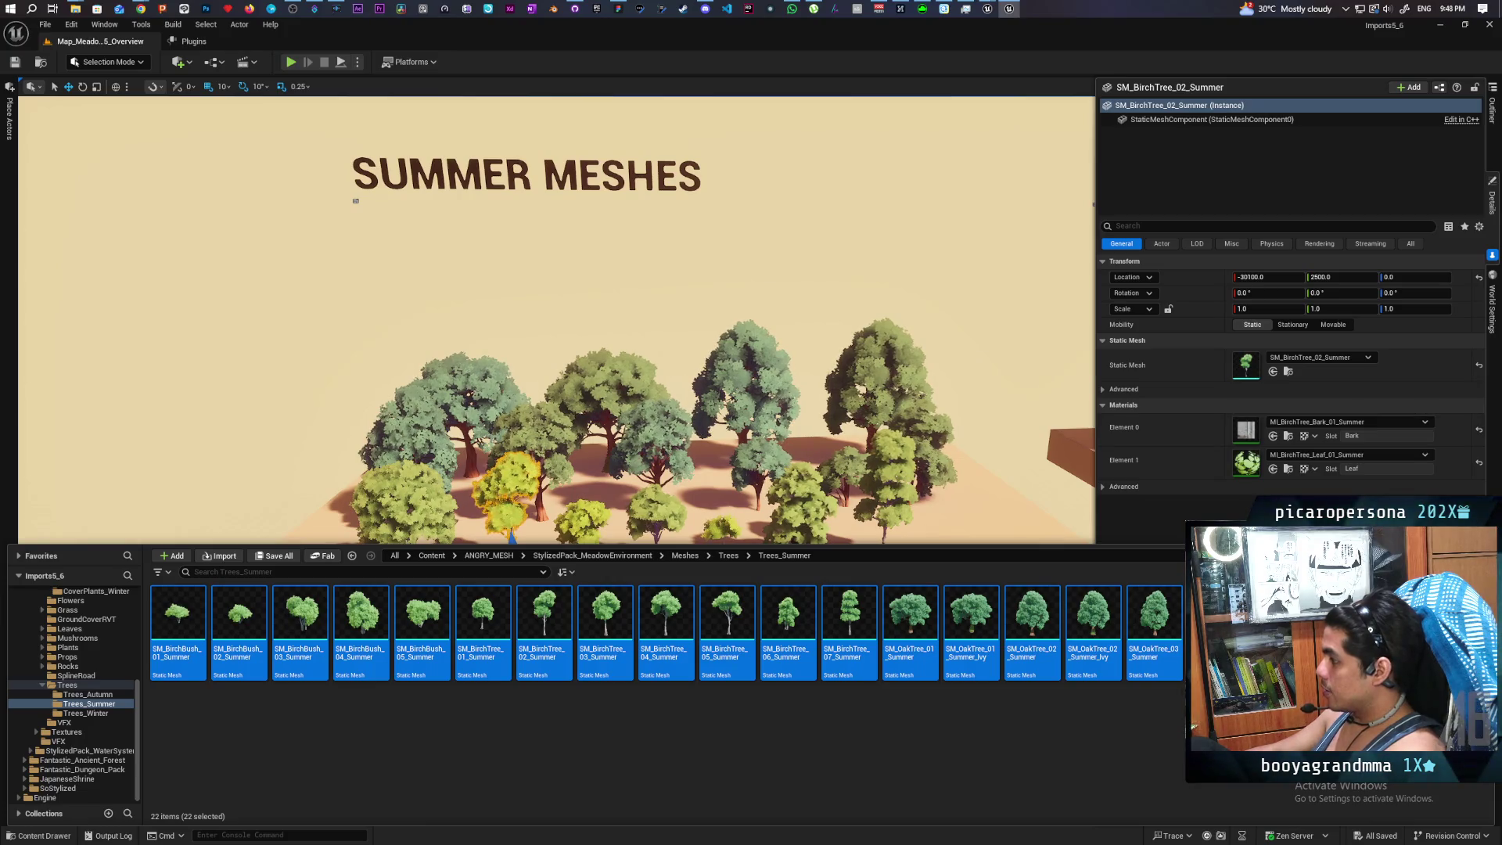
Migrate the summer tree meshes to Kozou_Dioramas' Content folder, overwriting existing assets, and switch to that editor
right_click(896, 641)
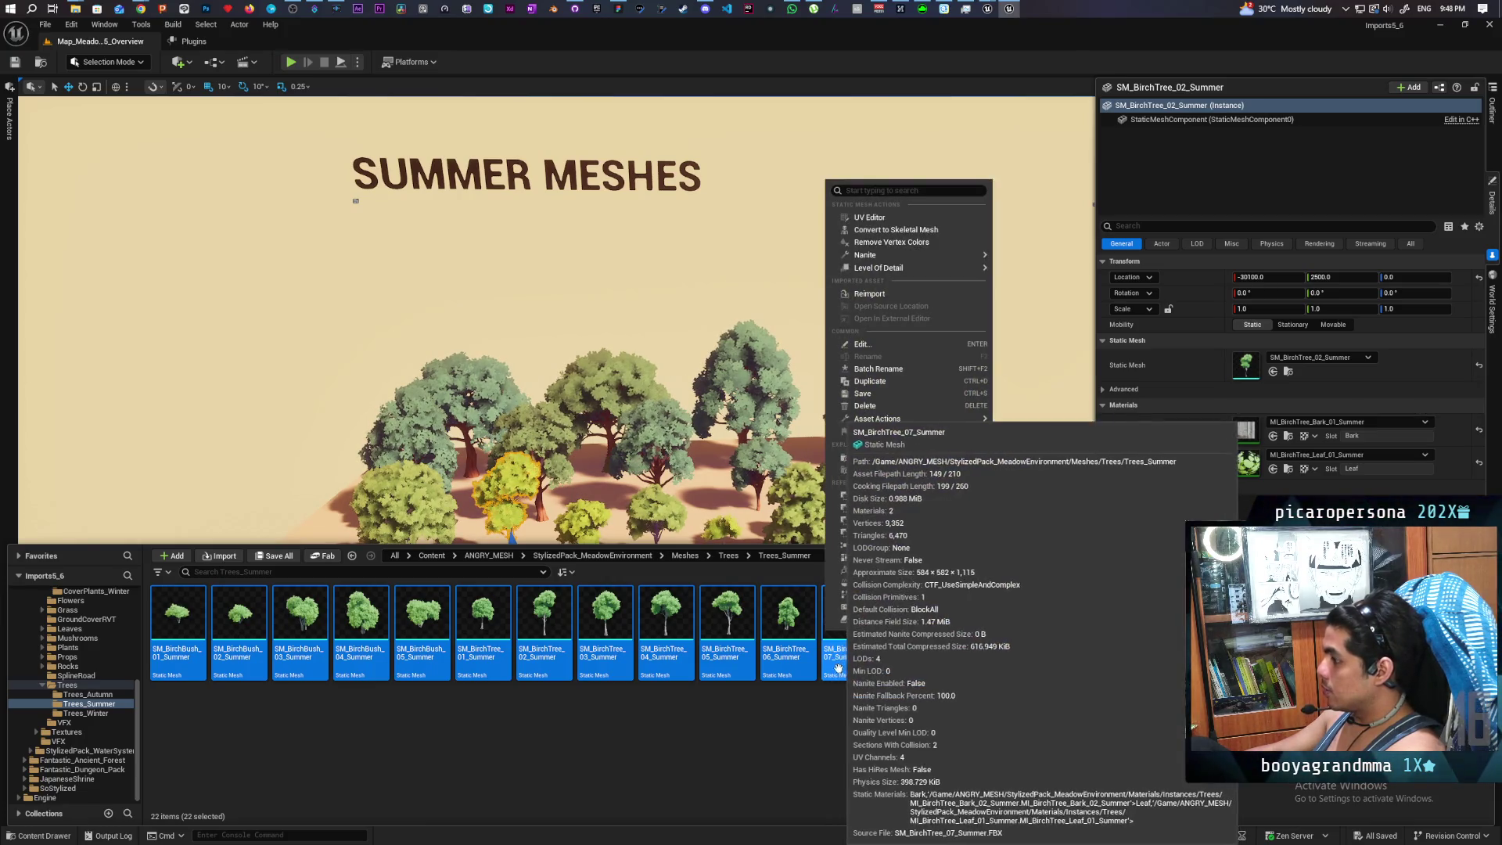
mouse_move(909, 420)
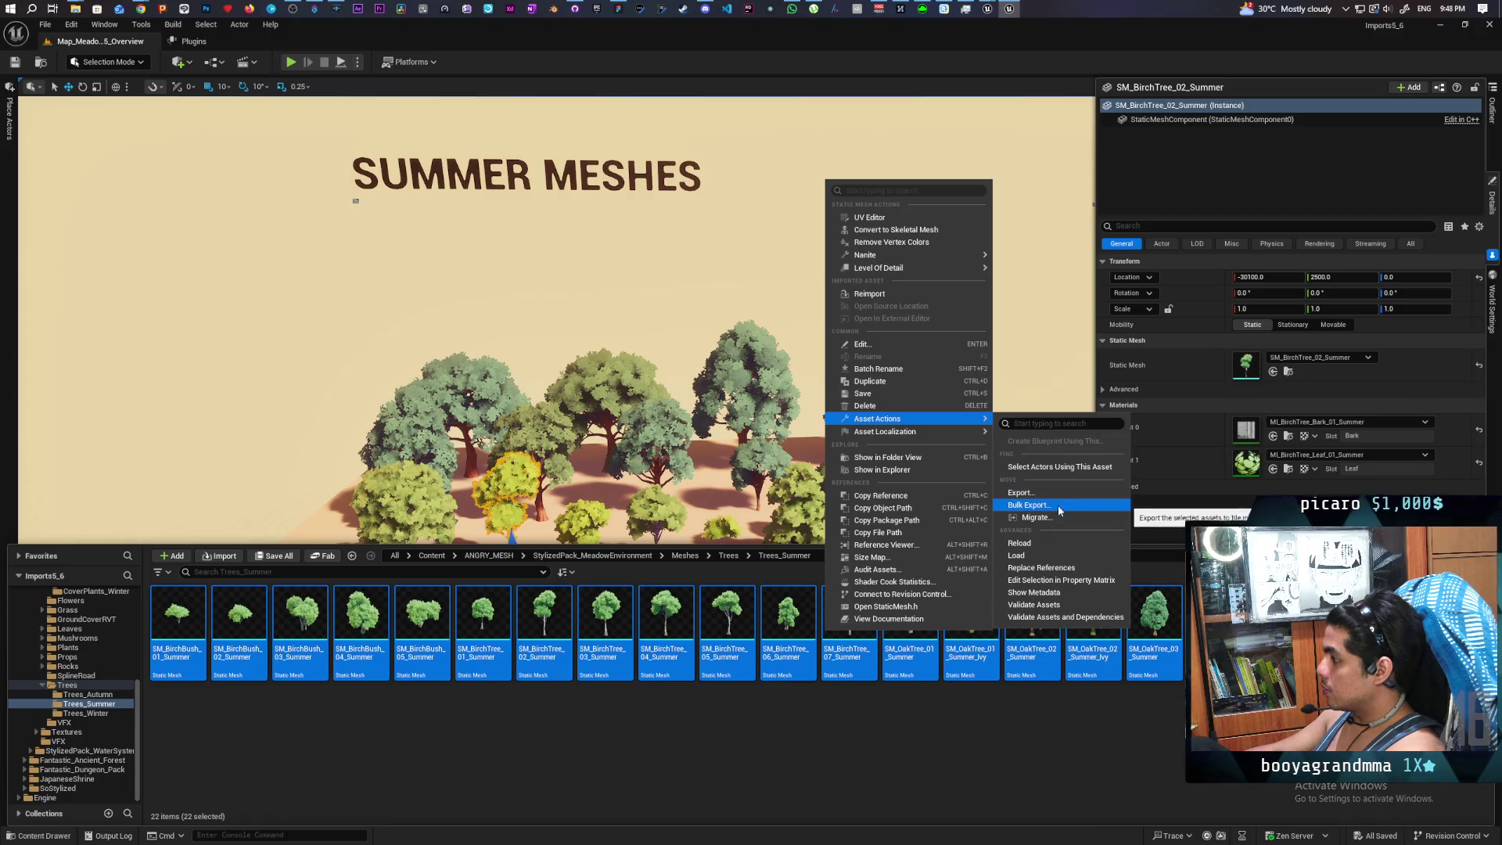
click(1036, 517)
scroll(710, 447, down, 15)
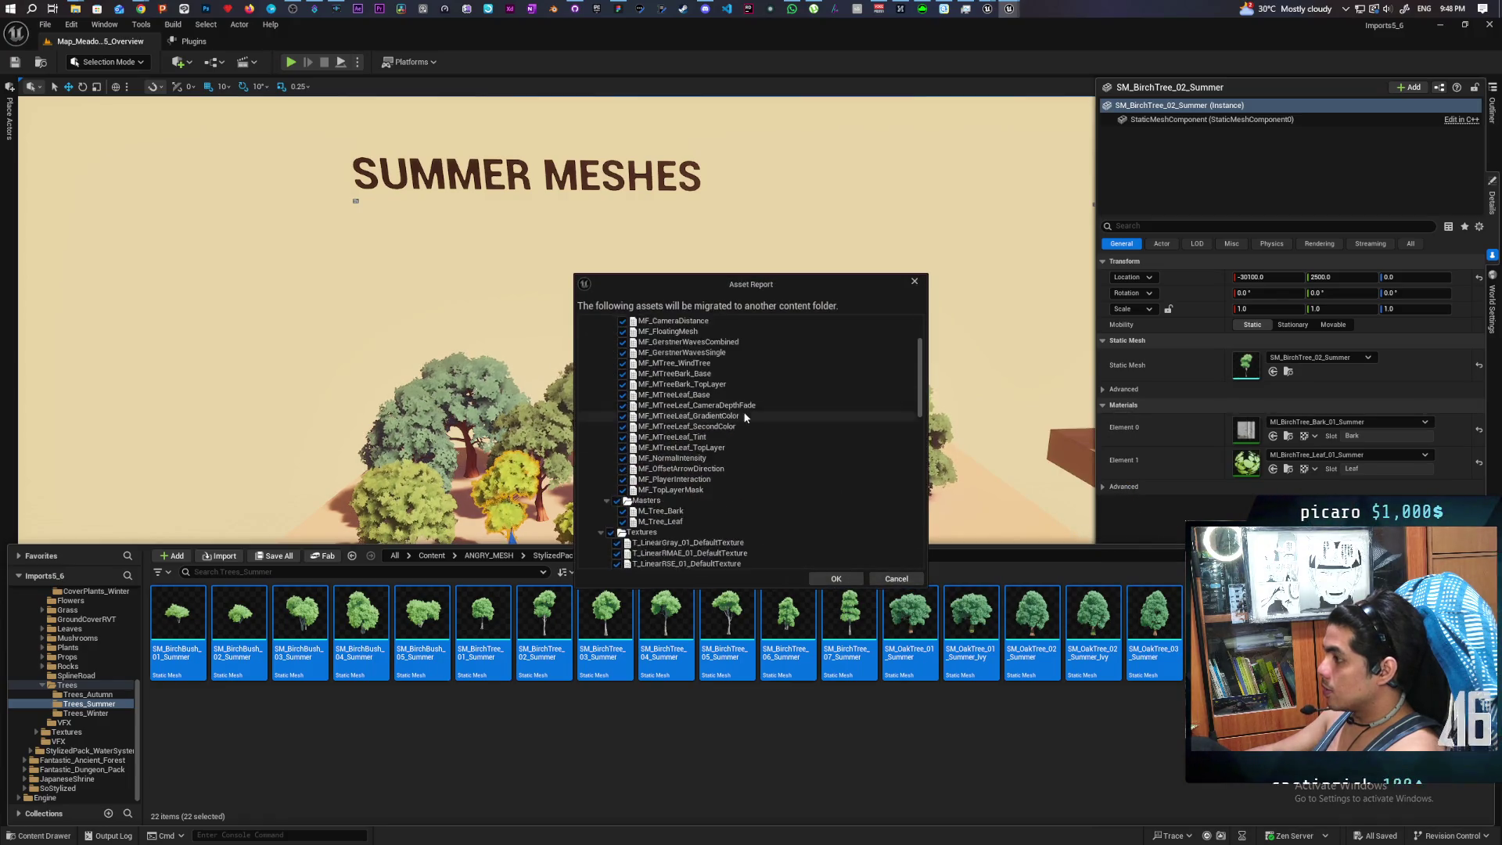
scroll(782, 482, down, 5)
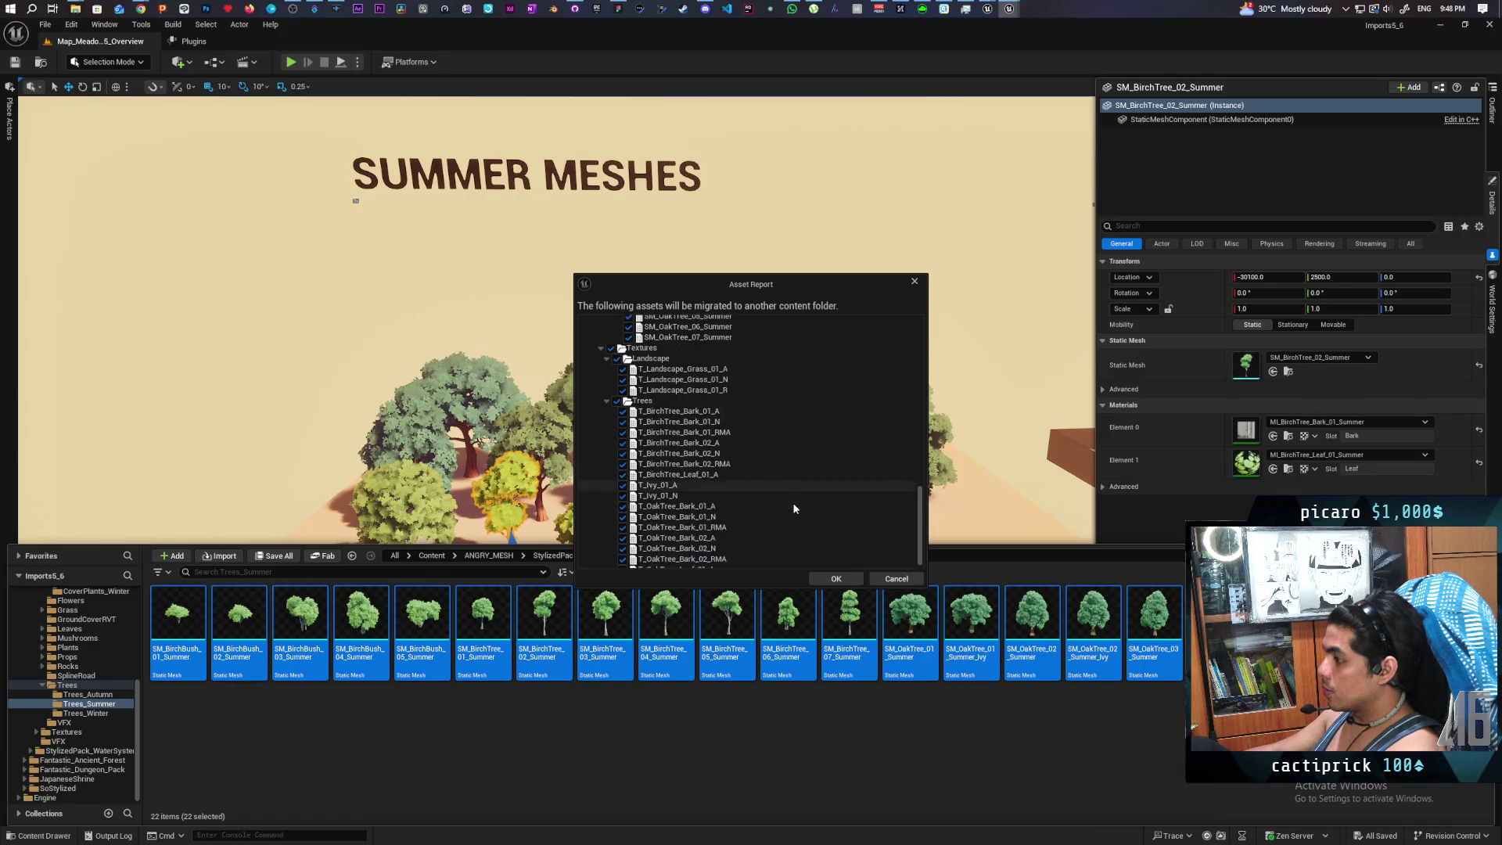
click(828, 578)
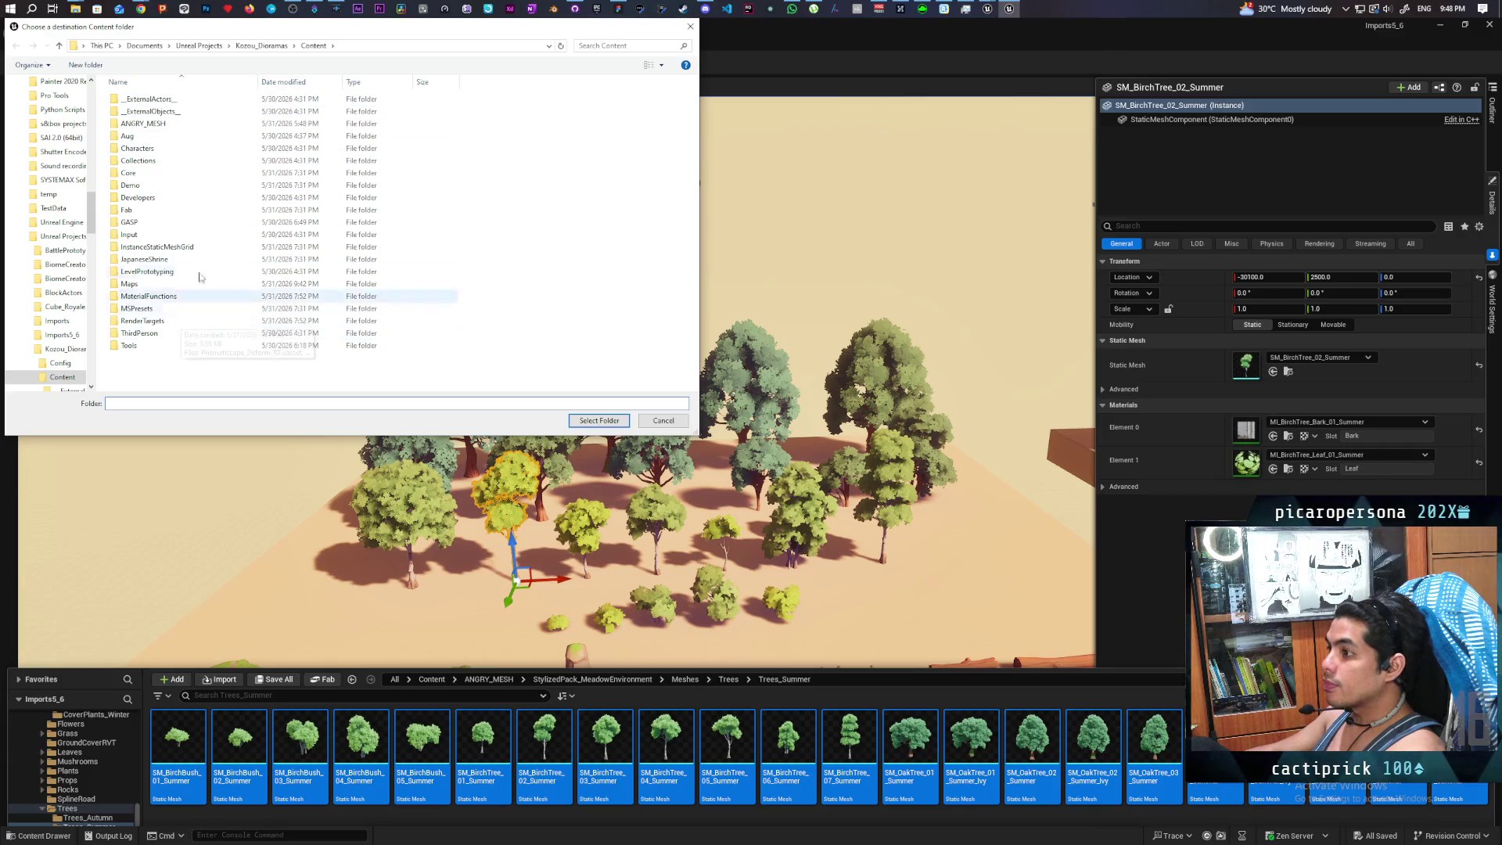
click(579, 420)
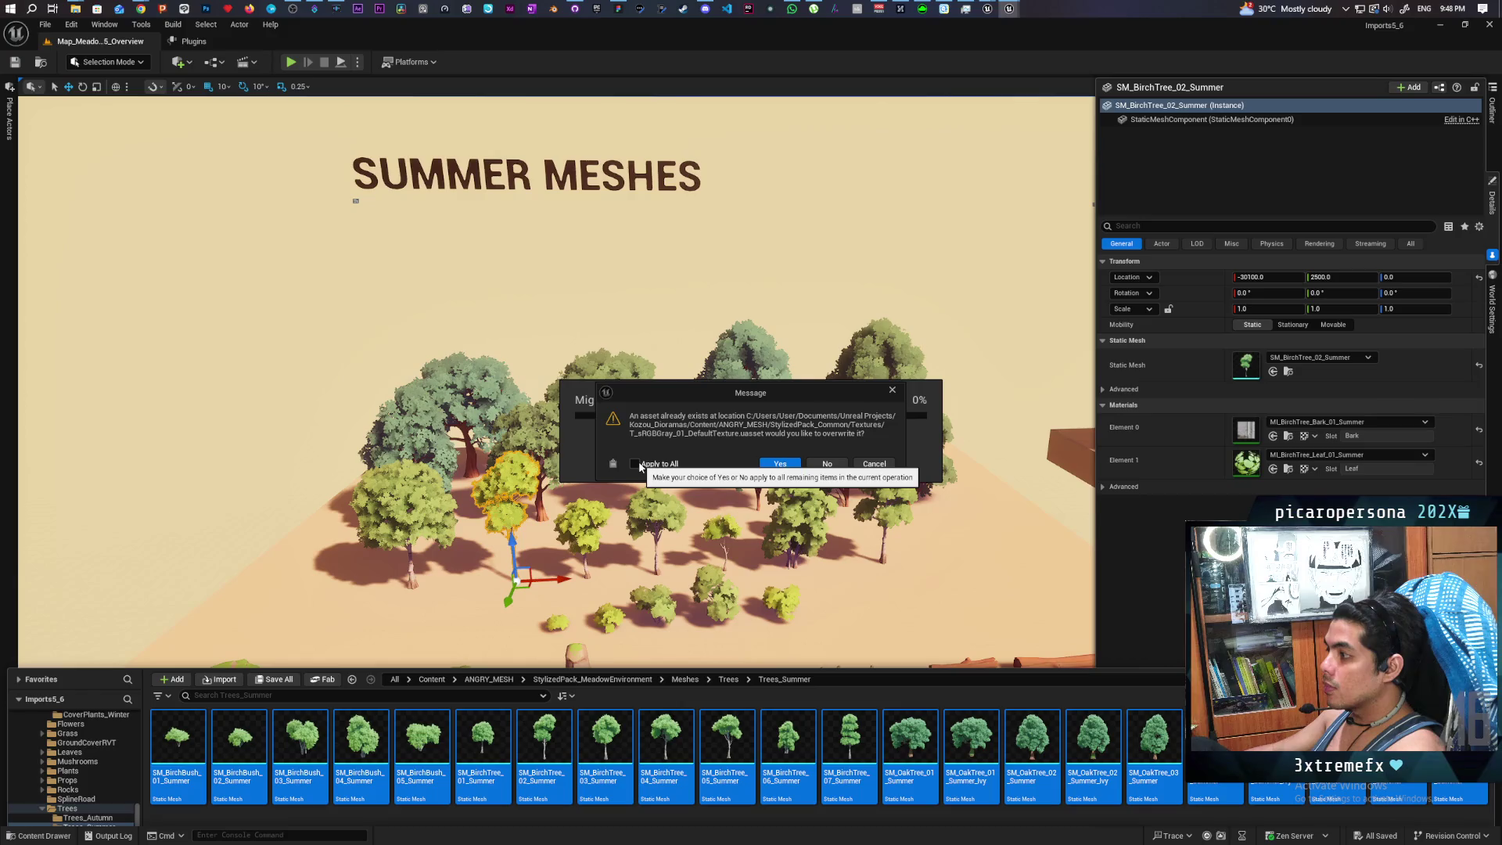
click(830, 464)
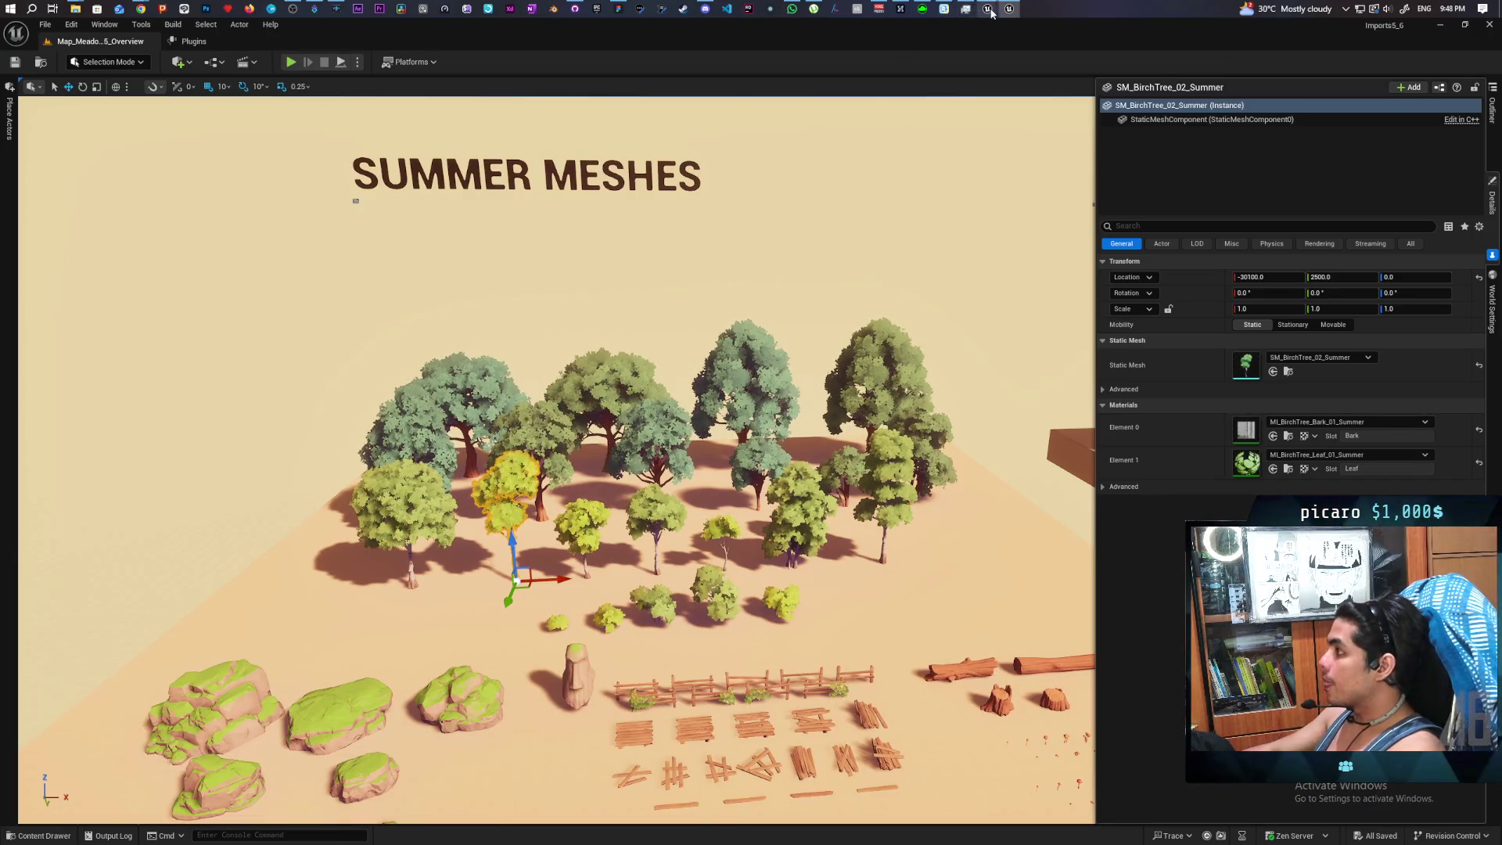
mouse_move(991, 12)
click(888, 59)
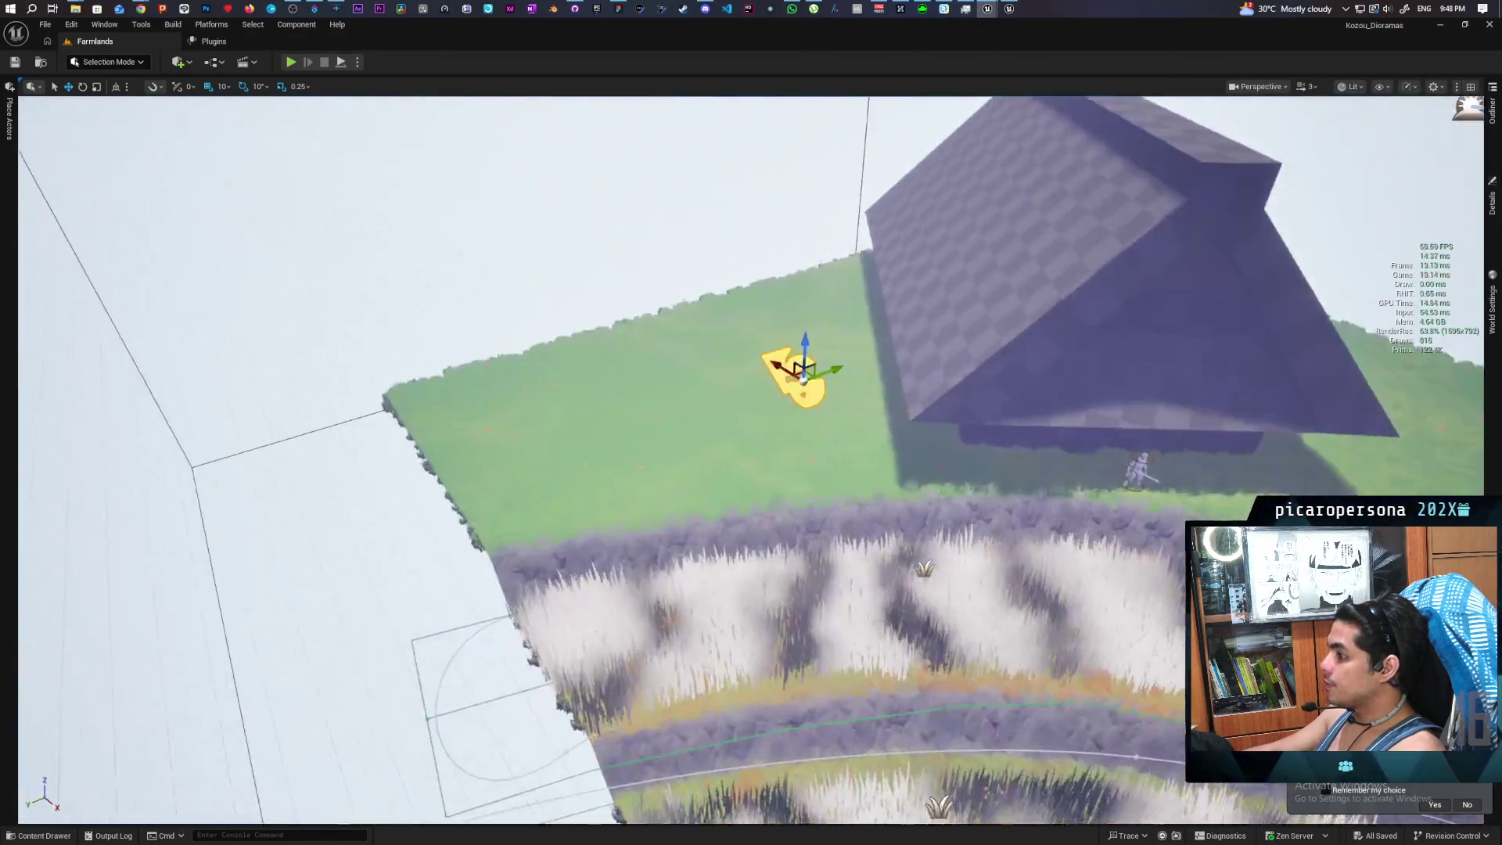
Browse the Content > ANGRY_MESH > StylizedPack_Common > Meshes folder
click(39, 835)
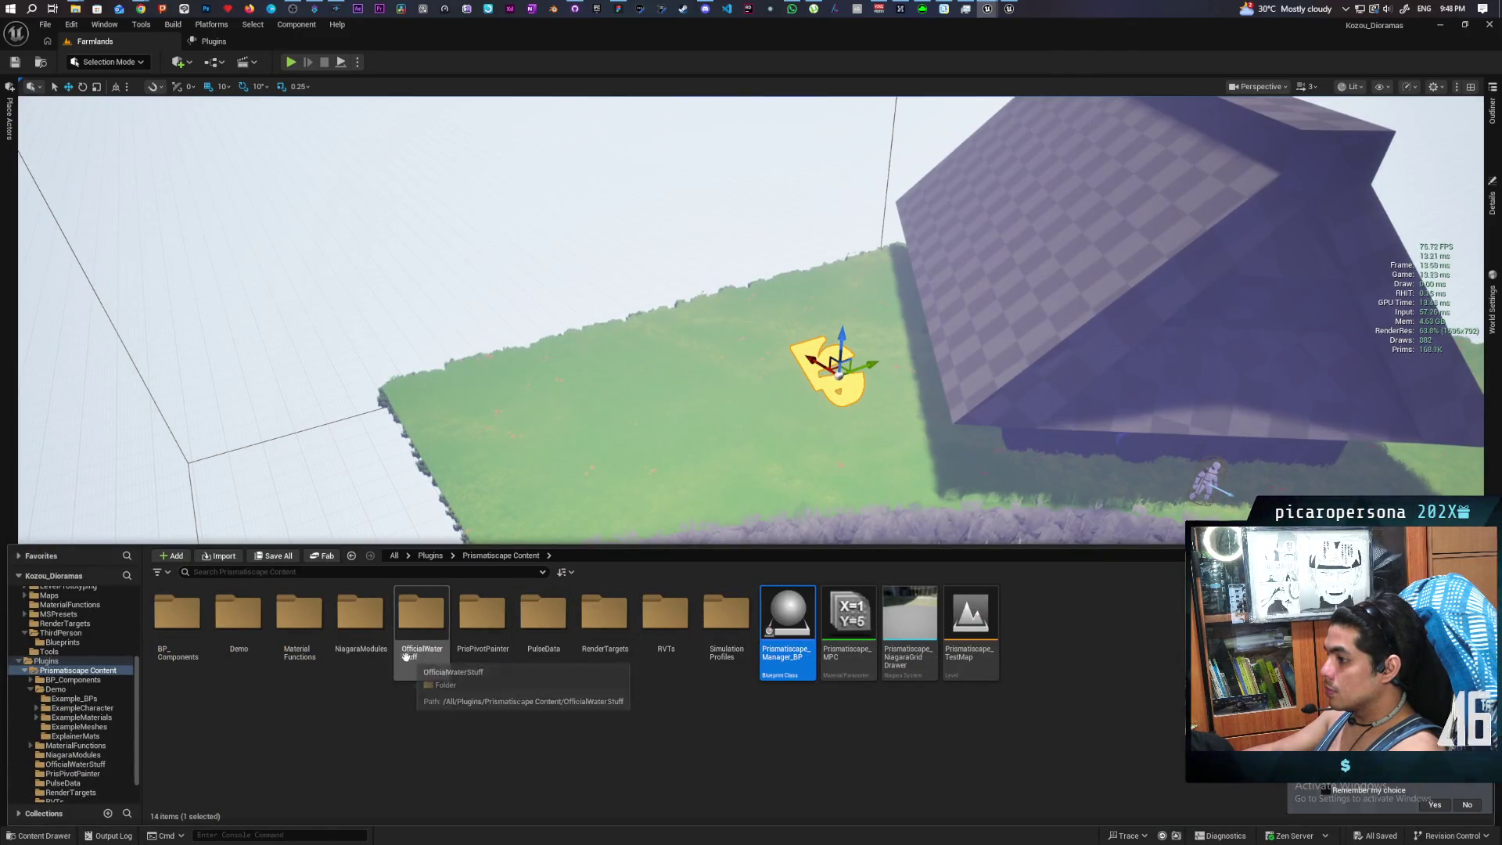
click(395, 555)
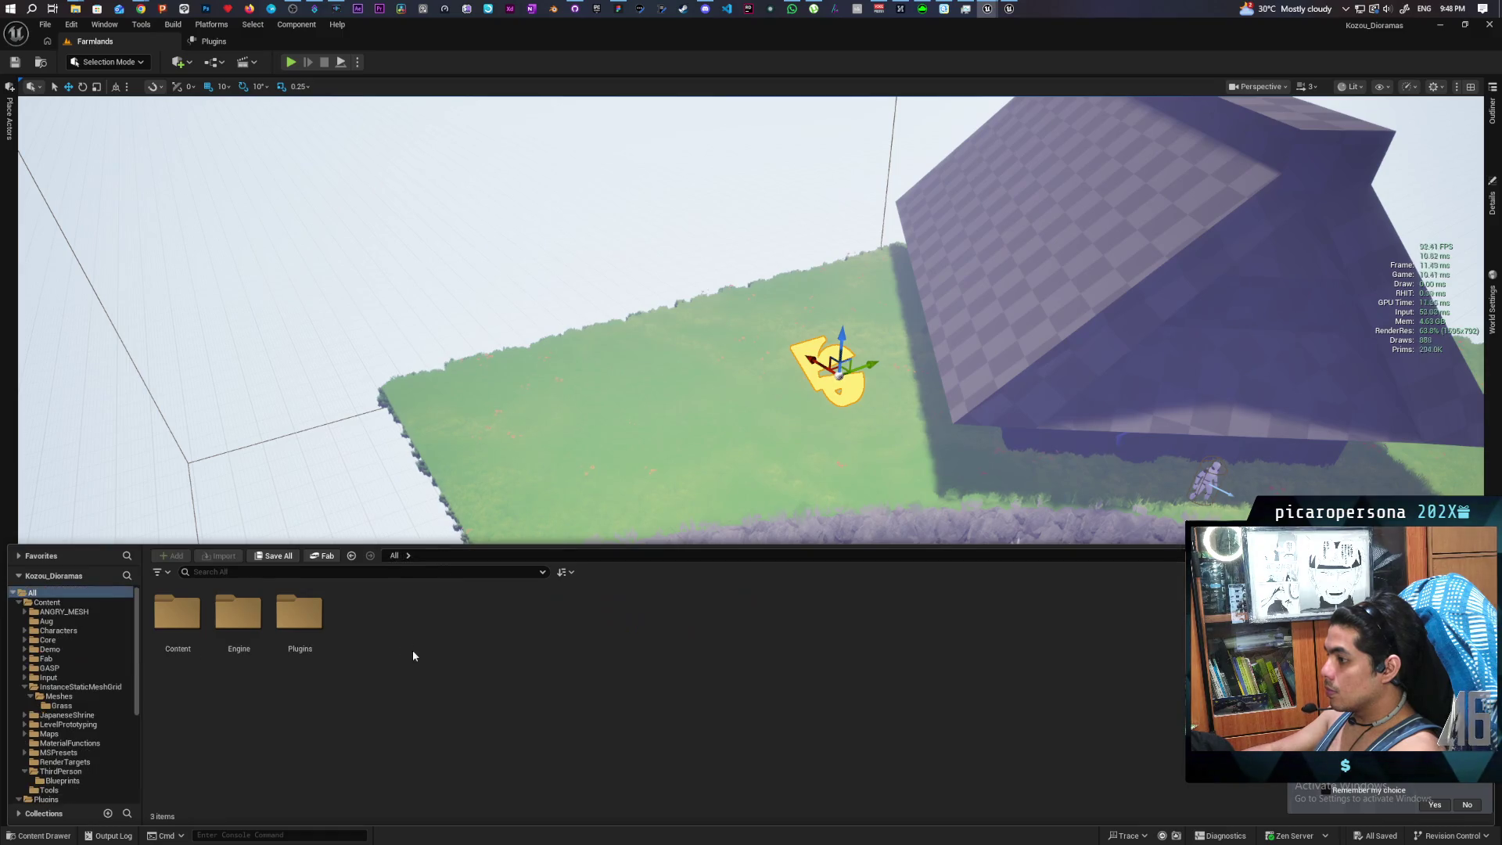
double_click(188, 621)
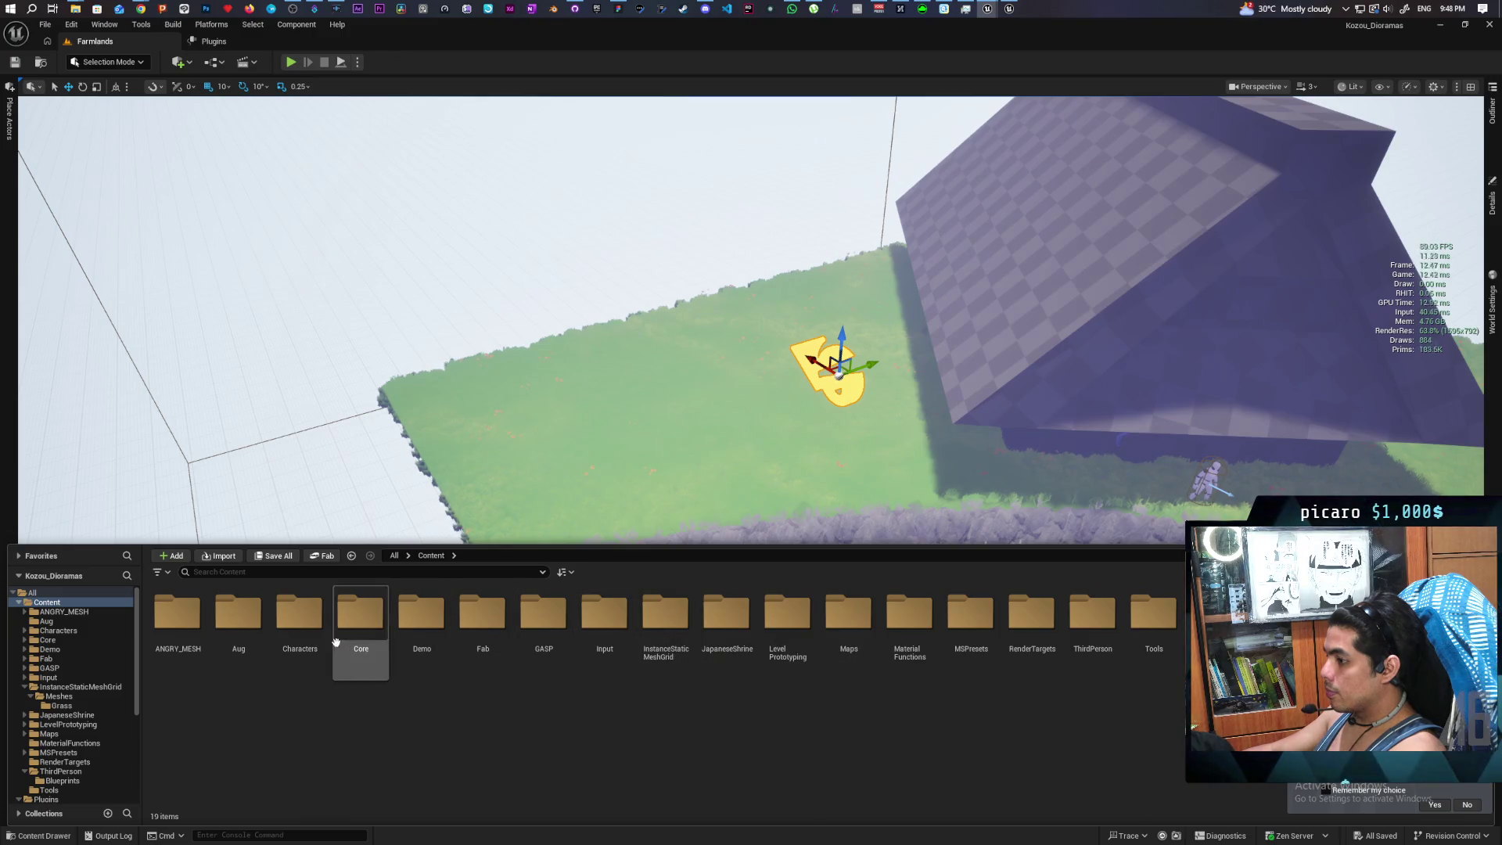
double_click(177, 614)
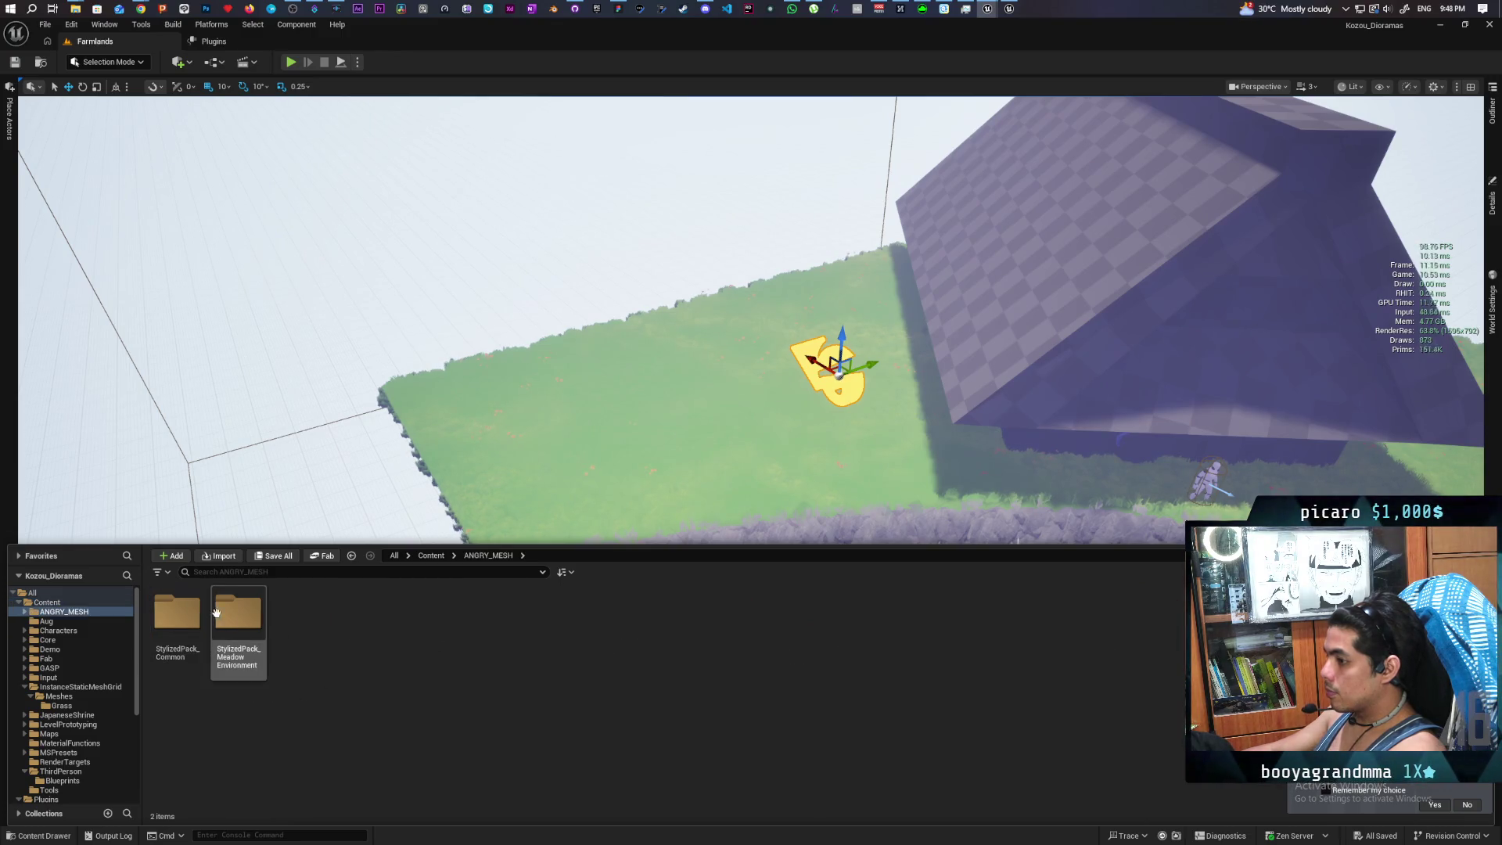
click(180, 626)
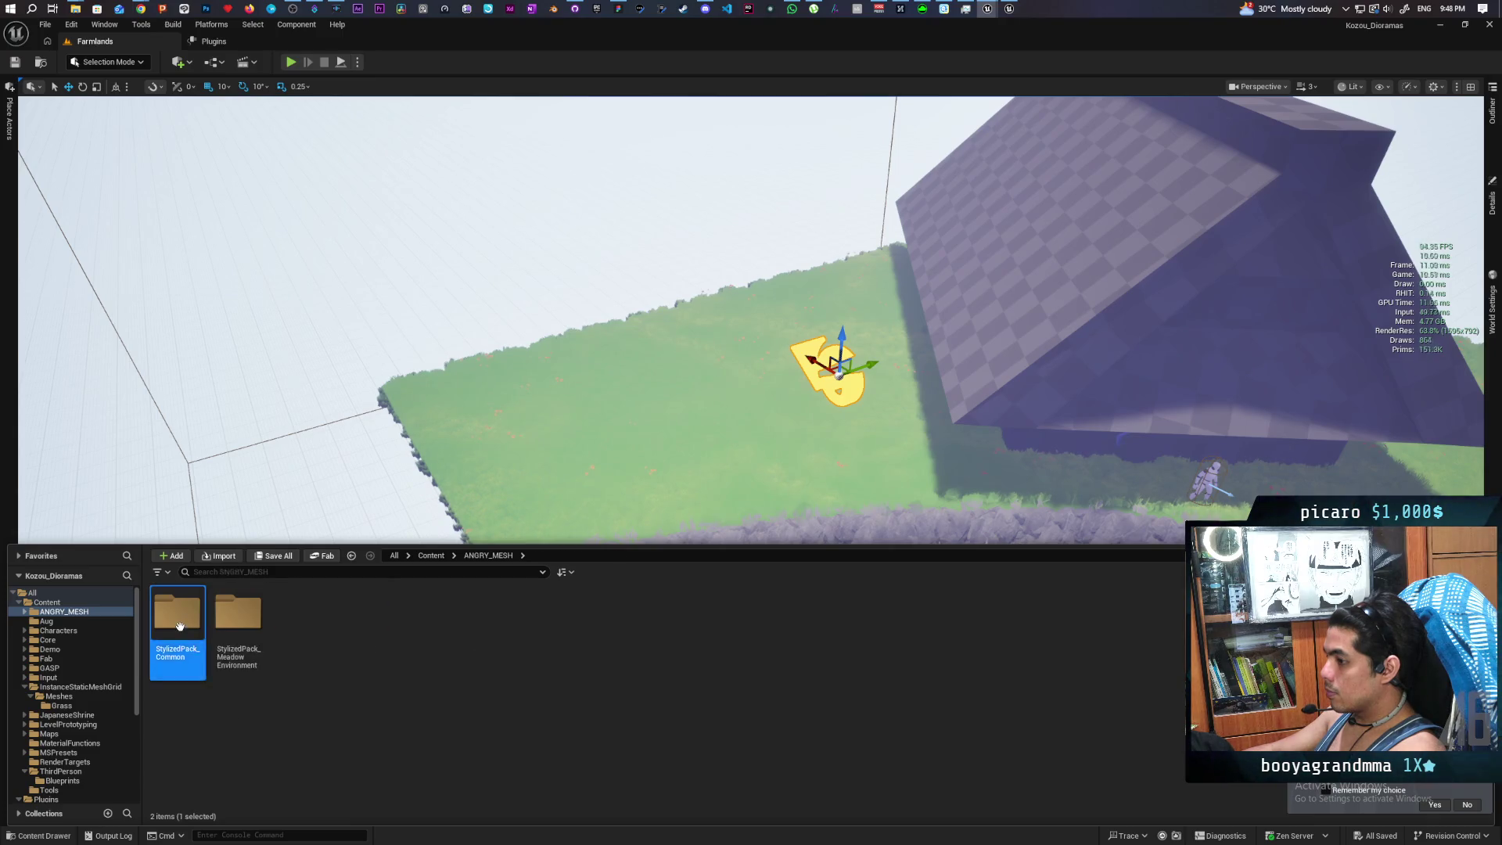
double_click(179, 626)
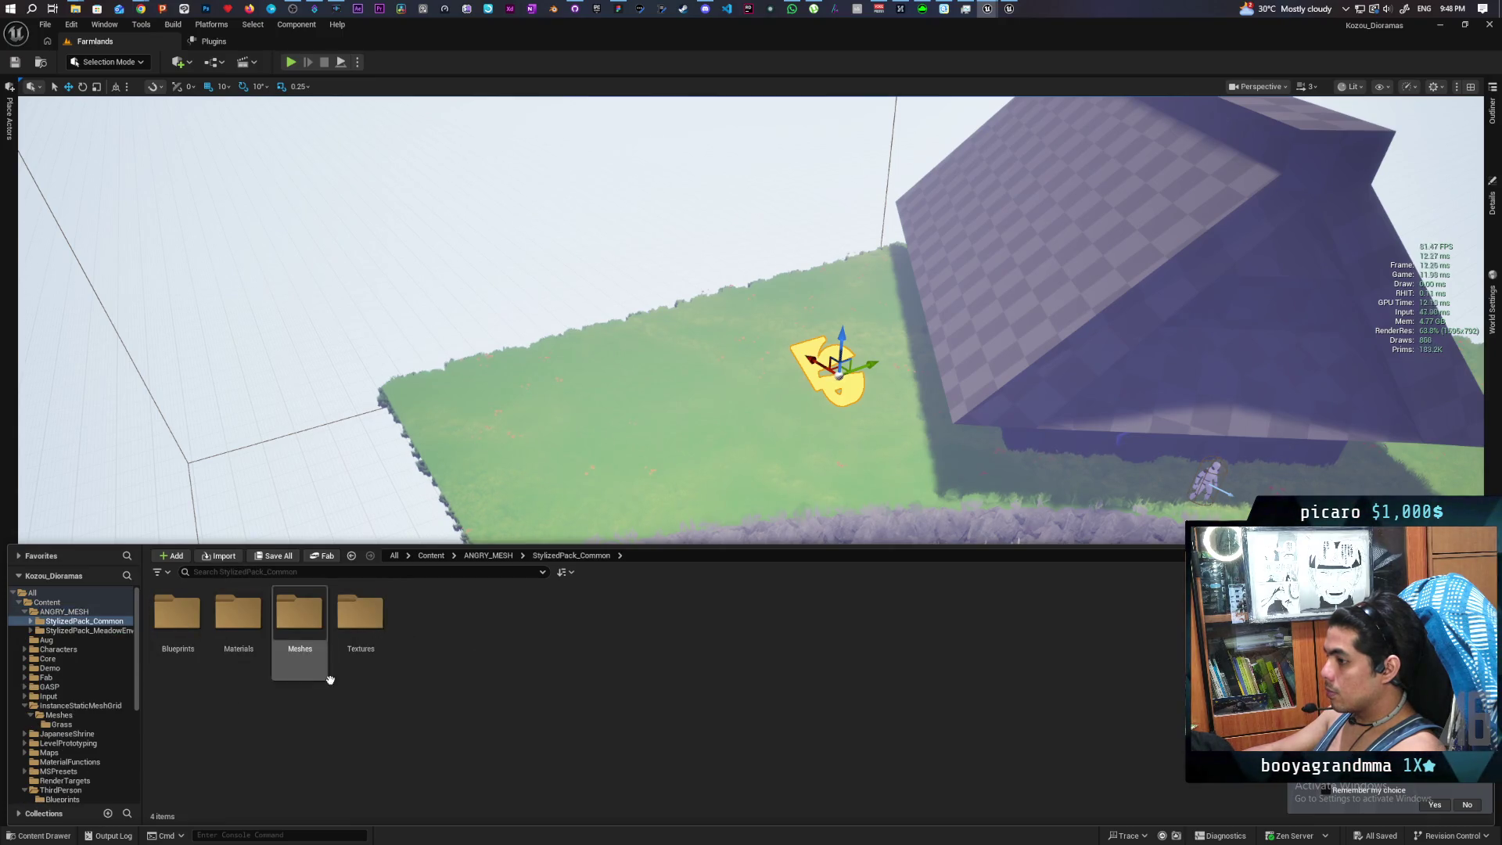
double_click(313, 619)
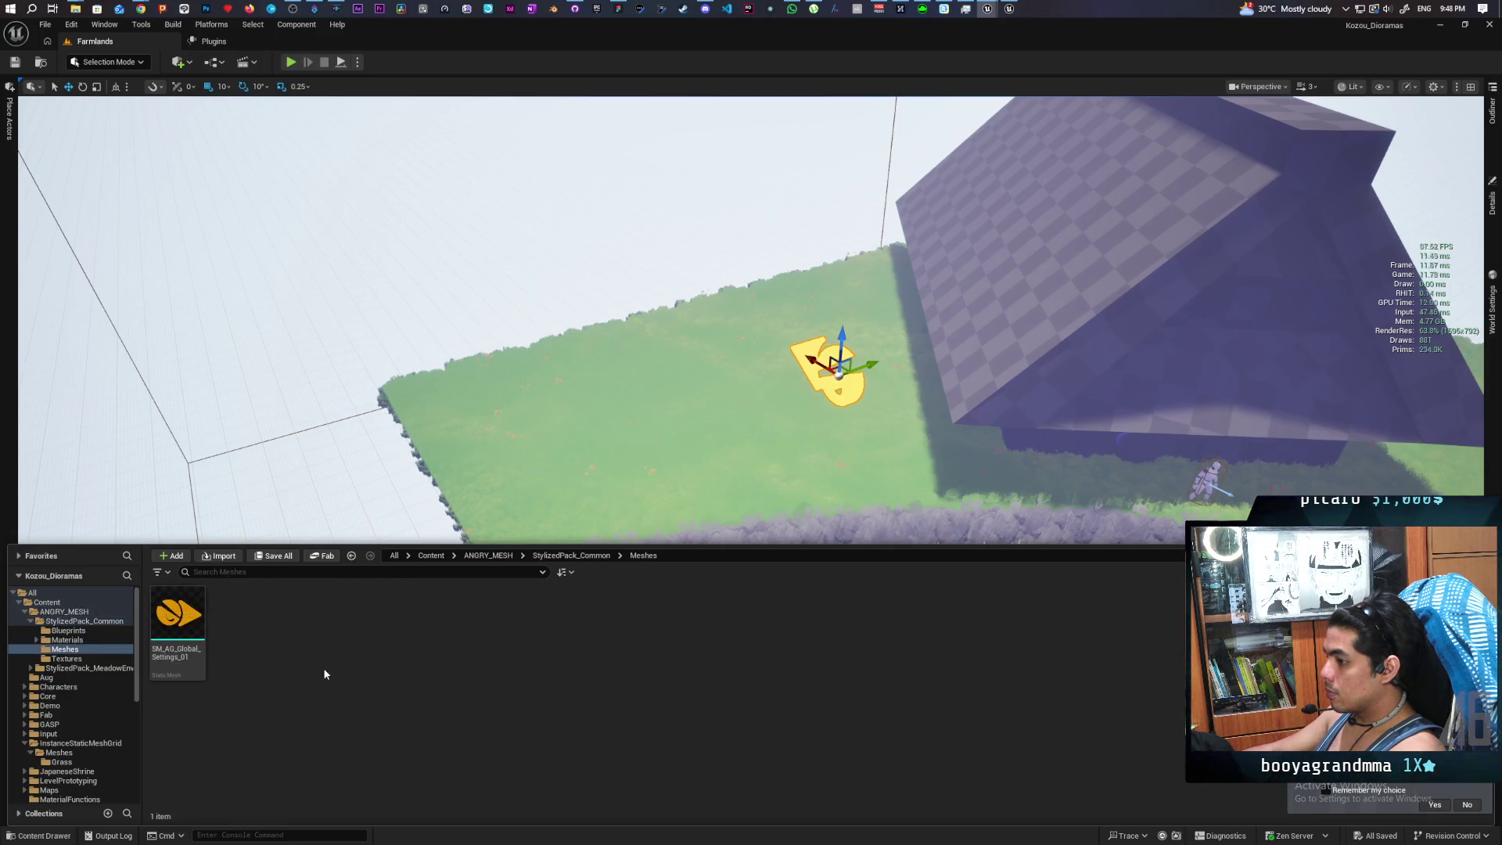
Check the meadow pack's Flowers and Grass_Winter folders, then open Meshes > Trees > Trees_Summer
click(501, 556)
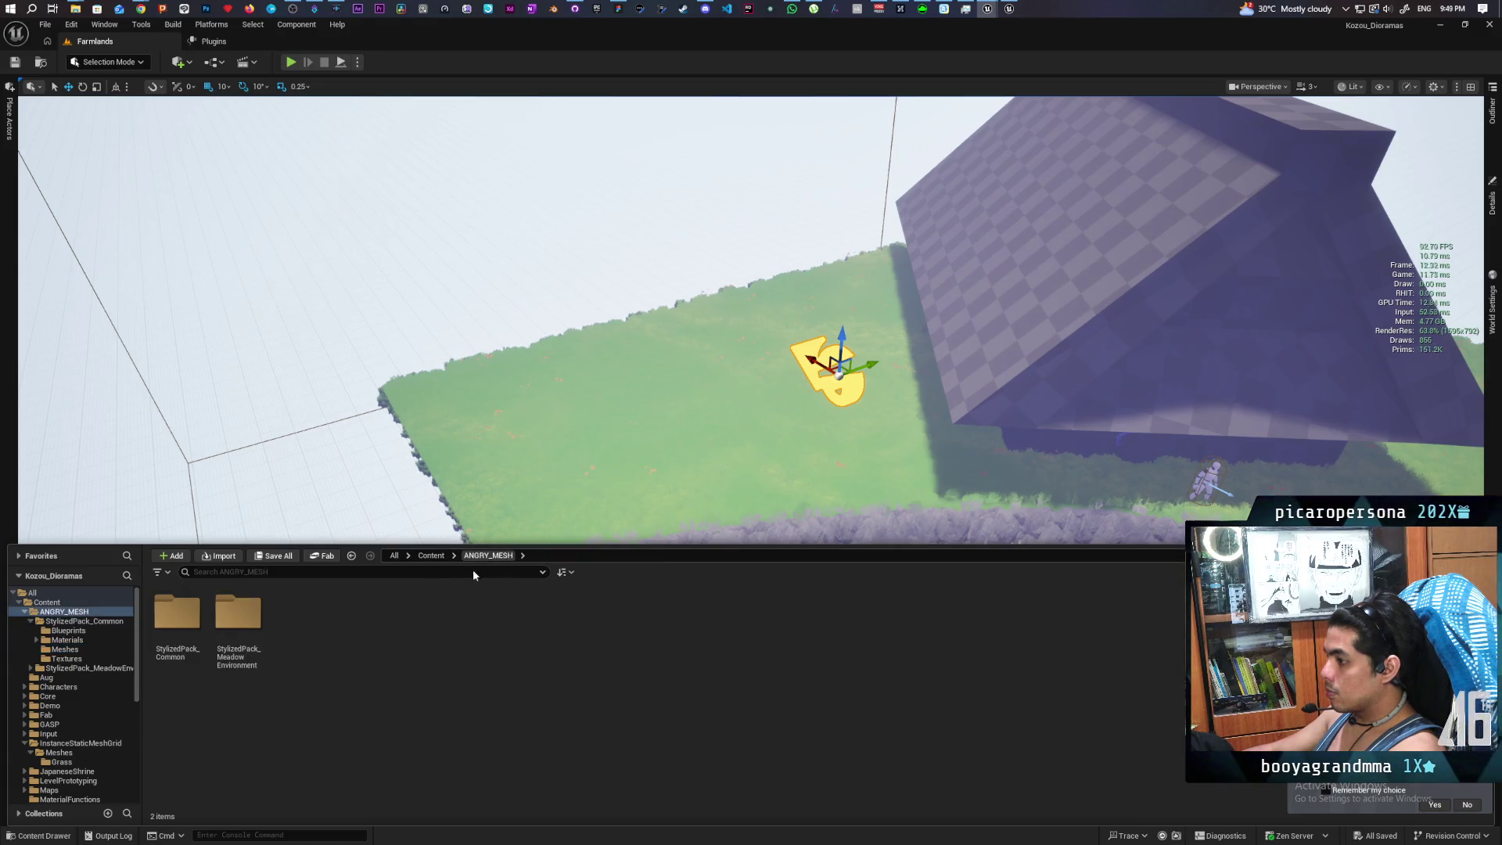
double_click(223, 626)
double_click(283, 626)
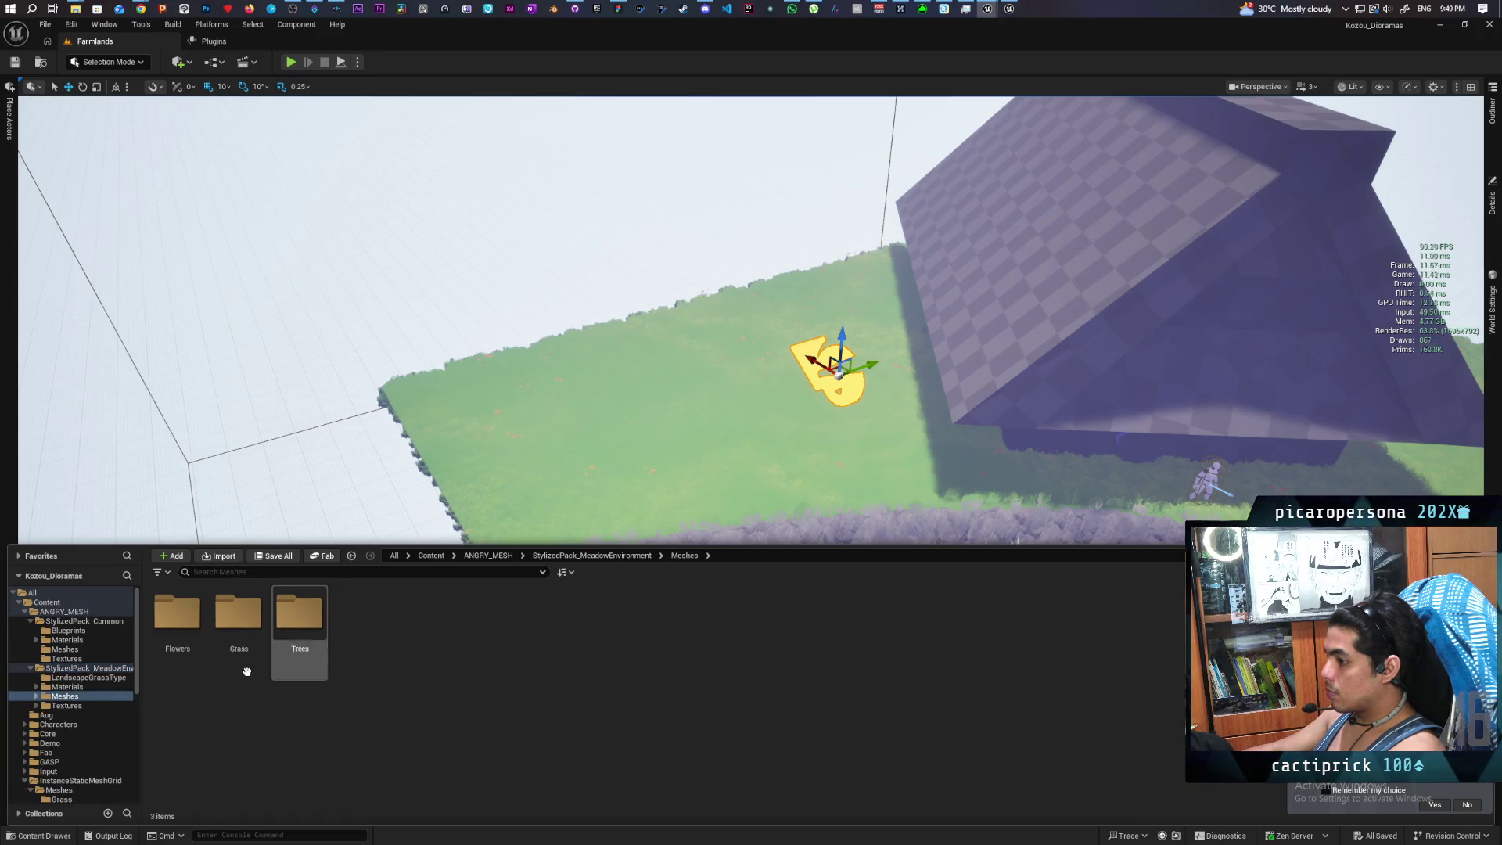
double_click(176, 614)
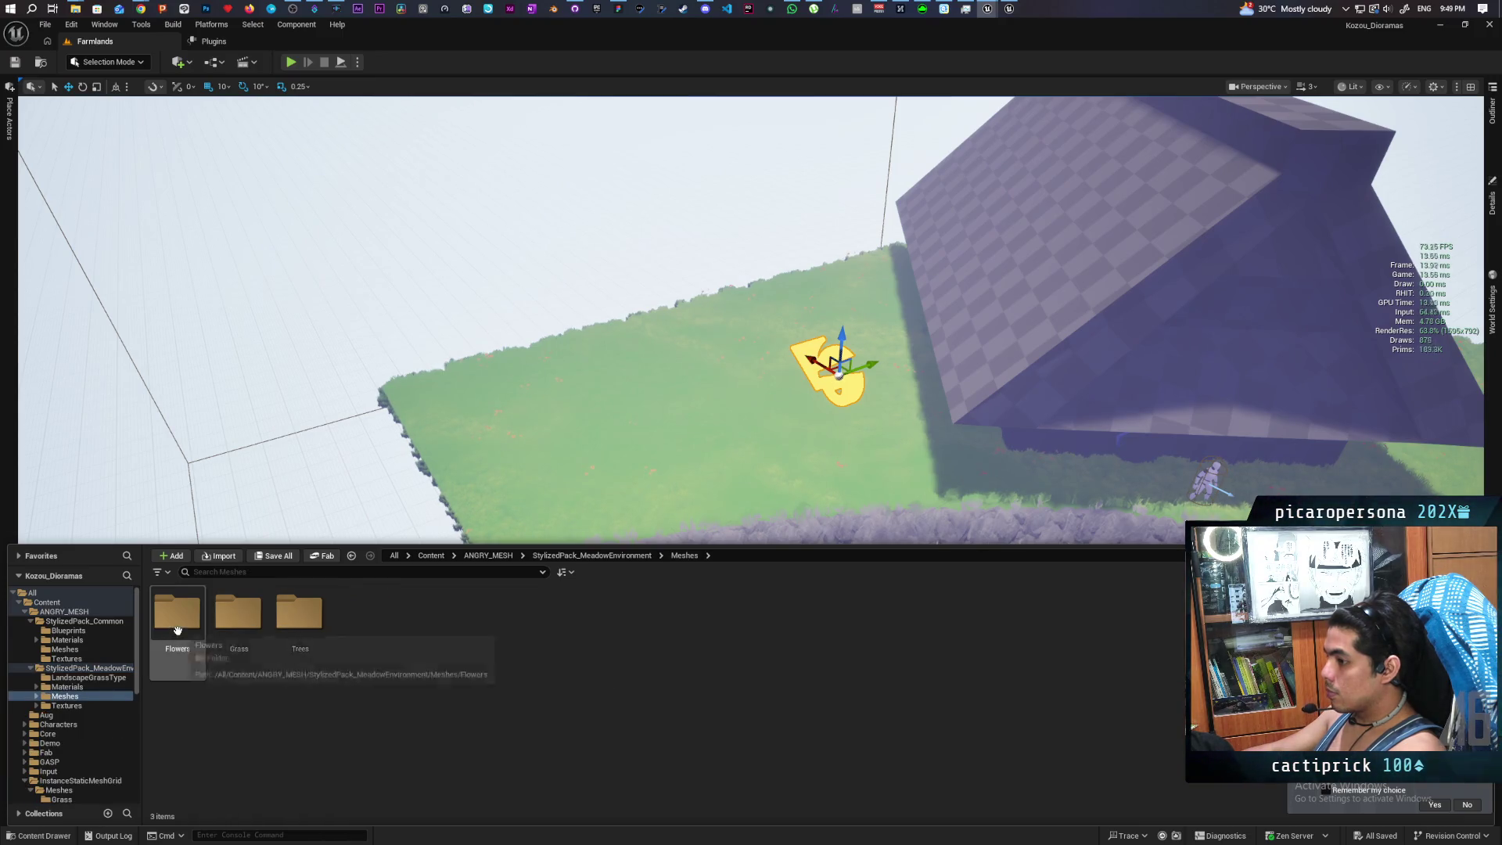
click(682, 556)
double_click(247, 614)
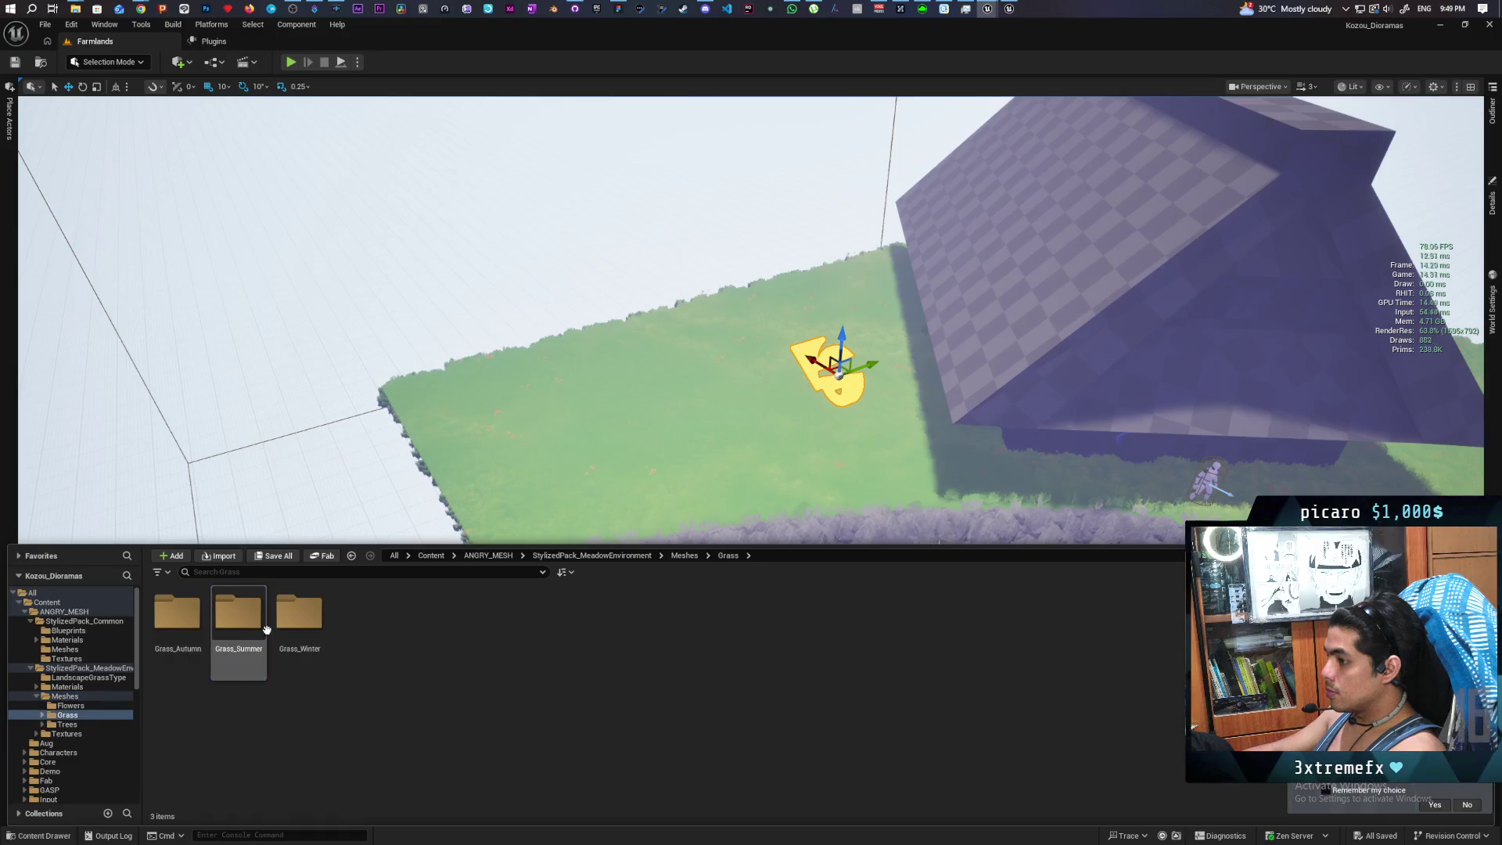
double_click(298, 618)
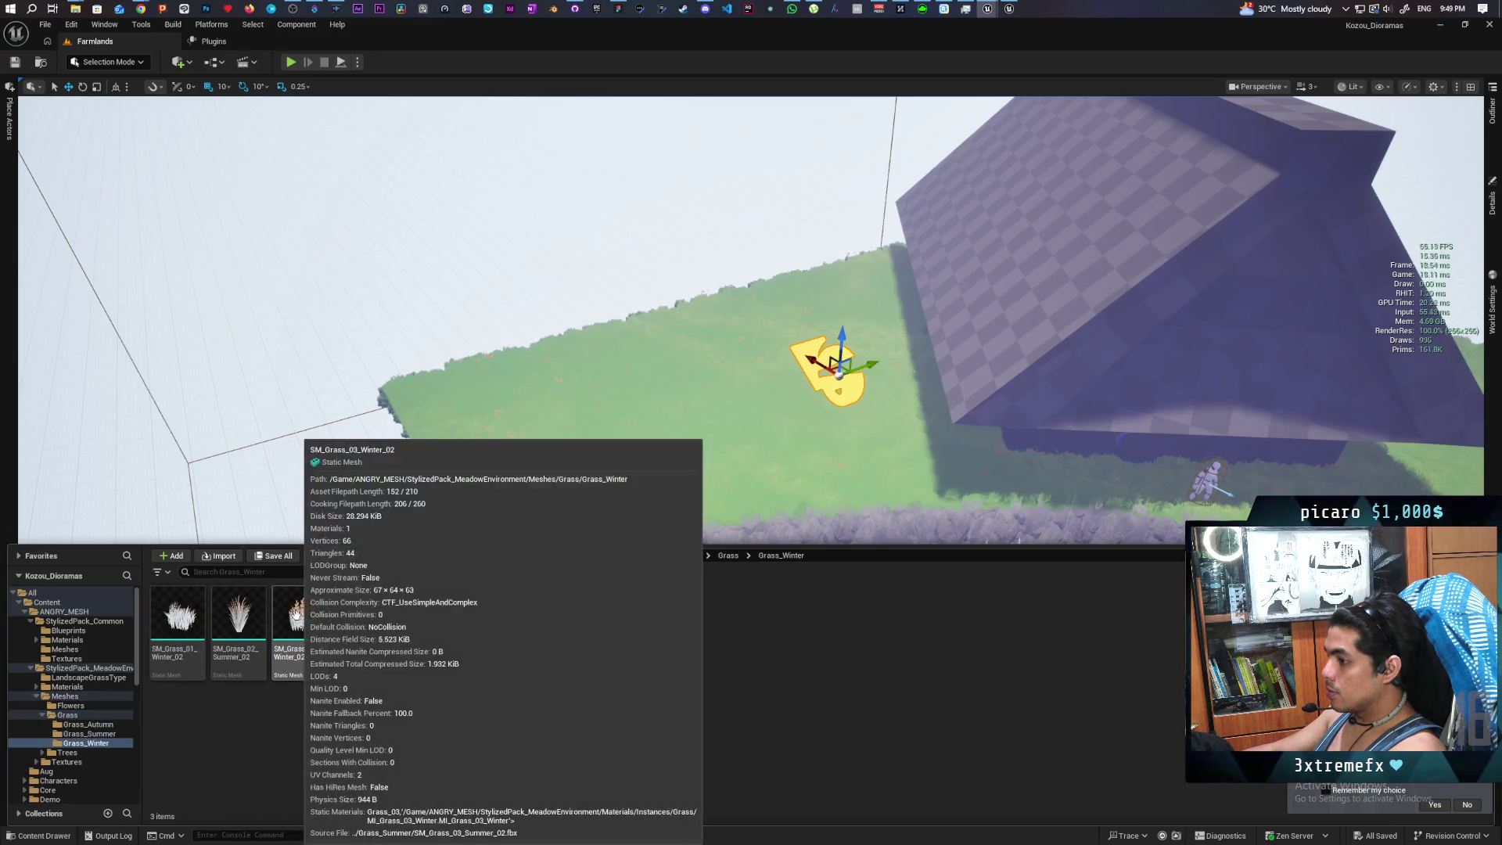
click(729, 556)
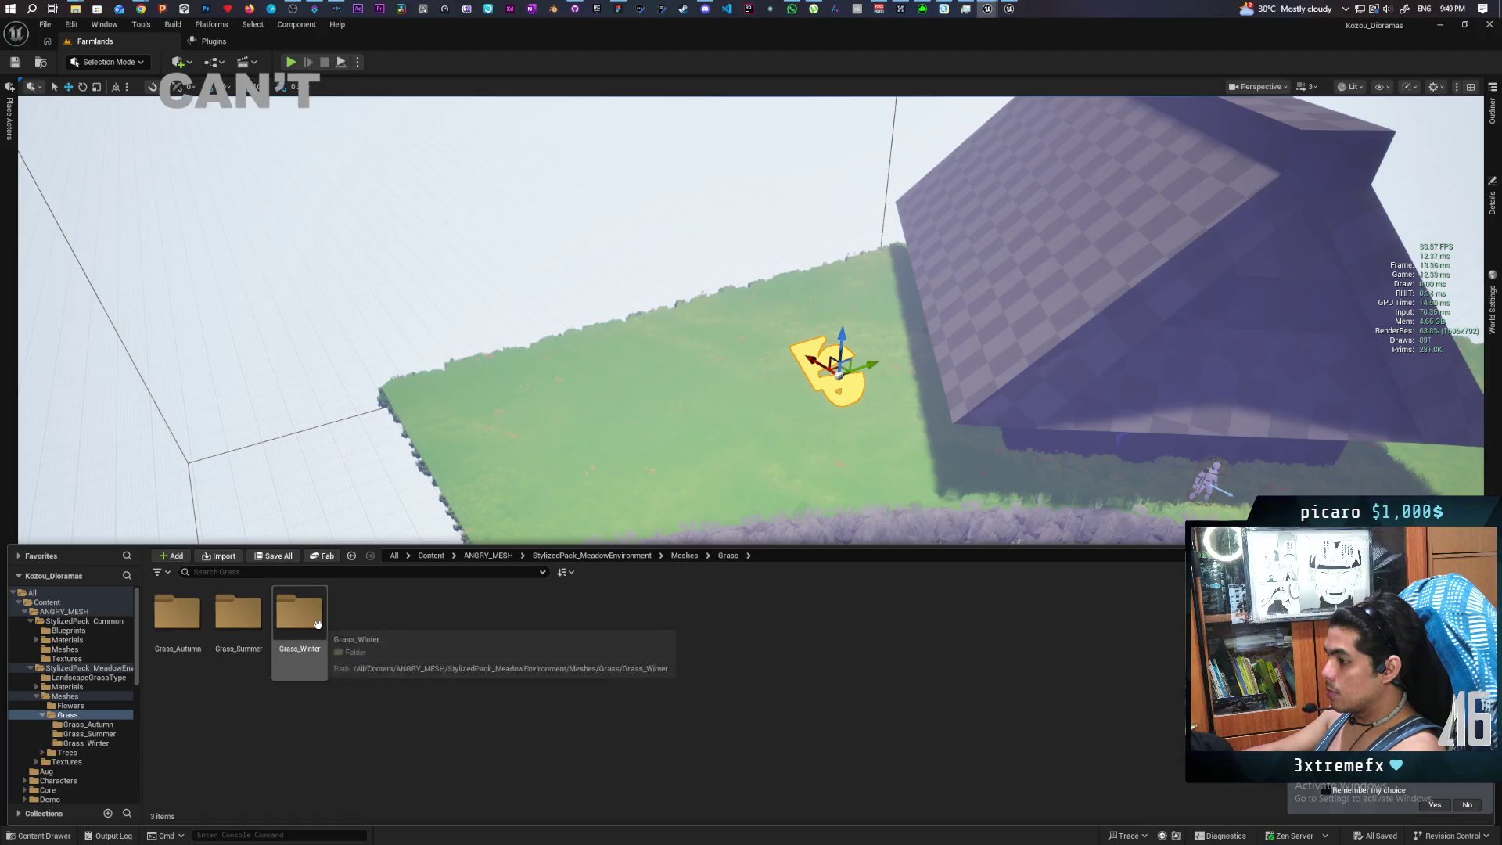
click(677, 558)
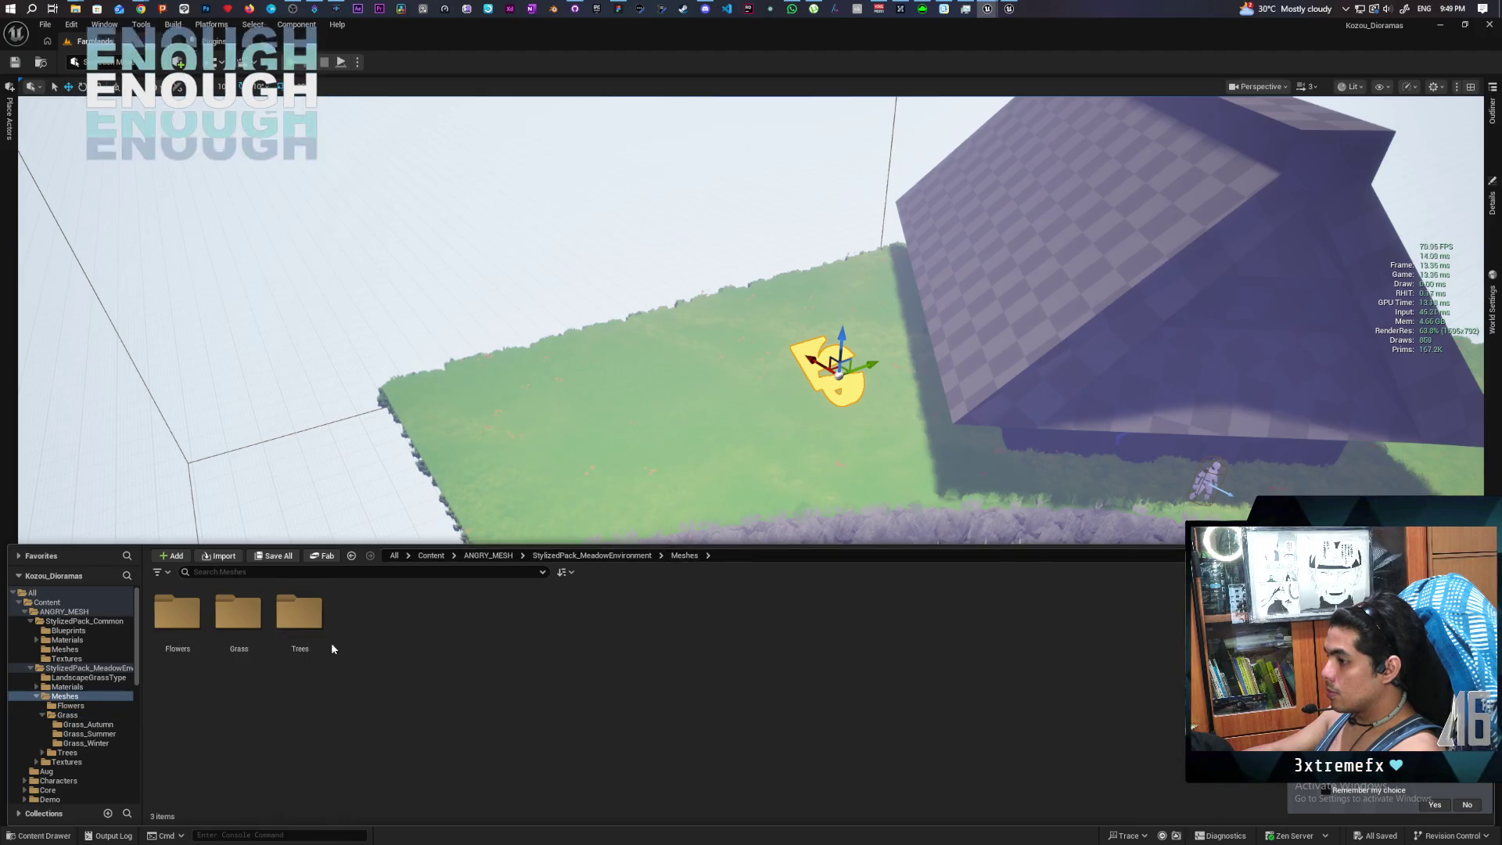
double_click(298, 614)
double_click(176, 614)
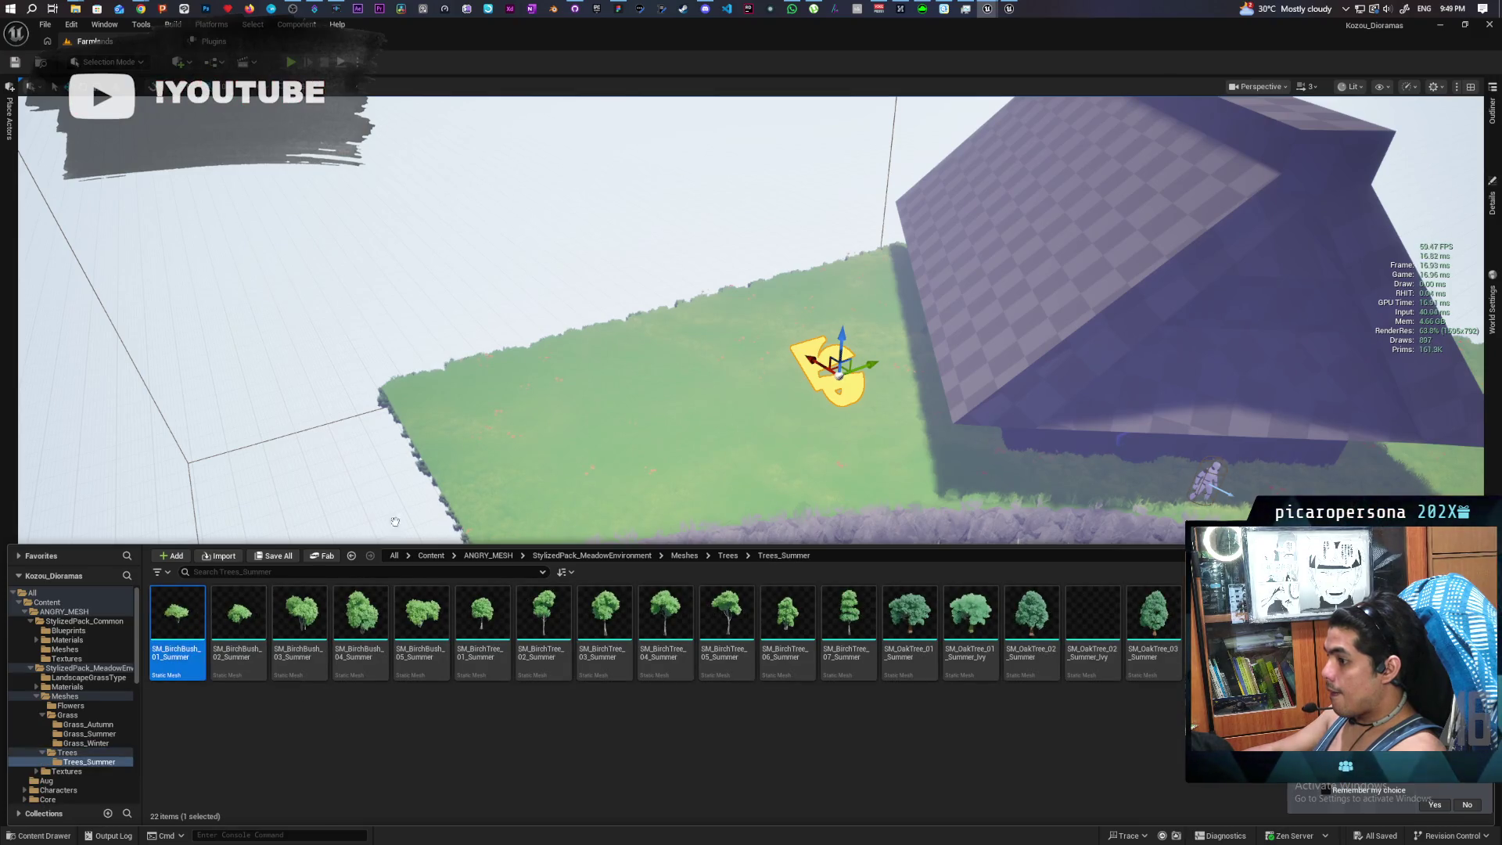
Place SM_BirchBush_01_Summer on the grass plateau and orbit around to inspect it
mouse_move(581, 464)
mouse_down()
mouse_move(563, 469)
mouse_move(579, 474)
mouse_up()
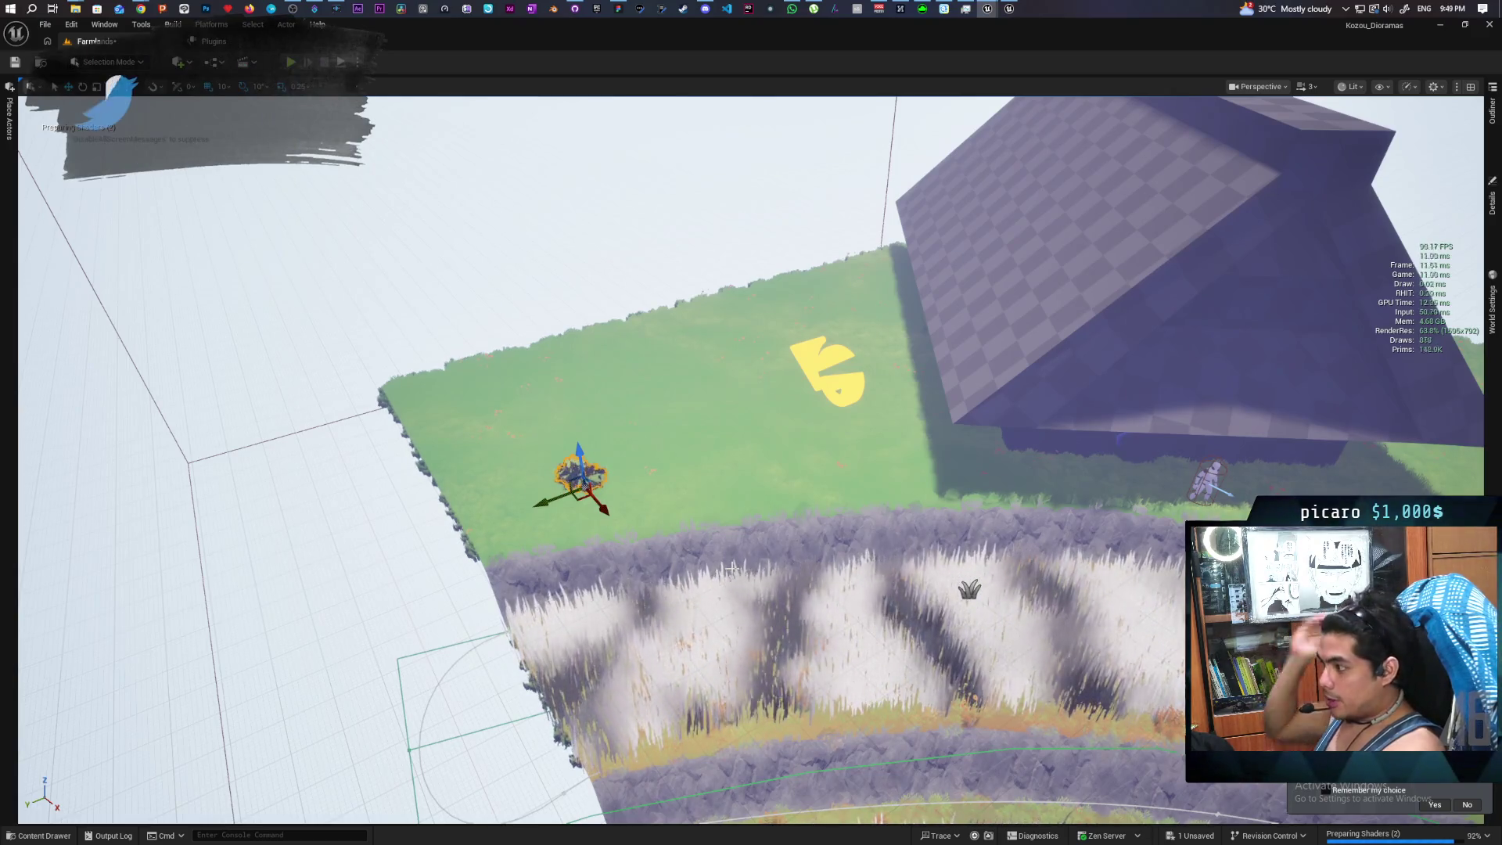
scroll(731, 567, up, 5)
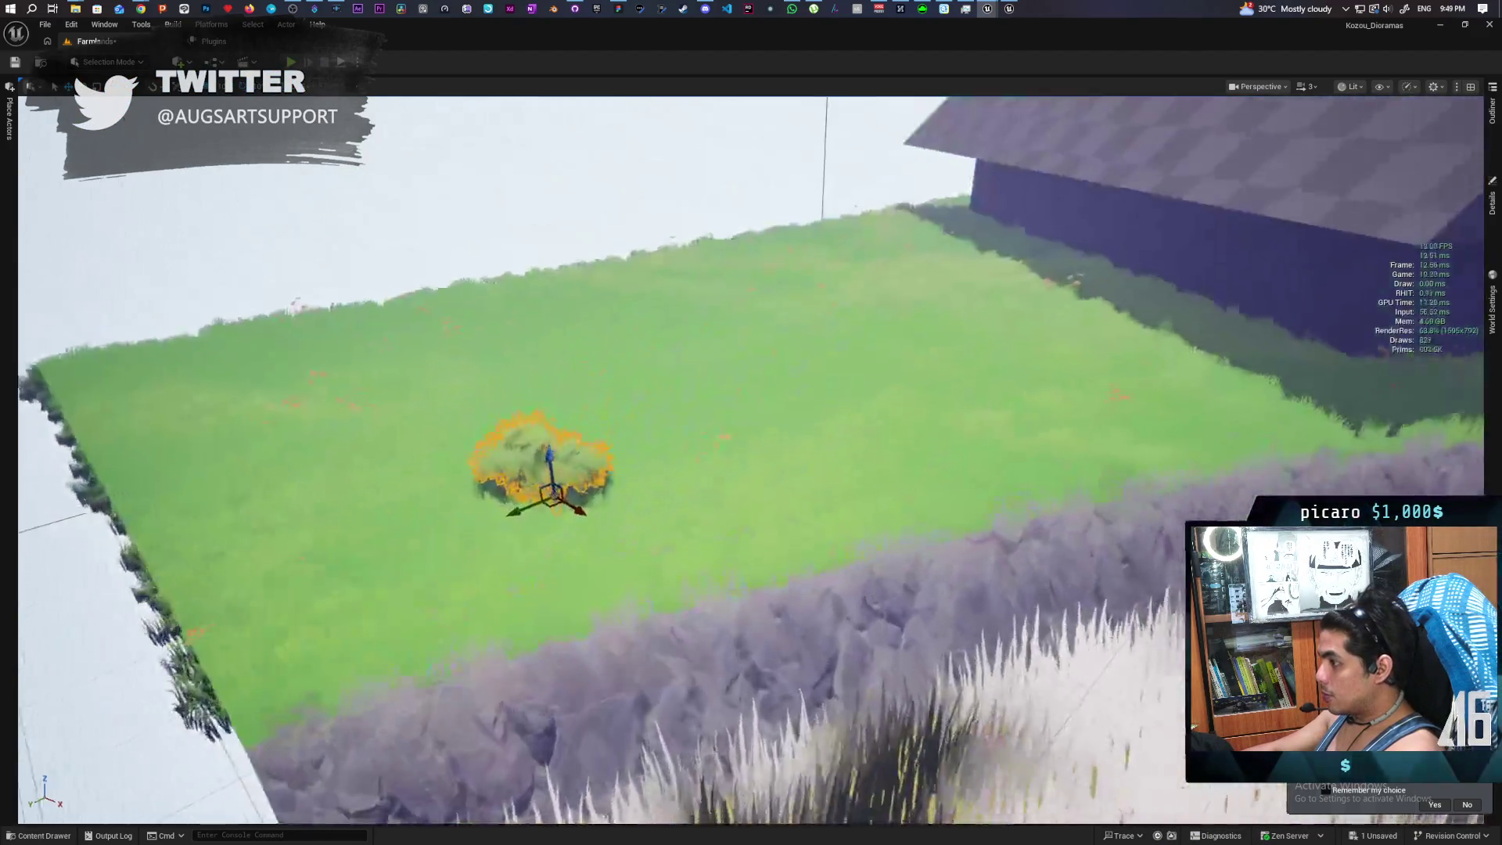
scroll(751, 461, down, 5)
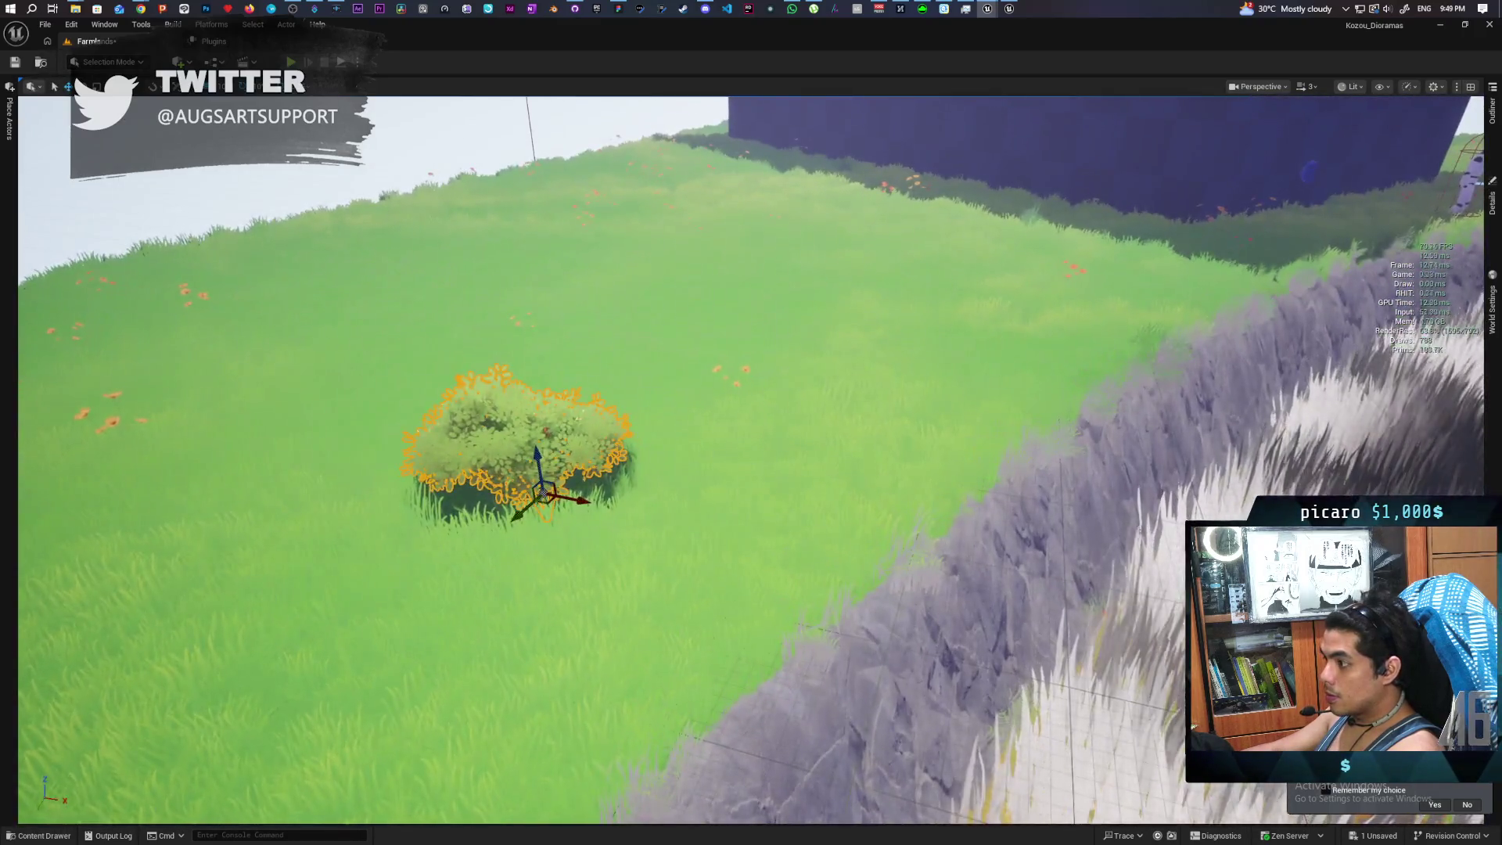
mouse_move(751, 462)
mouse_down()
mouse_move(829, 438)
mouse_move(845, 461)
mouse_move(790, 485)
mouse_move(766, 438)
mouse_move(805, 478)
mouse_move(774, 454)
mouse_move(790, 446)
mouse_move(767, 458)
mouse_move(978, 438)
mouse_up()
scroll(751, 462, up, 3)
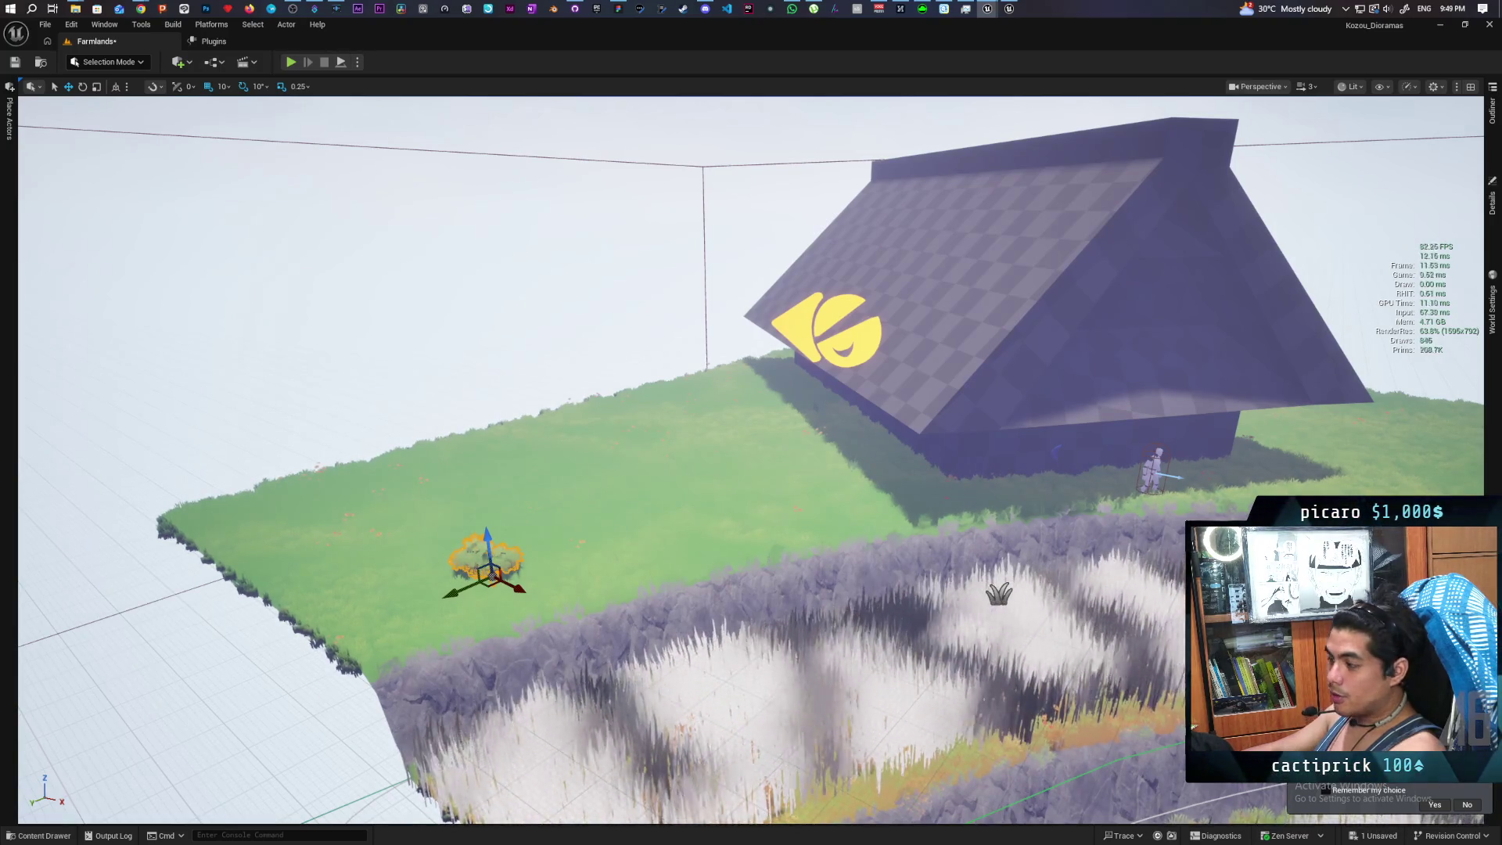
scroll(751, 462, down, 6)
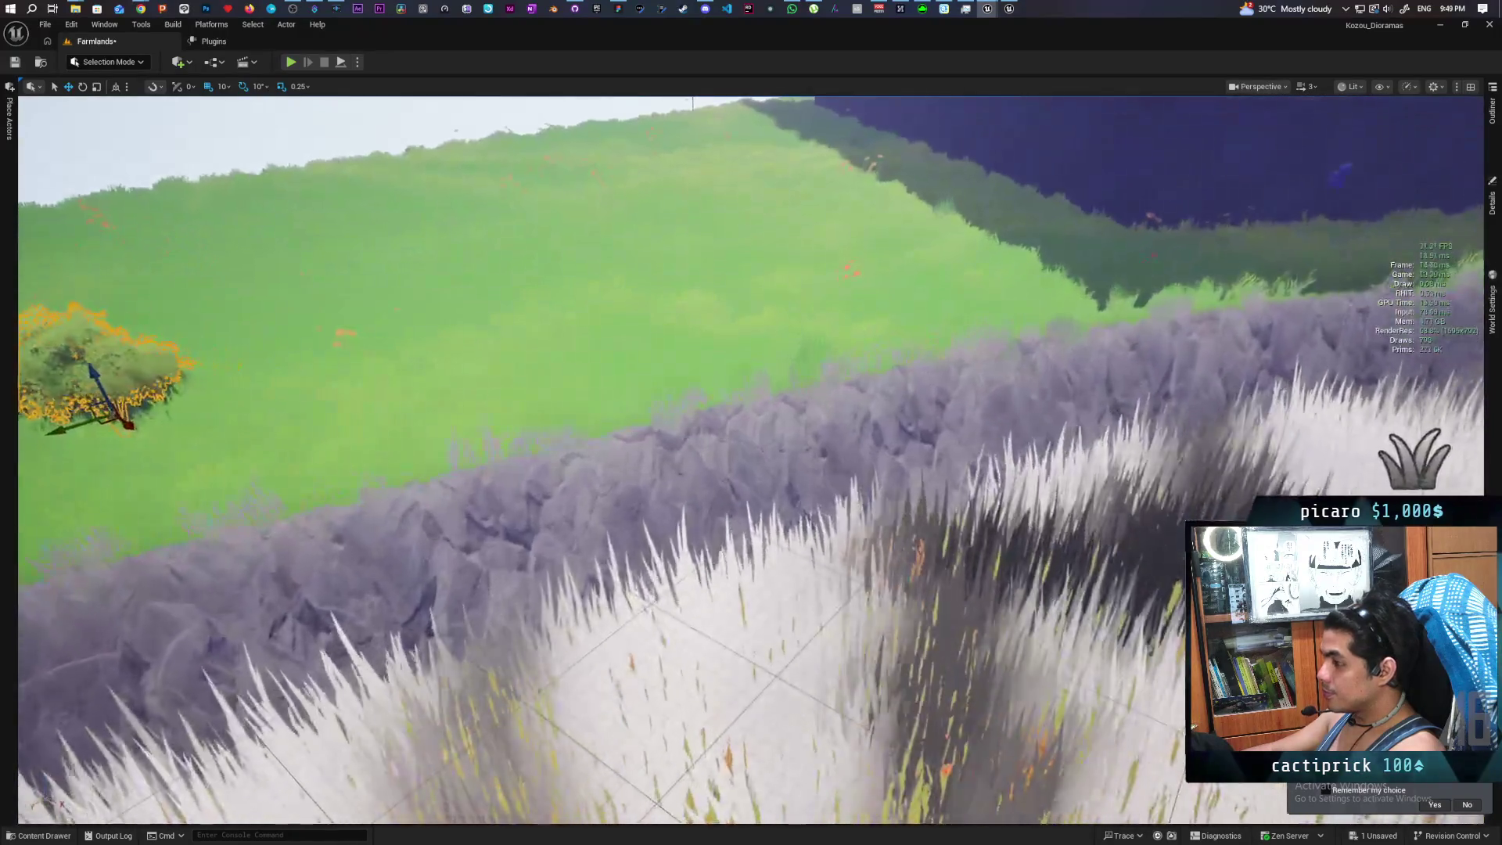
scroll(751, 462, down, 8)
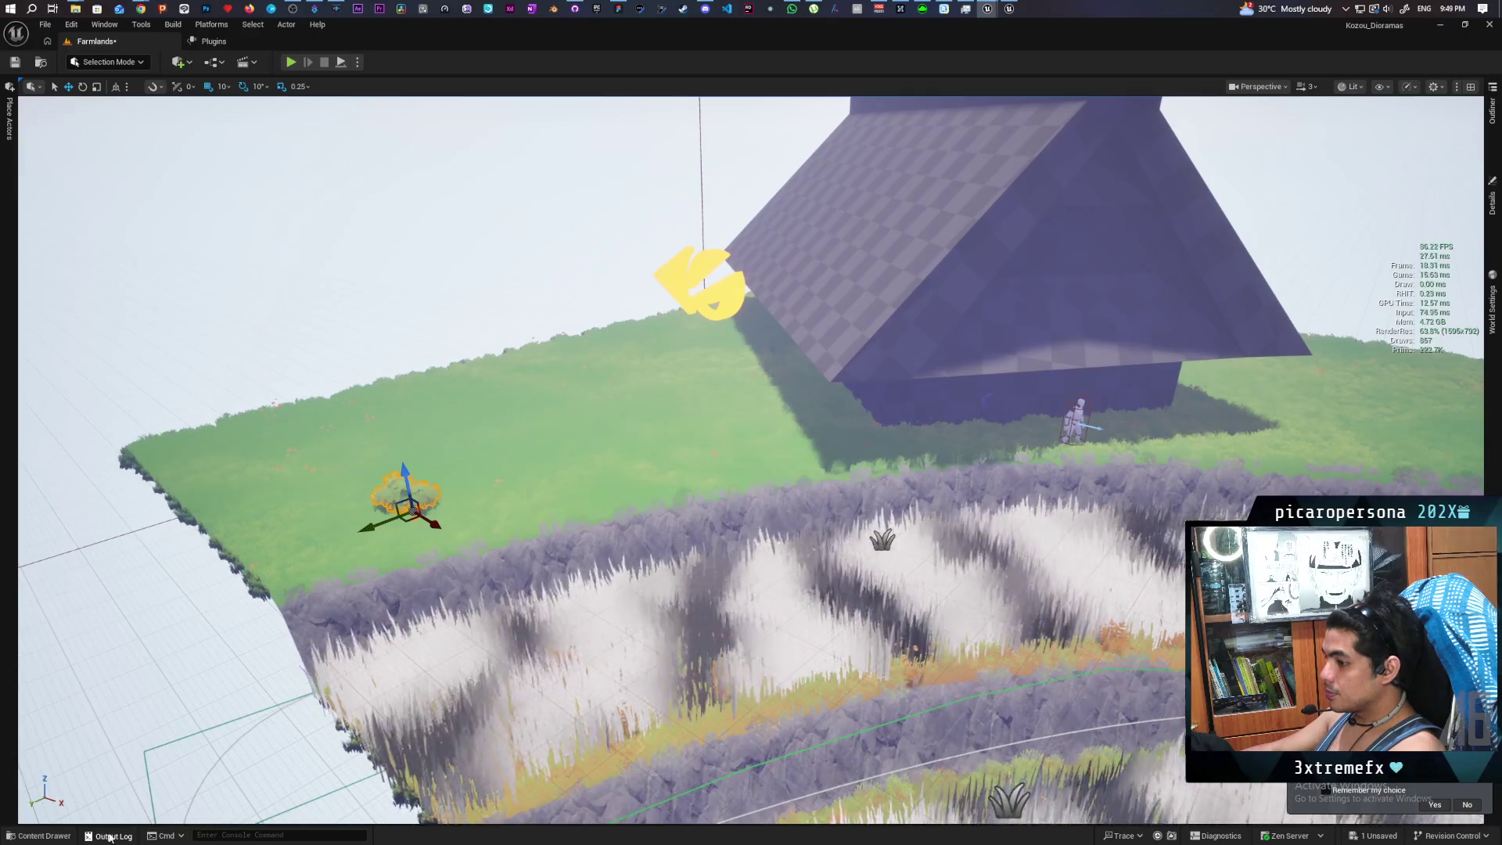
key(grave)
key(ctrl+space)
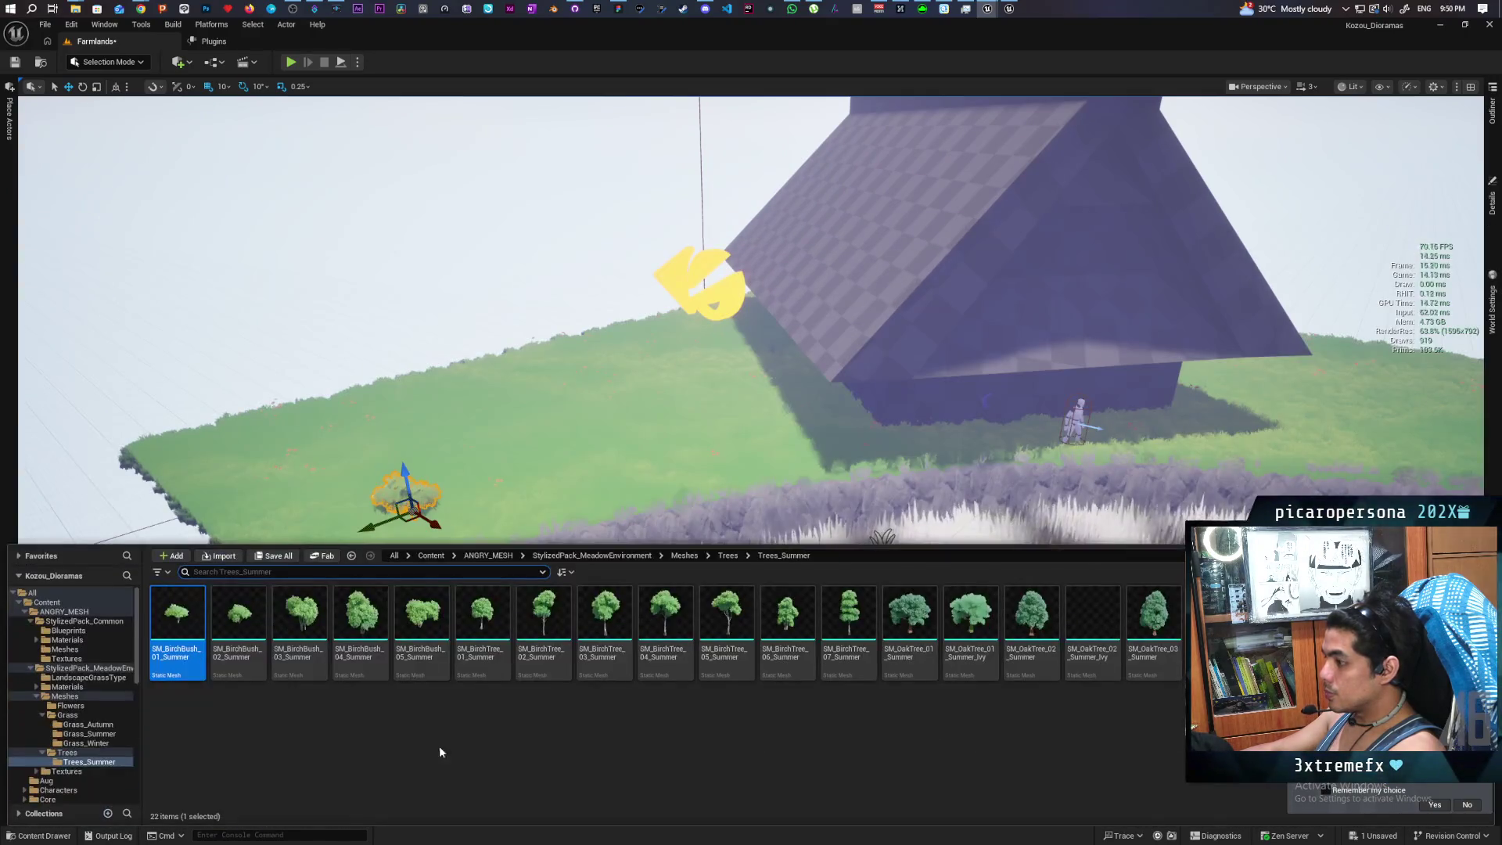
Add a second birch bush and SM_OakTree_01_Summer to the plateau, framing the oak
mouse_move(300, 618)
mouse_down()
mouse_move(302, 503)
mouse_move(275, 419)
mouse_move(293, 495)
mouse_move(270, 470)
mouse_move(274, 501)
mouse_move(321, 491)
mouse_move(285, 479)
mouse_move(553, 453)
mouse_move(472, 442)
mouse_move(337, 458)
mouse_move(289, 488)
mouse_up()
click(47, 835)
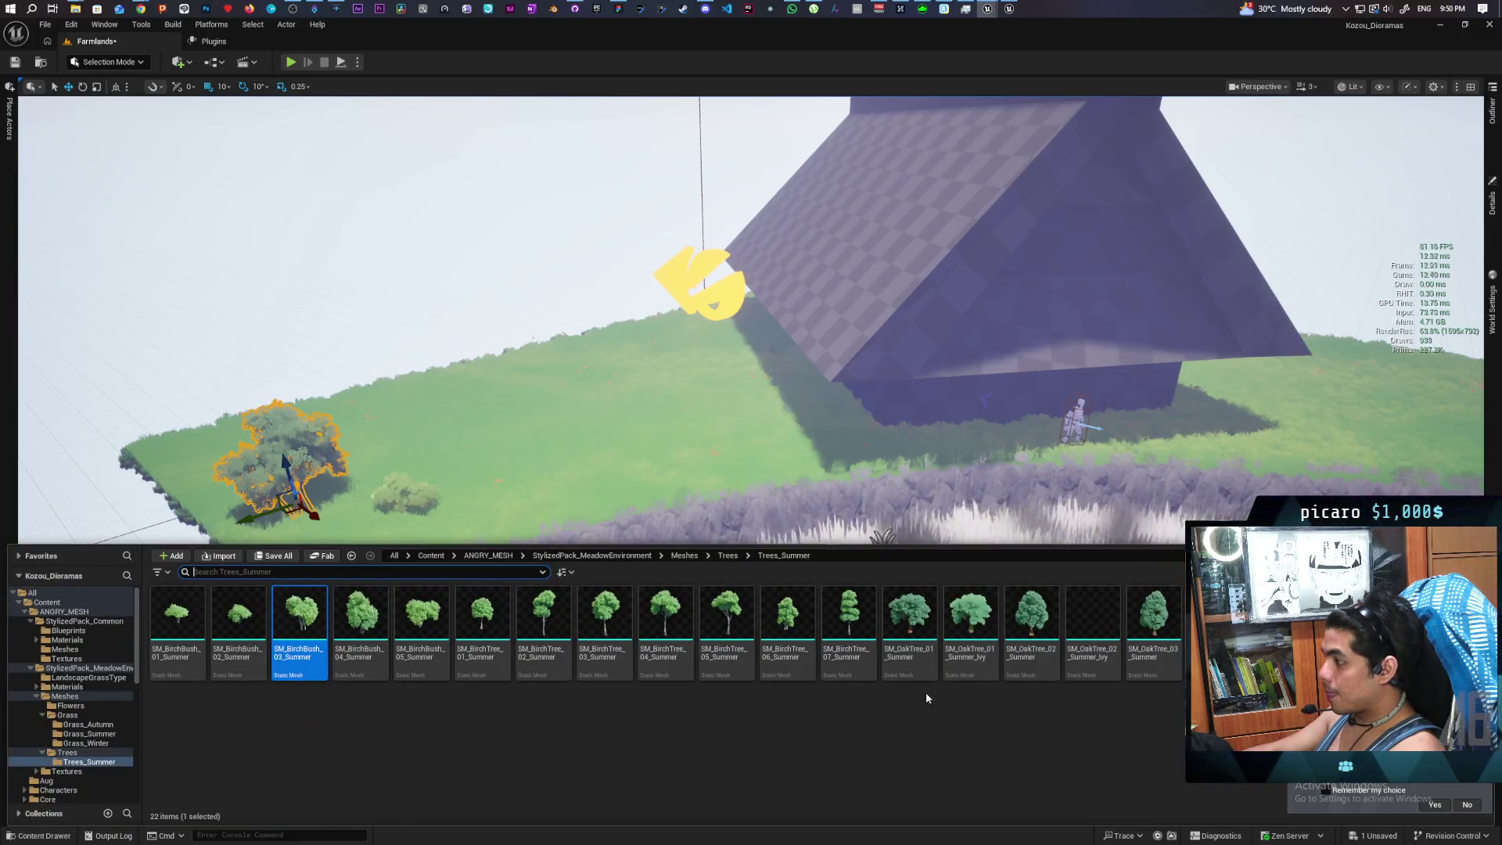
click(912, 630)
mouse_move(502, 414)
mouse_down()
mouse_move(393, 395)
mouse_move(429, 400)
mouse_up()
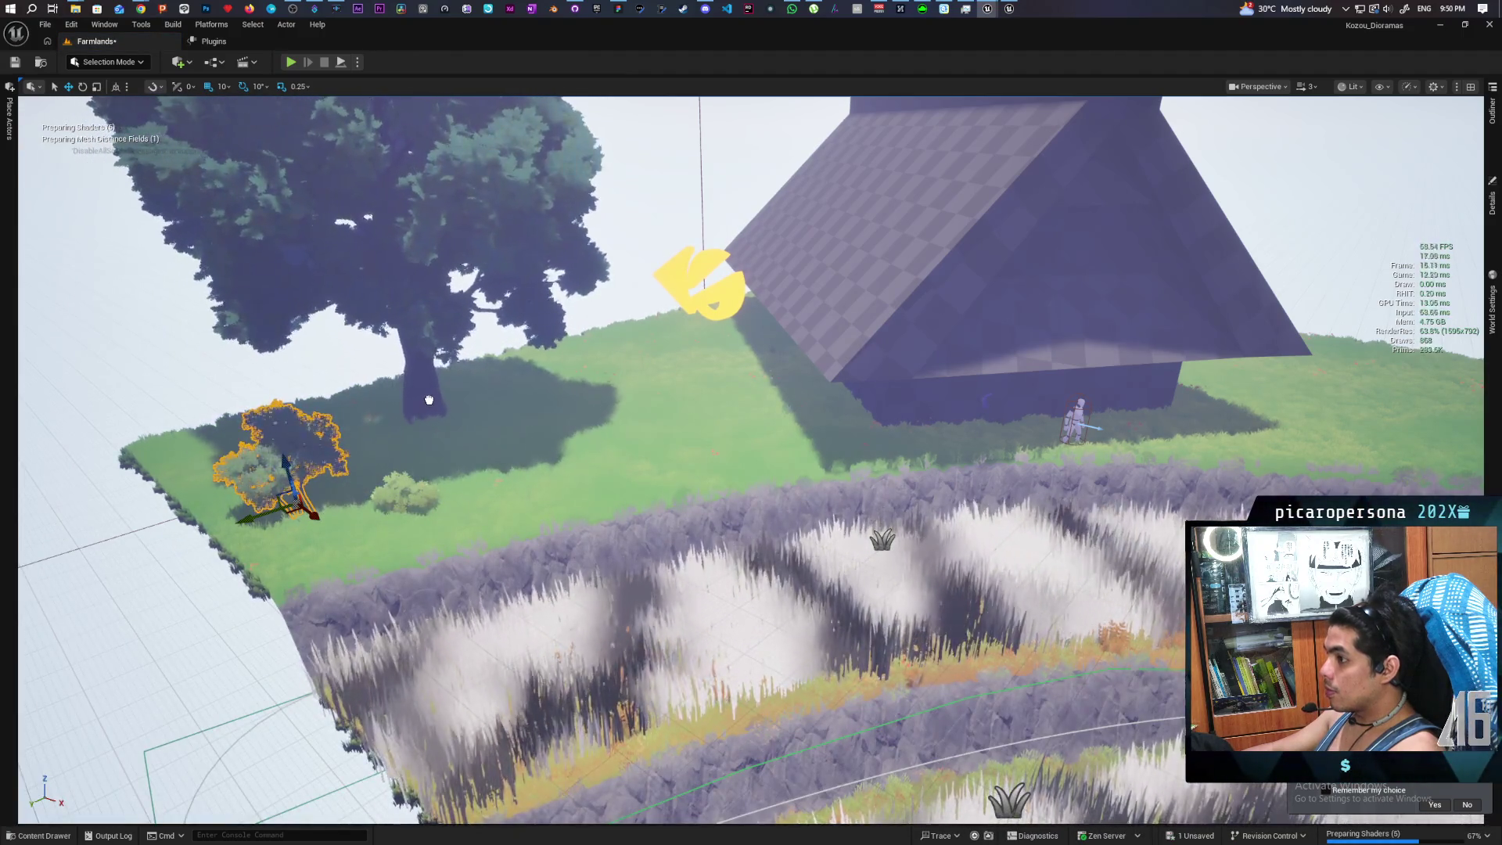
key(f)
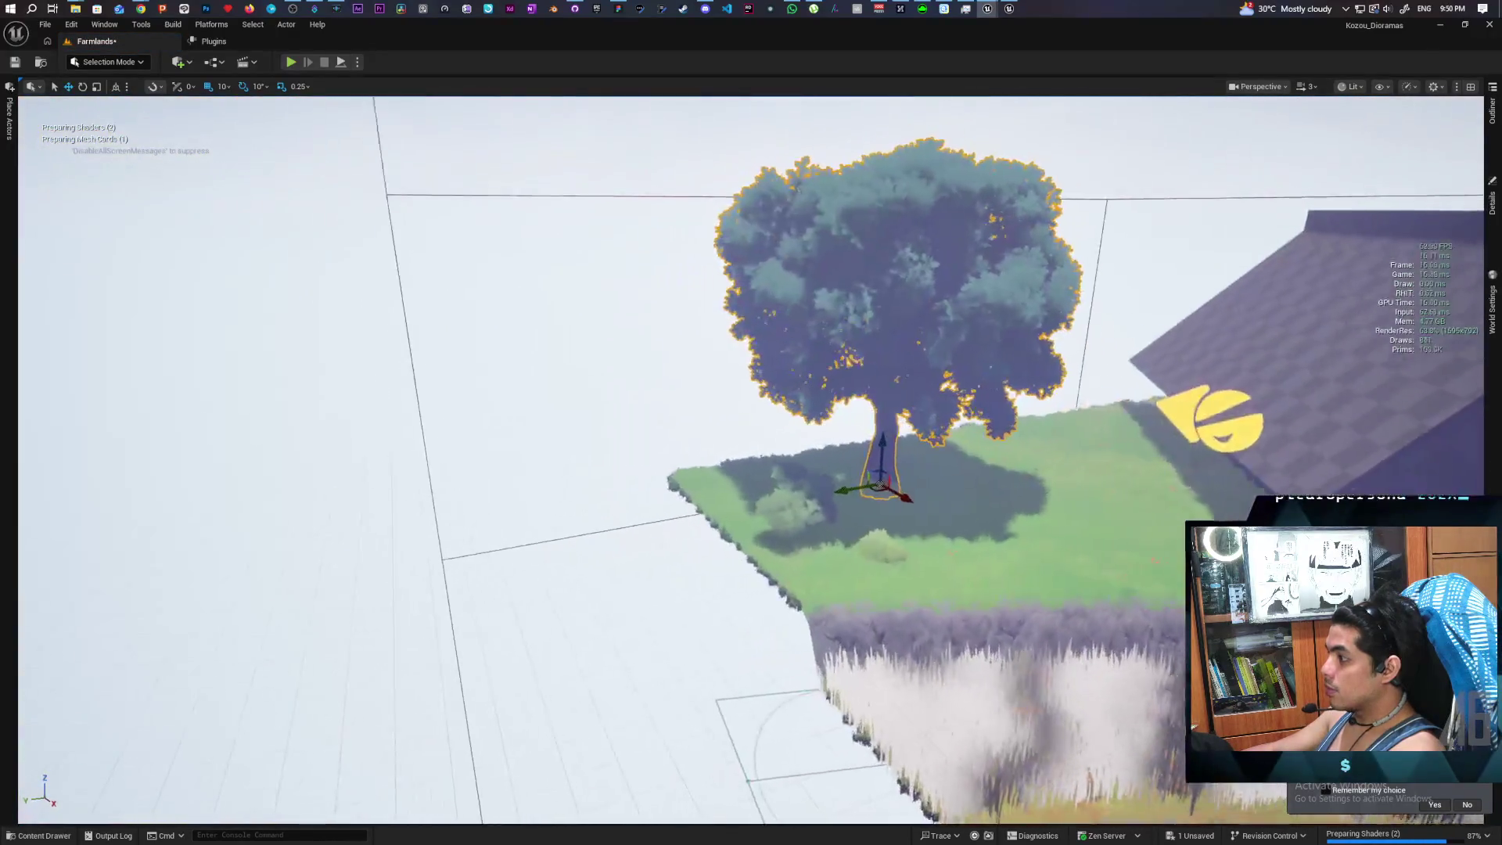
key(Escape)
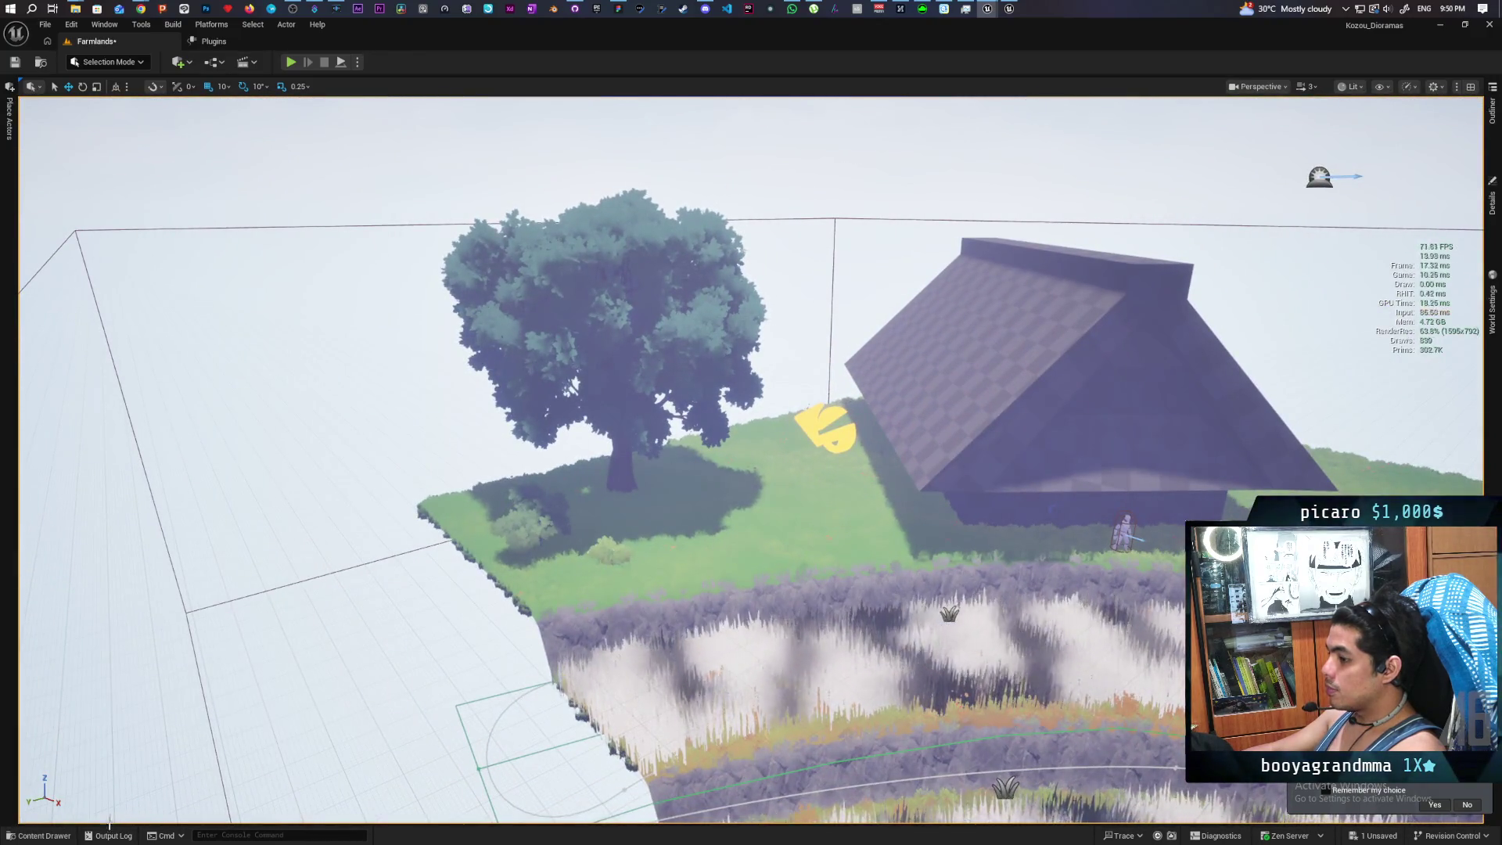
key(ctrl+space)
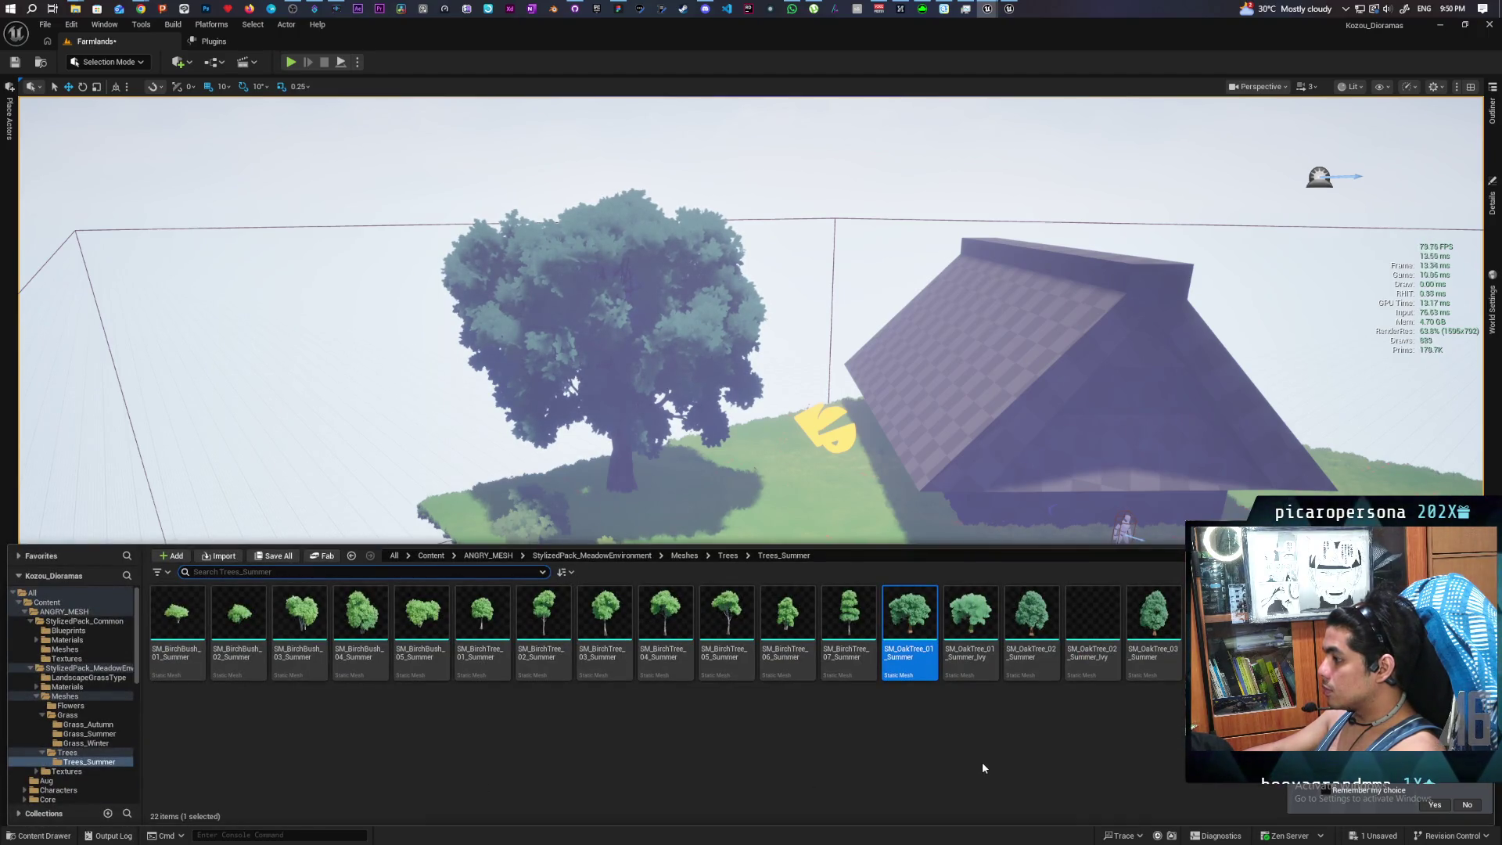
Place a summer birch tree beside the oak and delete the small young tree
mouse_move(654, 644)
mouse_down()
mouse_move(801, 422)
mouse_move(759, 467)
mouse_move(776, 425)
mouse_up()
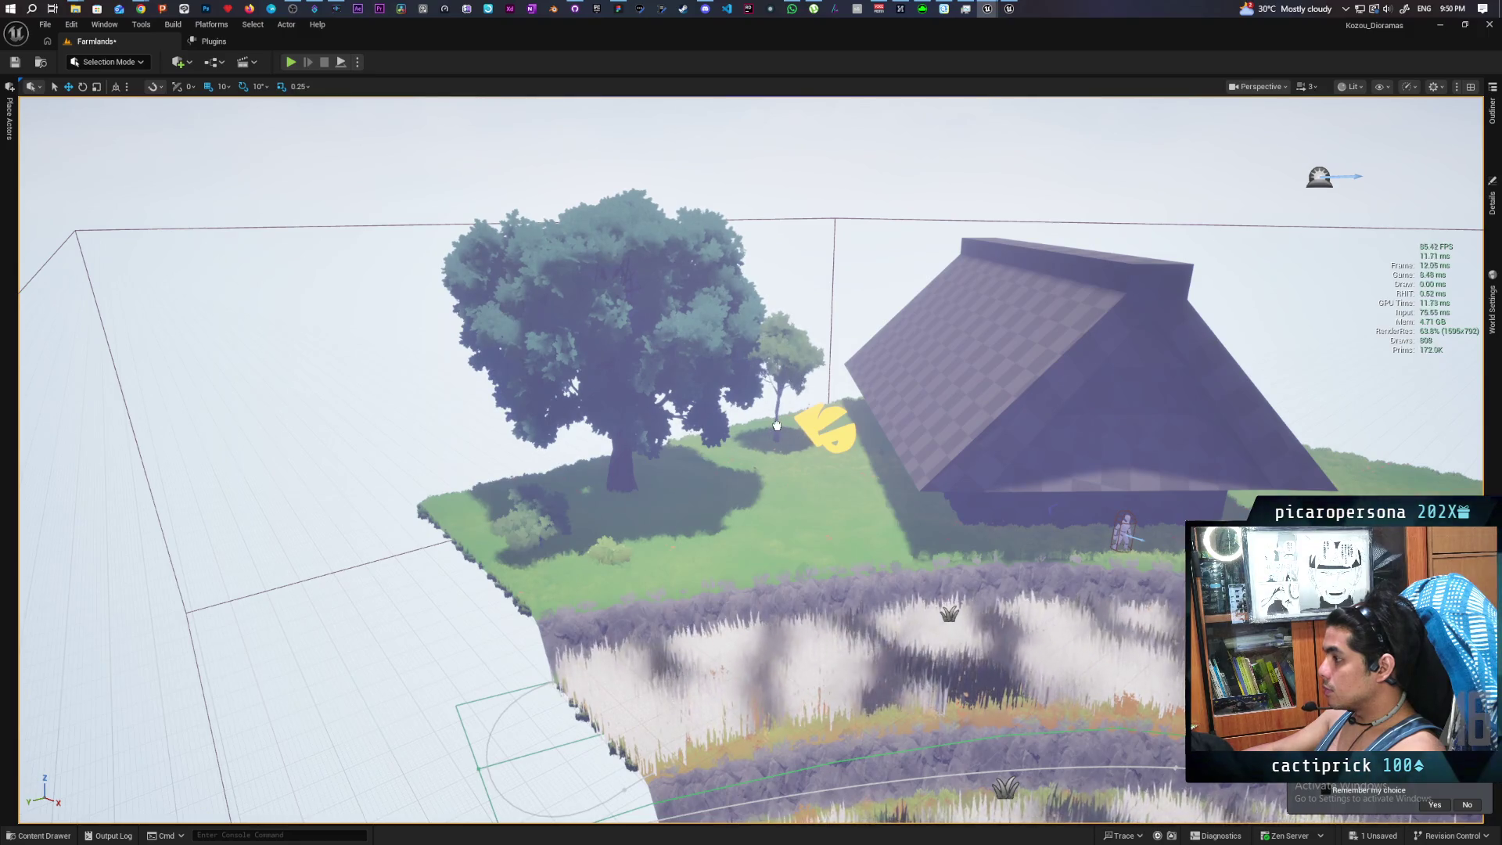
scroll(776, 425, up, 3)
scroll(751, 460, up, 3)
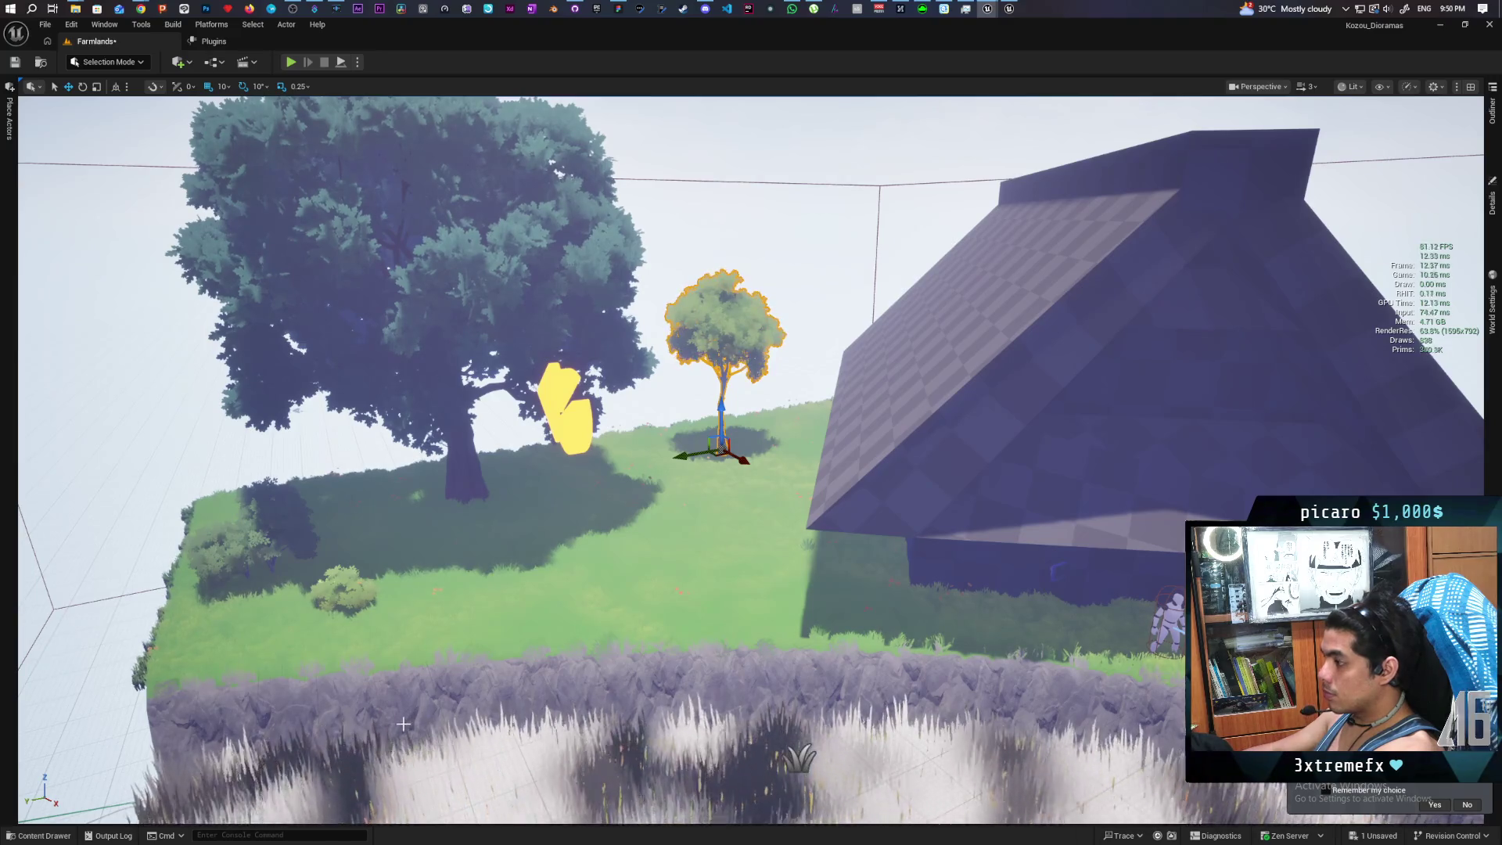
key(Delete)
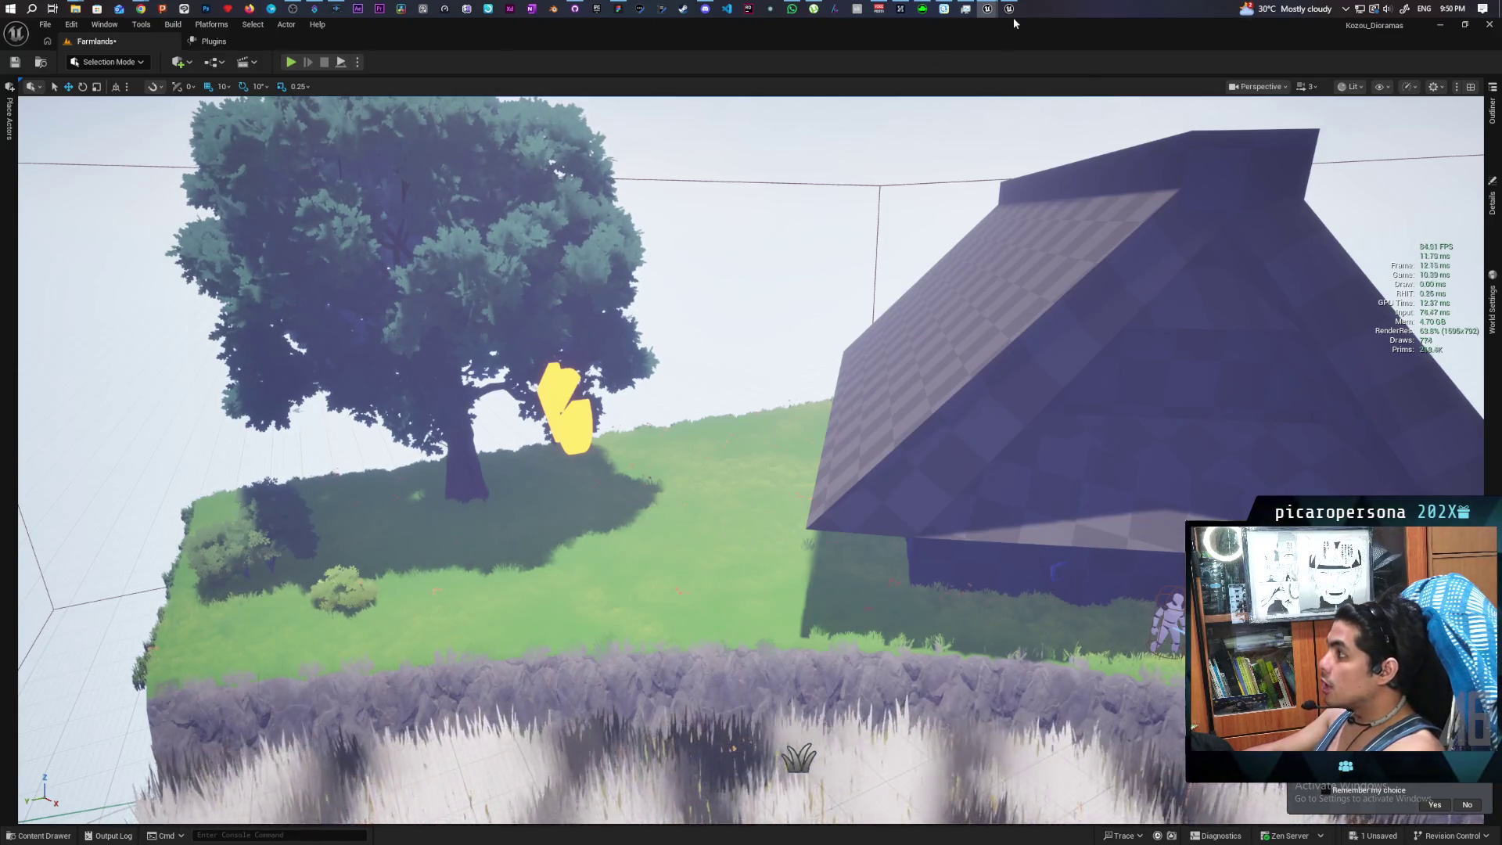
mouse_move(983, 6)
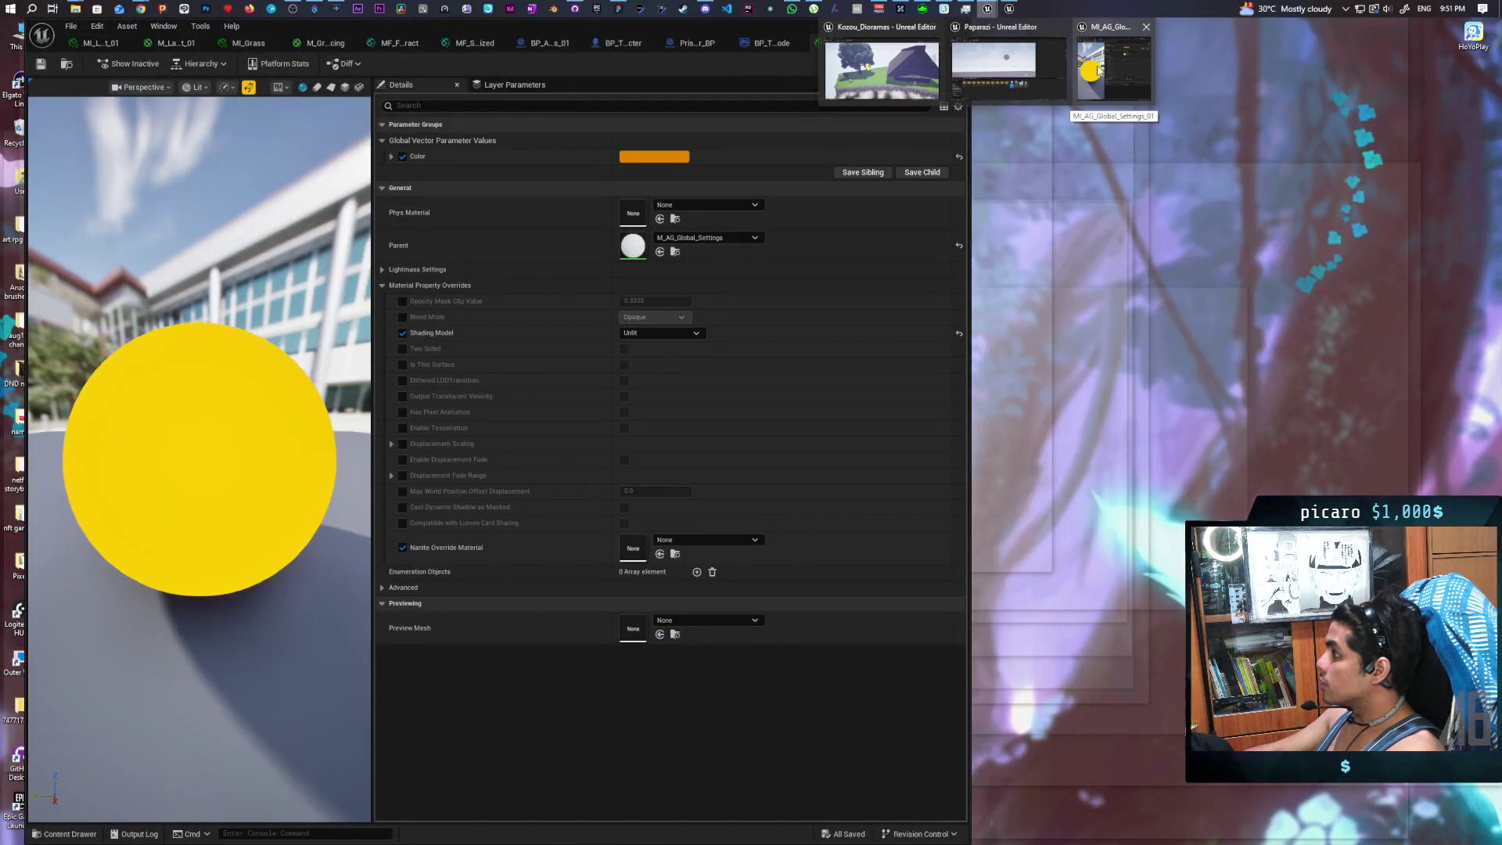
In MF_FoliageWindInteract, move the MF_RotateVector_90 and Wind Arrow Direction nodes further left
click(1098, 69)
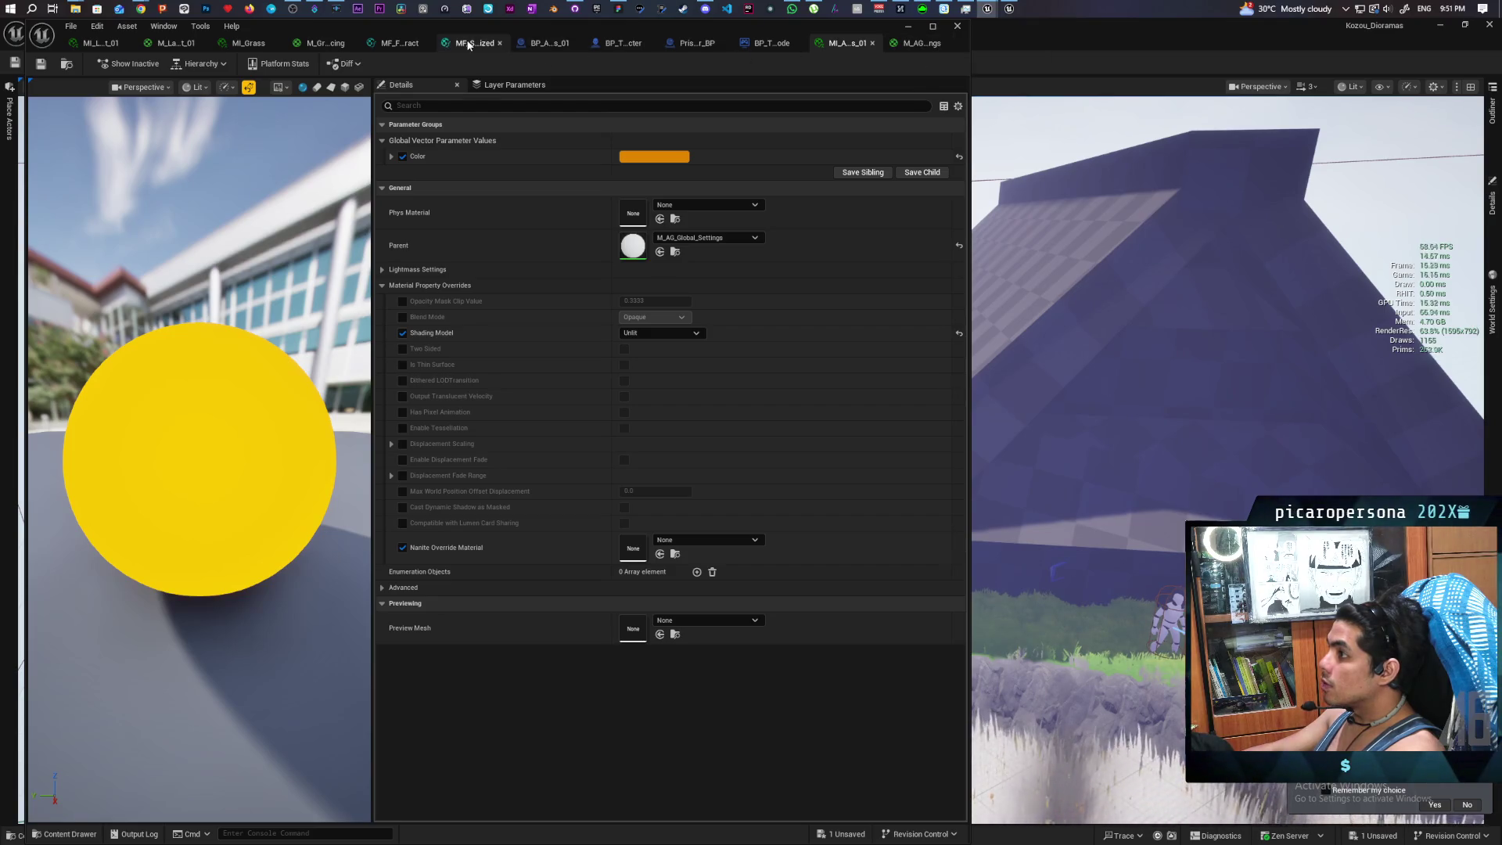
click(398, 44)
mouse_move(556, 324)
mouse_down()
mouse_move(417, 237)
mouse_move(249, 357)
mouse_up()
scroll(444, 343, down, 2)
mouse_move(444, 342)
mouse_down()
mouse_move(620, 201)
mouse_move(656, 205)
mouse_up()
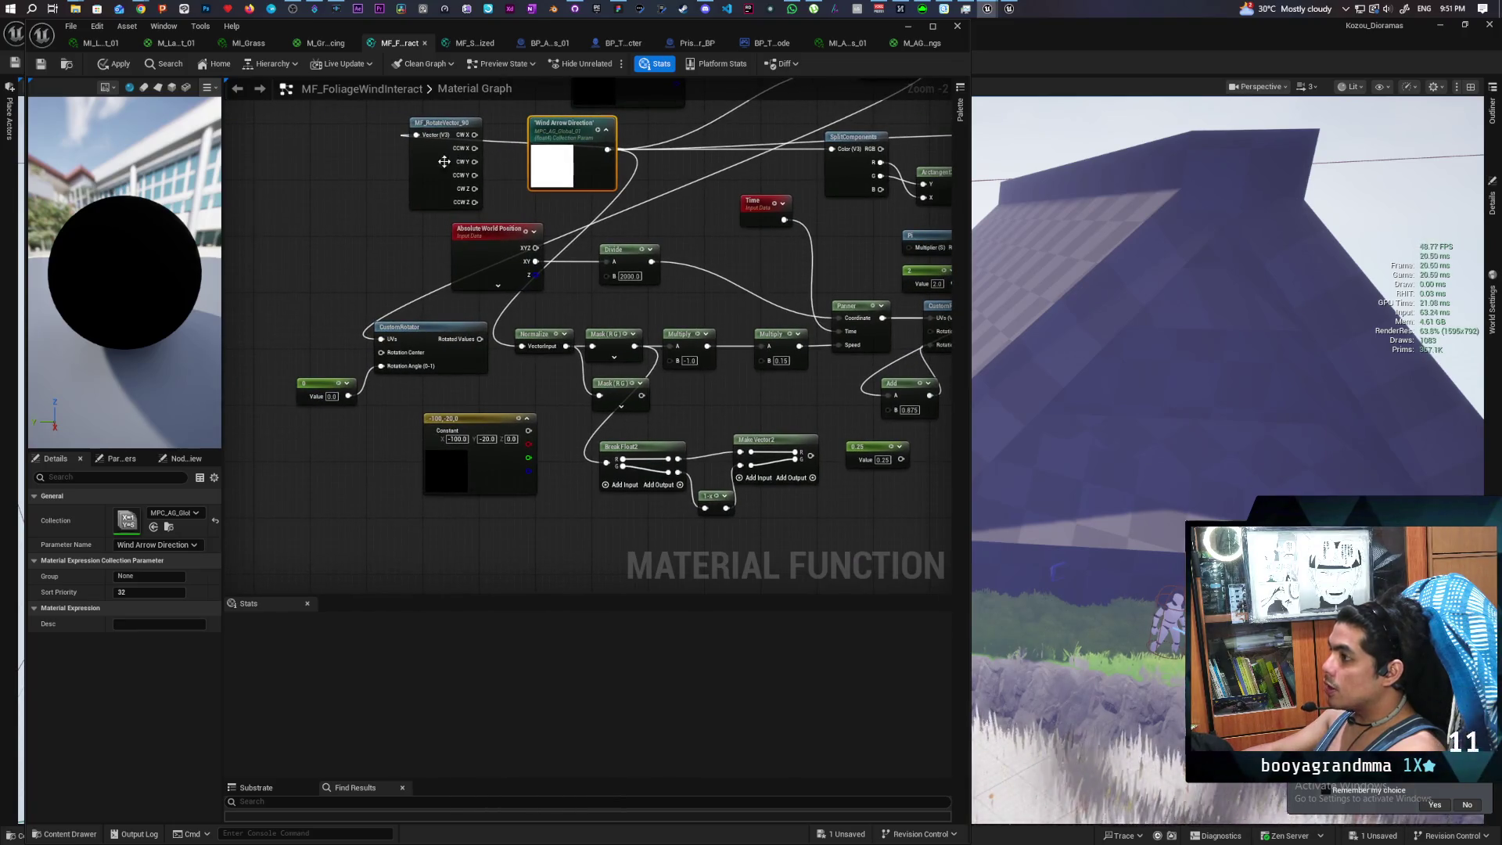
drag(444, 161, 269, 161)
mouse_move(697, 218)
mouse_down()
mouse_move(603, 160)
mouse_move(476, 160)
mouse_move(491, 160)
mouse_up()
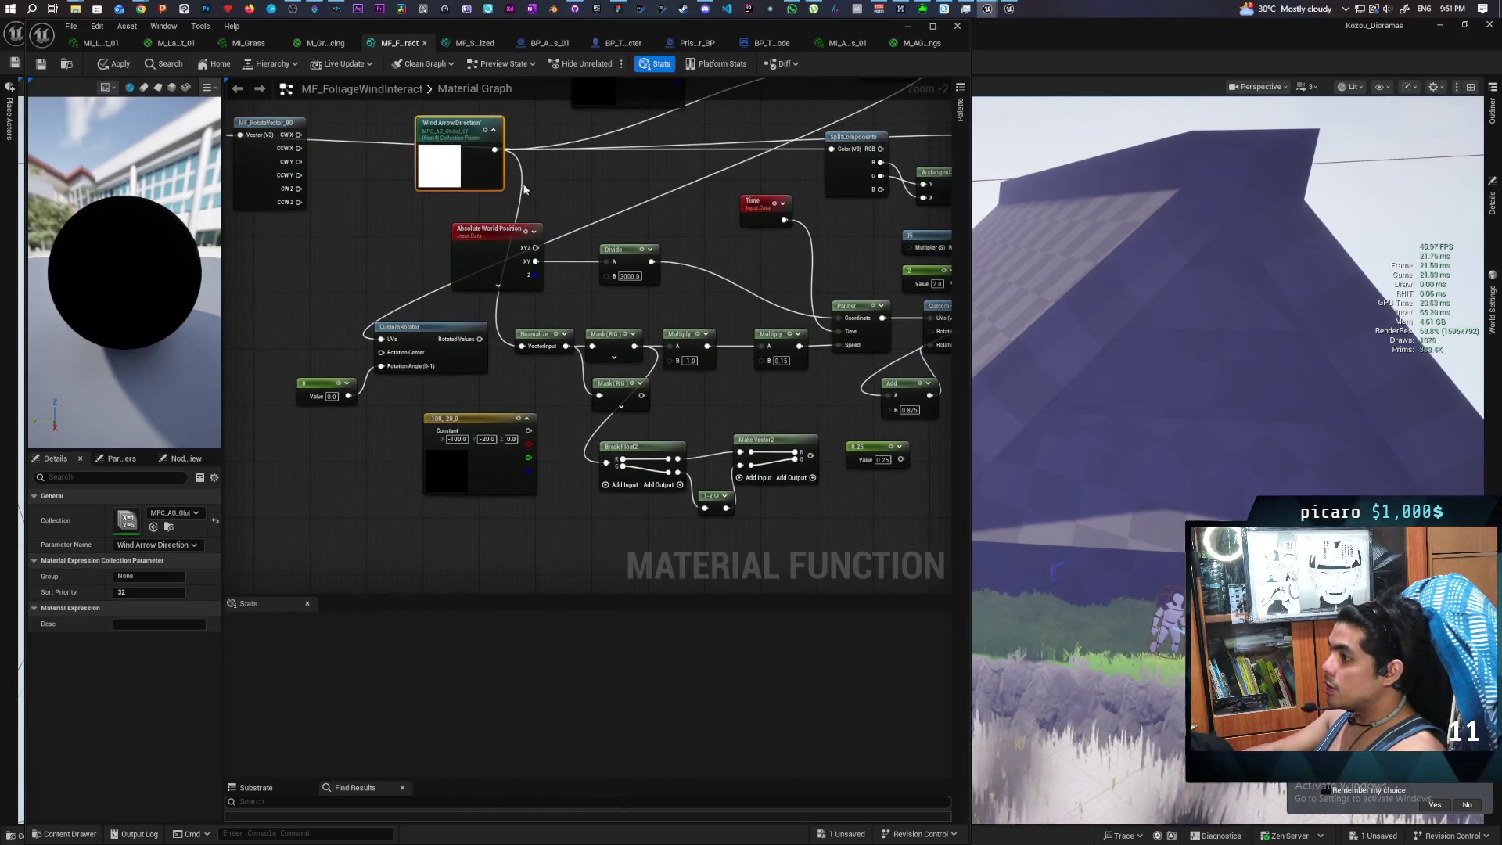
scroll(566, 313, up, 2)
Inspect the Normalize, Mask, Multiply and Wind Arrow Direction nodes, including Mask (RG) channel settings
mouse_move(508, 407)
mouse_down()
mouse_move(612, 454)
mouse_move(598, 421)
mouse_move(555, 413)
mouse_up()
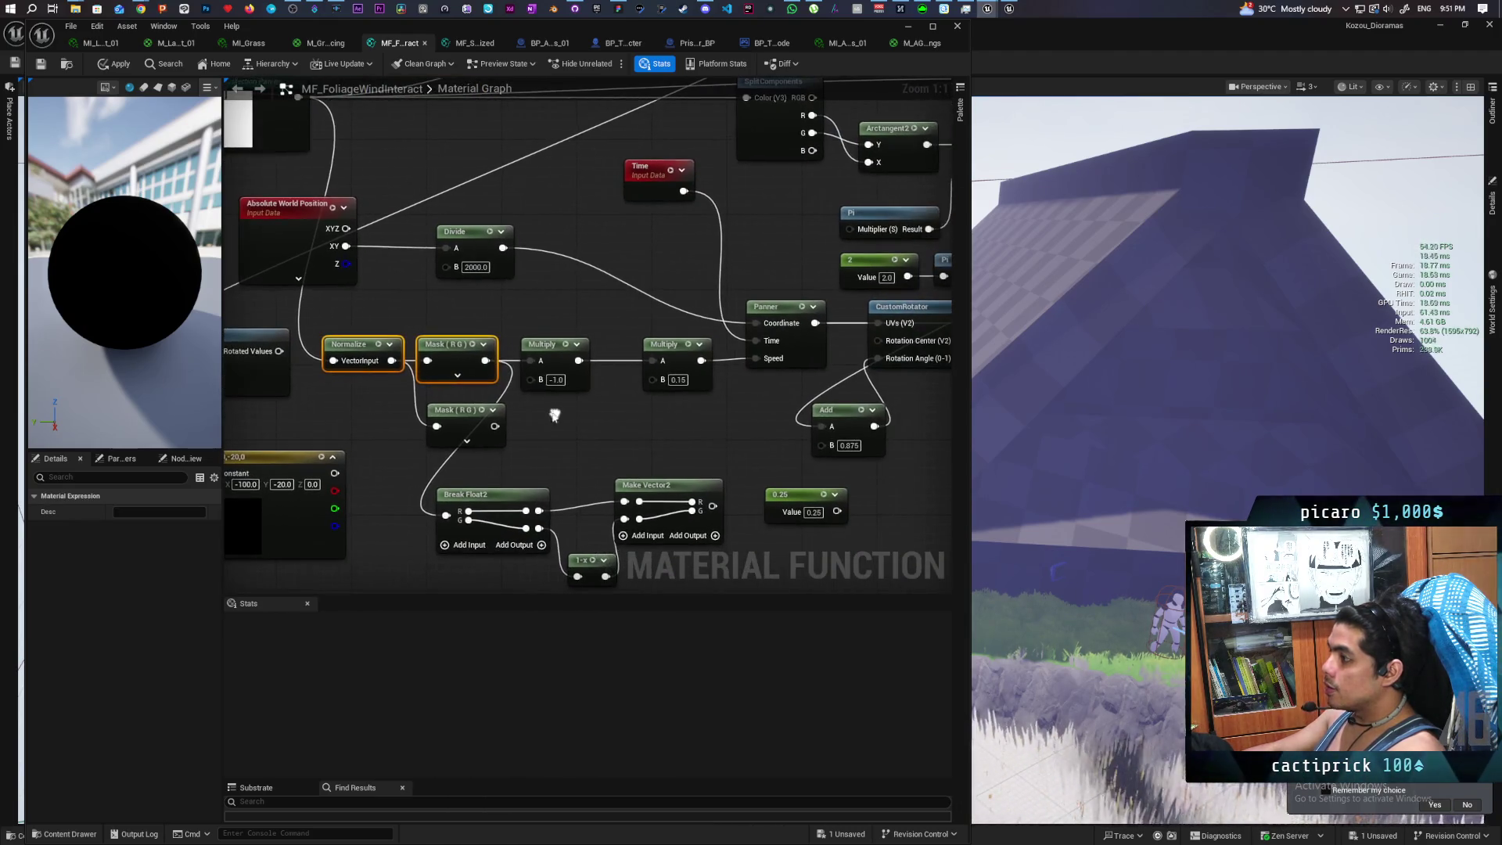
click(385, 328)
drag(658, 370, 661, 372)
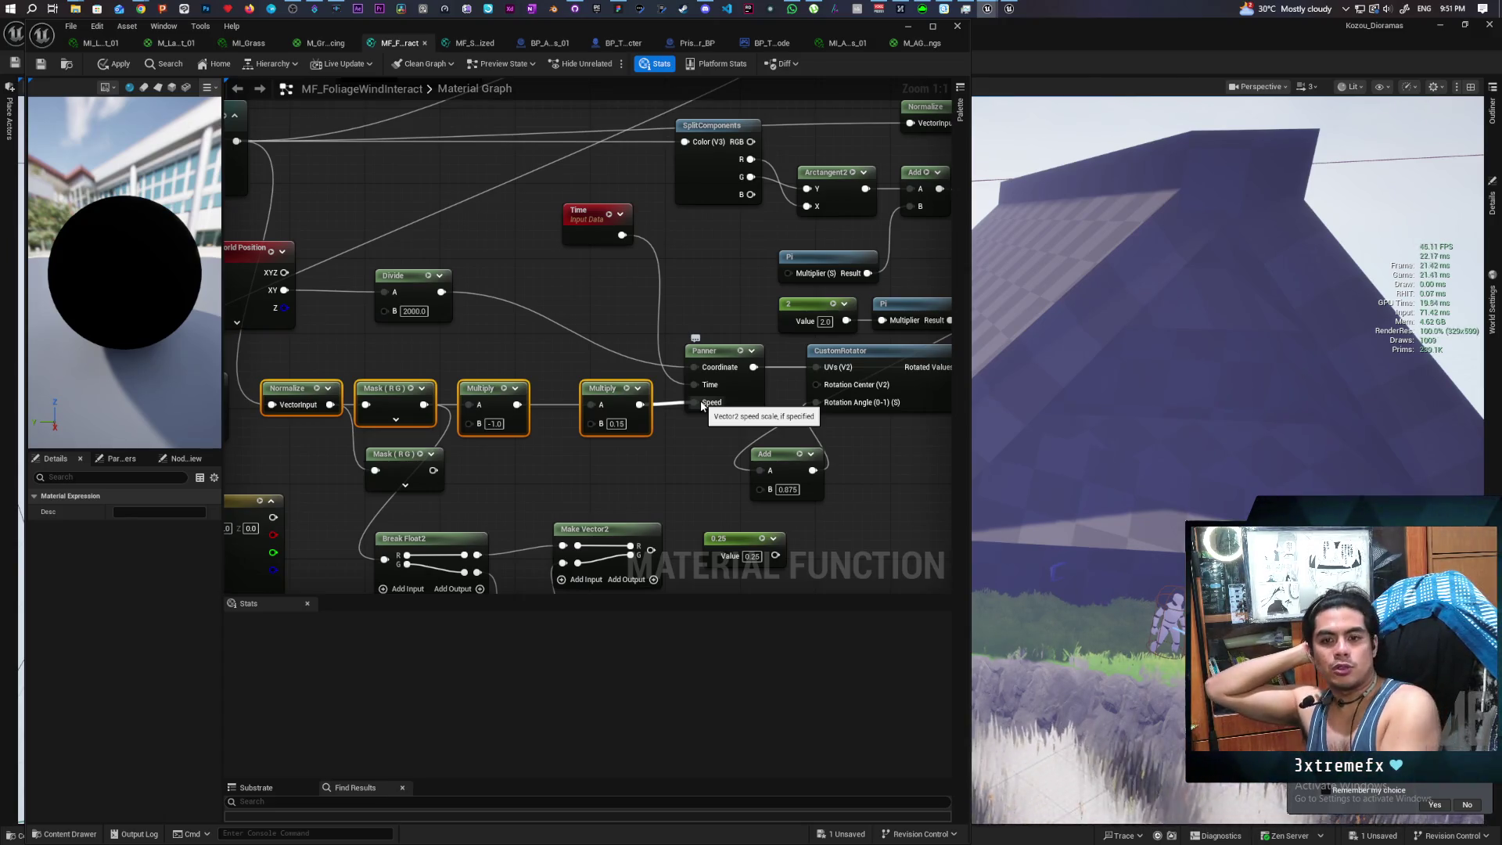
drag(537, 270, 704, 302)
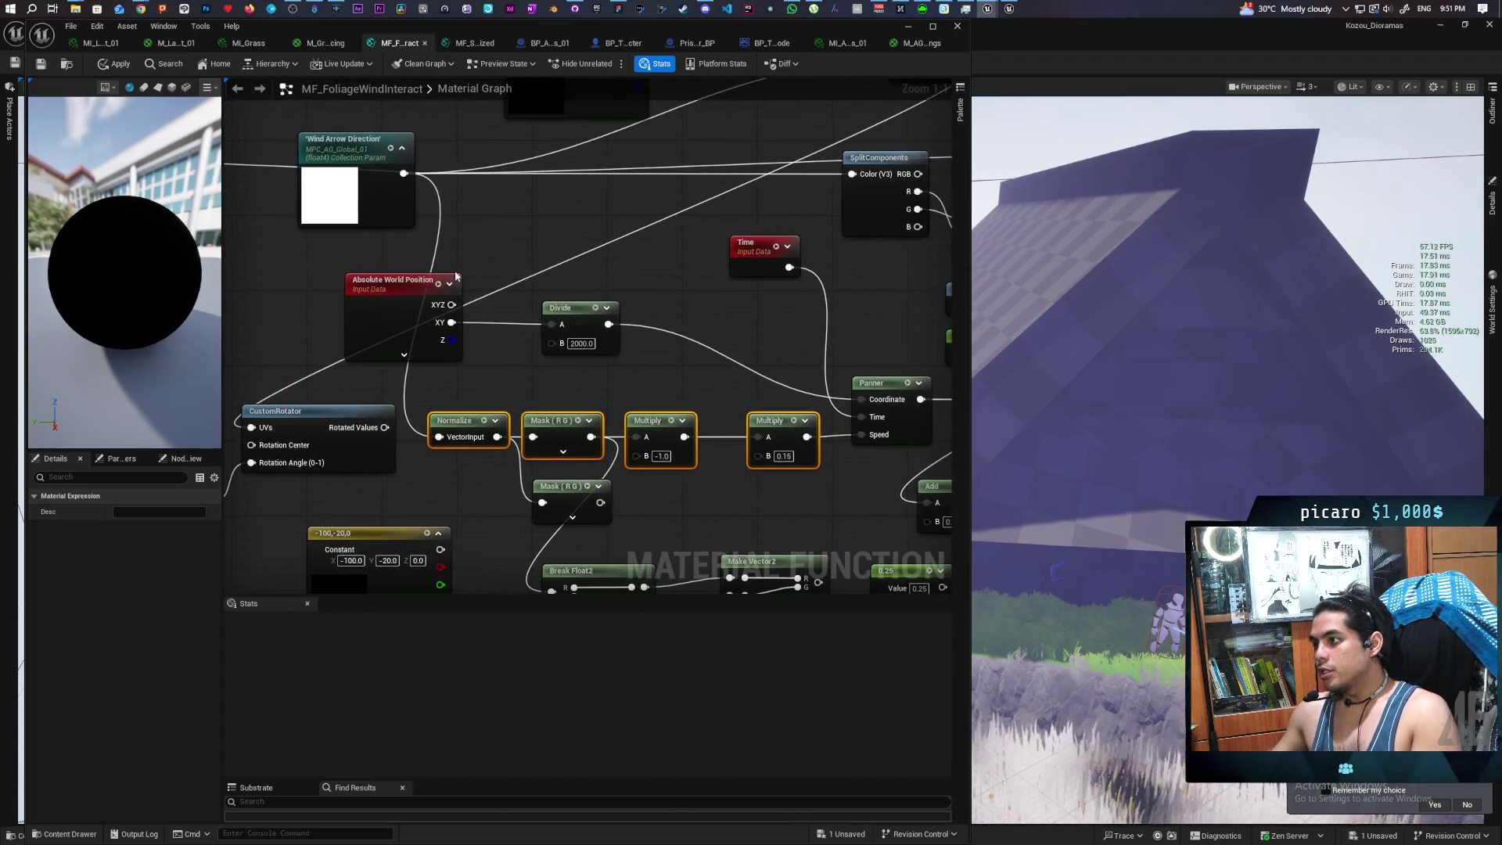
click(434, 144)
click(391, 188)
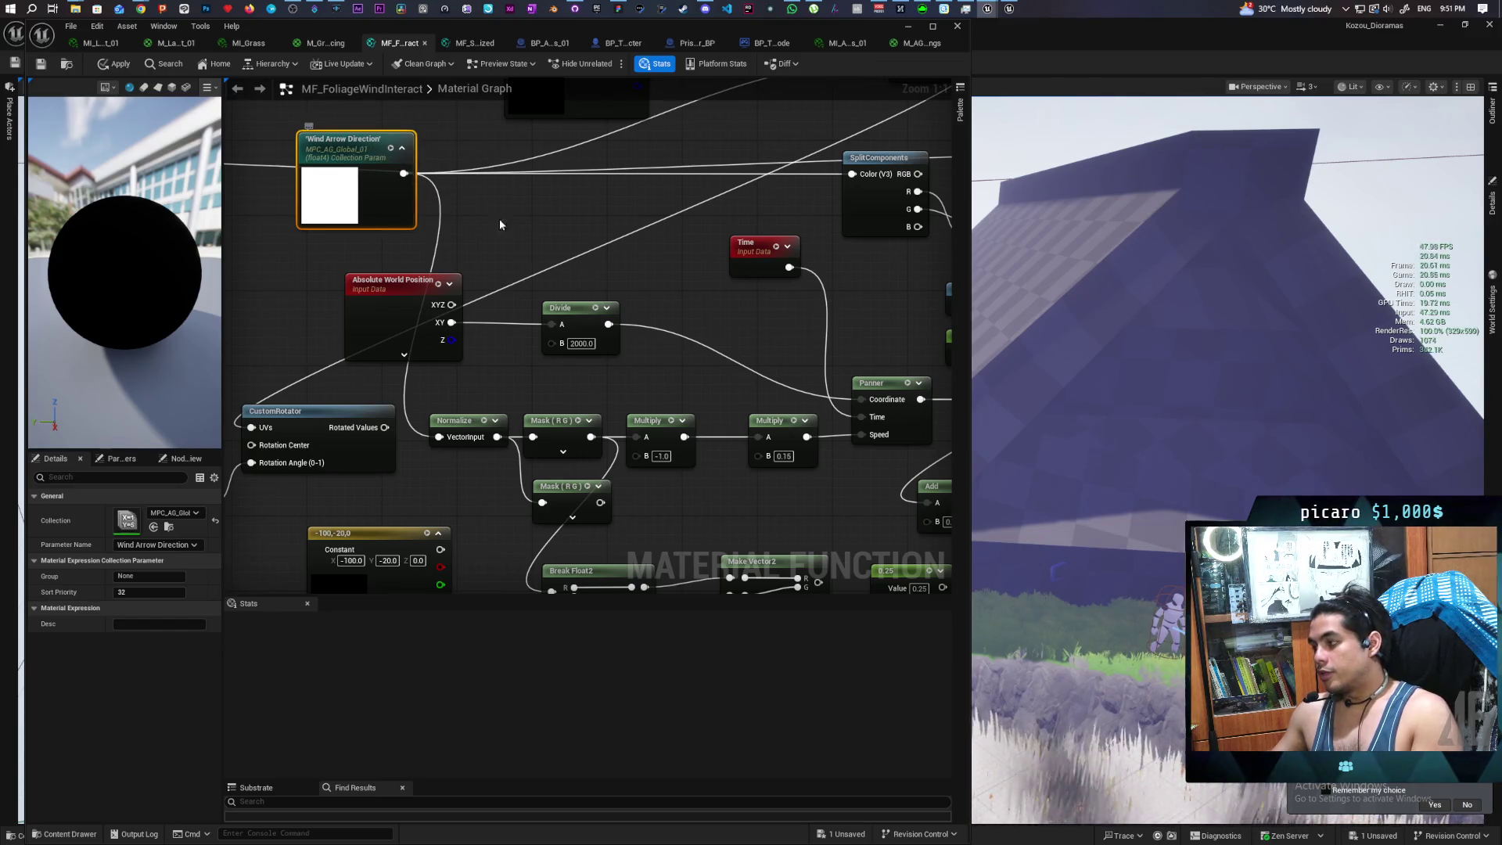
drag(547, 324, 440, 320)
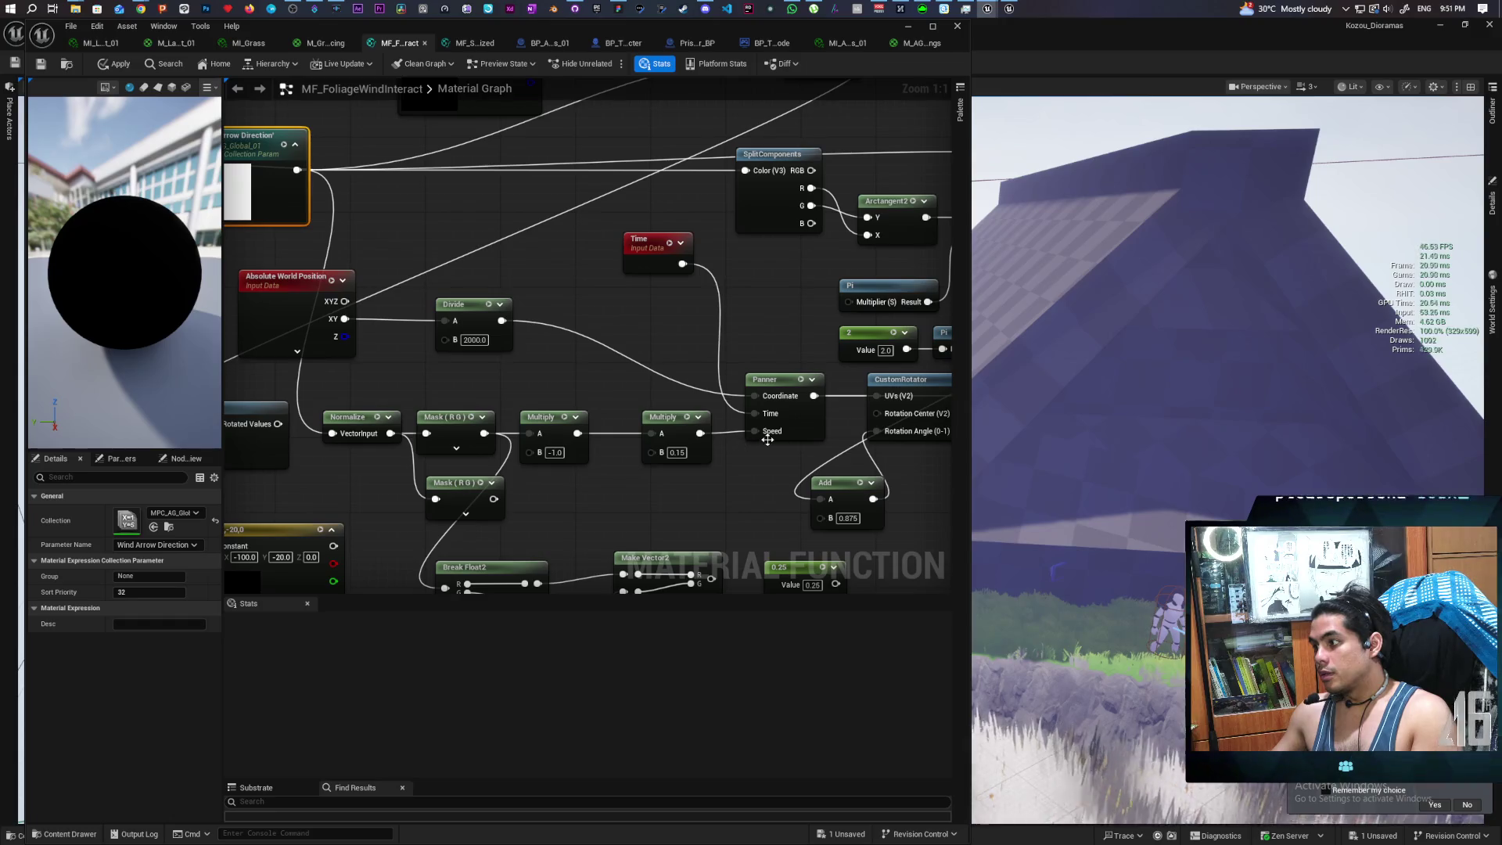
click(436, 397)
drag(497, 447, 355, 253)
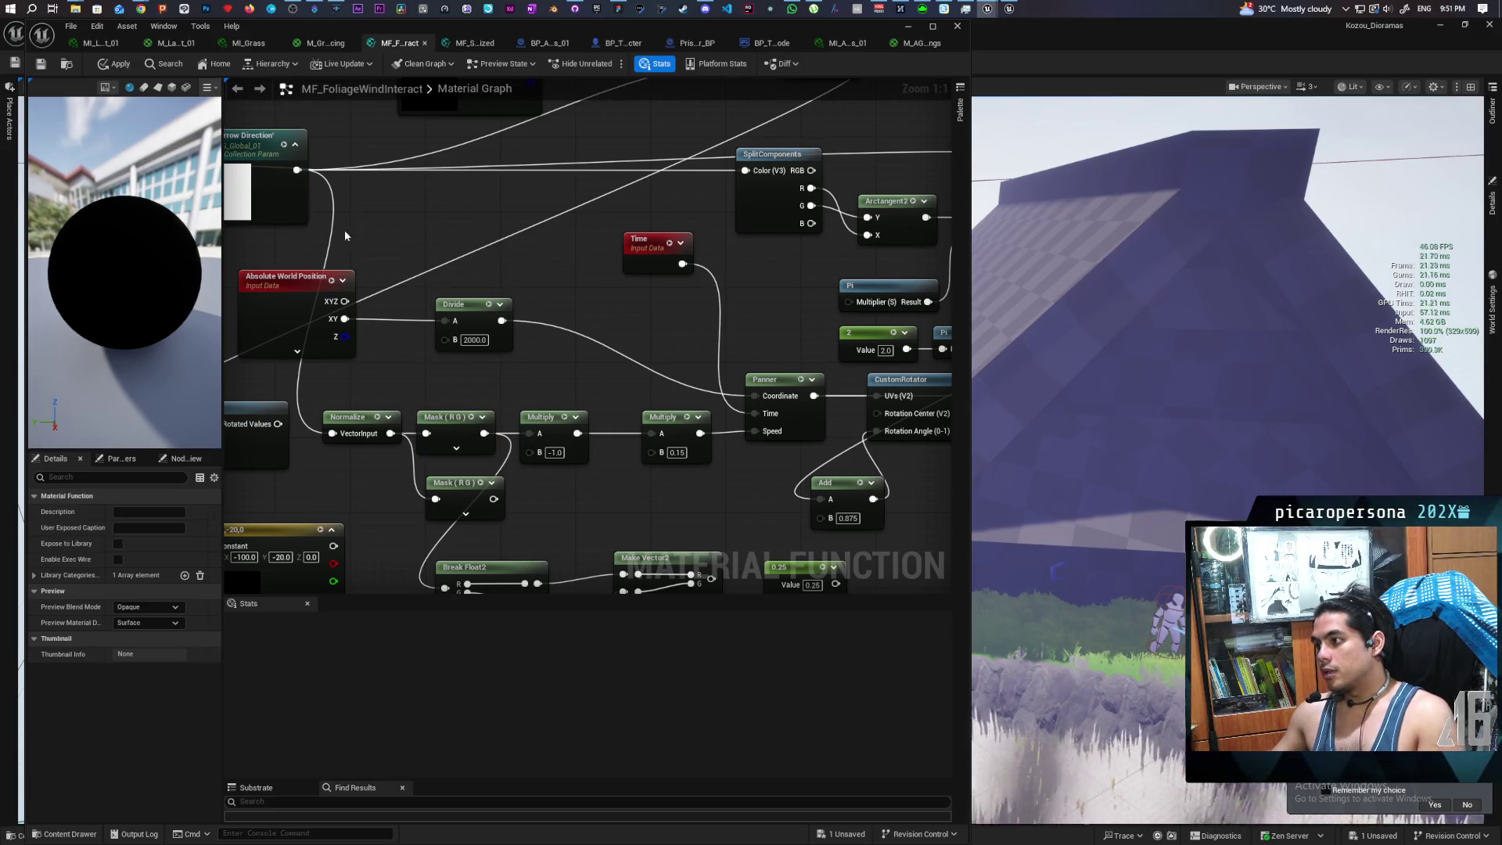
click(457, 426)
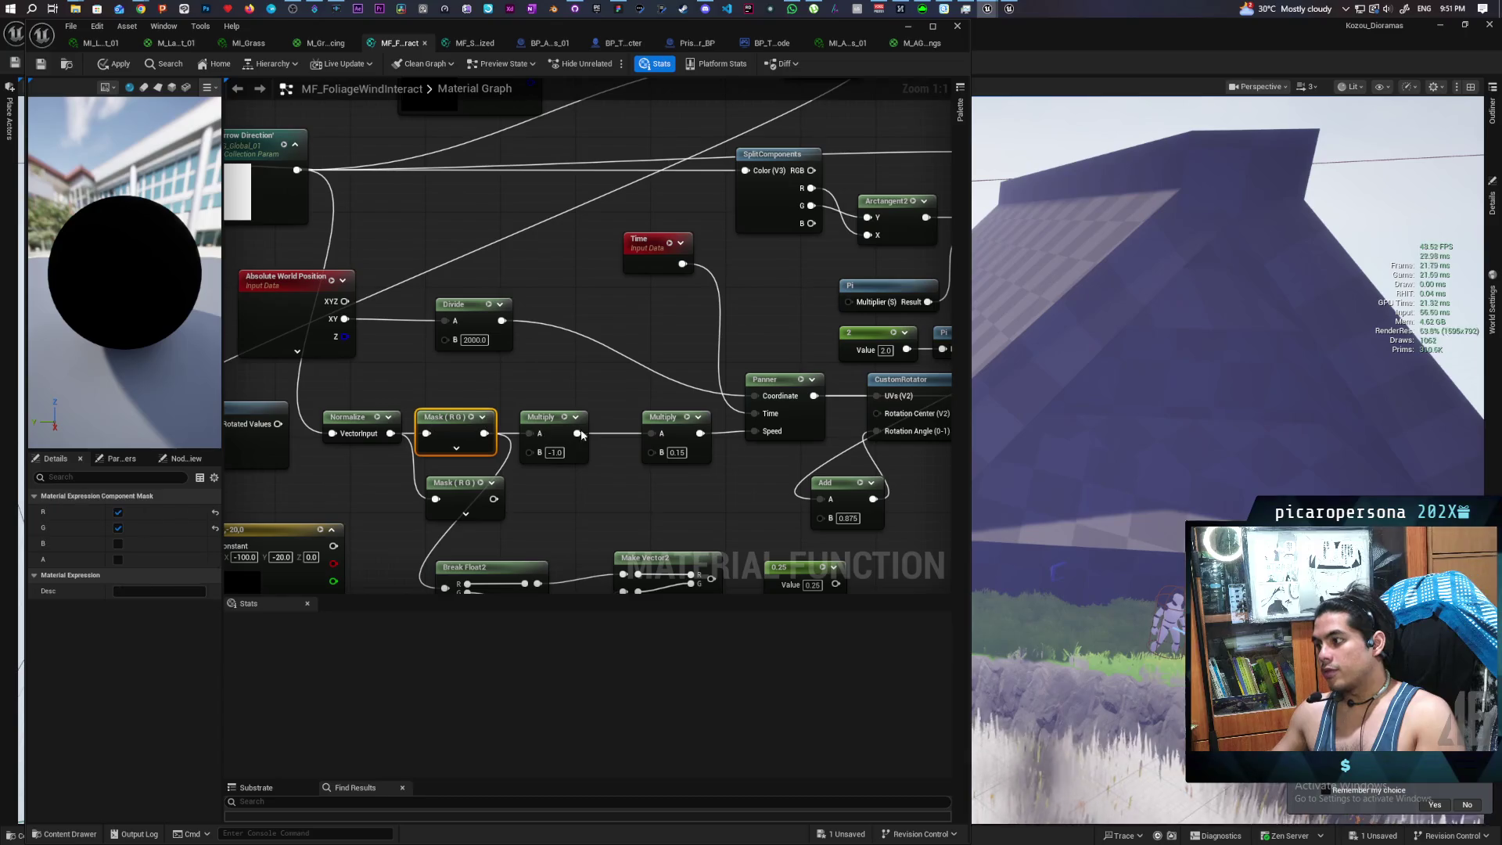
Review the Texture Sample and Panner nodes, then return to the Farmlands level viewed from above
mouse_move(623, 531)
mouse_down()
mouse_move(576, 514)
mouse_move(734, 556)
mouse_up()
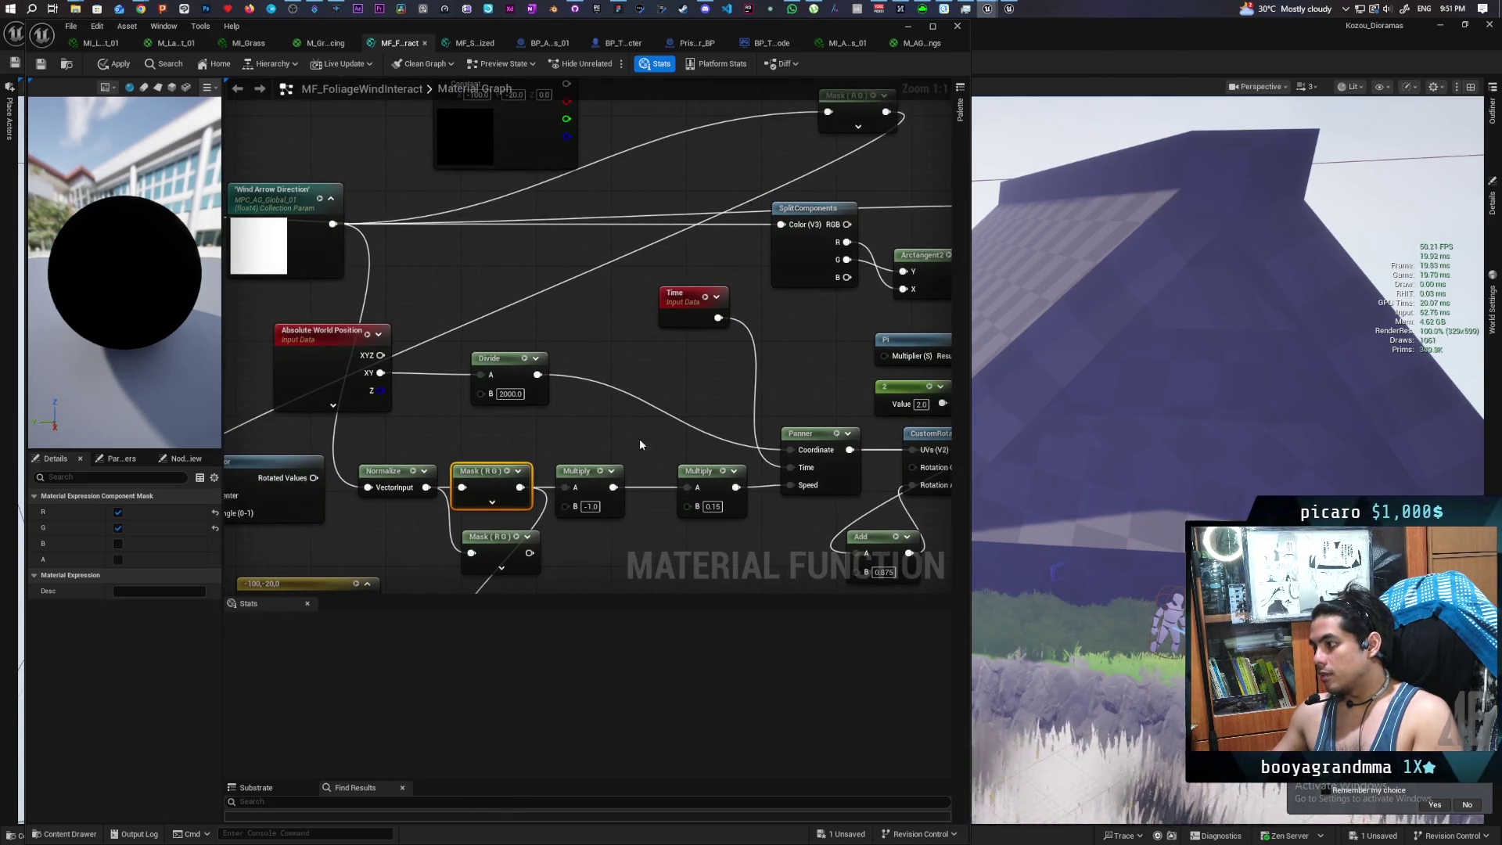
drag(648, 444, 514, 437)
mouse_move(695, 423)
mouse_down()
mouse_move(601, 385)
mouse_move(524, 385)
mouse_up()
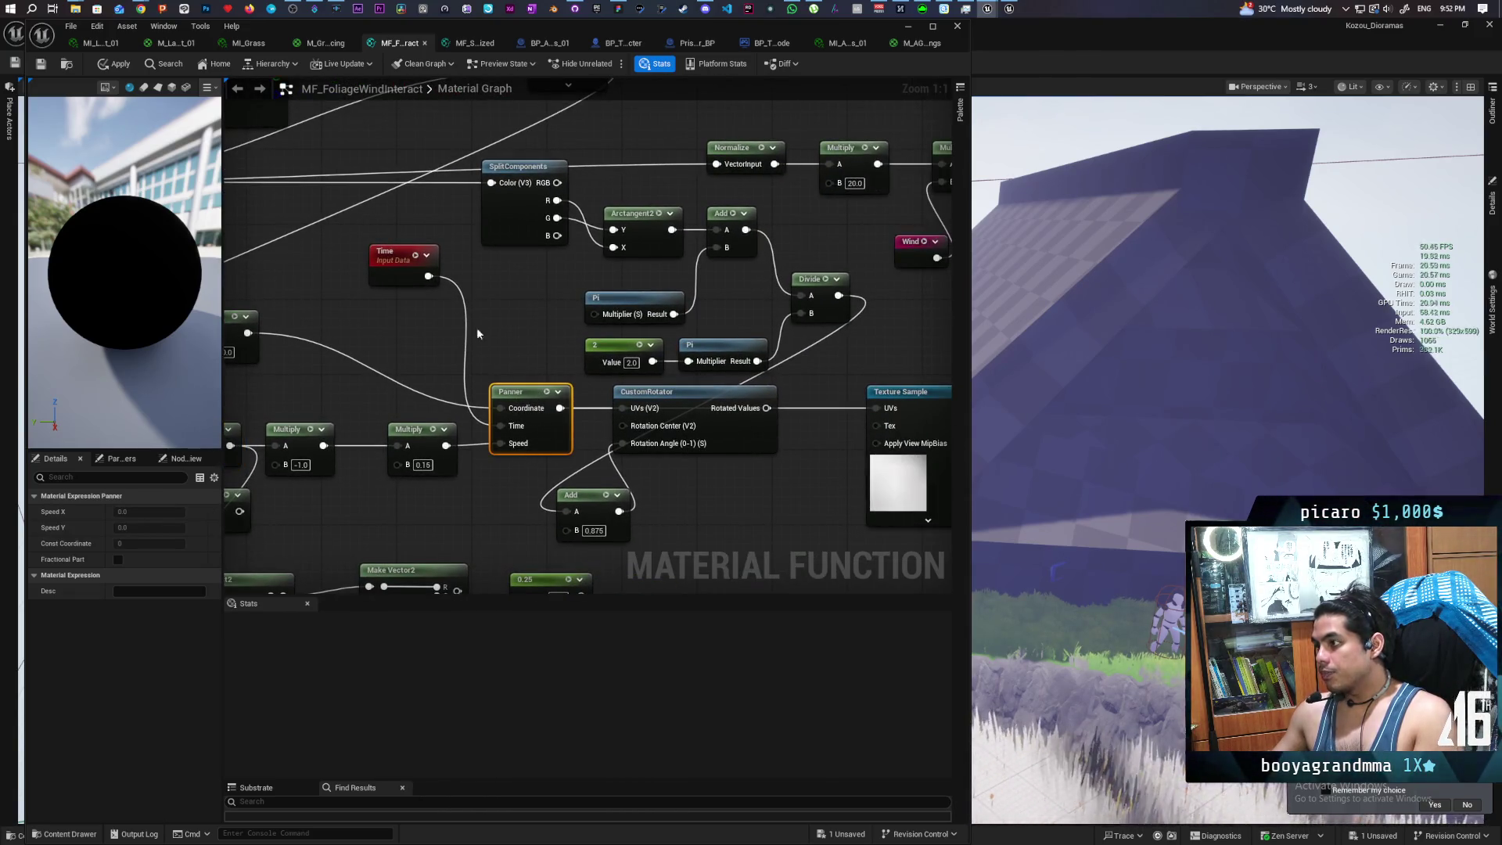
drag(412, 419, 432, 341)
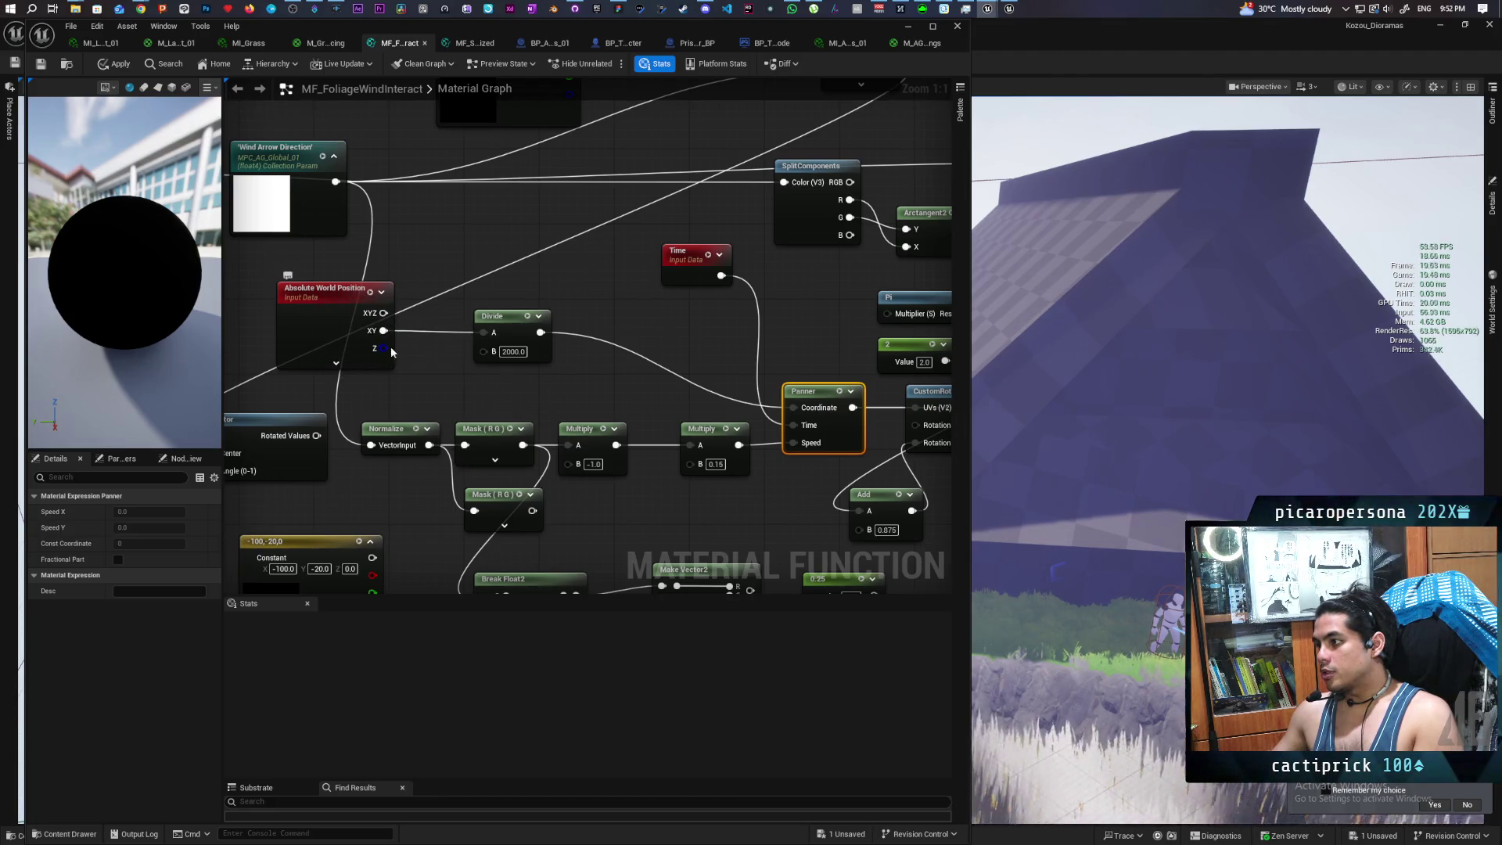
drag(499, 376, 323, 367)
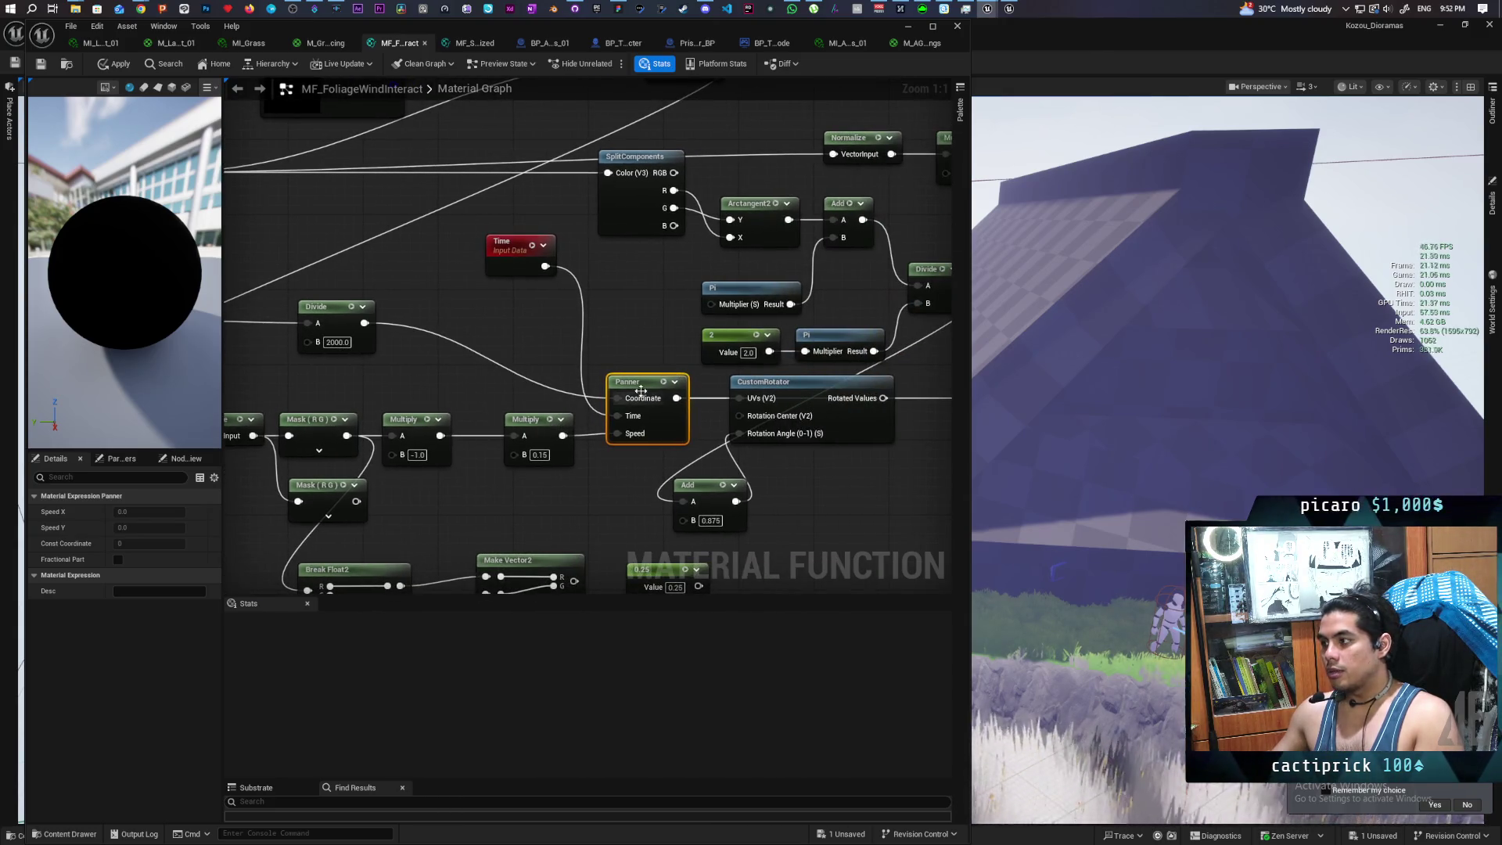
drag(632, 363, 369, 356)
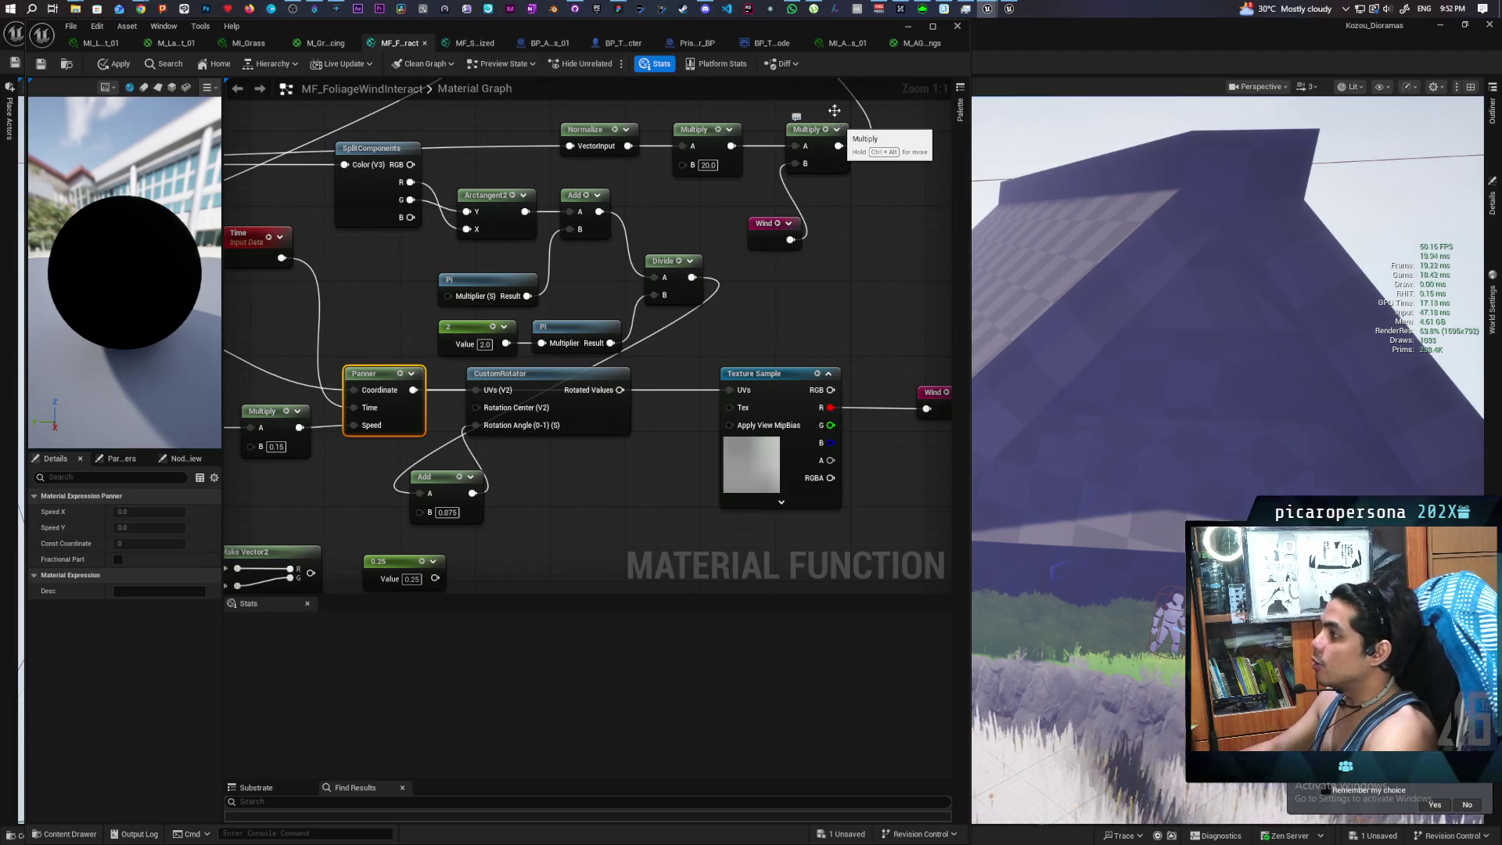
click(910, 26)
drag(885, 402, 885, 469)
Rotate the yellow BP_AG_Global_Settings actor beside the big tree about -20° around Z
click(695, 353)
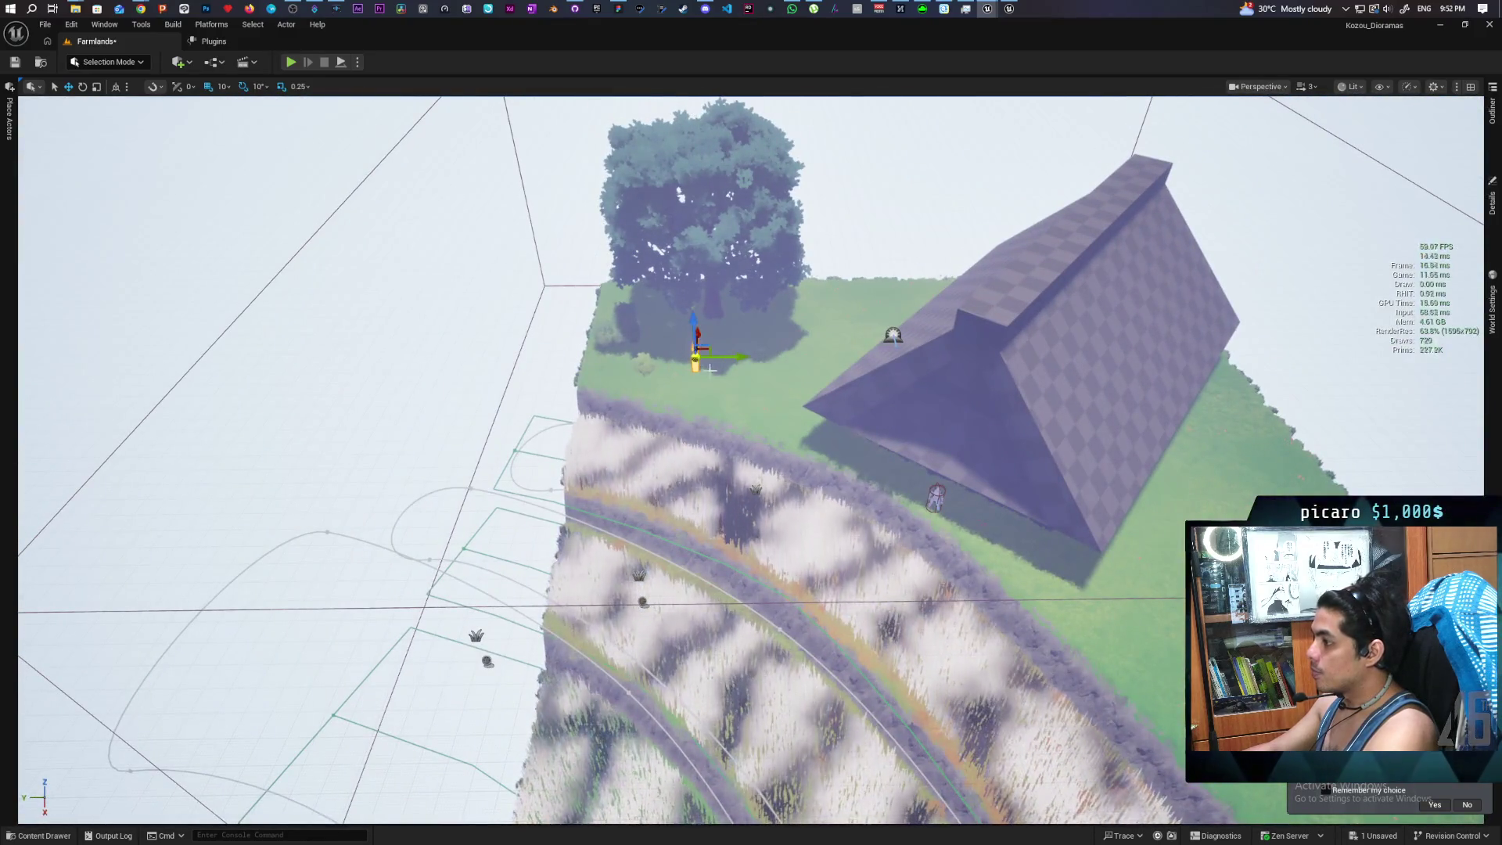
key(e)
mouse_move(716, 382)
mouse_down()
mouse_move(625, 367)
mouse_move(688, 344)
mouse_move(704, 391)
mouse_move(681, 367)
mouse_up()
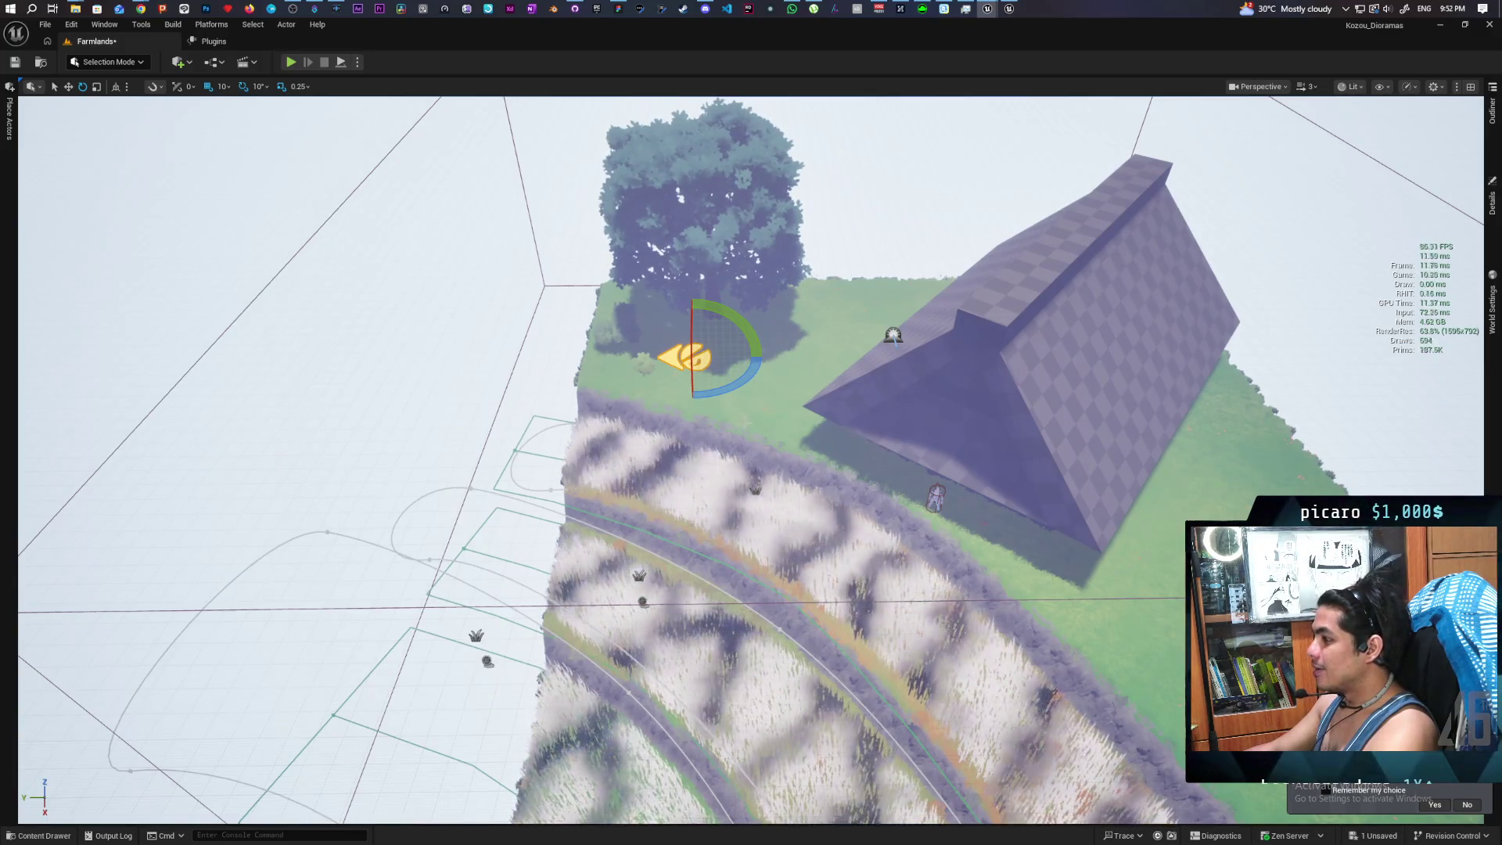
drag(743, 380, 718, 391)
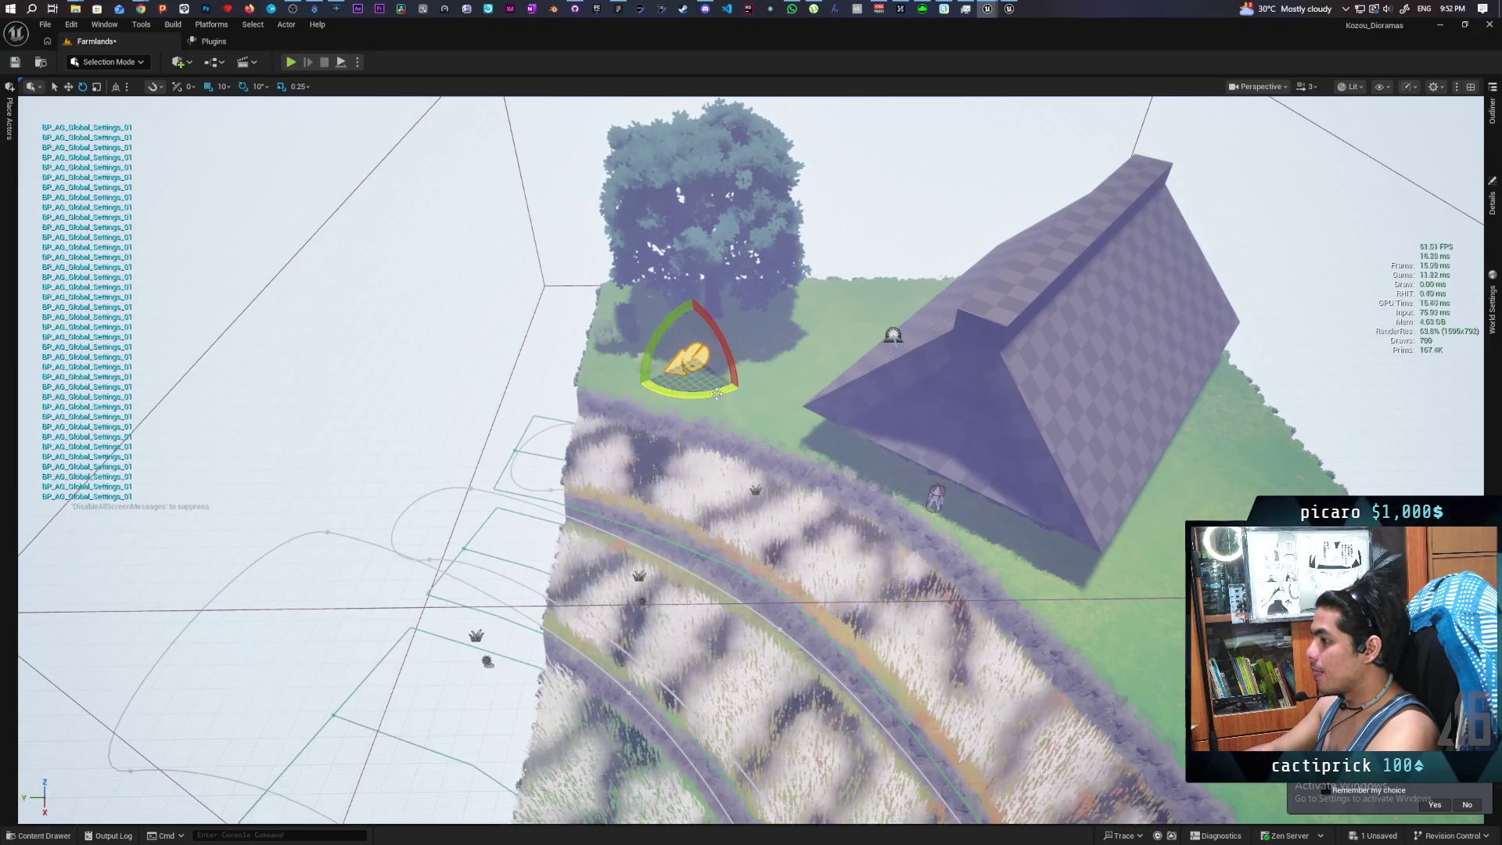
mouse_move(549, 485)
mouse_down()
mouse_move(469, 493)
mouse_move(626, 479)
mouse_move(594, 500)
mouse_move(623, 514)
mouse_up()
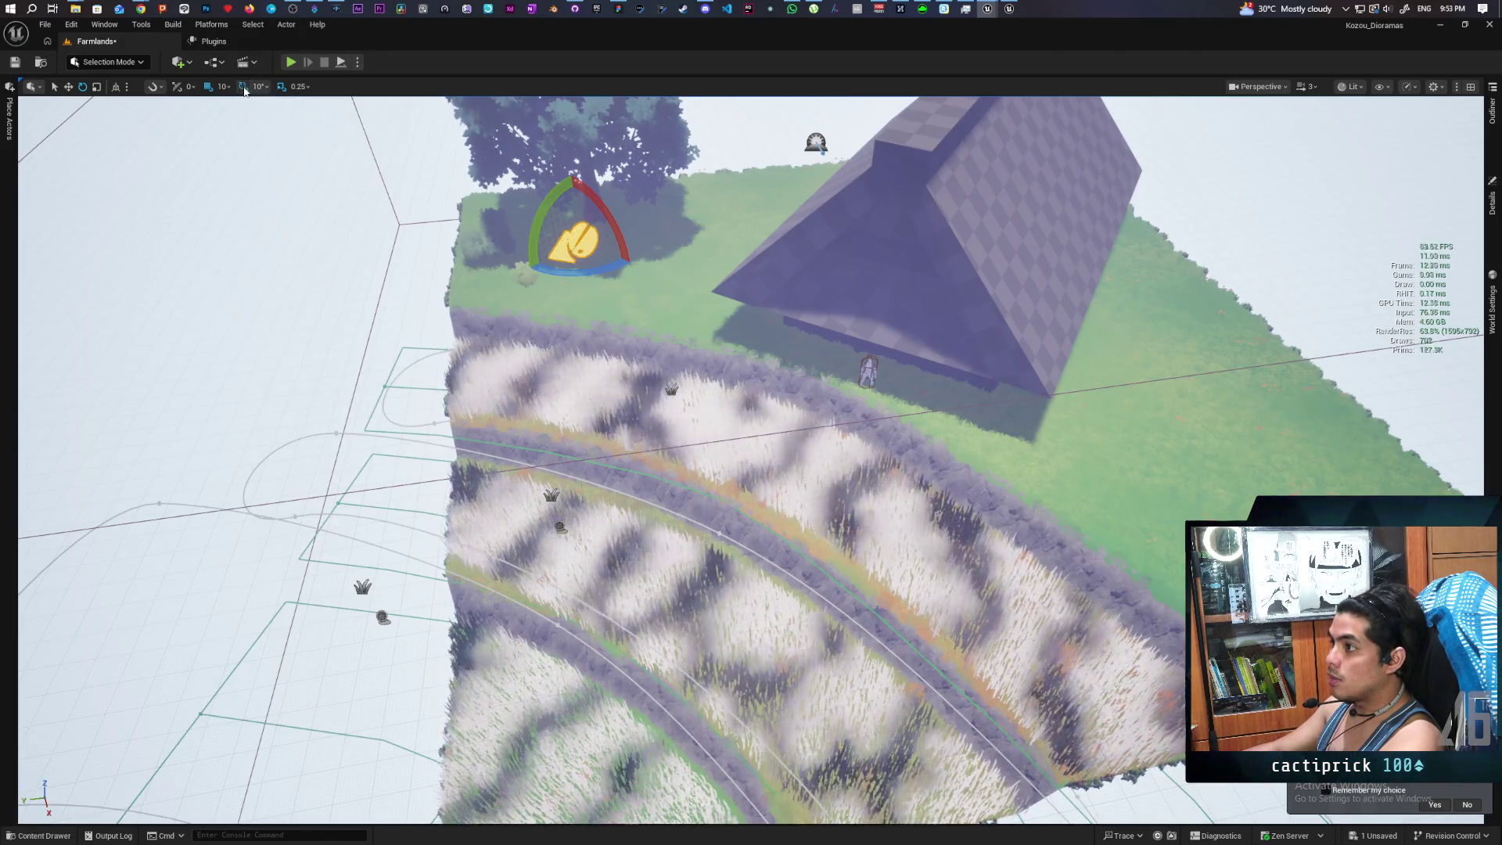
Turn the global settings actor's yaw by roughly -14.55° with the blue rotation ring
mouse_move(575, 270)
mouse_down()
mouse_move(532, 269)
mouse_move(563, 277)
mouse_up()
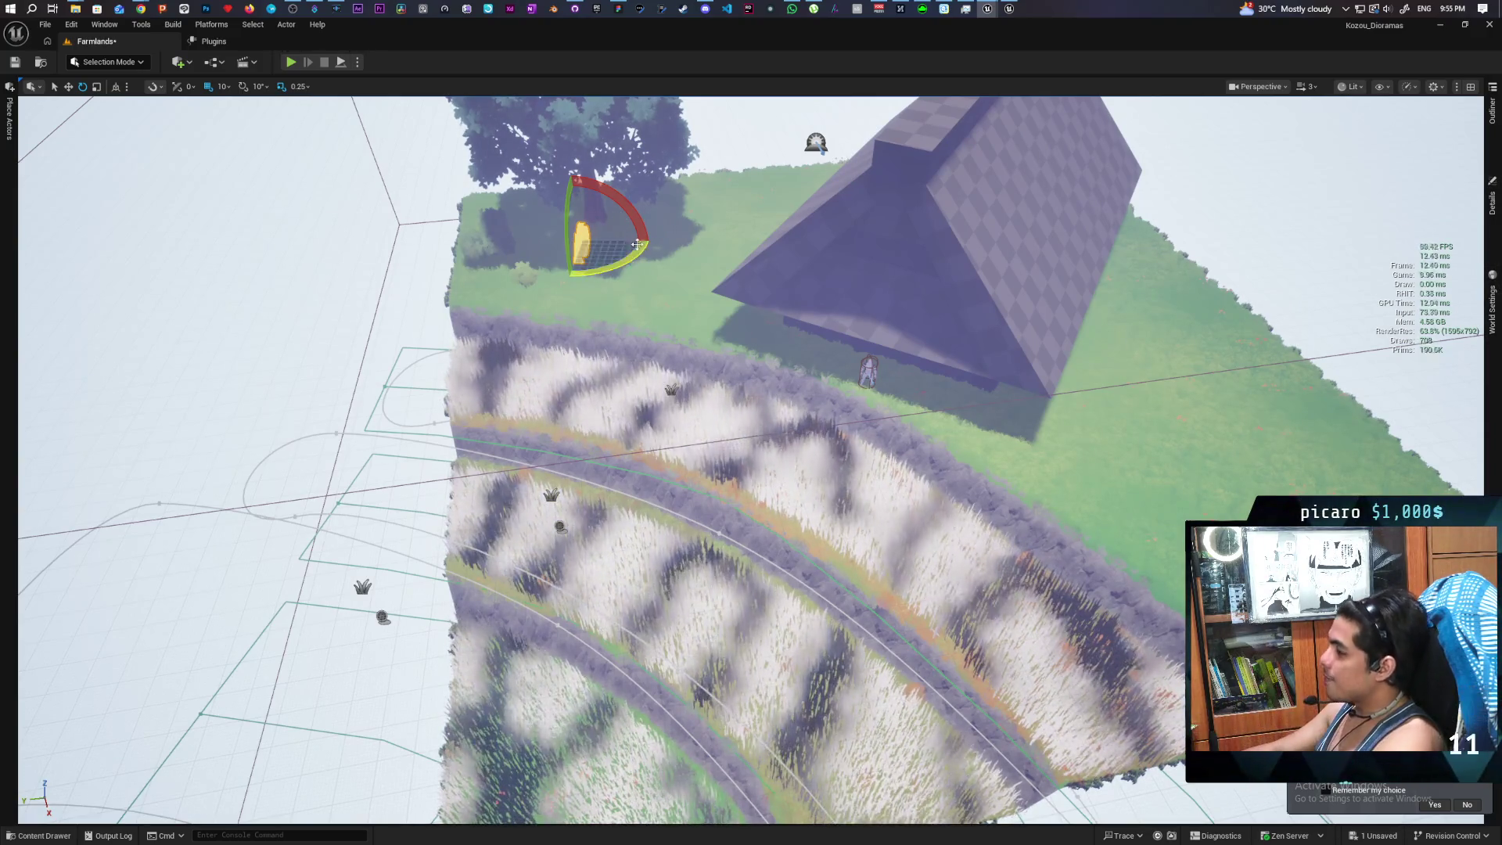
Open BP_AG_Global_Settings' event graph, showing Event Tick and the AG Global Wind Parameters node
click(1492, 208)
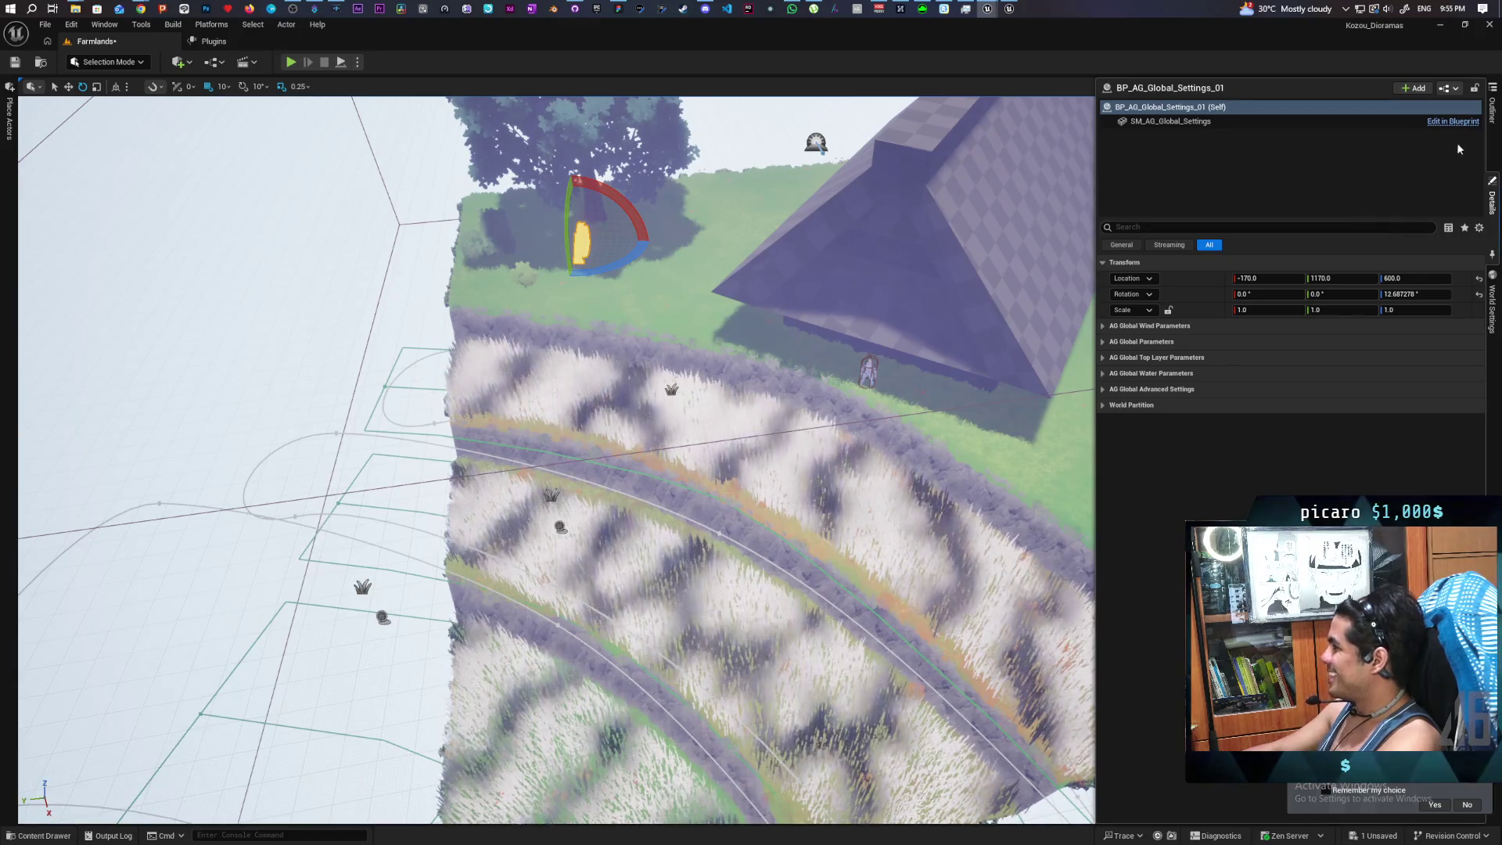
click(1463, 123)
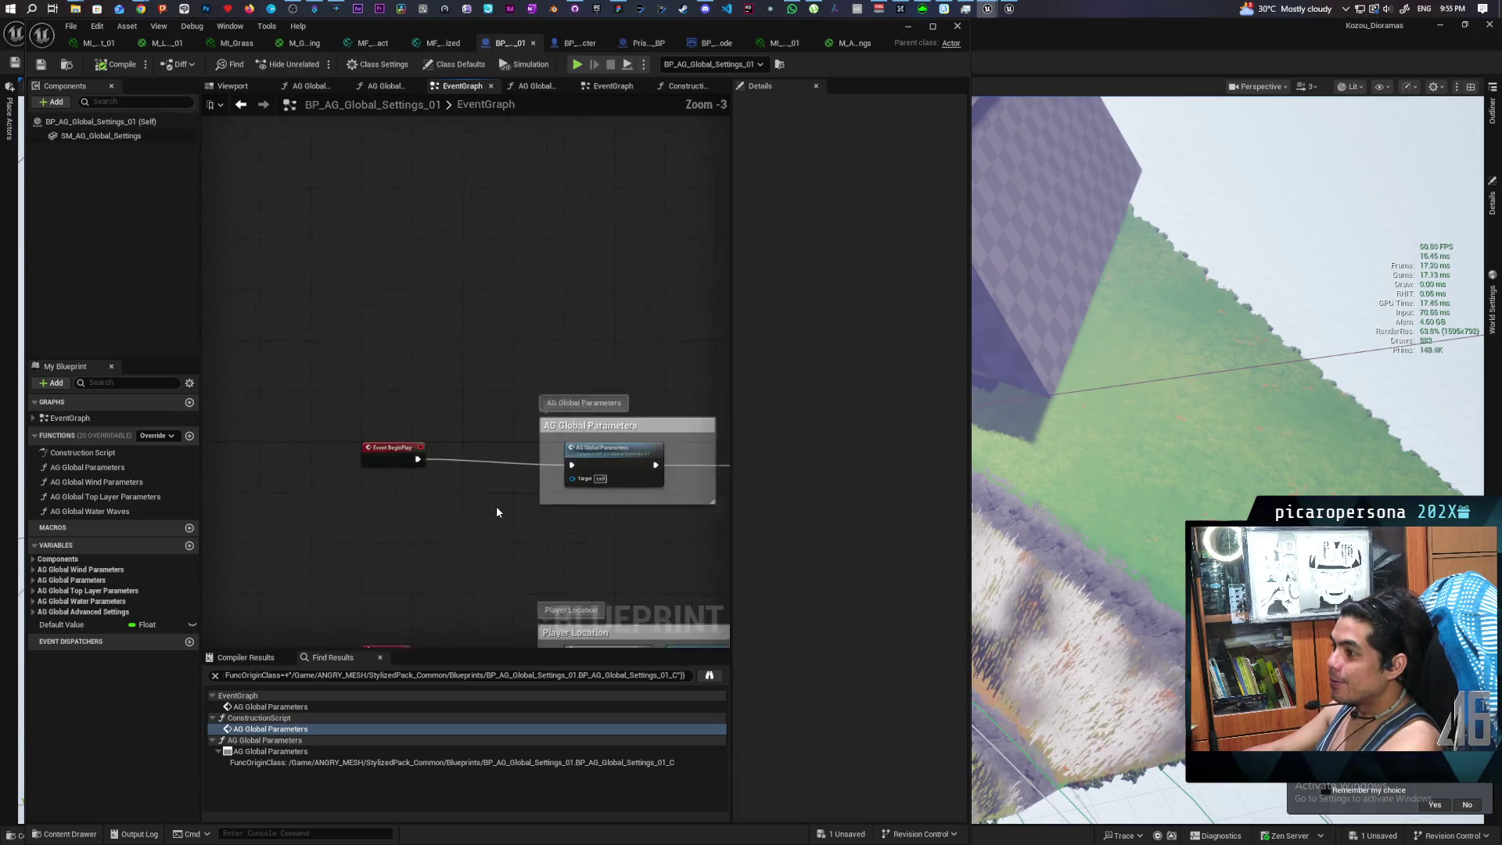
mouse_move(496, 512)
mouse_down()
mouse_move(490, 426)
mouse_move(337, 295)
mouse_up()
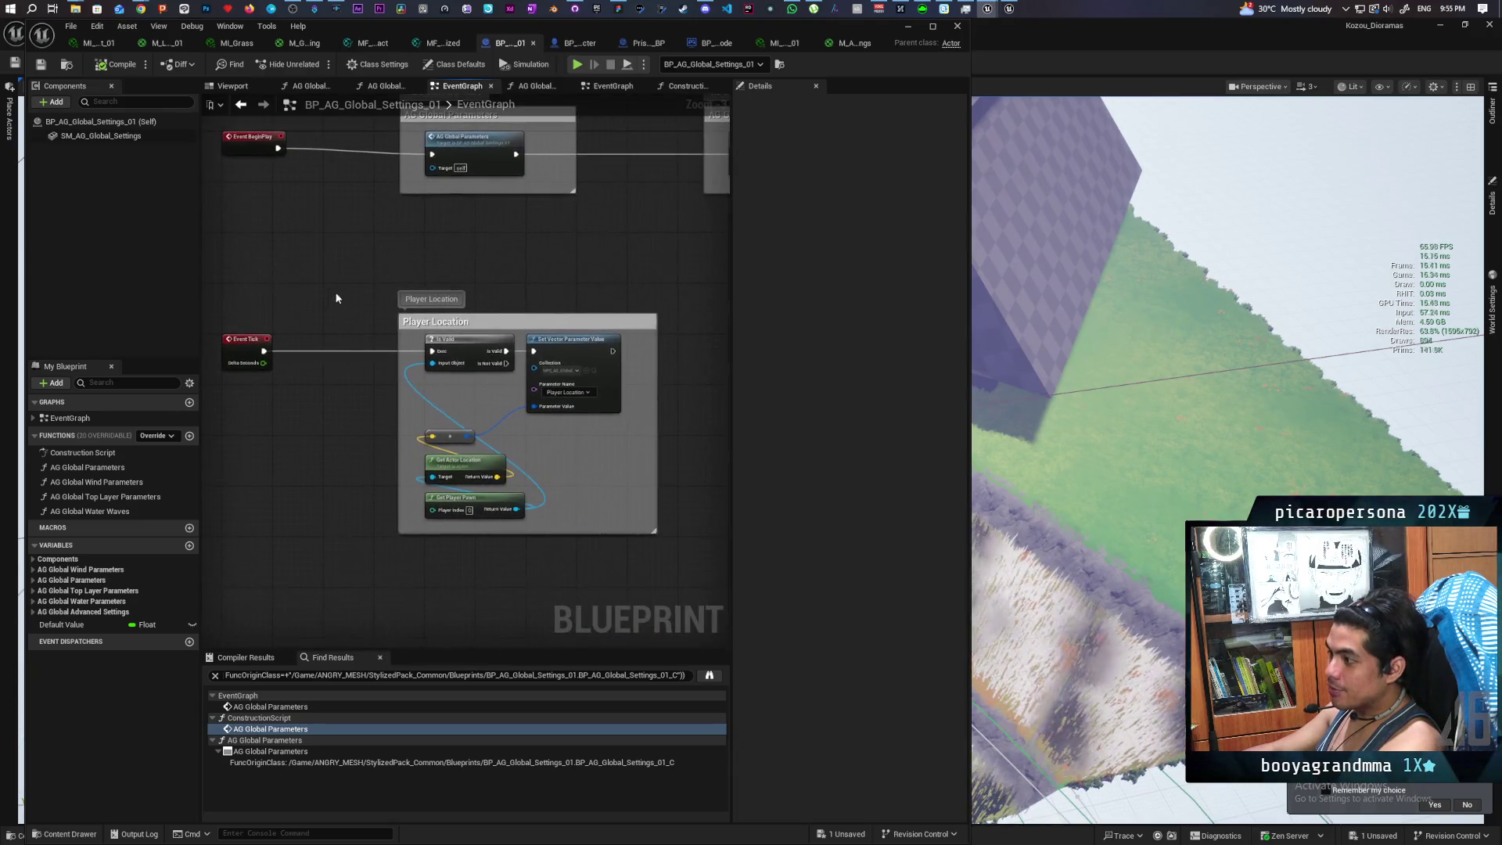
drag(583, 284, 466, 268)
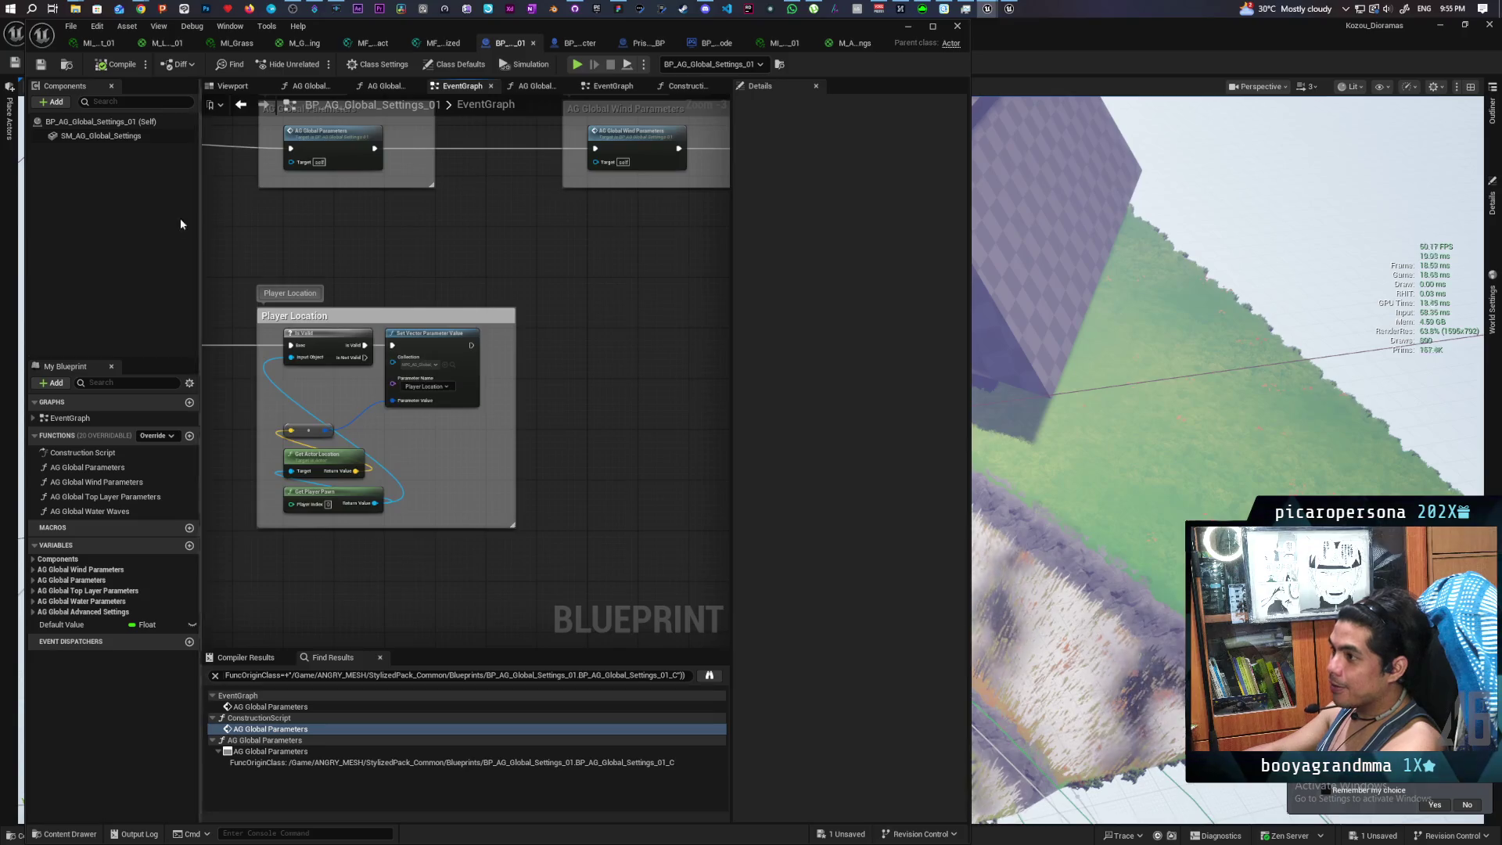
Add an Add Actor World Rotation node after Set Vector Parameter Value with Delta Rotation Z 0.1
right_click(533, 278)
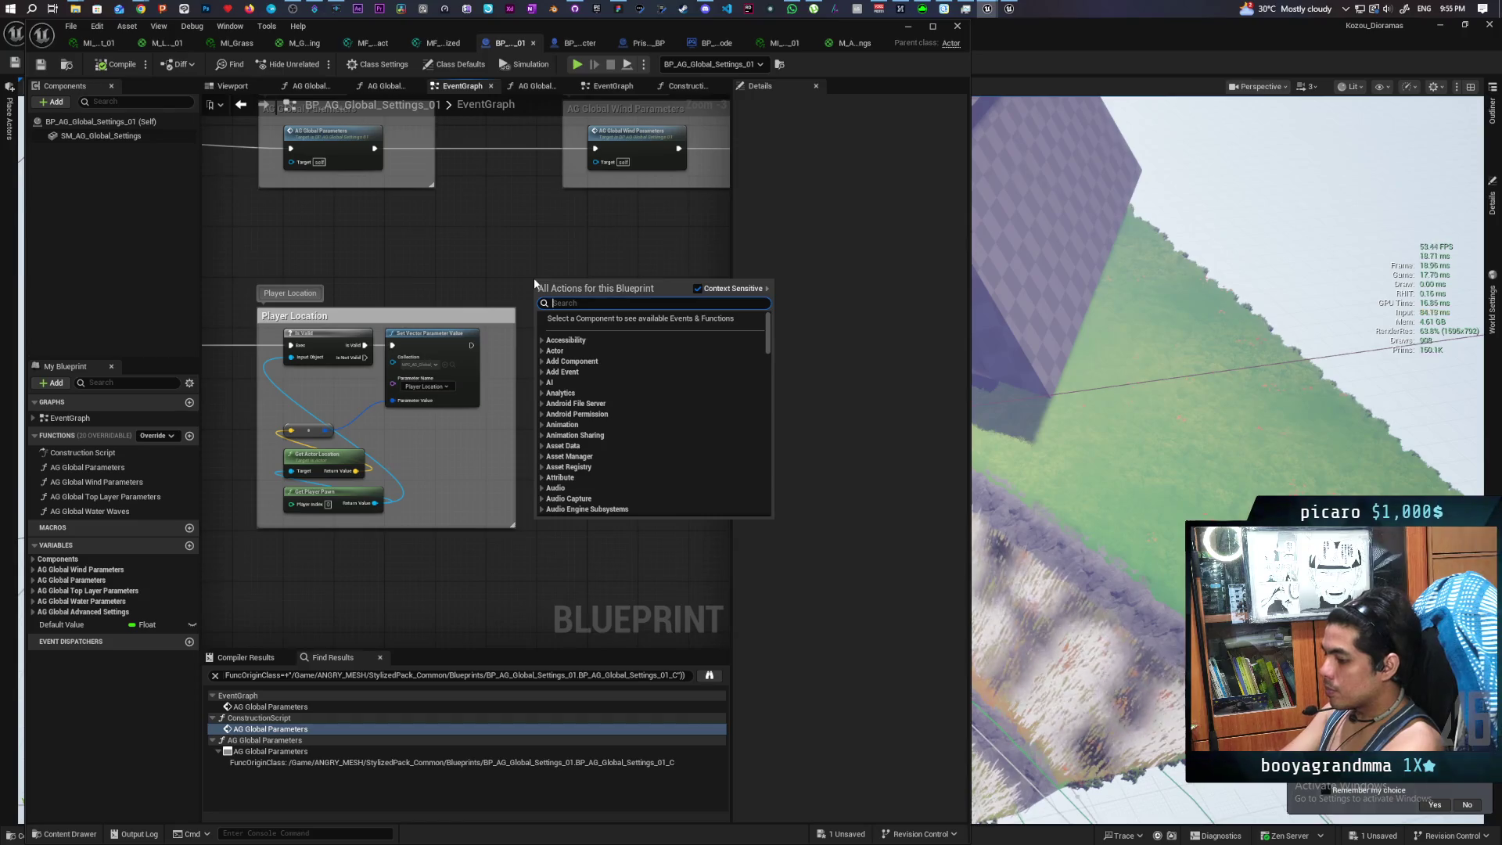
text(add rotai)
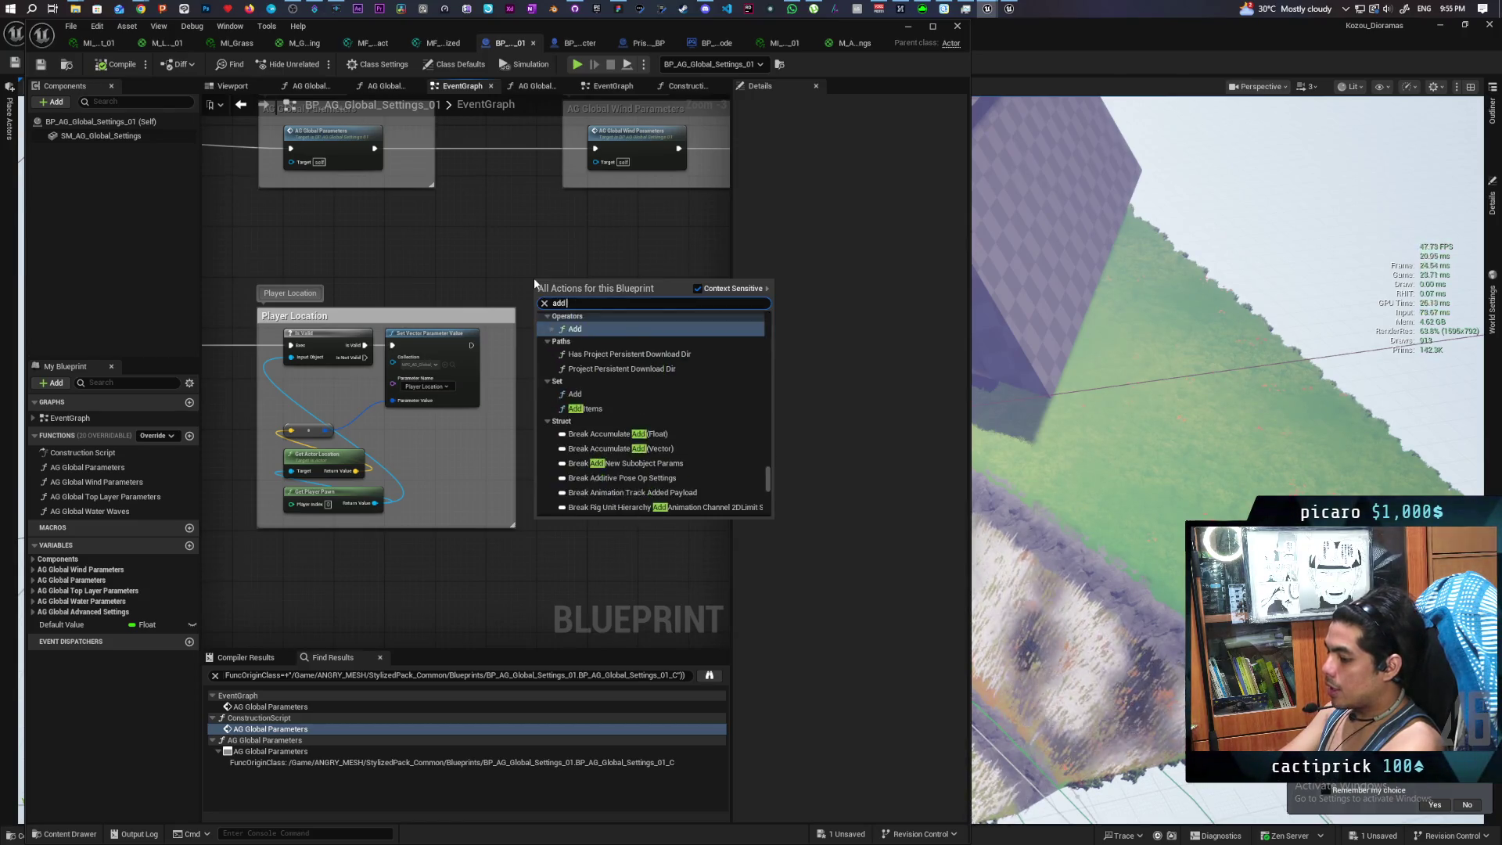
key(BackSpace)
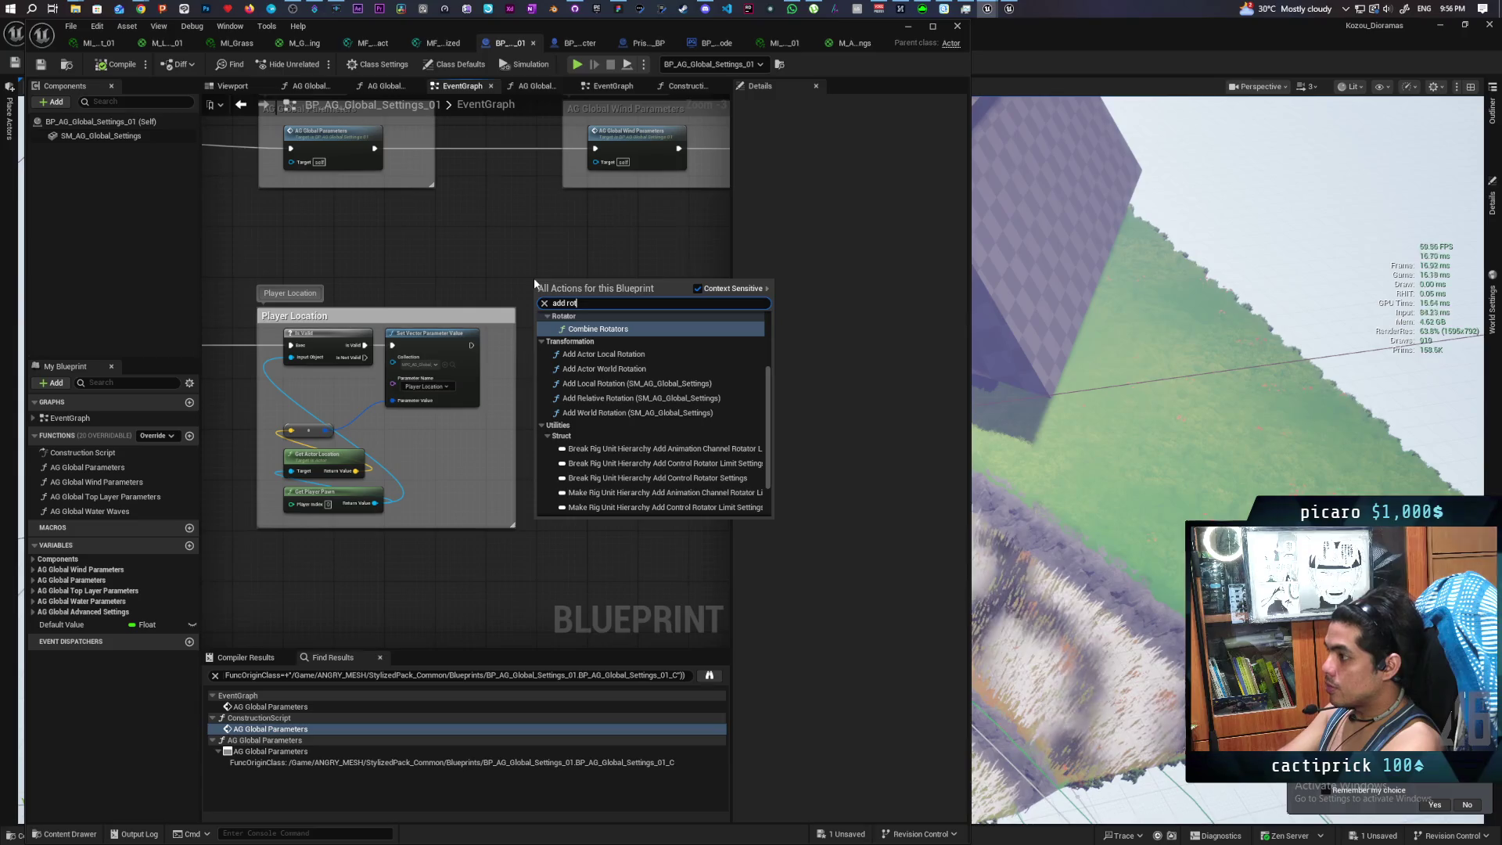
text(ation)
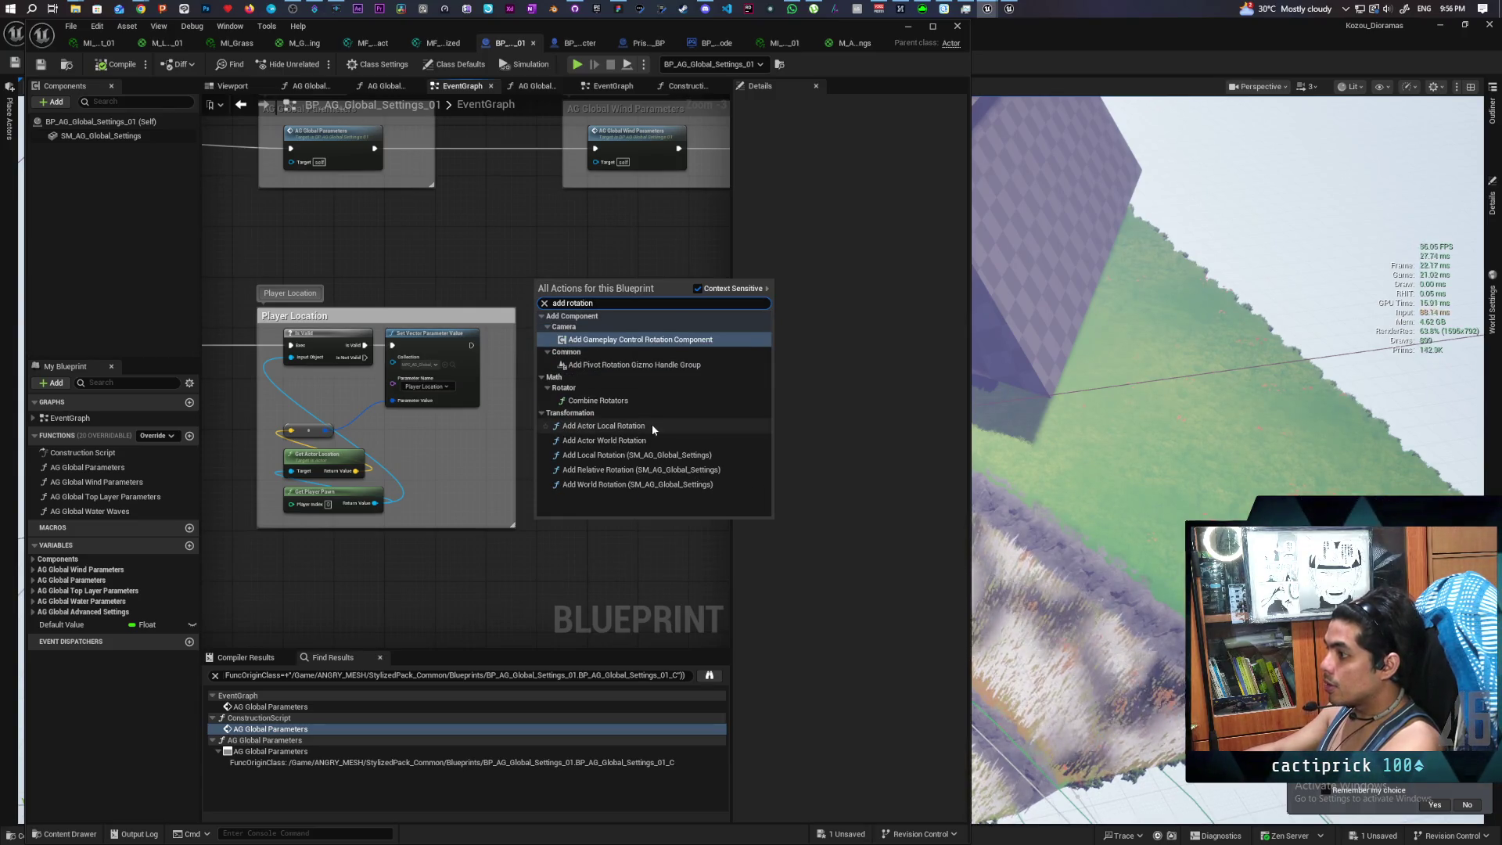
click(604, 440)
scroll(602, 307, up, 3)
drag(588, 265, 608, 349)
mouse_move(420, 314)
mouse_down()
mouse_move(543, 344)
mouse_move(584, 308)
mouse_up()
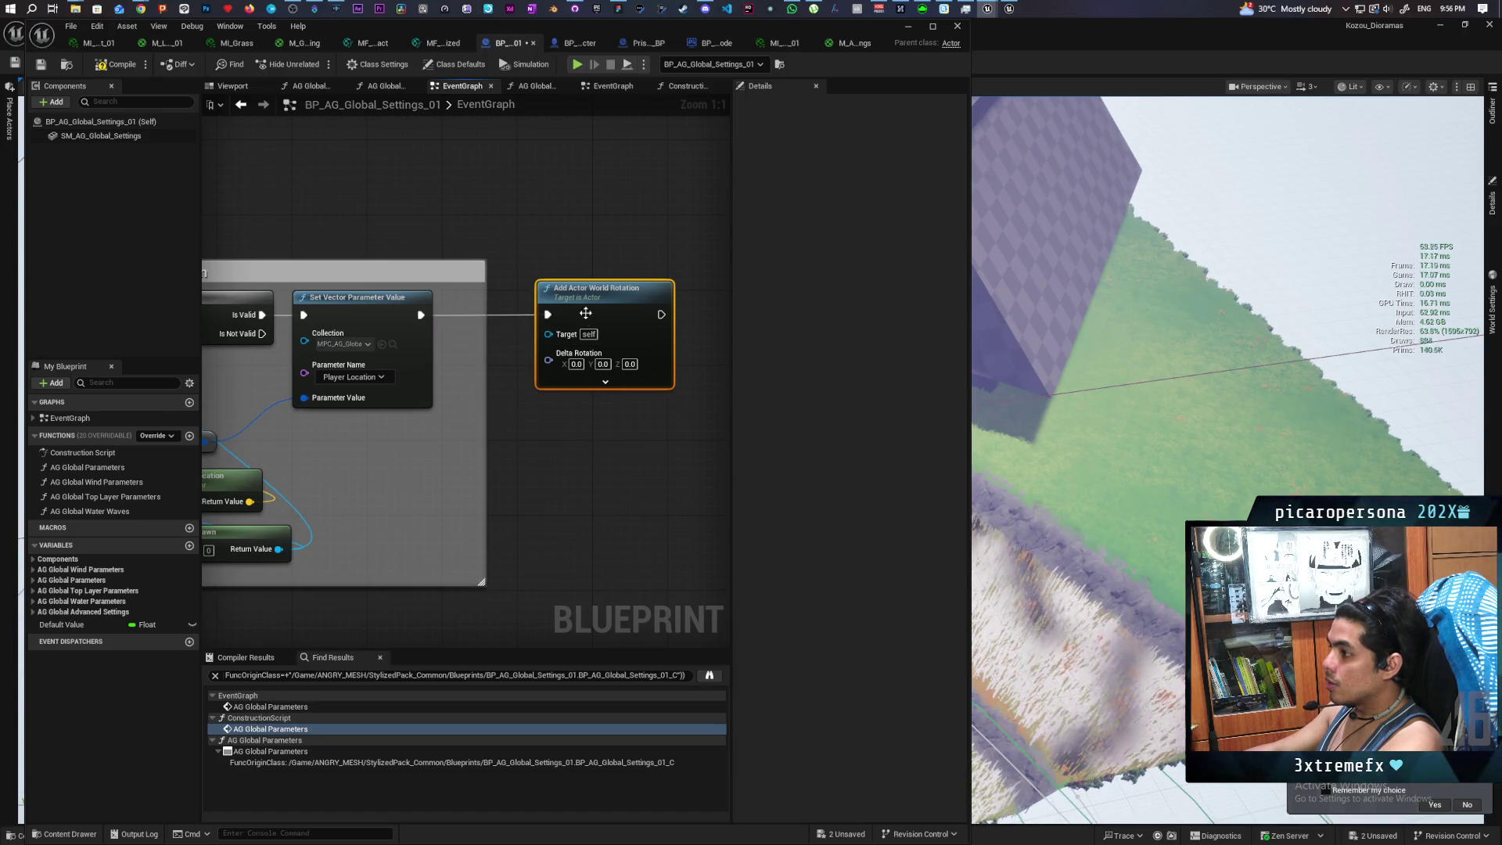
click(630, 364)
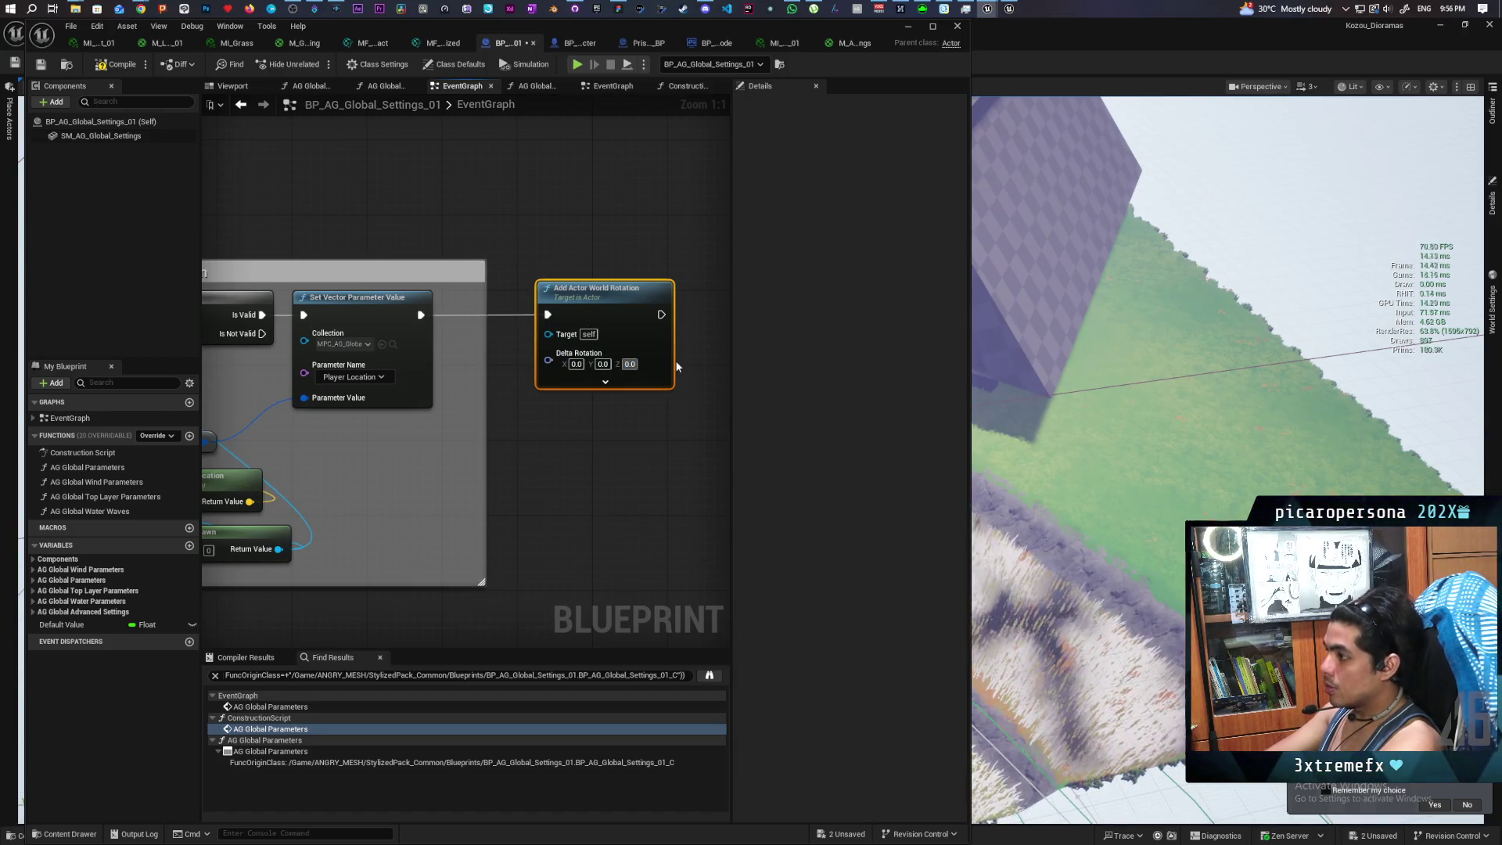
text(0.1)
click(600, 483)
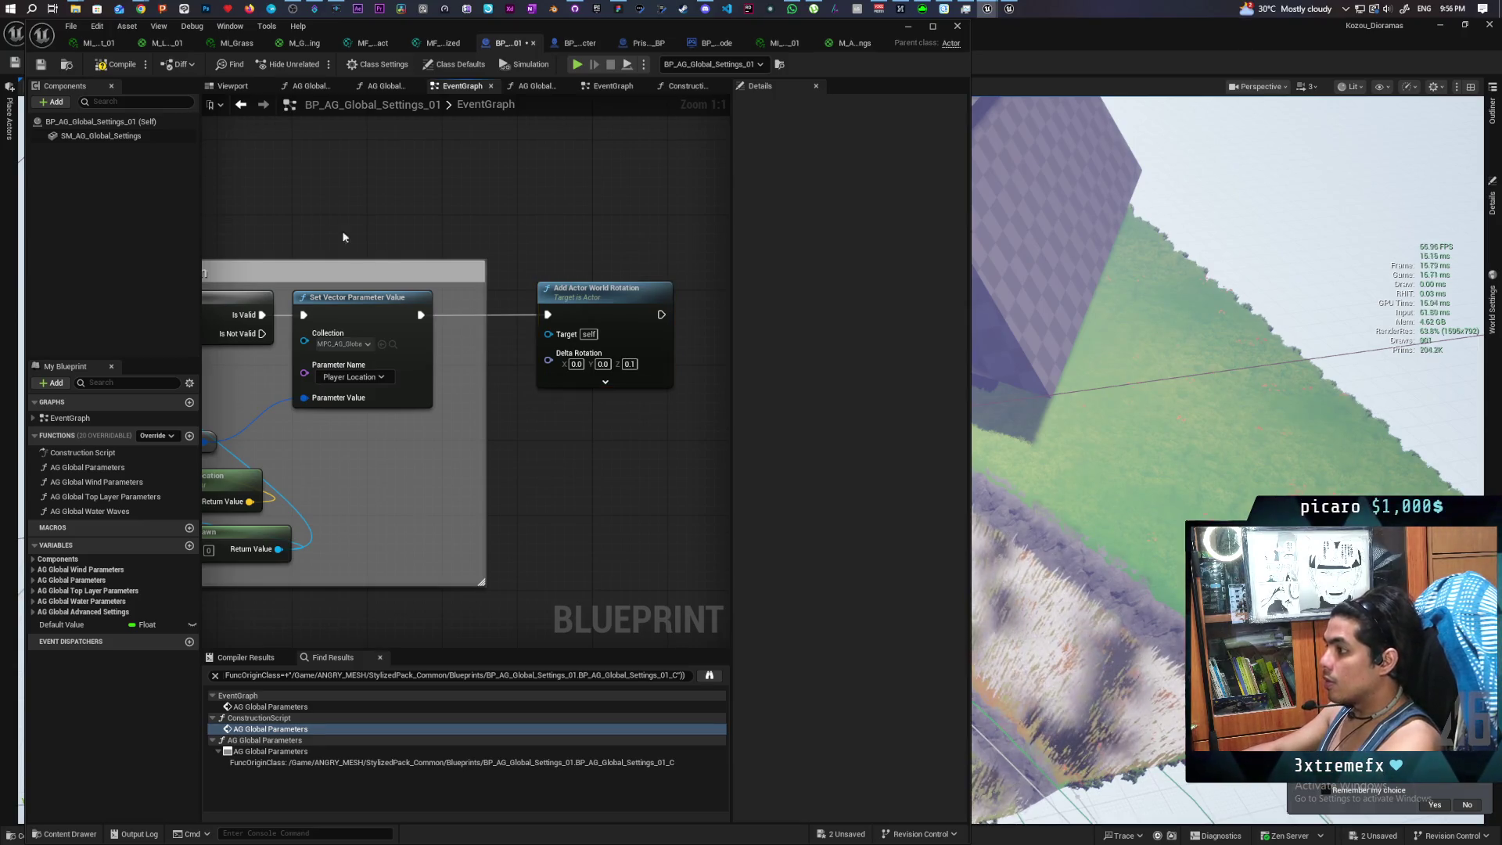
Compile the blueprint and save all changes
click(110, 66)
scroll(426, 214, down, 2)
key(ctrl+s)
Paste a copy of the AG Global Parameters call after the rotation node and save the blueprint
click(419, 379)
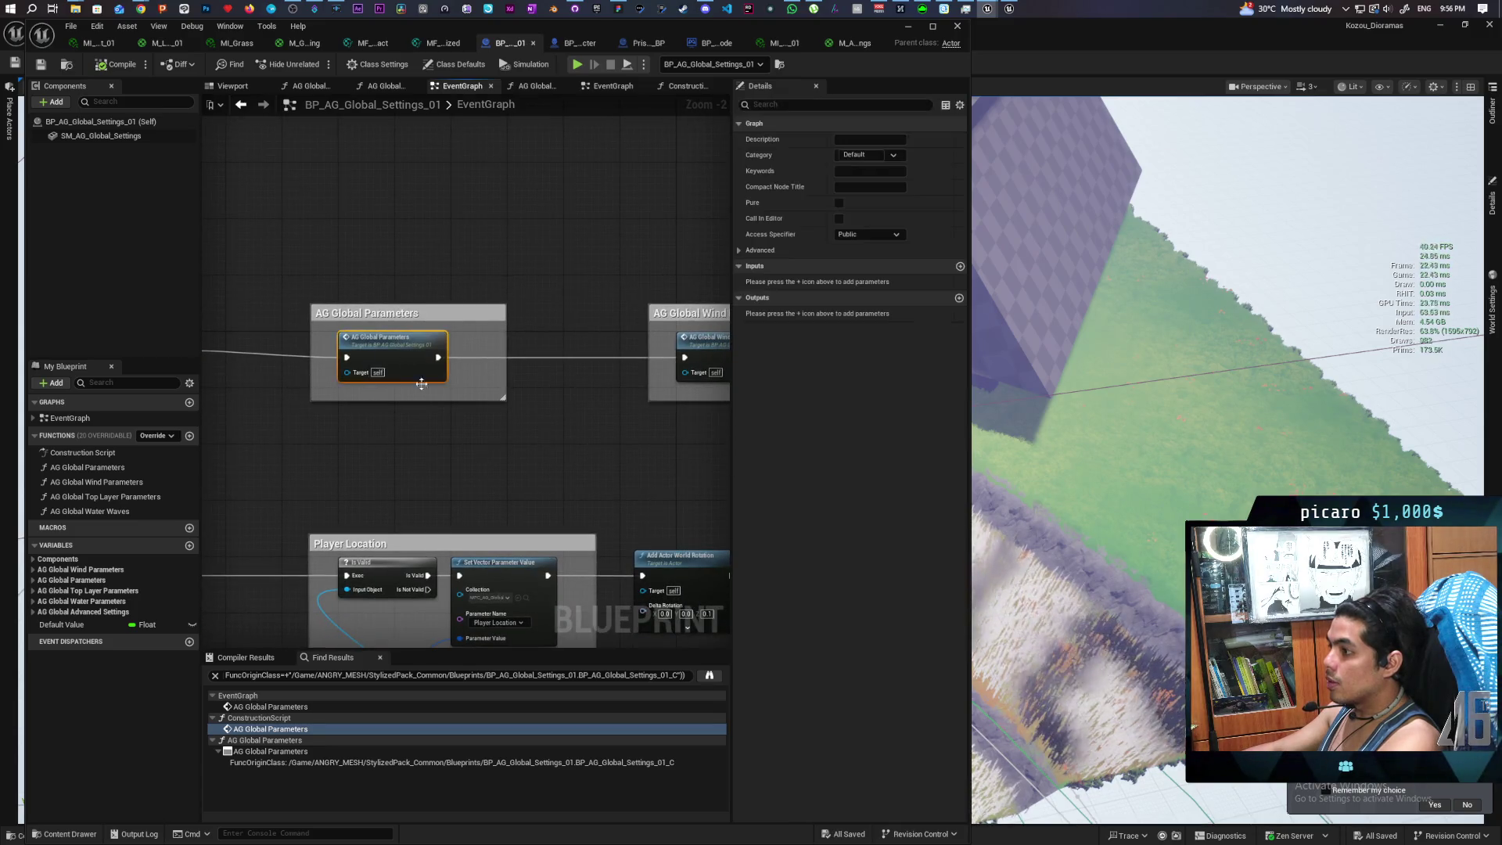
key(ctrl+c)
key(ctrl+v)
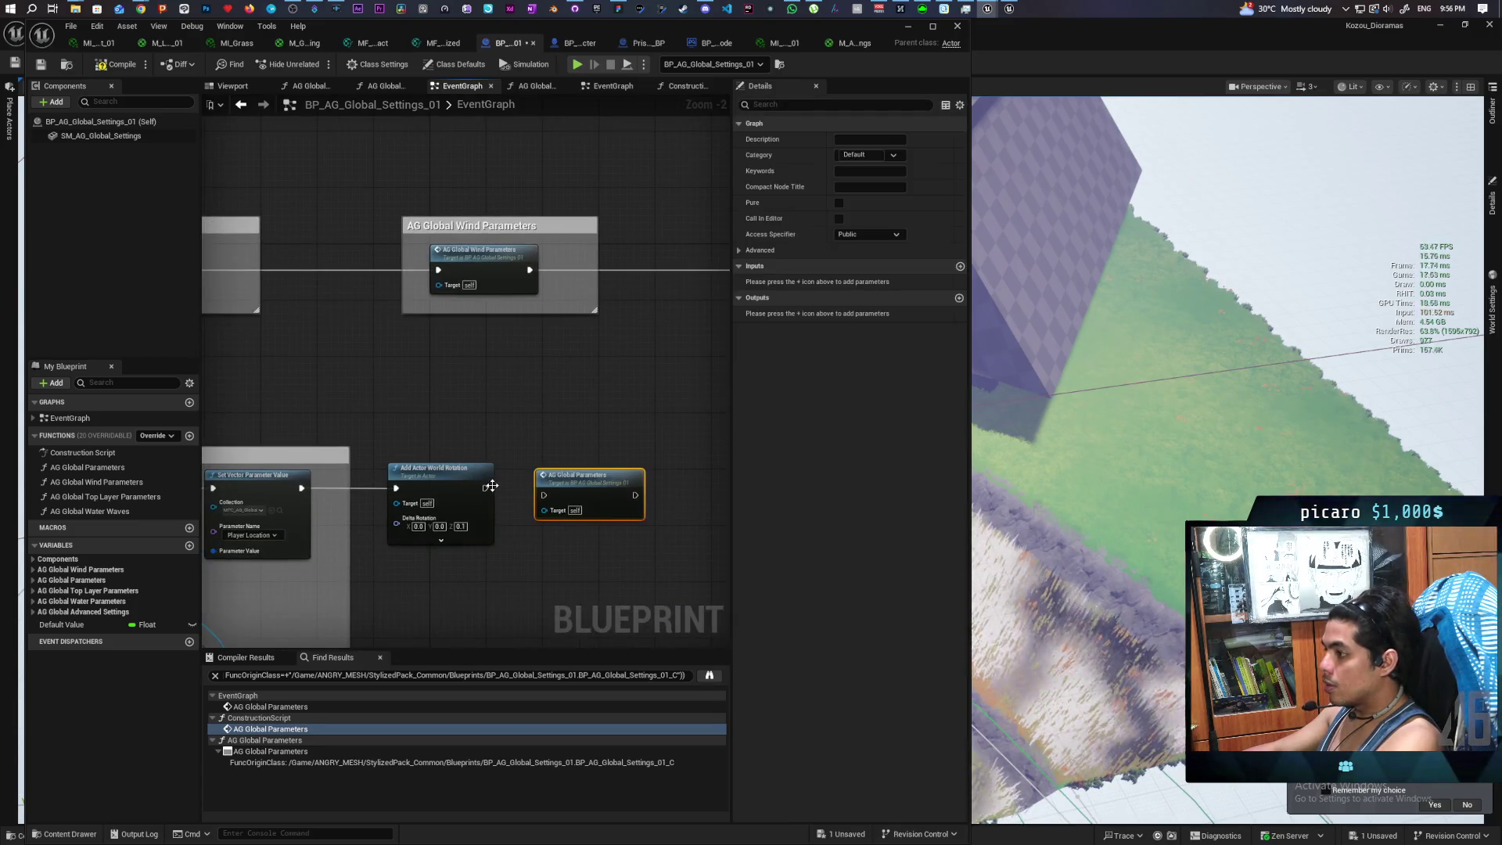
drag(486, 489, 564, 489)
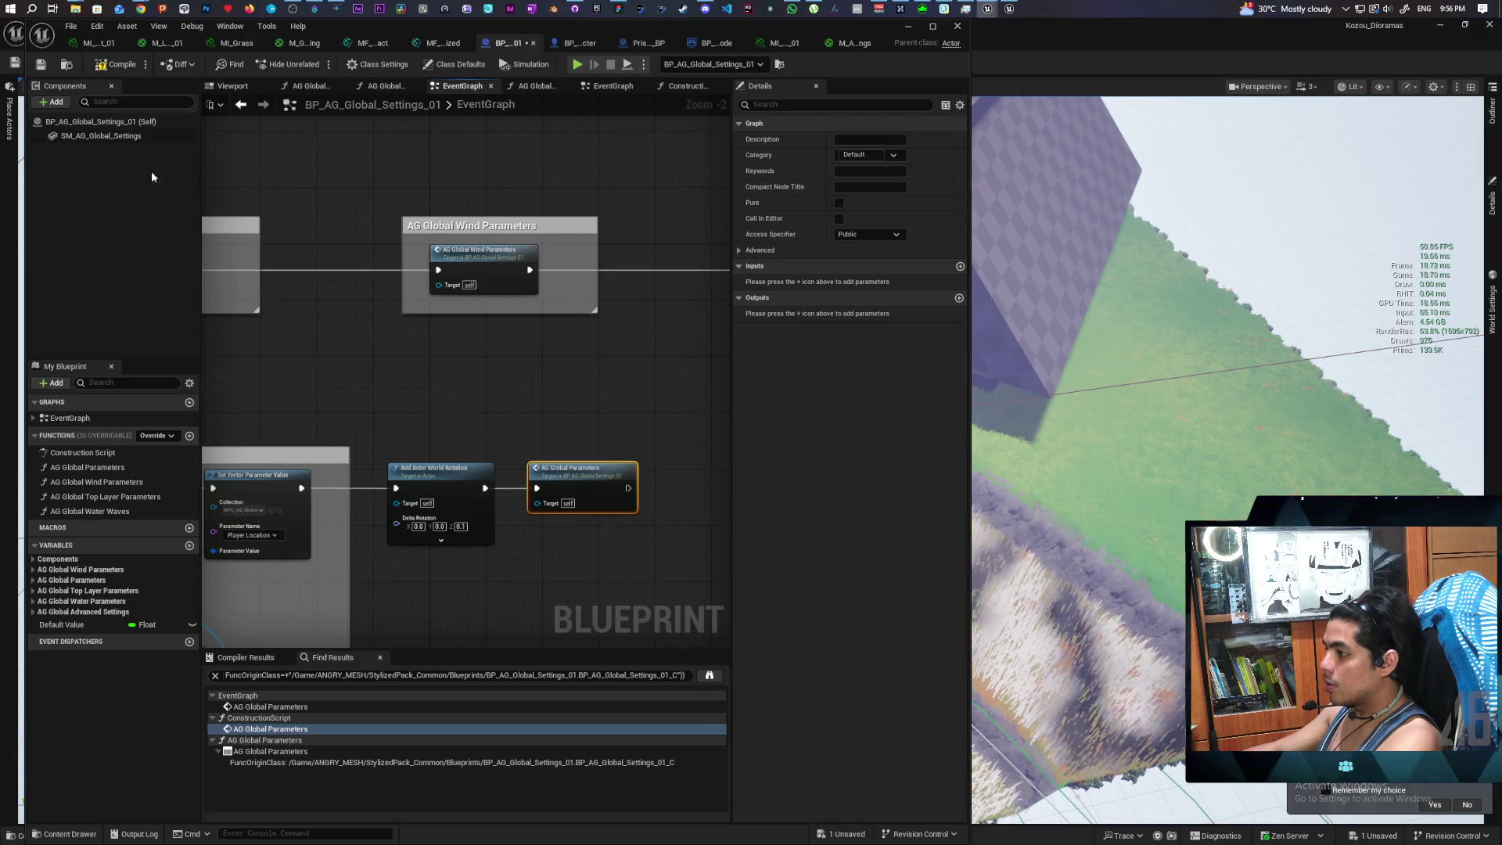
key(ctrl+s)
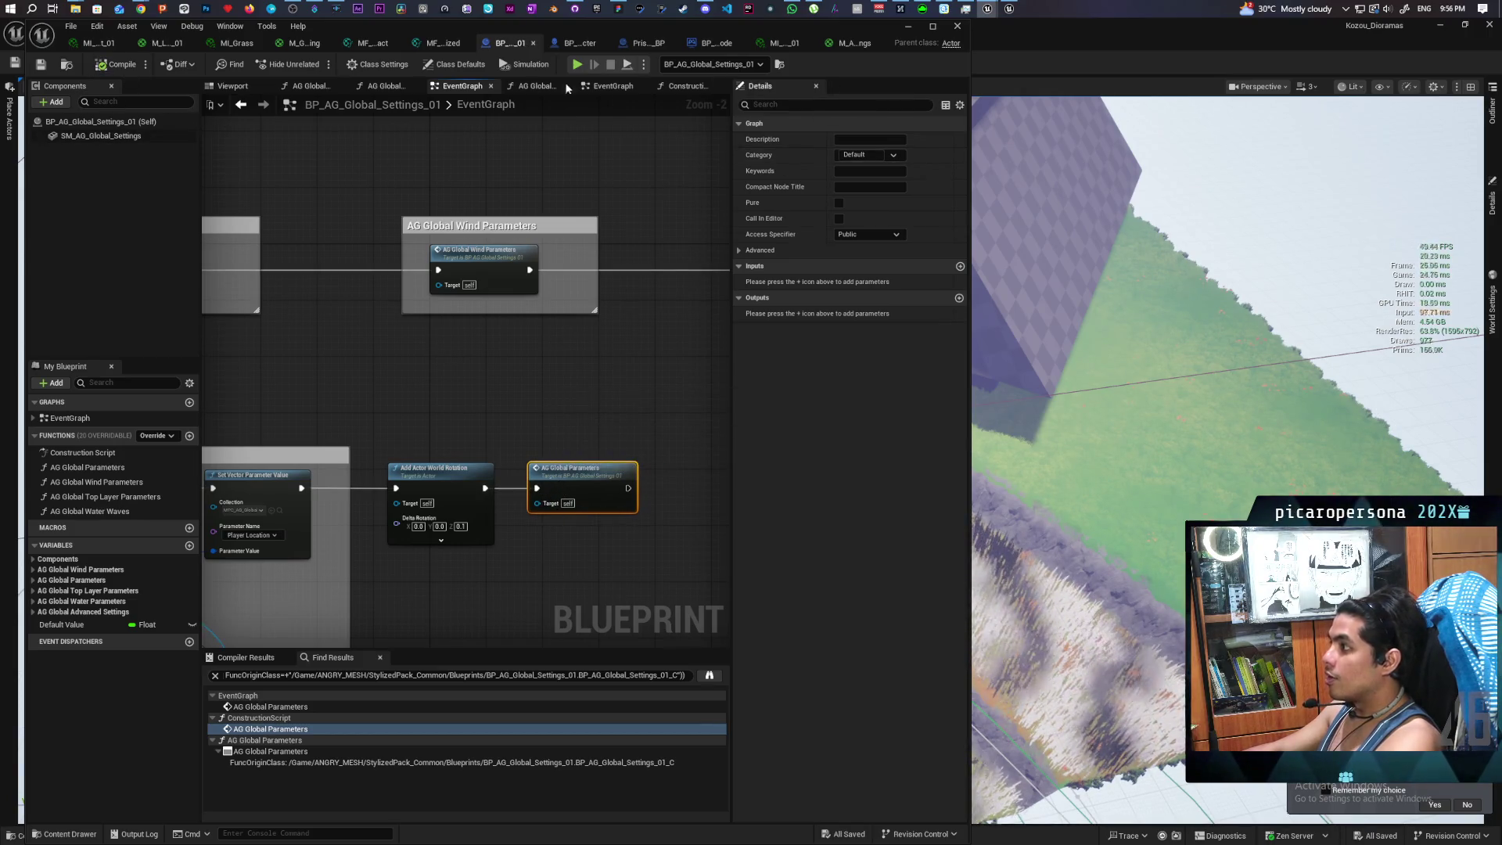
click(909, 27)
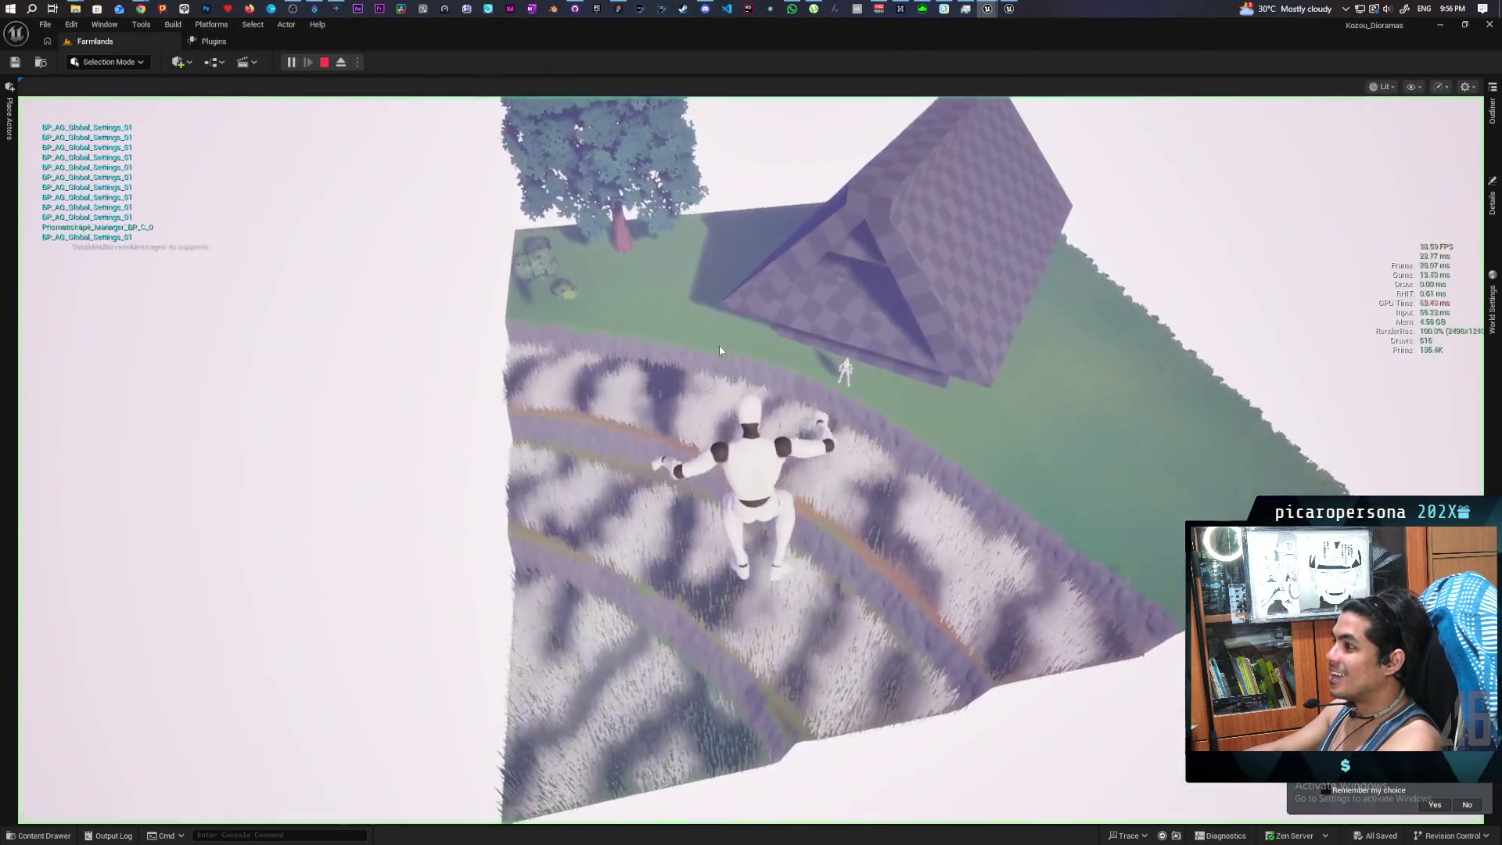
Stop the running session and Play From Here on the grass field
key(Escape)
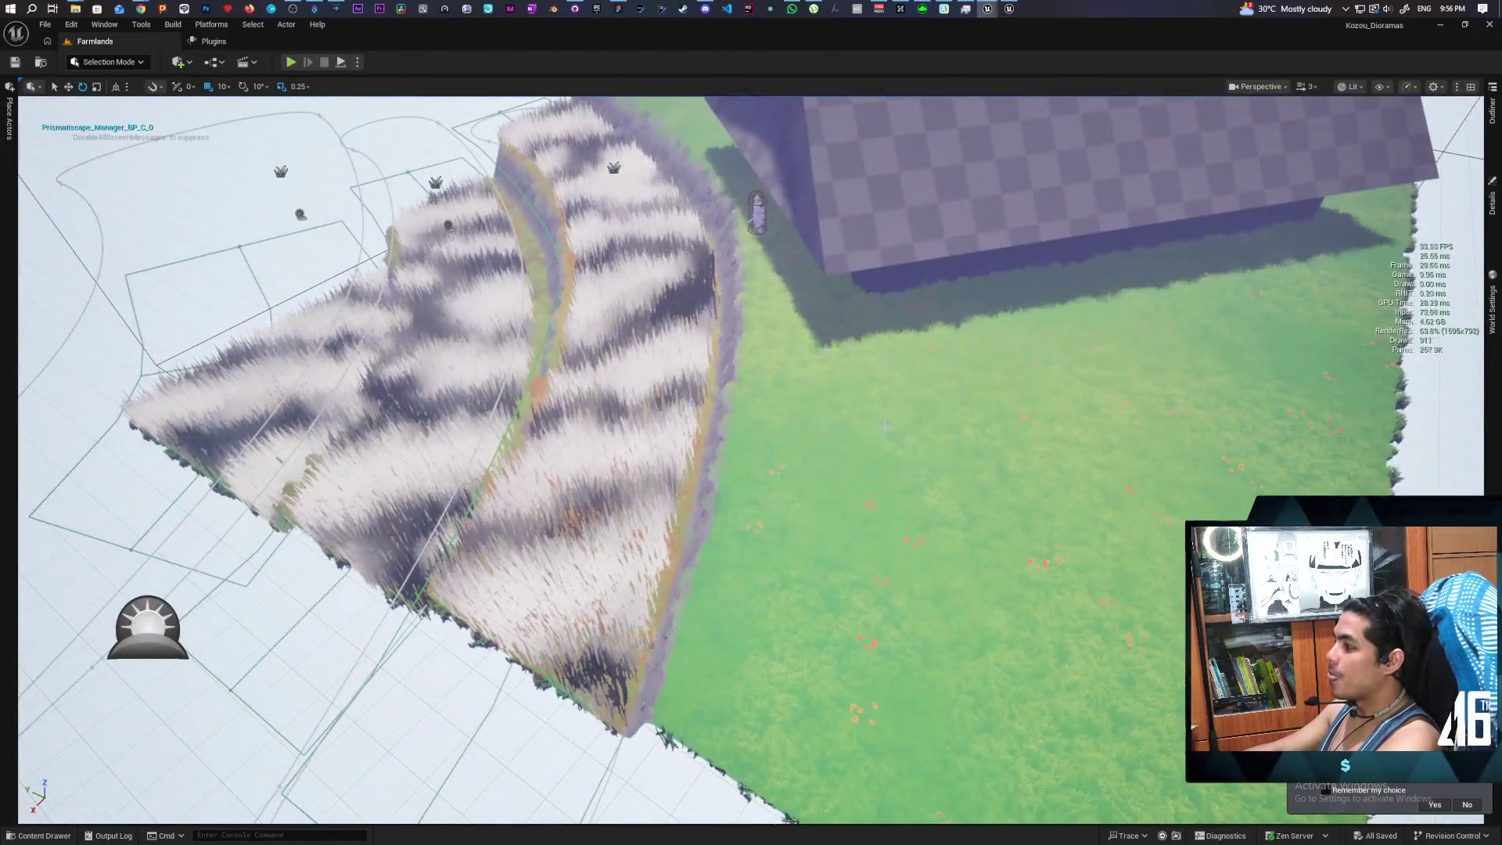
right_click(811, 441)
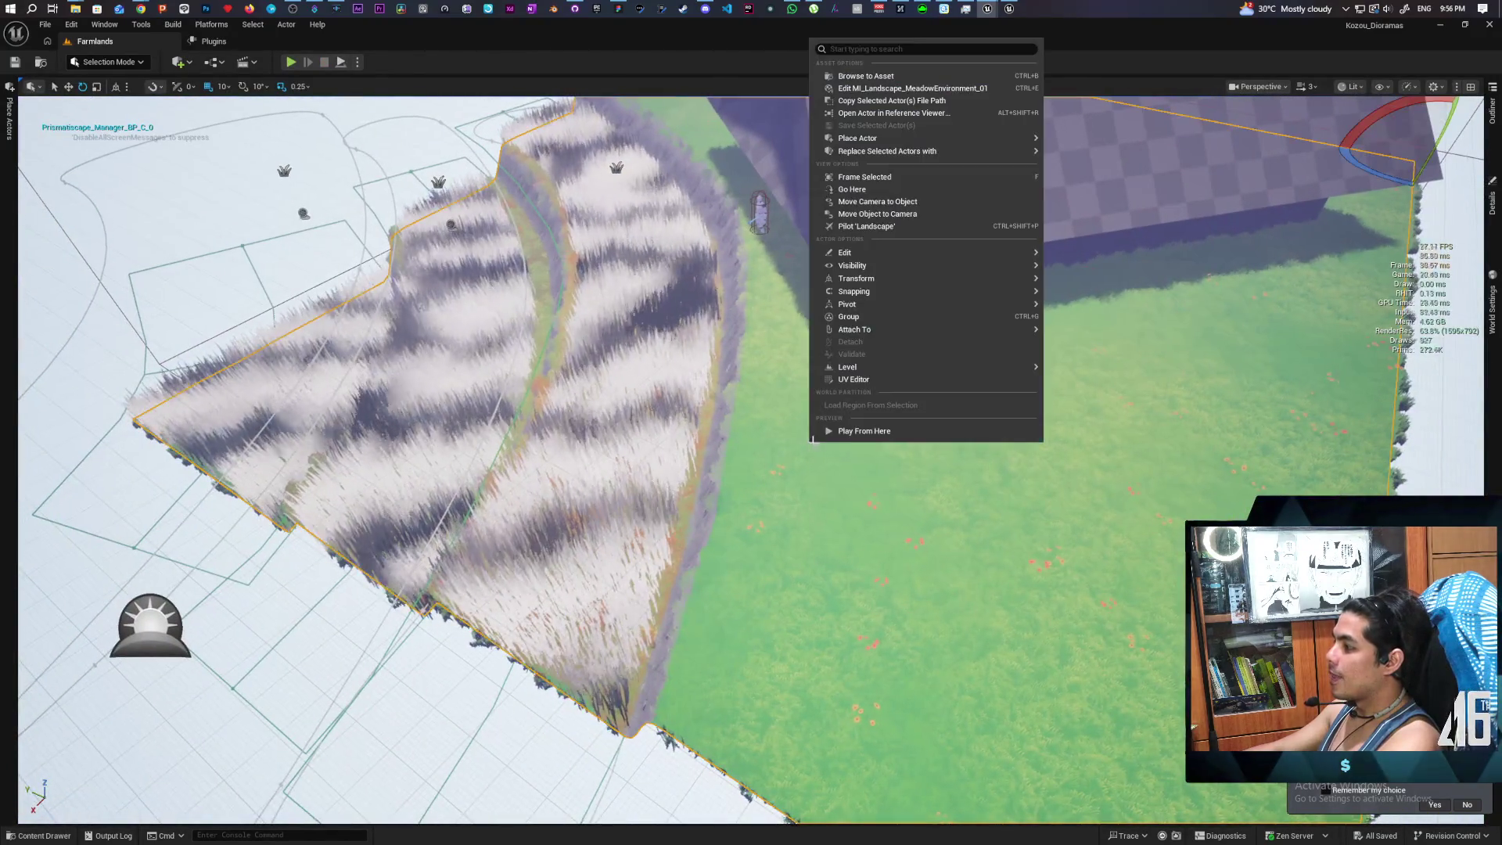
click(856, 431)
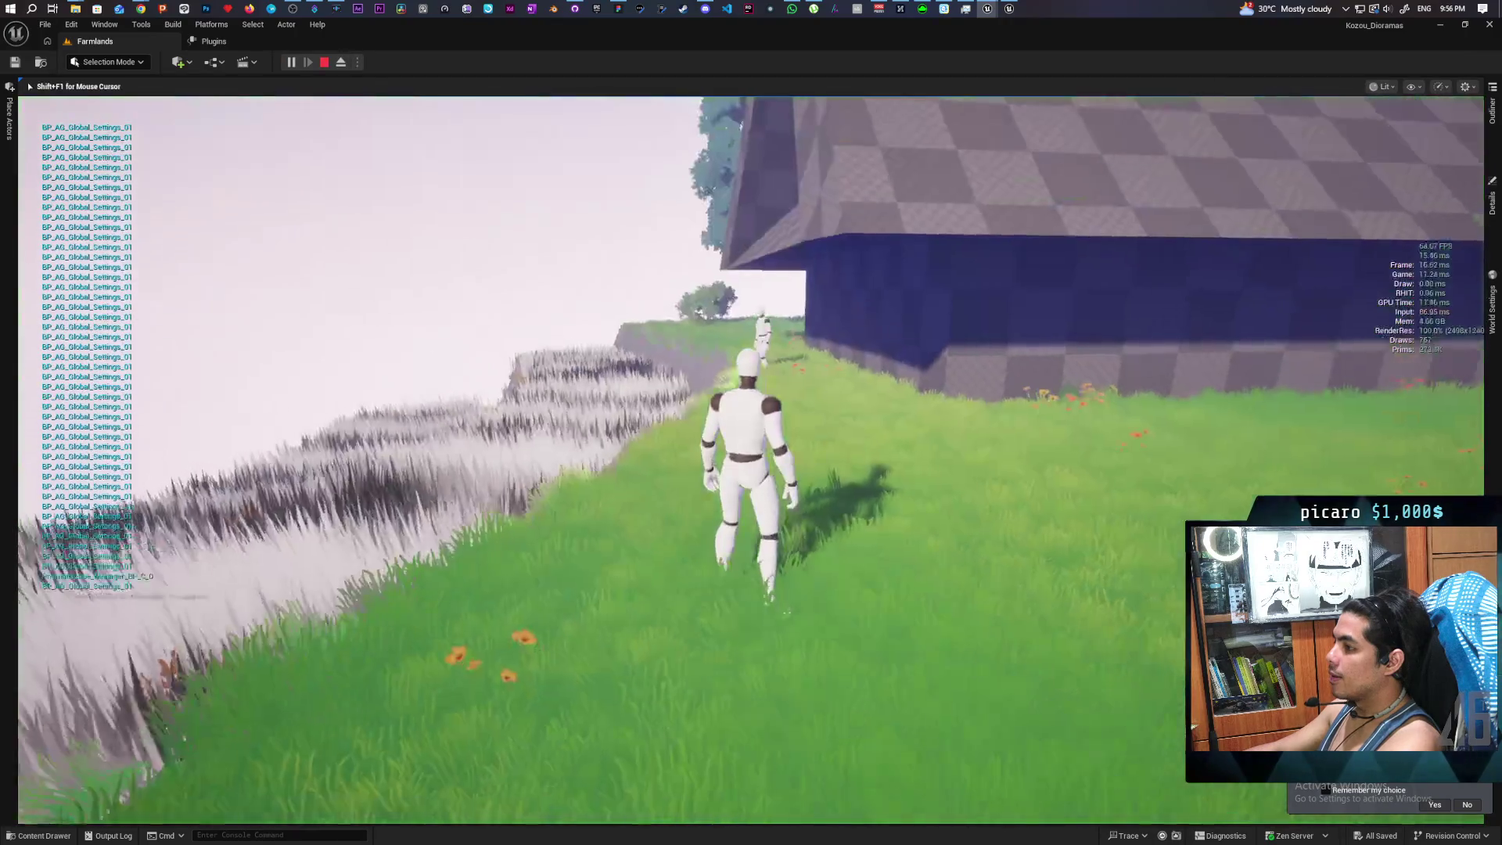
Walk the character through the tall grass toward the cliff while the sky shifts toward night
key(w)
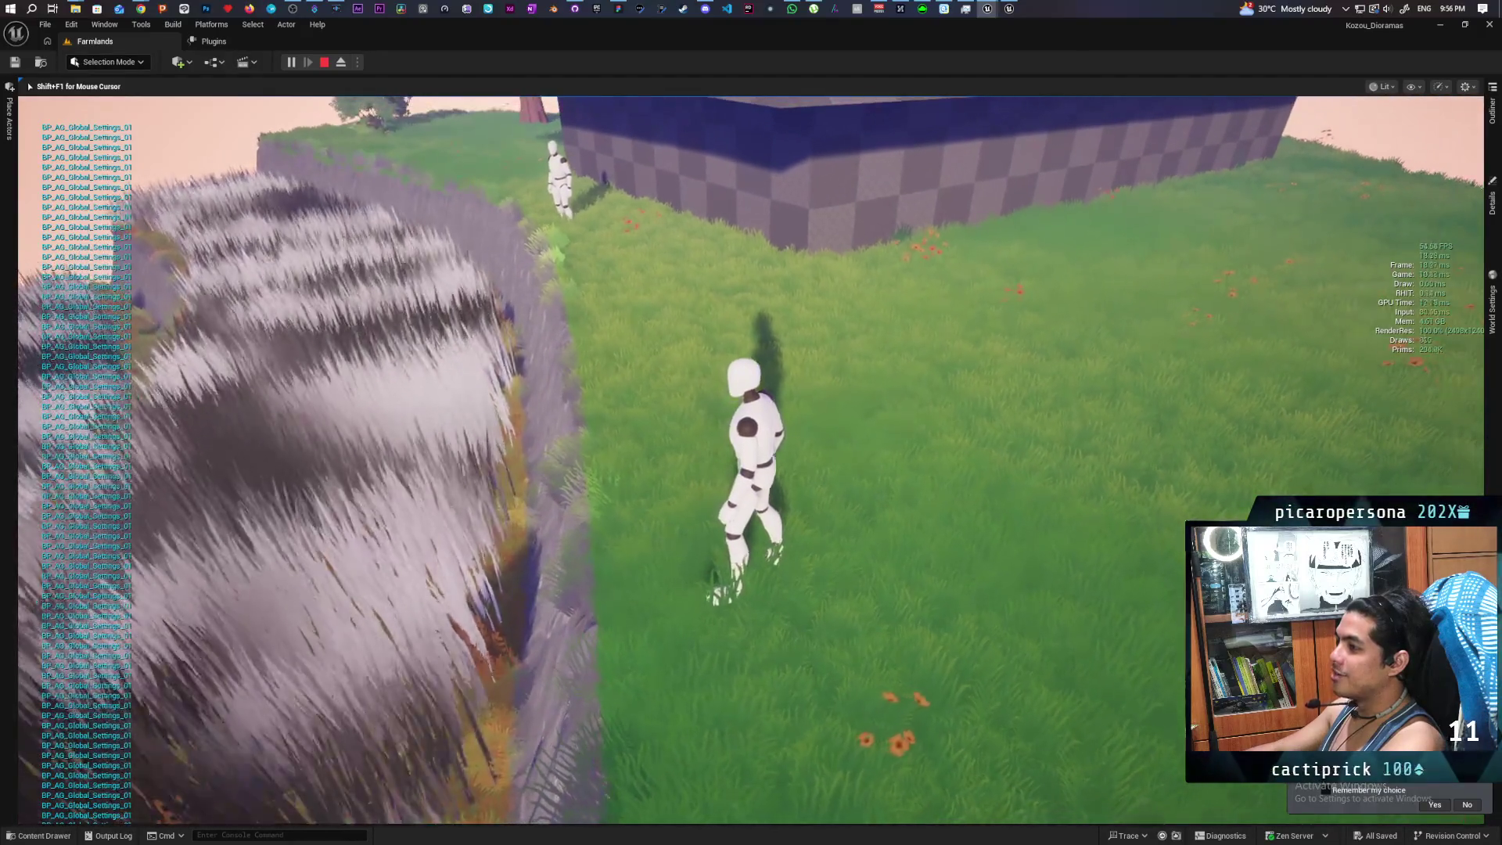
key(a)
key(w)
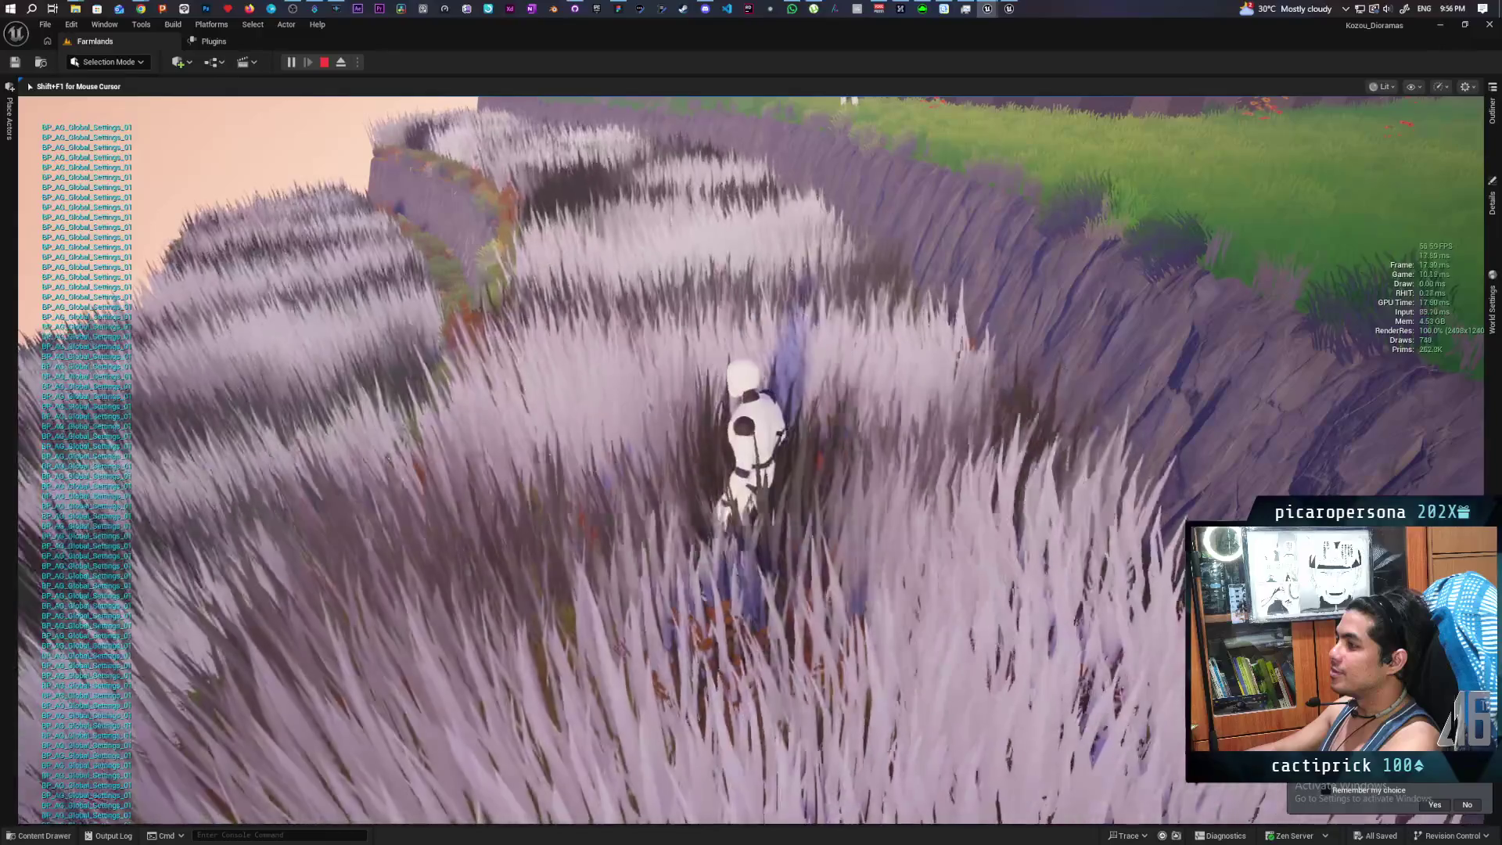
key(w)
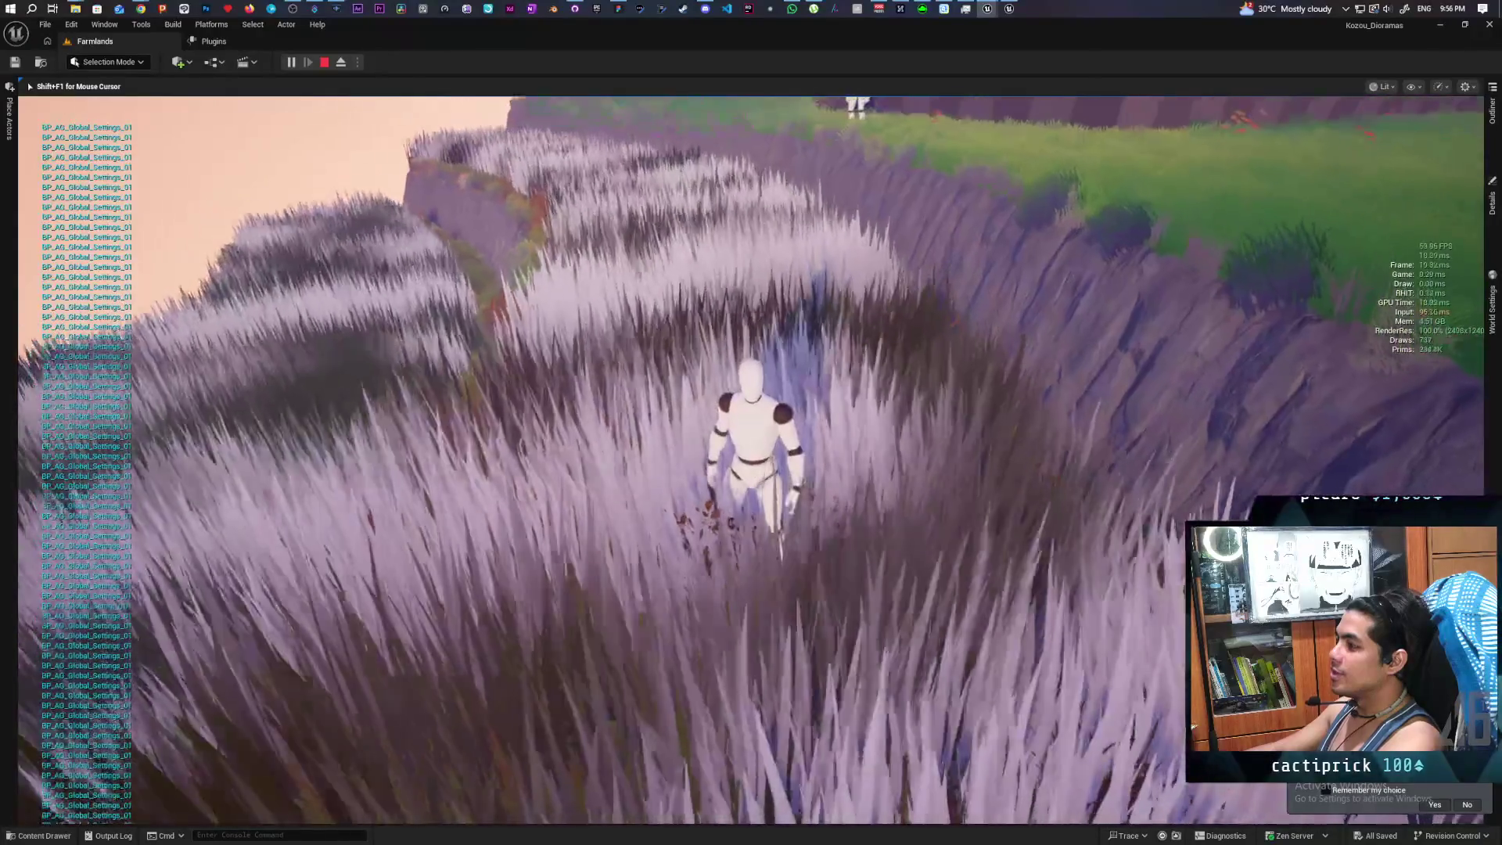
key(w)
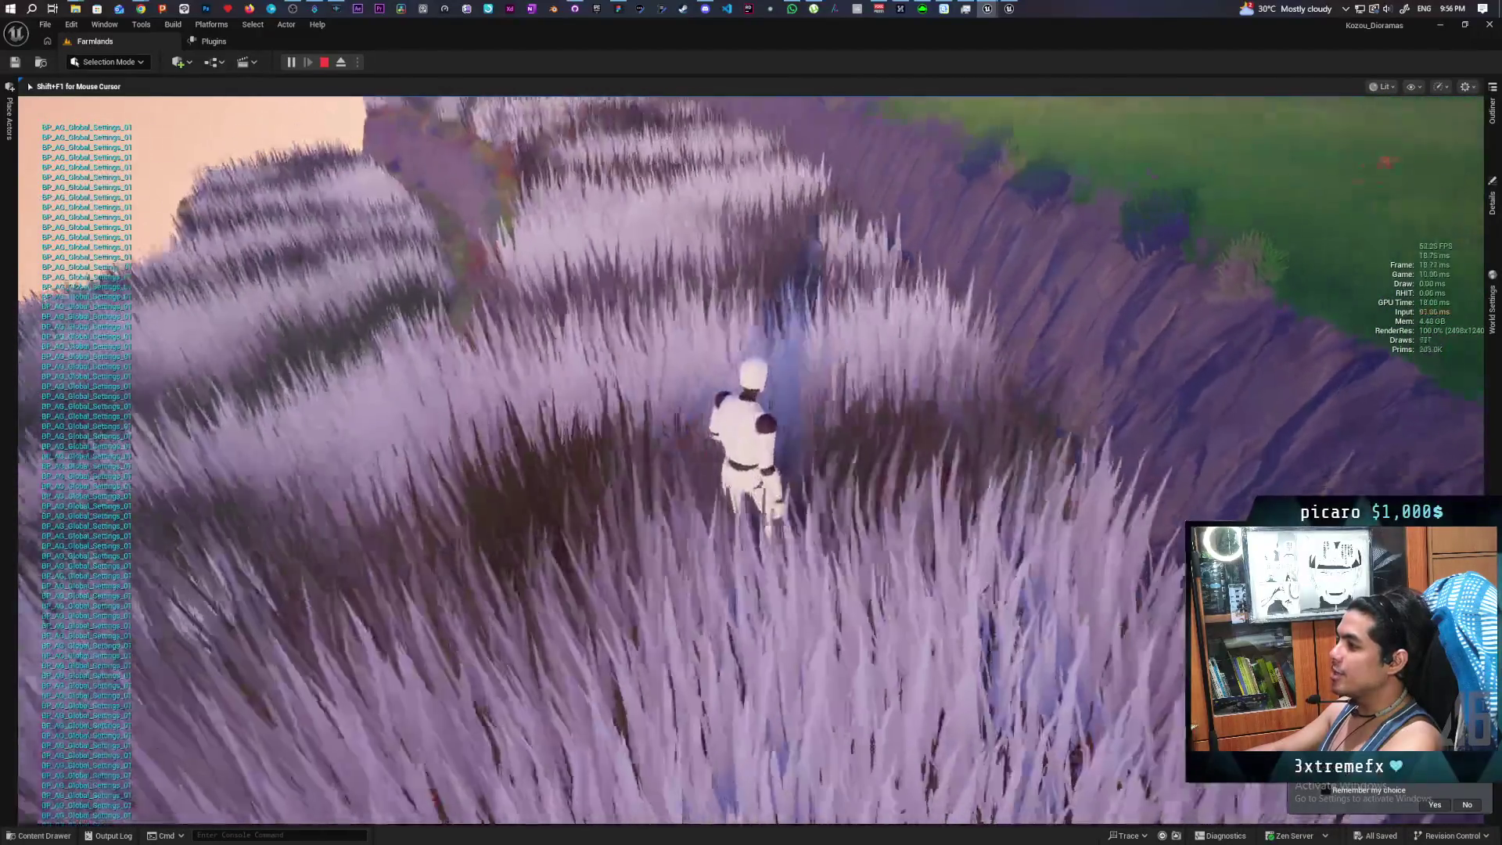
key(w)
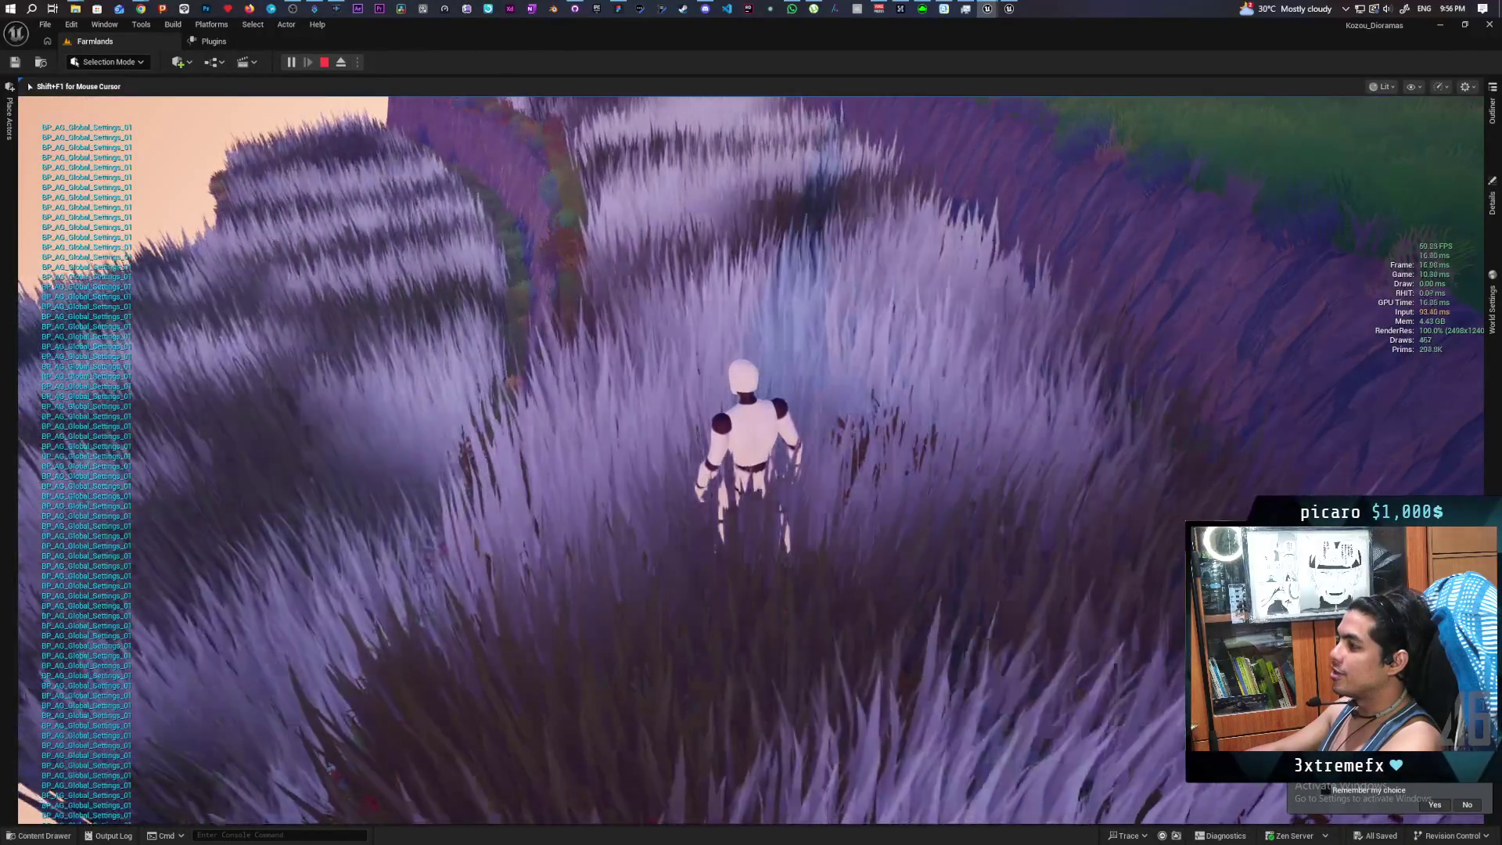
key(w)
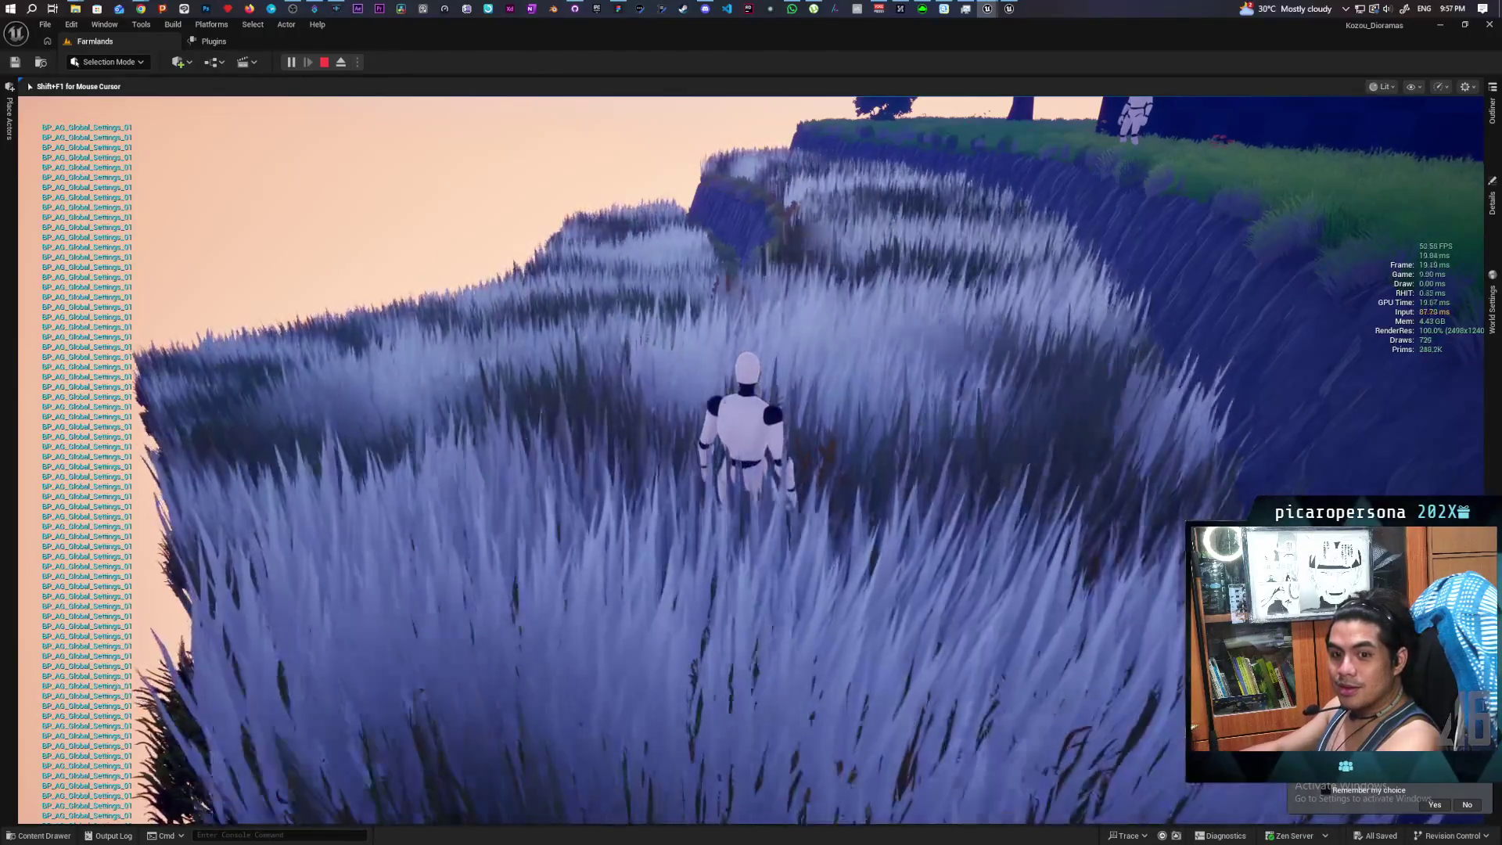
key(w)
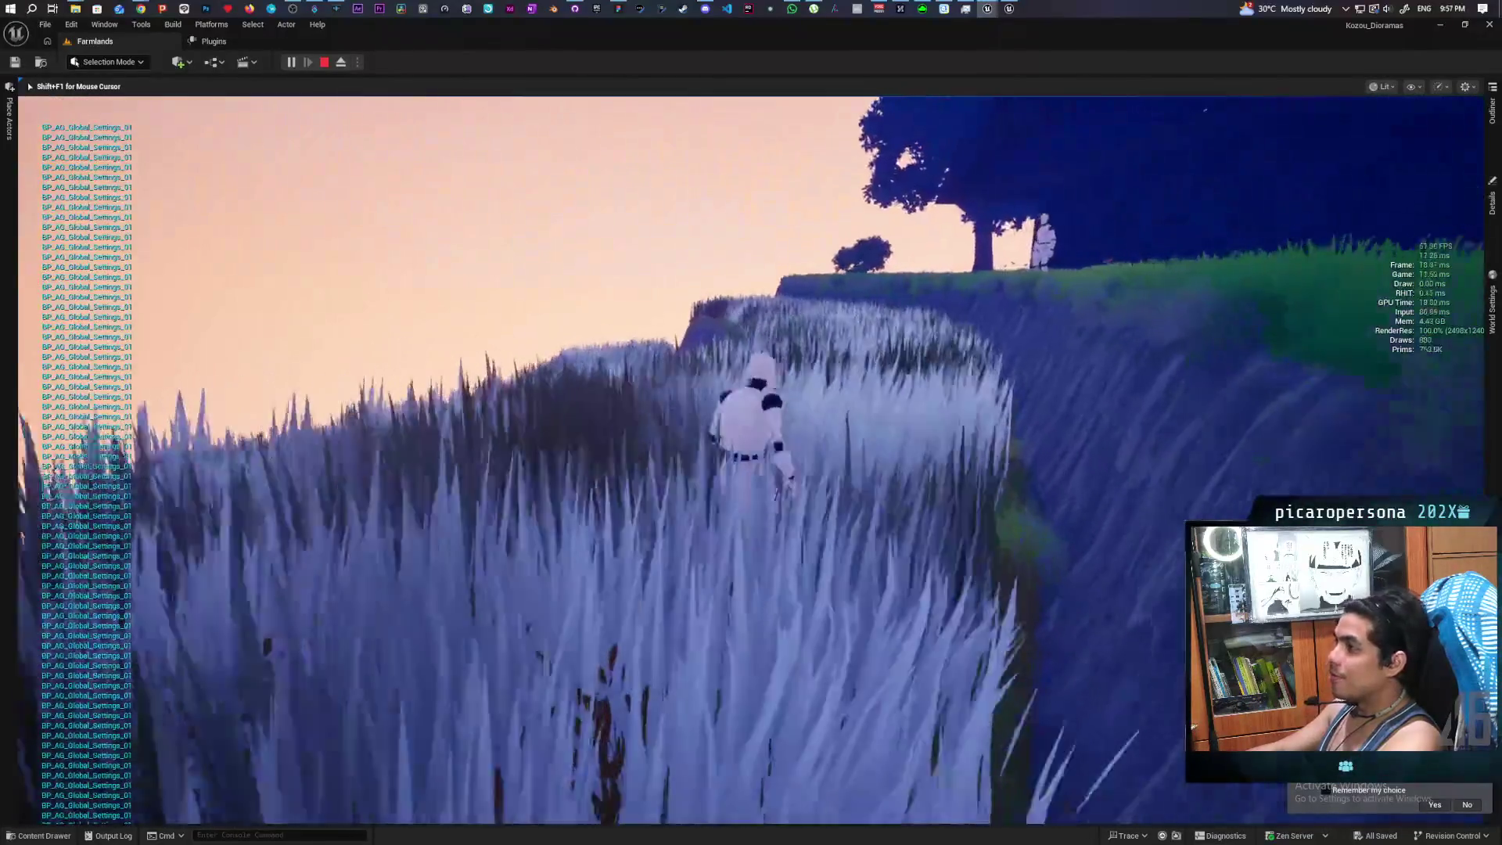
key(w)
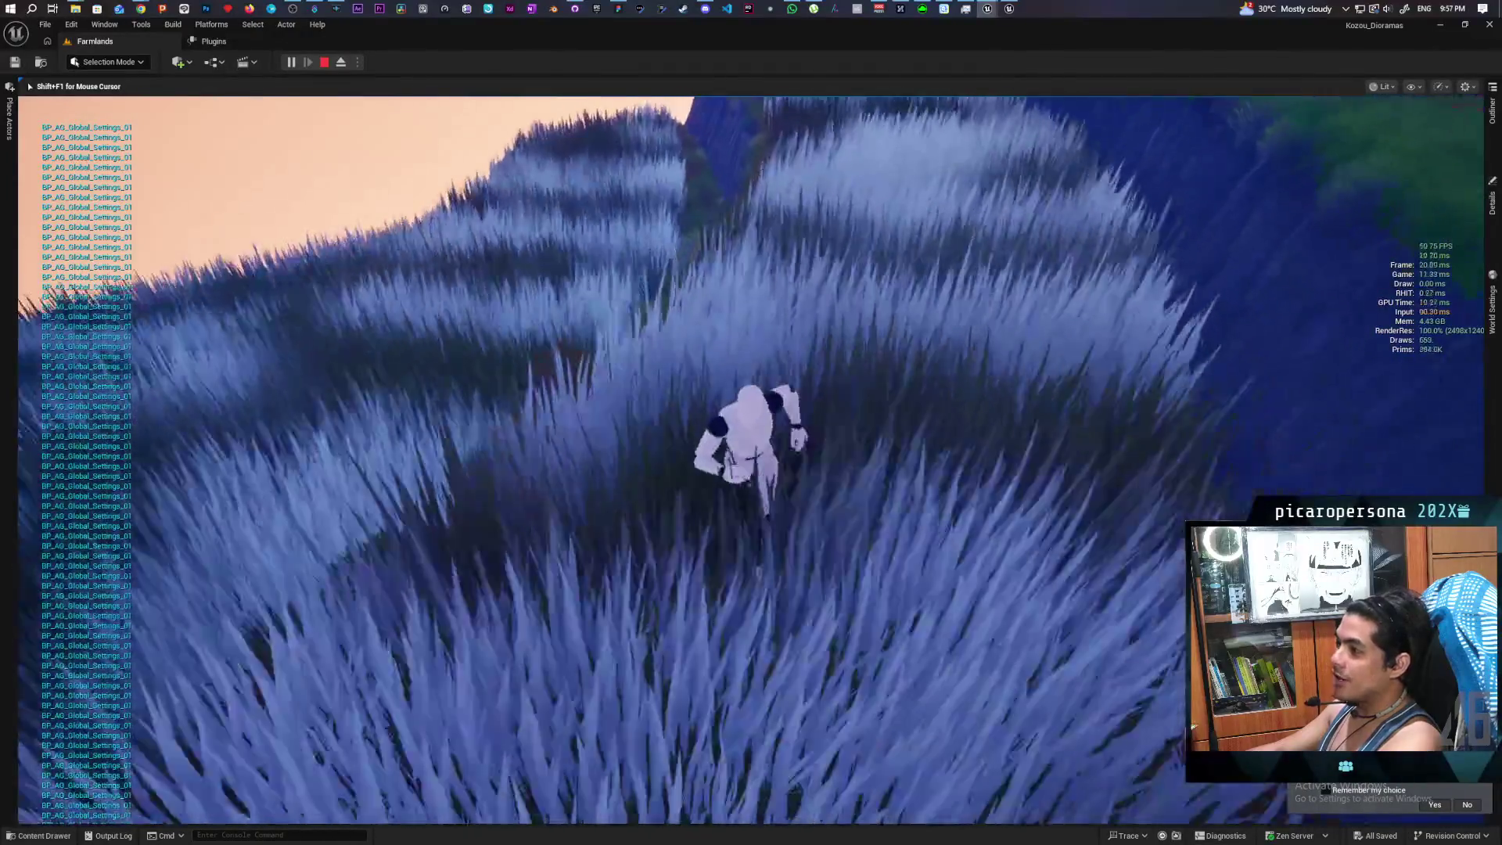
key(w)
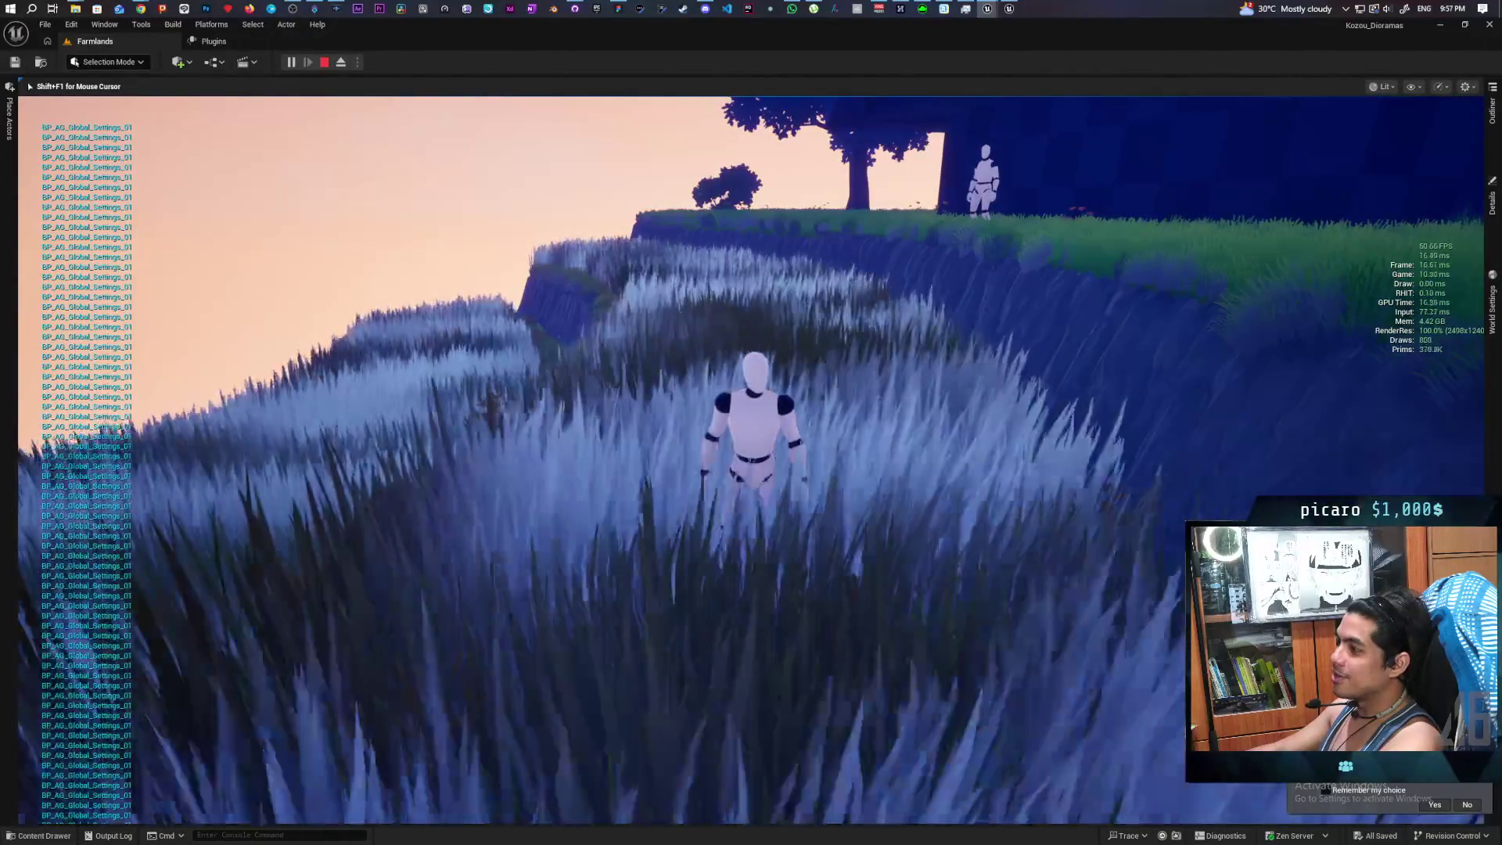
key(w)
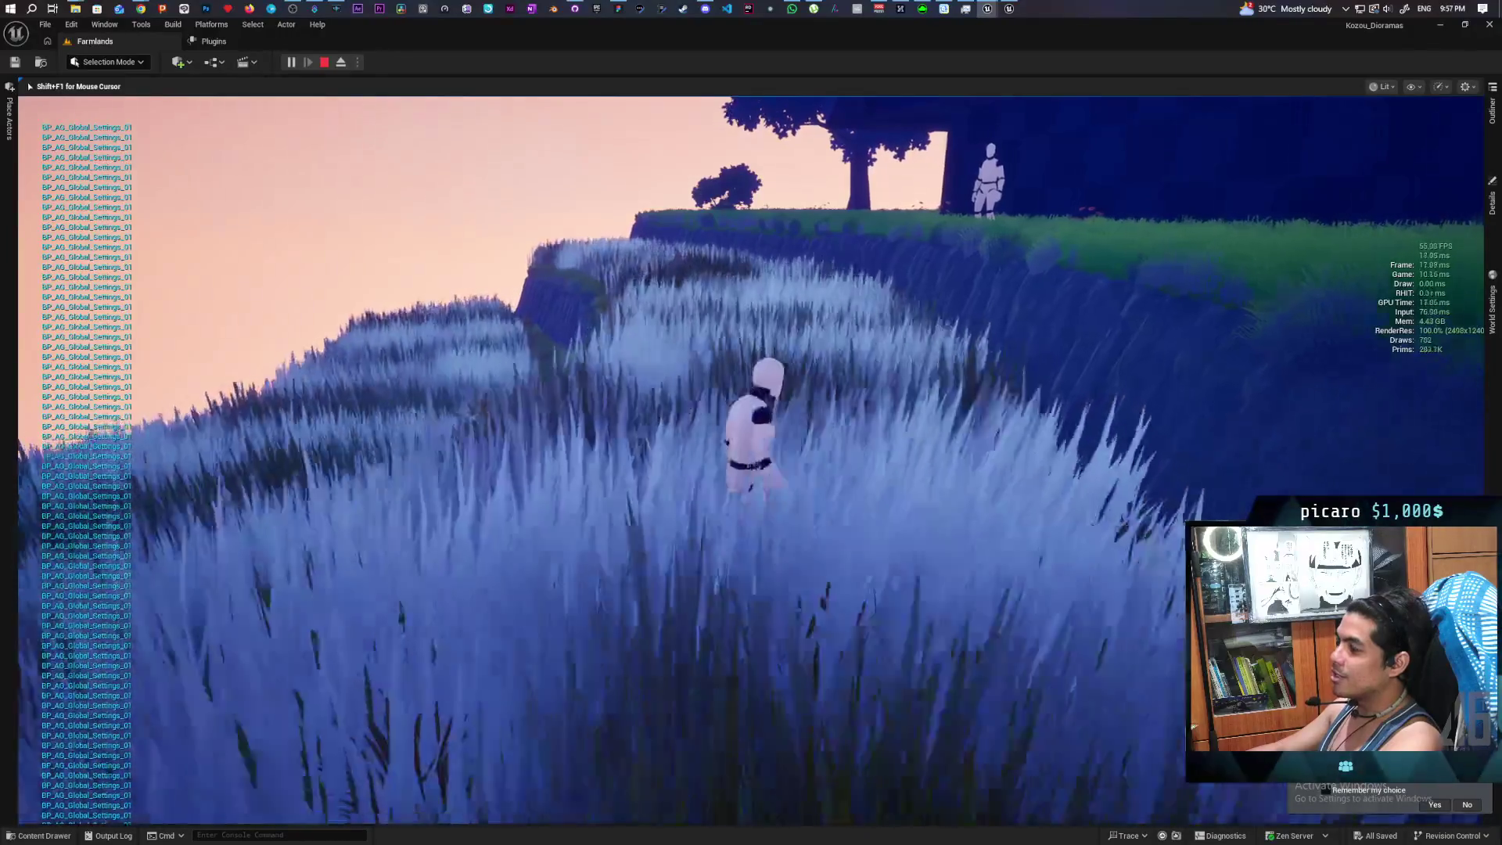
key(w)
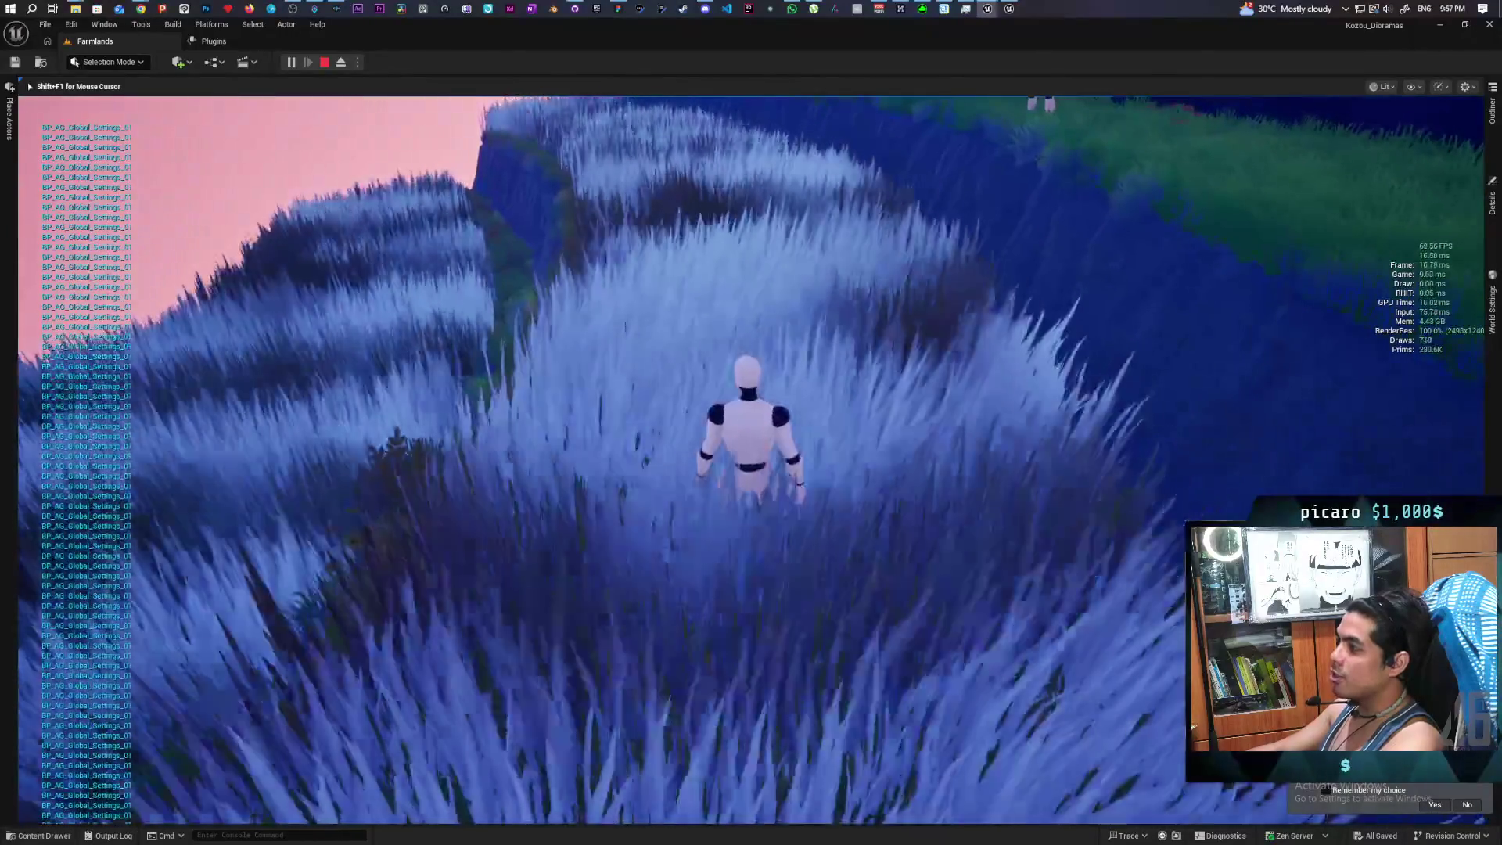
key(w)
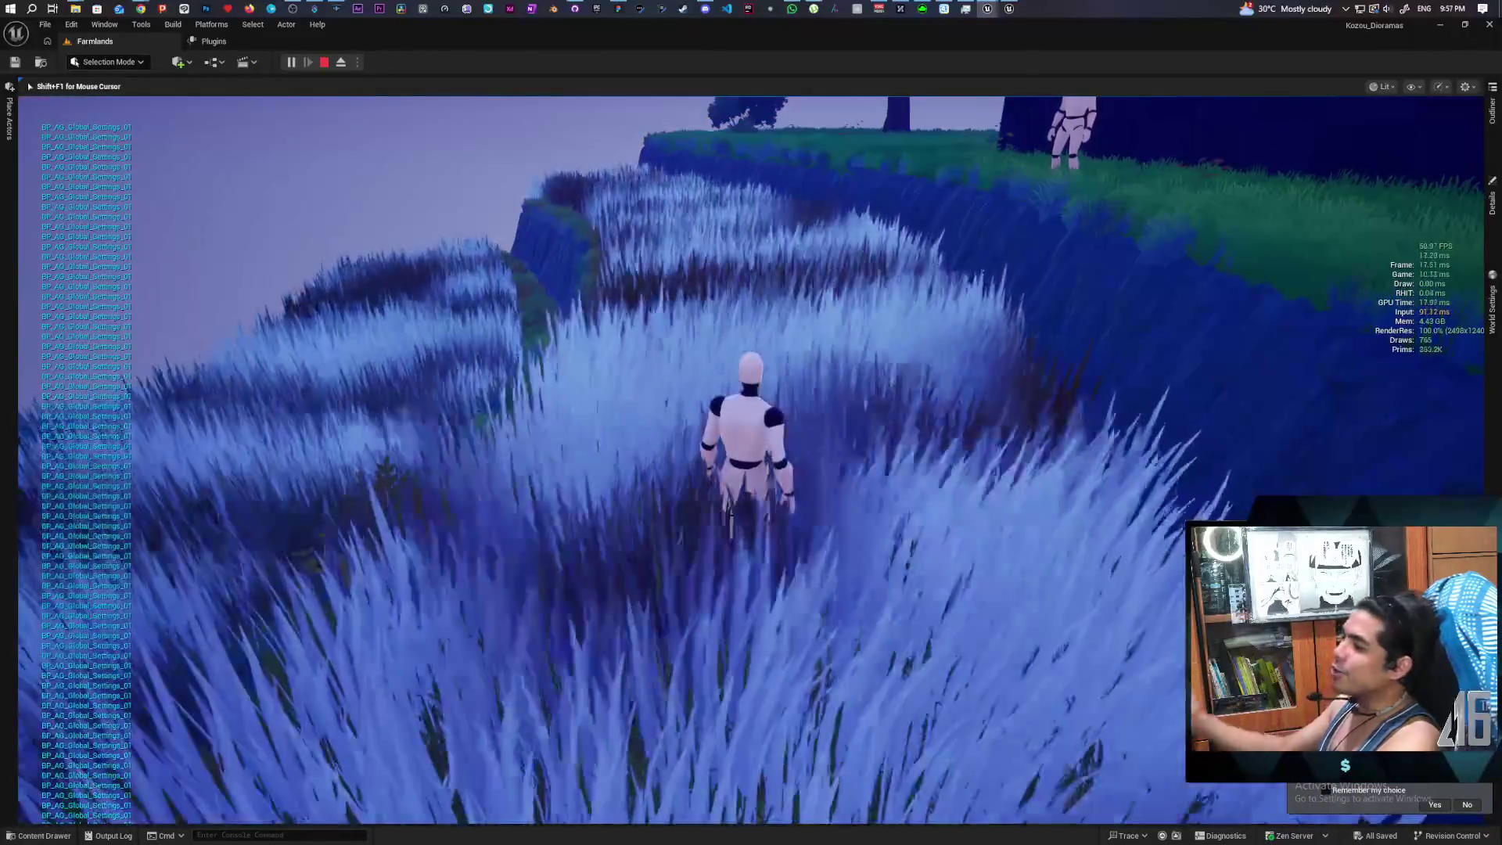
key(w)
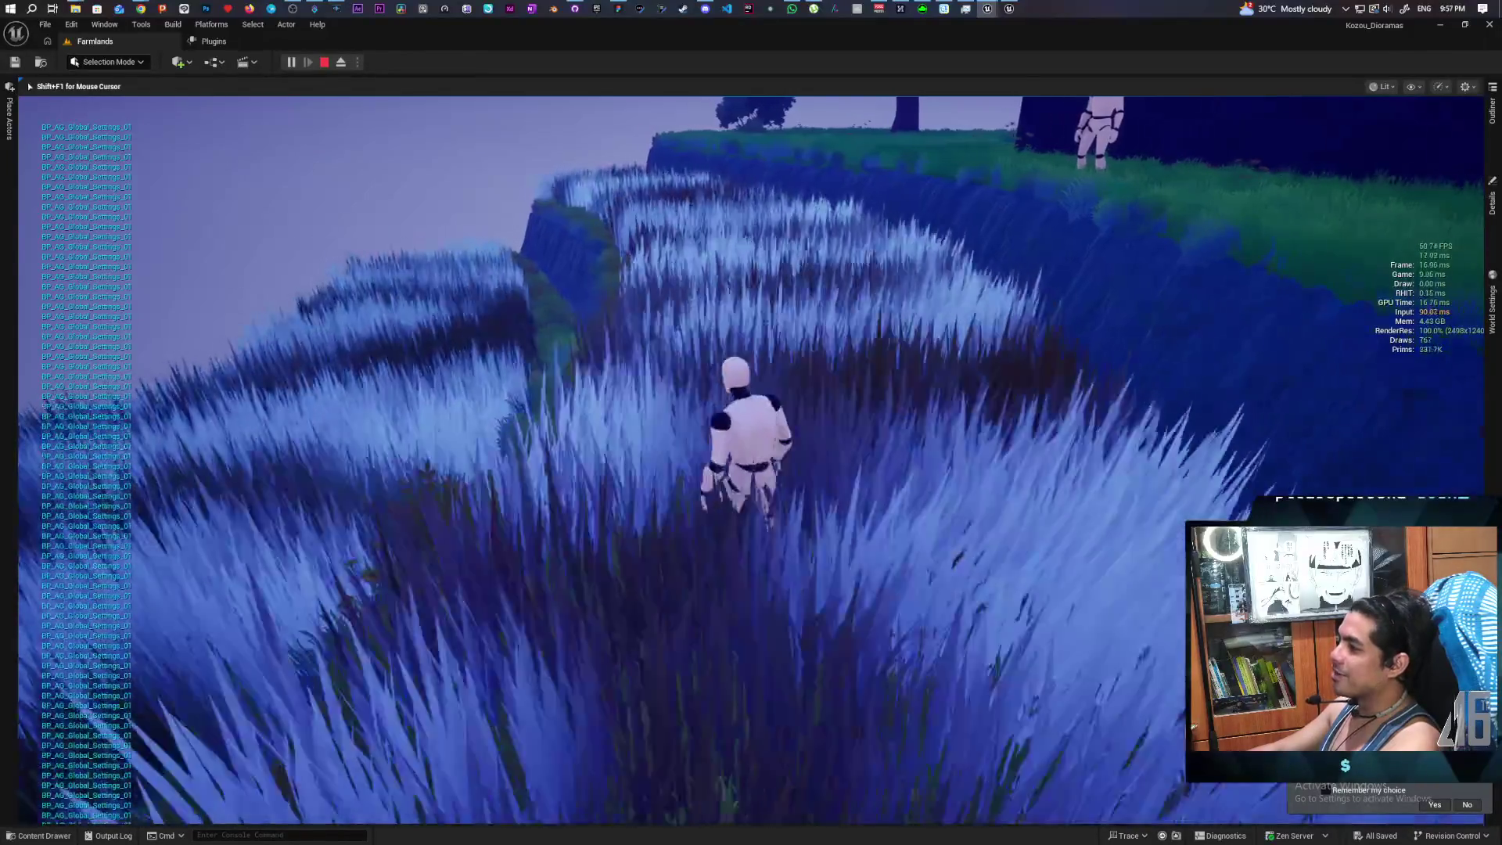
key(w)
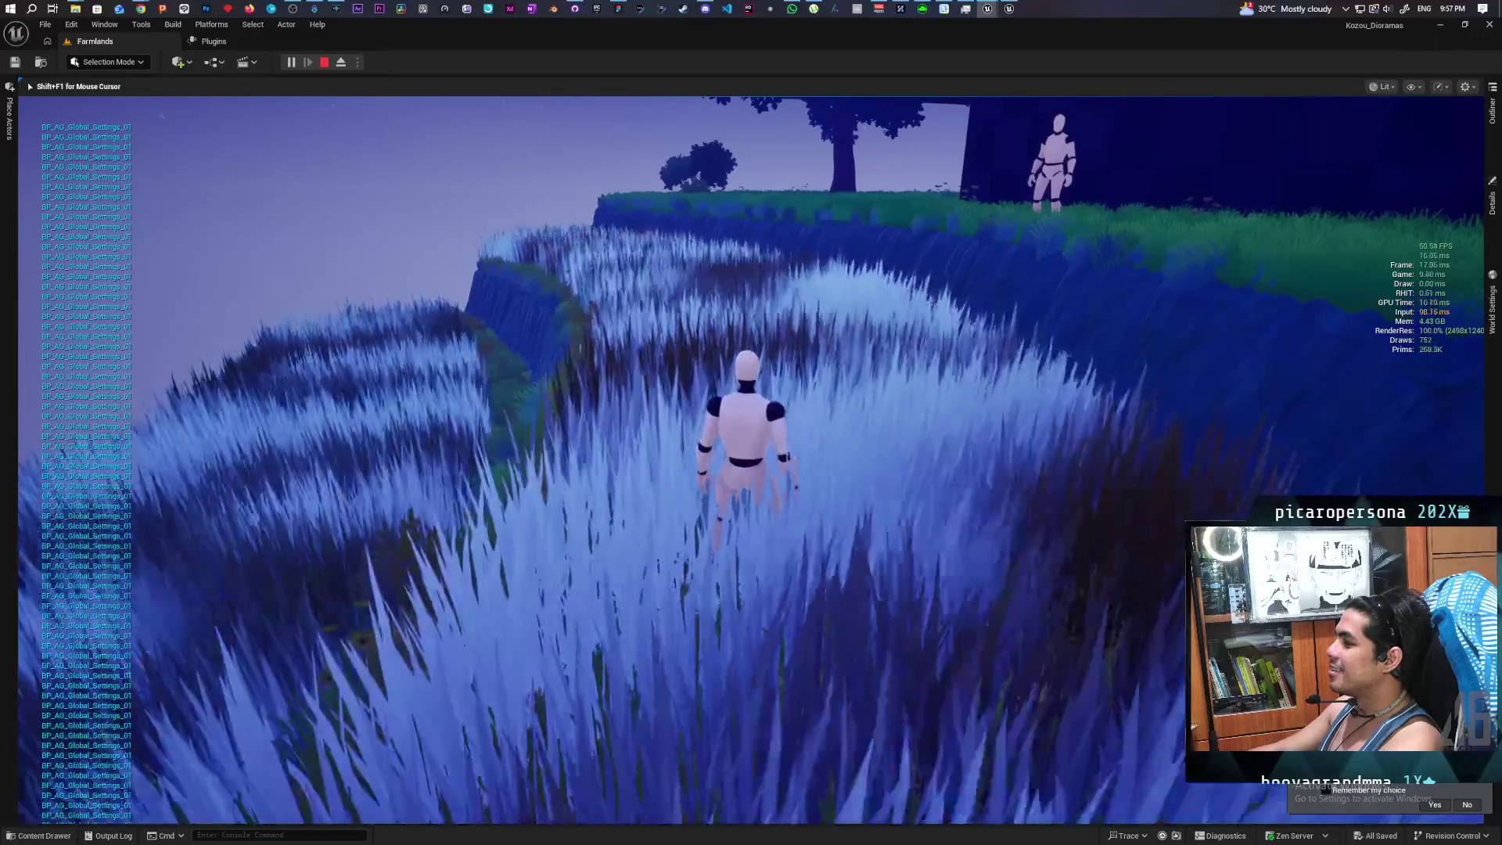
key(w)
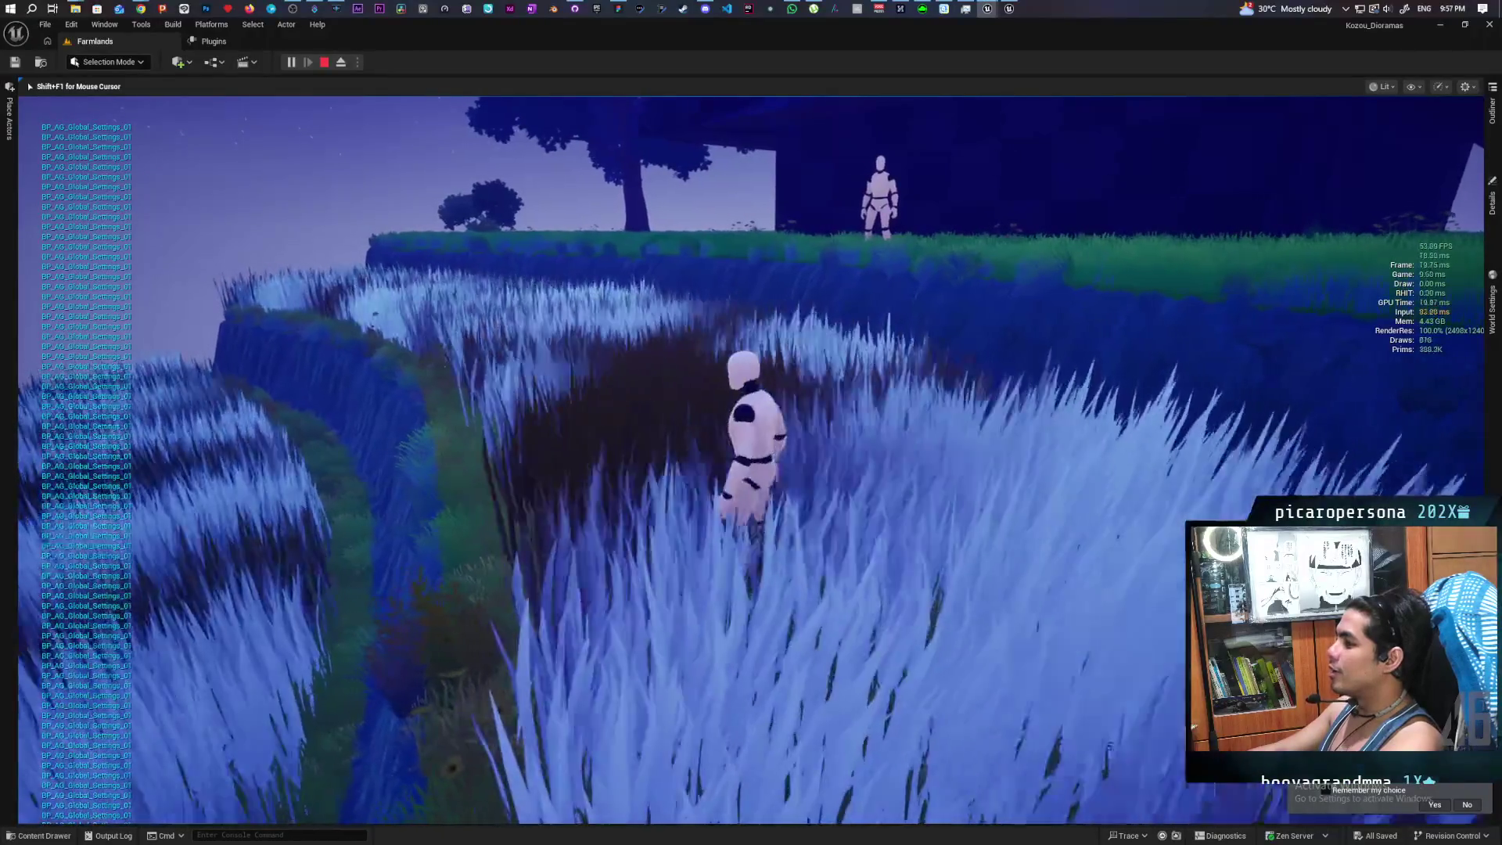
key(w)
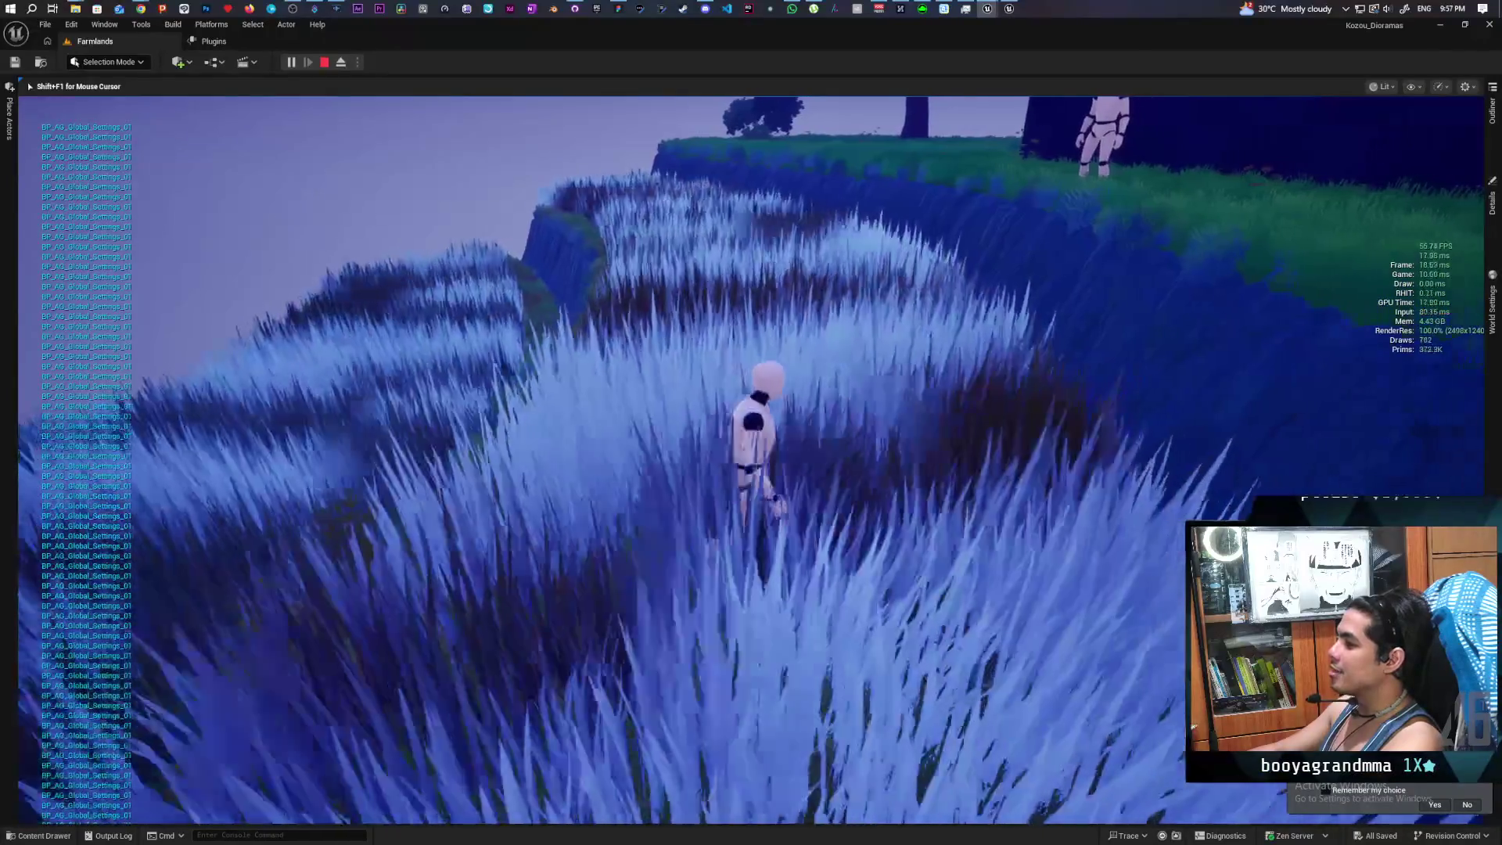
key(s)
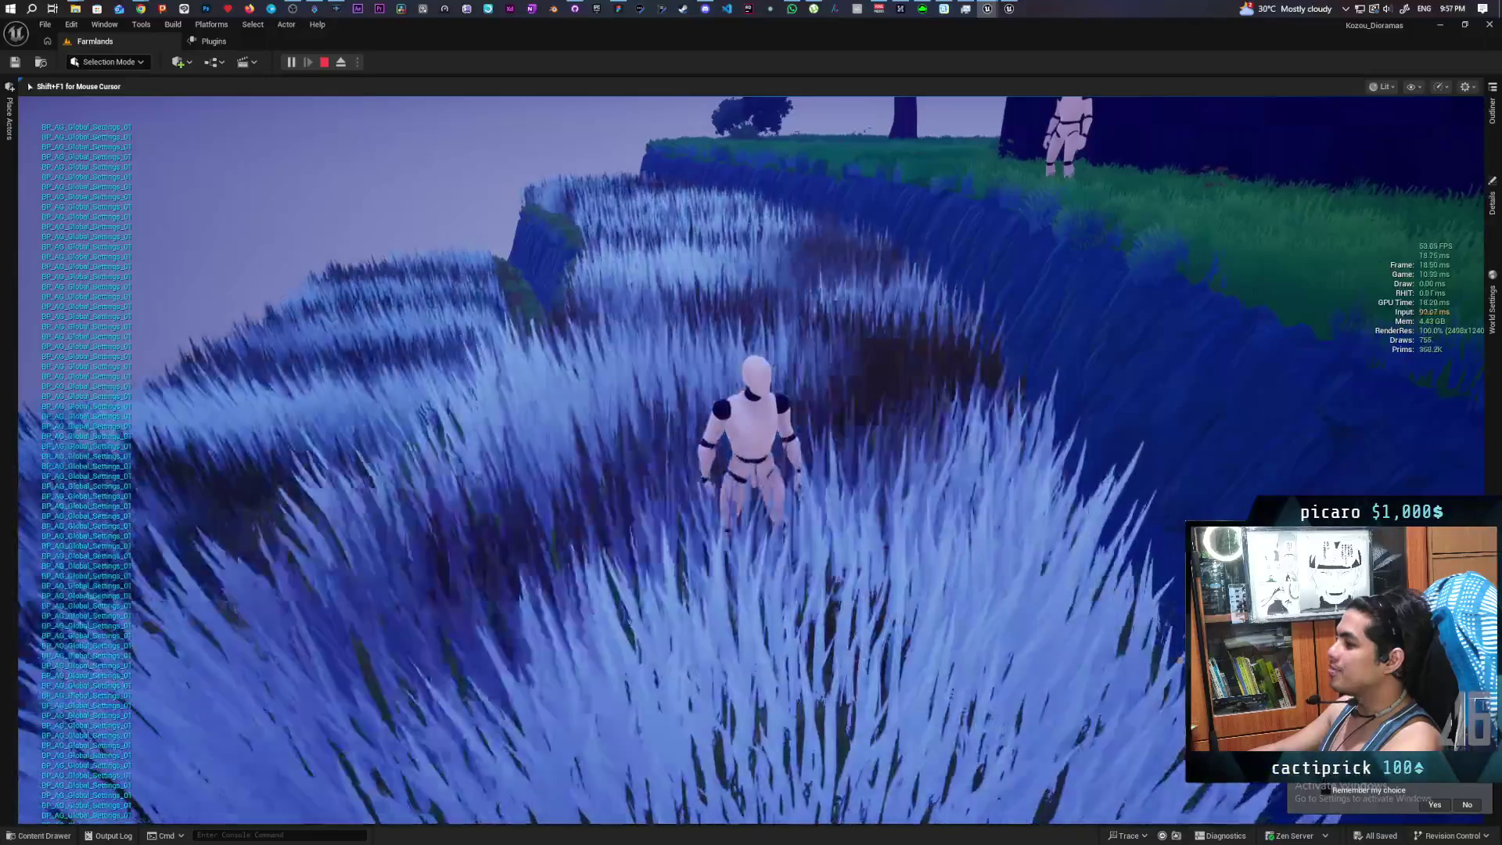
key(w)
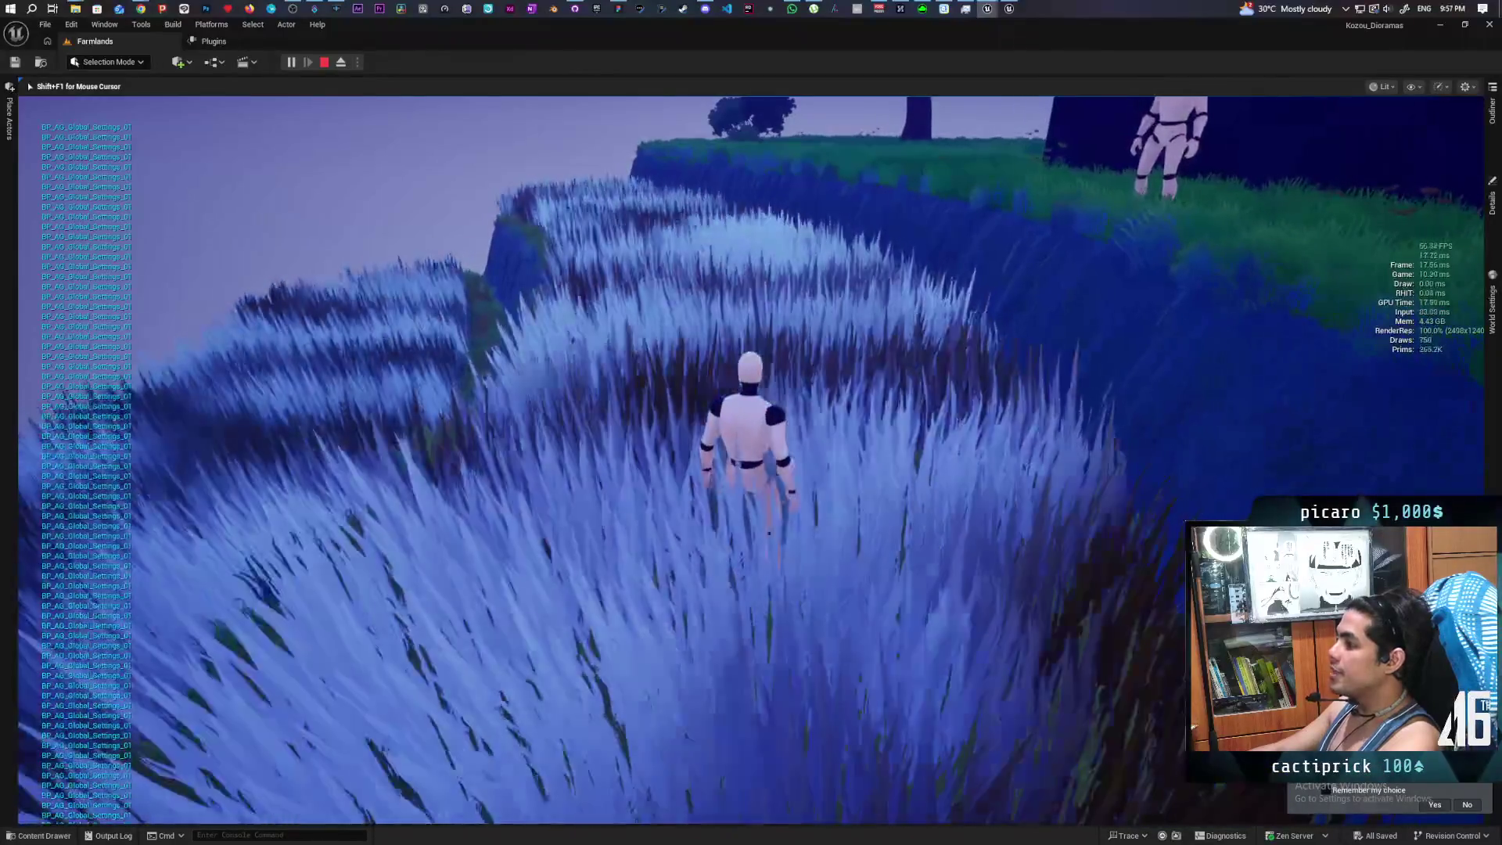